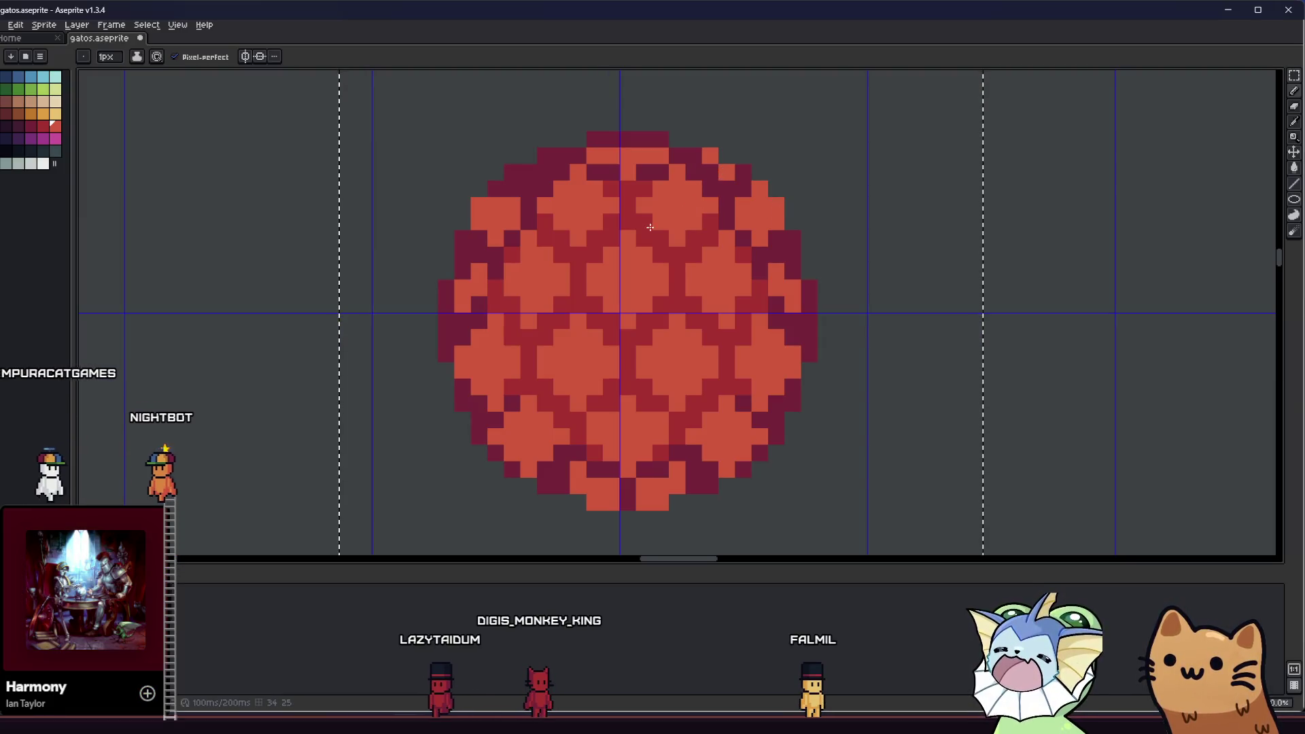
# - Zoom and pan the view to centre the lattice orb on screen
pyautogui.scroll(2, 516, 225)
pyautogui.scroll(-4, 541, 221)
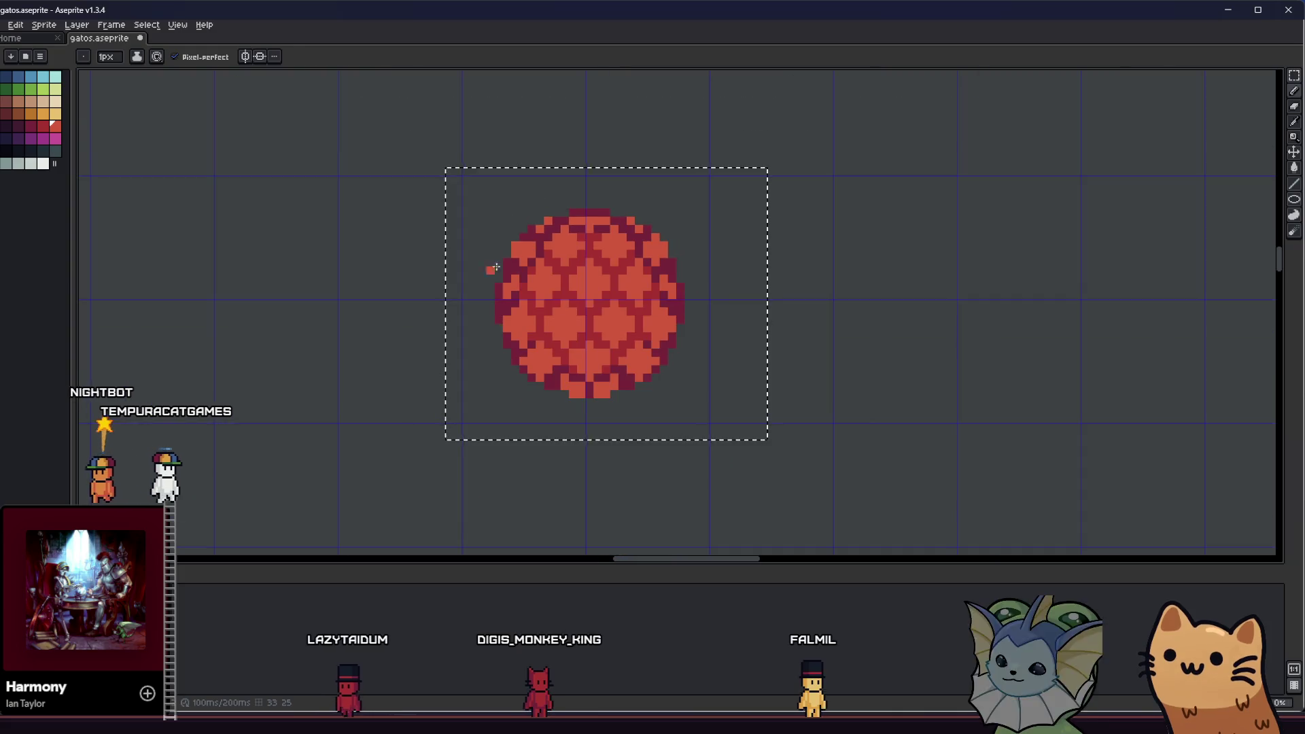
pyautogui.scroll(-1, 451, 304)
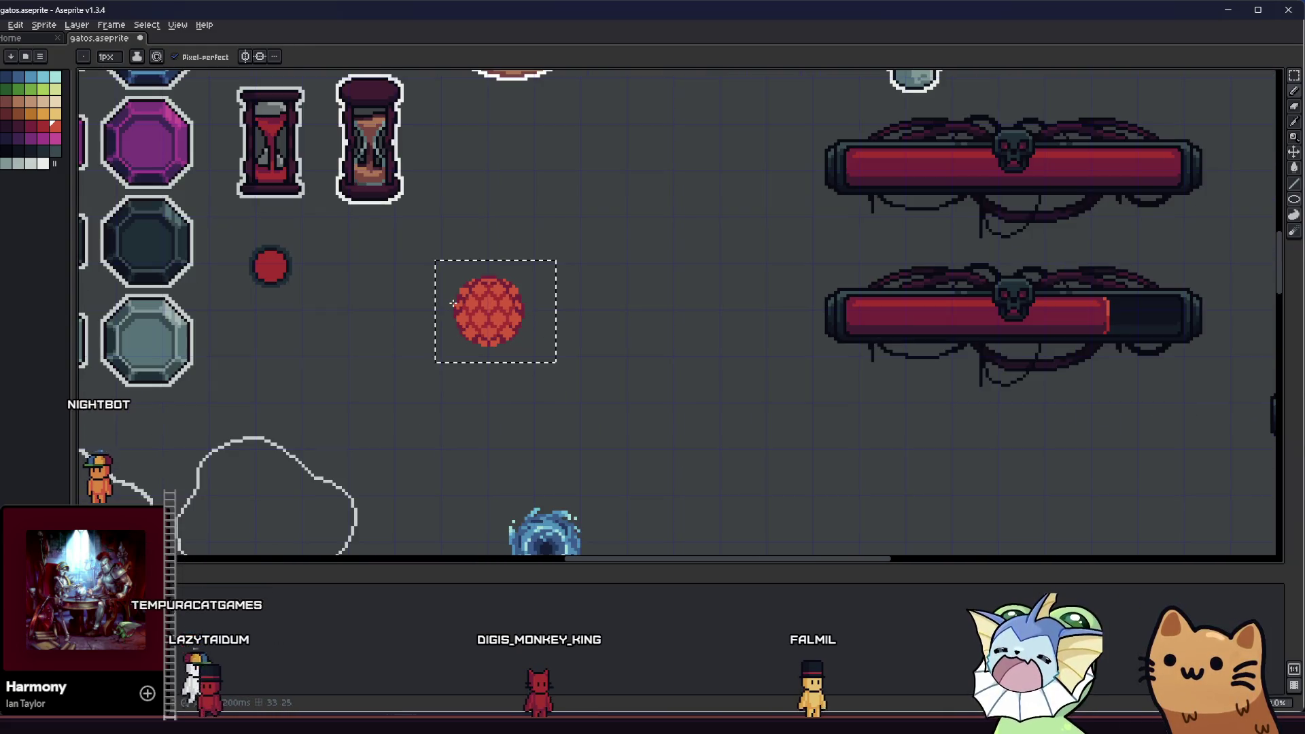
pyautogui.scroll(-1, 457, 312)
pyautogui.scroll(5, 476, 321)
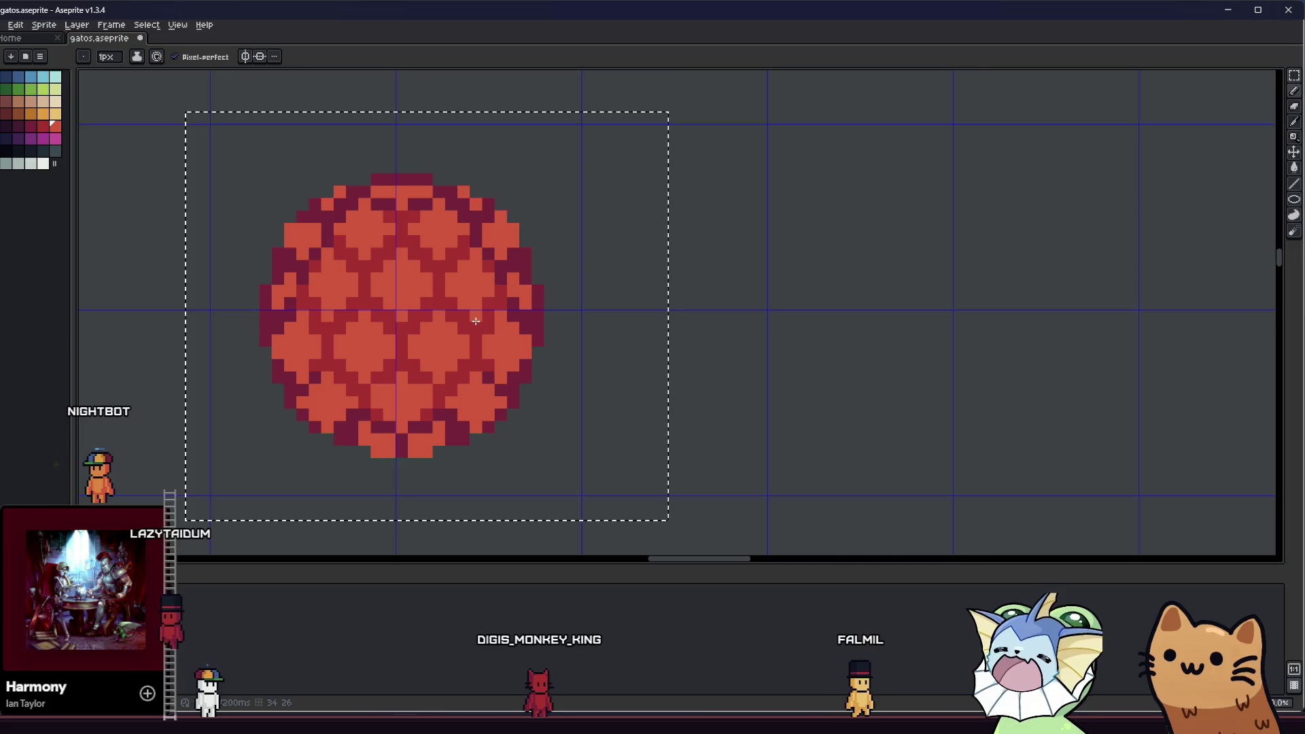
pyautogui.press('b')
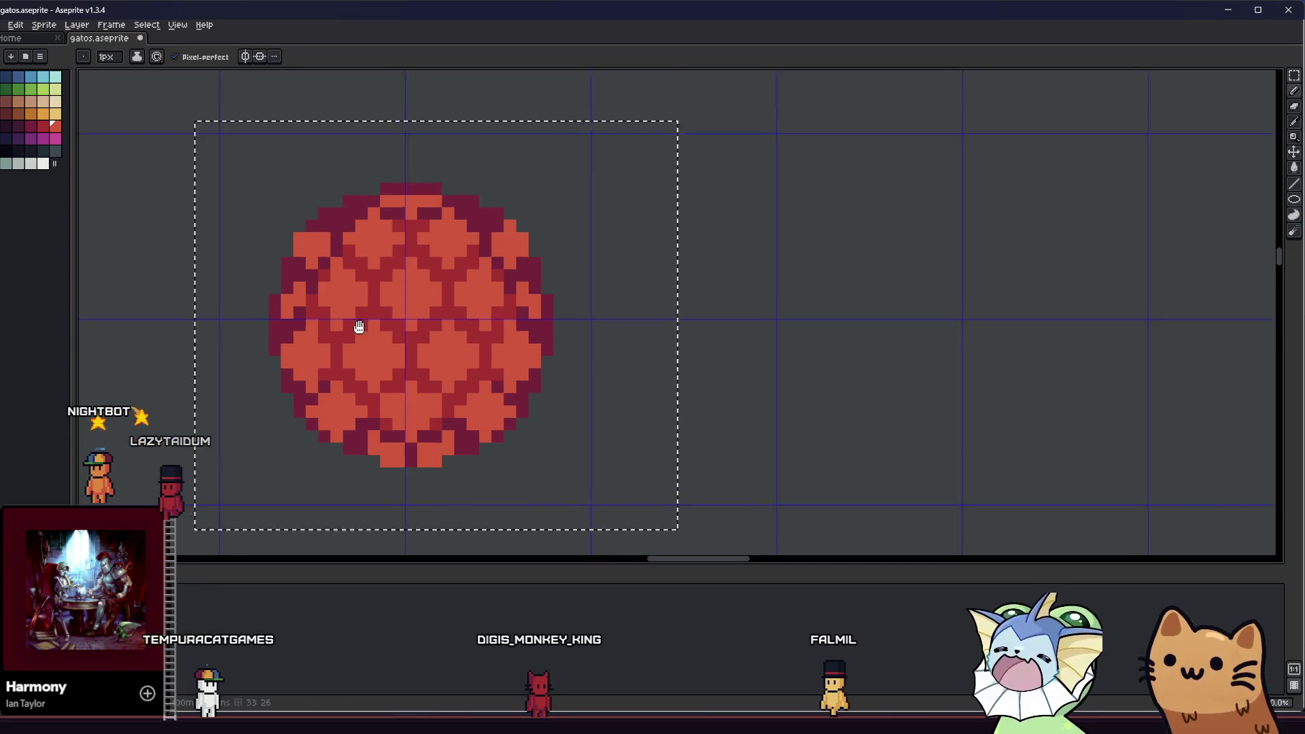
pyautogui.middleClick(377, 195)
pyautogui.moveTo(379, 314)
pyautogui.mouseDown()
pyautogui.moveTo(393, 326)
pyautogui.moveTo(493, 313)
pyautogui.mouseUp()
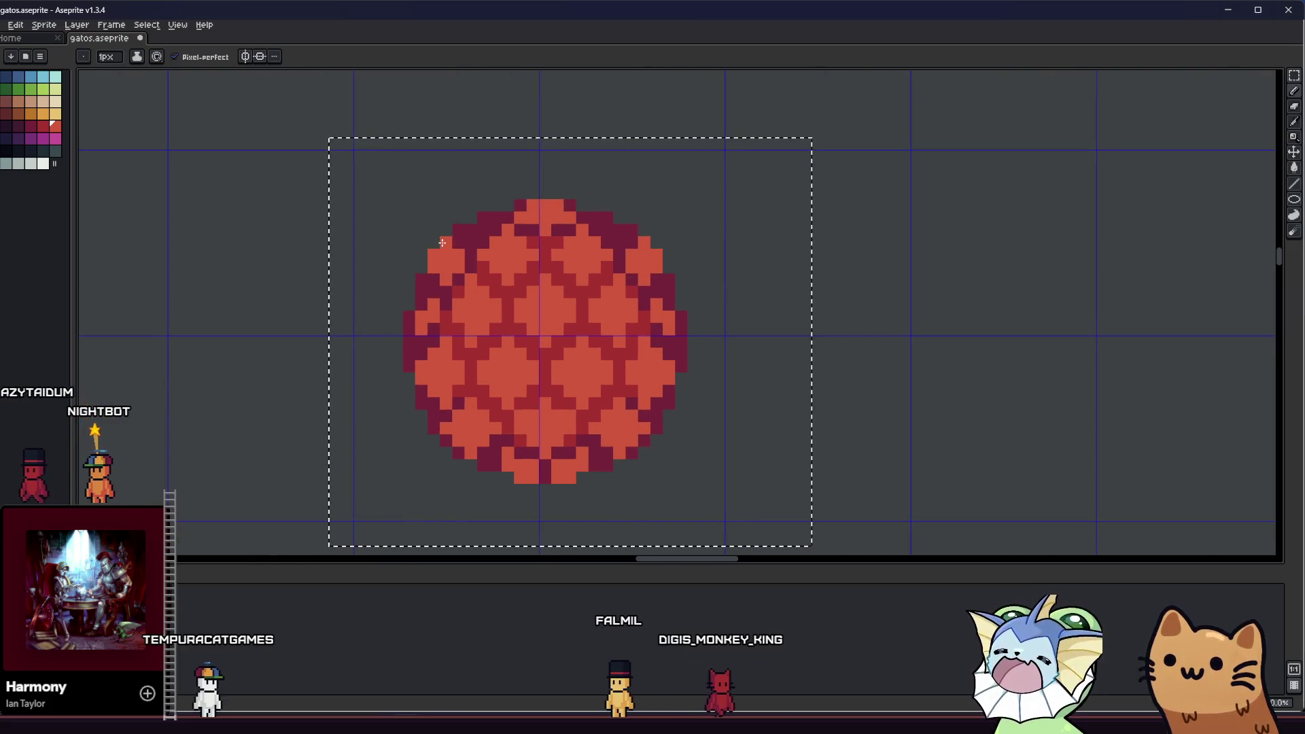
pyautogui.moveTo(353, 333)
pyautogui.mouseDown()
pyautogui.moveTo(577, 327)
pyautogui.moveTo(528, 306)
pyautogui.moveTo(392, 309)
pyautogui.mouseUp()
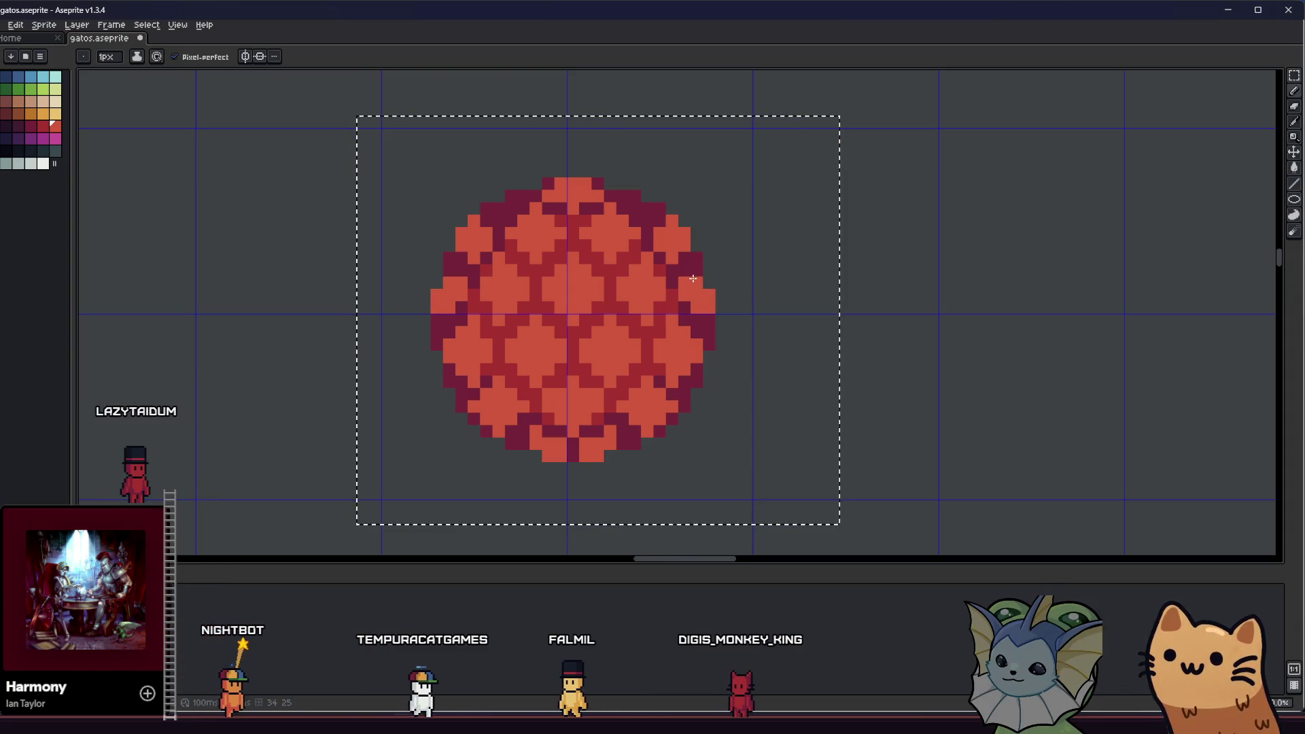
pyautogui.scroll(-3, 589, 373)
# - Clear the selection around the orb and switch to the Magic Wand tool
pyautogui.press('m')
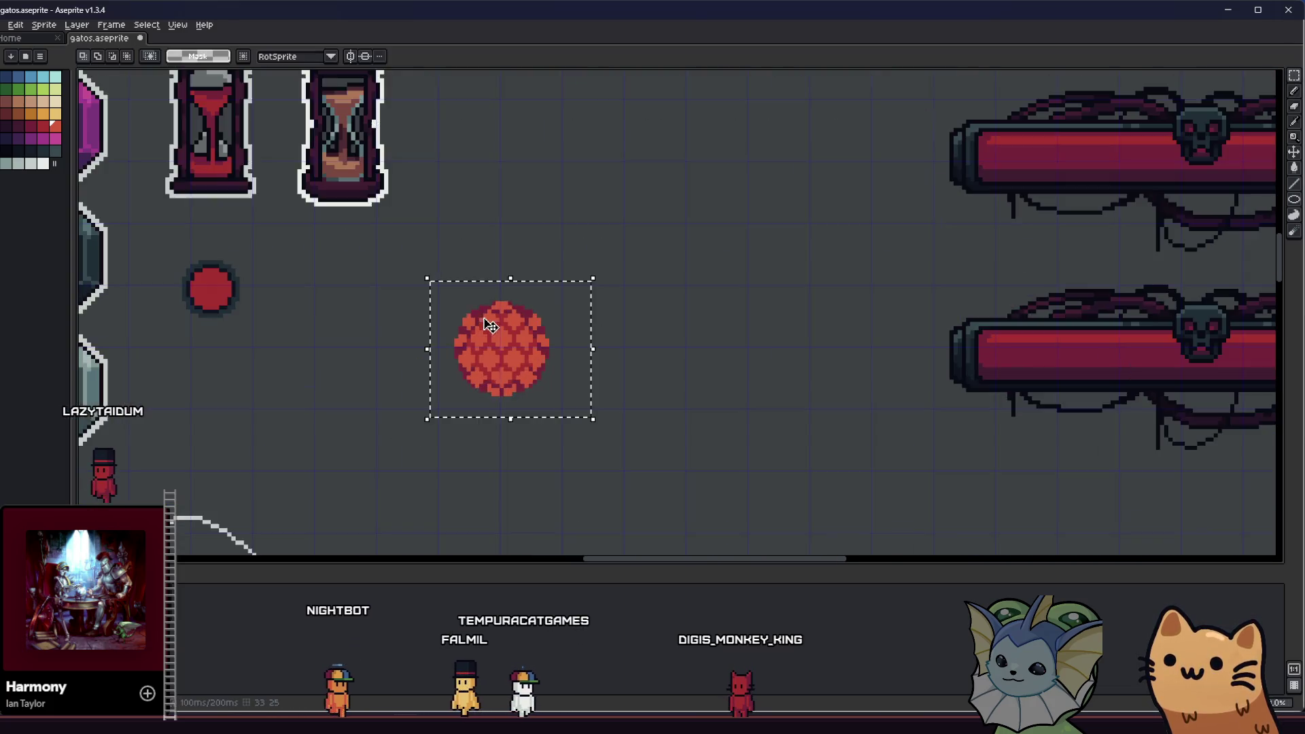
pyautogui.press('b')
pyautogui.scroll(3, 469, 310)
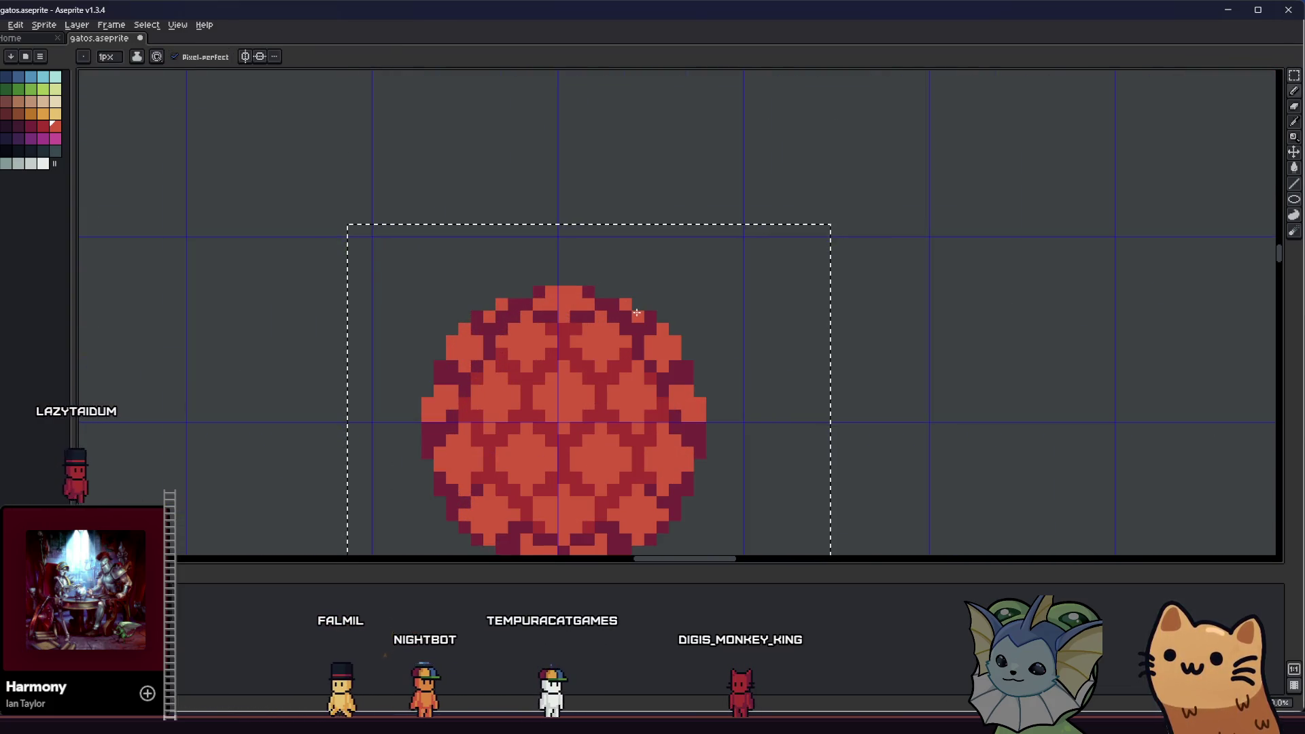
pyautogui.scroll(-3, 571, 340)
pyautogui.moveTo(476, 367); pyautogui.dragTo(432, 381)
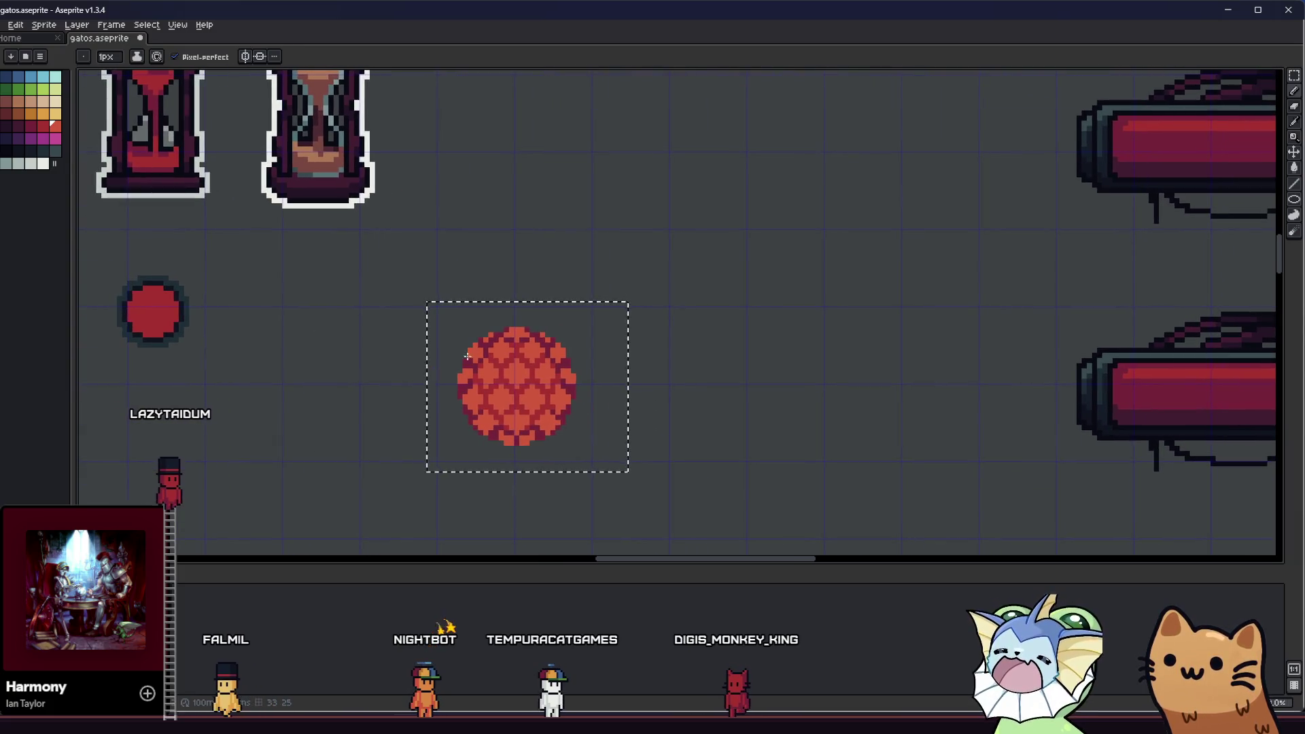
pyautogui.scroll(3, 490, 343)
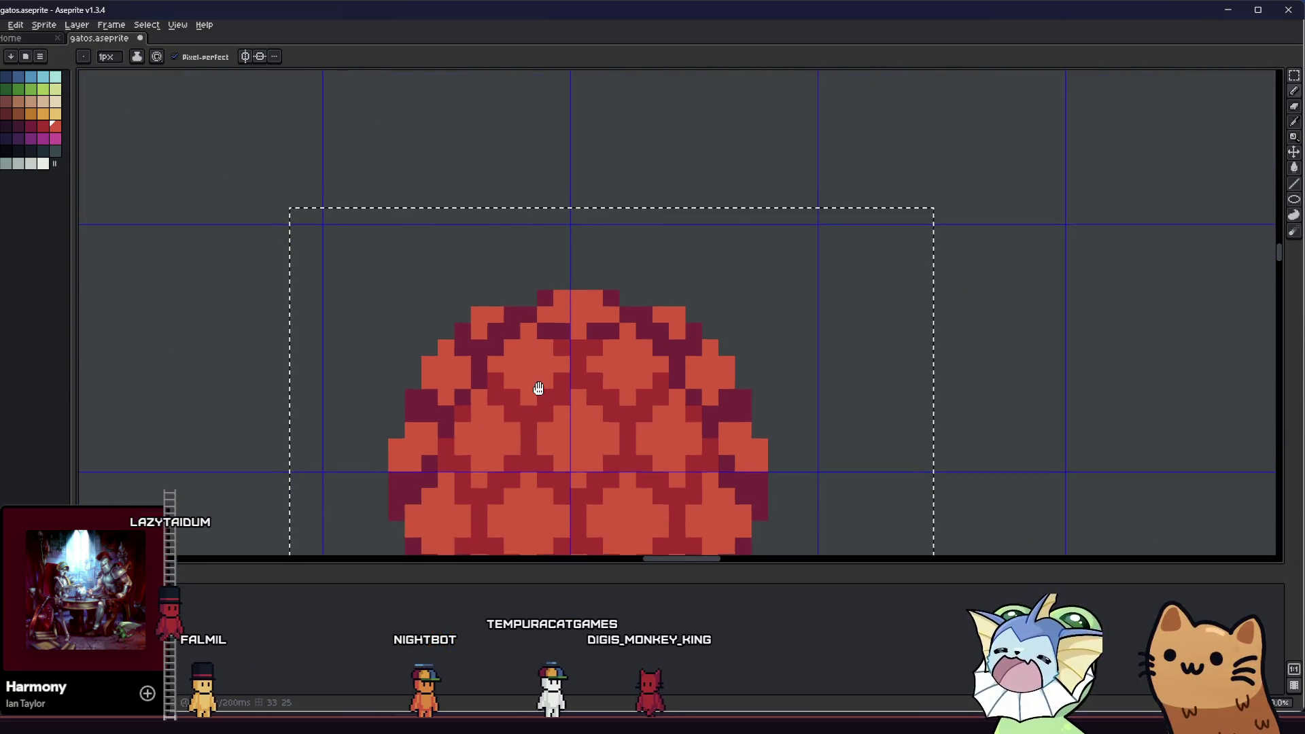
pyautogui.scroll(-3, 539, 388)
pyautogui.press('m')
pyautogui.click(345, 375)
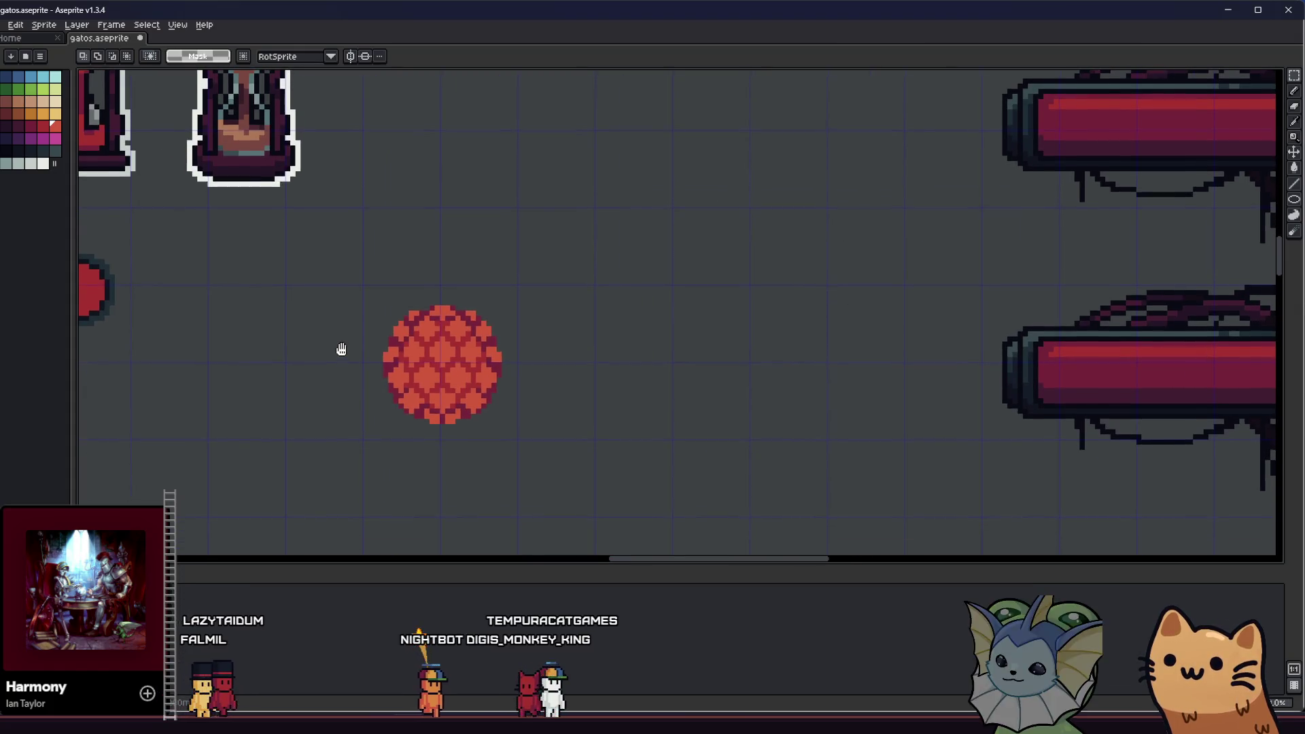
pyautogui.scroll(-2, 342, 347)
pyautogui.scroll(4, 408, 384)
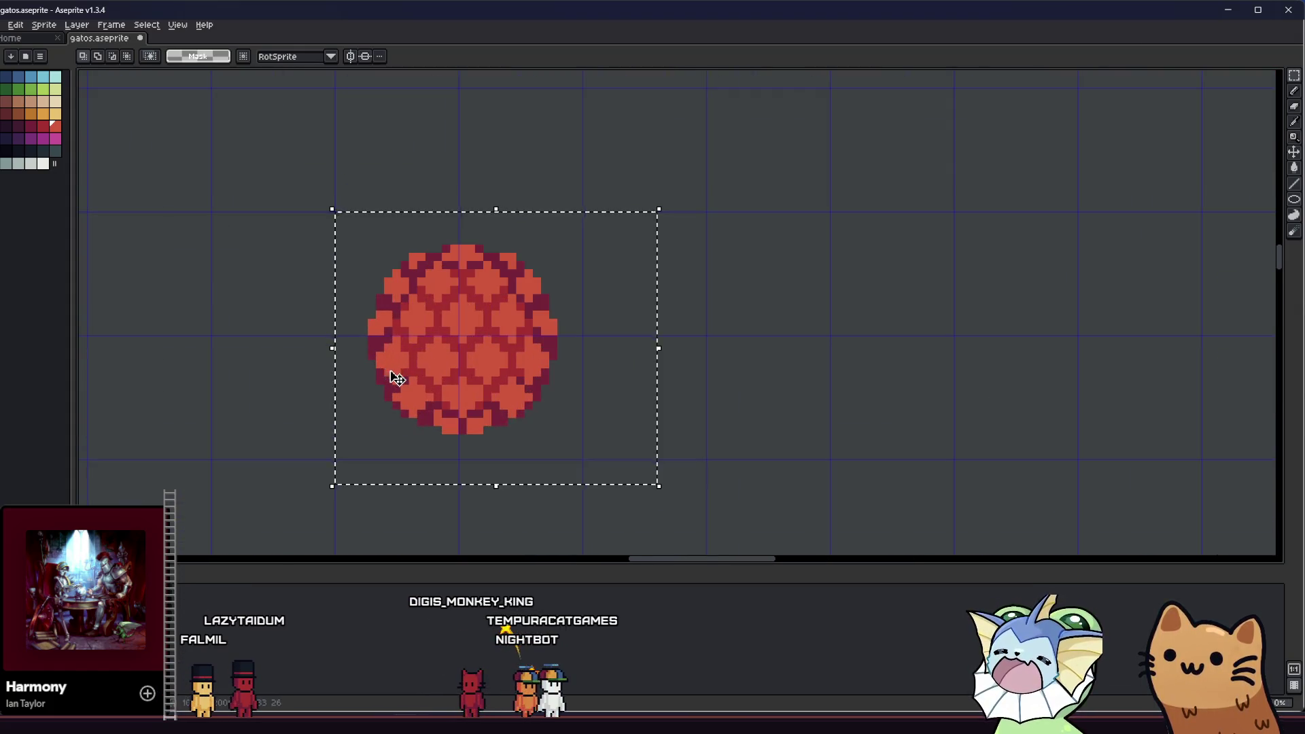
pyautogui.press('w')
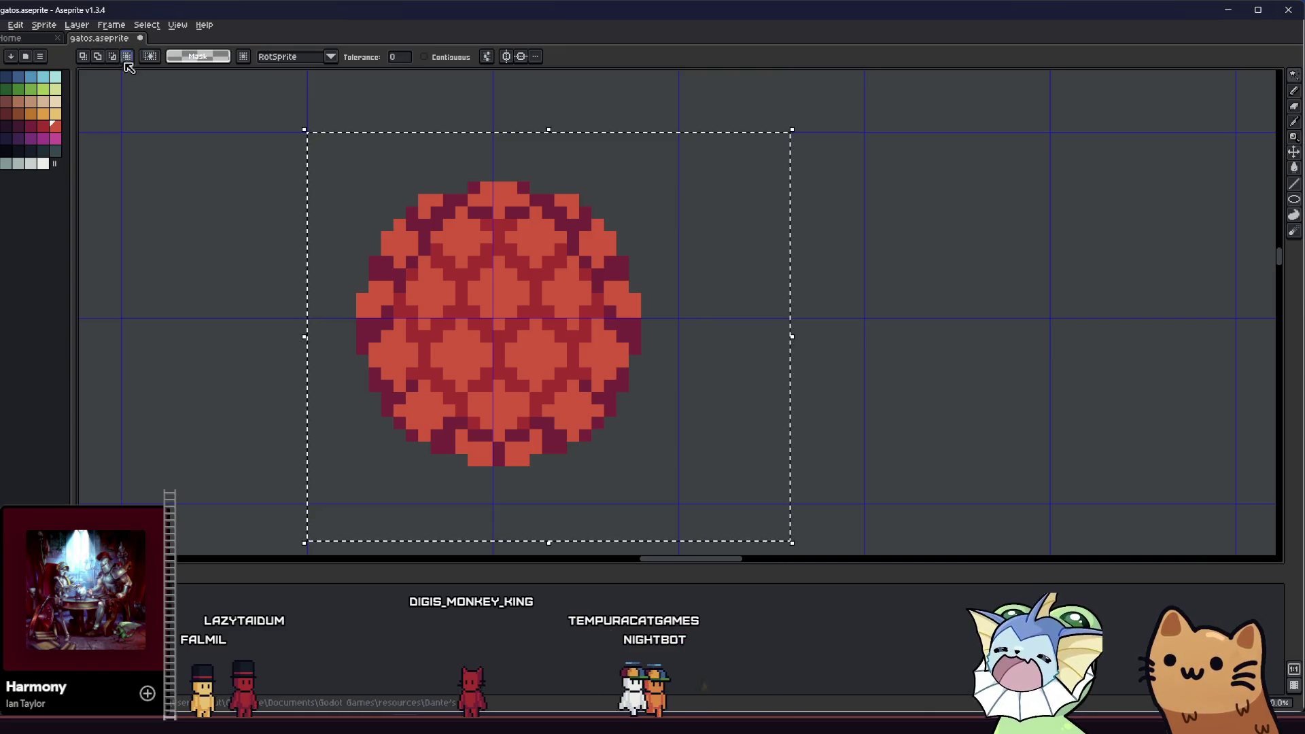
# - Magic-wand the orb's light-orange cells and delete them, then undo the deletion
pyautogui.click(455, 262)
pyautogui.scroll(1, 388, 337)
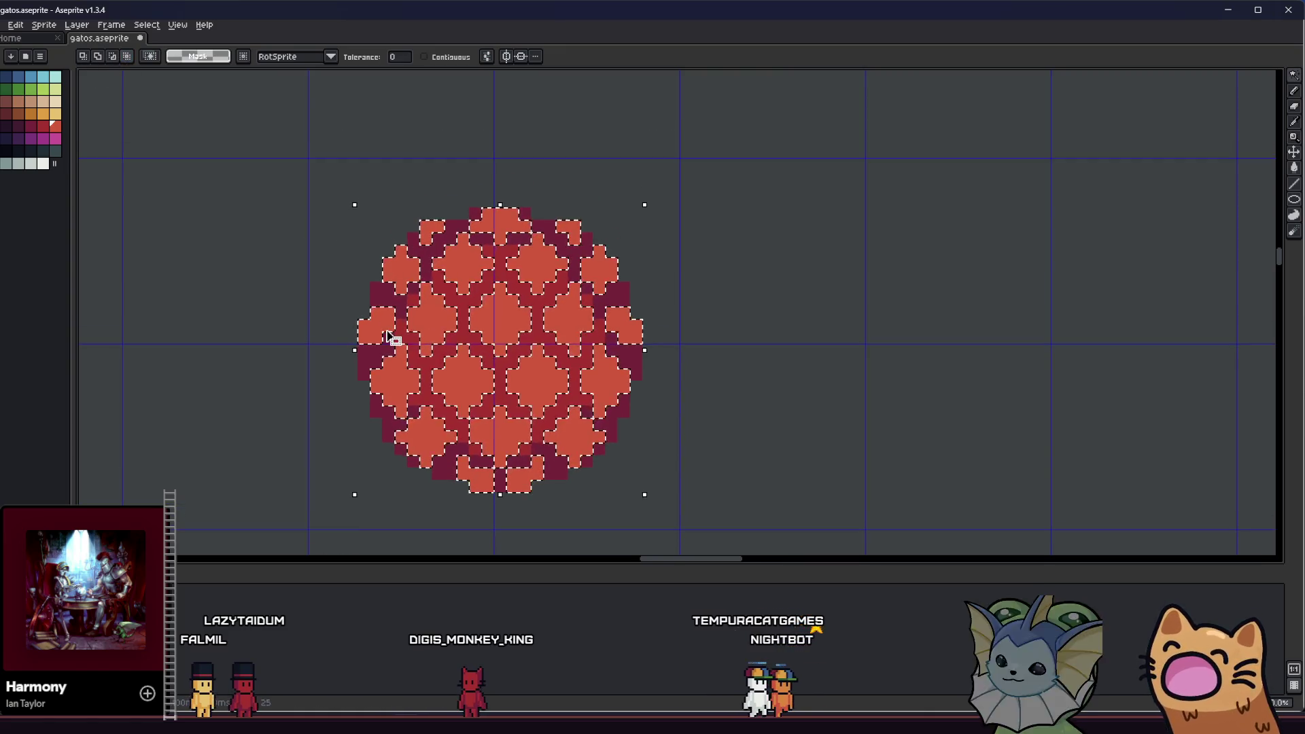
pyautogui.press('Delete')
pyautogui.hotkey('ctrl', 'z')
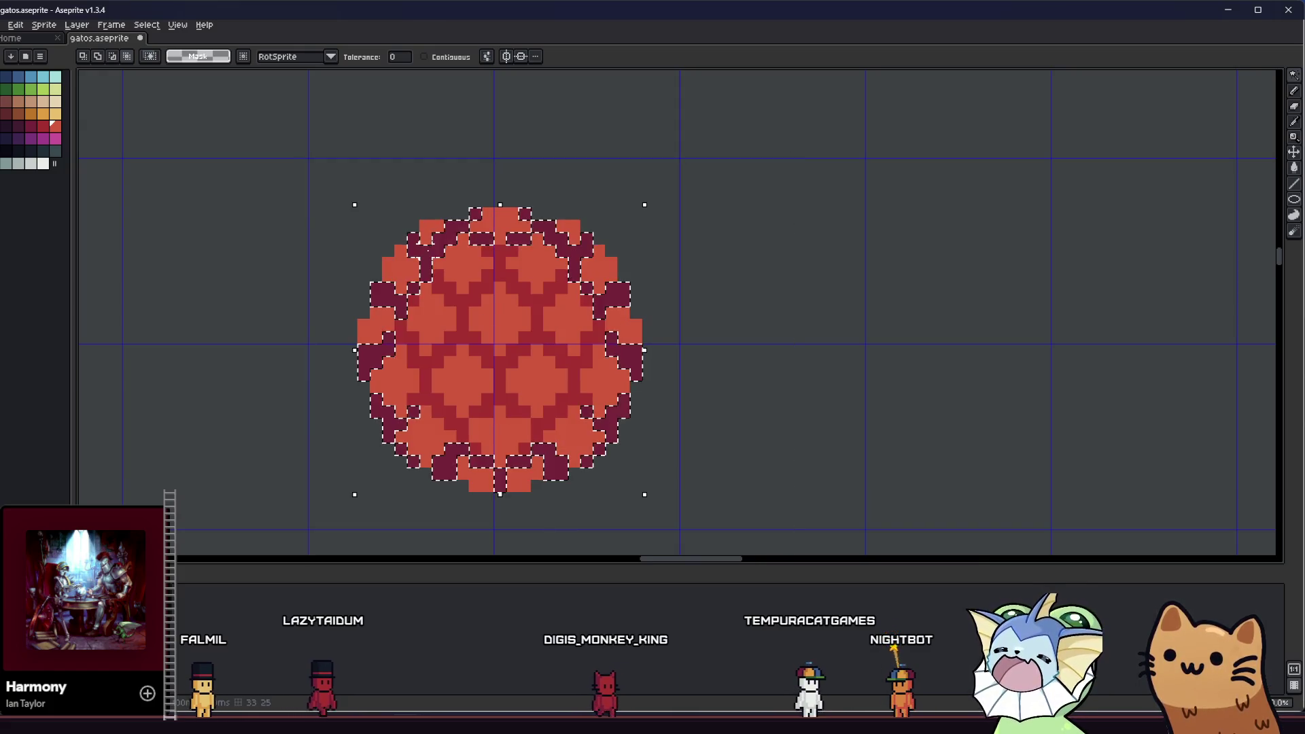
pyautogui.scroll(-2, 378, 316)
# - Draw a rectangular selection covering the whole orb
pyautogui.press('m')
pyautogui.scroll(2, 472, 394)
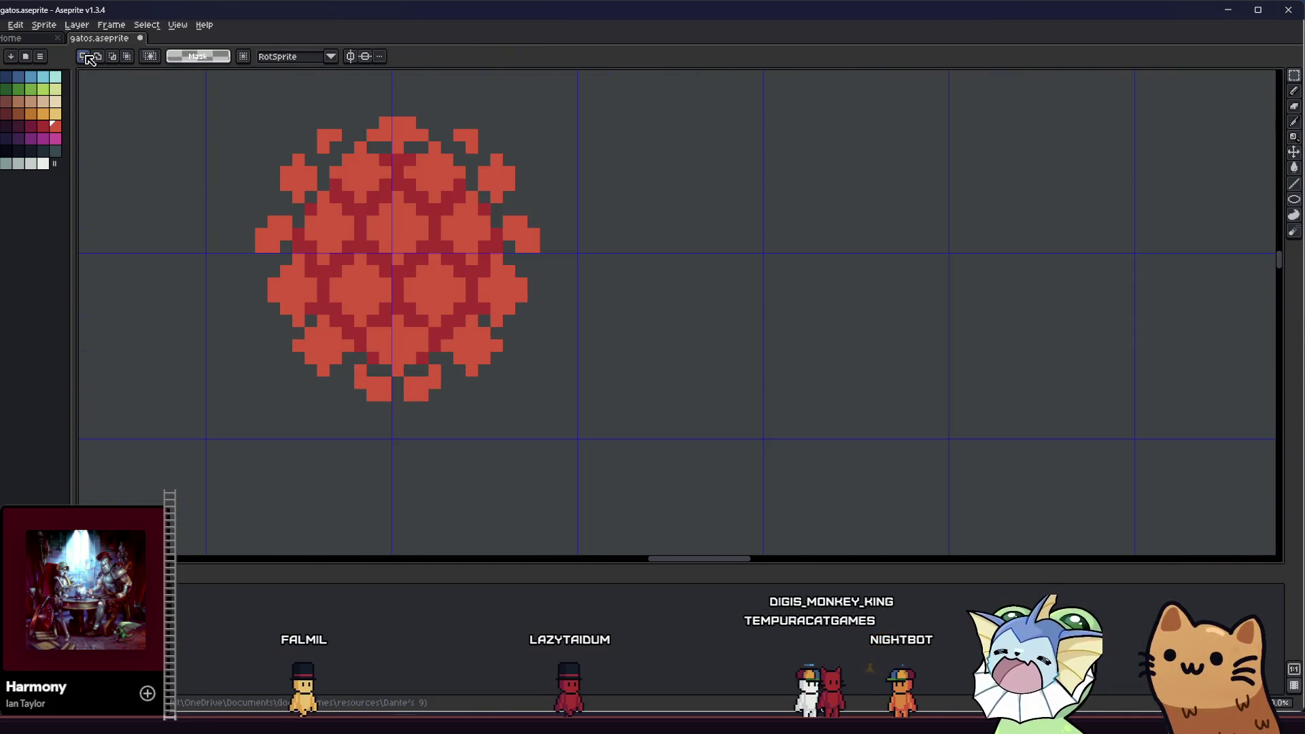
pyautogui.moveTo(224, 270); pyautogui.dragTo(342, 340)
pyautogui.moveTo(305, 152); pyautogui.dragTo(718, 558)
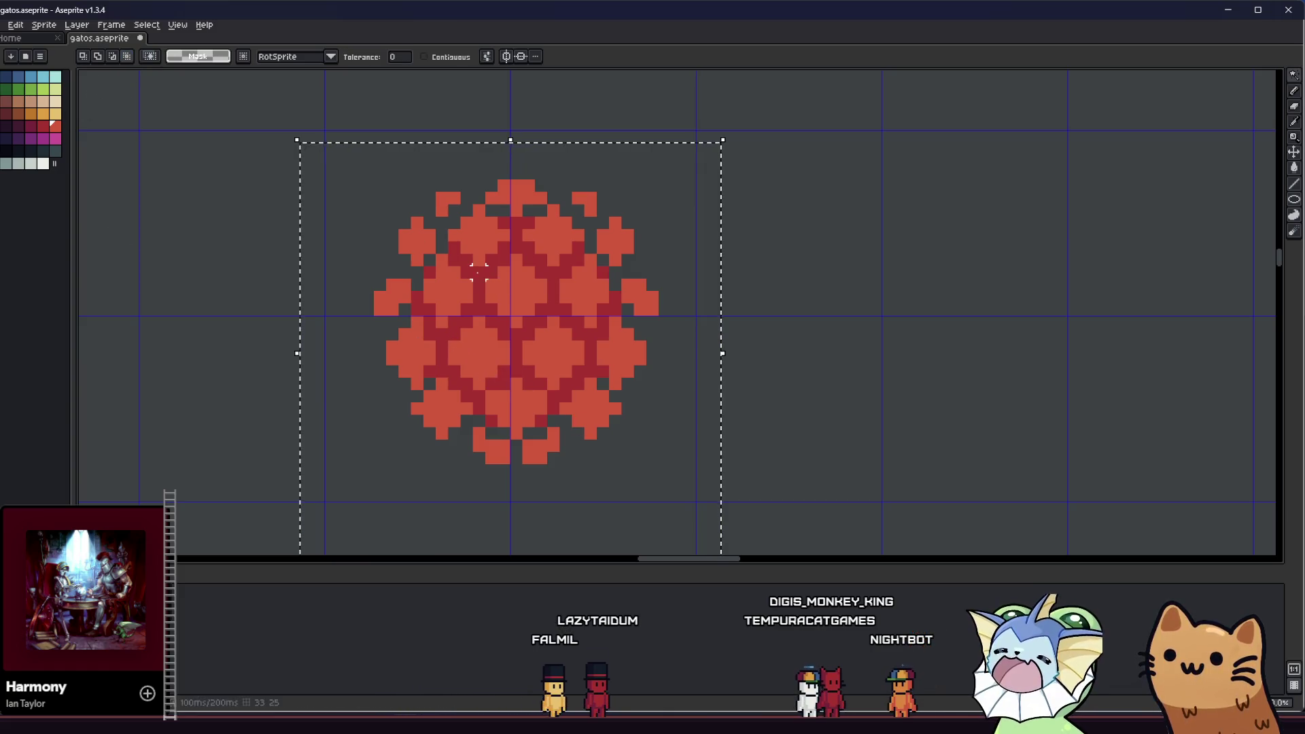
pyautogui.scroll(1, 480, 328)
pyautogui.scroll(-6, 458, 350)
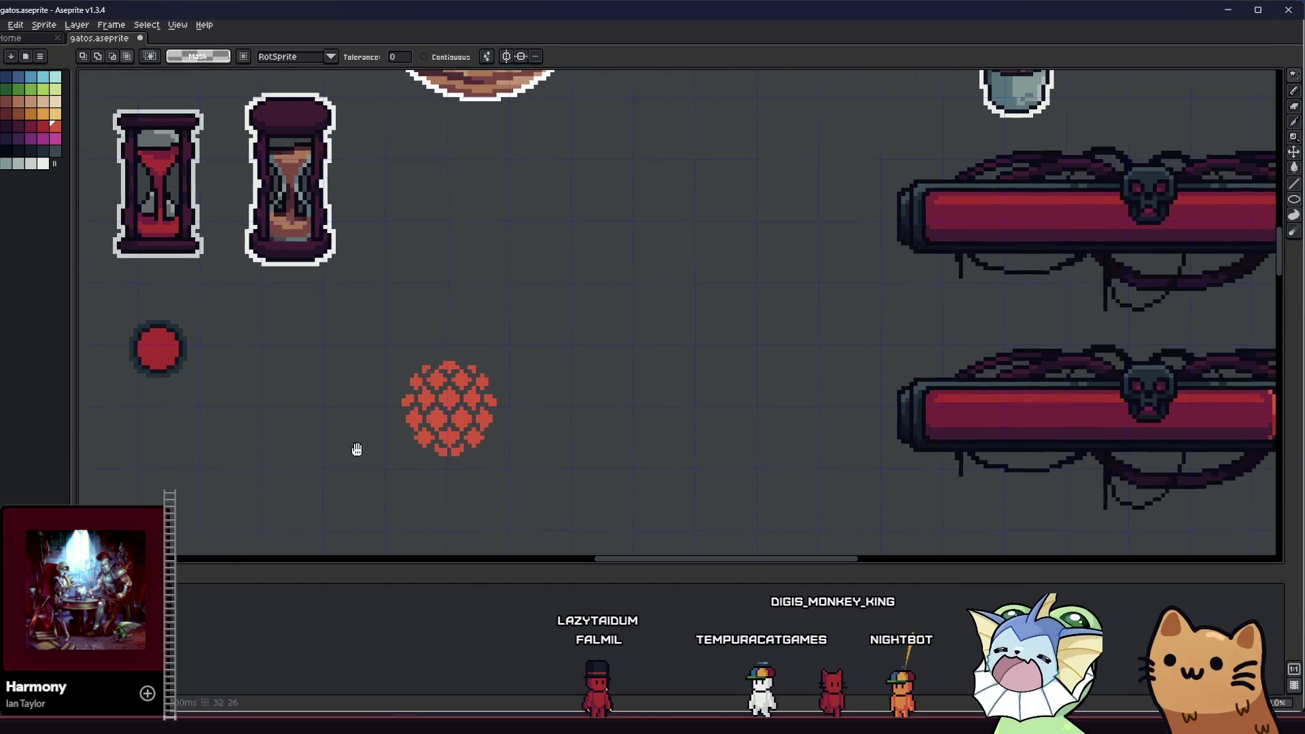
pyautogui.scroll(4, 401, 435)
pyautogui.press('i')
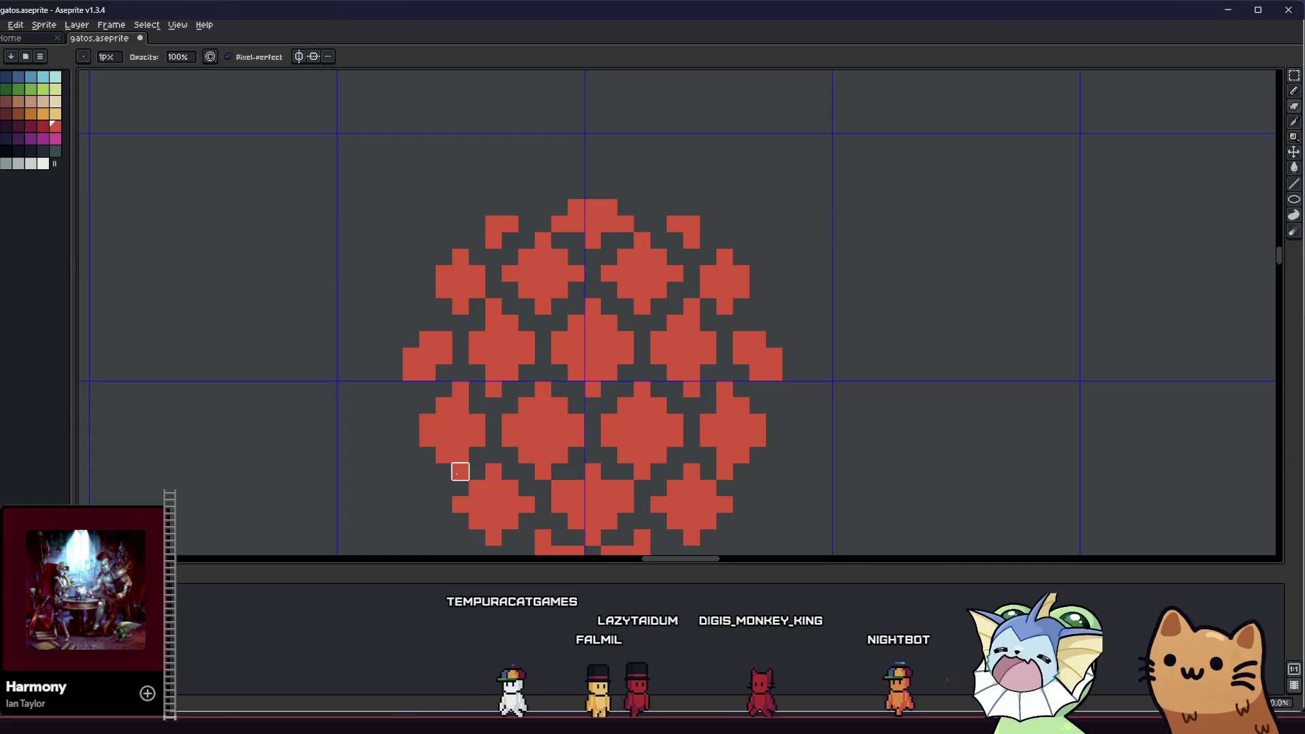
# - Zoom and scroll around the orb while toggling between Pencil and Eraser
pyautogui.scroll(-3, 725, 471)
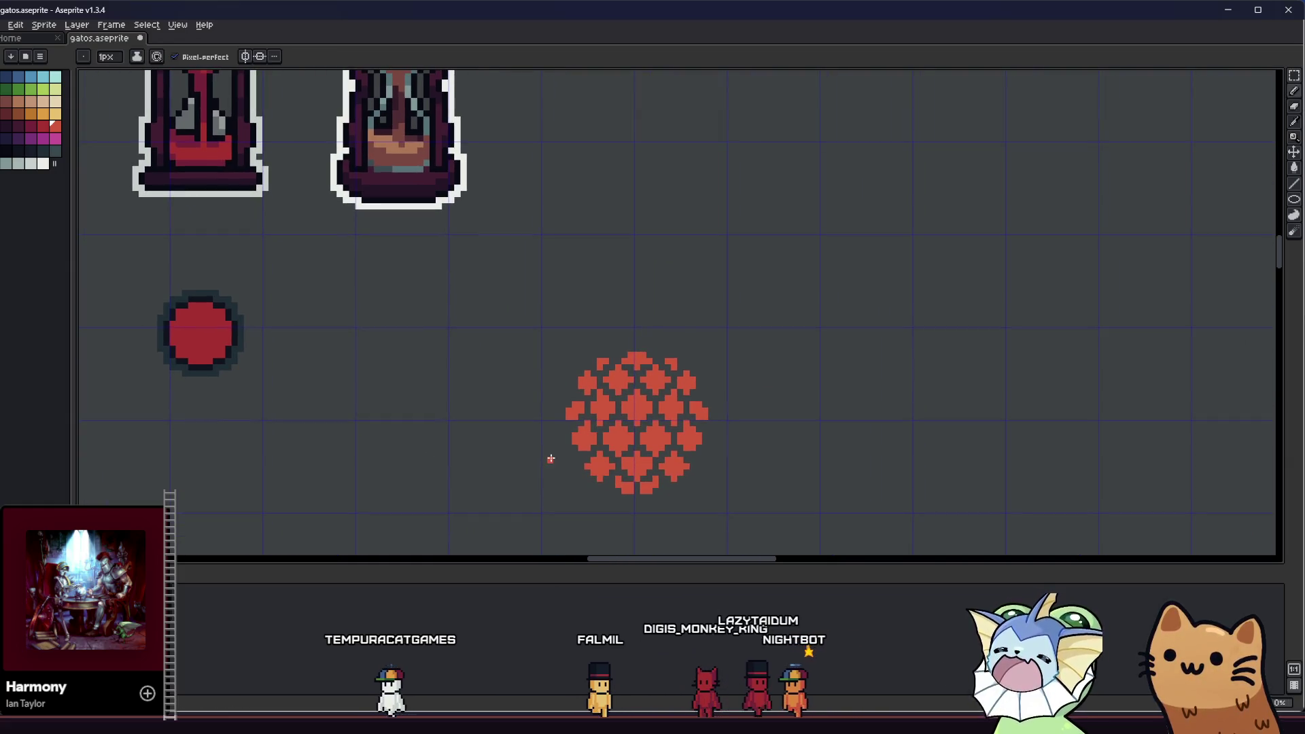
pyautogui.scroll(2, 619, 479)
pyautogui.press('b')
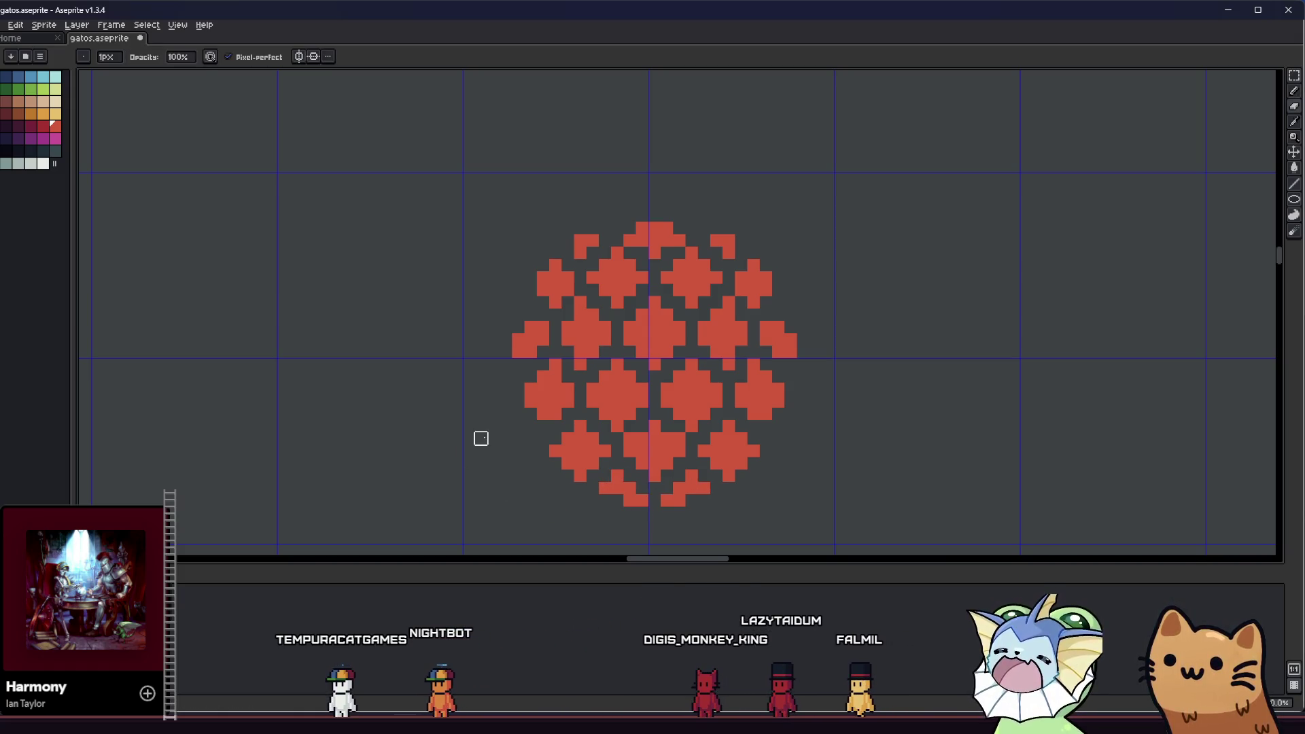
pyautogui.scroll(1, 541, 446)
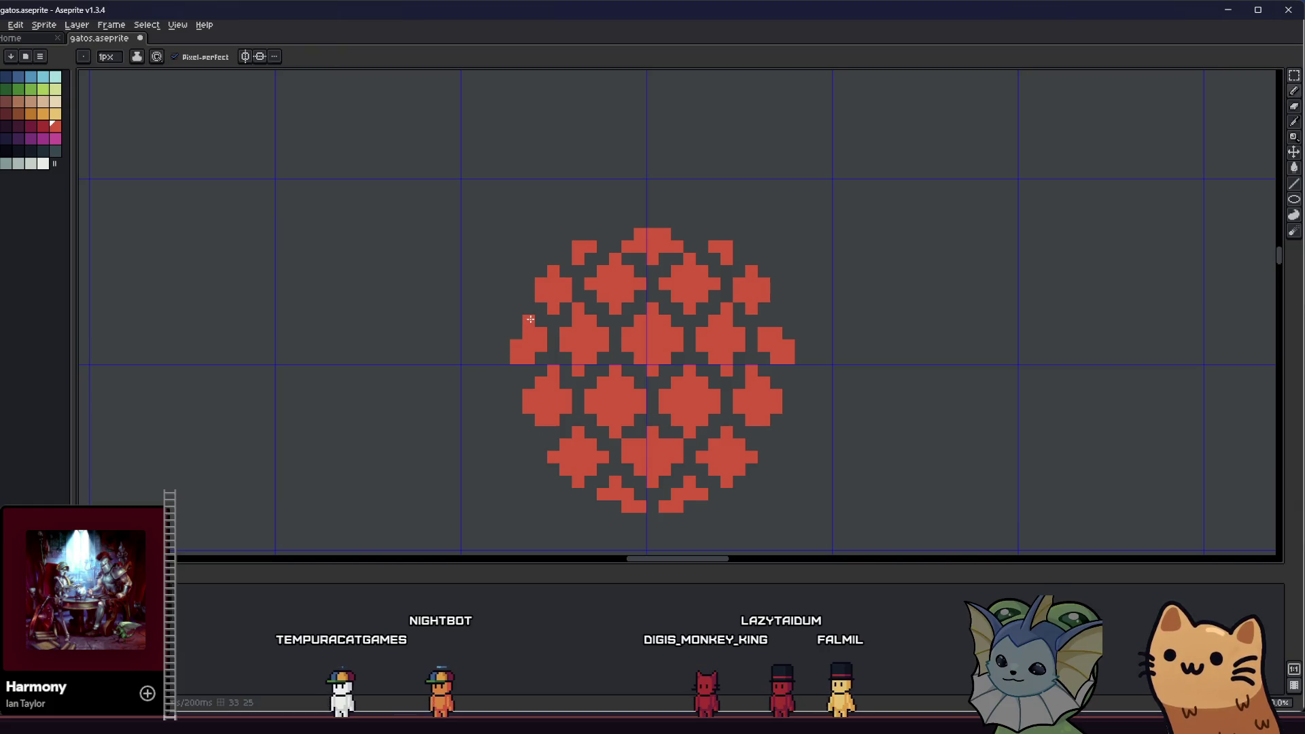
pyautogui.press('e')
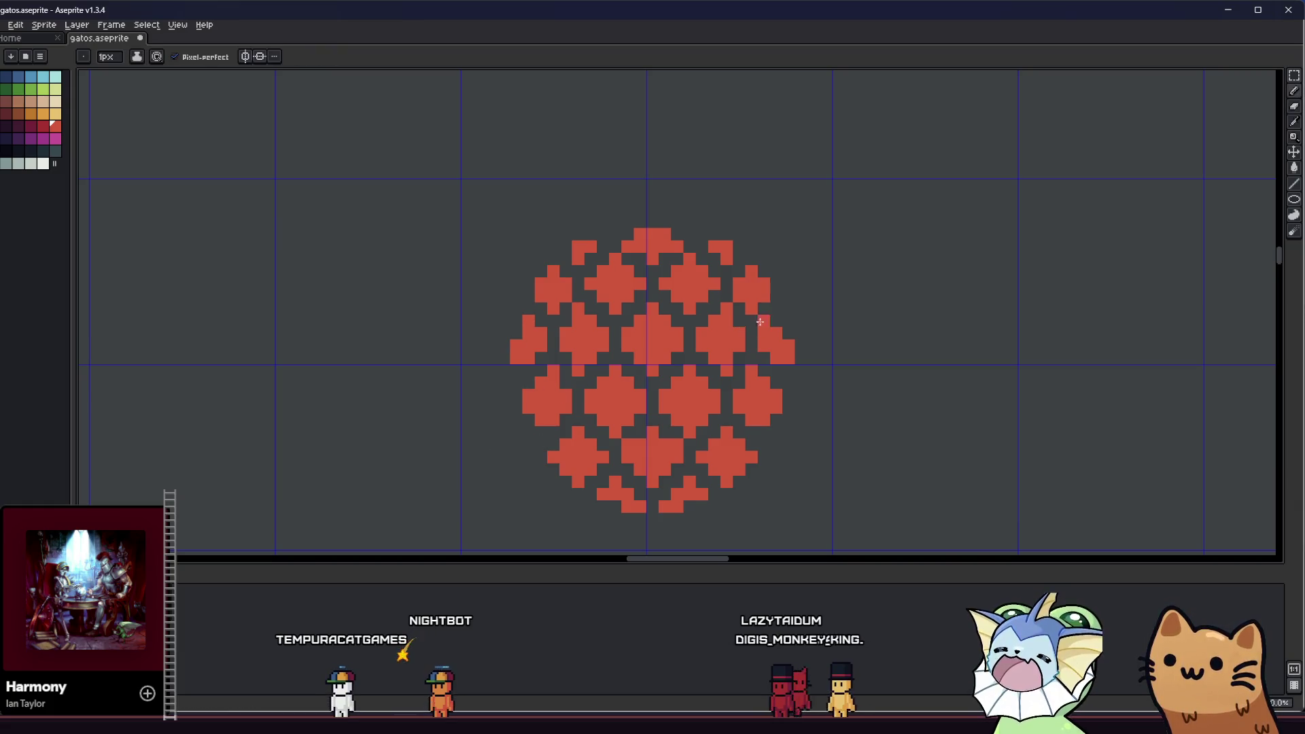
pyautogui.hscroll(-5, 553, 388)
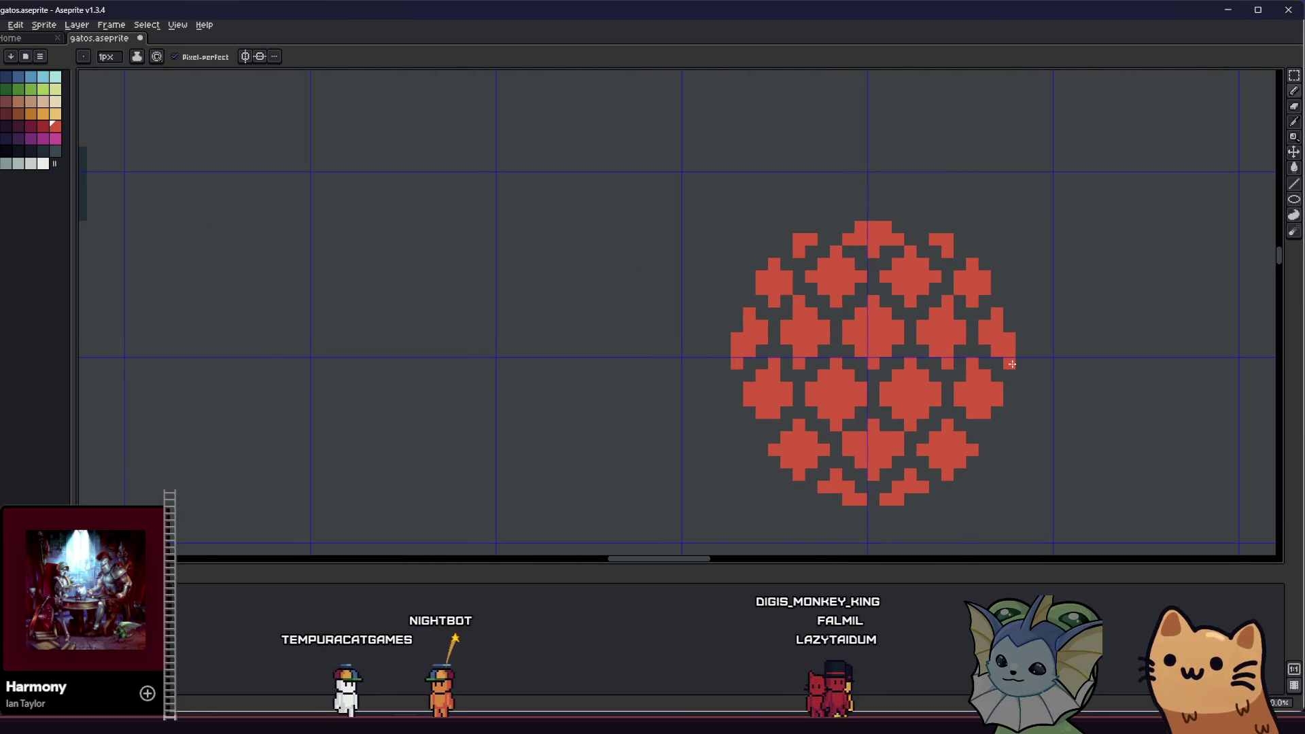
pyautogui.hscroll(4, 664, 369)
pyautogui.press('b')
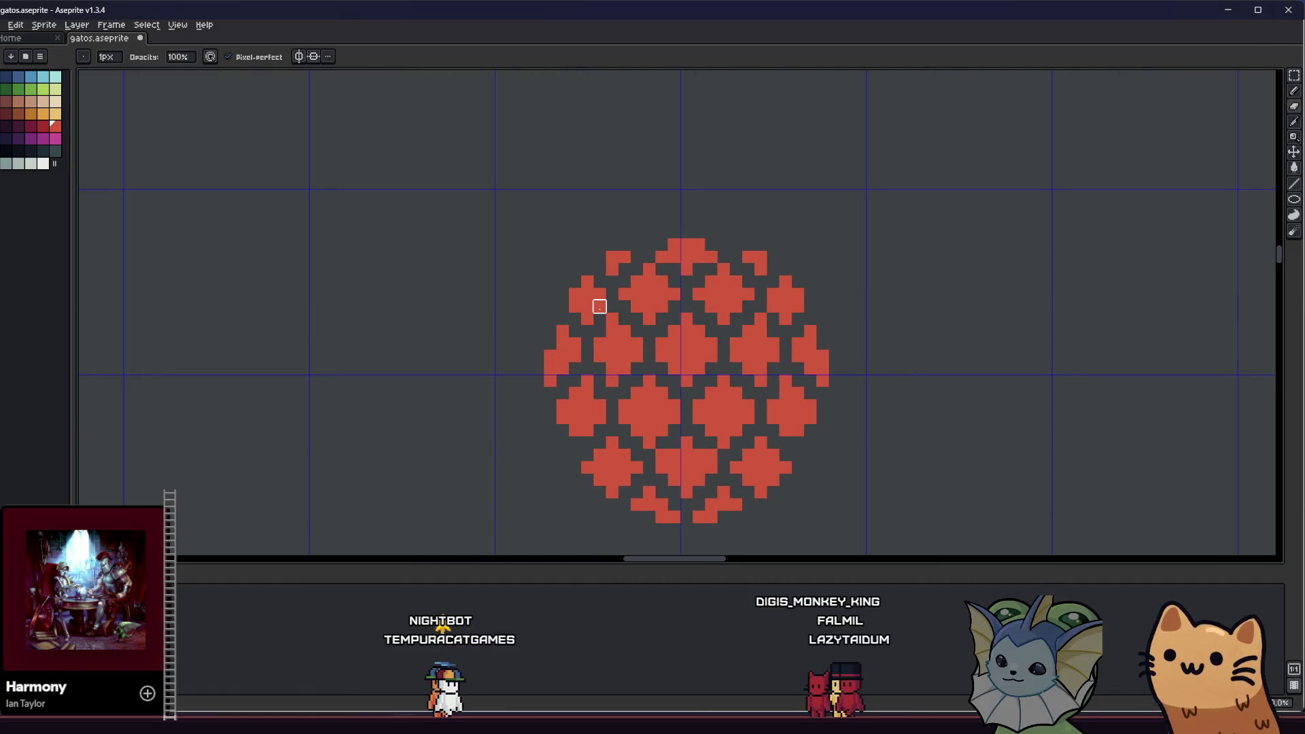
pyautogui.hscroll(2, 387, 315)
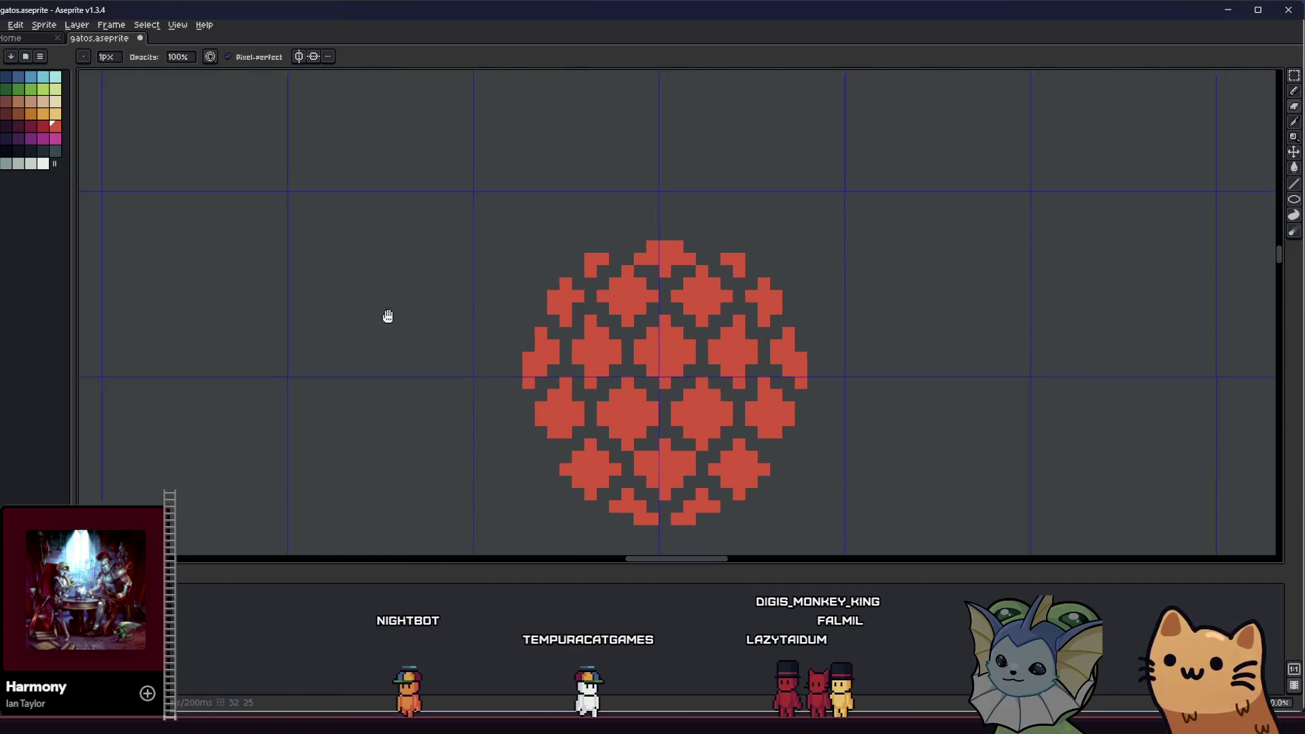
pyautogui.press('e')
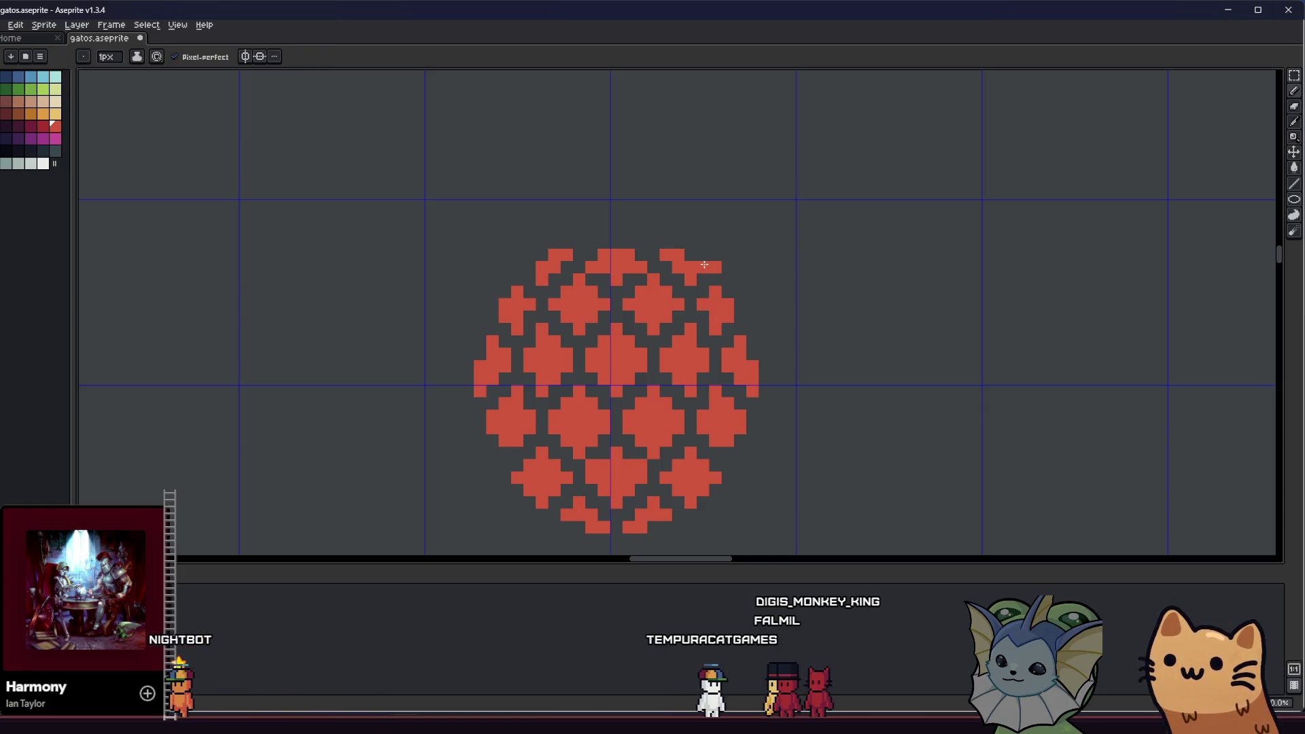
pyautogui.press('e')
pyautogui.scroll(-2, 529, 264)
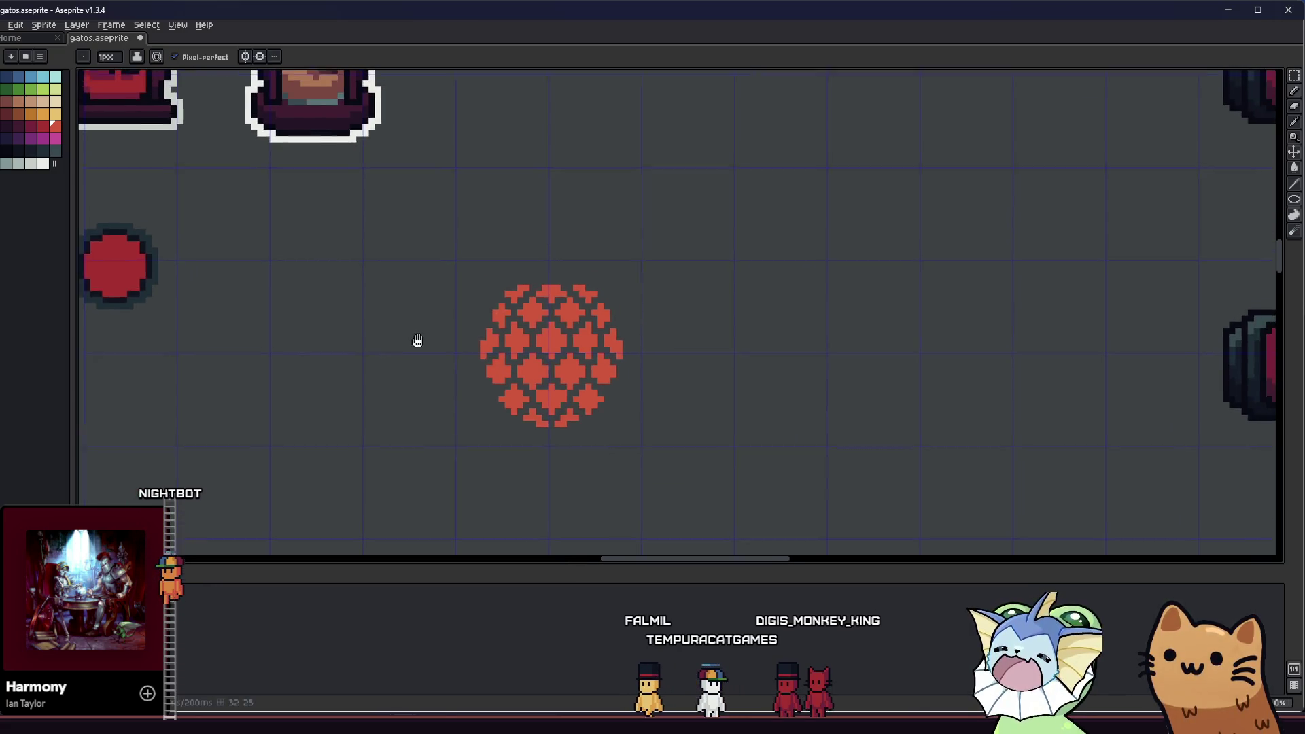
pyautogui.scroll(3, 408, 344)
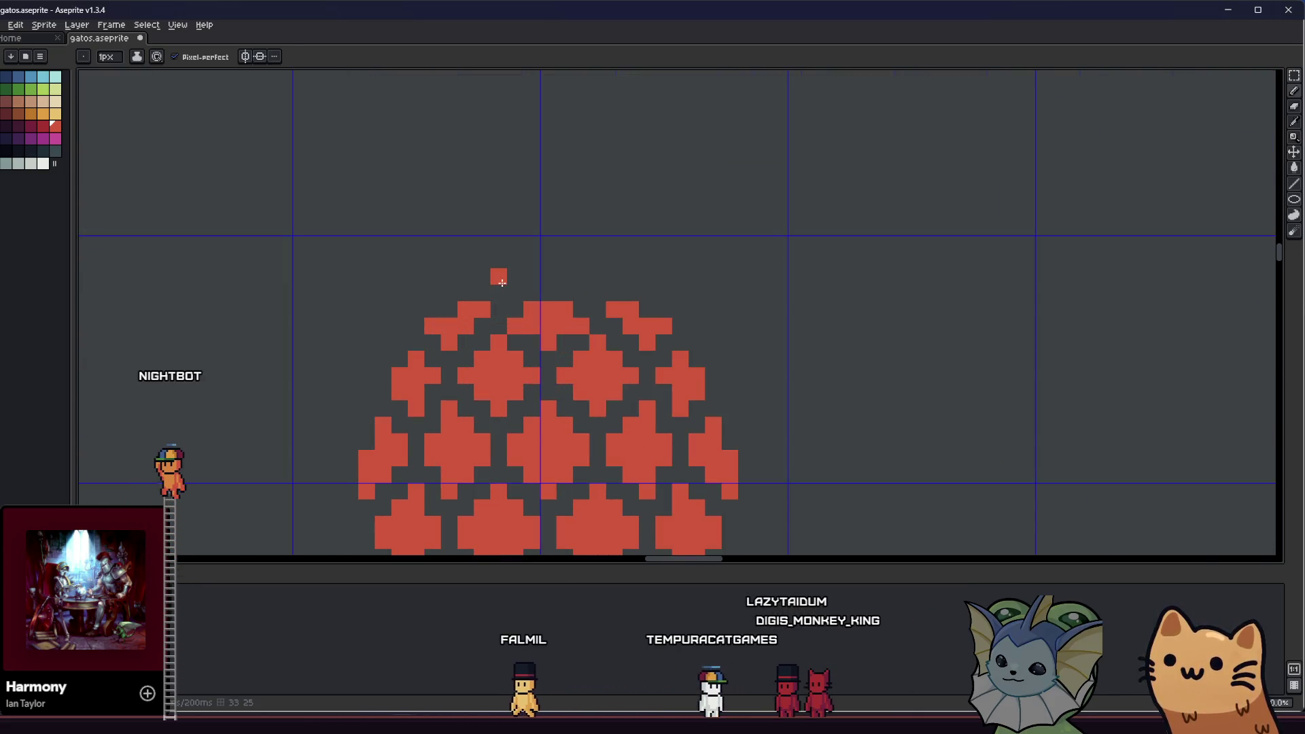
pyautogui.scroll(-2, 502, 282)
pyautogui.hscroll(1, 379, 340)
pyautogui.scroll(2, 421, 333)
pyautogui.press('b')
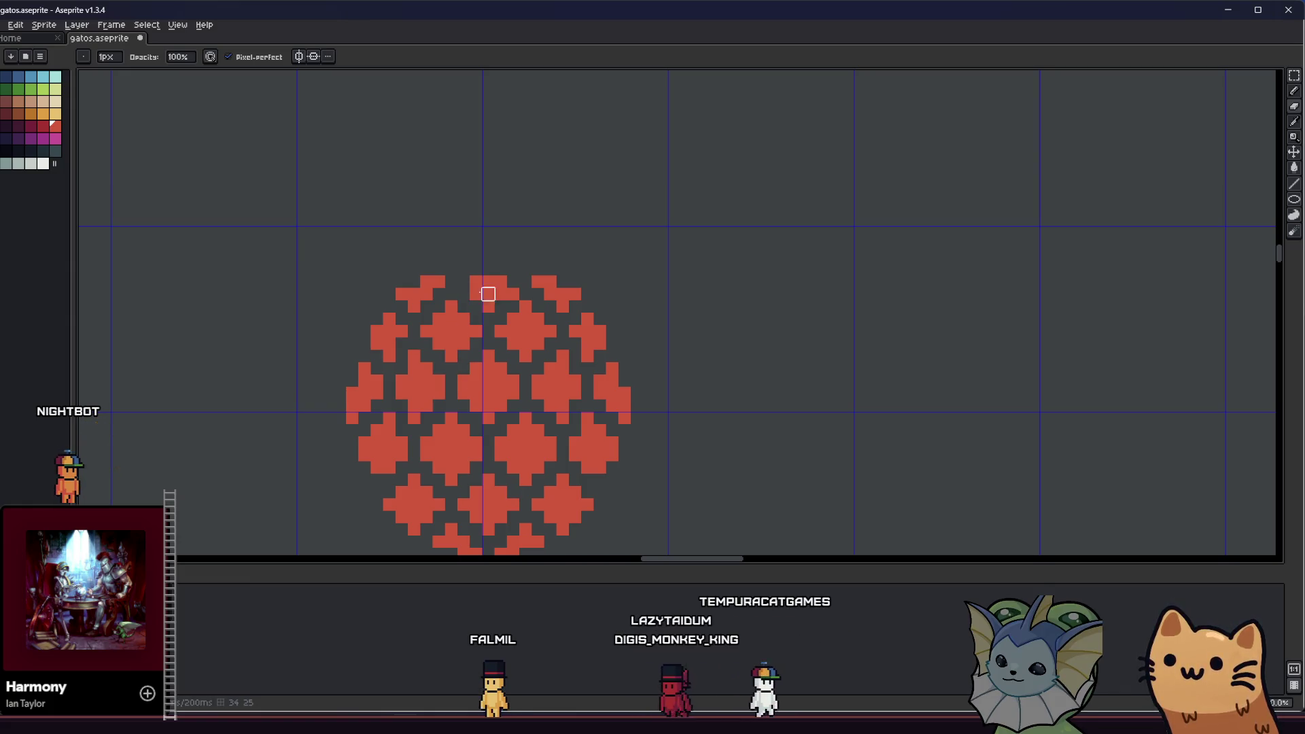
# - Pan and drag the lattice orb into the centre of the view
pyautogui.moveTo(376, 396)
pyautogui.mouseDown()
pyautogui.moveTo(517, 355)
pyautogui.moveTo(399, 386)
pyautogui.mouseUp()
pyautogui.scroll(-3, 517, 354)
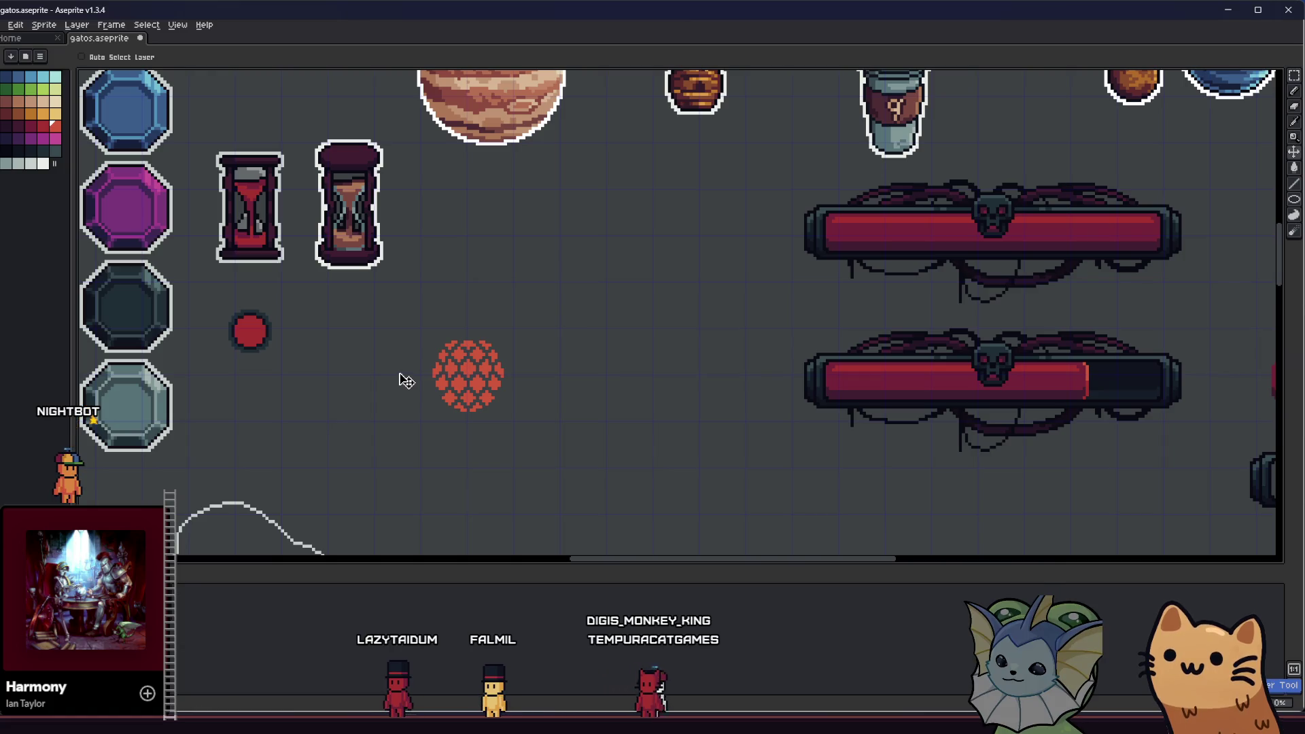
pyautogui.scroll(4, 401, 380)
pyautogui.press('b')
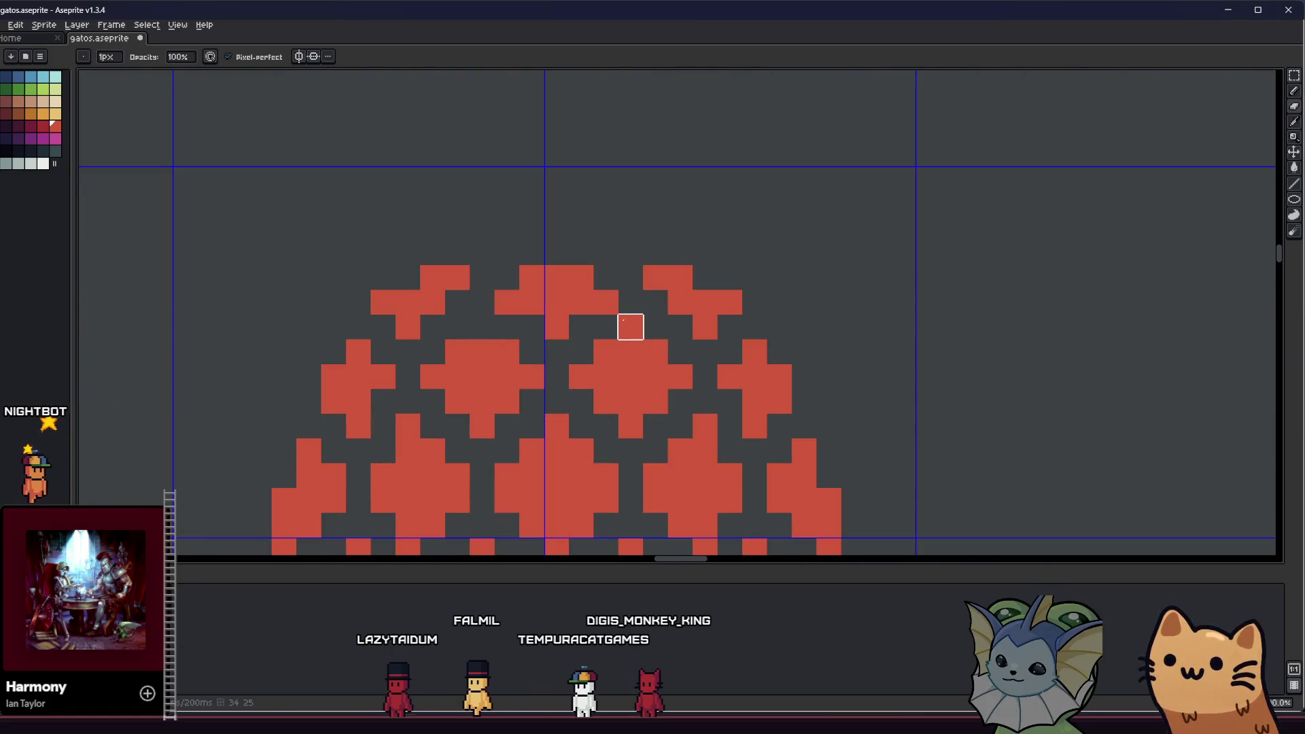
pyautogui.scroll(2, 612, 323)
pyautogui.scroll(-6, 442, 399)
pyautogui.press('v')
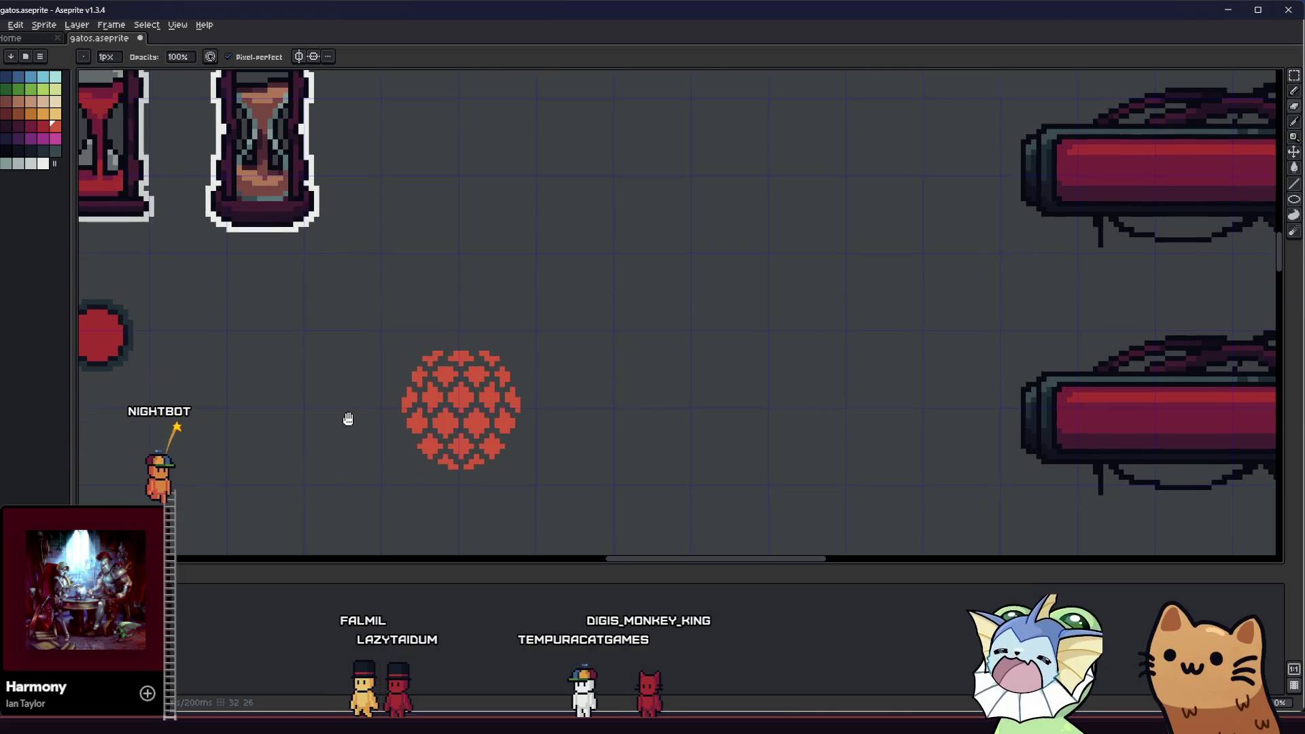
pyautogui.moveTo(350, 457)
pyautogui.mouseDown()
pyautogui.moveTo(632, 426)
pyautogui.moveTo(539, 420)
pyautogui.mouseUp()
pyautogui.scroll(1, 632, 422)
pyautogui.press('m')
pyautogui.scroll(1, 655, 420)
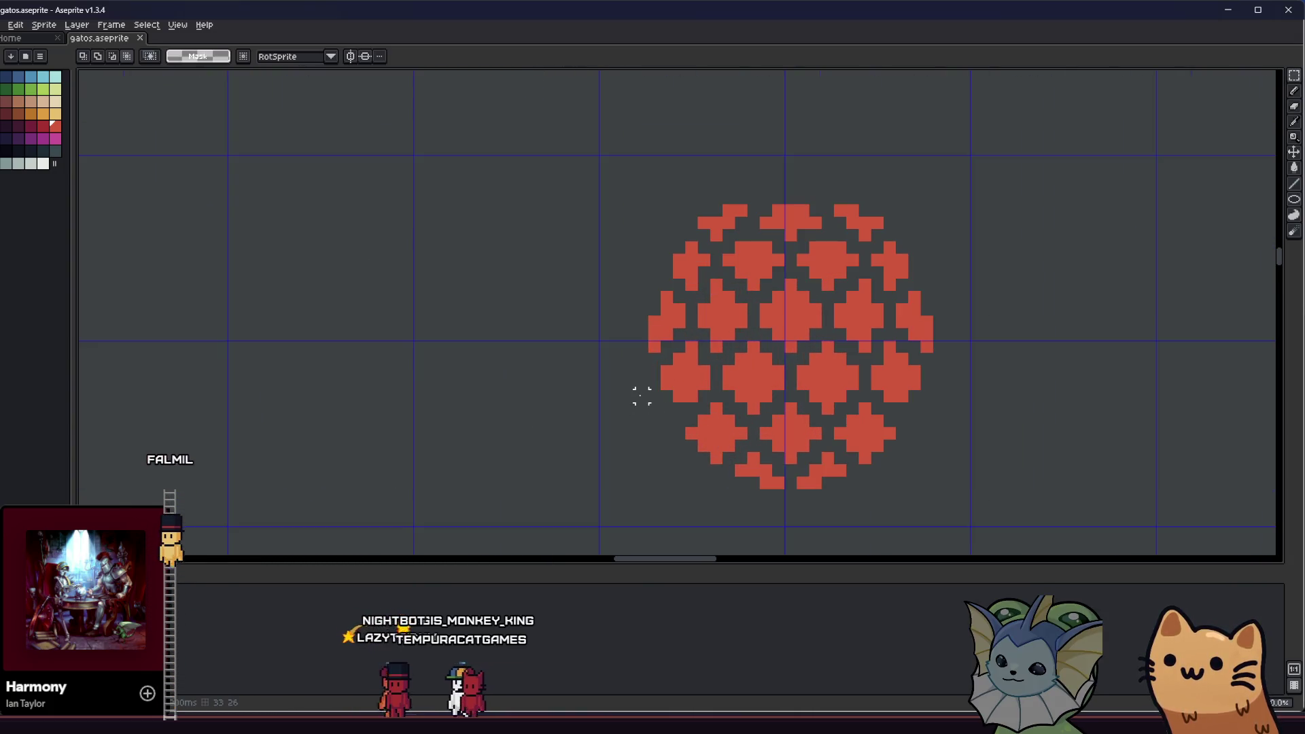
pyautogui.moveTo(667, 407); pyautogui.dragTo(963, 508)
pyautogui.moveTo(663, 483); pyautogui.dragTo(938, 441)
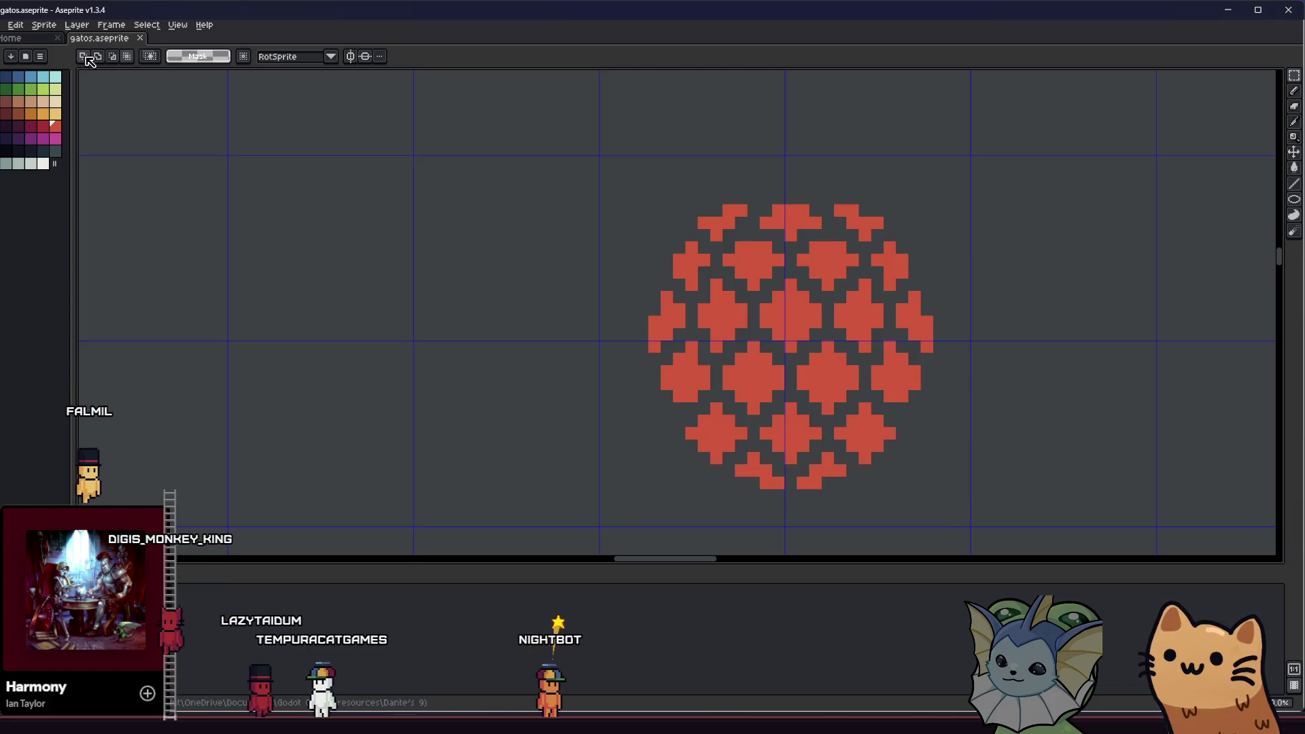
pyautogui.moveTo(660, 504)
pyautogui.mouseDown()
pyautogui.moveTo(806, 460)
pyautogui.moveTo(932, 443)
pyautogui.moveTo(935, 426)
pyautogui.mouseUp()
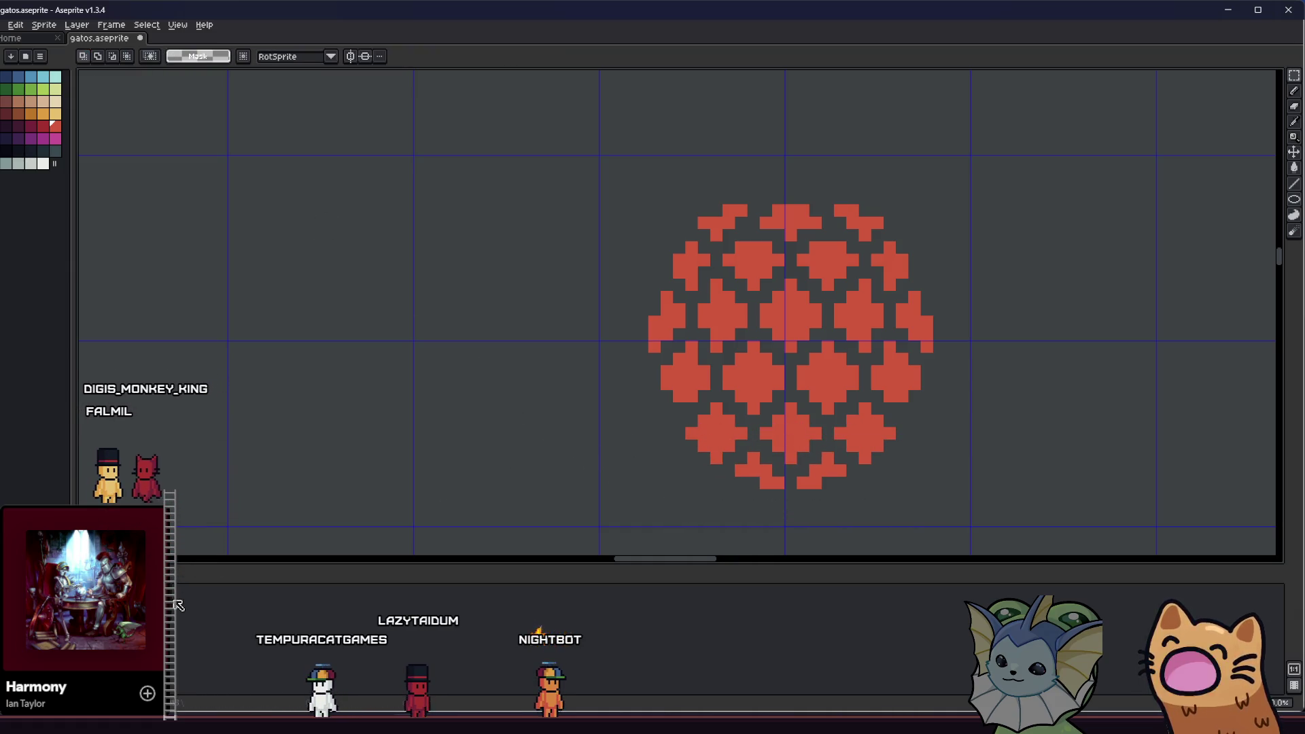
pyautogui.moveTo(597, 504)
pyautogui.mouseDown()
pyautogui.moveTo(929, 442)
pyautogui.moveTo(935, 426)
pyautogui.mouseUp()
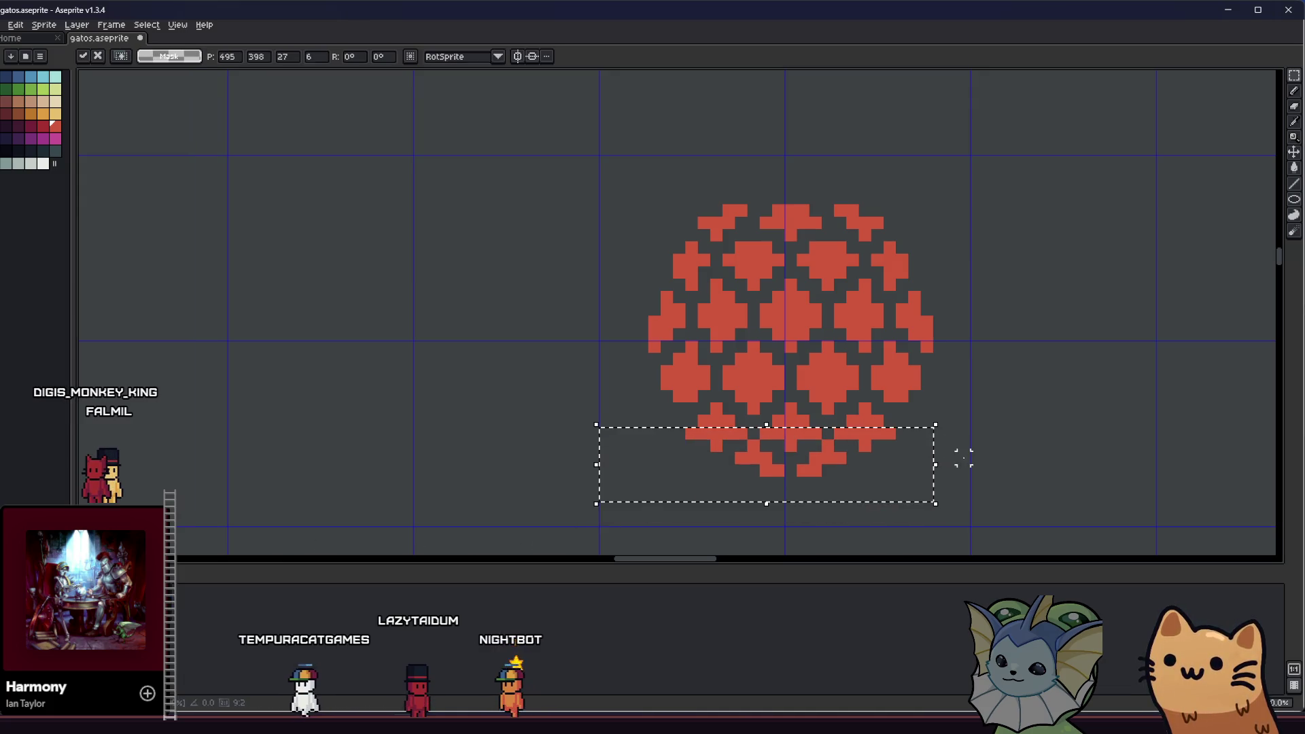
pyautogui.click(554, 446)
pyautogui.moveTo(672, 476)
pyautogui.mouseDown()
pyautogui.moveTo(956, 416)
pyautogui.moveTo(952, 428)
pyautogui.mouseUp()
pyautogui.moveTo(660, 515); pyautogui.dragTo(935, 426)
pyautogui.hotkey('ctrl', 'd')
pyautogui.hscroll(3, 524, 403)
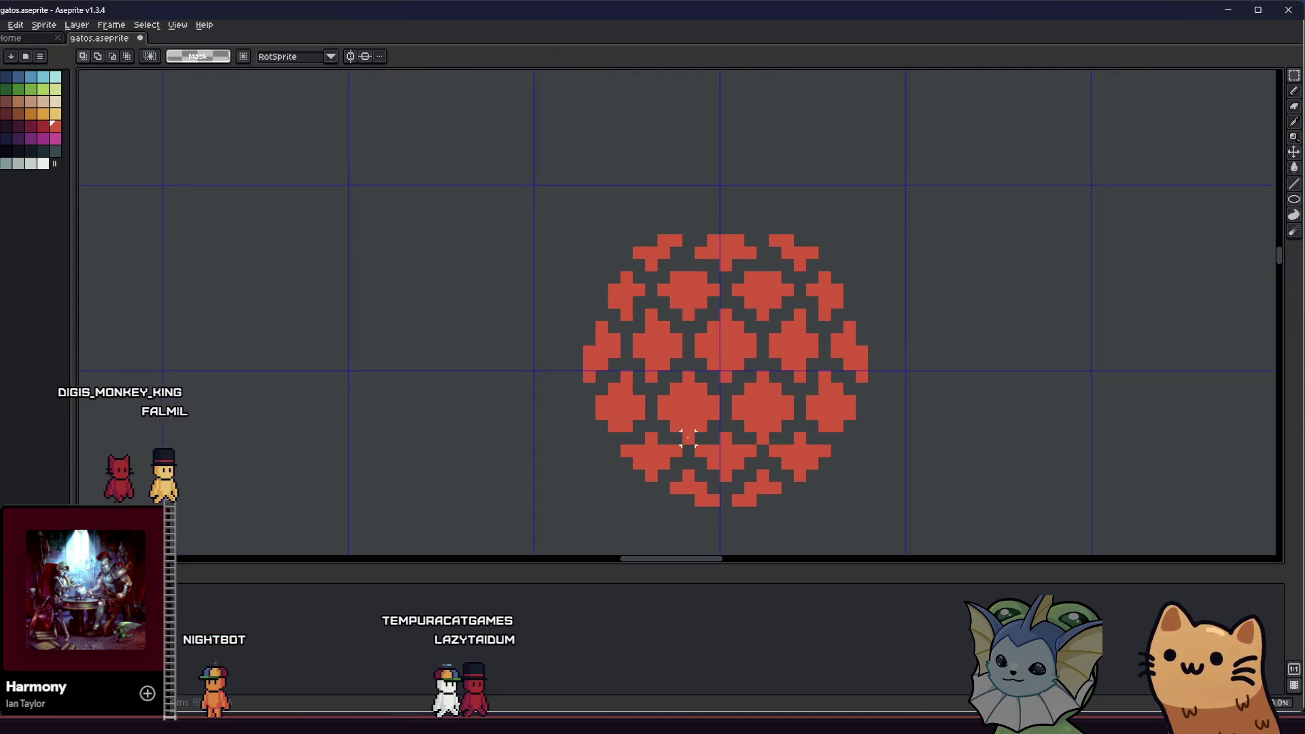
# - Recentre the view on the orb, trying and then clearing a rectangular selection
pyautogui.press('b')
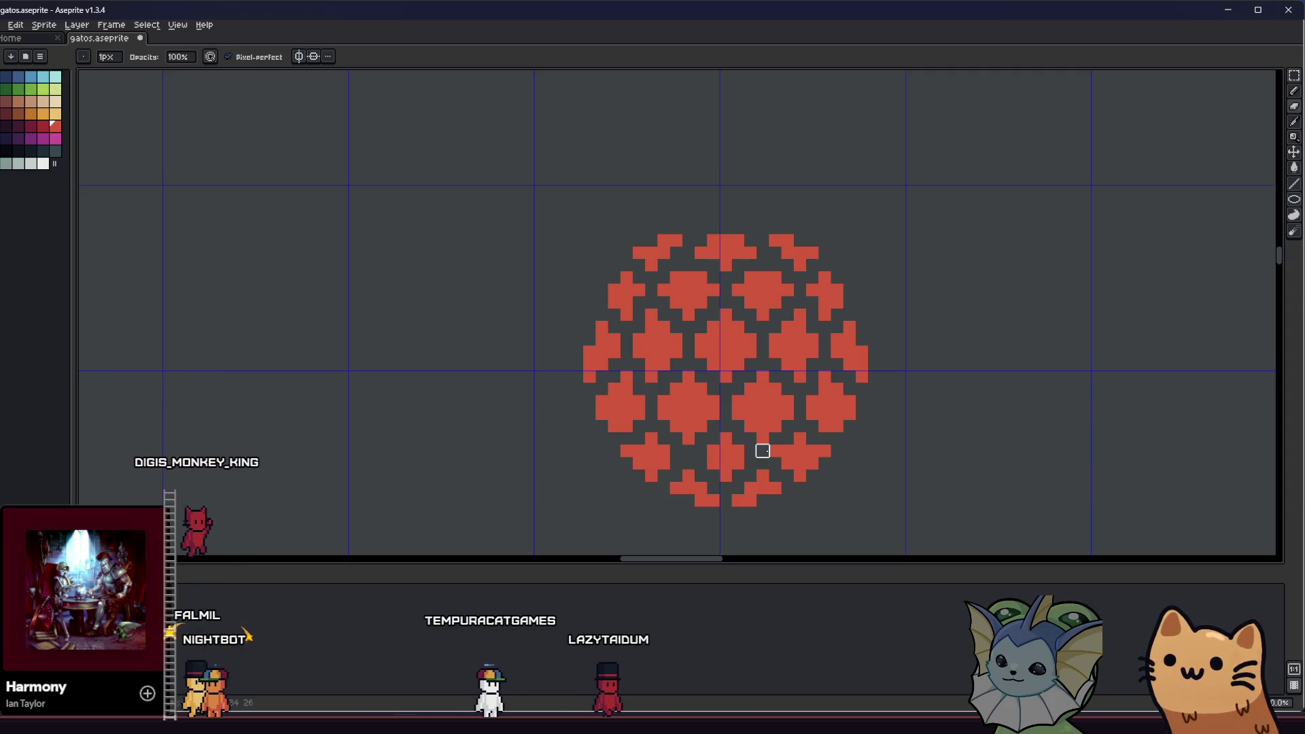
pyautogui.hscroll(2, 720, 454)
pyautogui.press('e')
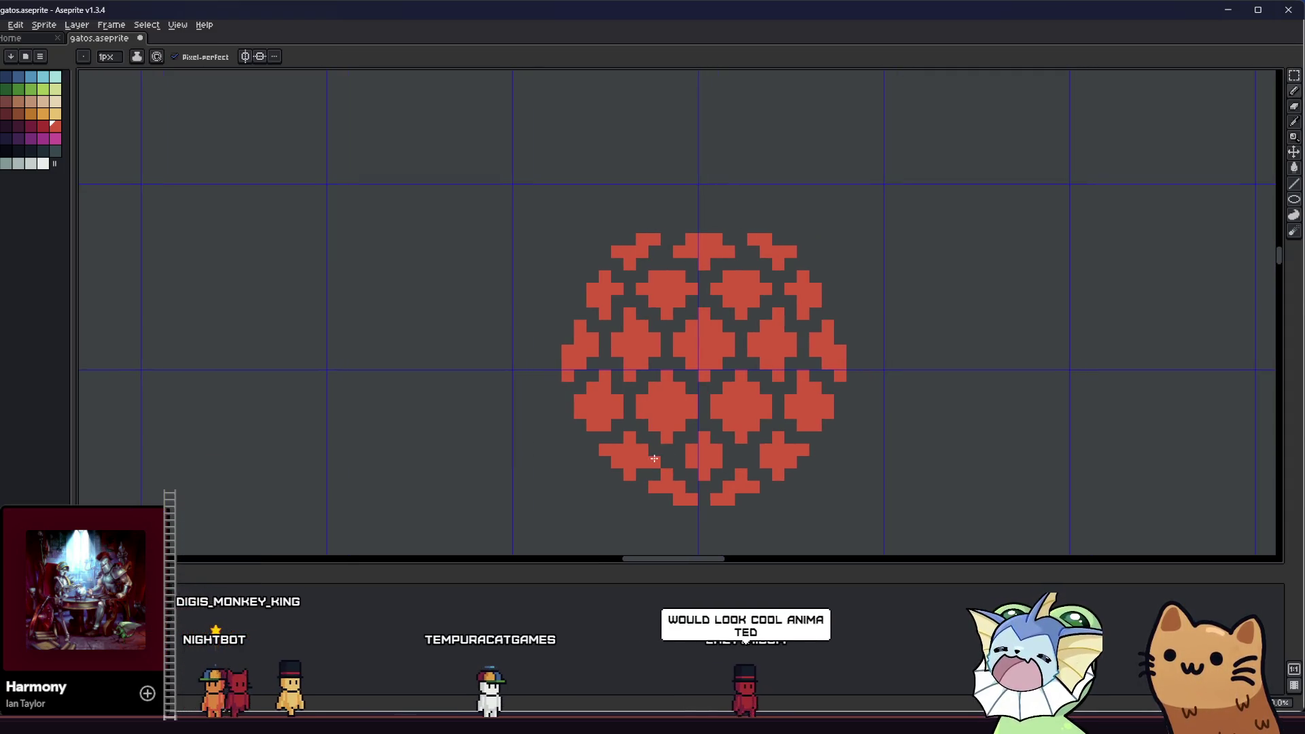
pyautogui.scroll(-4, 667, 460)
pyautogui.moveTo(585, 463); pyautogui.dragTo(510, 469)
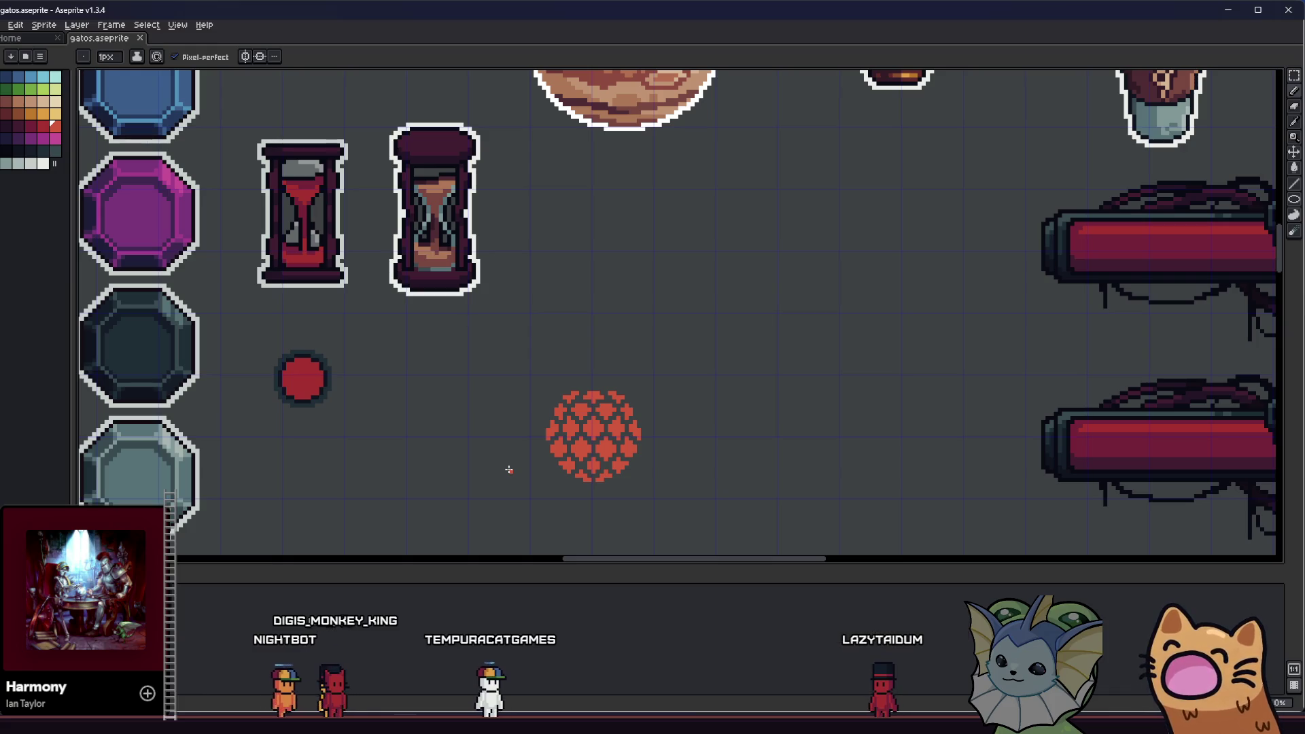
pyautogui.scroll(3, 585, 373)
pyautogui.scroll(-1, 591, 364)
pyautogui.moveTo(553, 341); pyautogui.dragTo(396, 320)
pyautogui.scroll(-2, 399, 333)
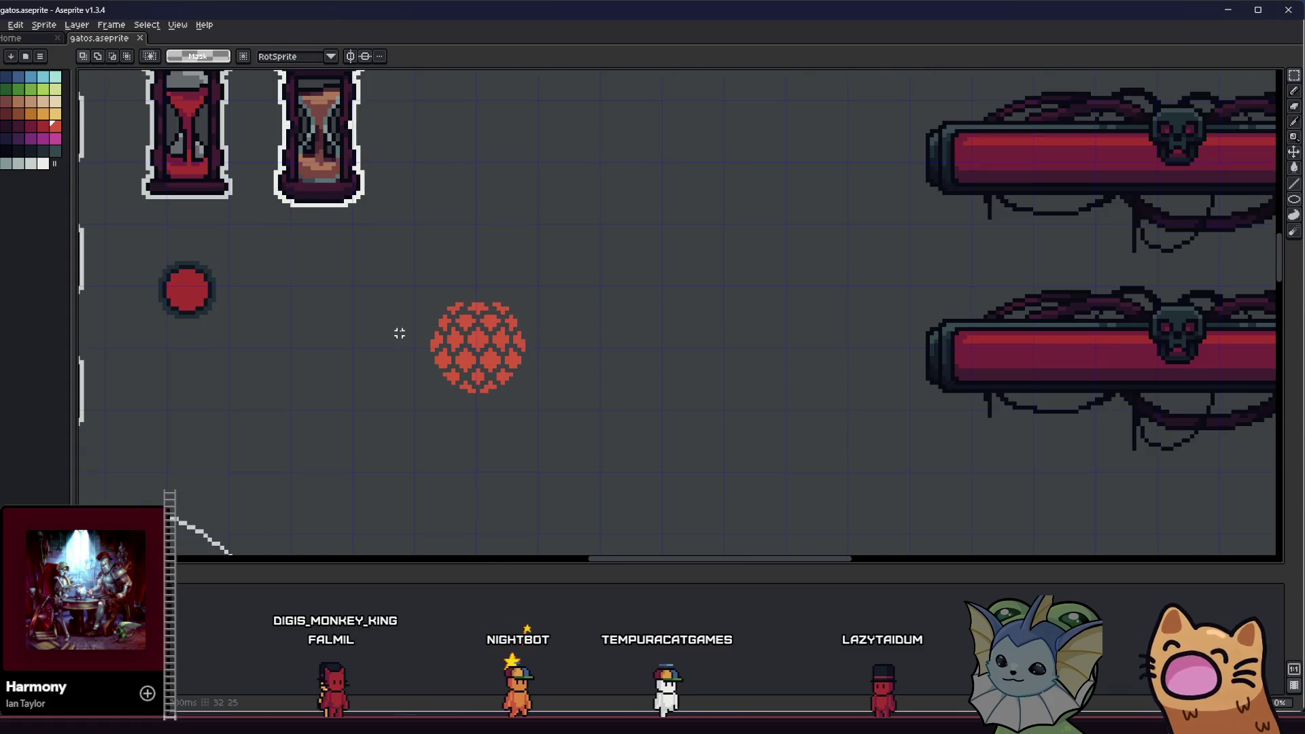
pyautogui.scroll(1, 438, 288)
pyautogui.moveTo(390, 265)
pyautogui.mouseDown()
pyautogui.moveTo(621, 324)
pyautogui.moveTo(622, 340)
pyautogui.mouseUp()
pyautogui.hotkey('ctrl', 'd')
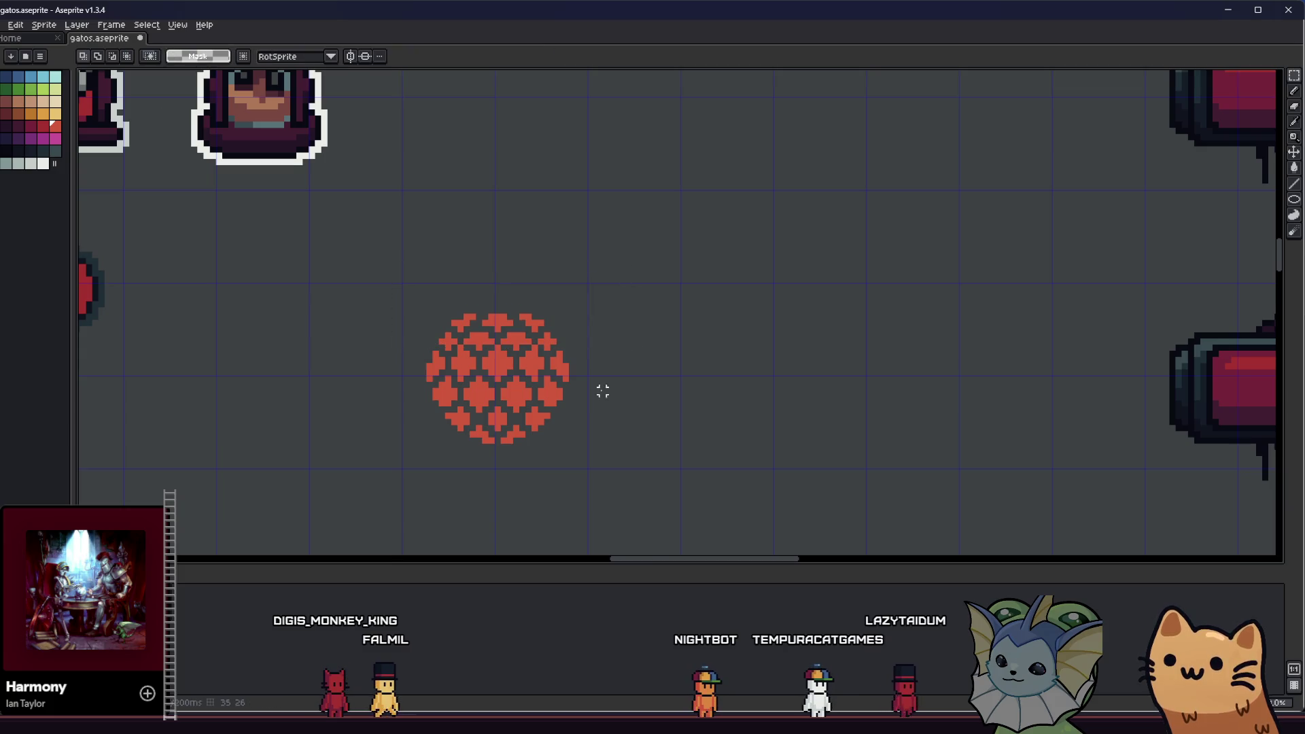
# - Add a red pixel to the orb's upper lattice with the Pencil
pyautogui.hscroll(-2, 393, 399)
pyautogui.scroll(-4, 435, 393)
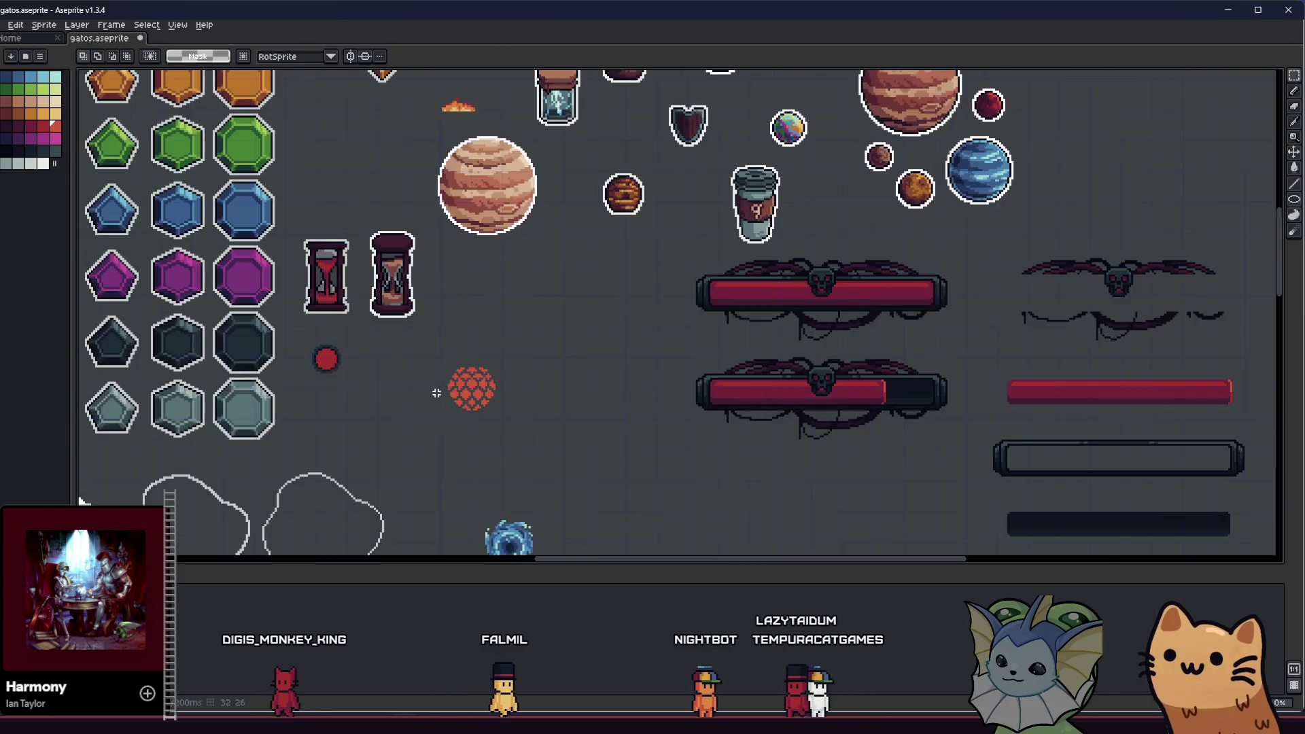
pyautogui.scroll(5, 476, 360)
pyautogui.press('b')
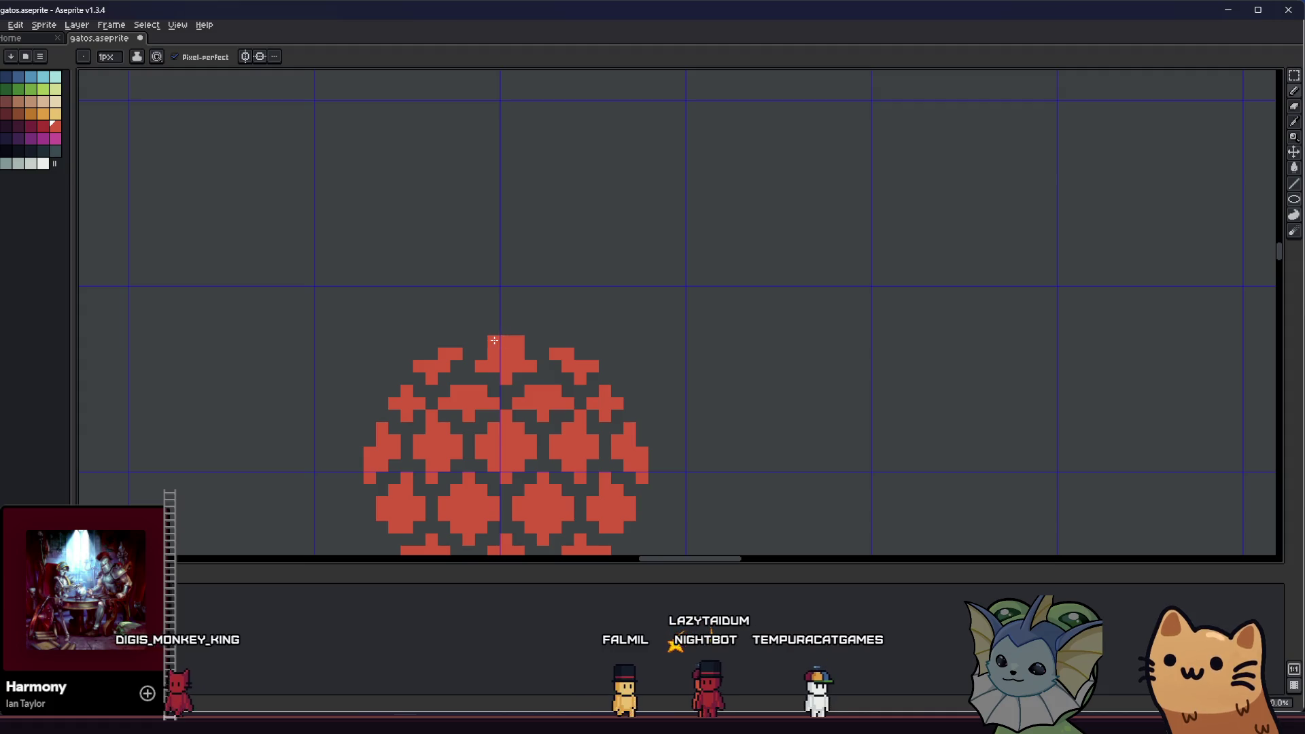
pyautogui.scroll(-1, 408, 427)
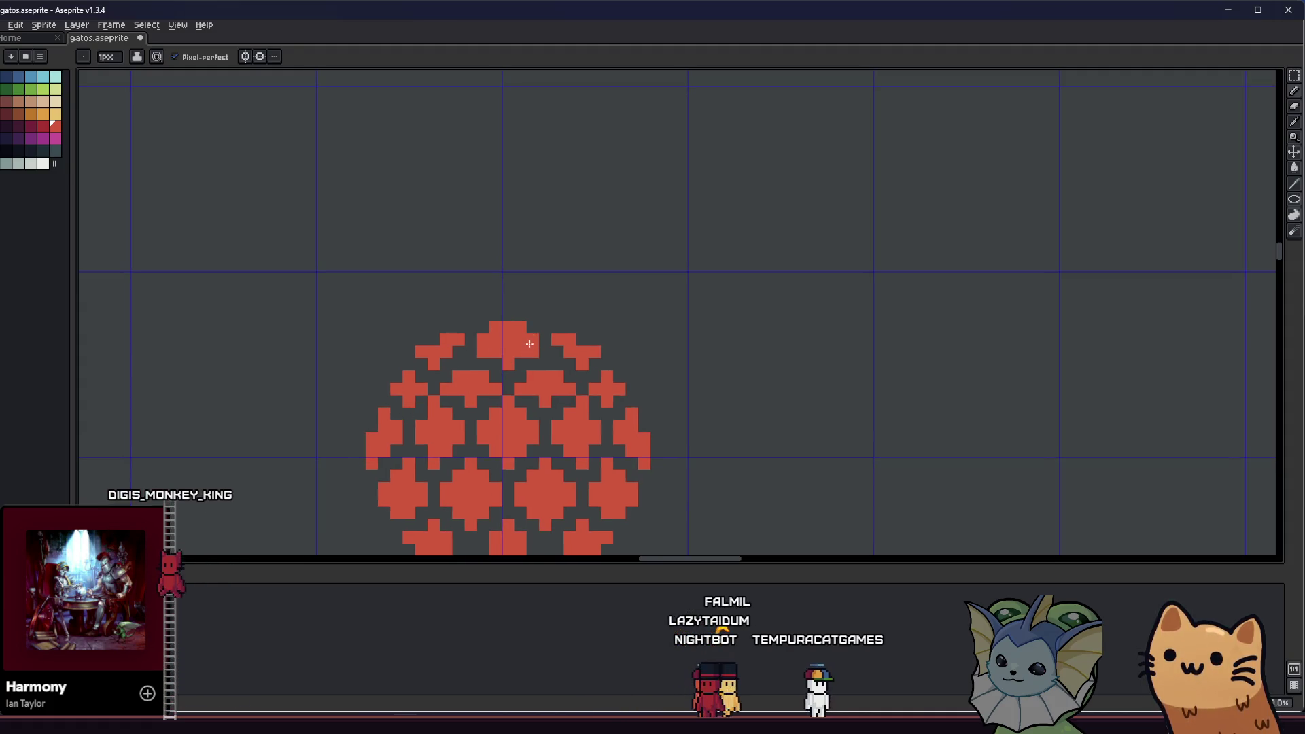
pyautogui.scroll(-2, 530, 344)
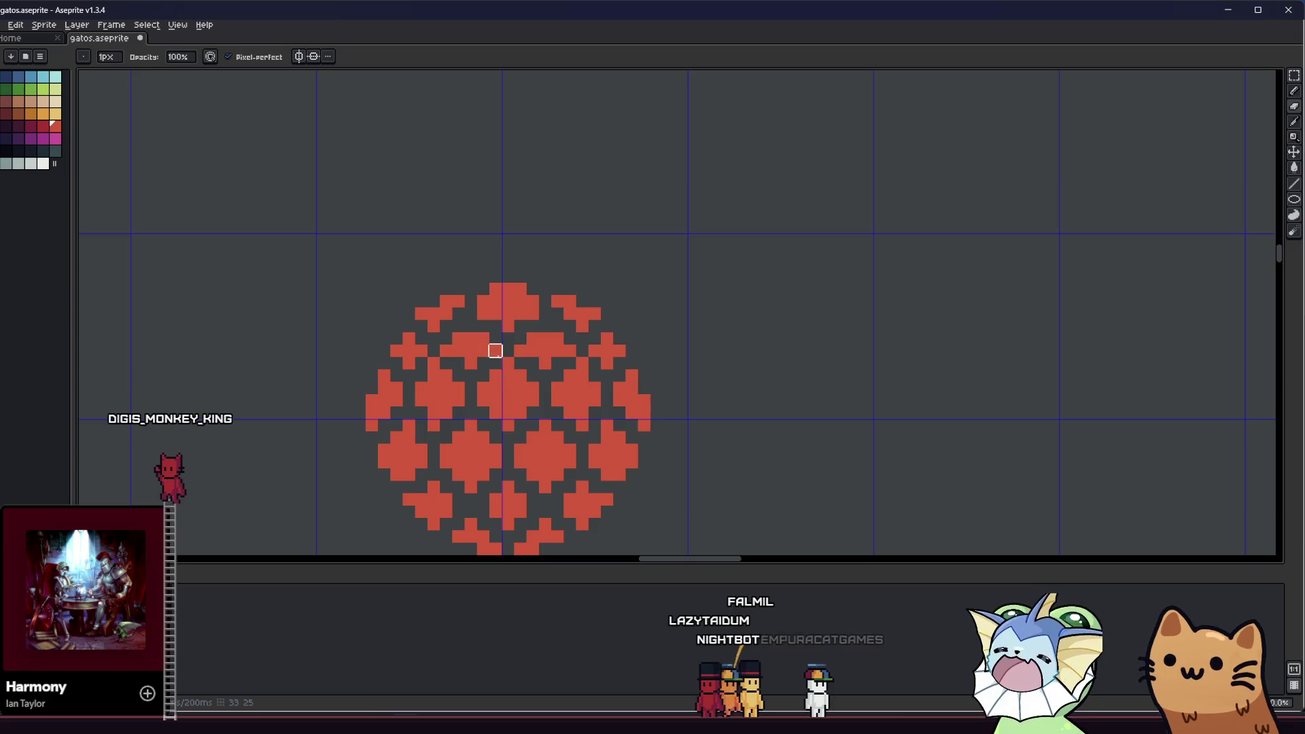
pyautogui.scroll(-2, 428, 382)
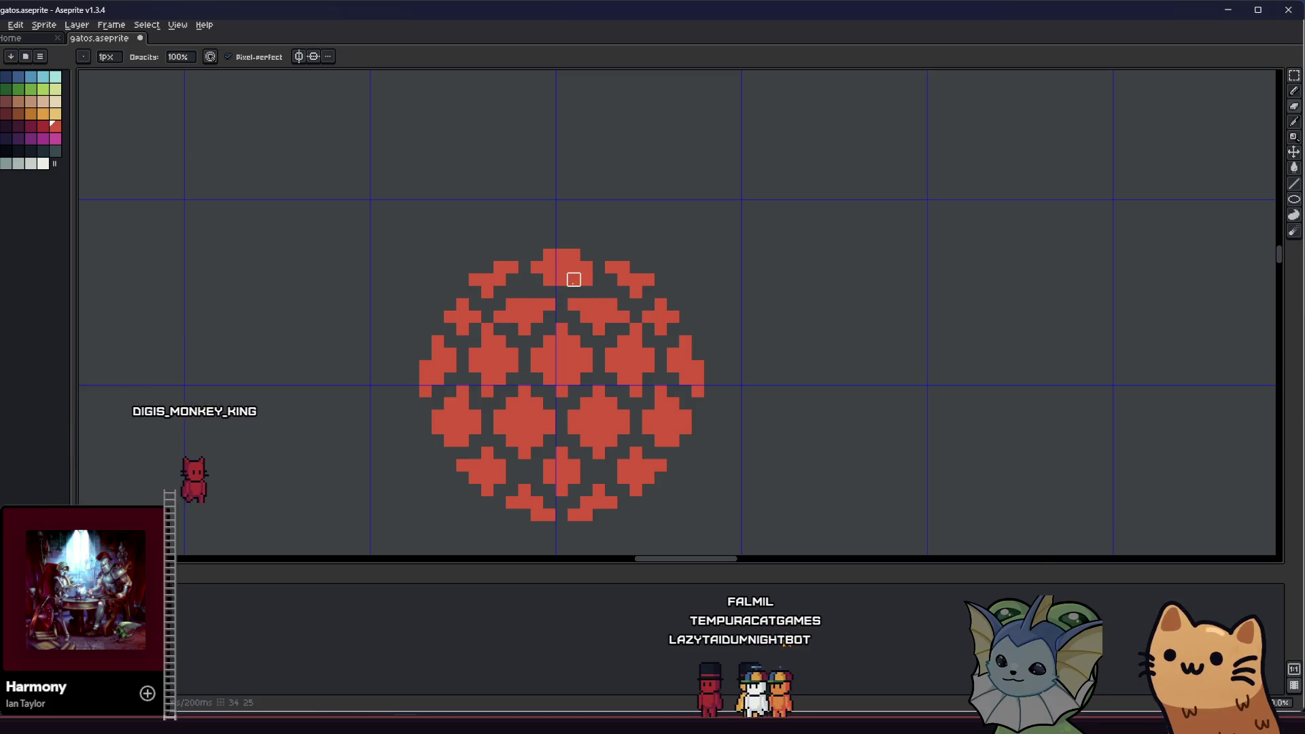
pyautogui.moveTo(444, 314); pyautogui.dragTo(469, 308)
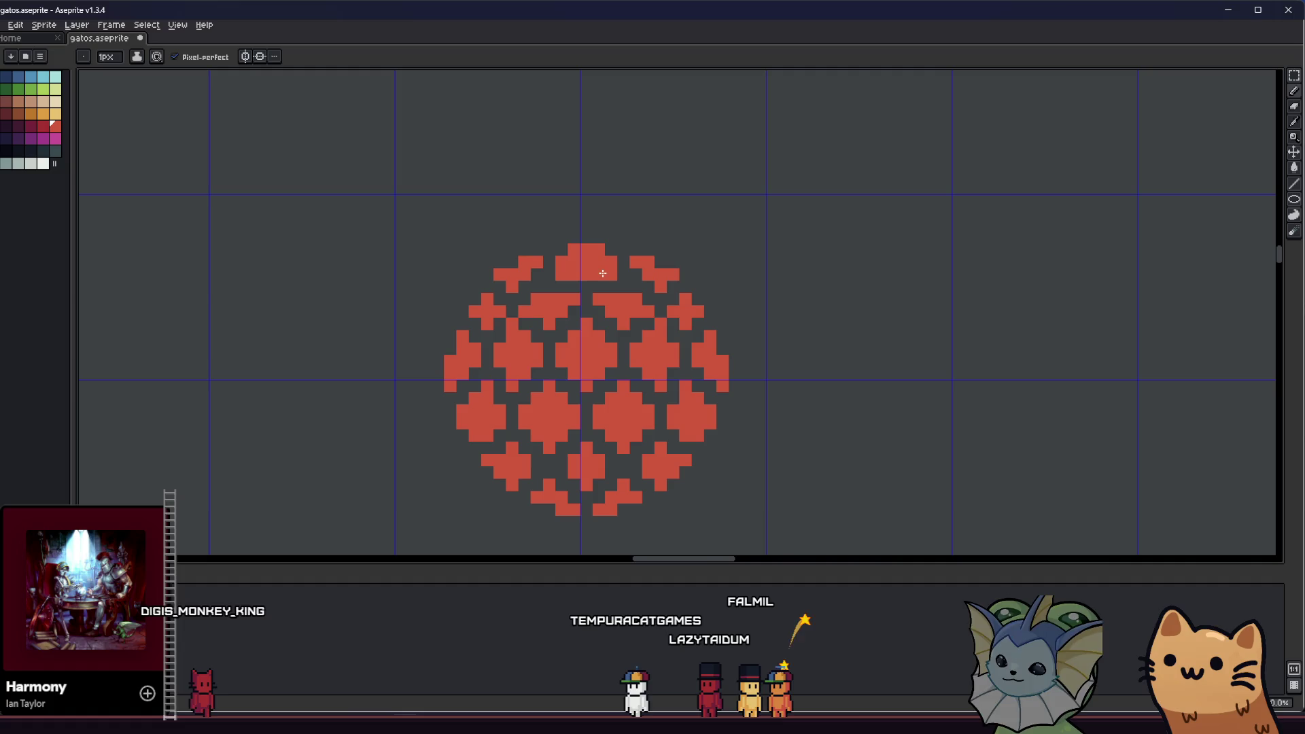
pyautogui.scroll(-4, 486, 323)
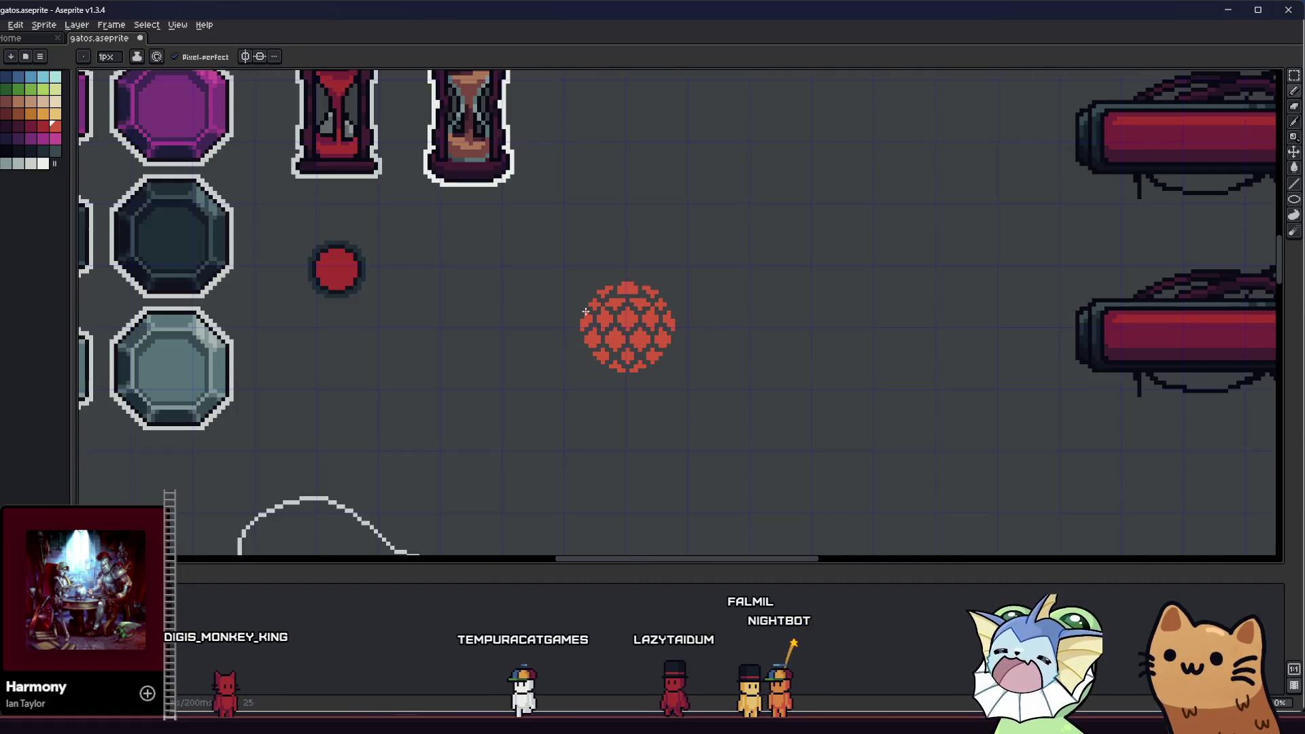
pyautogui.scroll(3, 585, 312)
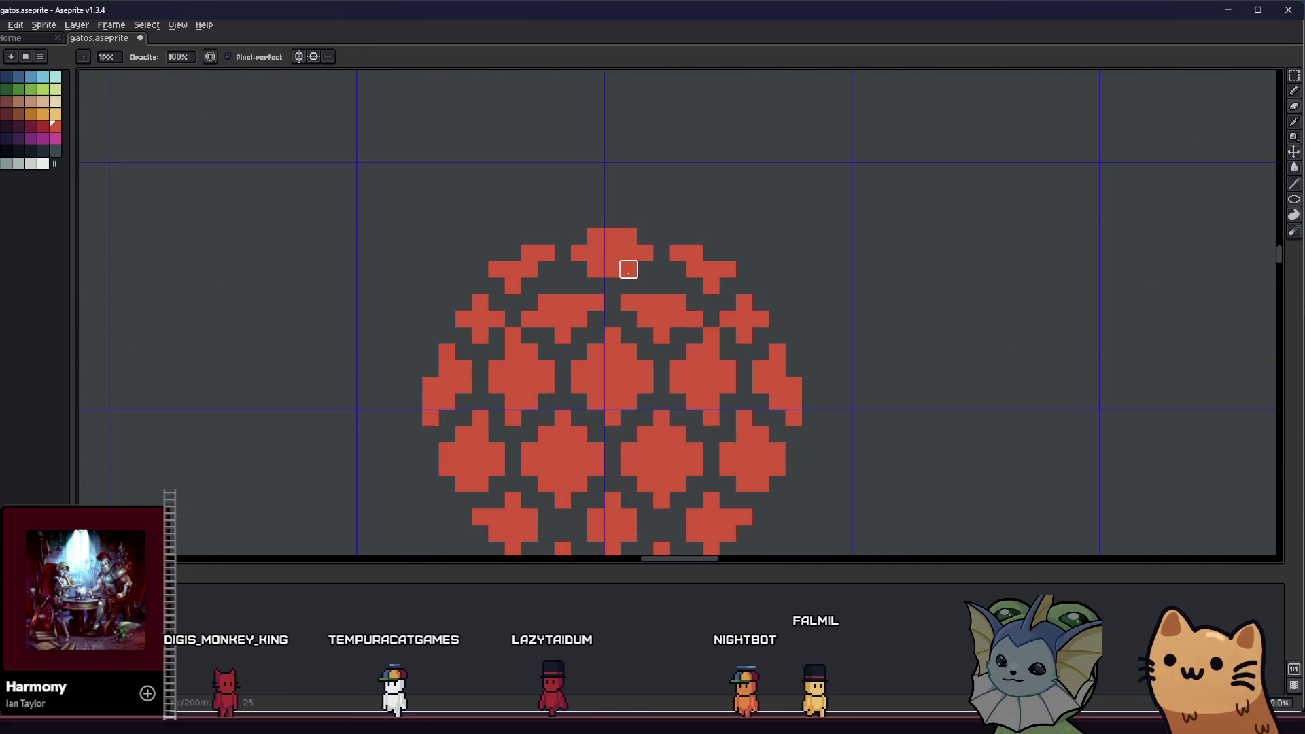
pyautogui.click(661, 286)
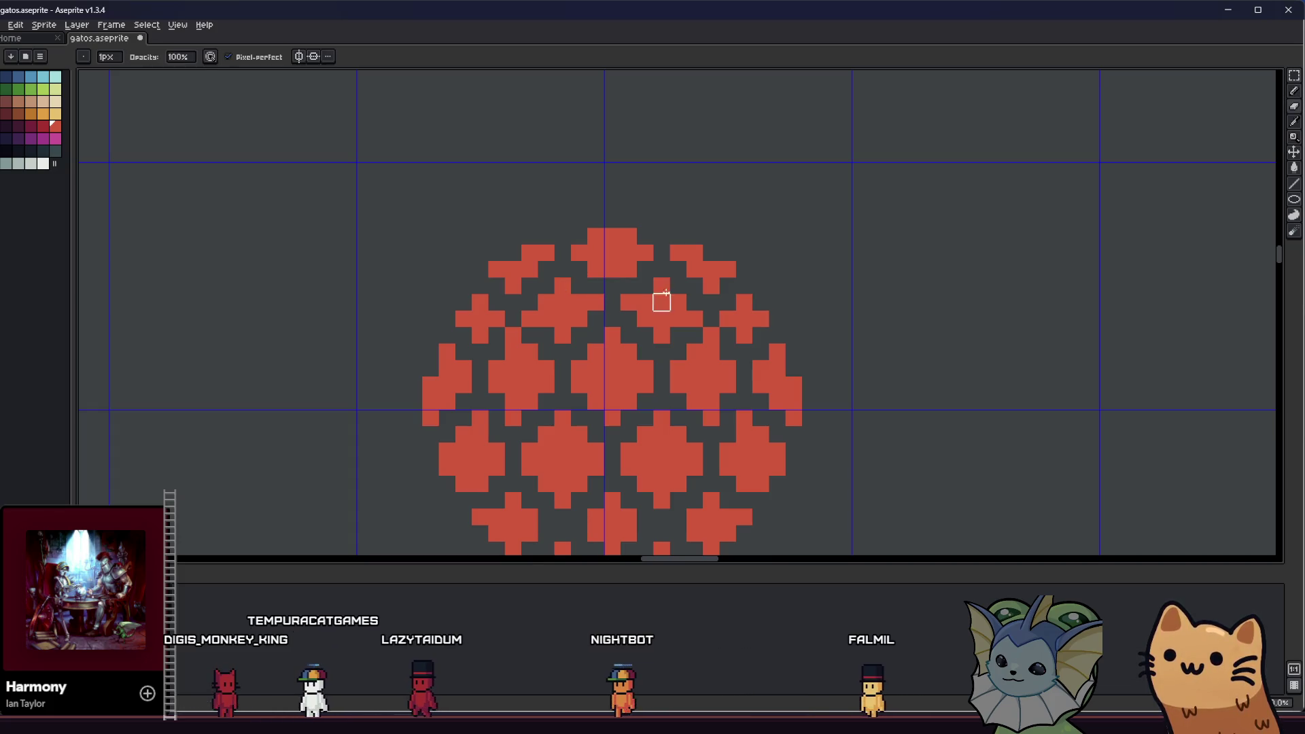
# - Erase pixels to reshape a lattice cross near the bottom of the orb
pyautogui.press('e')
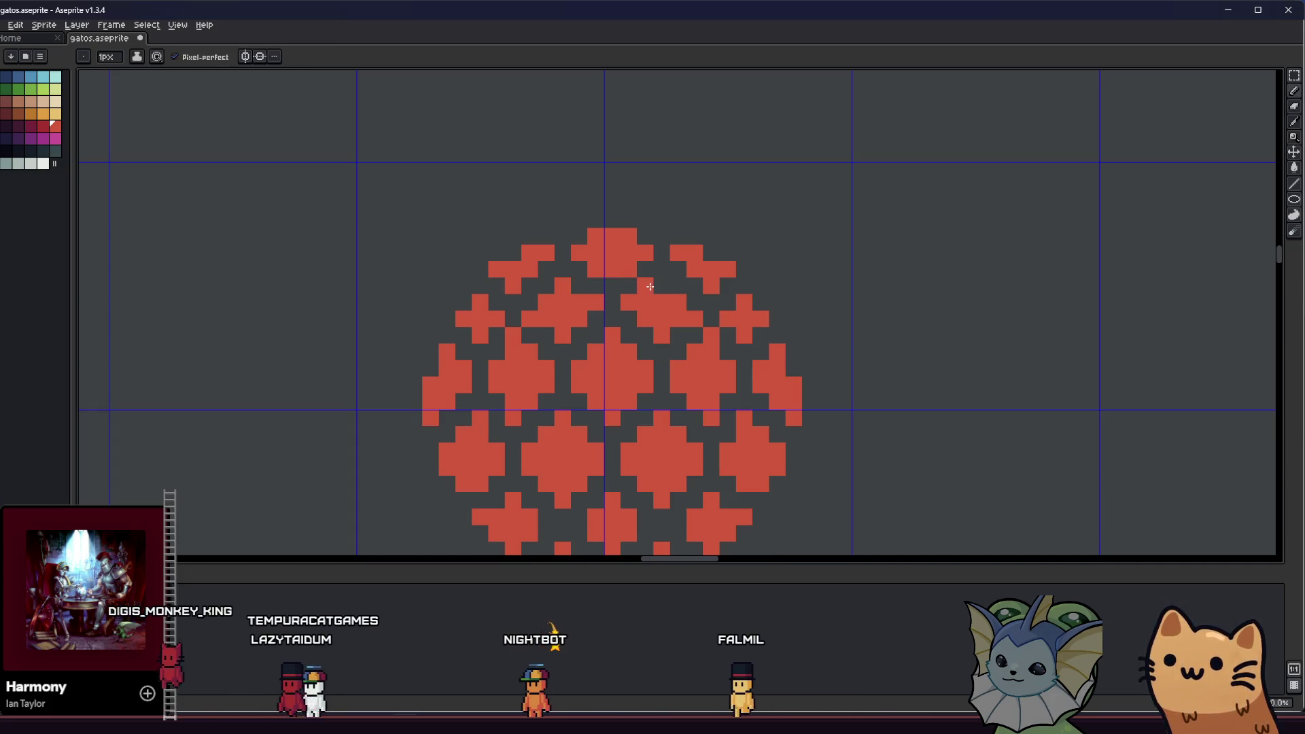
pyautogui.moveTo(487, 373); pyautogui.dragTo(547, 348)
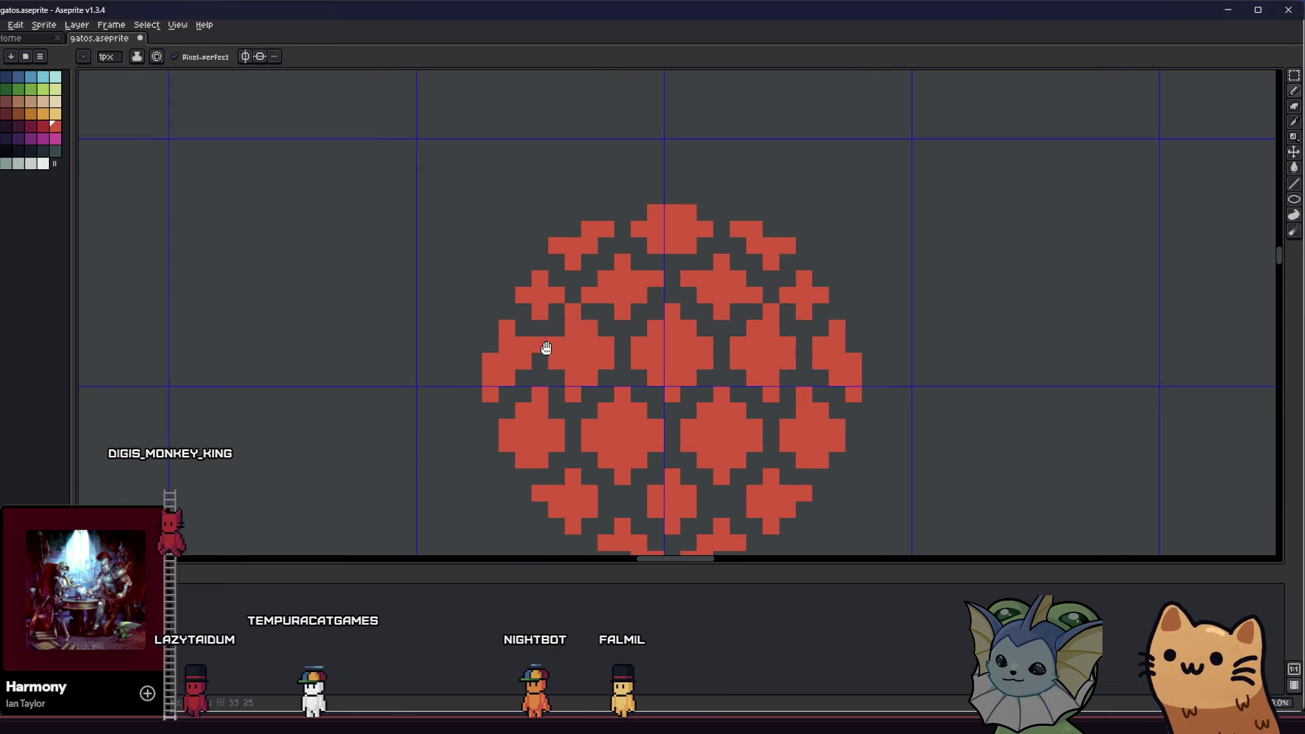
pyautogui.scroll(-7, 637, 250)
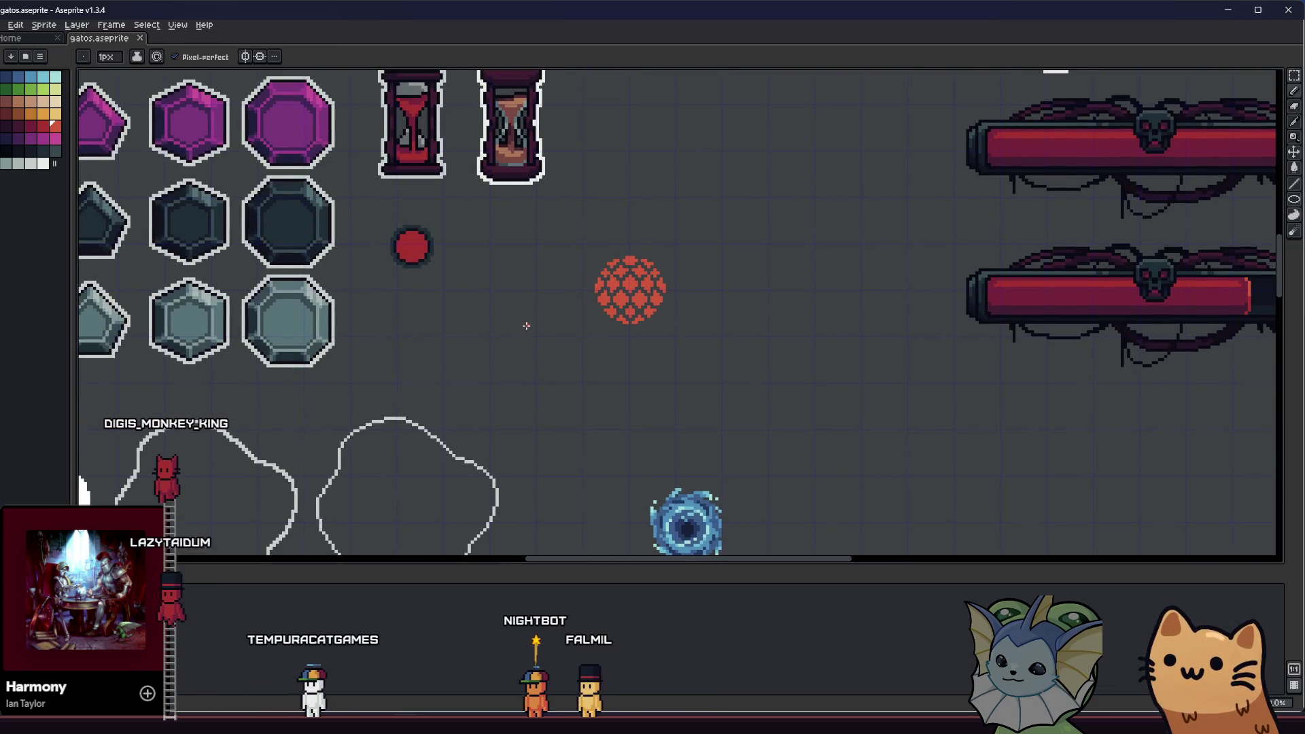
pyautogui.scroll(-1, 529, 329)
pyautogui.moveTo(528, 327); pyautogui.dragTo(484, 371)
pyautogui.scroll(5, 539, 343)
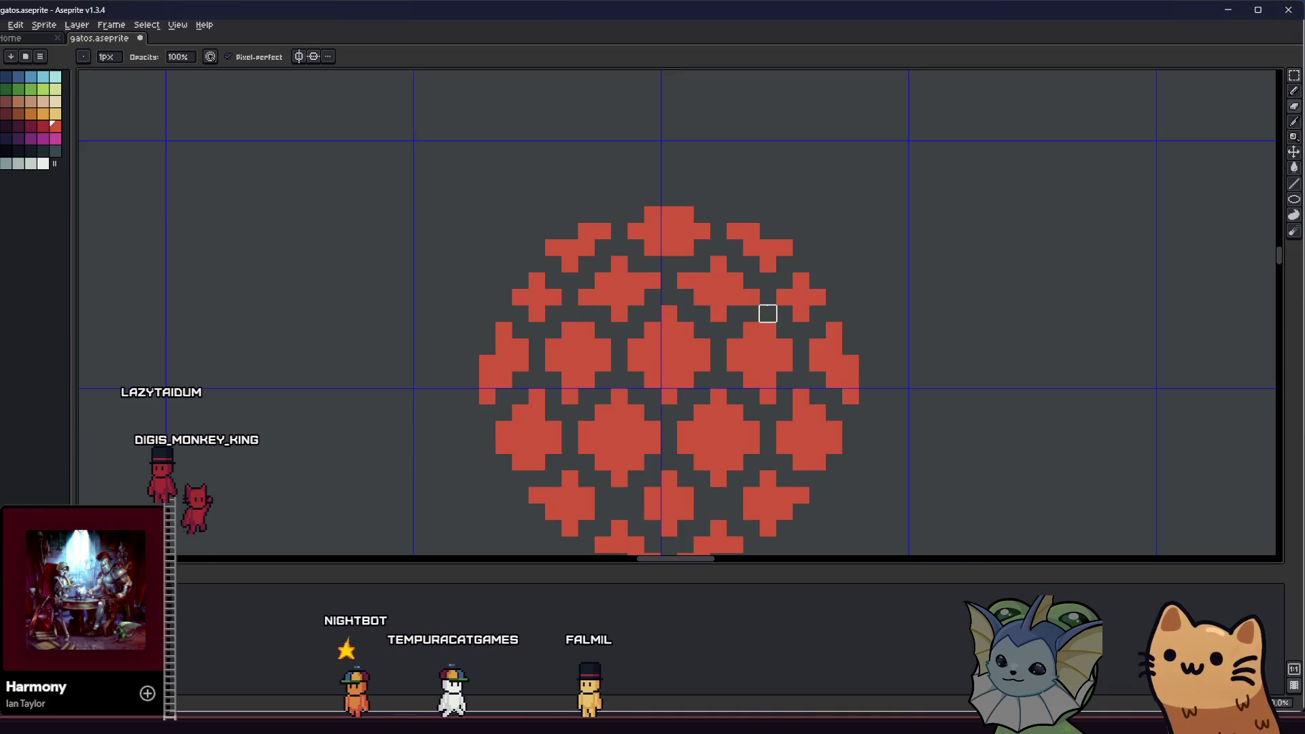
pyautogui.scroll(-3, 606, 373)
pyautogui.moveTo(492, 422); pyautogui.dragTo(467, 412)
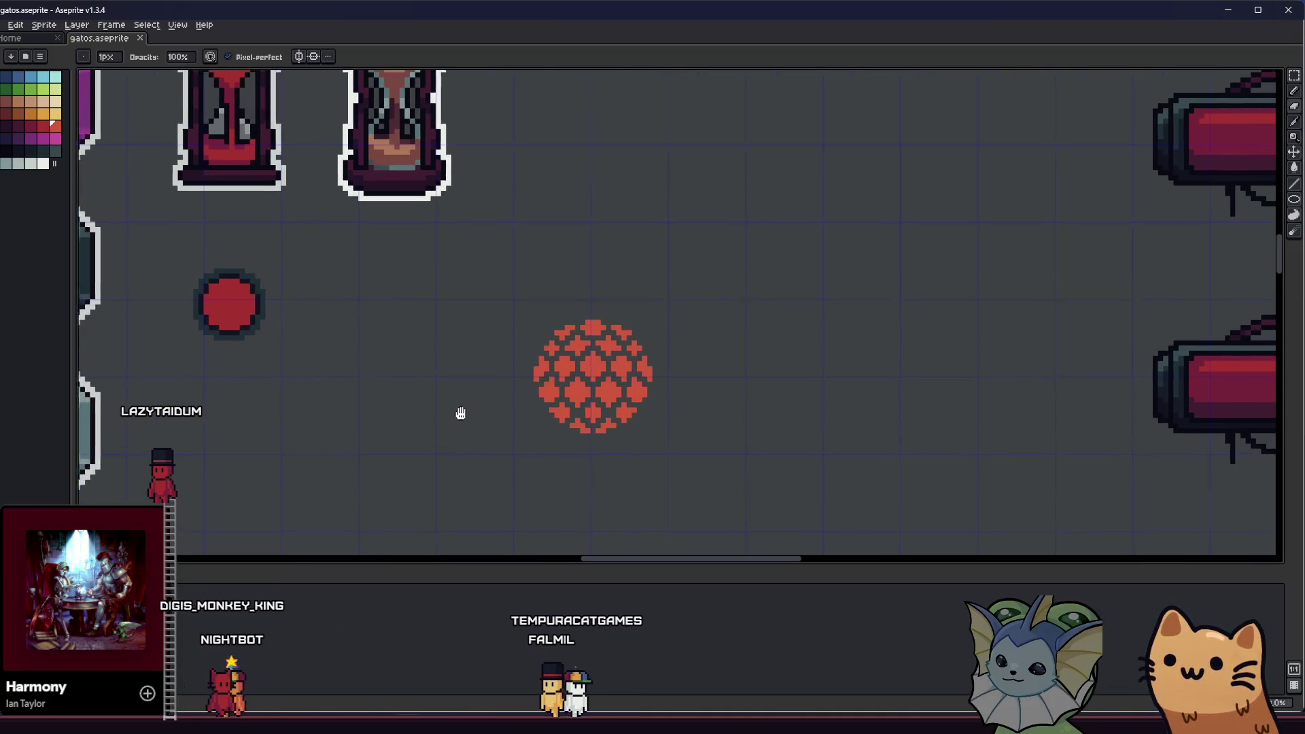
pyautogui.scroll(3, 581, 415)
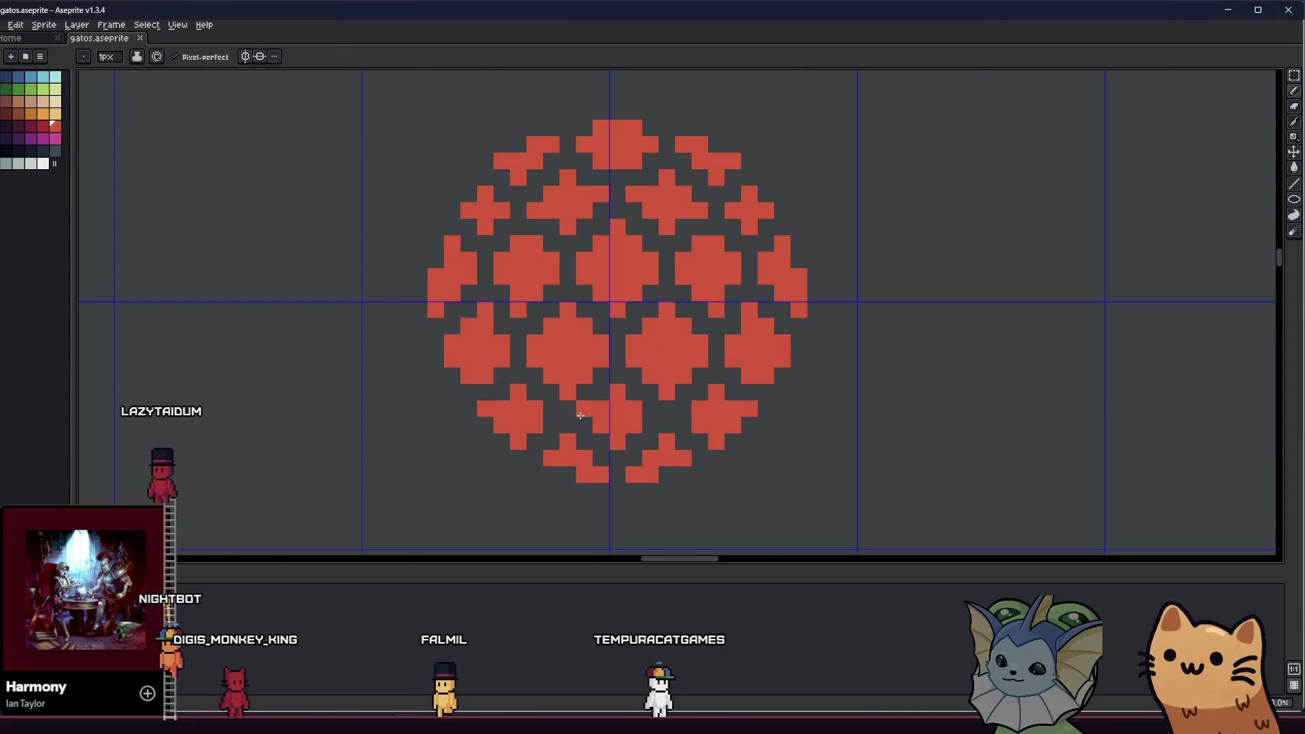
pyautogui.click(564, 414)
# - Zoom out to view the gems, planets and bars, then recentre on the orb
pyautogui.hscroll(-2, 579, 407)
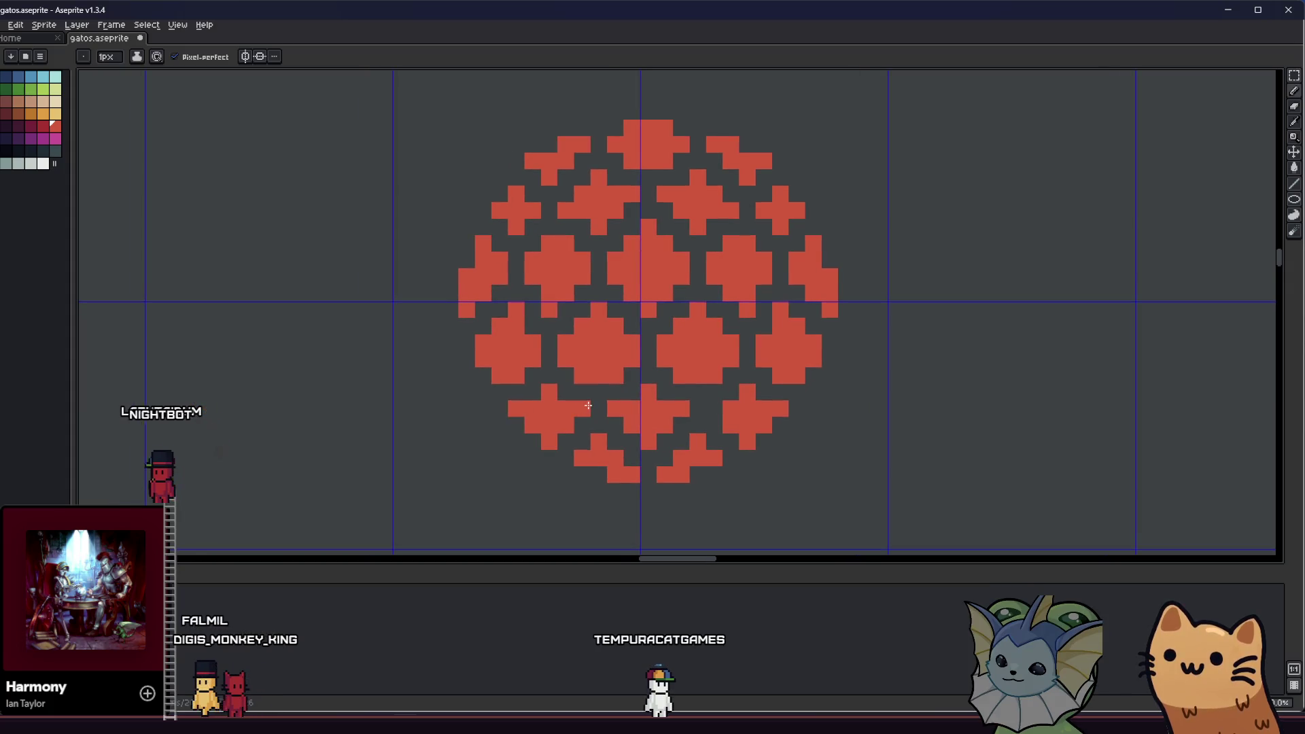
pyautogui.scroll(-5, 714, 404)
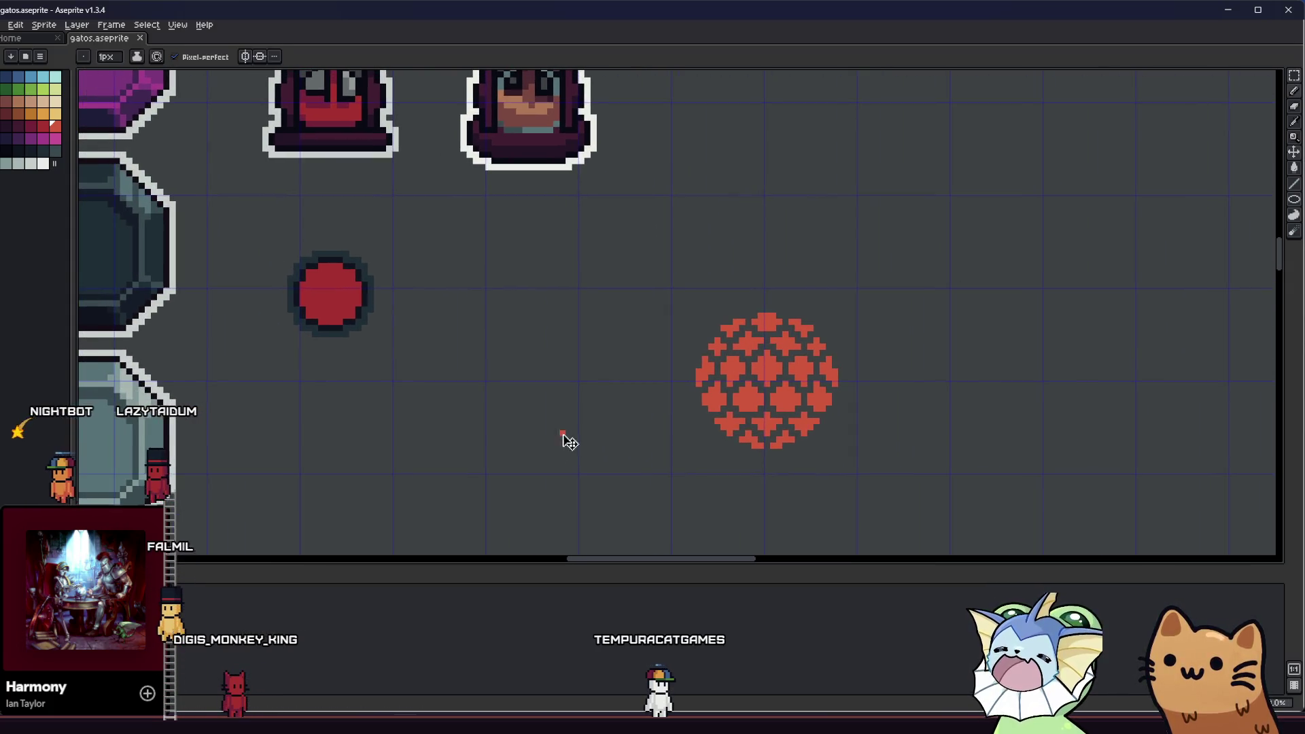
pyautogui.scroll(-2, 575, 421)
pyautogui.moveTo(552, 428)
pyautogui.mouseDown()
pyautogui.moveTo(496, 442)
pyautogui.moveTo(358, 422)
pyautogui.mouseUp()
pyautogui.scroll(-1, 358, 431)
pyautogui.scroll(3, 393, 422)
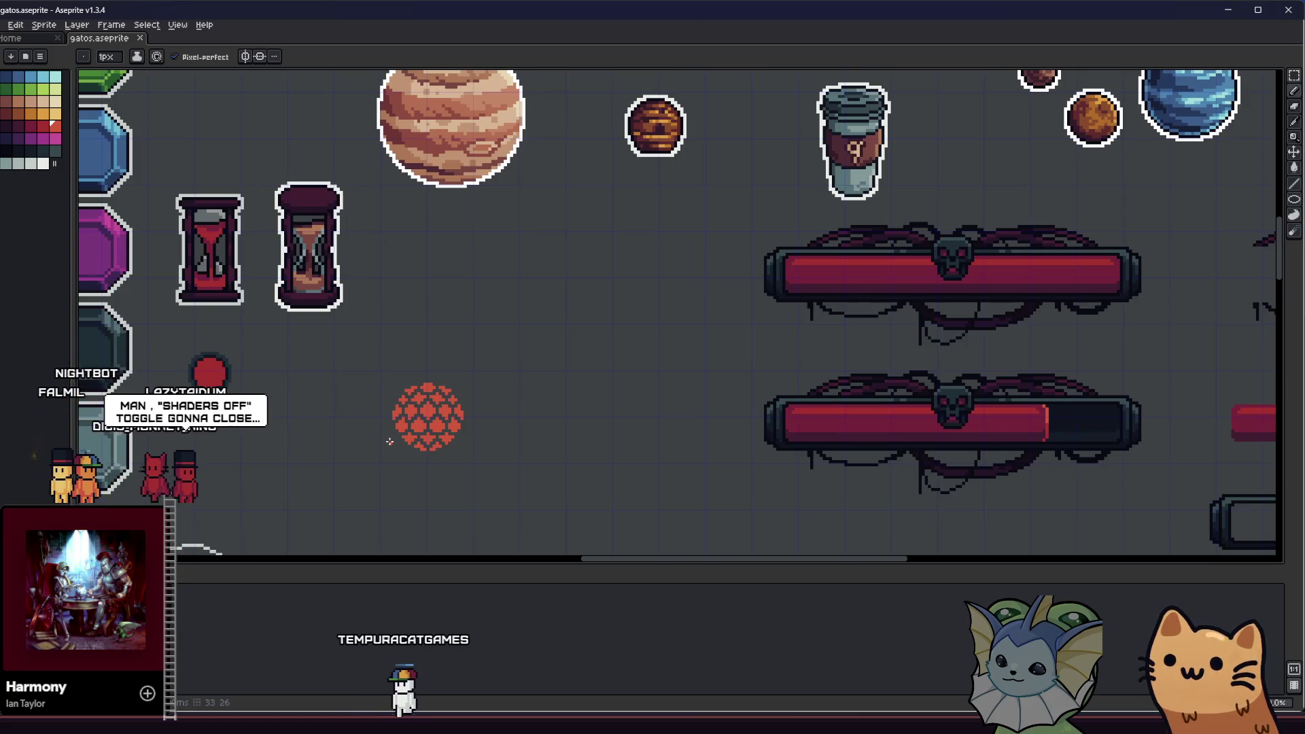
pyautogui.scroll(1, 389, 442)
pyautogui.moveTo(293, 440)
pyautogui.mouseDown()
pyautogui.moveTo(469, 437)
pyautogui.moveTo(507, 405)
pyautogui.mouseUp()
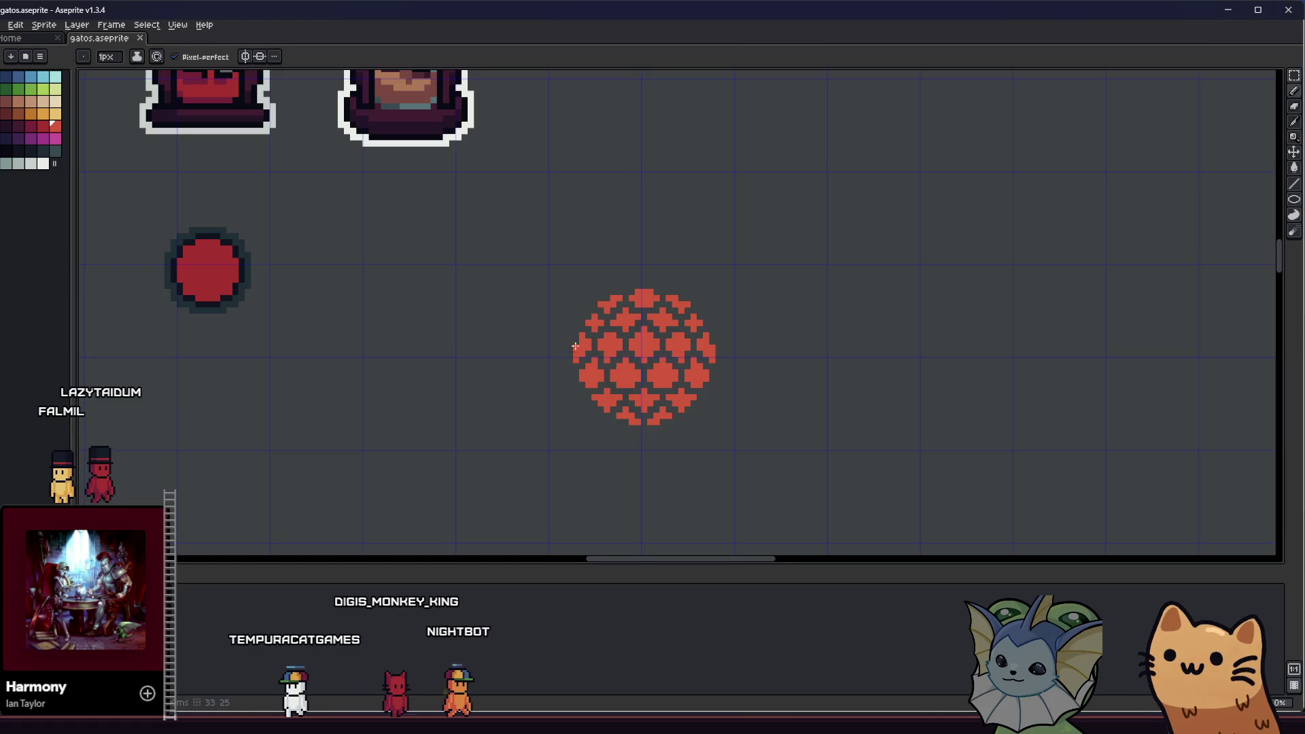
pyautogui.scroll(-3, 557, 343)
pyautogui.press('m')
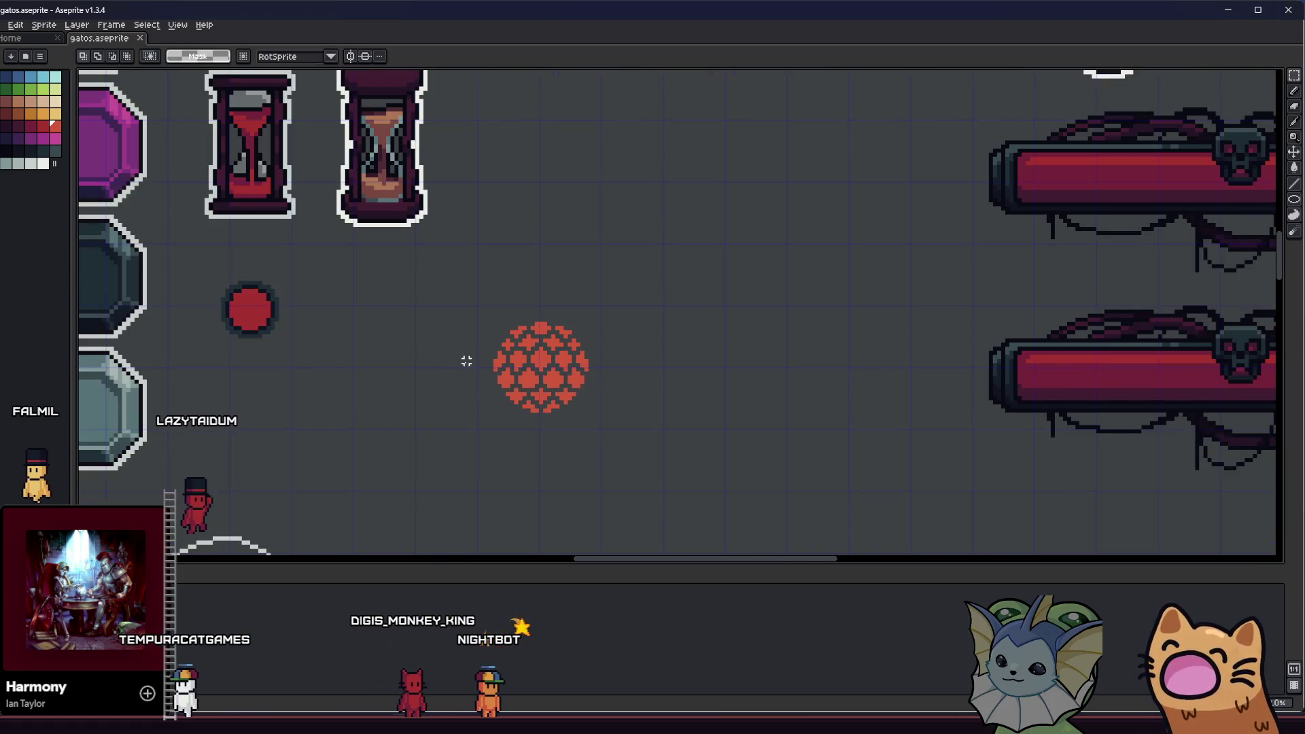
pyautogui.scroll(-1, 467, 361)
pyautogui.scroll(5, 496, 370)
pyautogui.press('b')
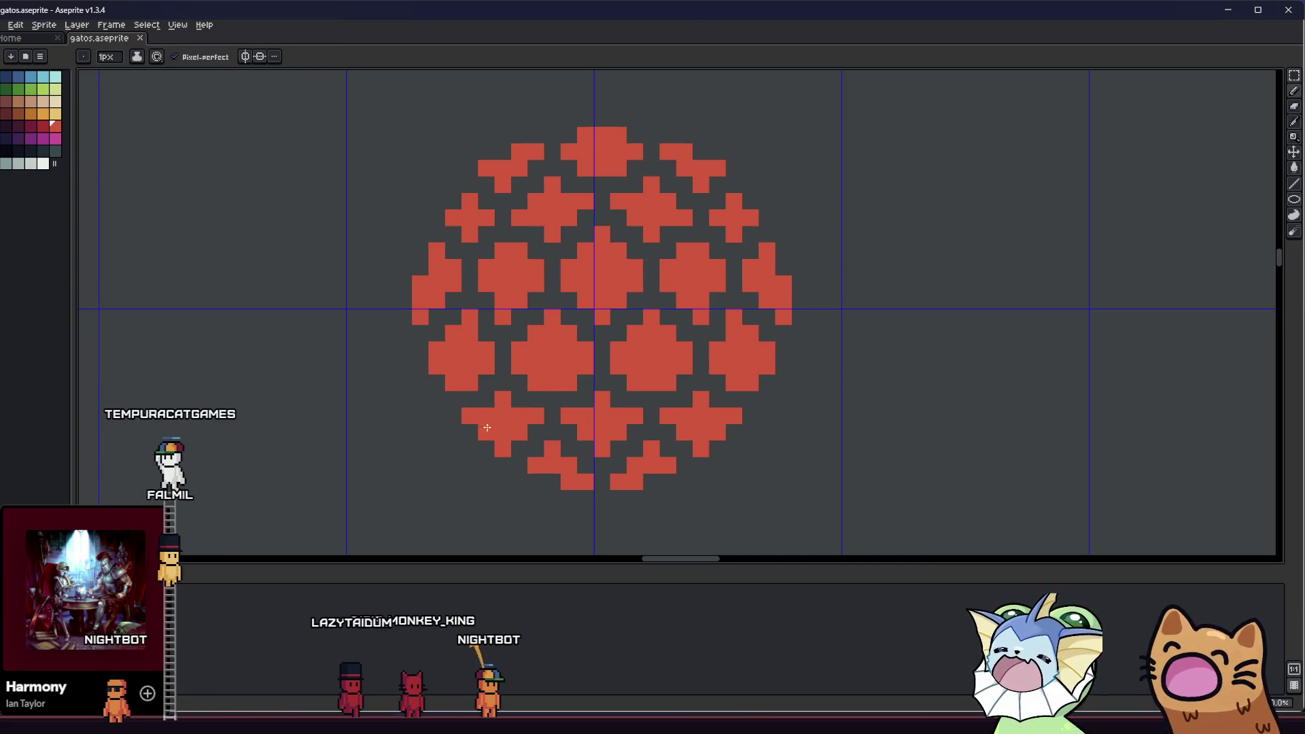
pyautogui.press('e')
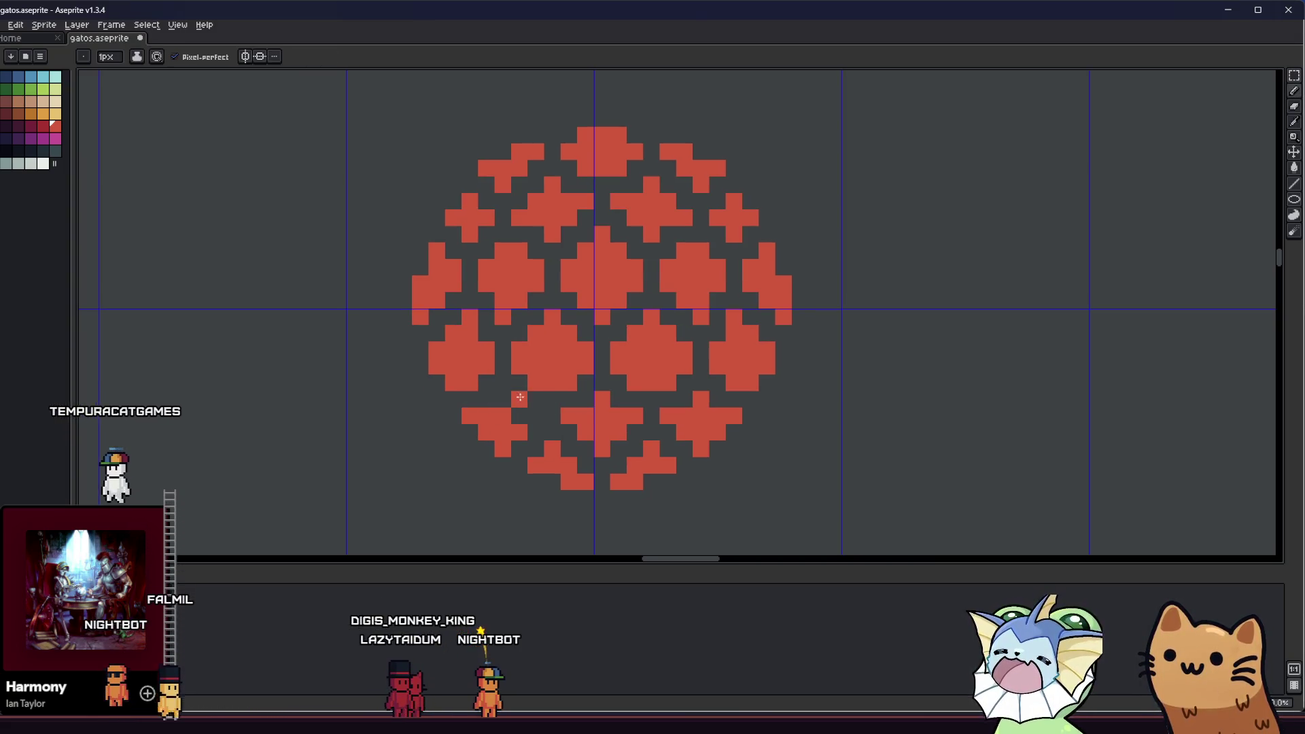
pyautogui.press('b')
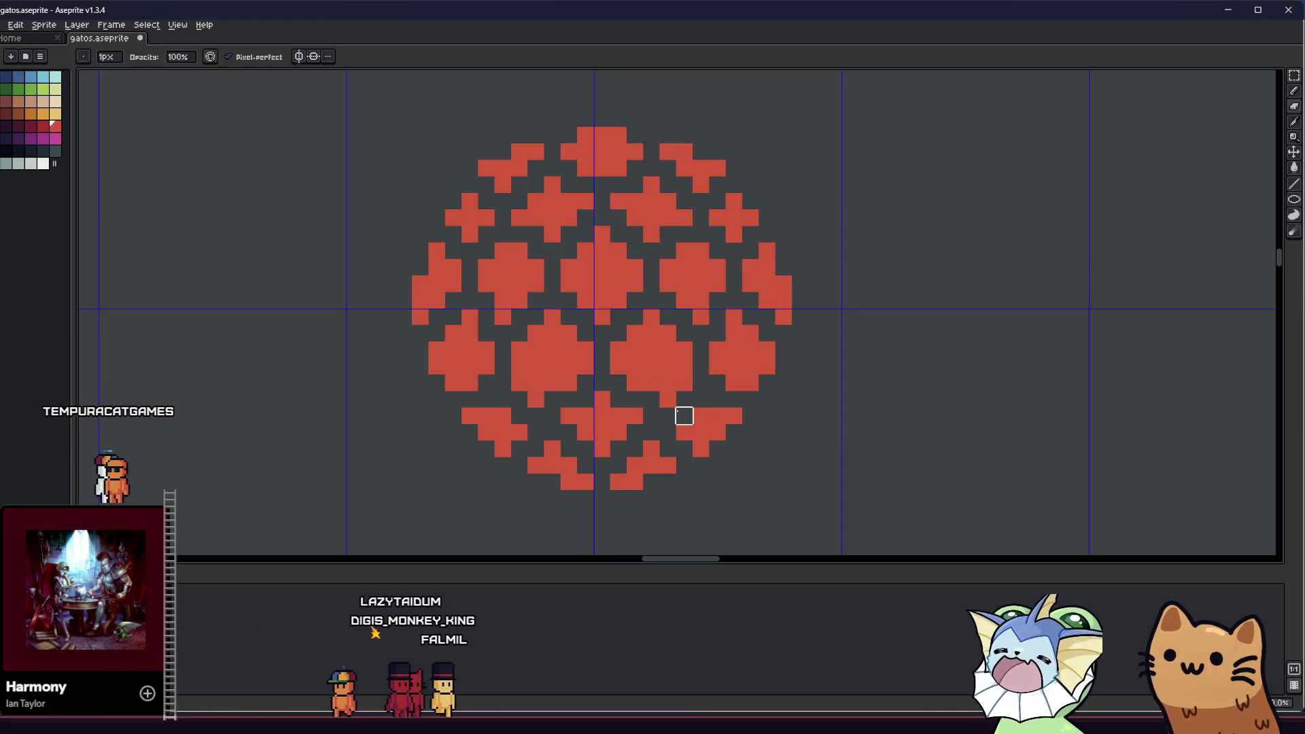
pyautogui.scroll(-5, 554, 428)
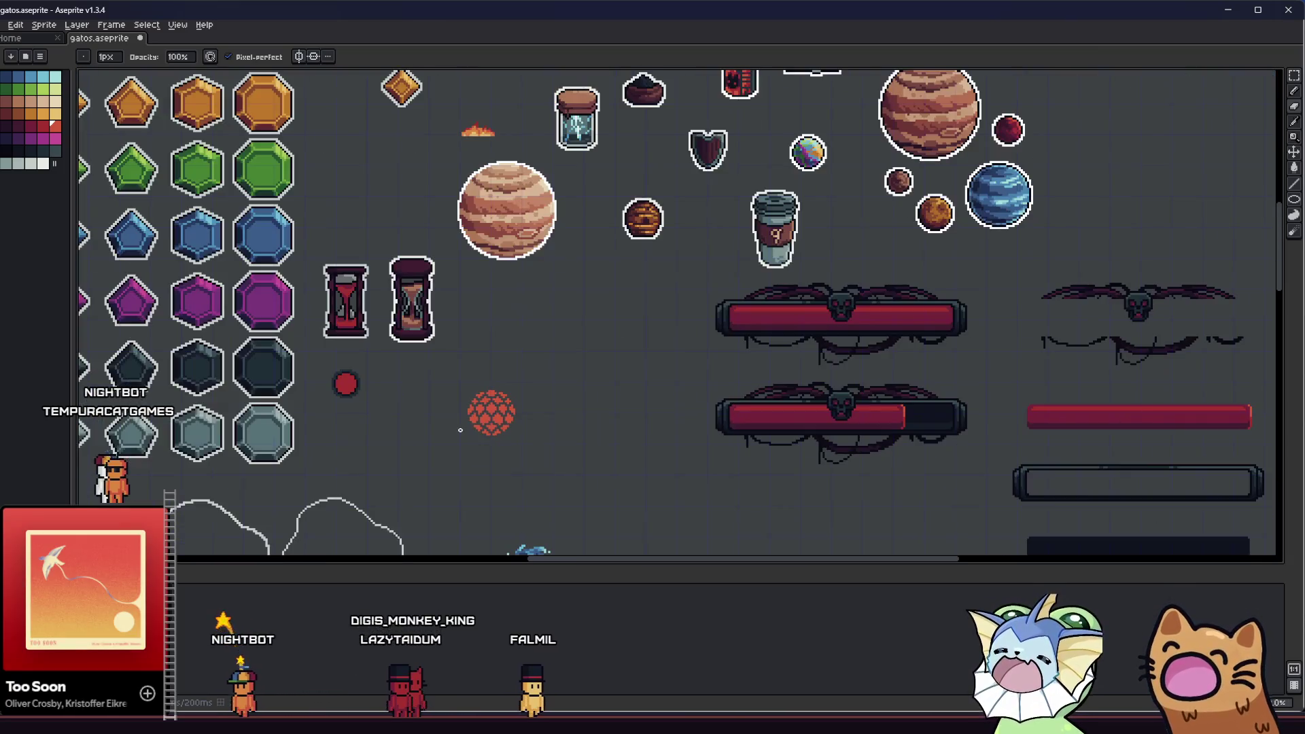
pyautogui.scroll(-2, 449, 430)
pyautogui.scroll(4, 440, 431)
pyautogui.moveTo(439, 431)
pyautogui.mouseDown()
pyautogui.moveTo(463, 440)
pyautogui.moveTo(440, 469)
pyautogui.moveTo(530, 379)
pyautogui.mouseUp()
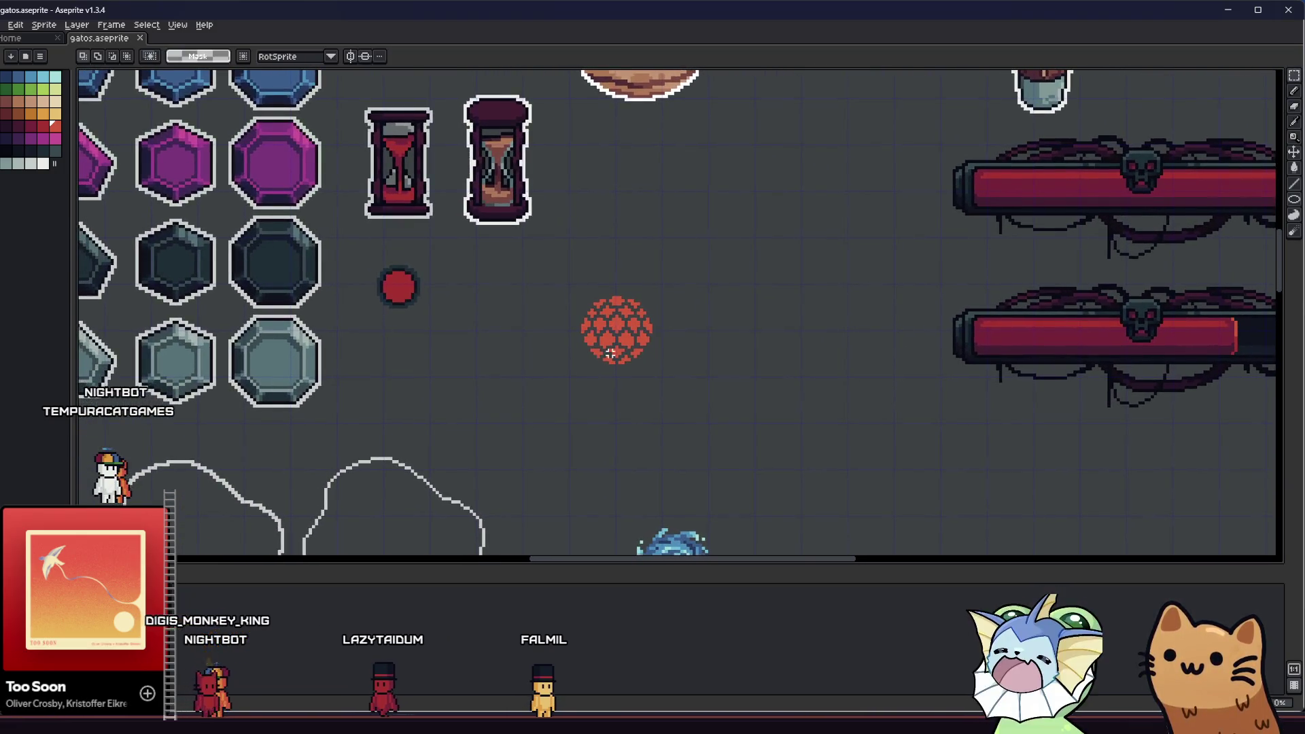
pyautogui.scroll(5, 592, 338)
pyautogui.press('b')
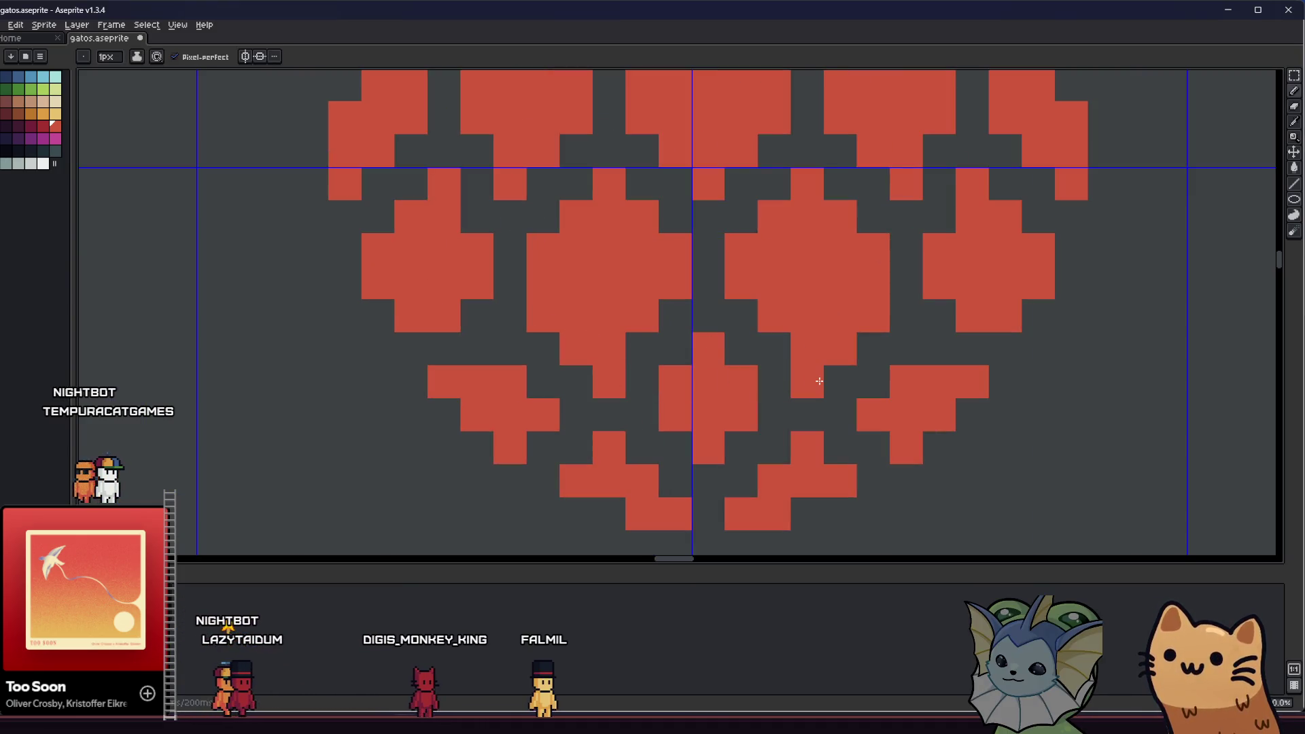
pyautogui.scroll(-2, 805, 386)
pyautogui.scroll(-3, 588, 407)
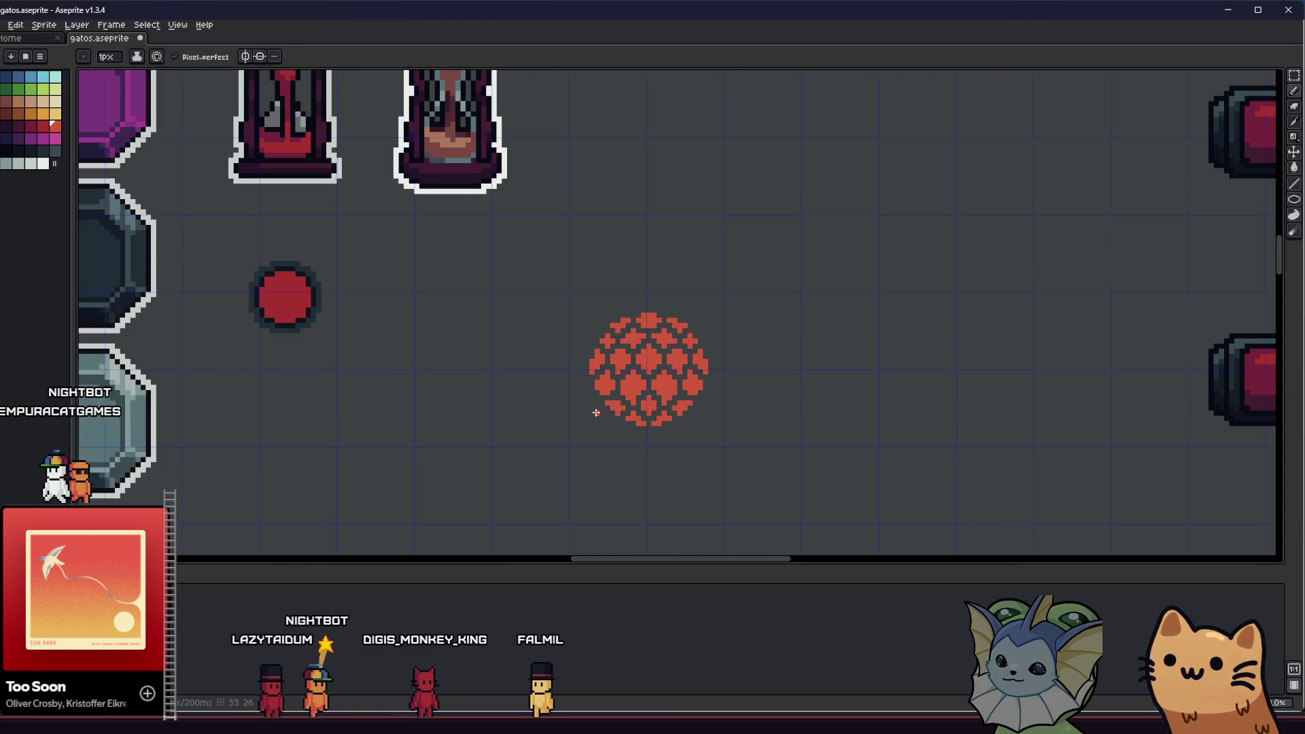
pyautogui.scroll(-2, 597, 413)
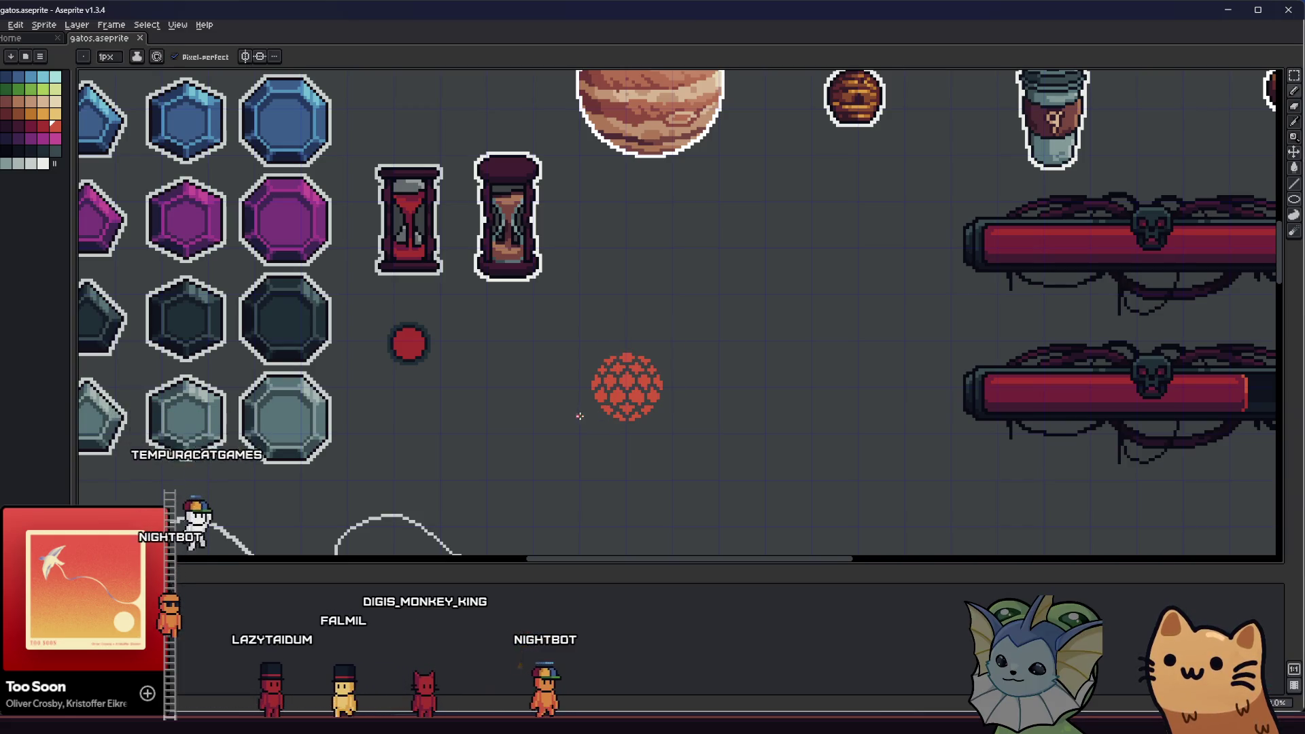
pyautogui.moveTo(583, 411); pyautogui.dragTo(516, 411)
pyautogui.press('b')
pyautogui.scroll(2, 542, 401)
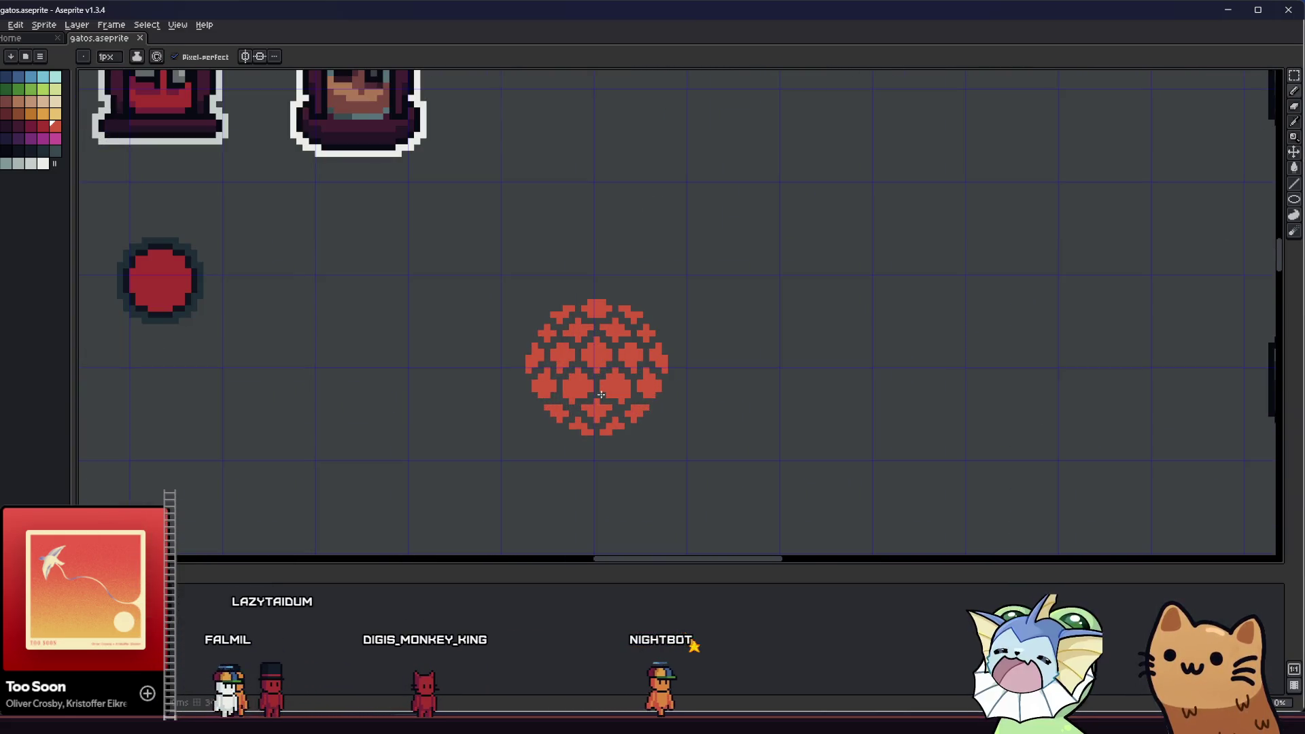
pyautogui.scroll(2, 606, 387)
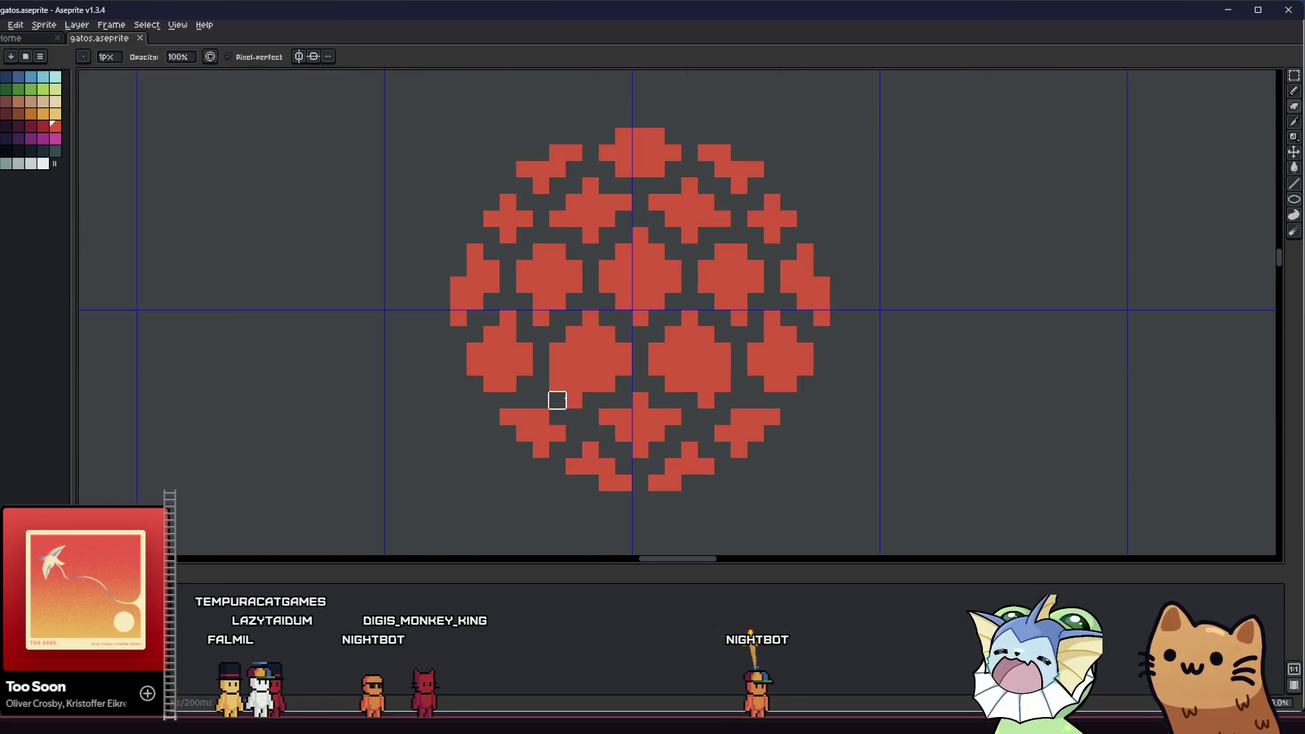
# - Erase the bottom stubs of the orb's lower-left and lower-right tiles
pyautogui.scroll(-3, 573, 400)
pyautogui.moveTo(520, 420)
pyautogui.mouseDown()
pyautogui.moveTo(314, 428)
pyautogui.moveTo(414, 409)
pyautogui.mouseUp()
pyautogui.scroll(4, 399, 422)
pyautogui.press('e')
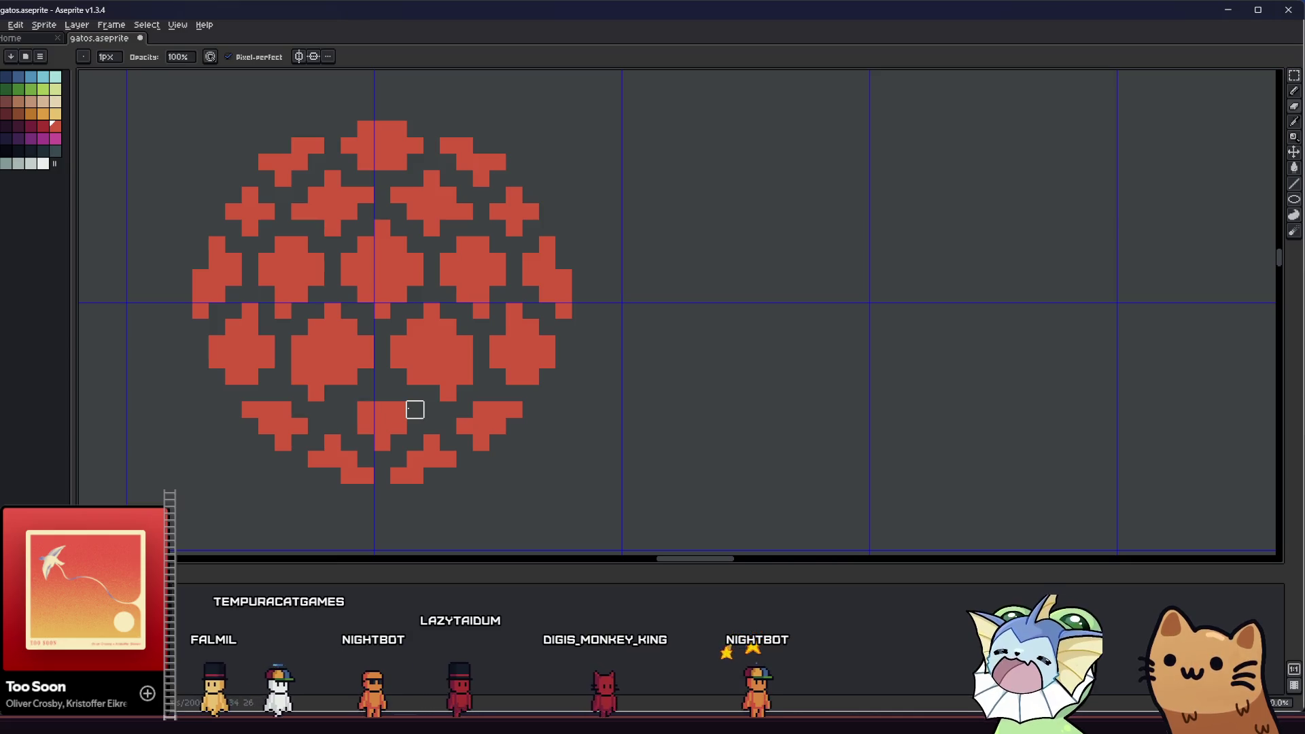
pyautogui.click(316, 393)
pyautogui.click(448, 393)
# - Add red blocks and erase stray bumps along the orb's bottom rows, then save
pyautogui.press('b')
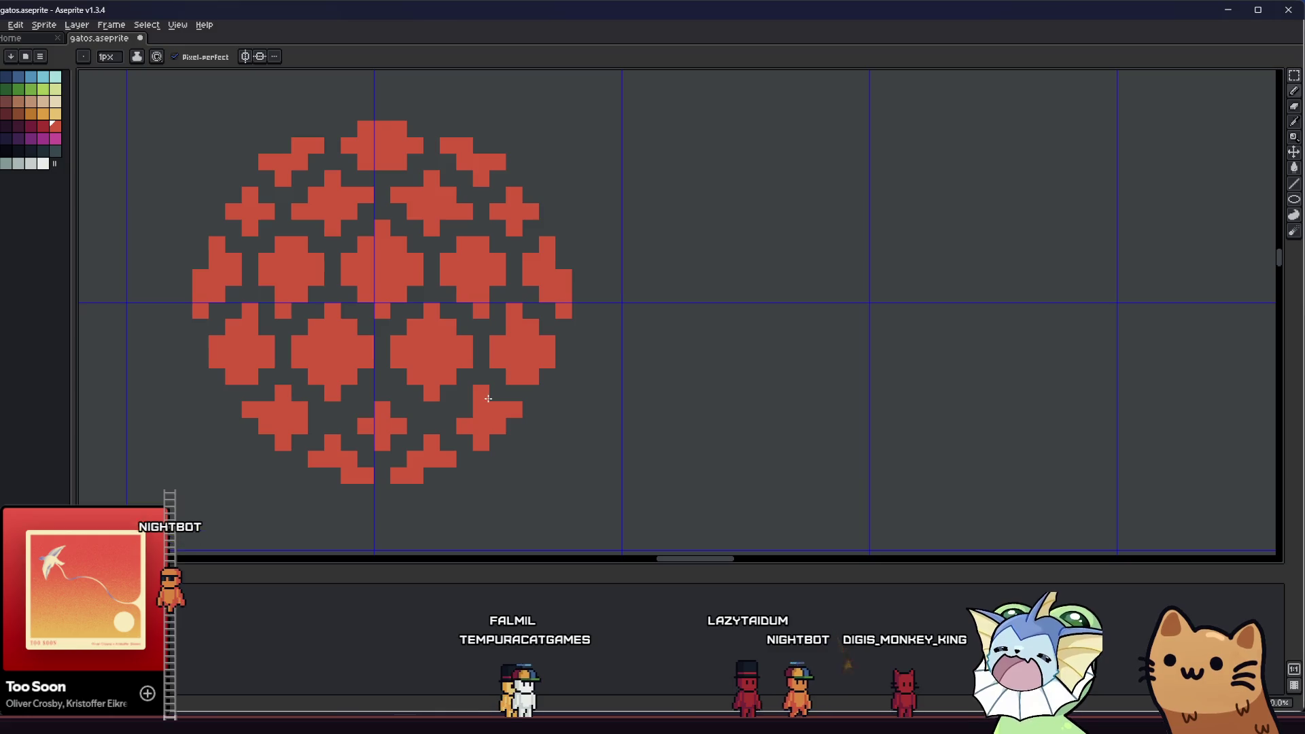
pyautogui.hscroll(-2, 470, 410)
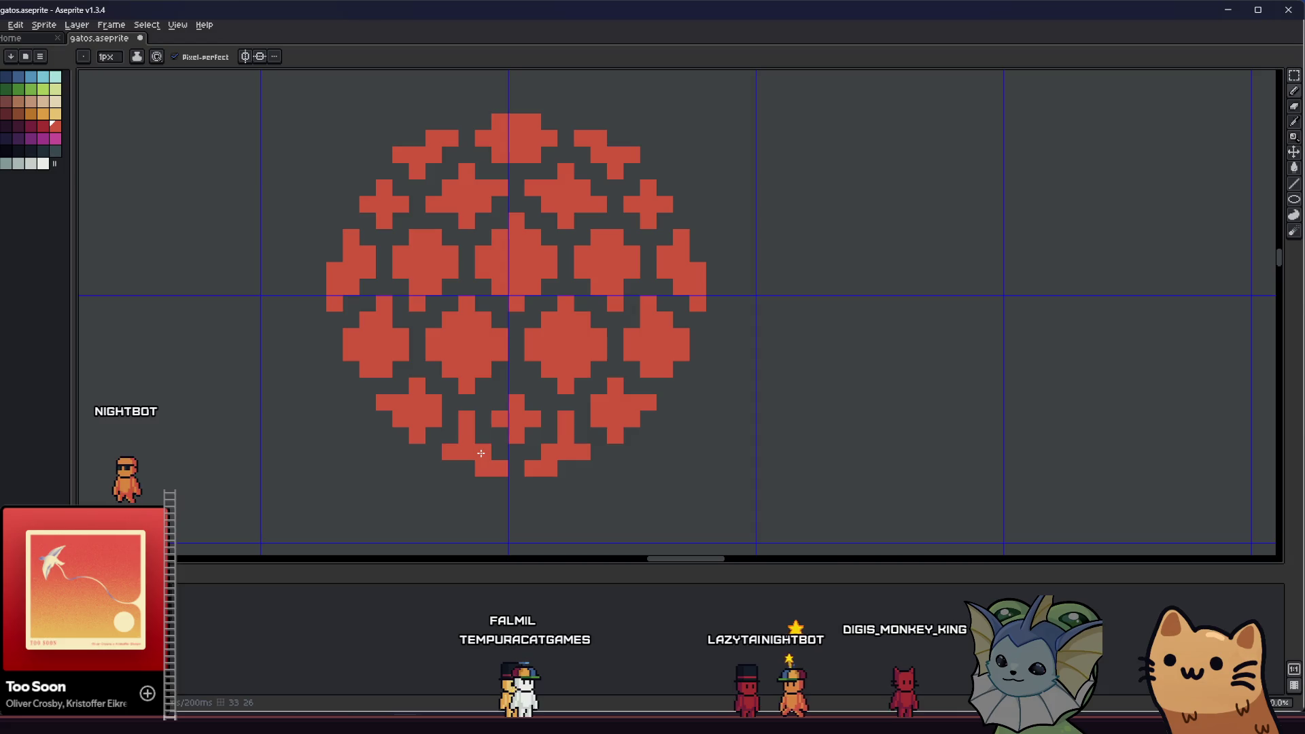
pyautogui.press('ctrl')
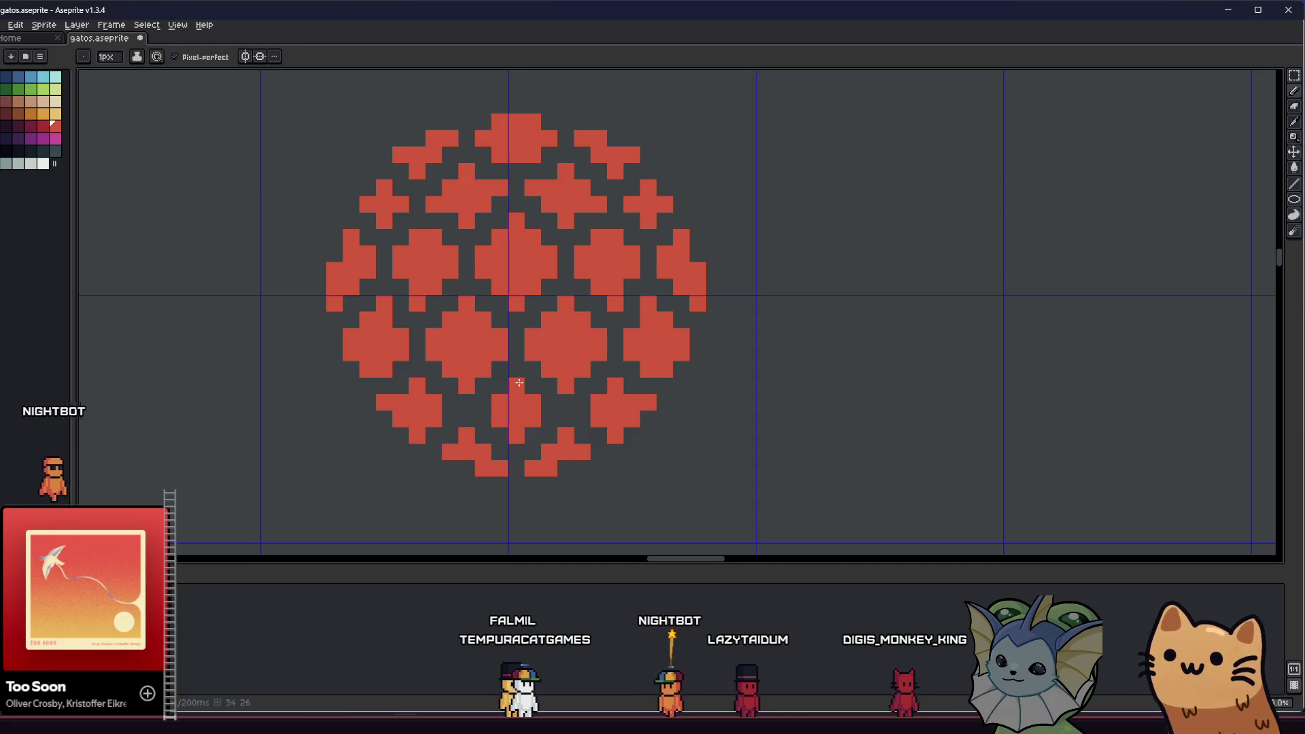
pyautogui.scroll(-2, 519, 382)
pyautogui.scroll(4, 539, 416)
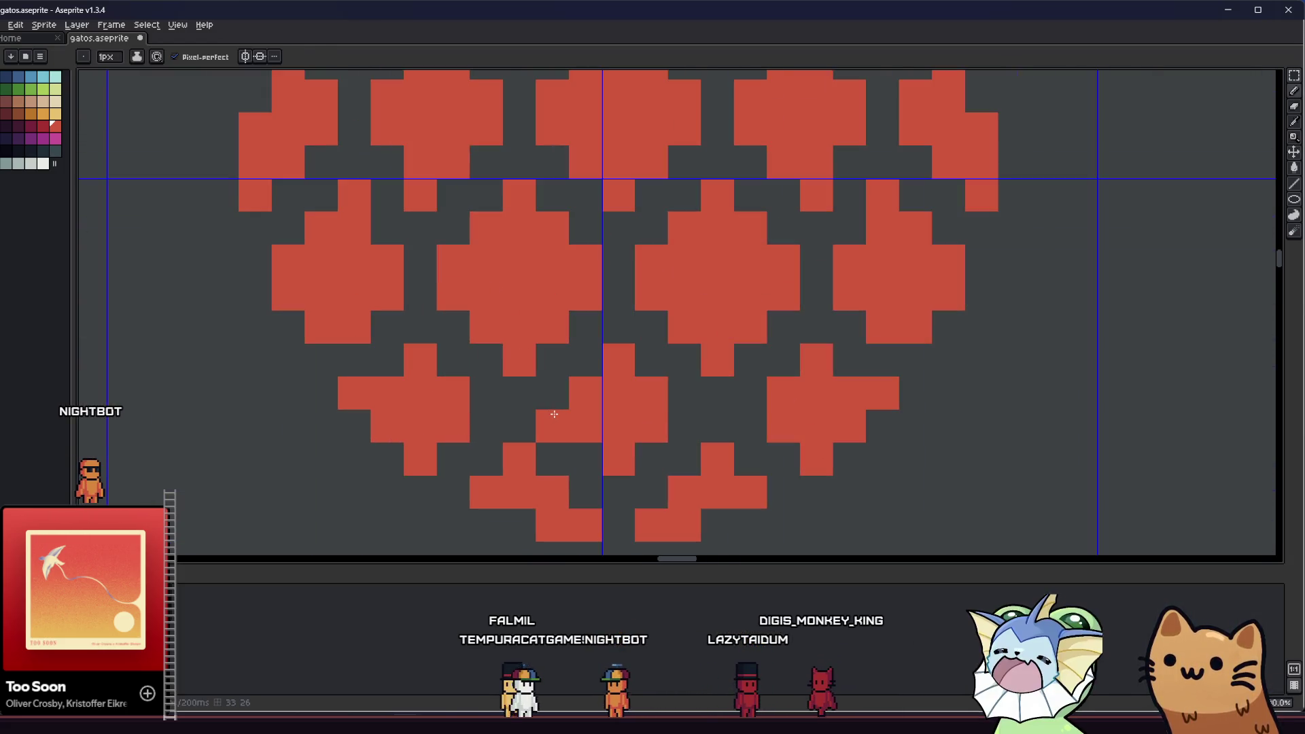
pyautogui.click(682, 426)
pyautogui.press('e')
pyautogui.click(519, 459)
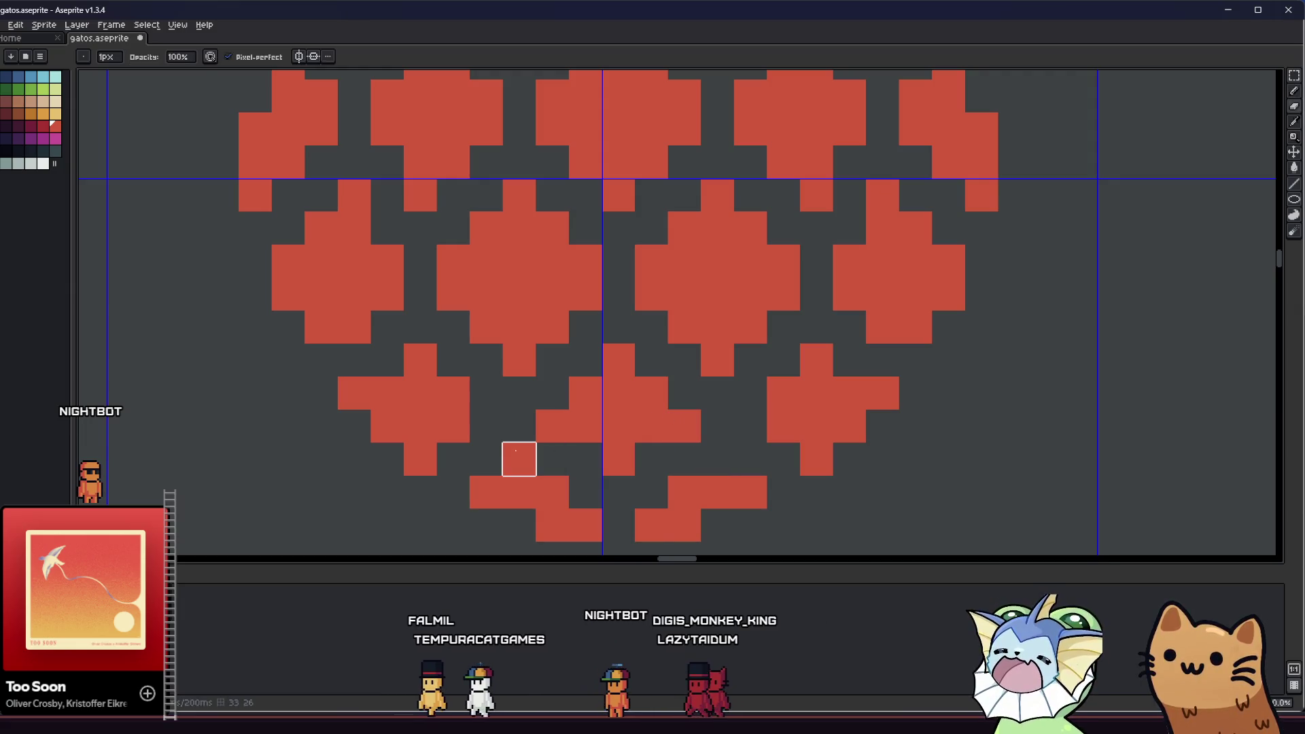
pyautogui.scroll(-2, 518, 460)
pyautogui.press('b')
pyautogui.click(562, 465)
pyautogui.click(654, 464)
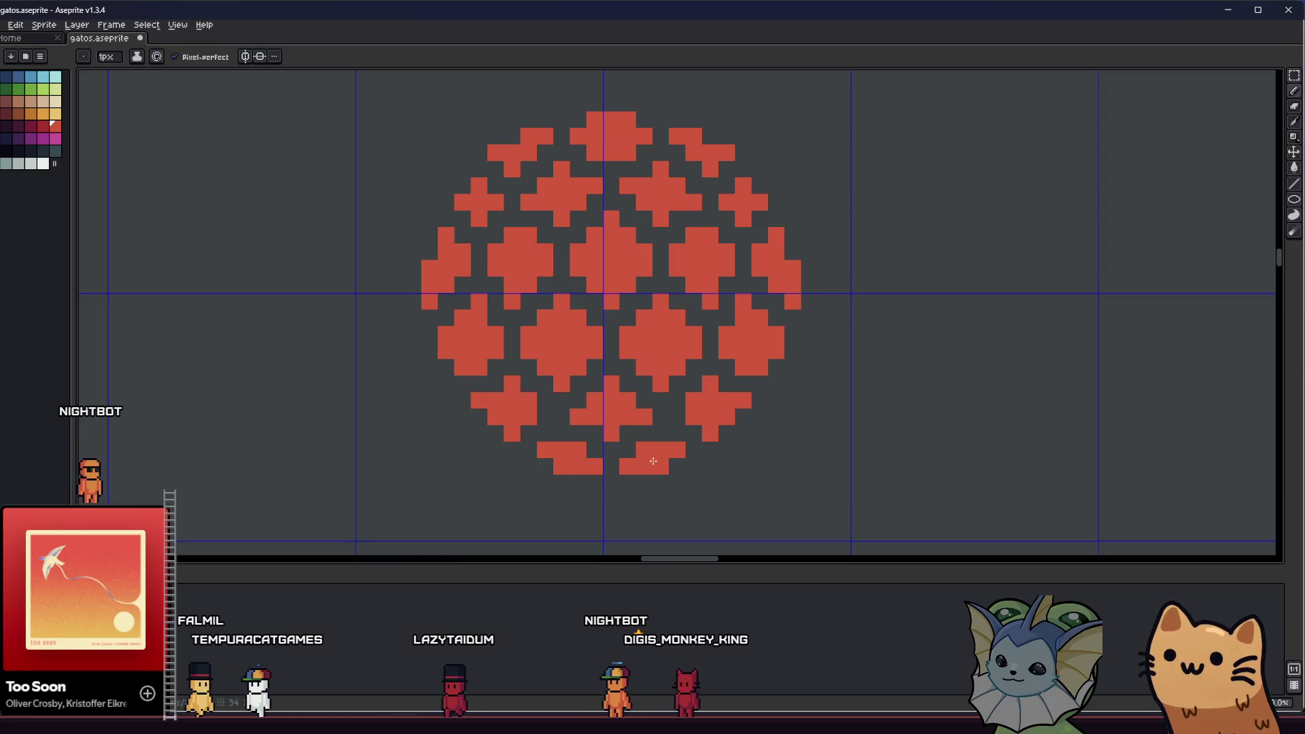
pyautogui.hotkey('ctrl', 's')
pyautogui.scroll(-5, 651, 461)
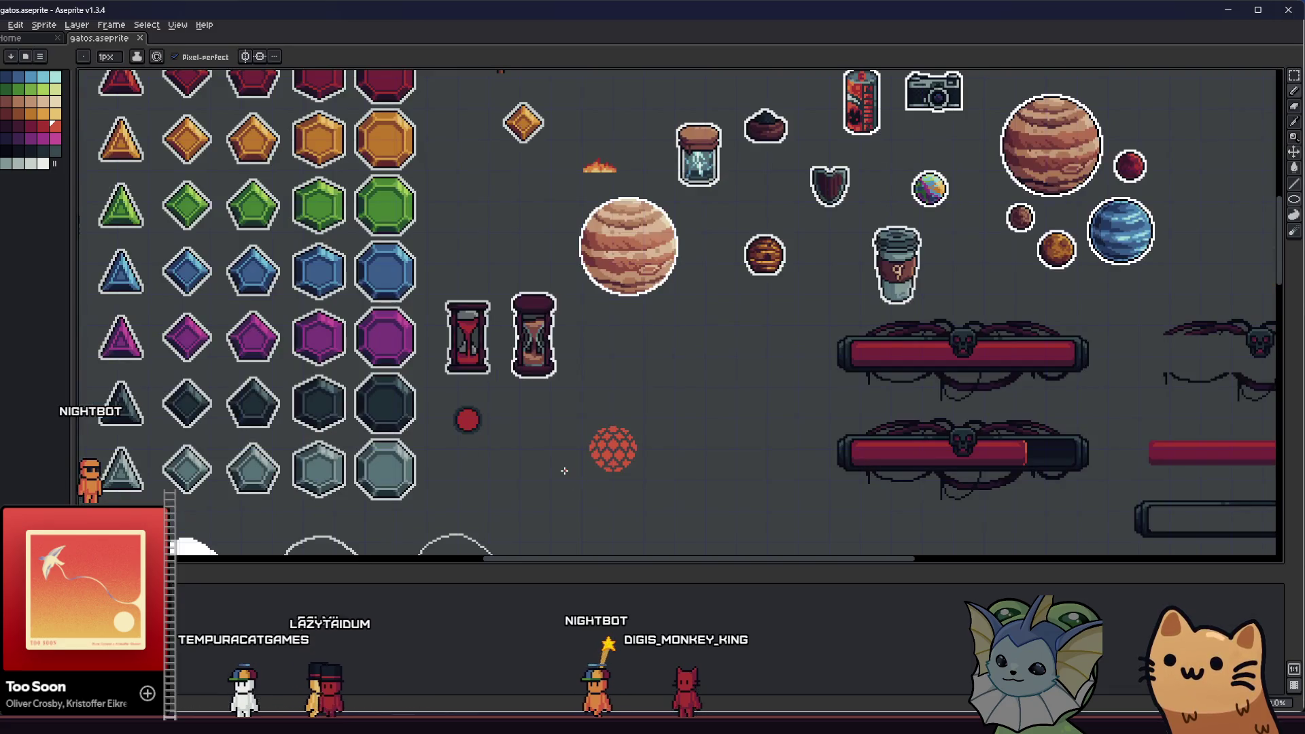
# - Zoom and pan the sprite sheet until the whole red lattice orb is centred on the canvas
pyautogui.moveTo(538, 475); pyautogui.dragTo(429, 451)
pyautogui.scroll(3, 492, 430)
pyautogui.scroll(3, 496, 344)
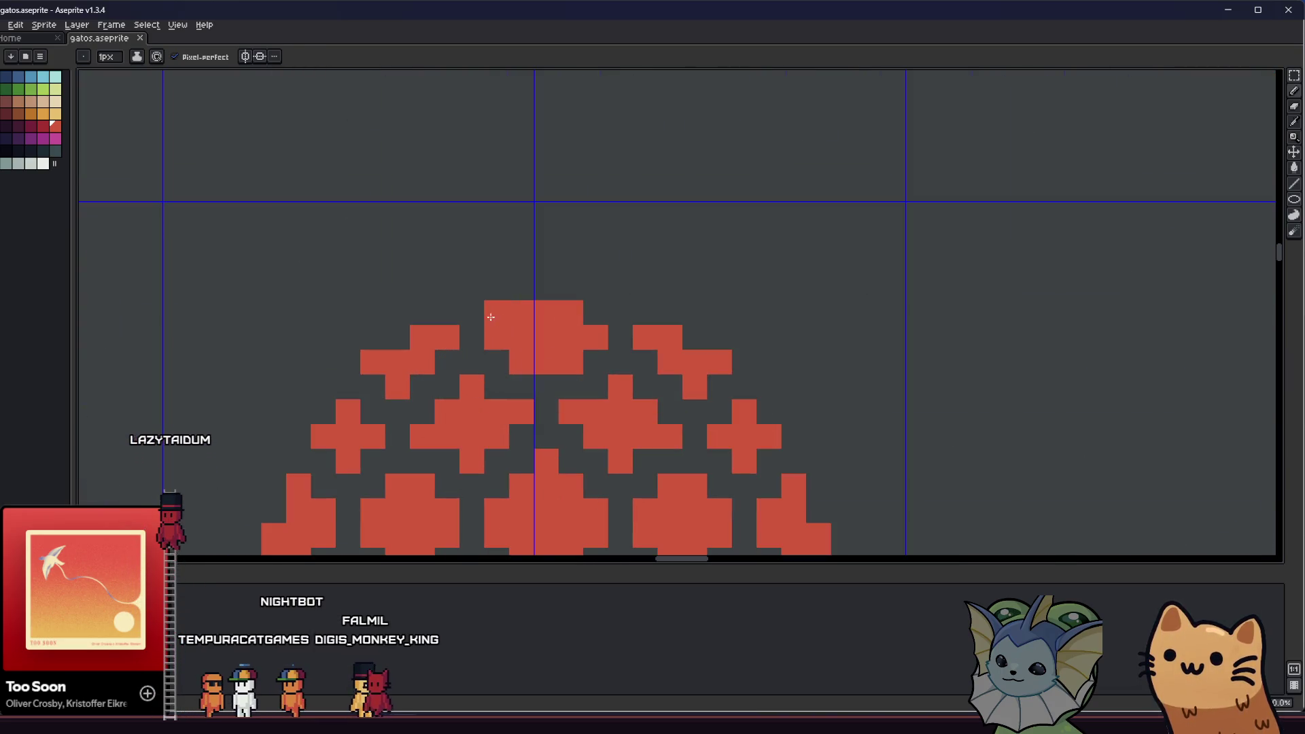
pyautogui.scroll(-3, 577, 312)
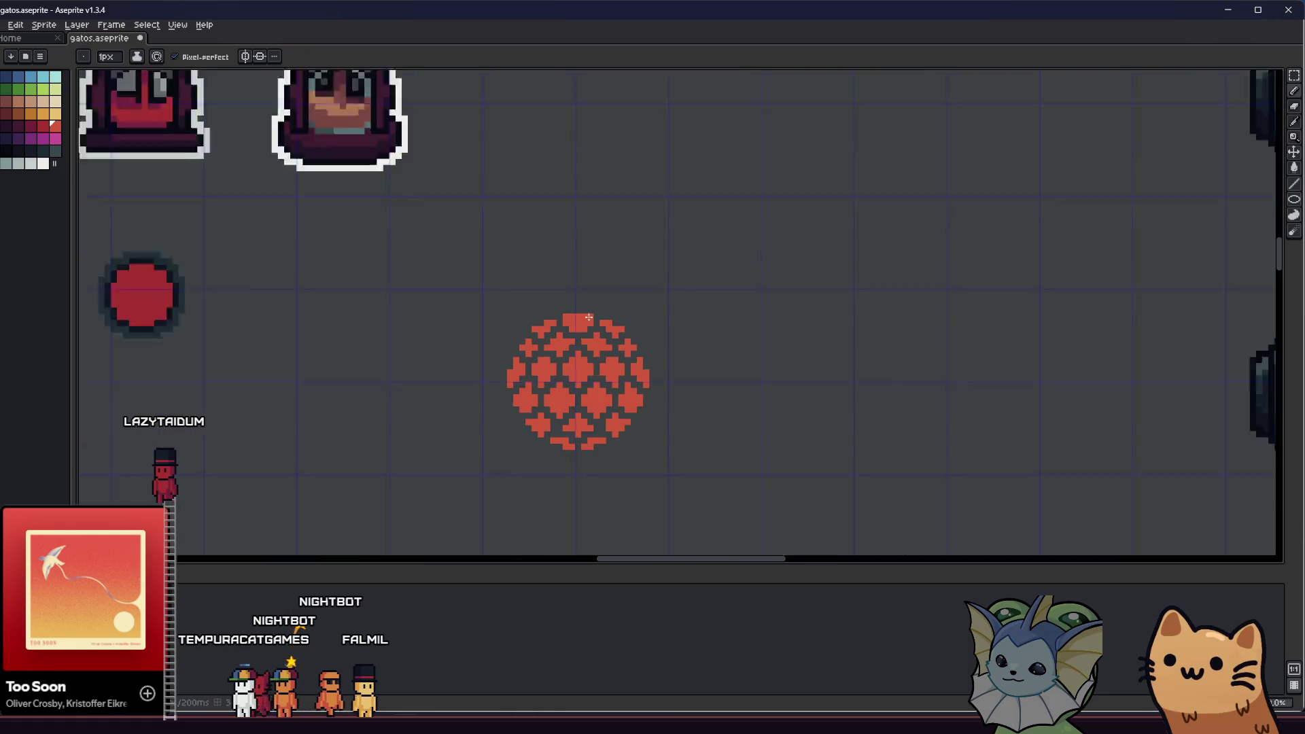
pyautogui.moveTo(475, 370); pyautogui.dragTo(460, 373)
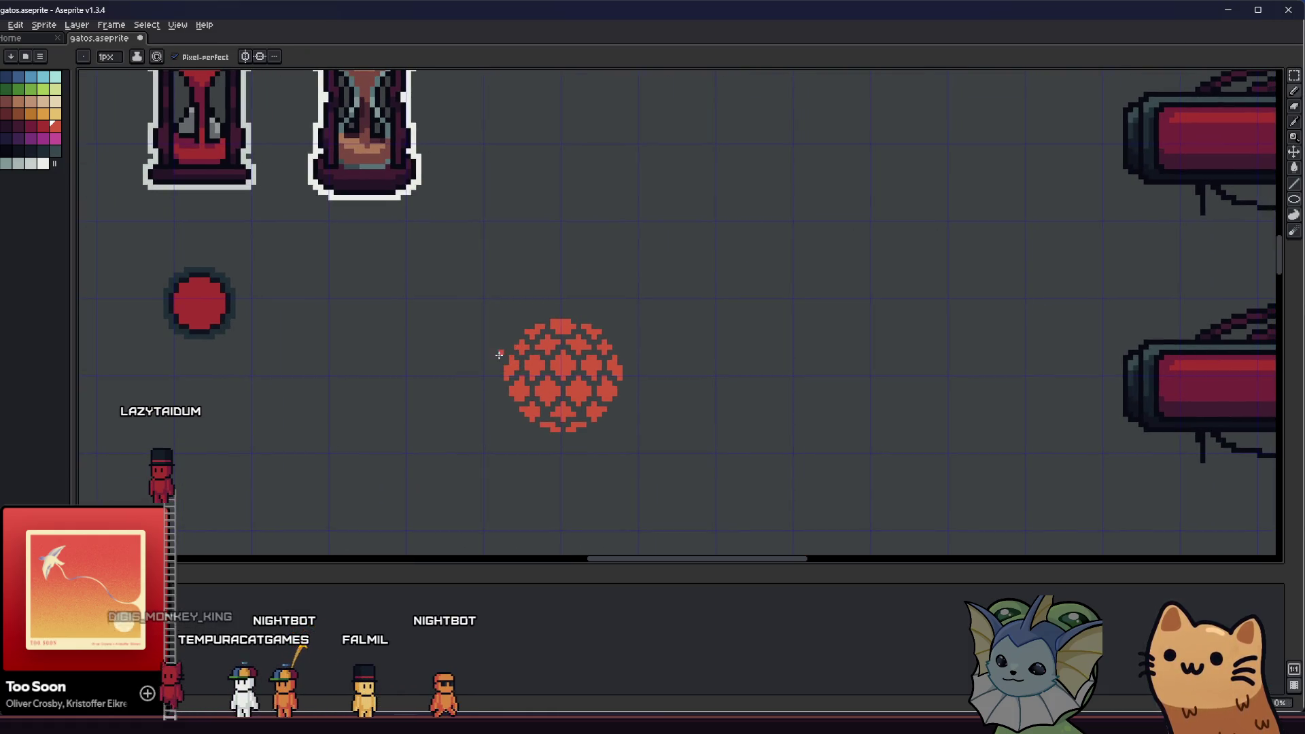
pyautogui.scroll(-3, 498, 361)
pyautogui.scroll(3, 513, 381)
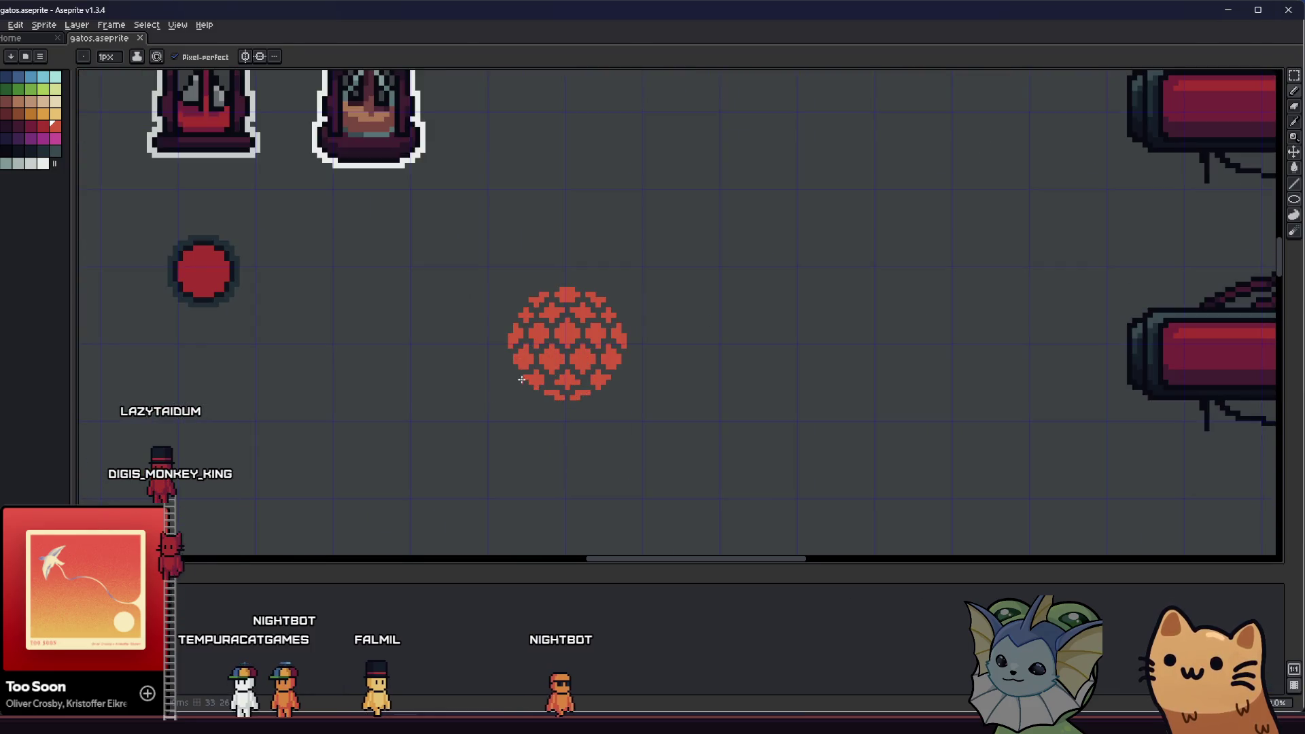
pyautogui.scroll(3, 516, 385)
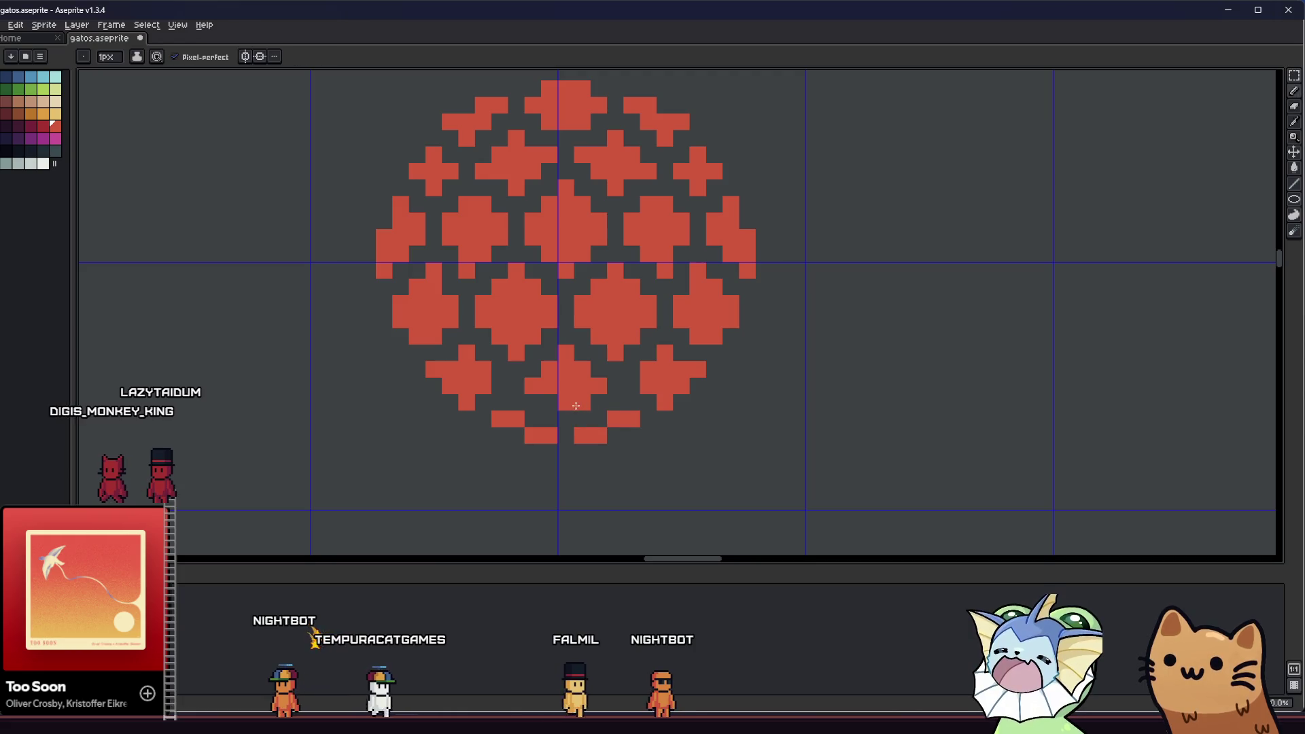
pyautogui.scroll(-3, 598, 418)
pyautogui.scroll(-1, 512, 443)
pyautogui.scroll(-2, 512, 442)
pyautogui.scroll(1, 511, 440)
pyautogui.scroll(3, 467, 446)
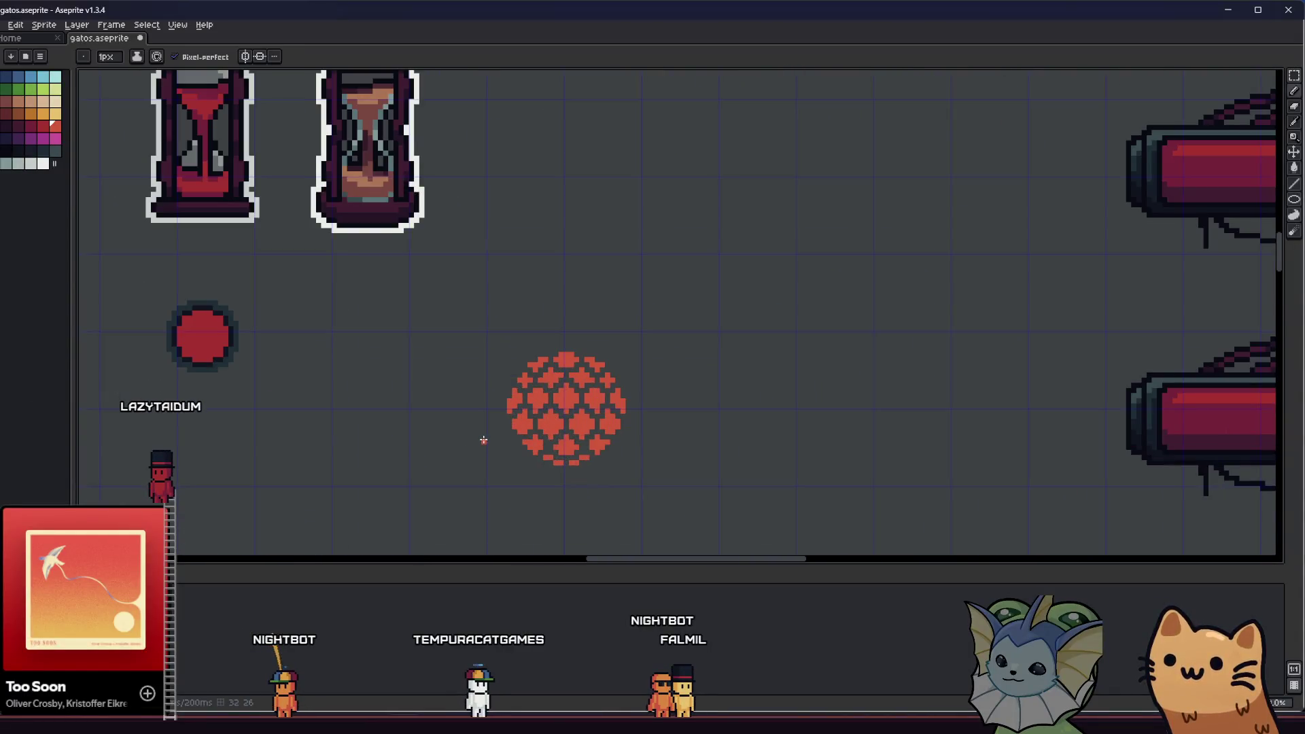
pyautogui.scroll(1, 440, 442)
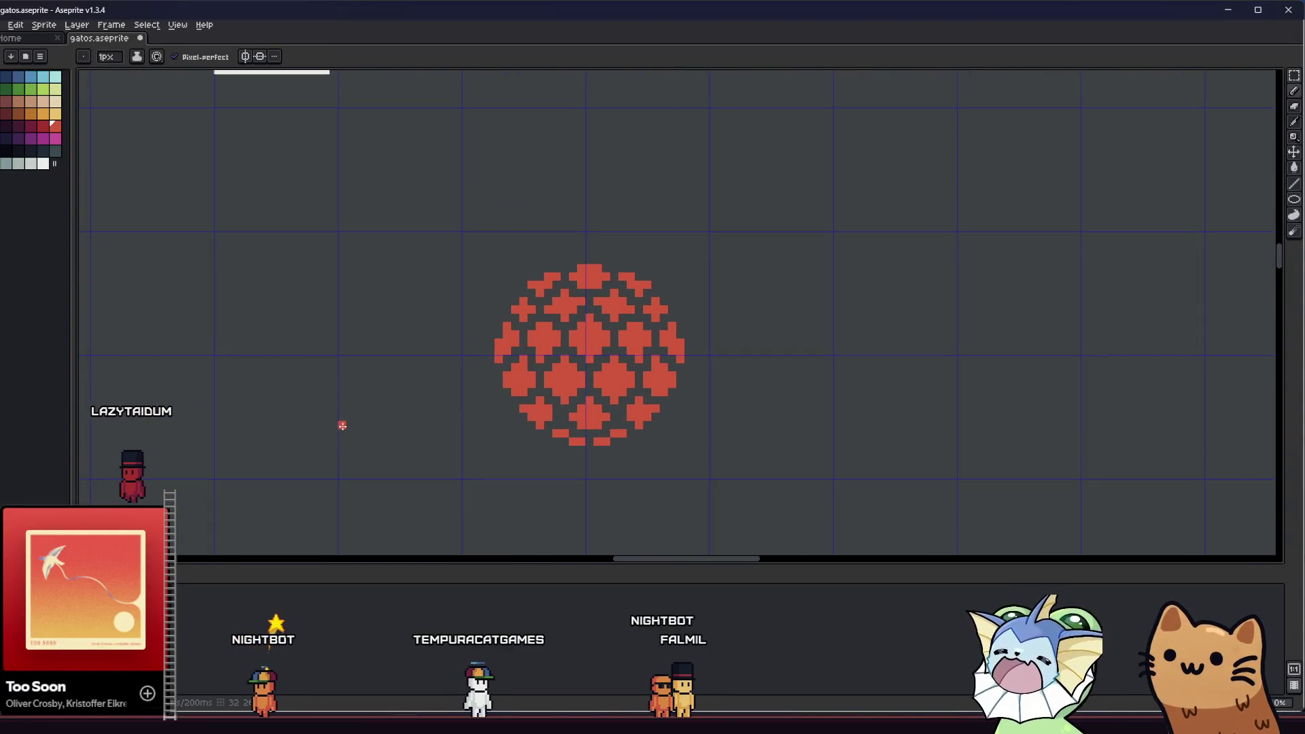
pyautogui.moveTo(363, 421); pyautogui.dragTo(398, 409)
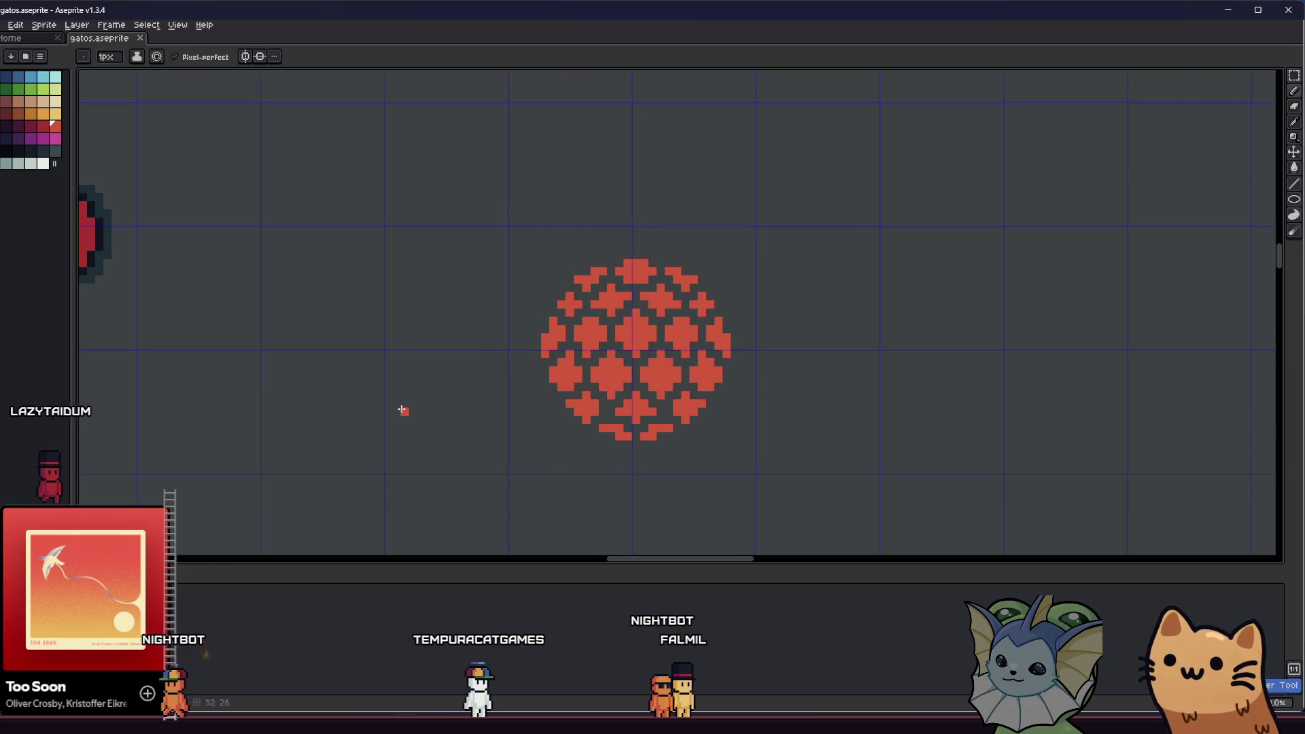
pyautogui.scroll(-1, 408, 408)
pyautogui.scroll(4, 711, 415)
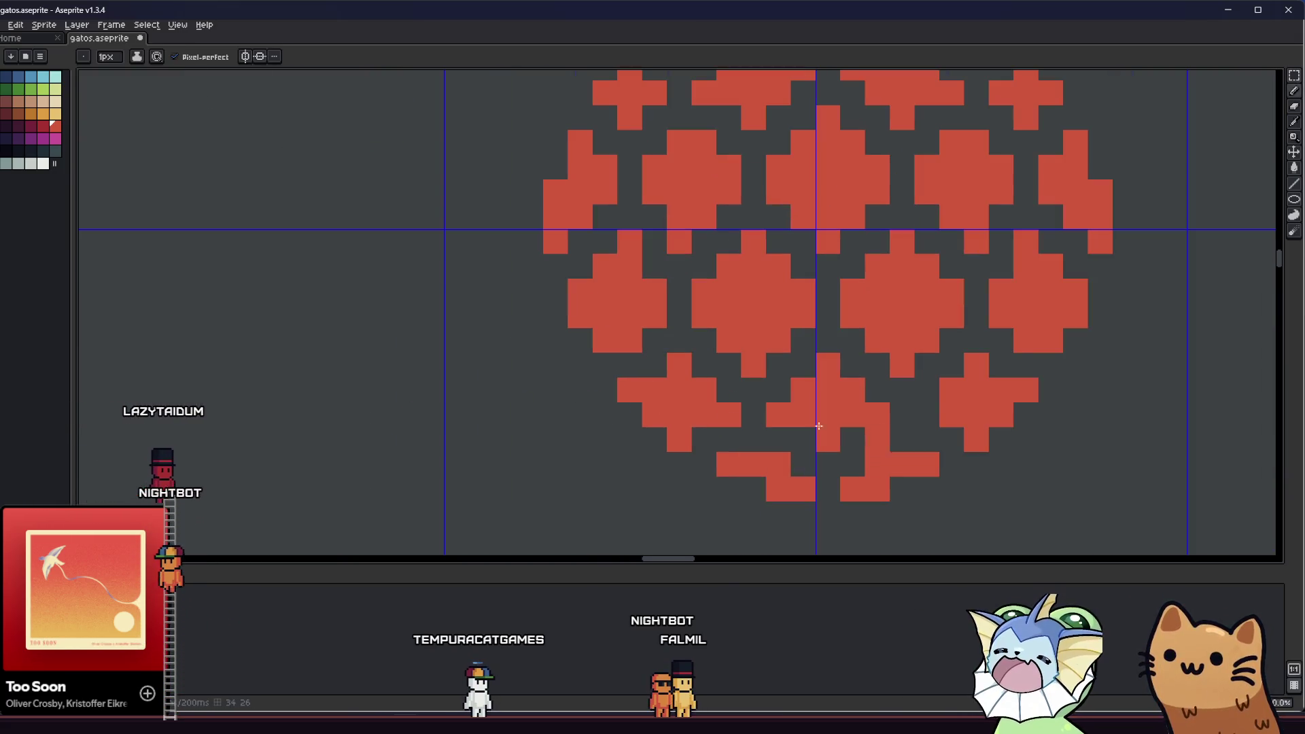
pyautogui.scroll(-3, 919, 415)
pyautogui.moveTo(661, 433); pyautogui.dragTo(507, 442)
pyautogui.scroll(-1, 603, 433)
pyautogui.scroll(4, 542, 447)
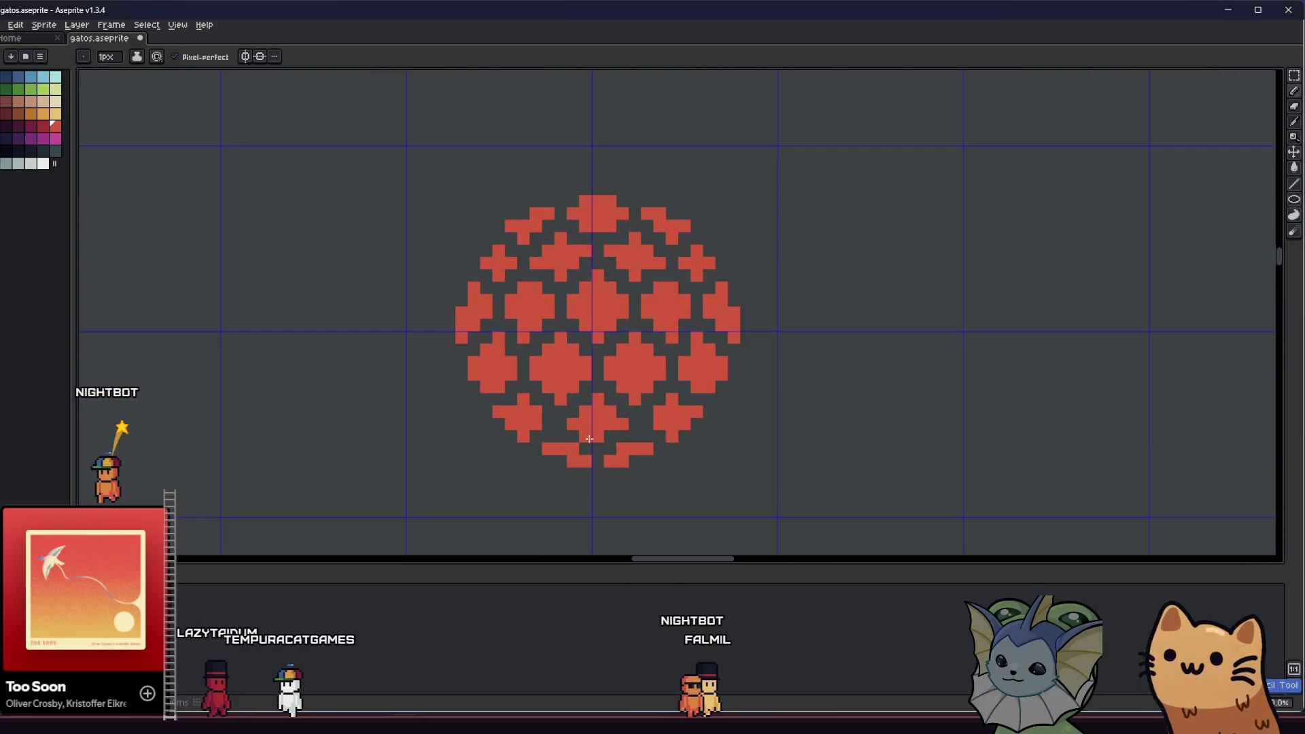
pyautogui.scroll(-1, 544, 423)
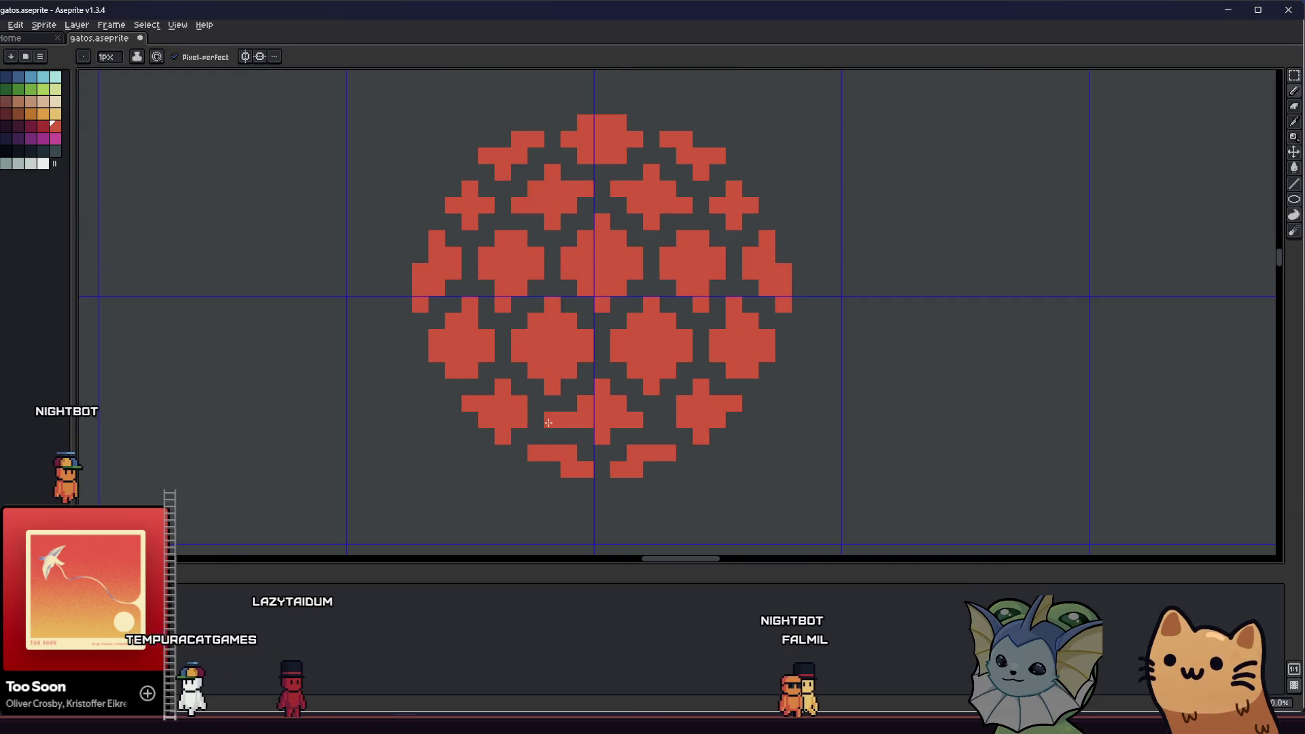
pyautogui.scroll(-1, 666, 423)
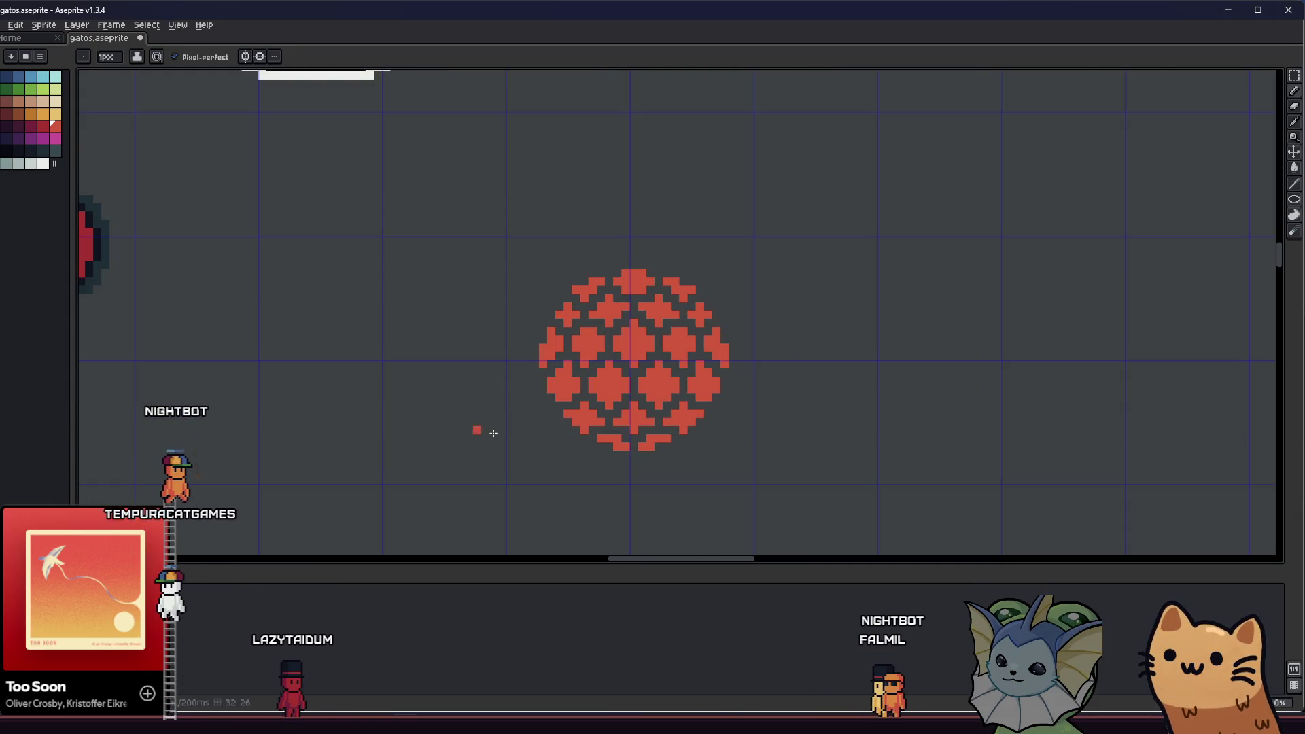
pyautogui.moveTo(513, 436); pyautogui.dragTo(429, 414)
pyautogui.moveTo(496, 378); pyautogui.dragTo(349, 344)
# - Pick a darker red and draw a 1px dark-red ellipse around the orb
pyautogui.click(43, 125)
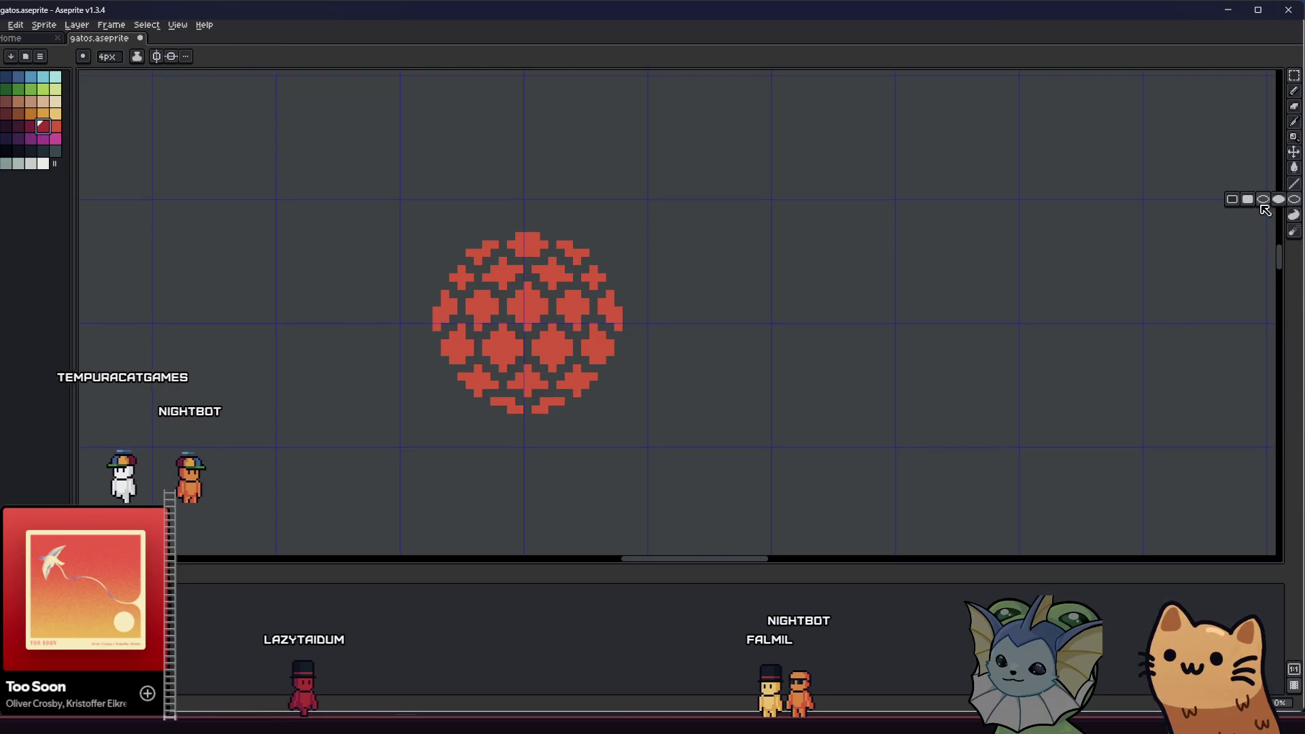
pyautogui.press('-')
pyautogui.press('-')
pyautogui.press('-')
pyautogui.press('F3')
pyautogui.press('F3')
pyautogui.press('F3')
pyautogui.press('F3')
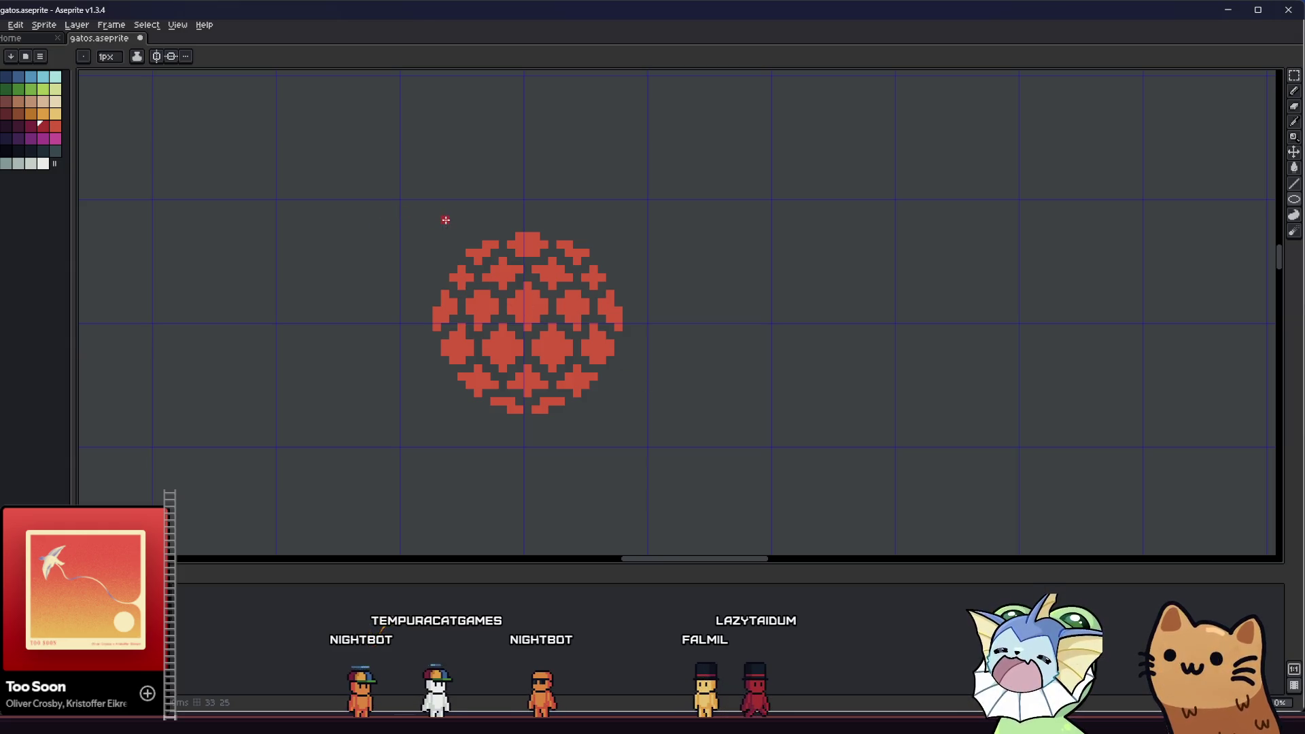
pyautogui.moveTo(424, 223); pyautogui.dragTo(654, 396)
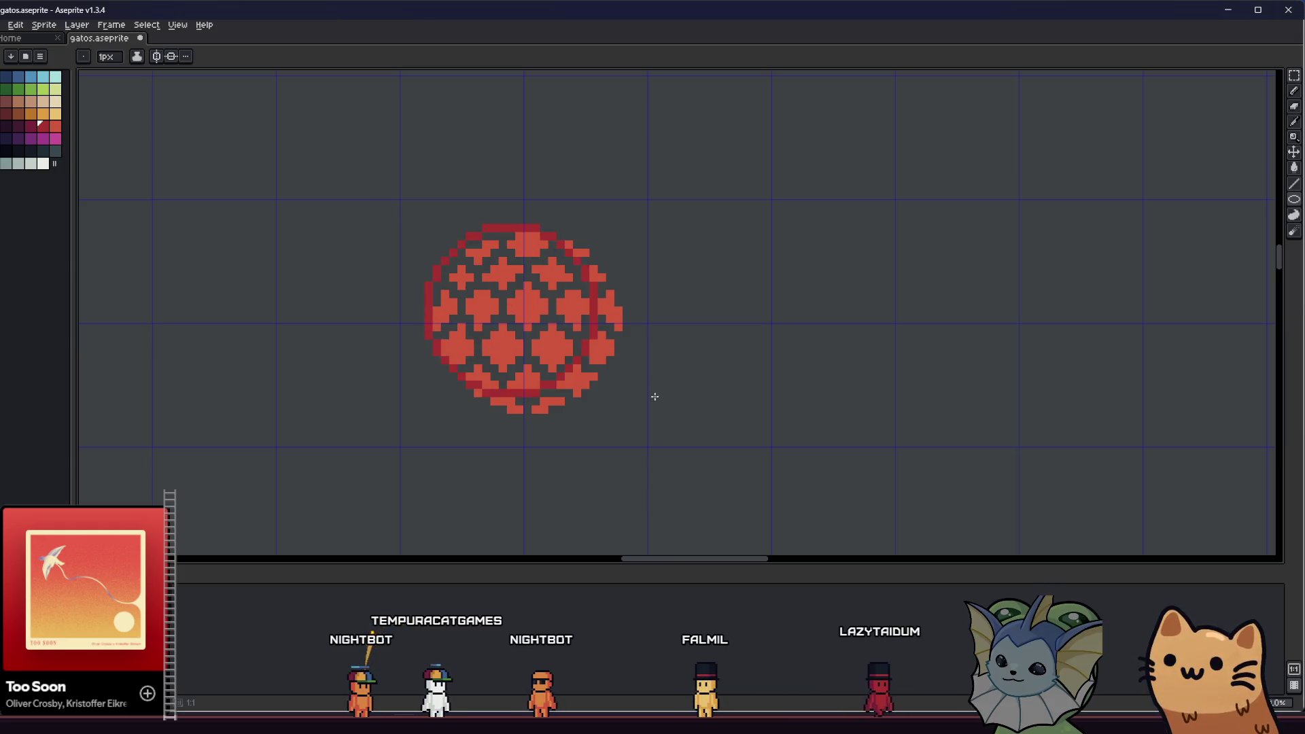
# - Redraw the dark-red ellipse around the orb several times, undoing each misplaced attempt
pyautogui.hotkey('ctrl', 'z')
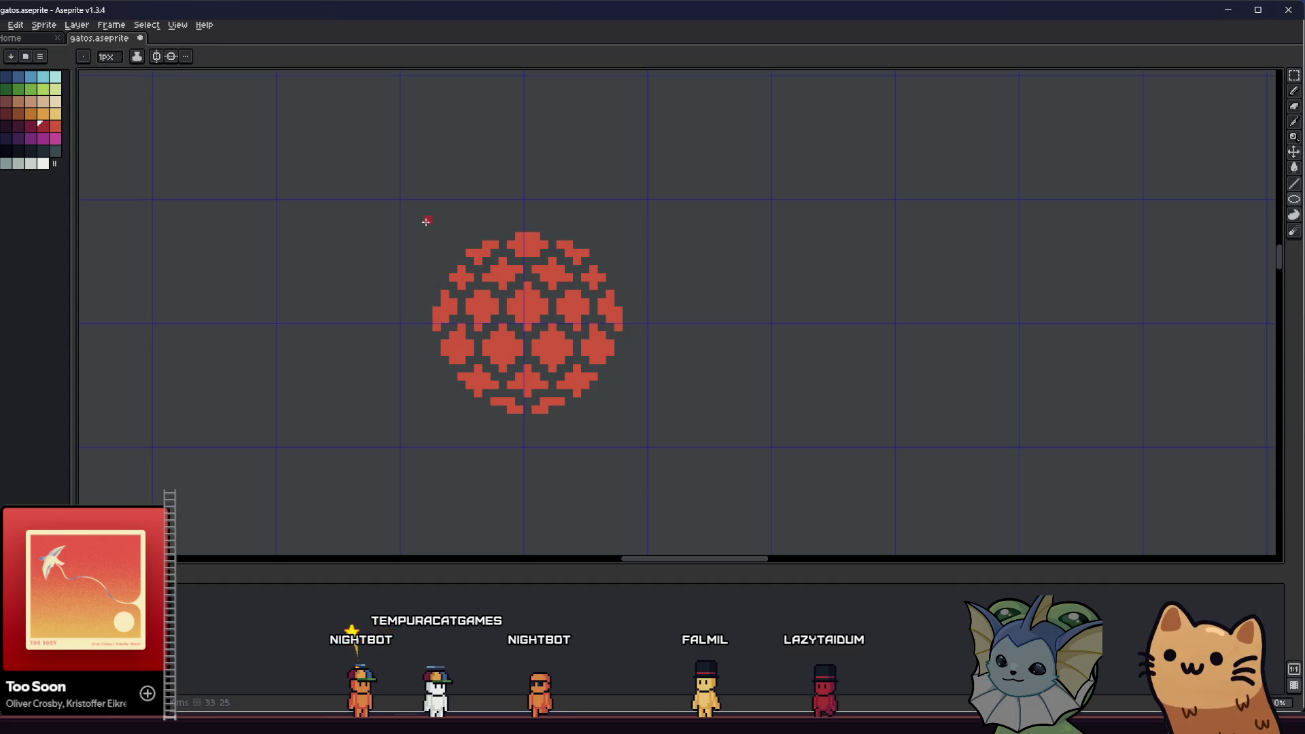
pyautogui.moveTo(427, 226); pyautogui.dragTo(681, 417)
pyautogui.press('v')
pyautogui.hotkey('ctrl', 'z')
pyautogui.press('b')
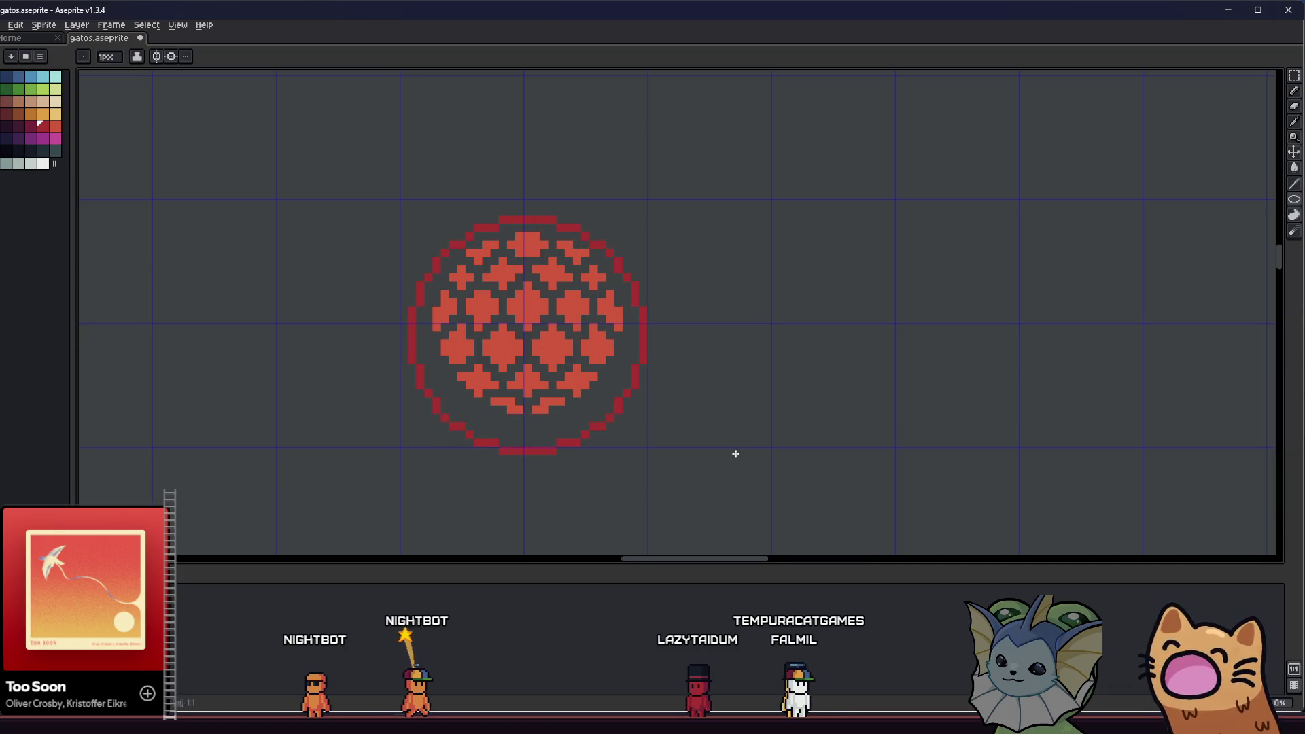
pyautogui.hotkey('ctrl', 'z')
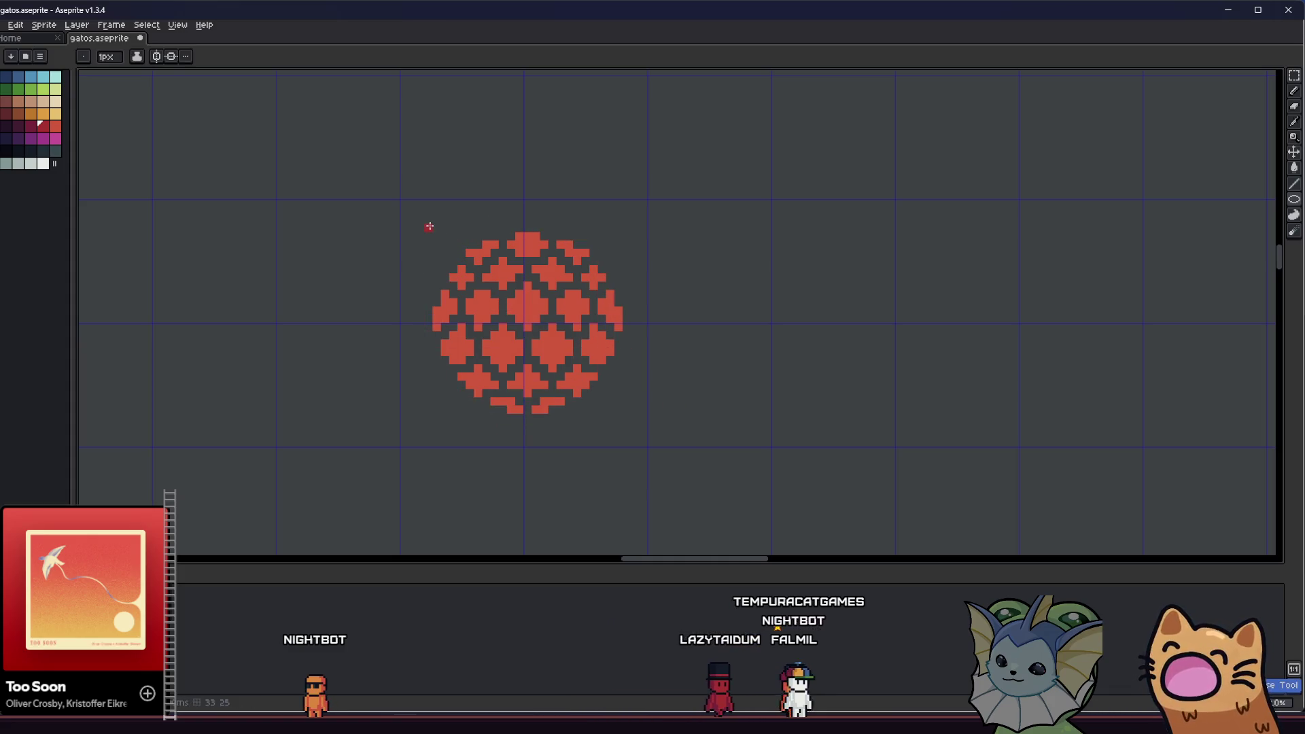
pyautogui.moveTo(502, 305); pyautogui.dragTo(687, 449)
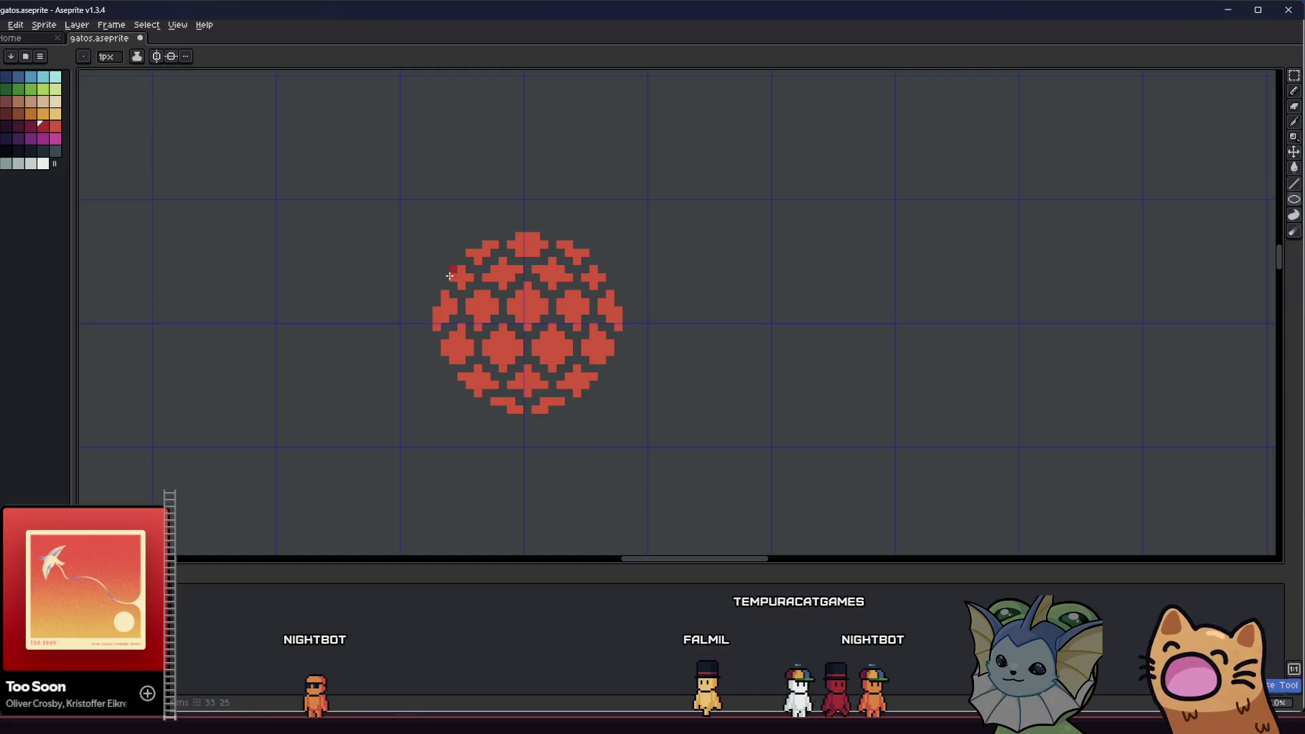
pyautogui.moveTo(421, 214); pyautogui.dragTo(734, 440)
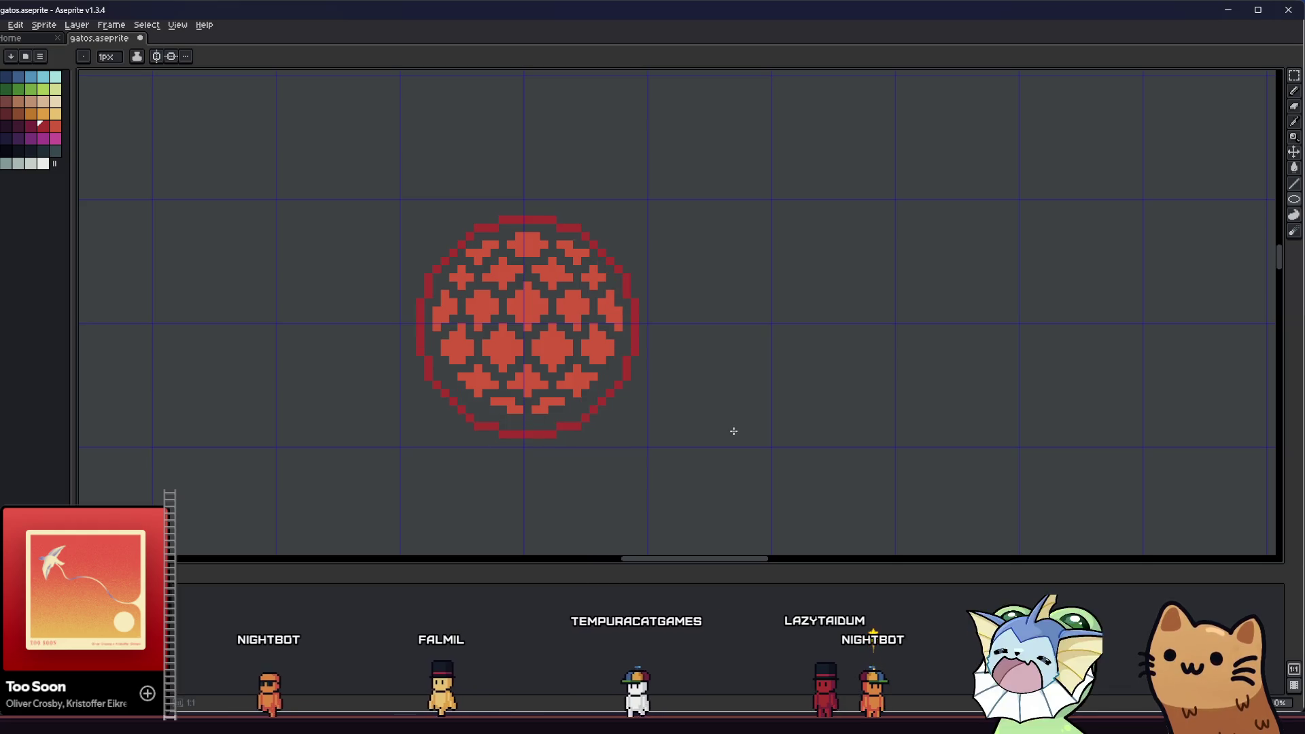
pyautogui.hotkey('ctrl', 'z')
# - Draw the final ellipse fitted to the orb and nudge it up one pixel
pyautogui.moveTo(435, 234); pyautogui.dragTo(682, 402)
pyautogui.hotkey('ctrl', 'z')
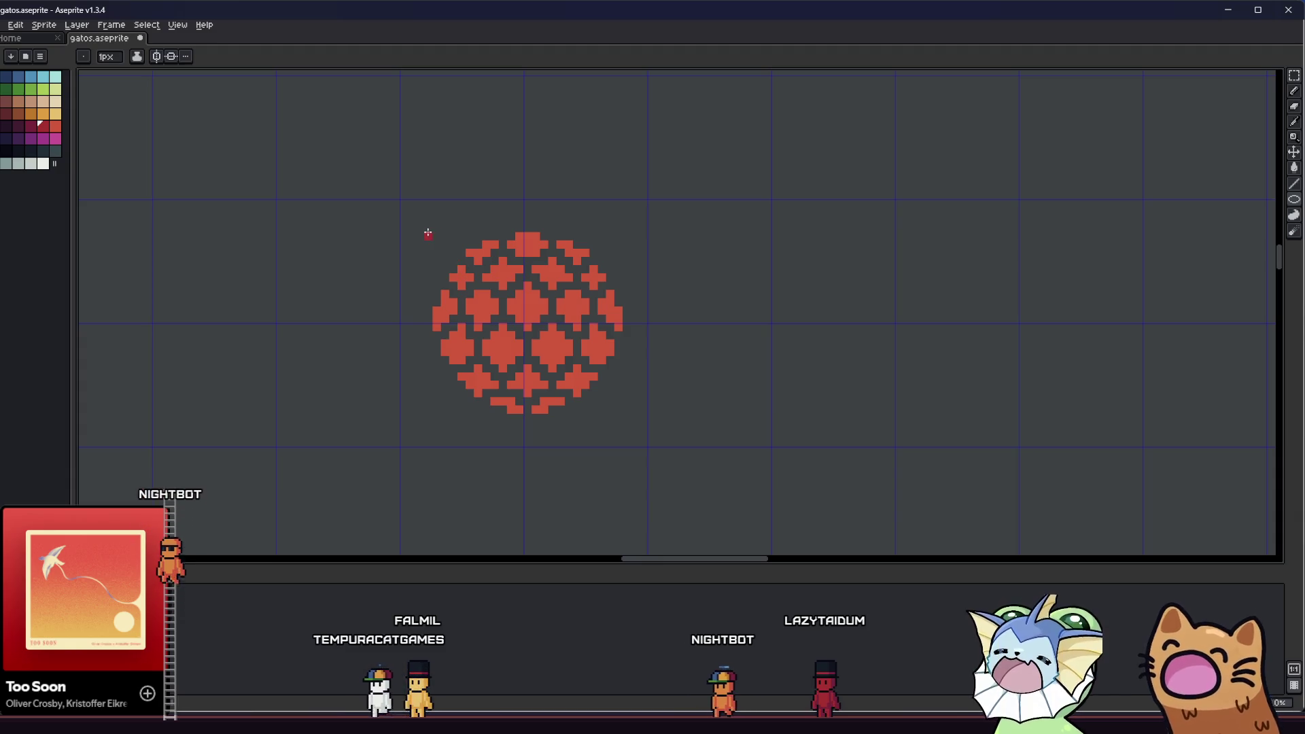
pyautogui.moveTo(425, 233); pyautogui.dragTo(657, 416)
pyautogui.hotkey('ctrl', 'z')
pyautogui.moveTo(429, 218); pyautogui.dragTo(695, 437)
pyautogui.hotkey('ctrl', 'z')
pyautogui.moveTo(425, 225); pyautogui.dragTo(424, 224)
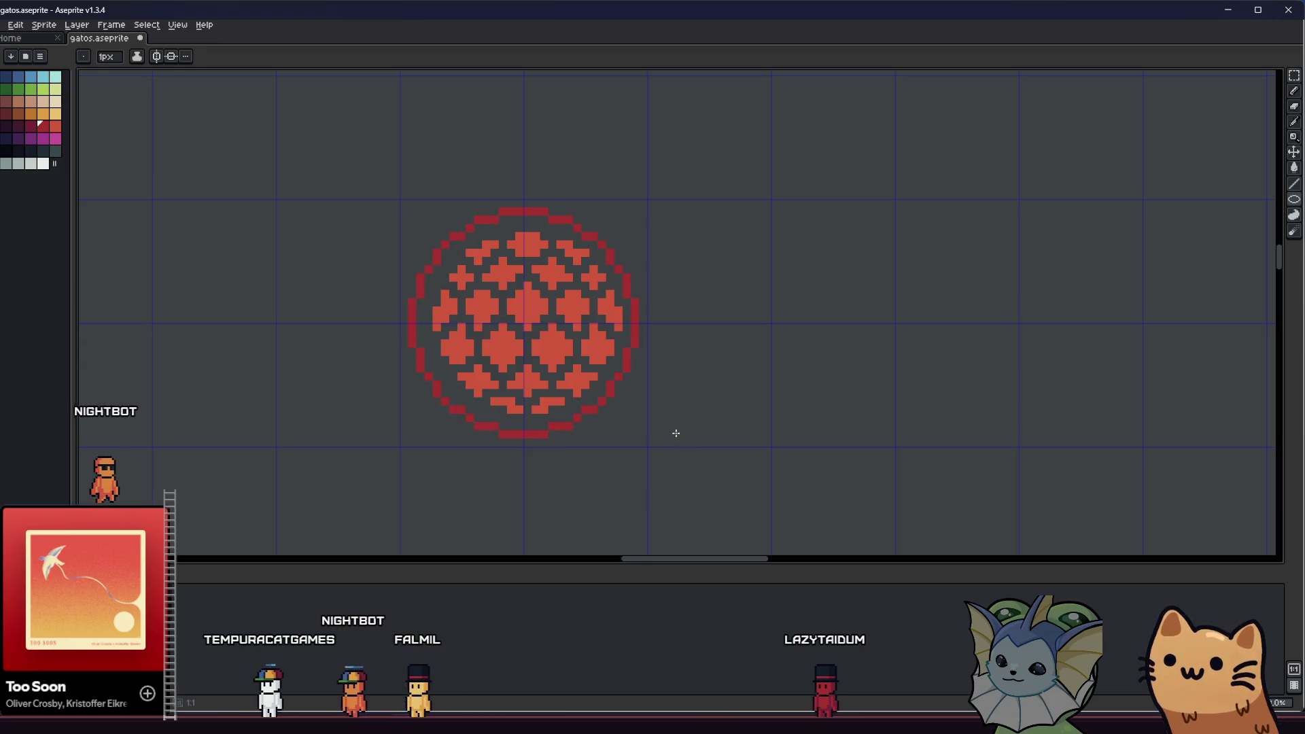
pyautogui.moveTo(670, 426)
pyautogui.mouseDown()
pyautogui.moveTo(658, 419)
pyautogui.moveTo(678, 443)
pyautogui.moveTo(665, 426)
pyautogui.mouseUp()
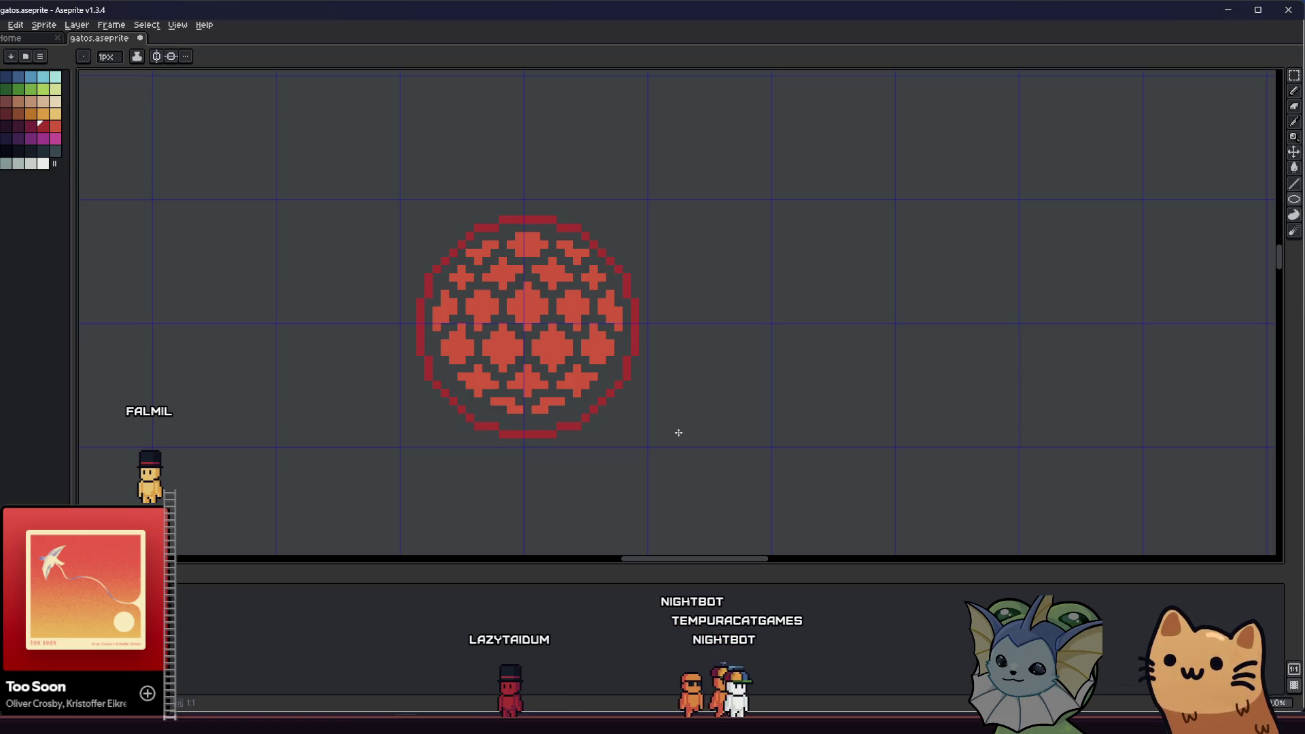
pyautogui.moveTo(679, 432); pyautogui.dragTo(678, 428)
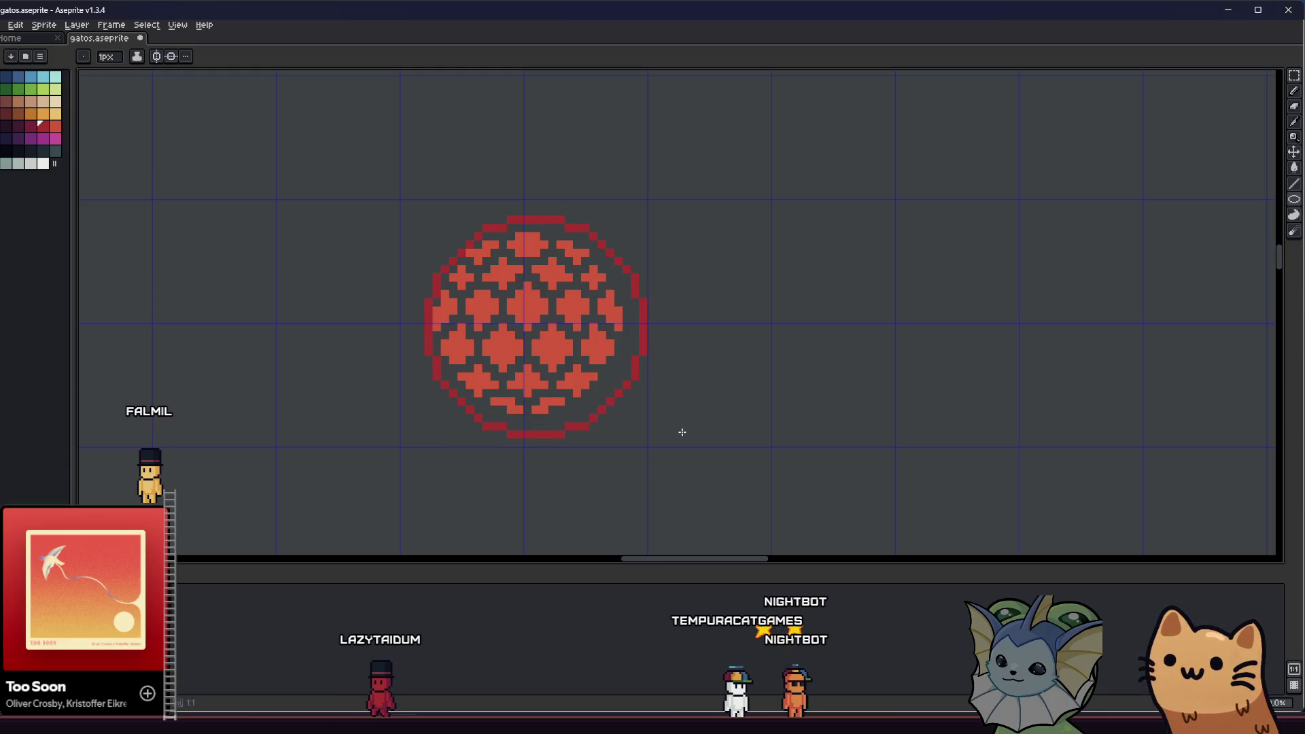
pyautogui.scroll(2, 503, 370)
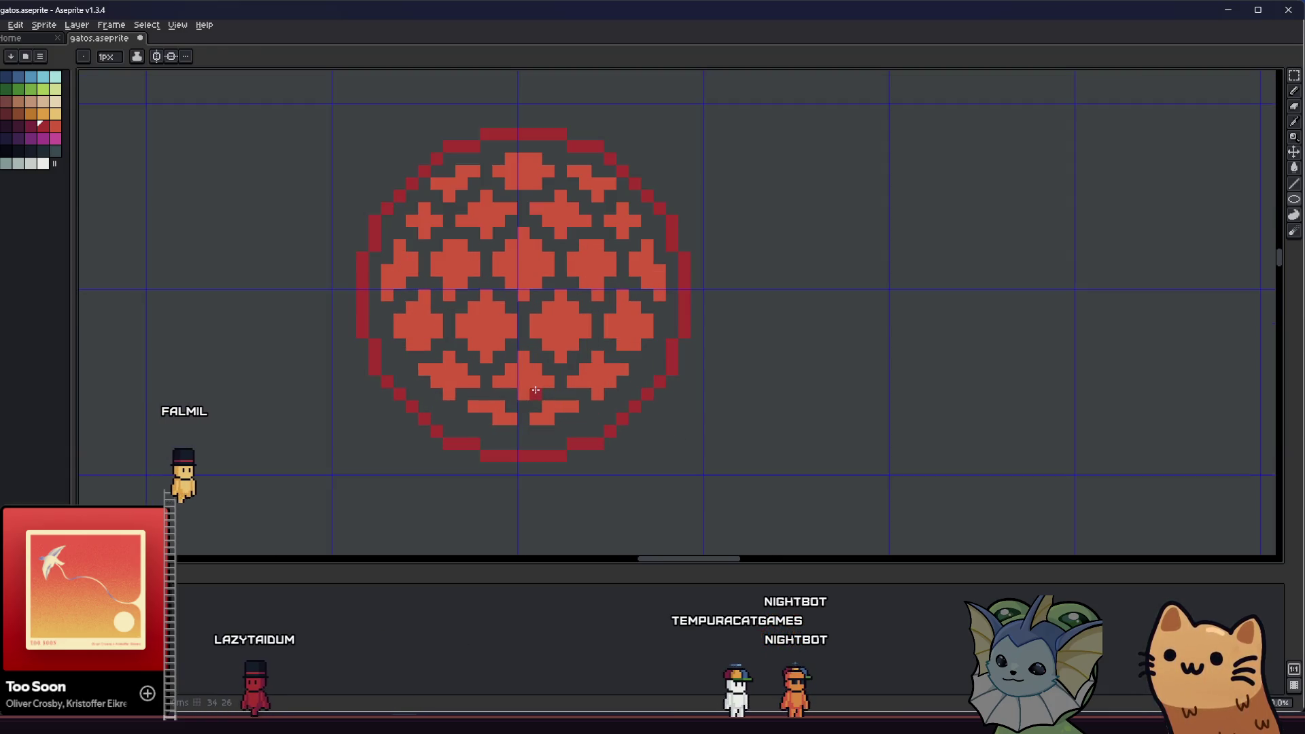
# - Zoom and pan in to the bottom of the orb inside the dark-red ring
pyautogui.press('i')
pyautogui.press('b')
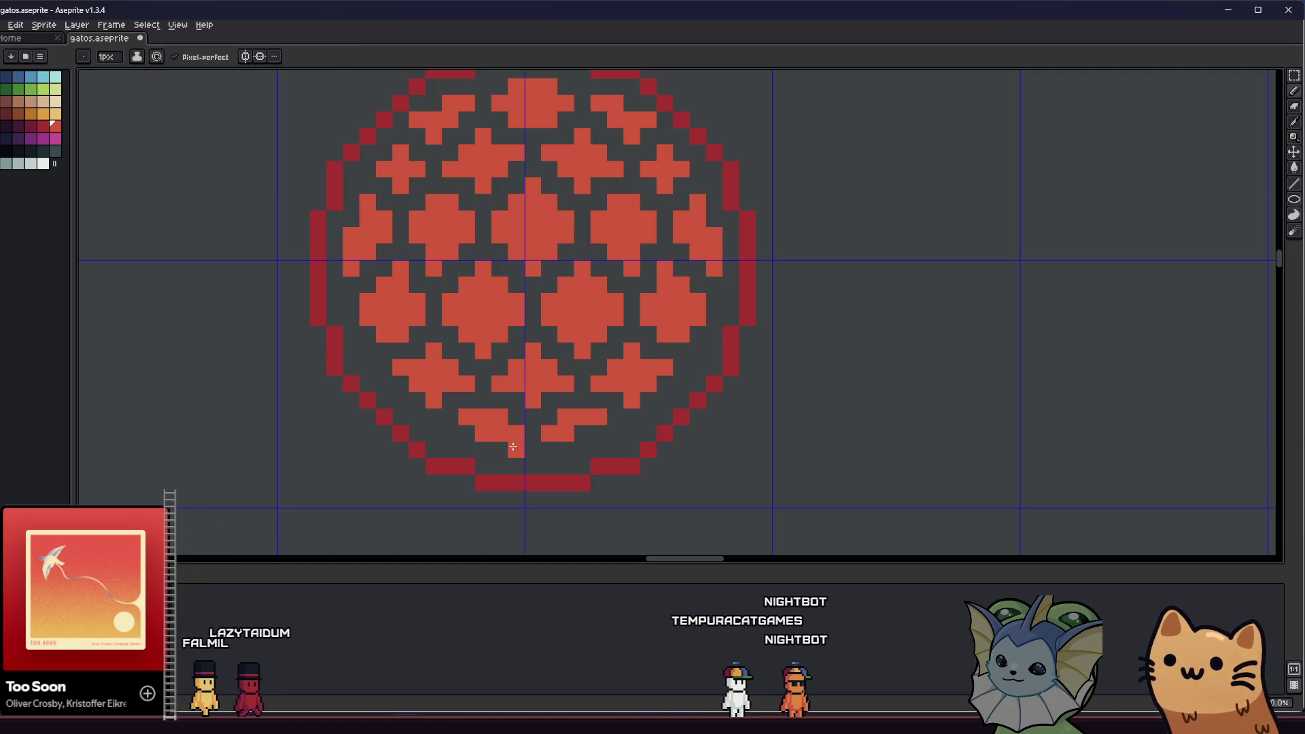
pyautogui.scroll(1, 469, 445)
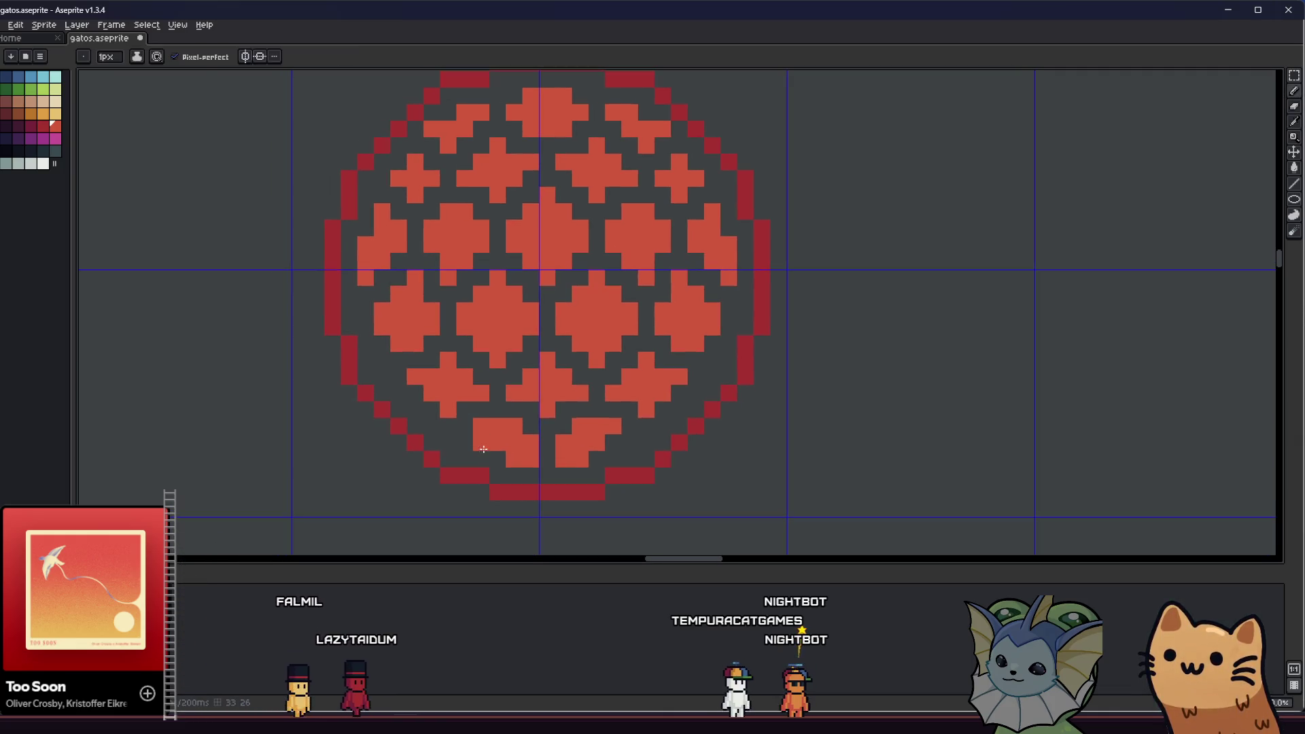
pyautogui.scroll(-1, 629, 442)
pyautogui.scroll(1, 500, 437)
pyautogui.press('e')
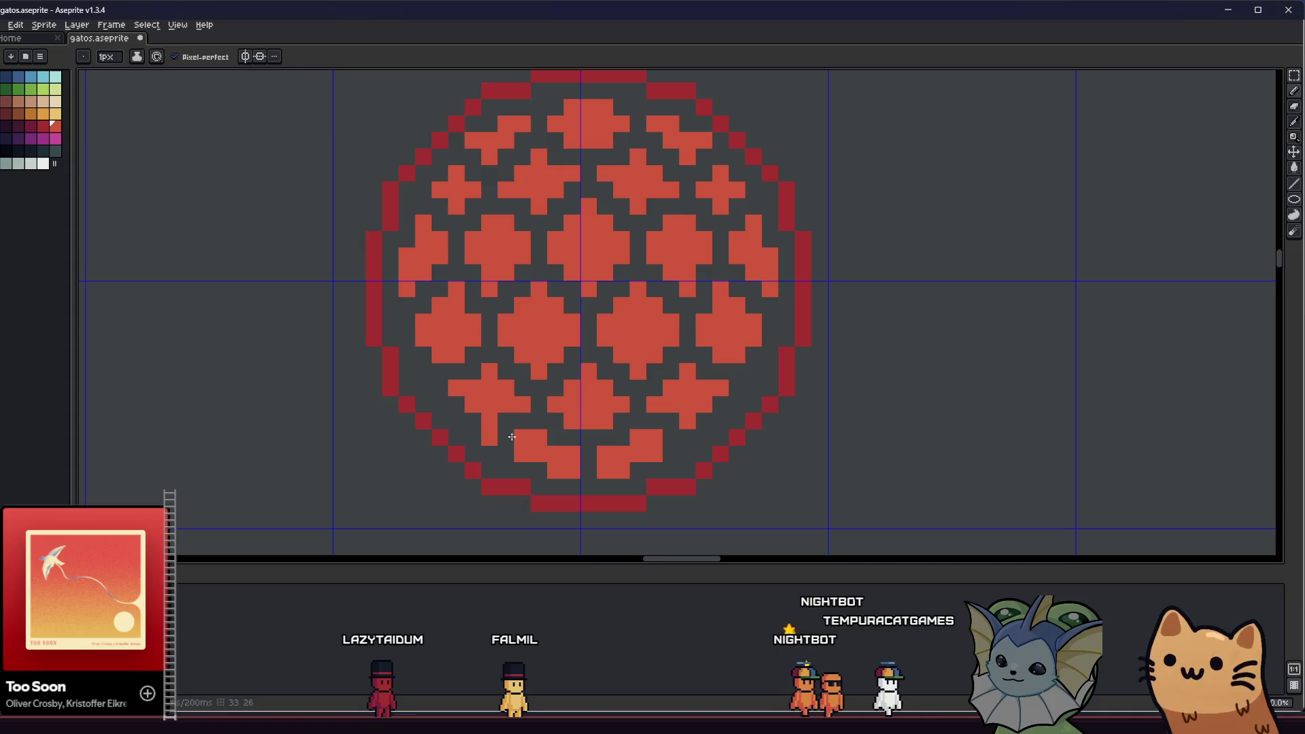
pyautogui.hscroll(-3, 512, 436)
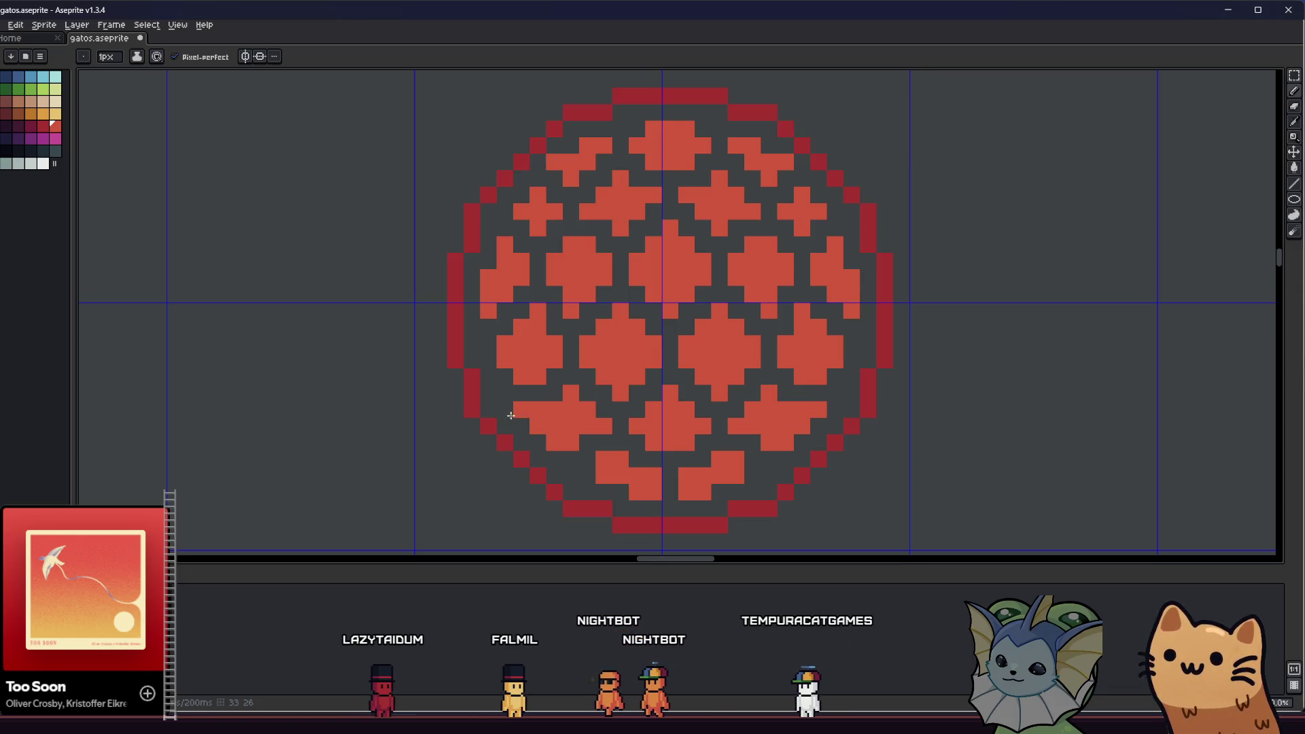
pyautogui.scroll(-5, 487, 426)
pyautogui.moveTo(512, 442)
pyautogui.mouseDown()
pyautogui.moveTo(460, 458)
pyautogui.moveTo(406, 436)
pyautogui.mouseUp()
pyautogui.scroll(2, 468, 448)
pyautogui.scroll(2, 437, 447)
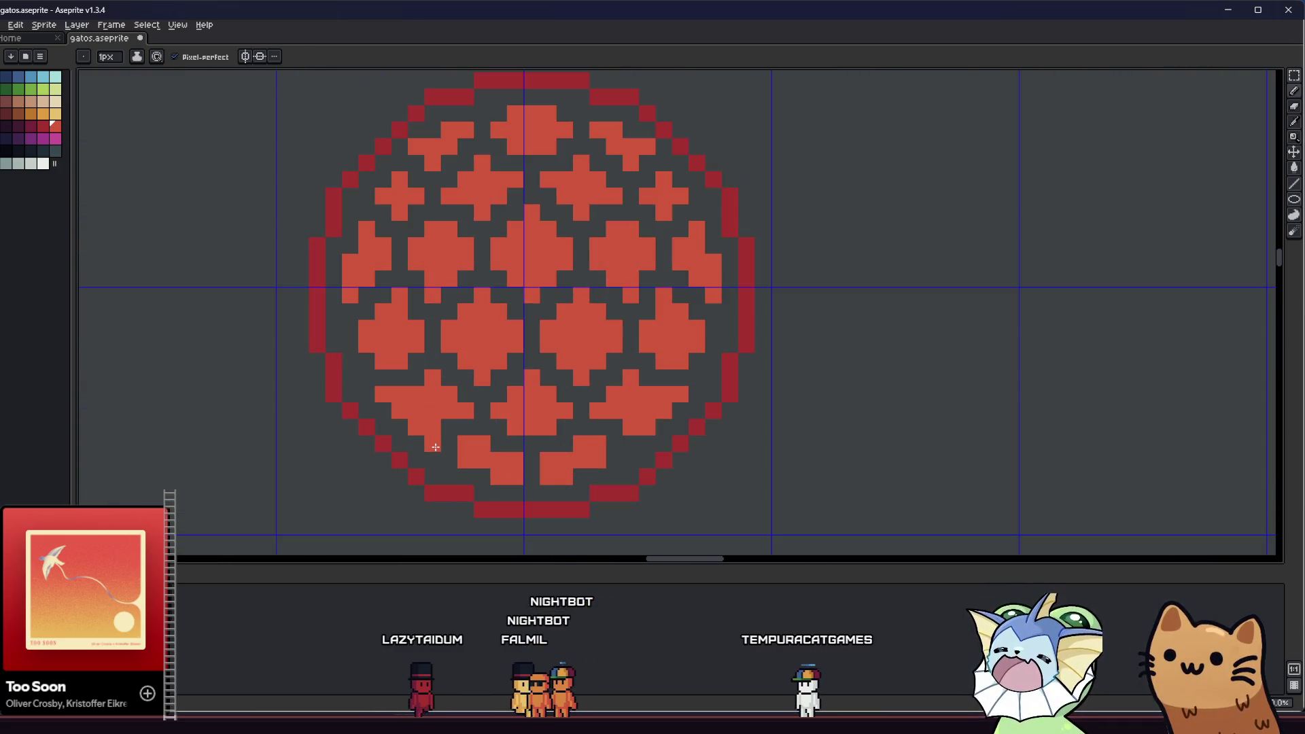
pyautogui.moveTo(348, 433)
pyautogui.mouseDown()
pyautogui.moveTo(426, 452)
pyautogui.moveTo(501, 437)
pyautogui.moveTo(443, 442)
pyautogui.mouseUp()
pyautogui.scroll(-3, 418, 450)
pyautogui.scroll(2, 499, 437)
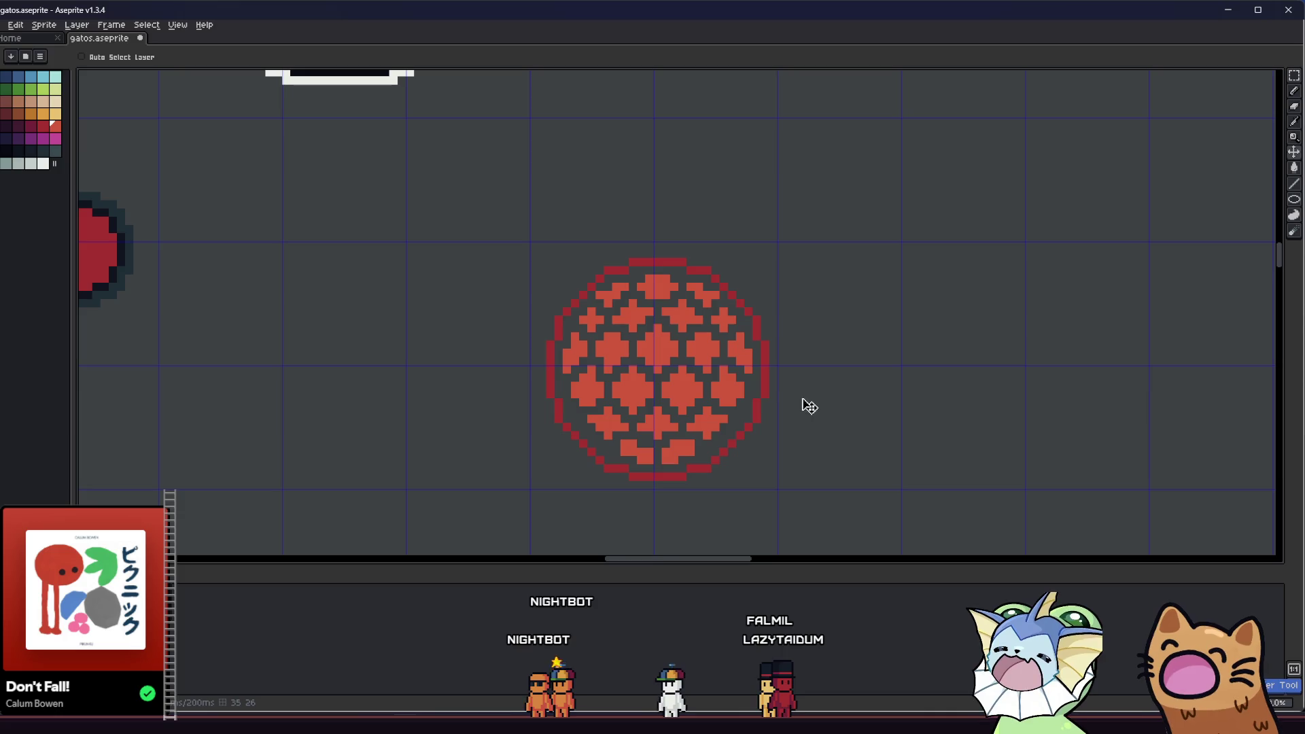
pyautogui.moveTo(447, 345); pyautogui.dragTo(490, 369)
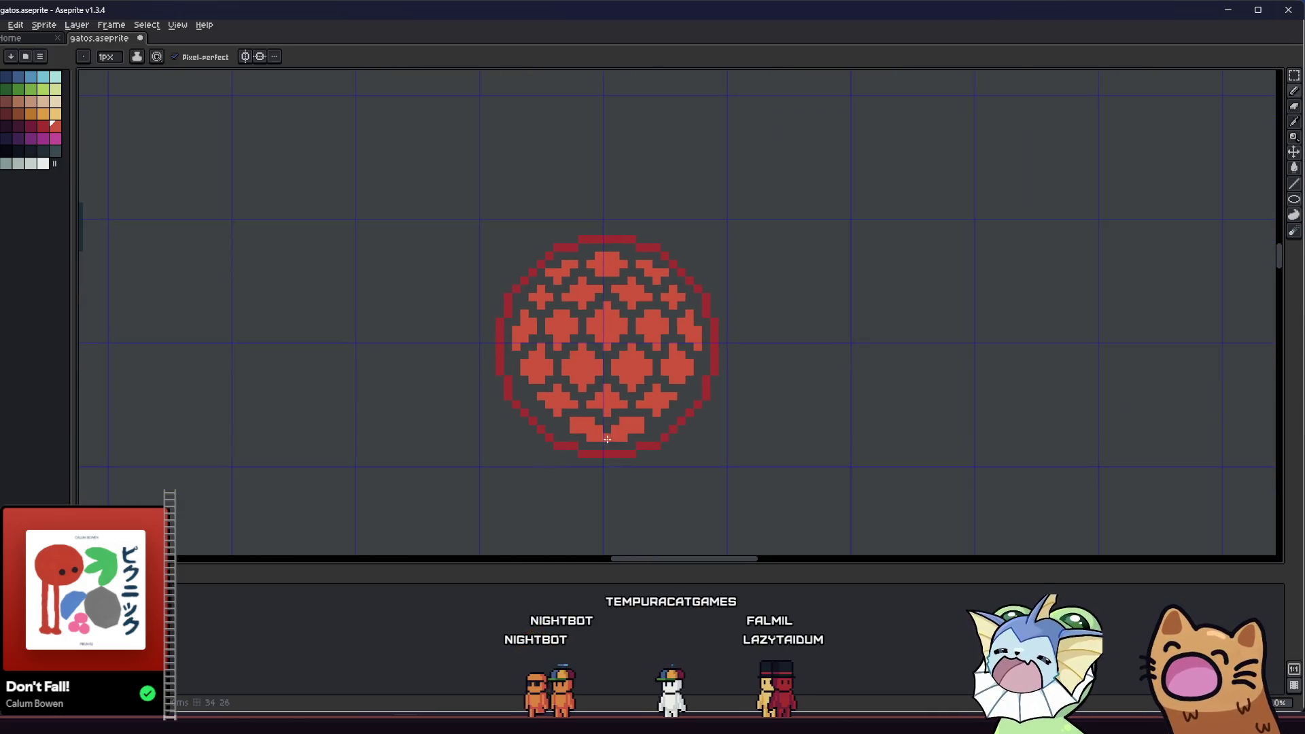
pyautogui.scroll(3, 524, 375)
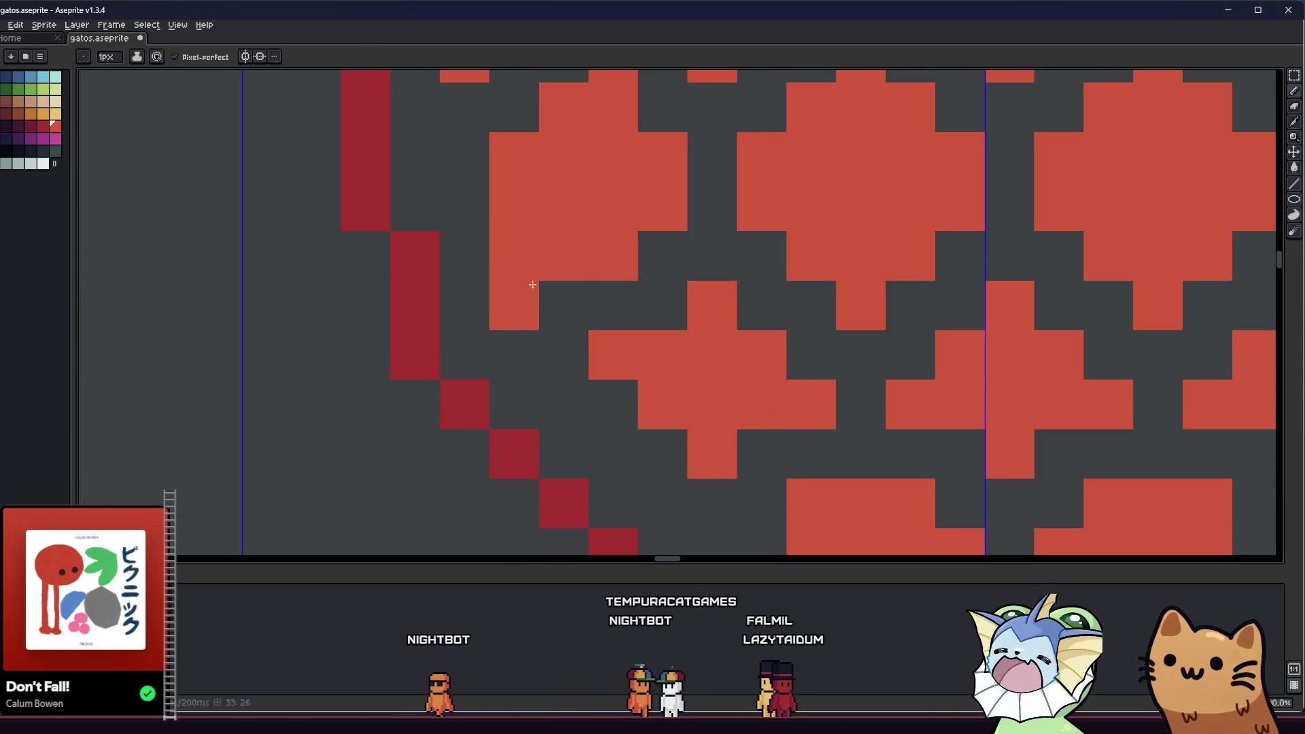
pyautogui.scroll(-3, 547, 322)
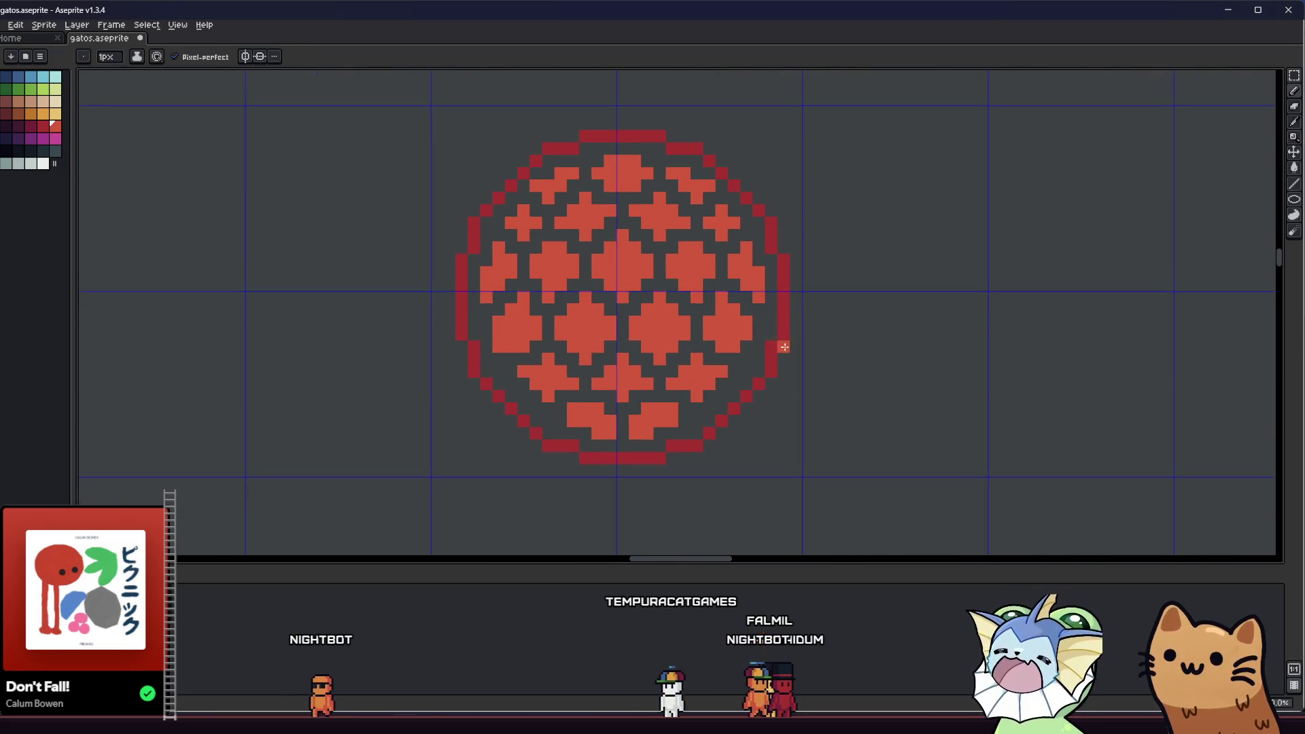
pyautogui.scroll(1, 784, 347)
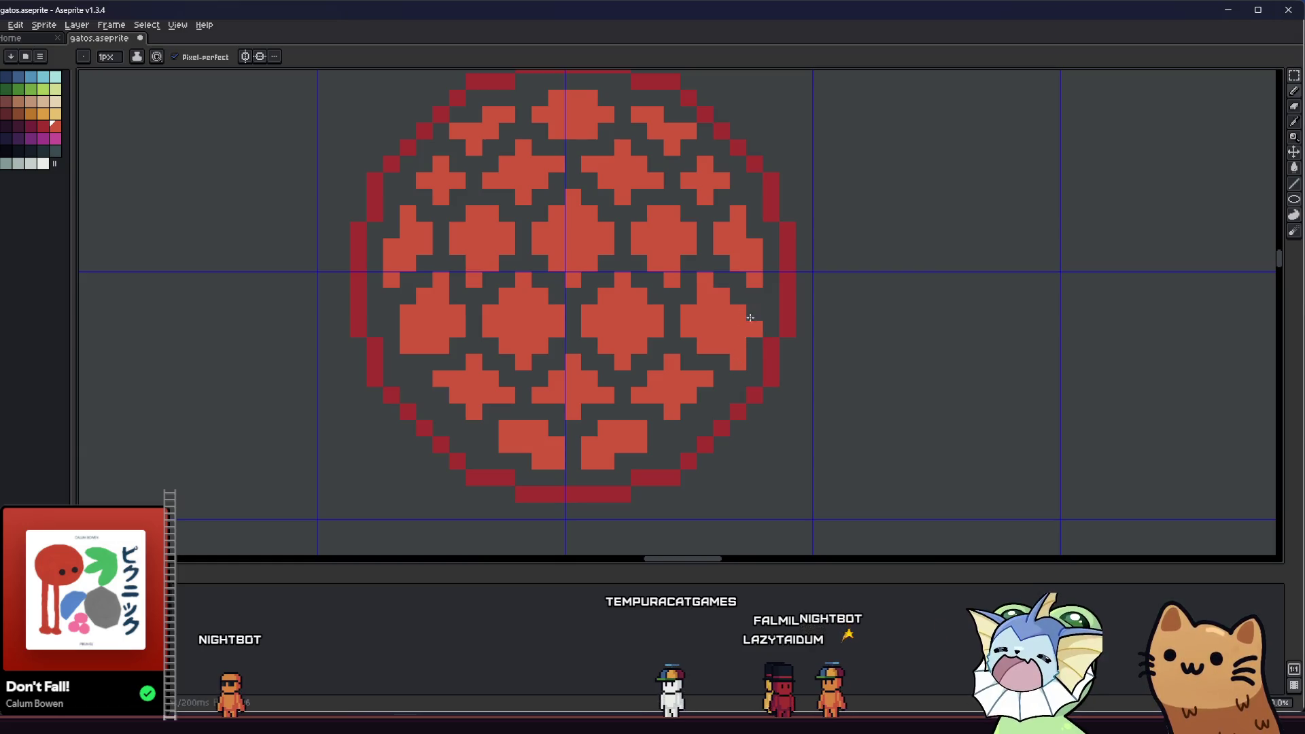
# - Undo two stray pencil edits, erase a loose red pixel, and add one on the lower edge
pyautogui.press('v')
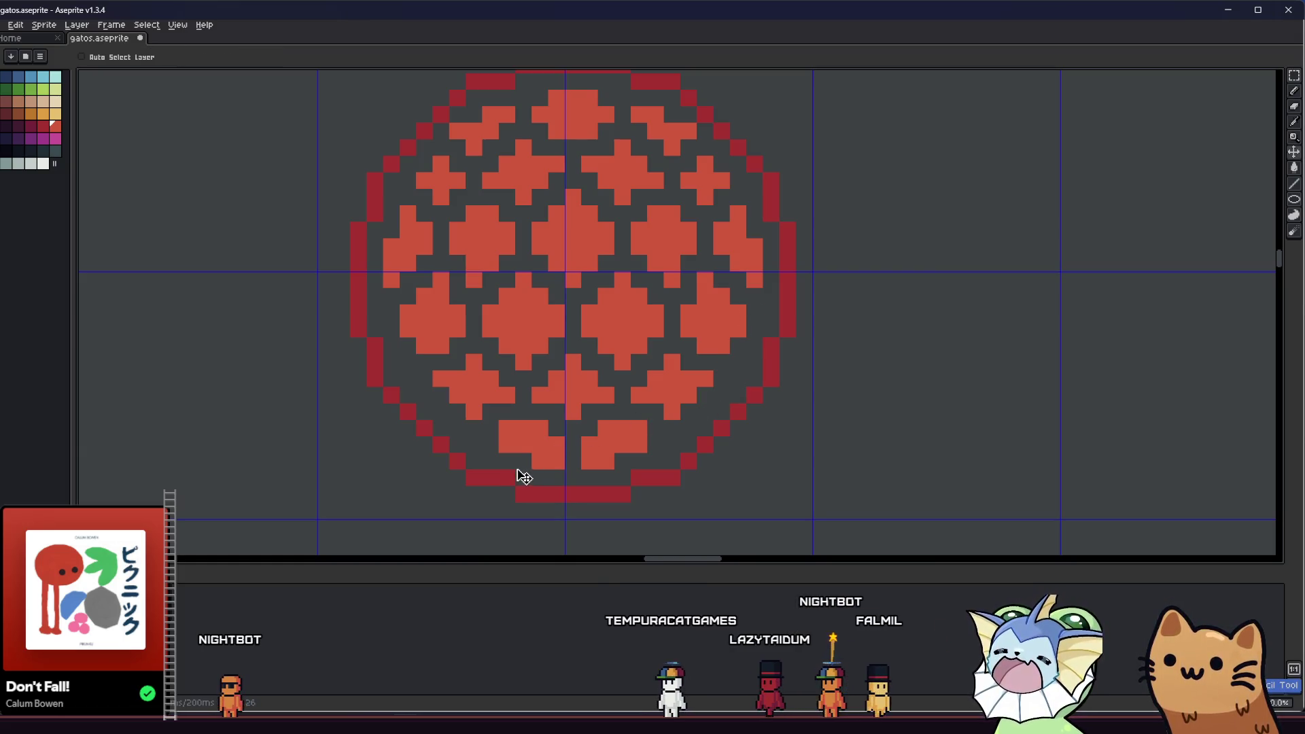
pyautogui.hotkey('ctrl', 'z')
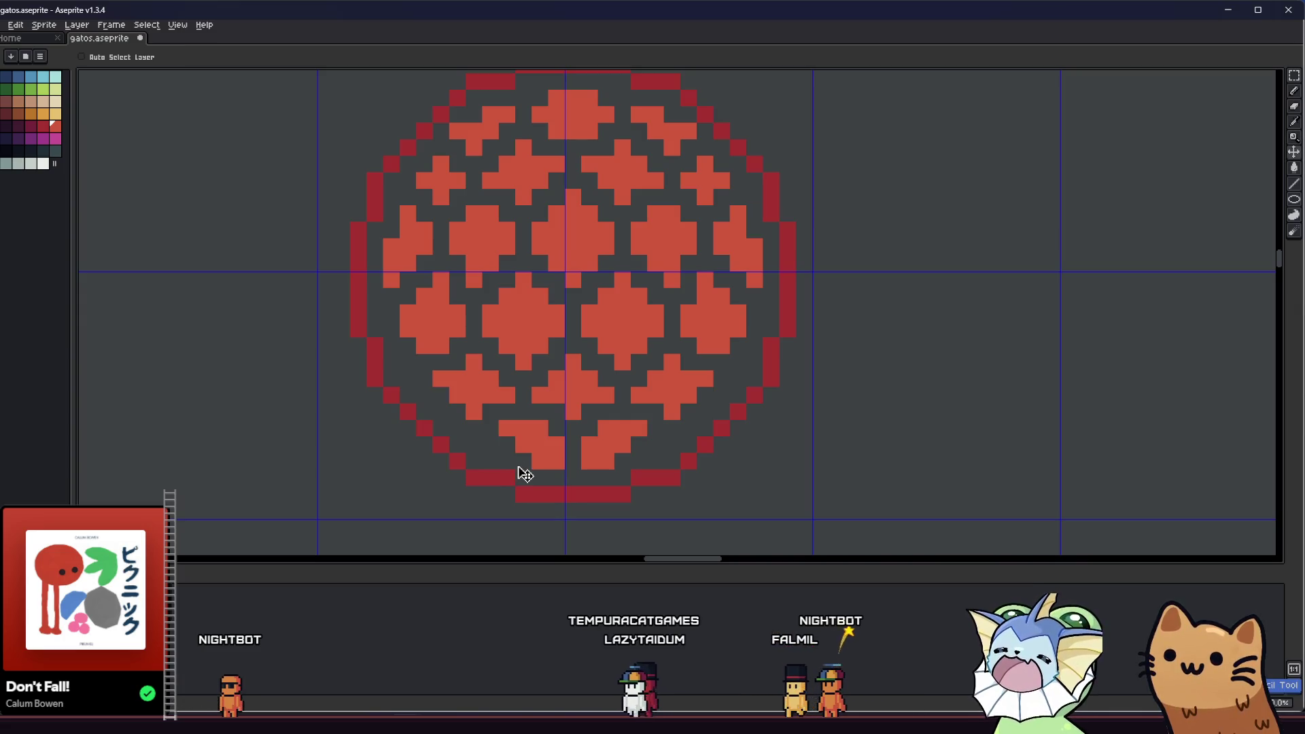
pyautogui.hotkey('ctrl', 'z')
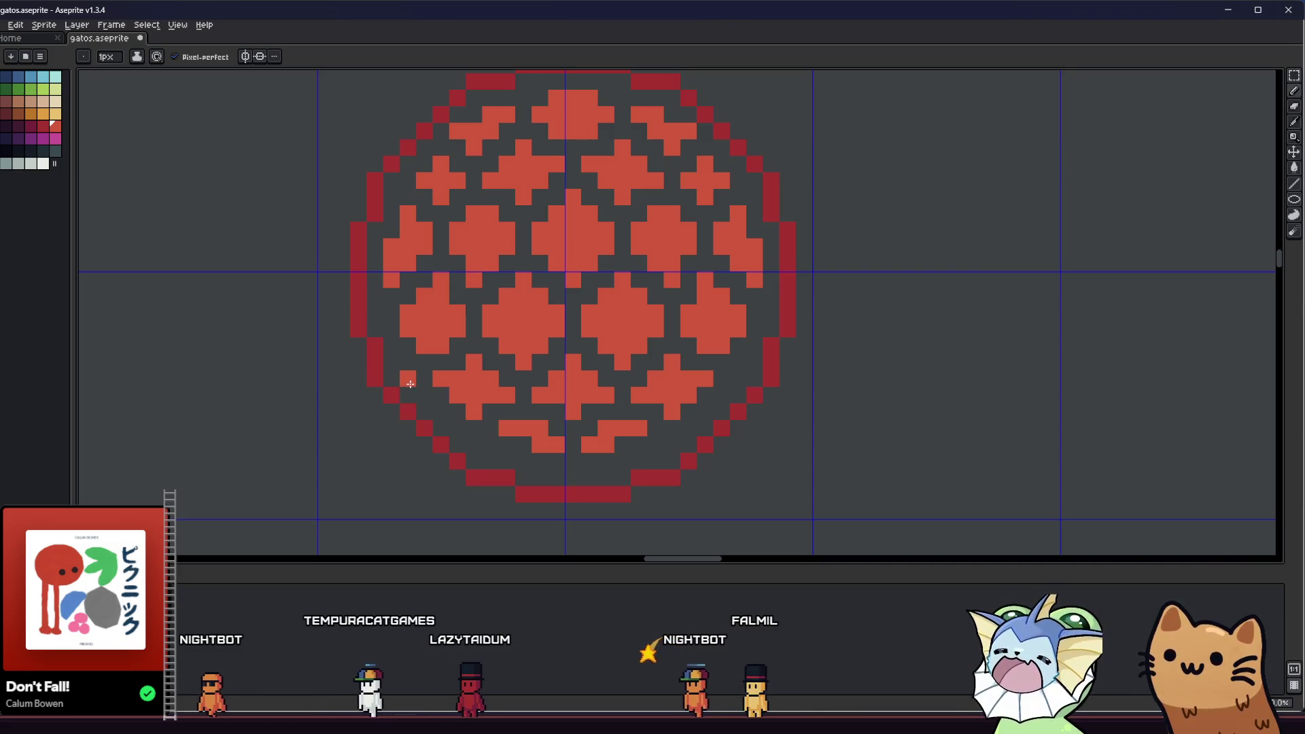
pyautogui.press('e')
pyautogui.click(442, 378)
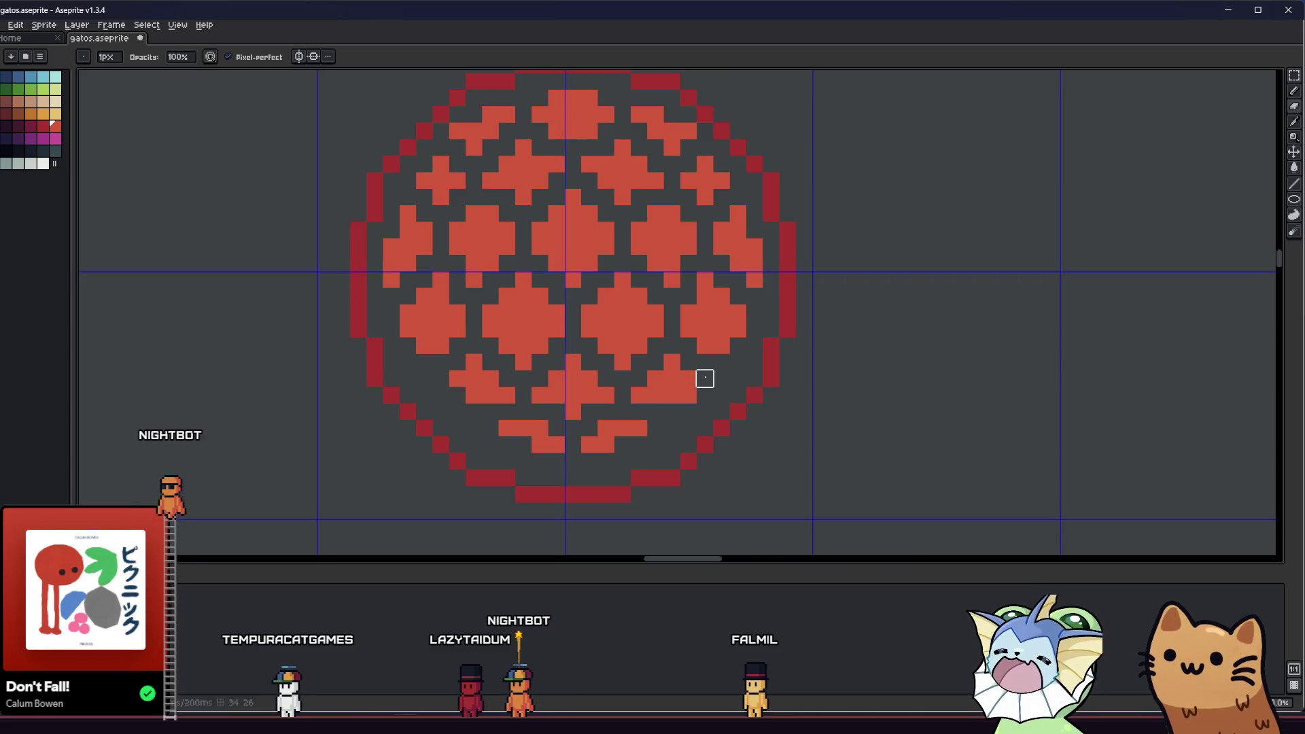
pyautogui.press('b')
pyautogui.scroll(-1, 690, 397)
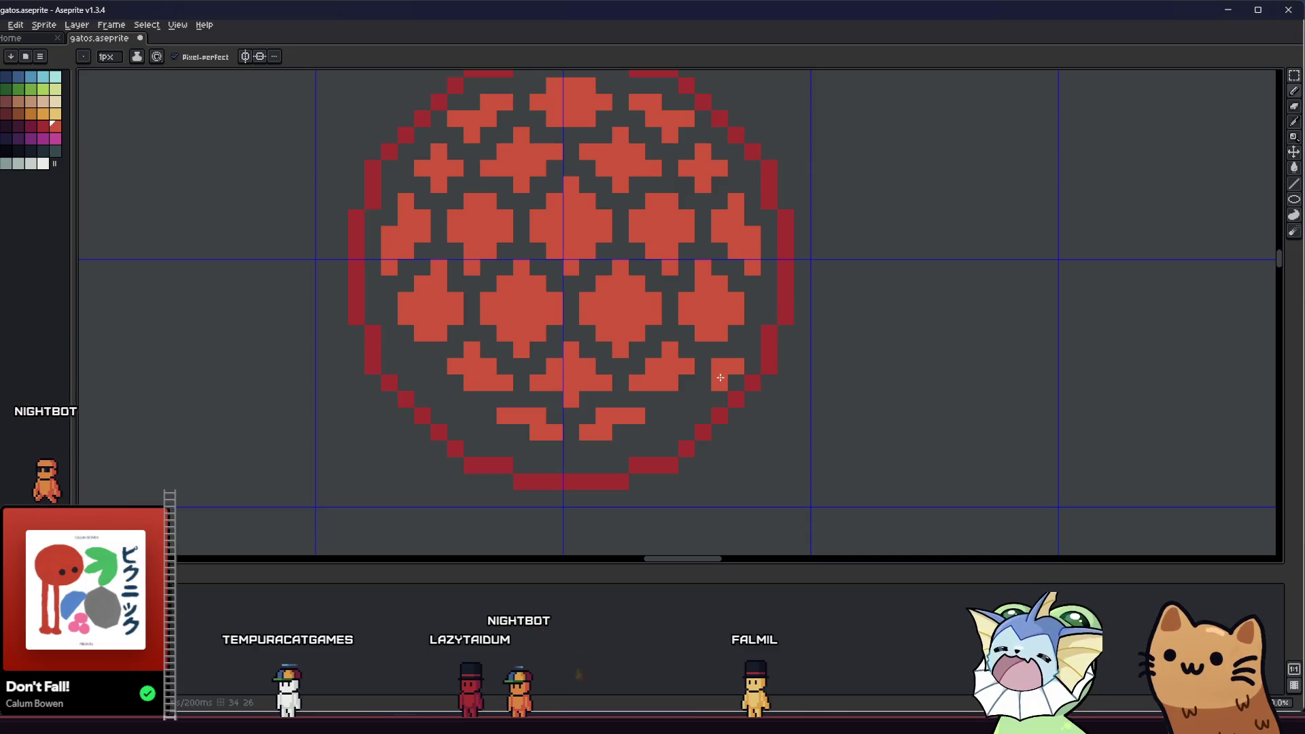
pyautogui.click(441, 383)
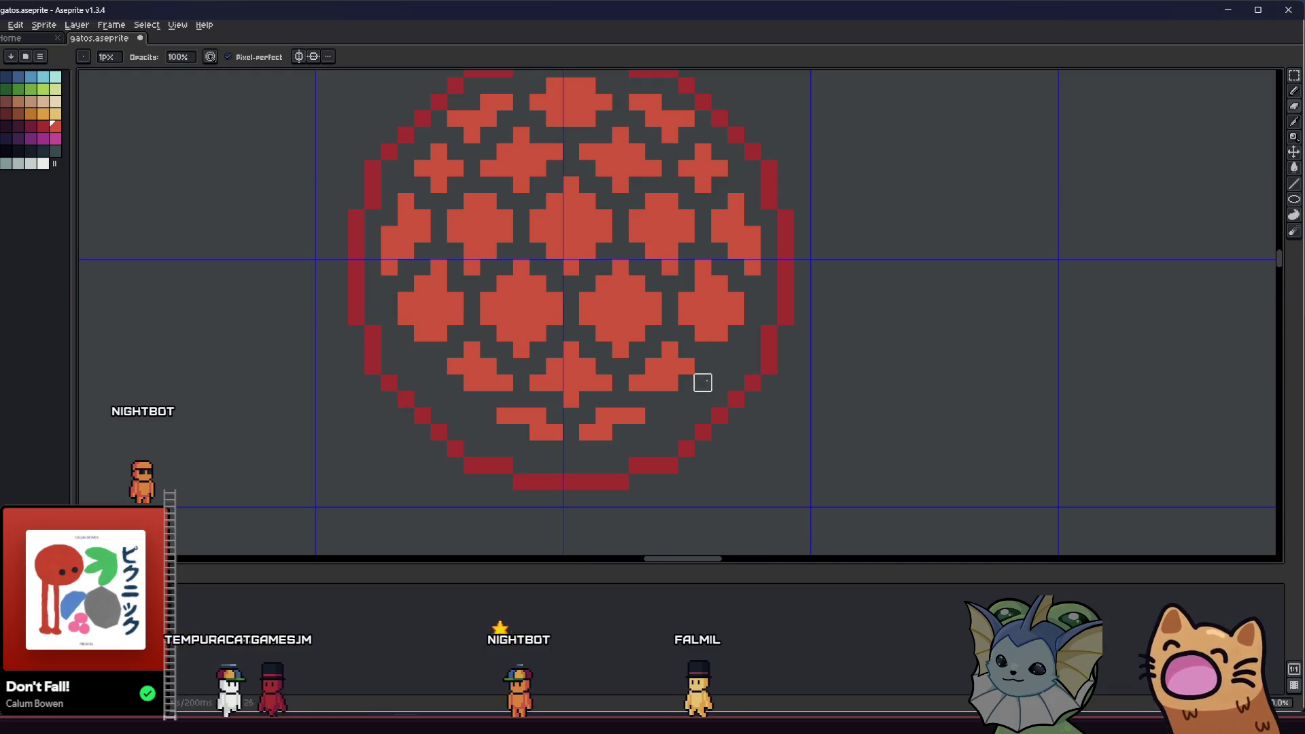
pyautogui.scroll(-4, 717, 382)
pyautogui.moveTo(525, 437); pyautogui.dragTo(460, 445)
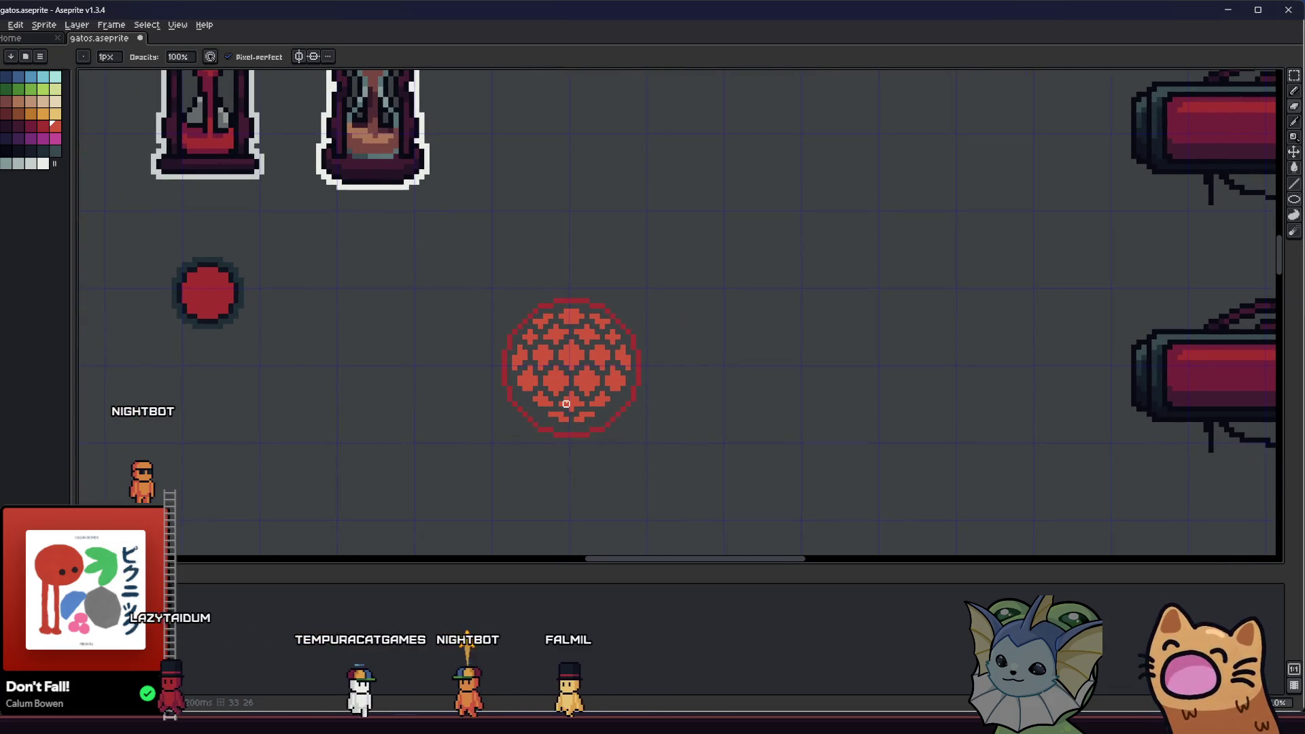
# - Try adding and erasing red pixels in the orb's lower clusters, undoing the last edit
pyautogui.scroll(2, 531, 293)
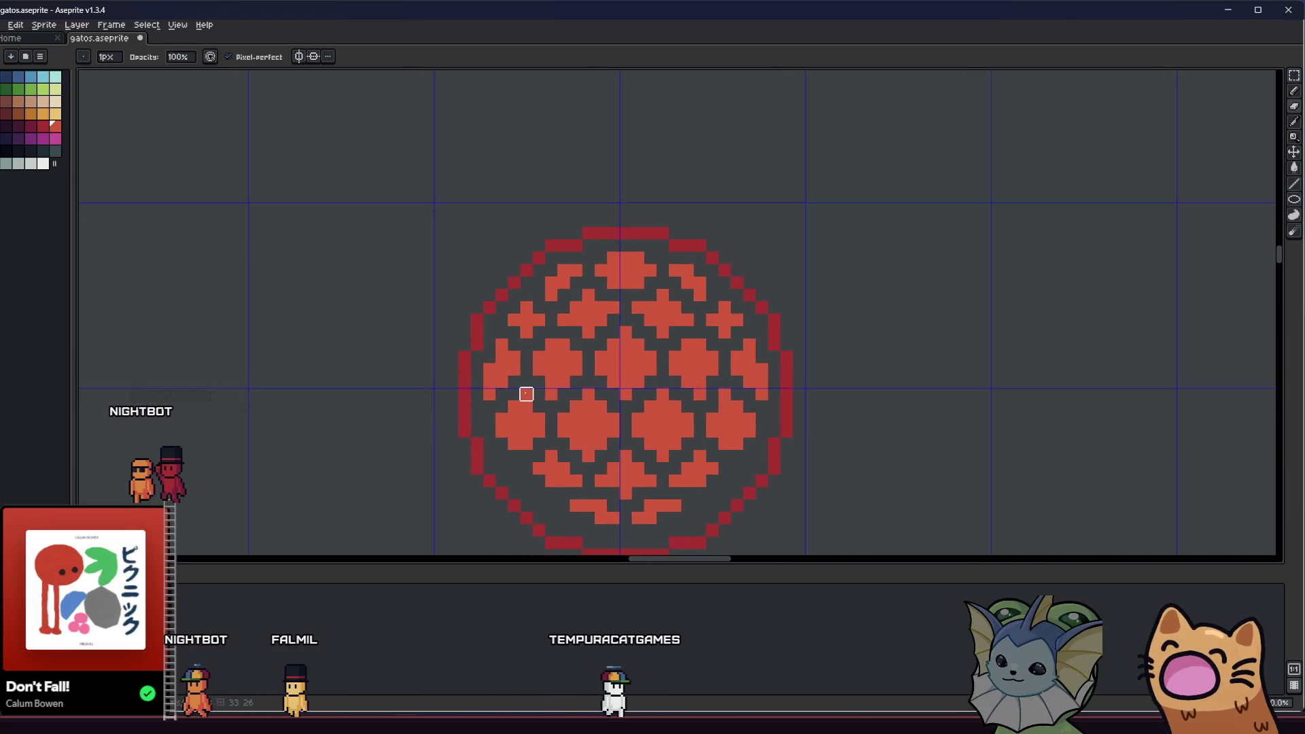
pyautogui.scroll(-3, 530, 393)
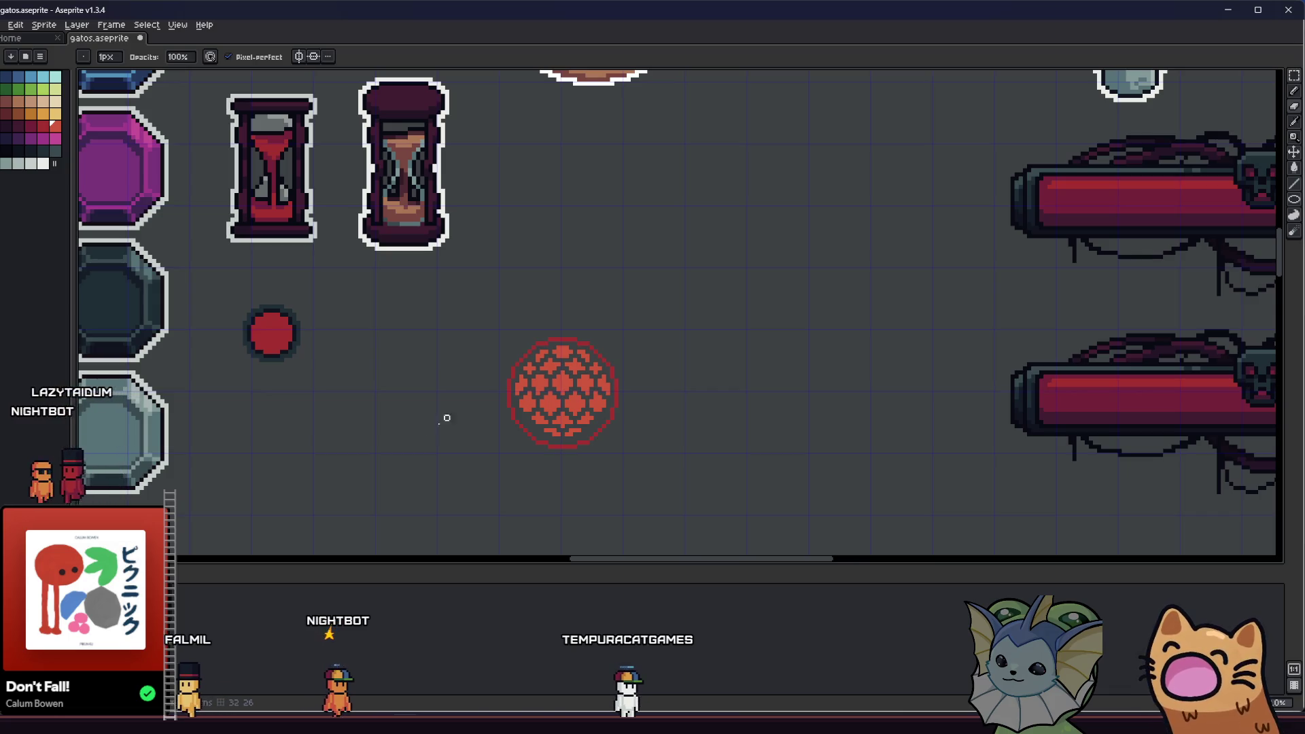
pyautogui.scroll(3, 492, 443)
pyautogui.scroll(3, 553, 419)
pyautogui.press('e')
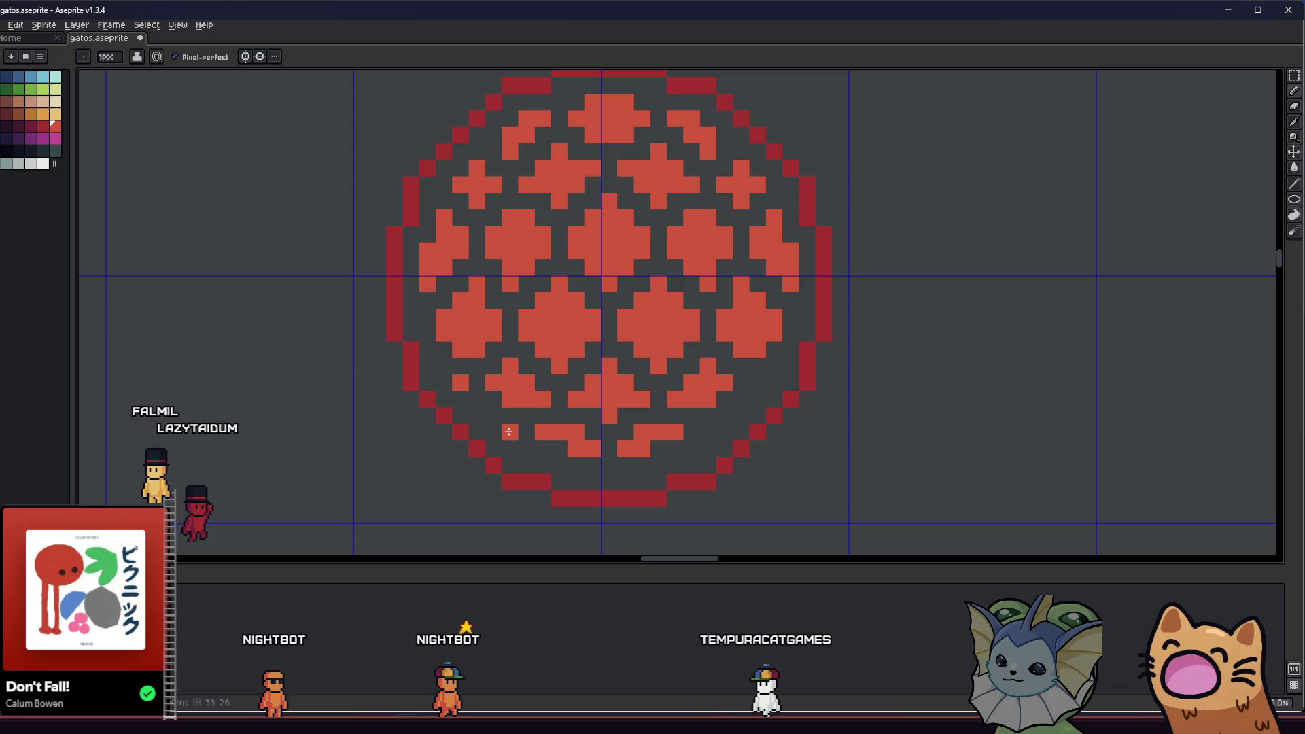
pyautogui.moveTo(510, 433)
pyautogui.mouseDown()
pyautogui.moveTo(477, 418)
pyautogui.moveTo(458, 382)
pyautogui.moveTo(492, 431)
pyautogui.moveTo(510, 432)
pyautogui.mouseUp()
pyautogui.press('e')
pyautogui.press('b')
pyautogui.click(478, 386)
pyautogui.click(494, 416)
pyautogui.press('e')
pyautogui.press('b')
pyautogui.click(493, 426)
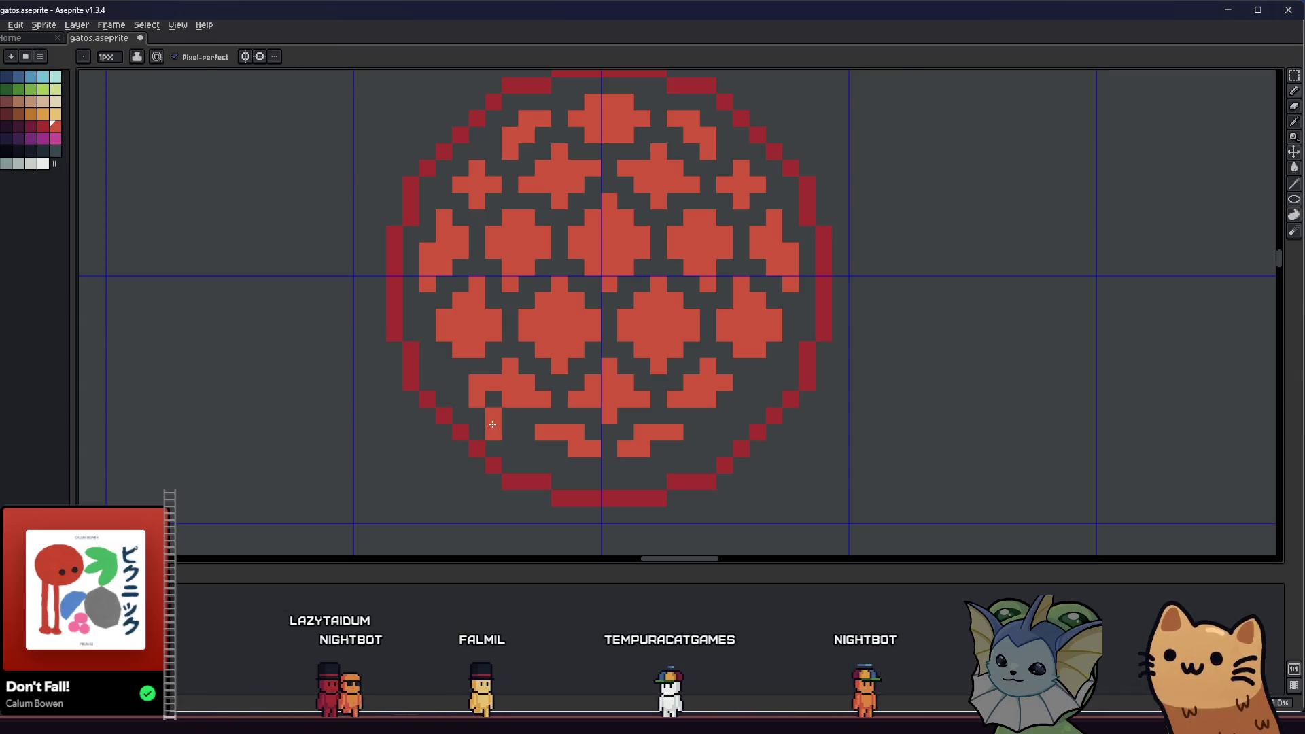
pyautogui.press('e')
pyautogui.click(493, 399)
pyautogui.hscroll(2, 544, 414)
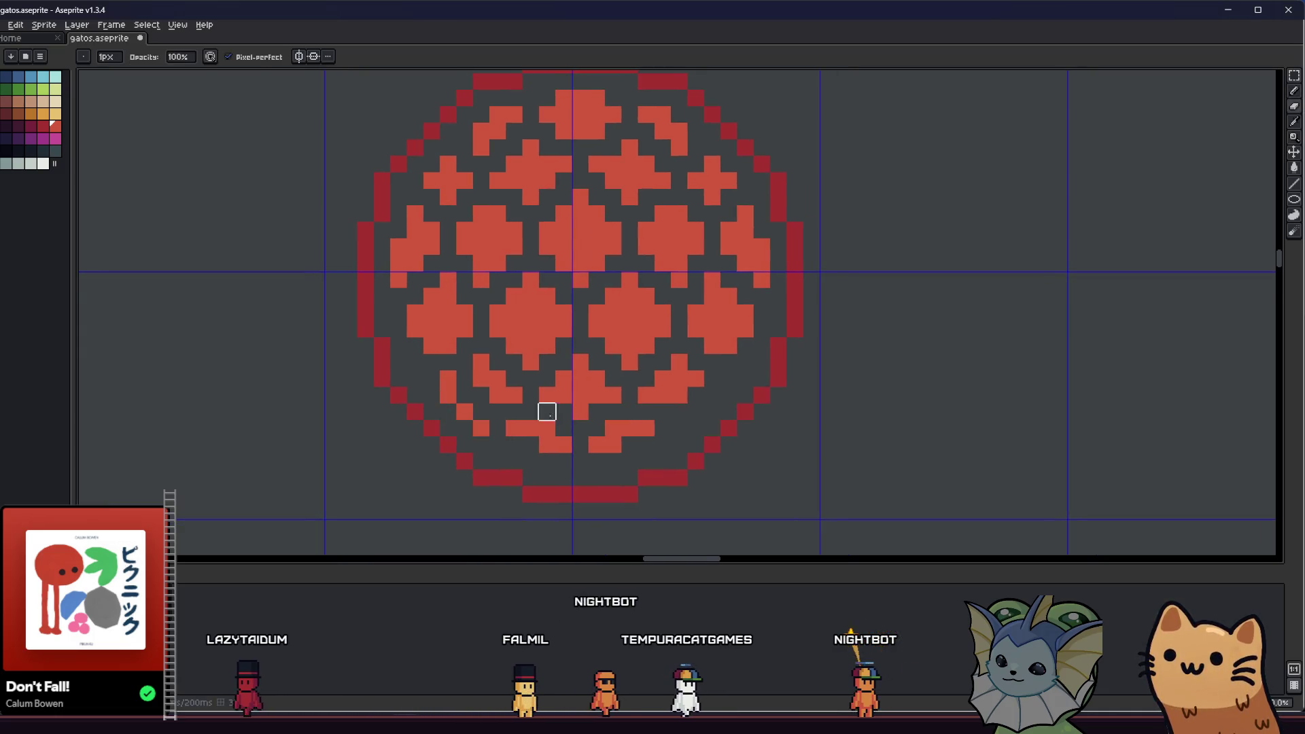
pyautogui.press('v')
pyautogui.hotkey('ctrl', 'z')
pyautogui.press('b')
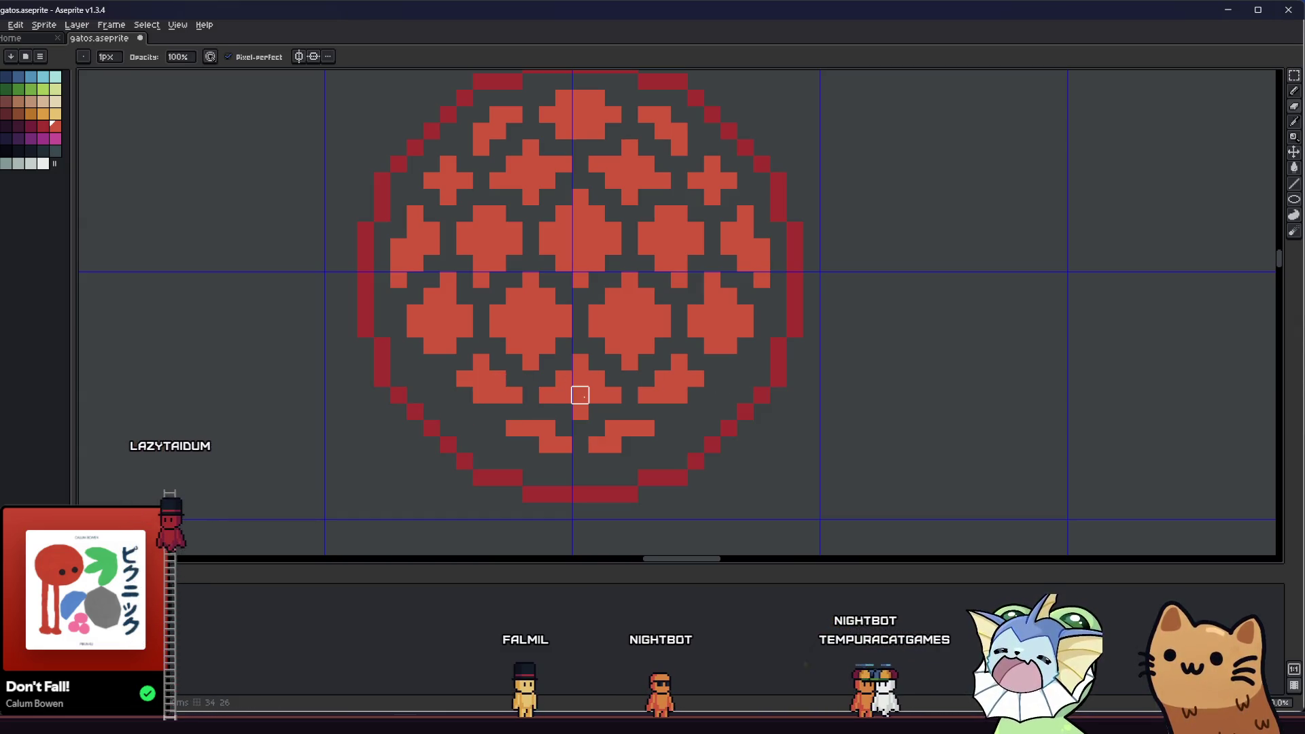
# - Fill both bottom clusters with red and trim their inner ends into mirrored wedges
pyautogui.click(520, 450)
pyautogui.hotkey('ctrl', 'z')
pyautogui.click(532, 443)
pyautogui.moveTo(547, 460); pyautogui.dragTo(607, 459)
pyautogui.click(515, 441)
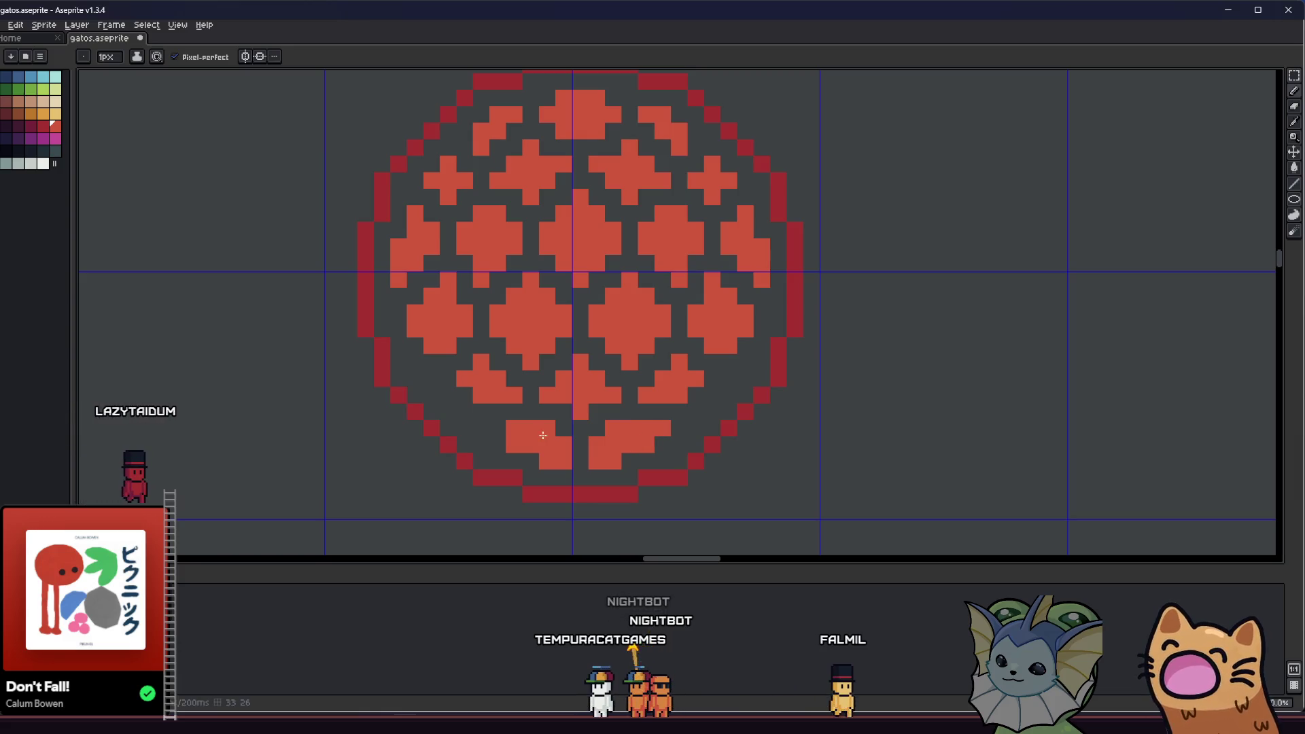
pyautogui.press('e')
pyautogui.click(564, 443)
pyautogui.click(596, 445)
pyautogui.press('b')
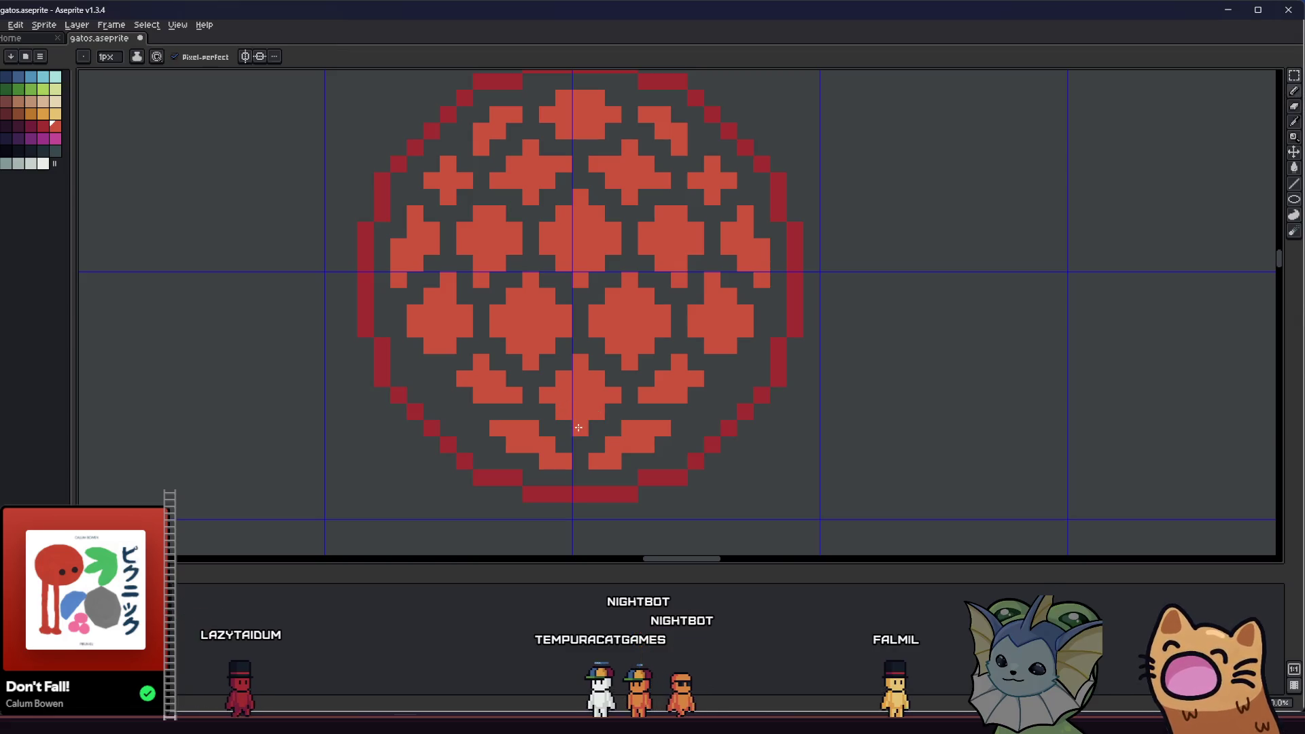
pyautogui.scroll(-5, 578, 427)
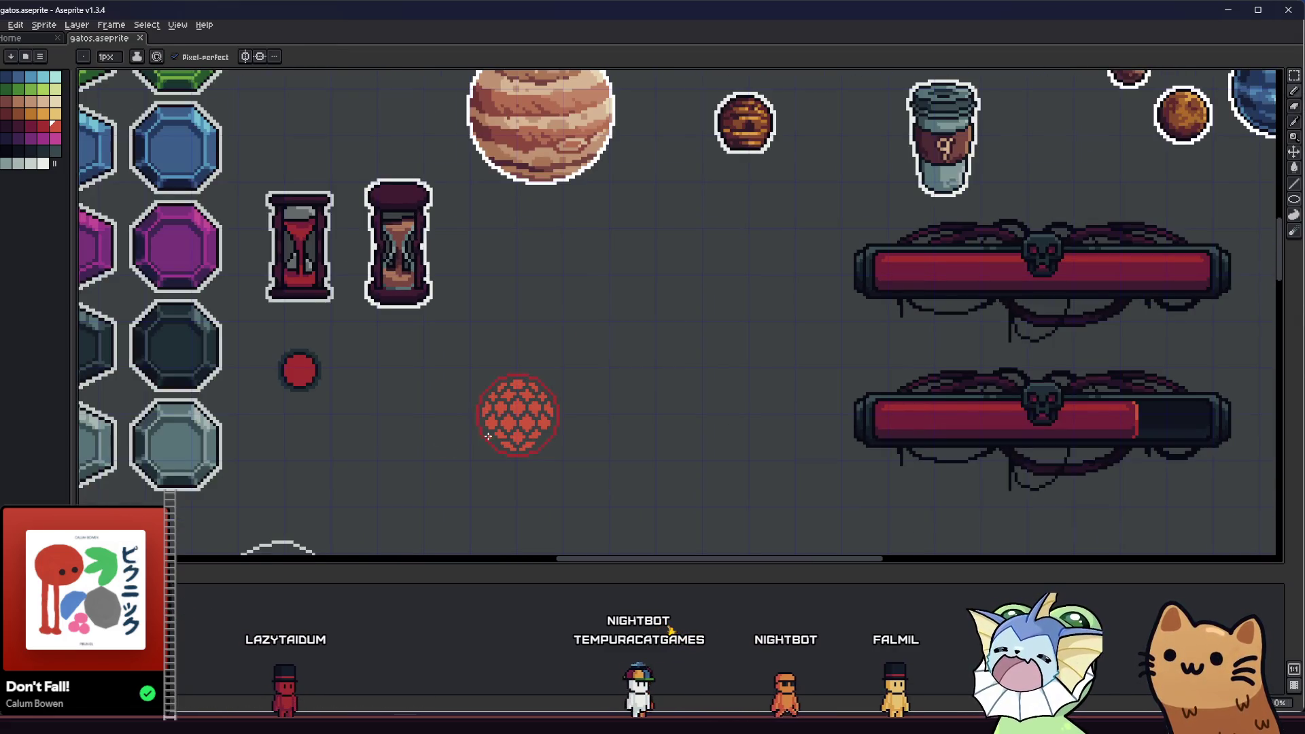
# - Extend the lower-right cross with red pixels and reshape the right-side shape
pyautogui.scroll(5, 486, 435)
pyautogui.scroll(1, 473, 425)
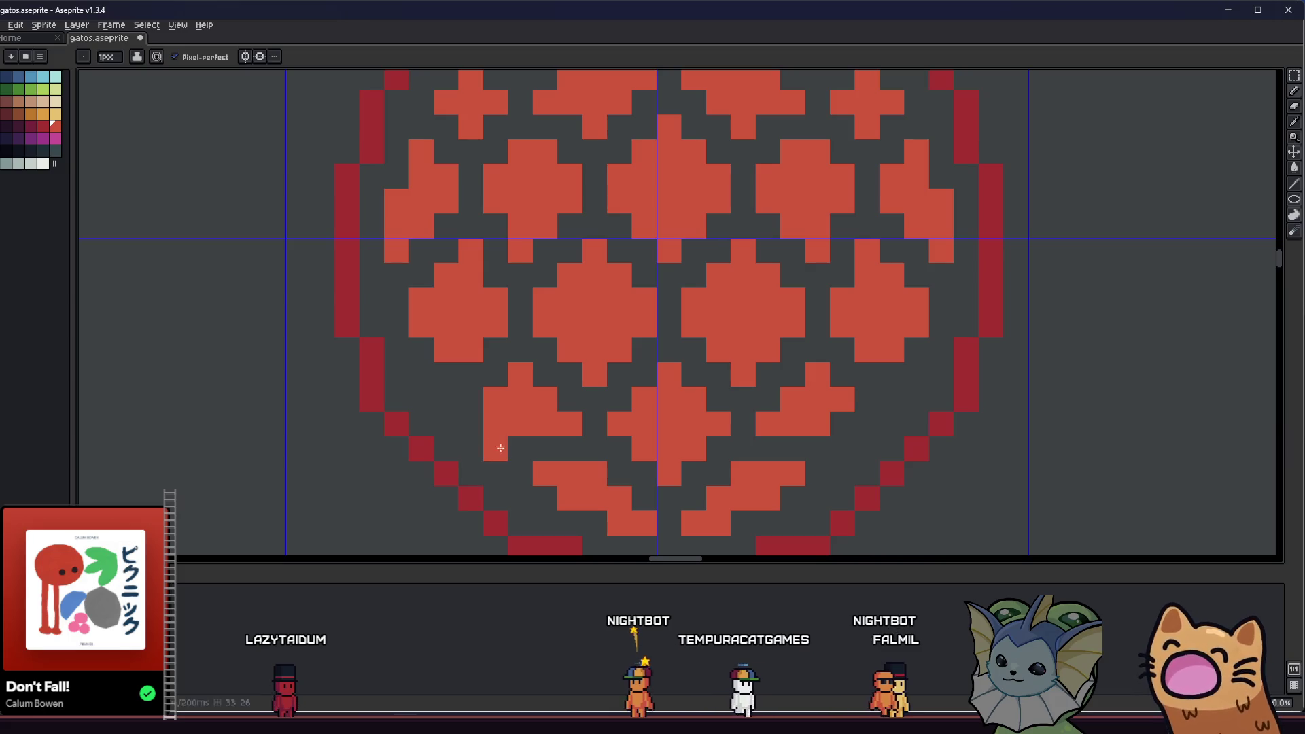
pyautogui.click(840, 437)
pyautogui.click(849, 437)
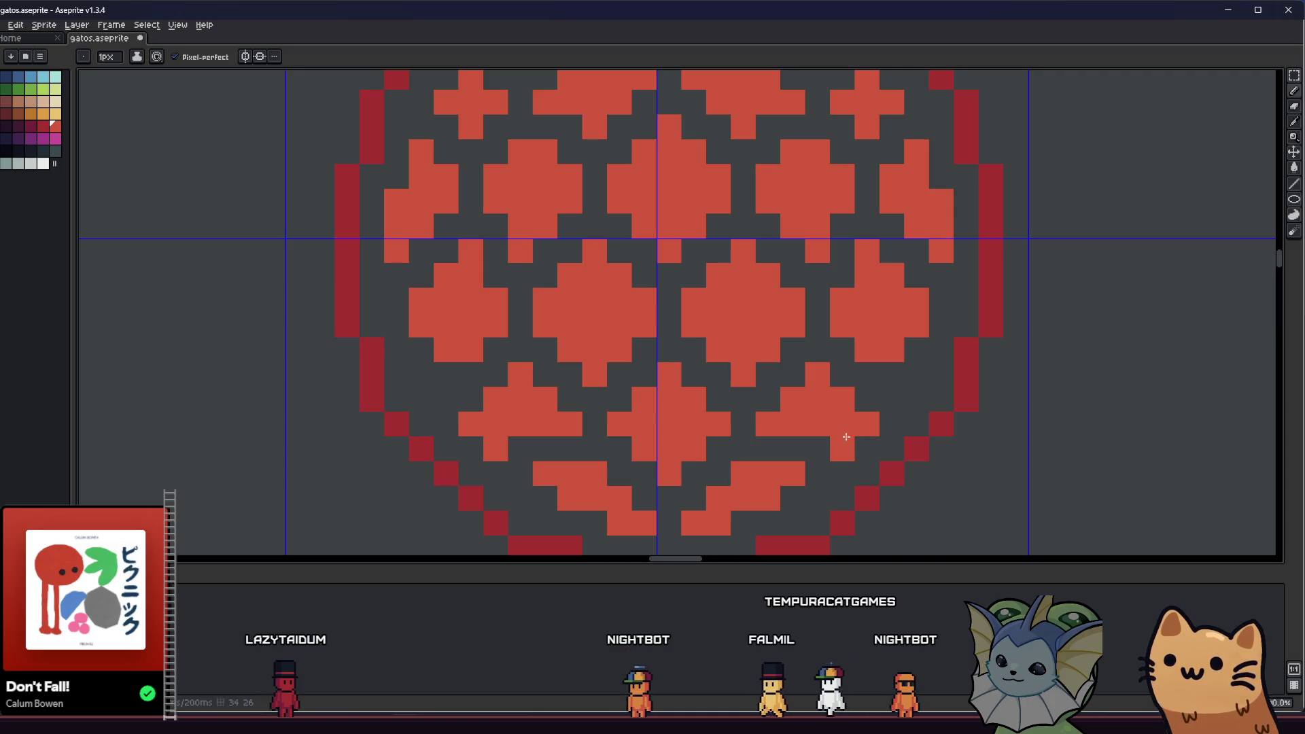
pyautogui.scroll(-3, 839, 437)
pyautogui.moveTo(630, 434); pyautogui.dragTo(526, 427)
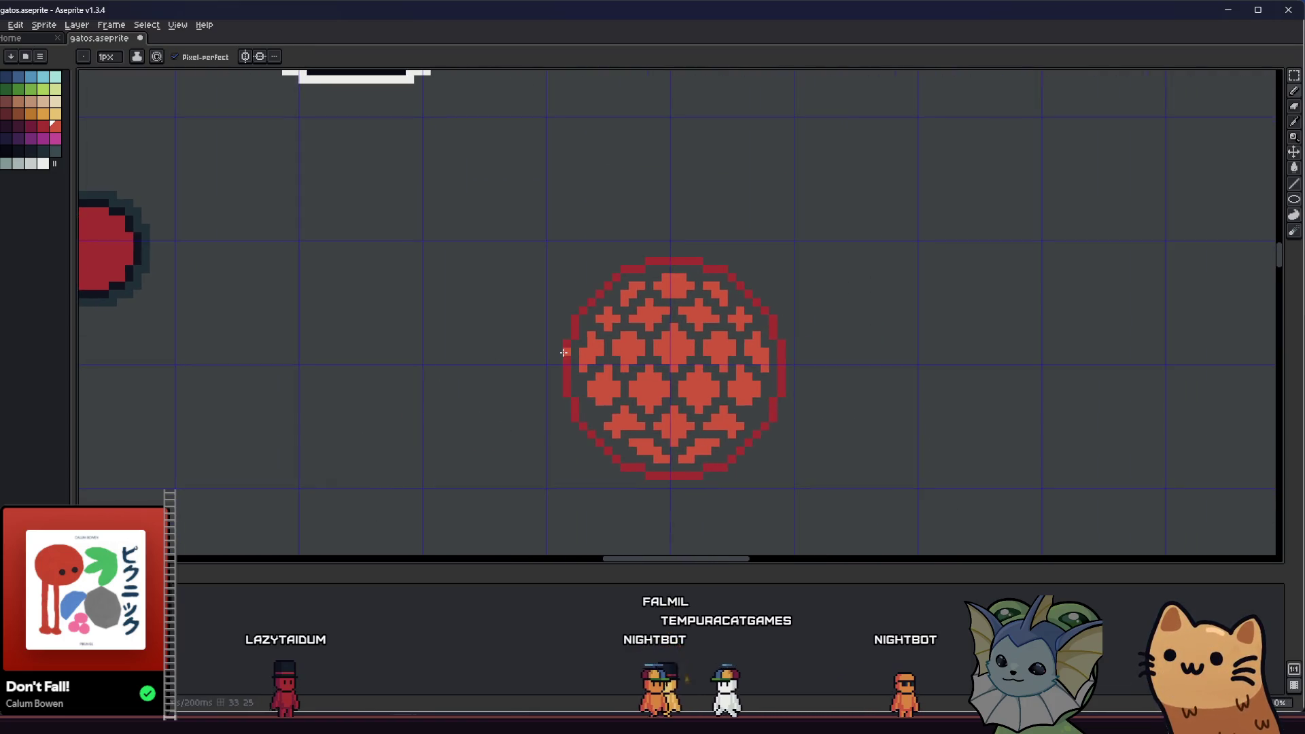
pyautogui.scroll(3, 703, 364)
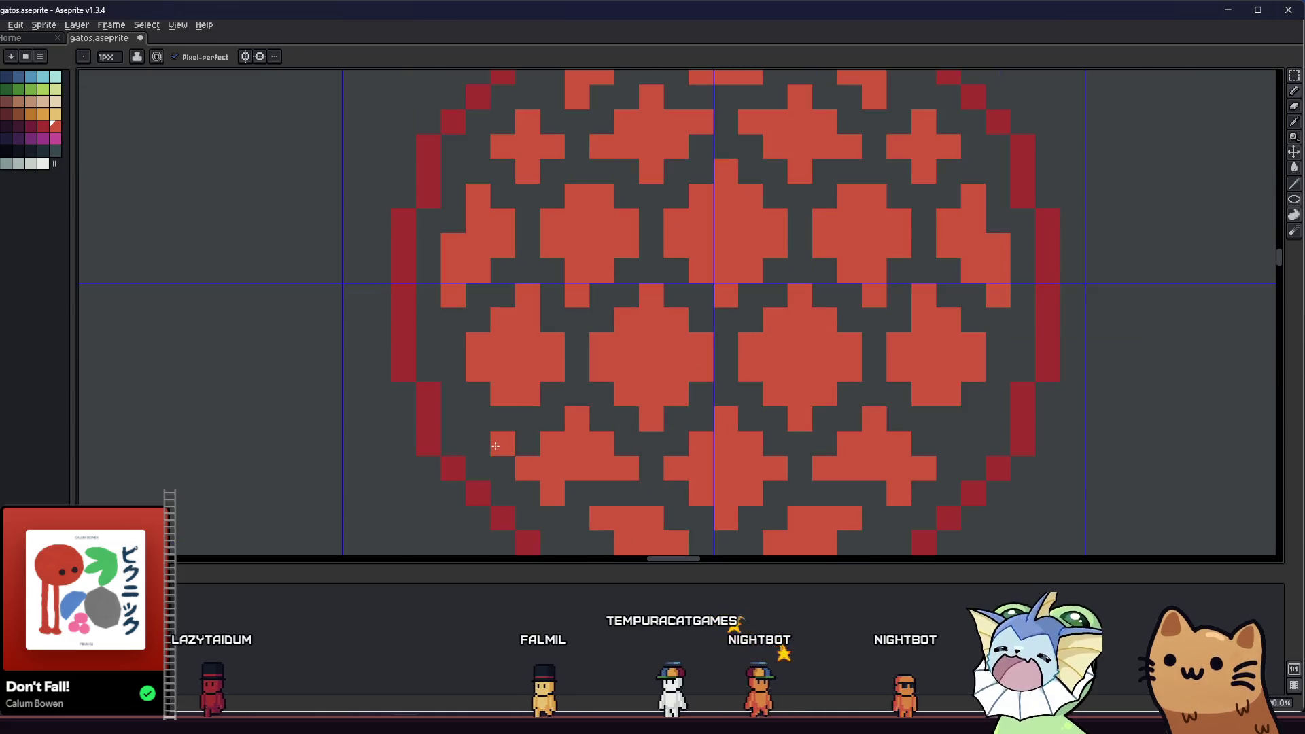
pyautogui.moveTo(924, 443); pyautogui.dragTo(961, 386)
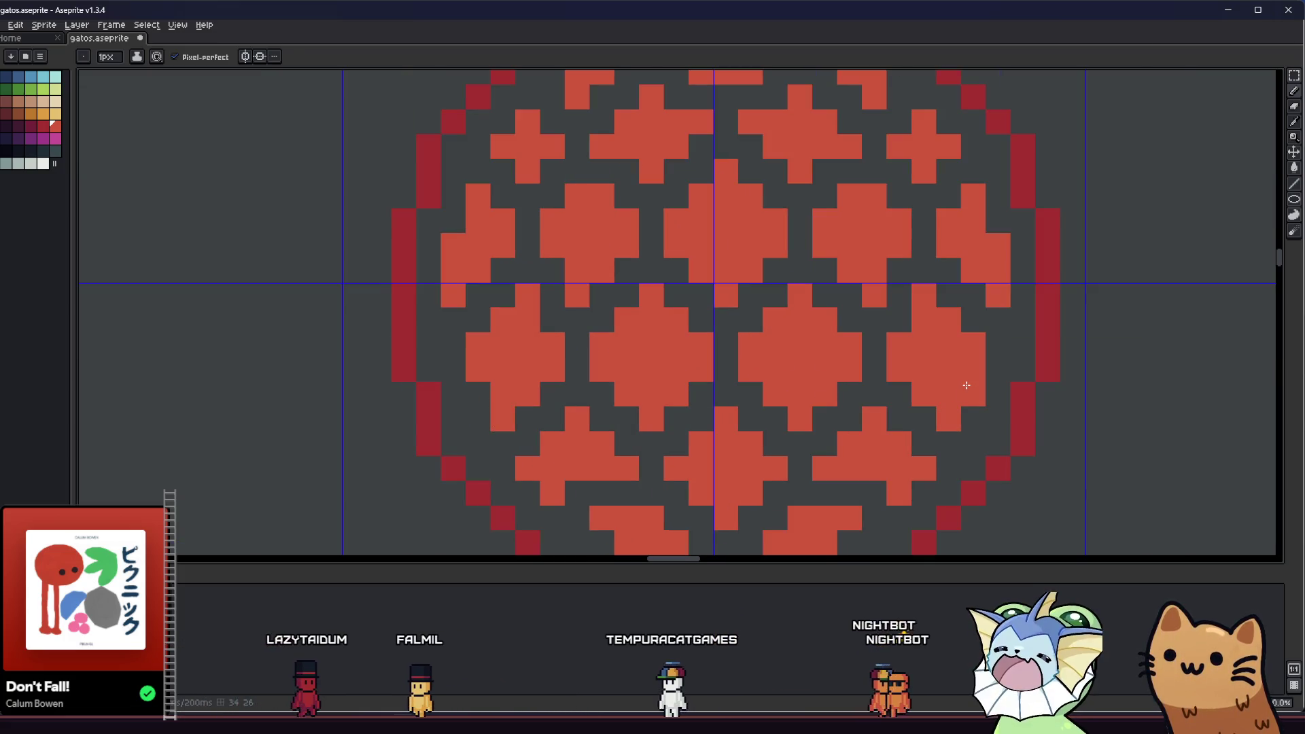
pyautogui.click(474, 418)
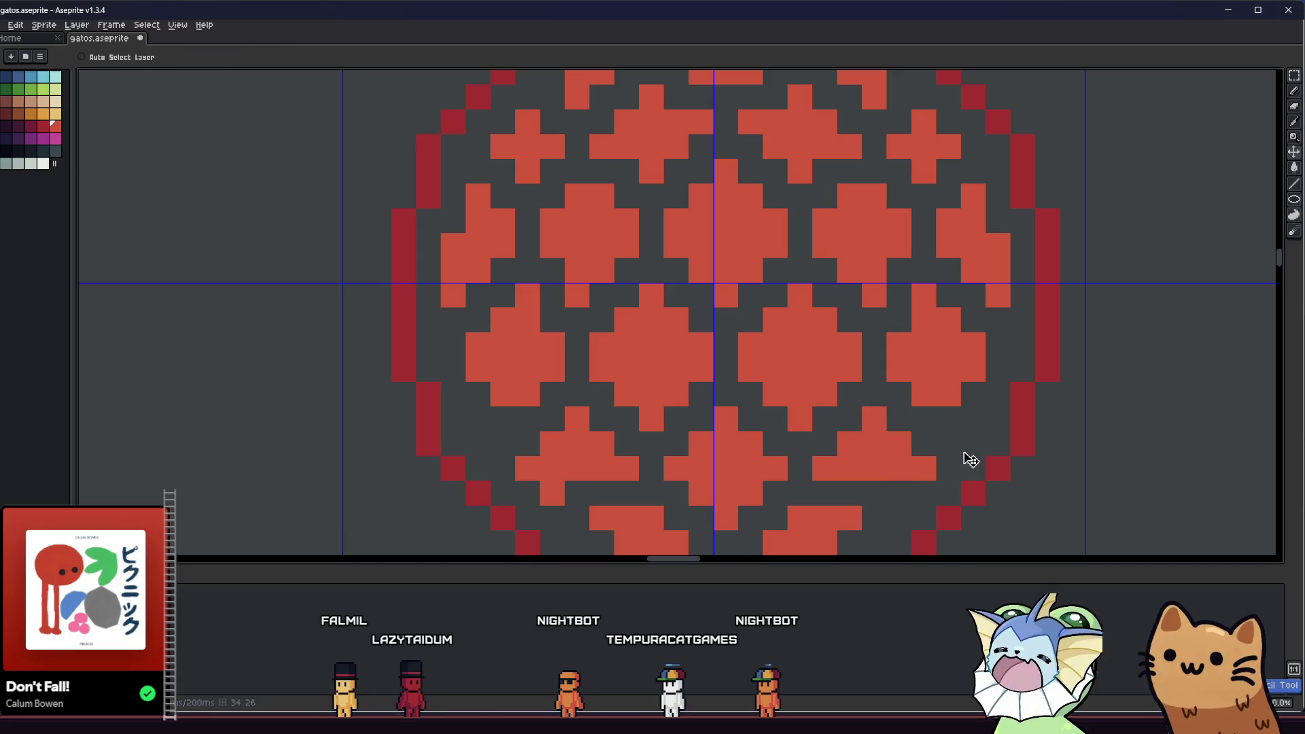
# - Paint a small red square on the right side and mirror it on the left
pyautogui.press('e')
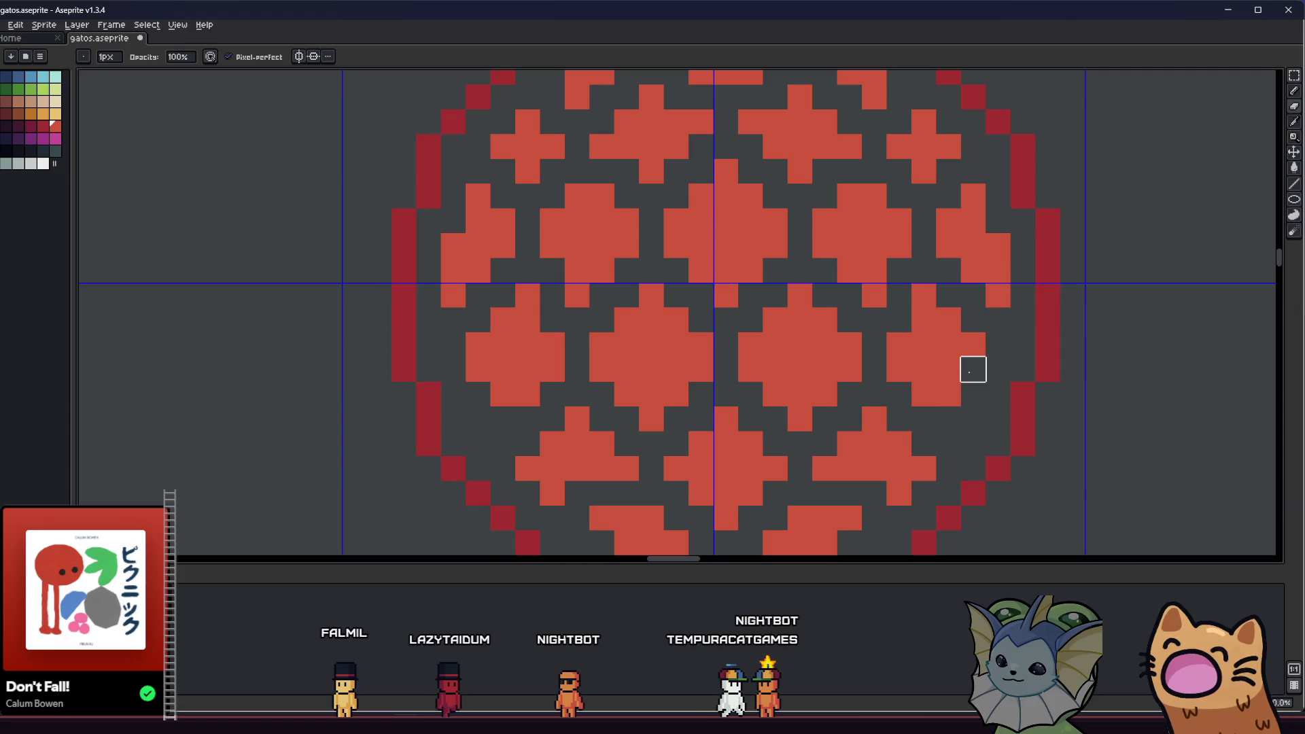
pyautogui.click(973, 419)
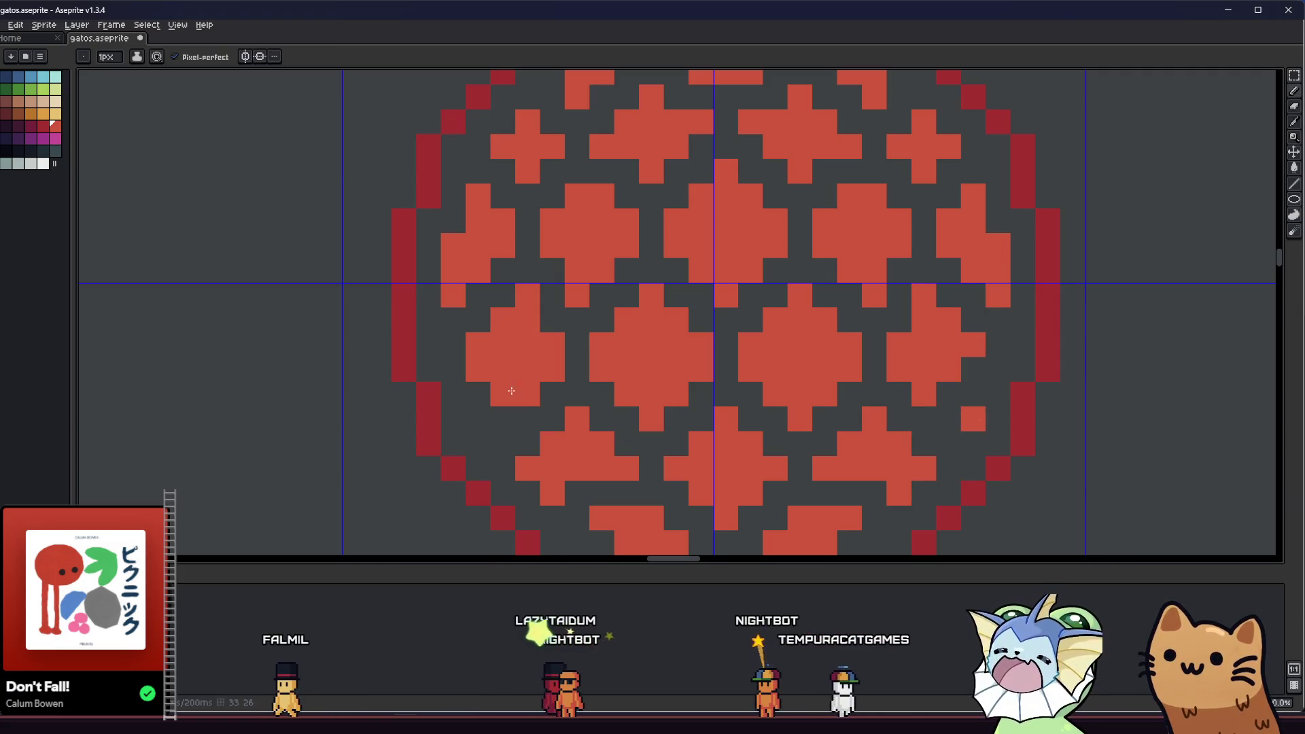
pyautogui.scroll(-5, 477, 369)
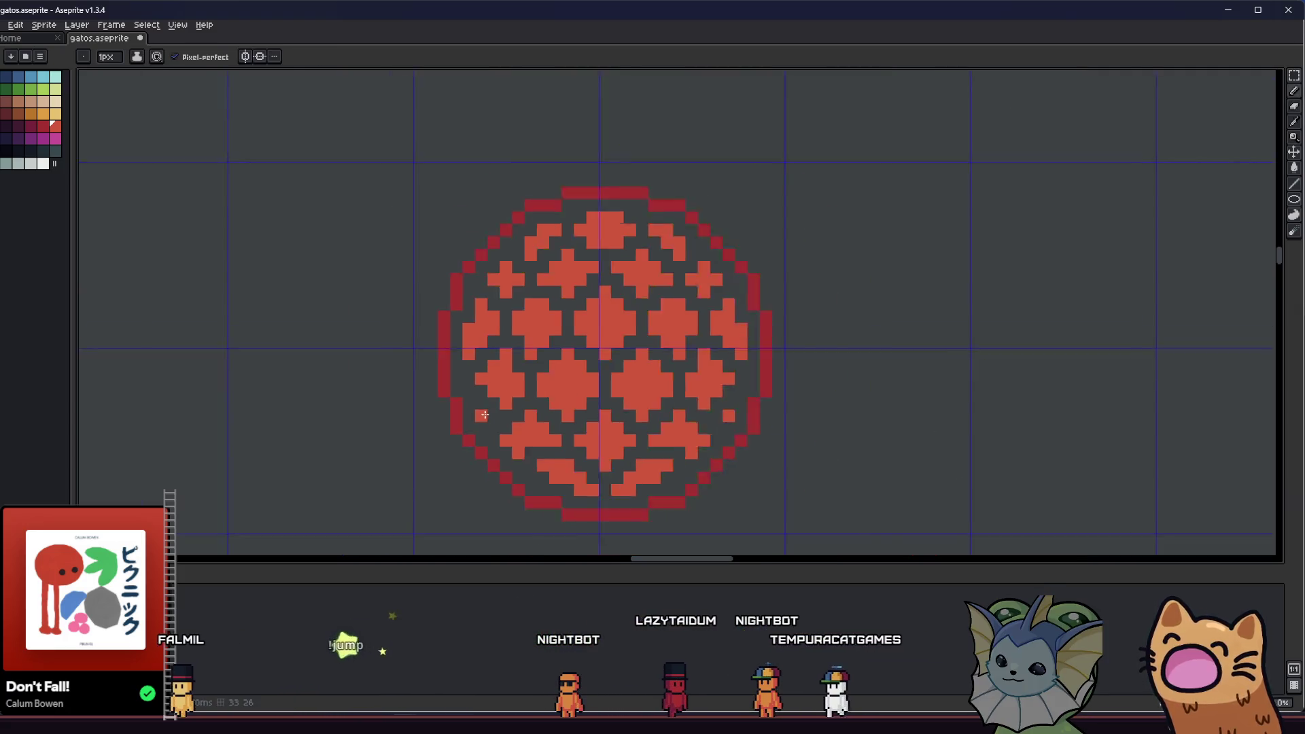
pyautogui.press('b')
pyautogui.scroll(-1, 399, 435)
pyautogui.scroll(3, 435, 415)
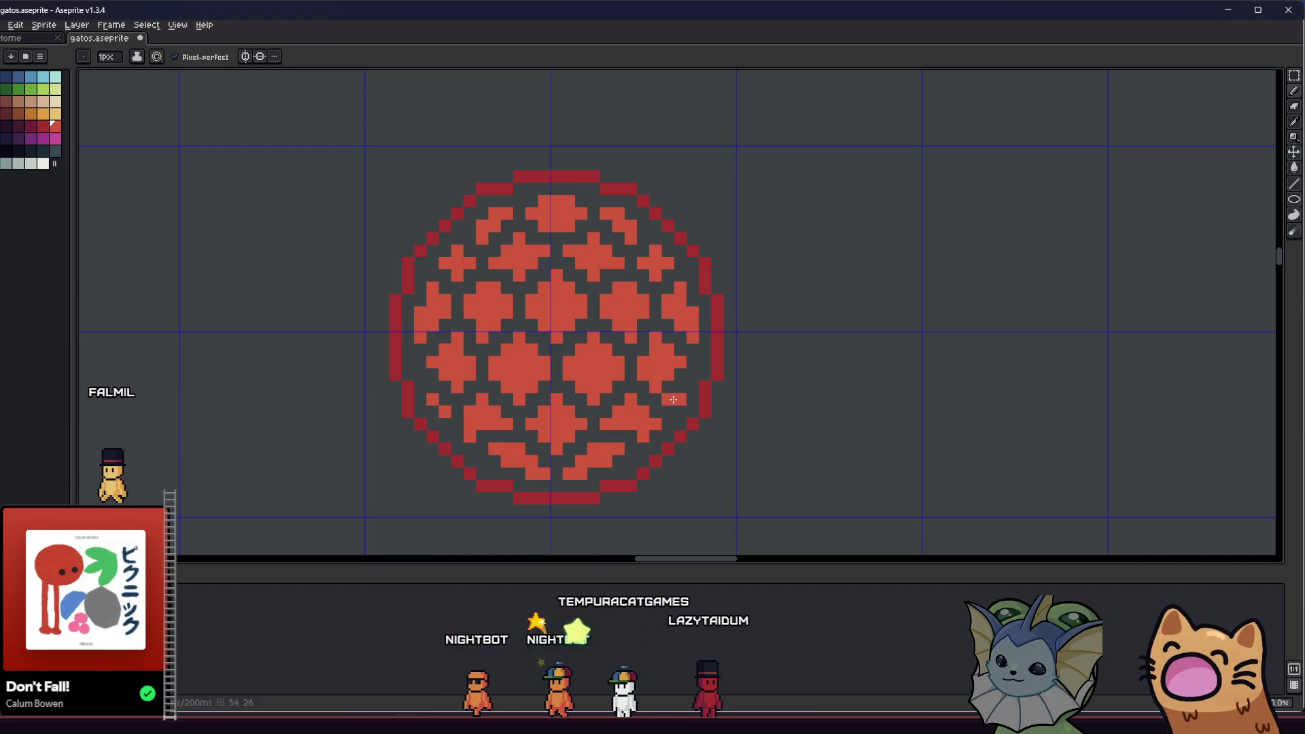
pyautogui.moveTo(668, 410); pyautogui.dragTo(671, 398)
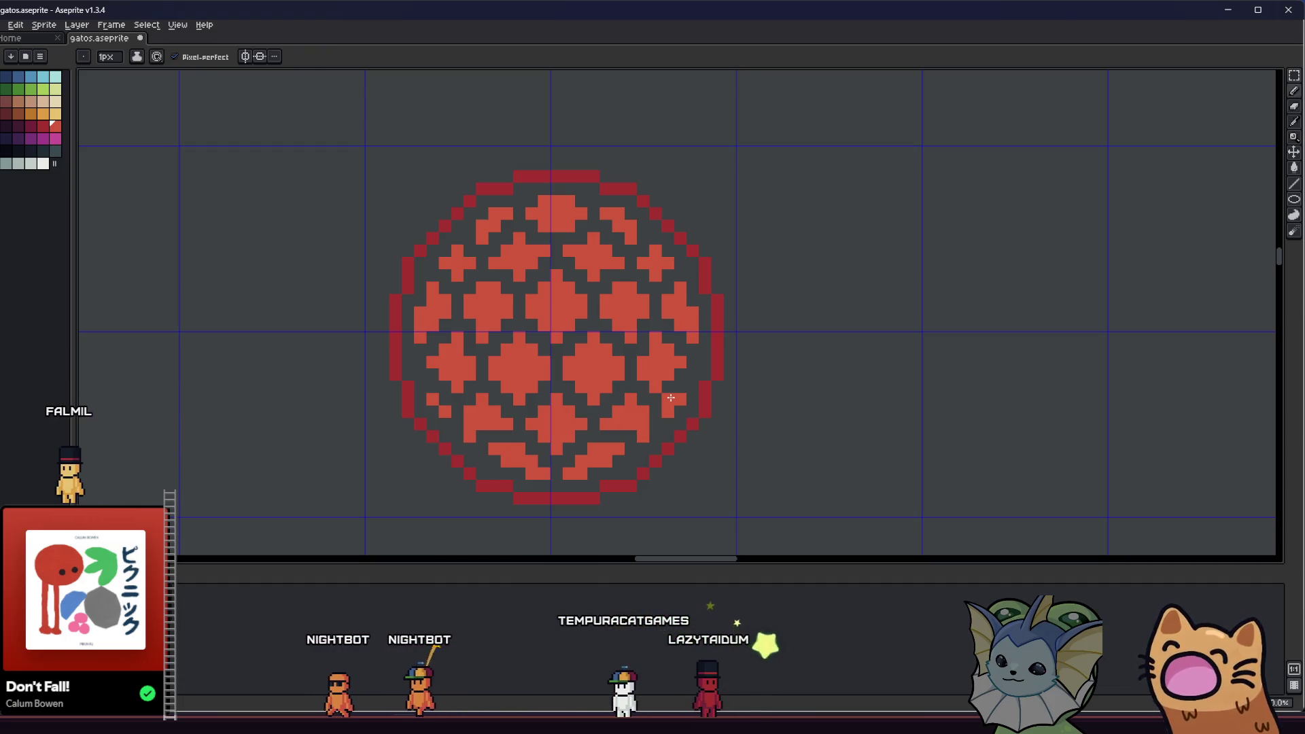
pyautogui.moveTo(438, 401); pyautogui.dragTo(451, 398)
pyautogui.press('e')
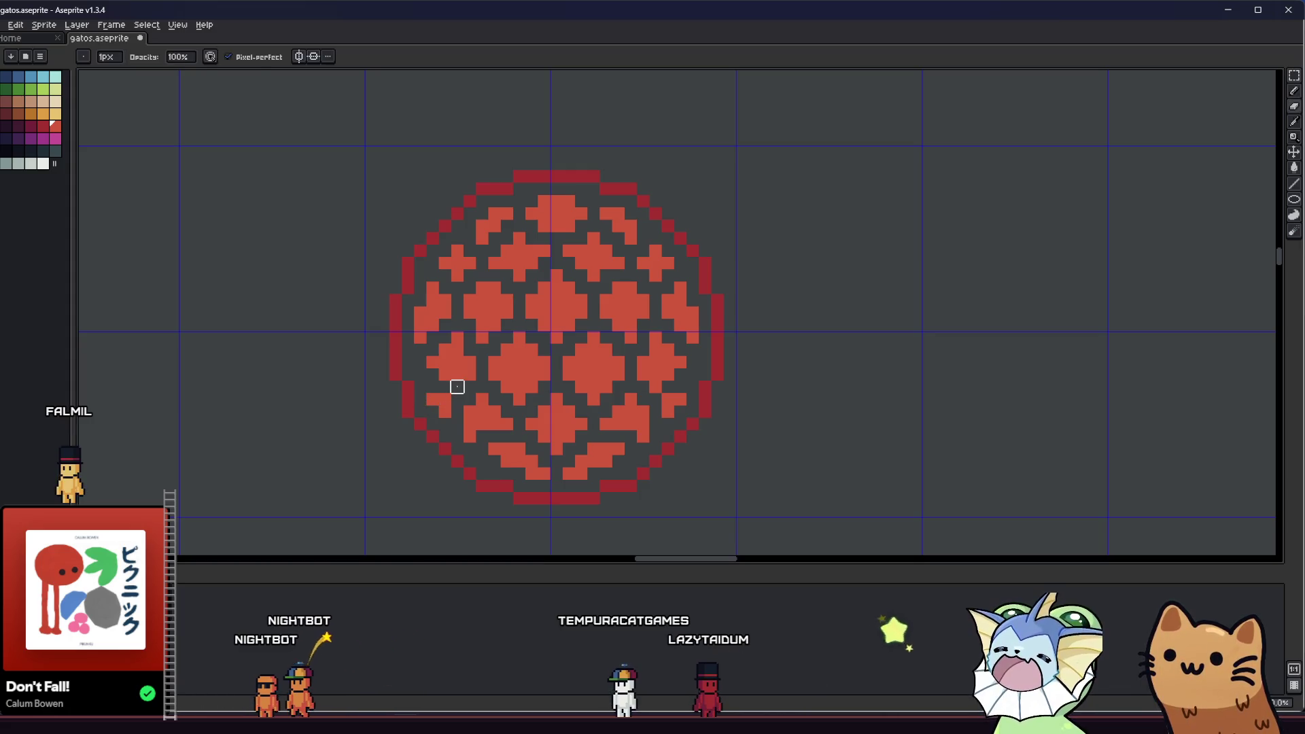
pyautogui.scroll(-2, 442, 408)
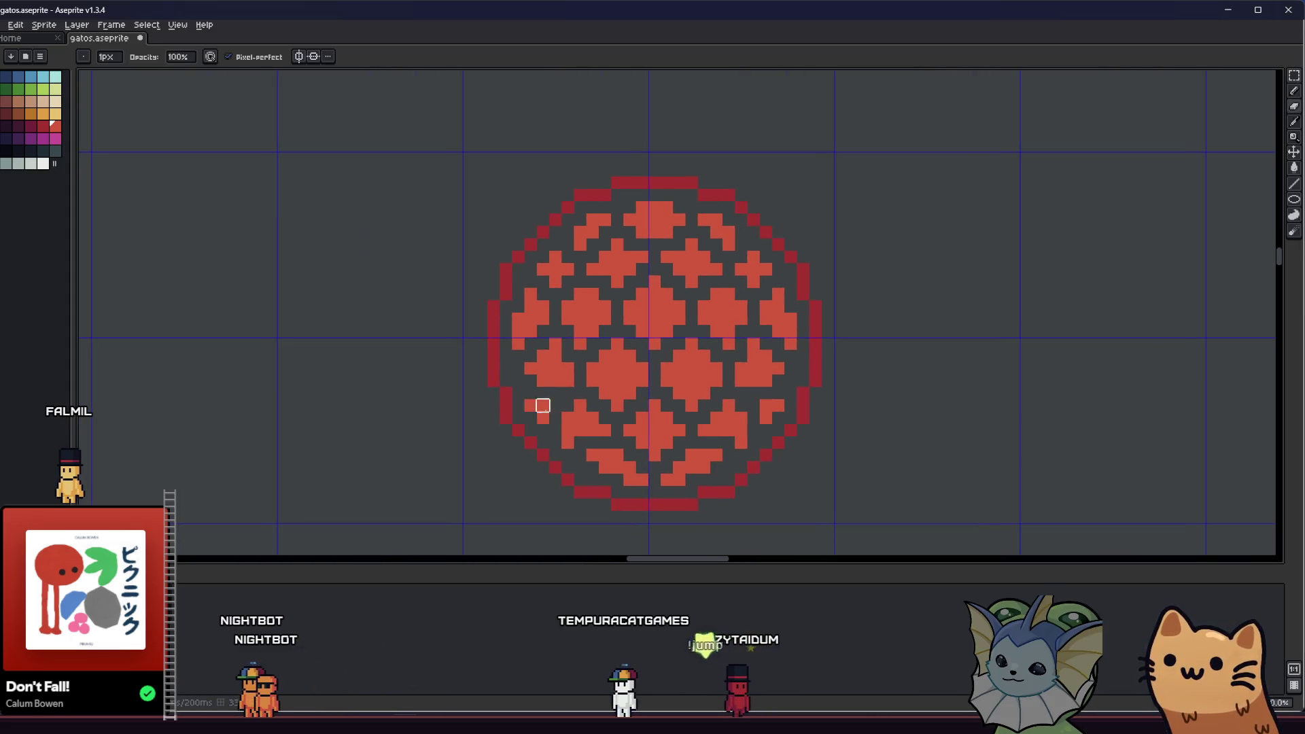
pyautogui.press('b')
pyautogui.scroll(-3, 491, 424)
pyautogui.scroll(-4, 491, 424)
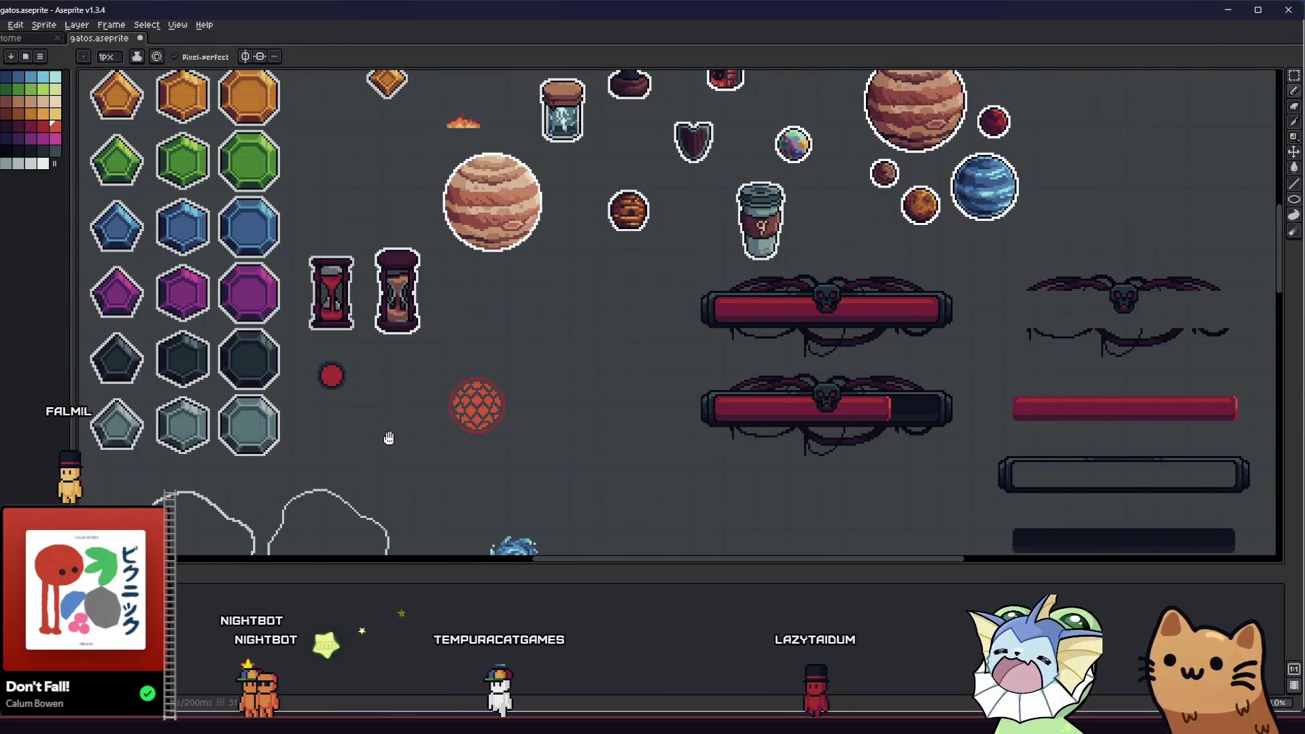
pyautogui.hscroll(1, 406, 439)
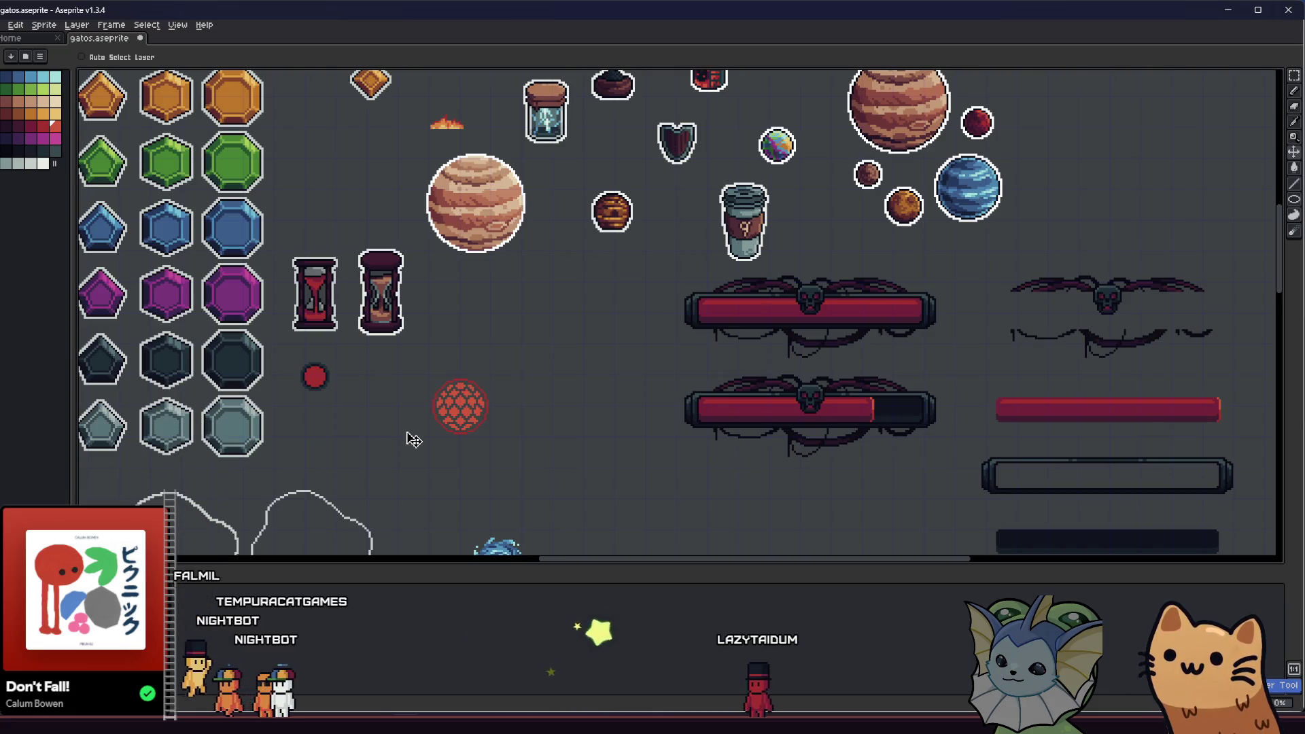
pyautogui.scroll(2, 435, 435)
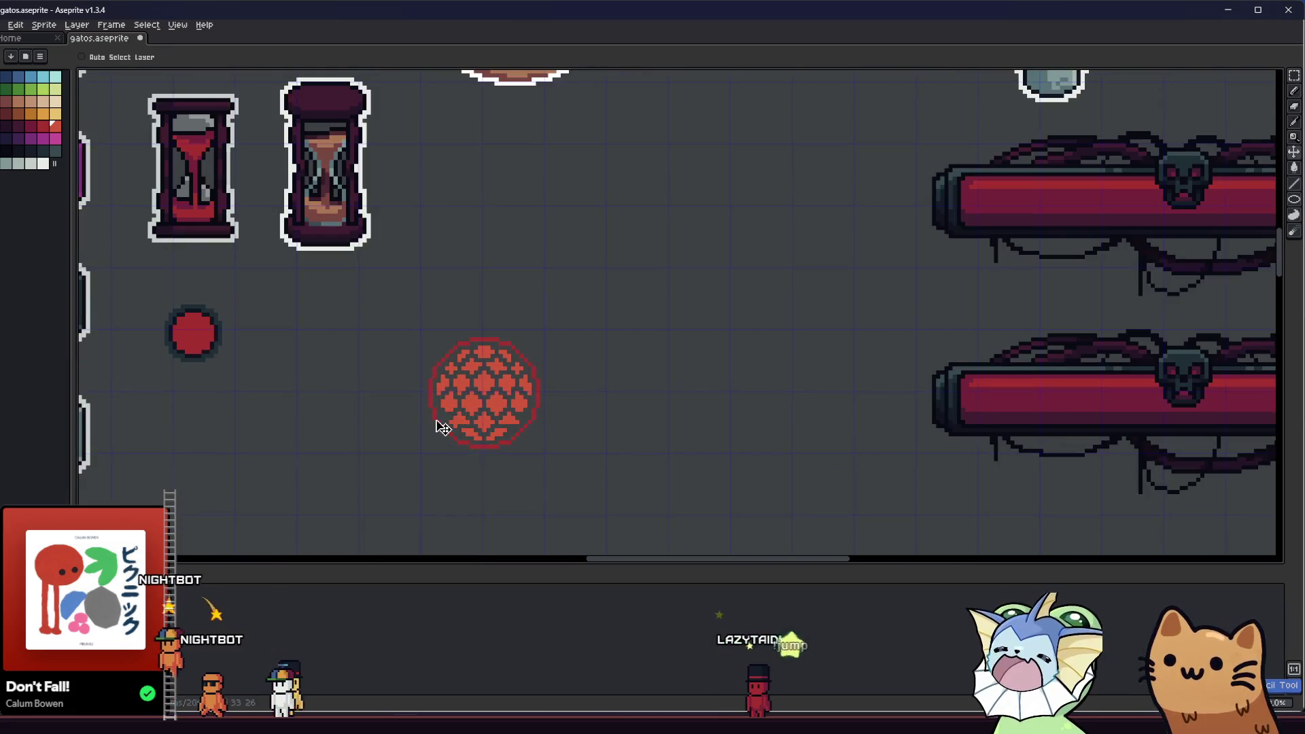
pyautogui.scroll(2, 438, 437)
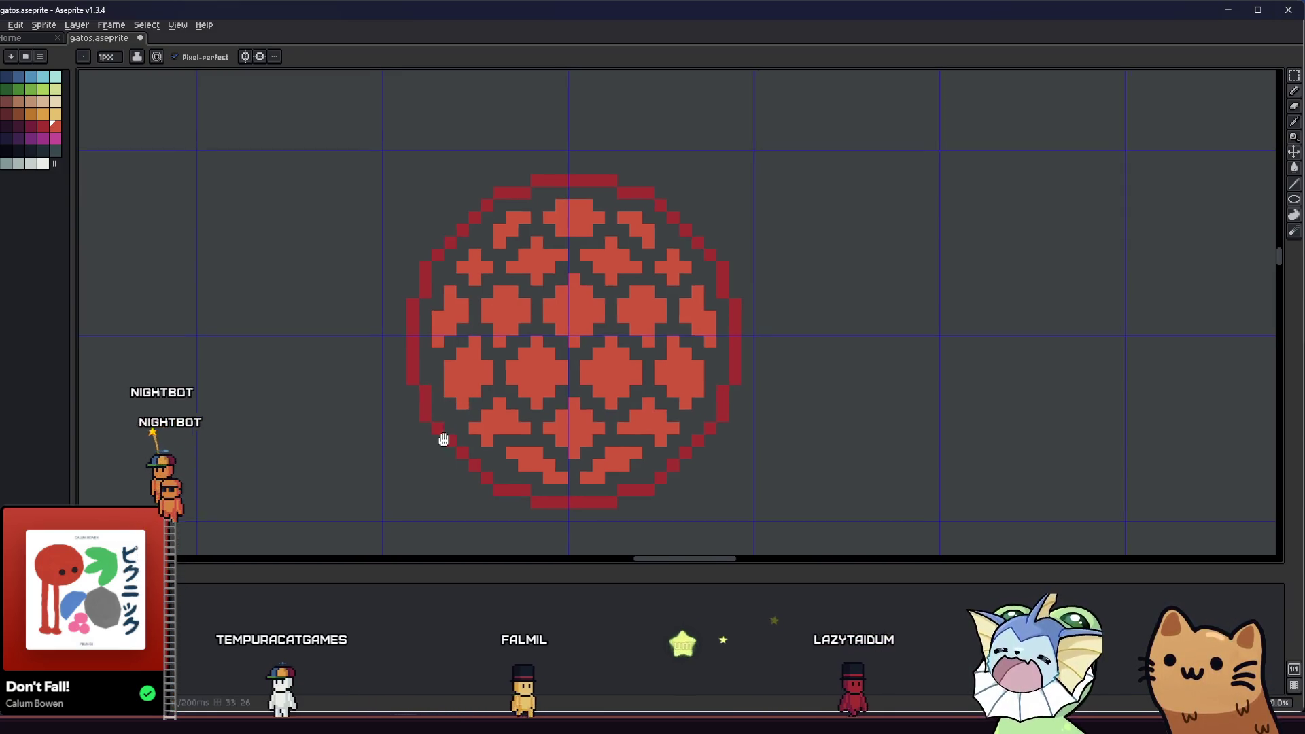
pyautogui.scroll(-1, 439, 441)
pyautogui.scroll(-4, 440, 441)
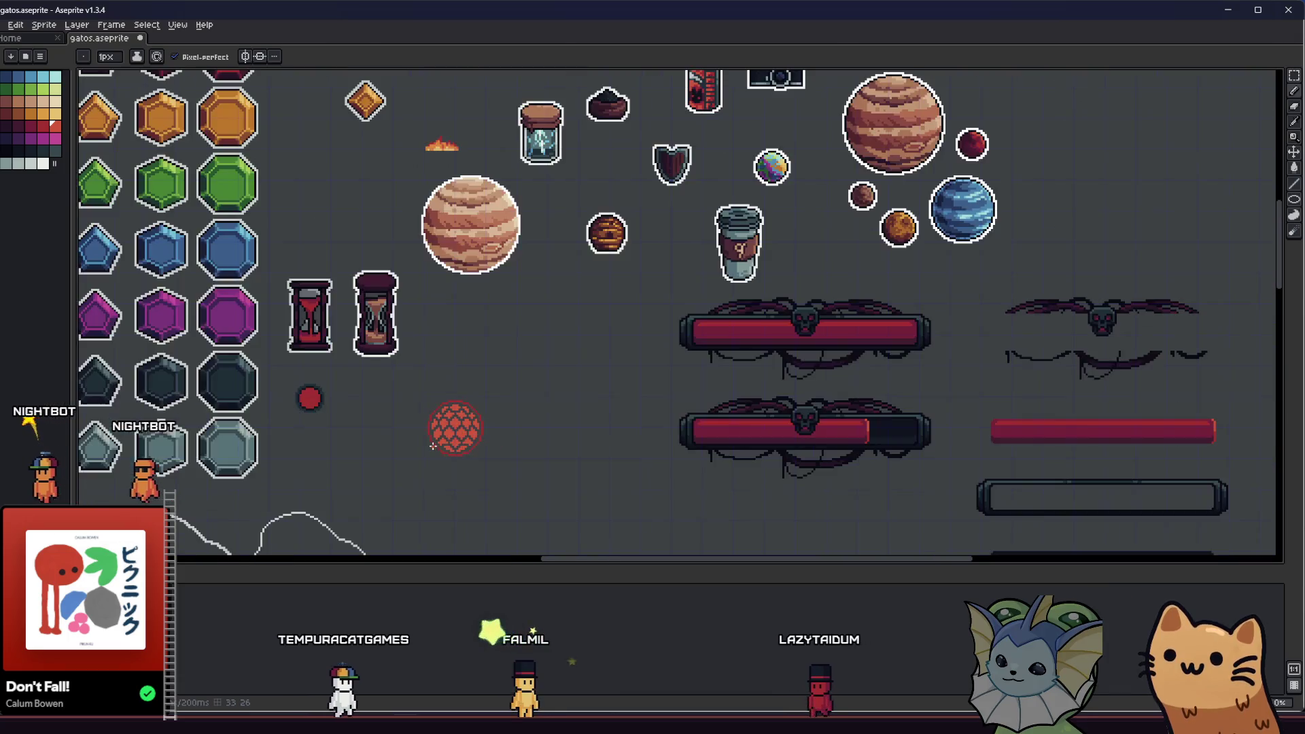
pyautogui.hscroll(1, 349, 451)
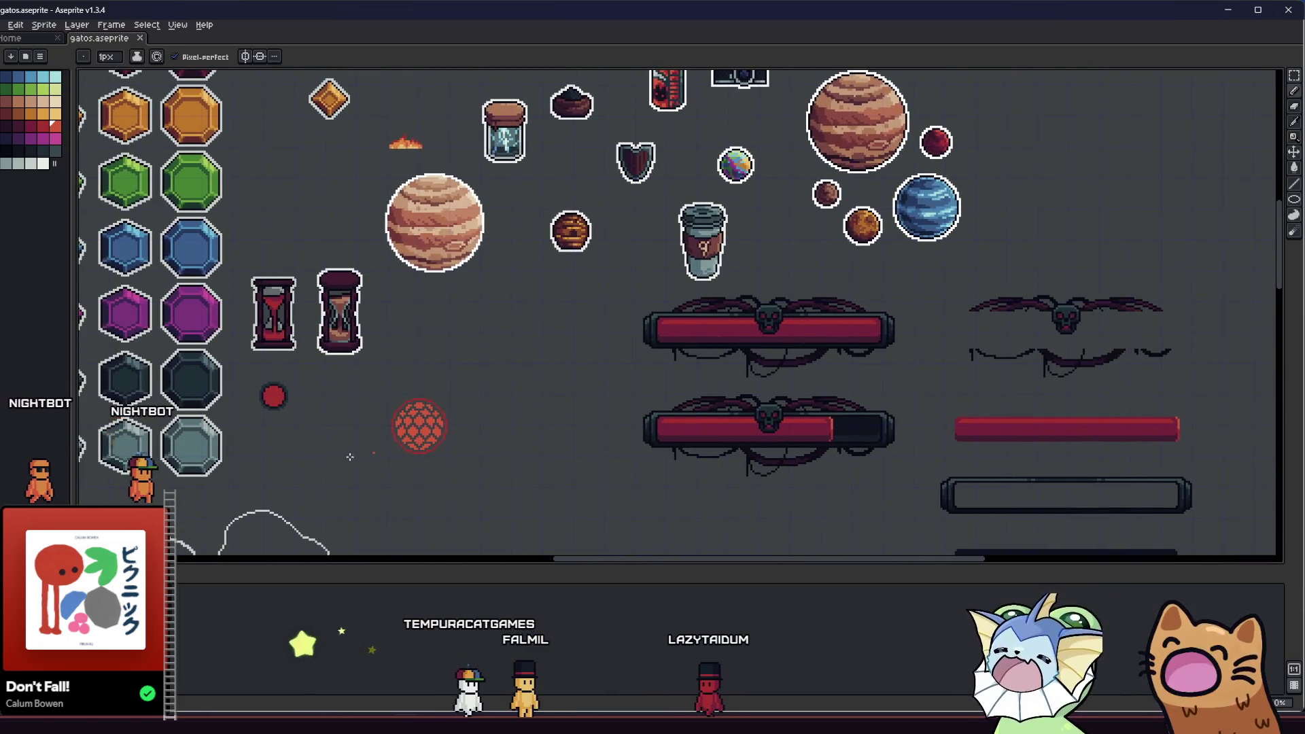
pyautogui.scroll(1, 388, 451)
pyautogui.scroll(3, 425, 444)
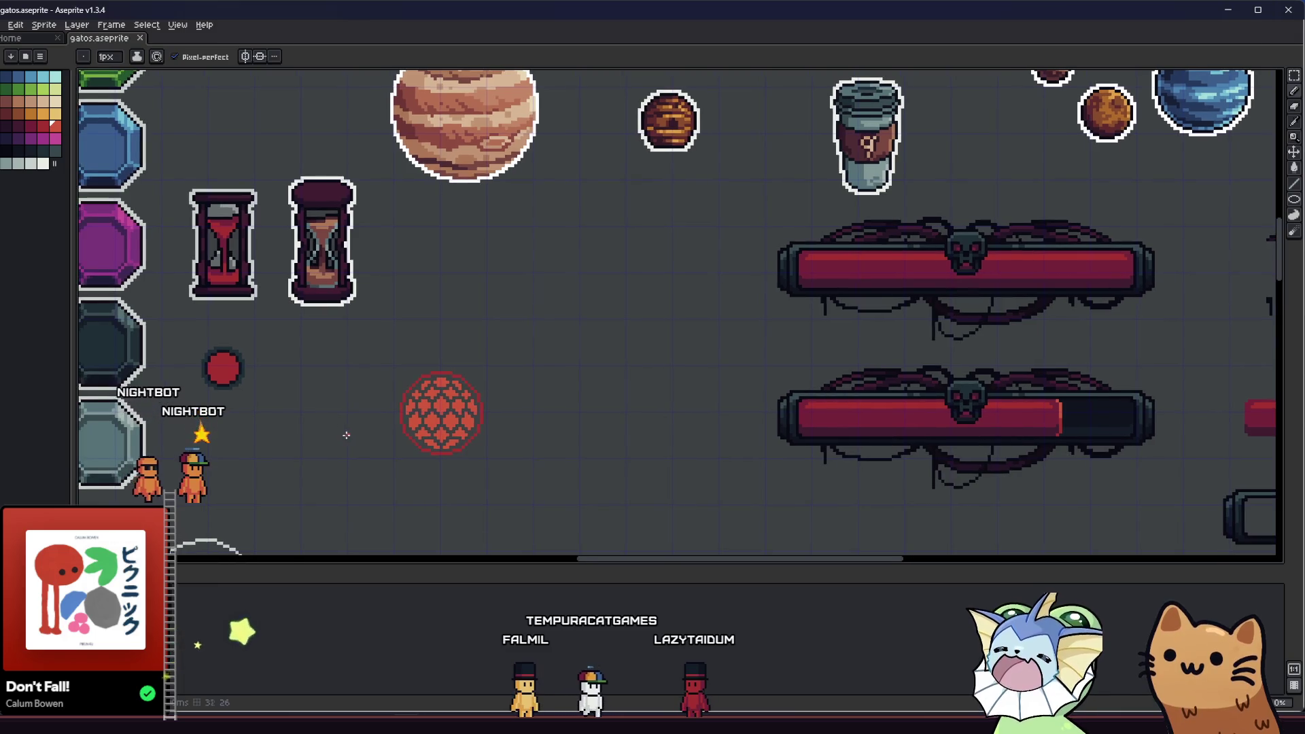
pyautogui.scroll(2, 380, 415)
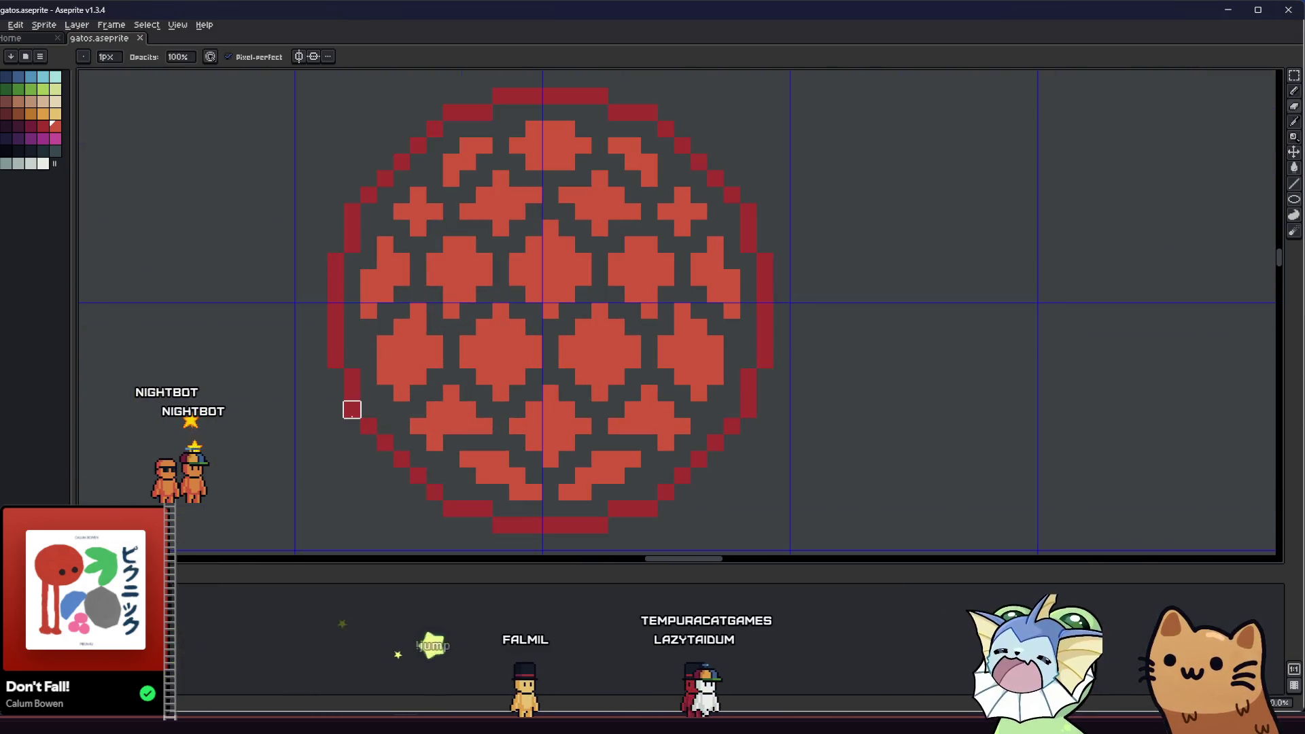
# - Add dark-red outline pixels along the orb's bottom edge and clear the stray pixel below it
pyautogui.press('alt')
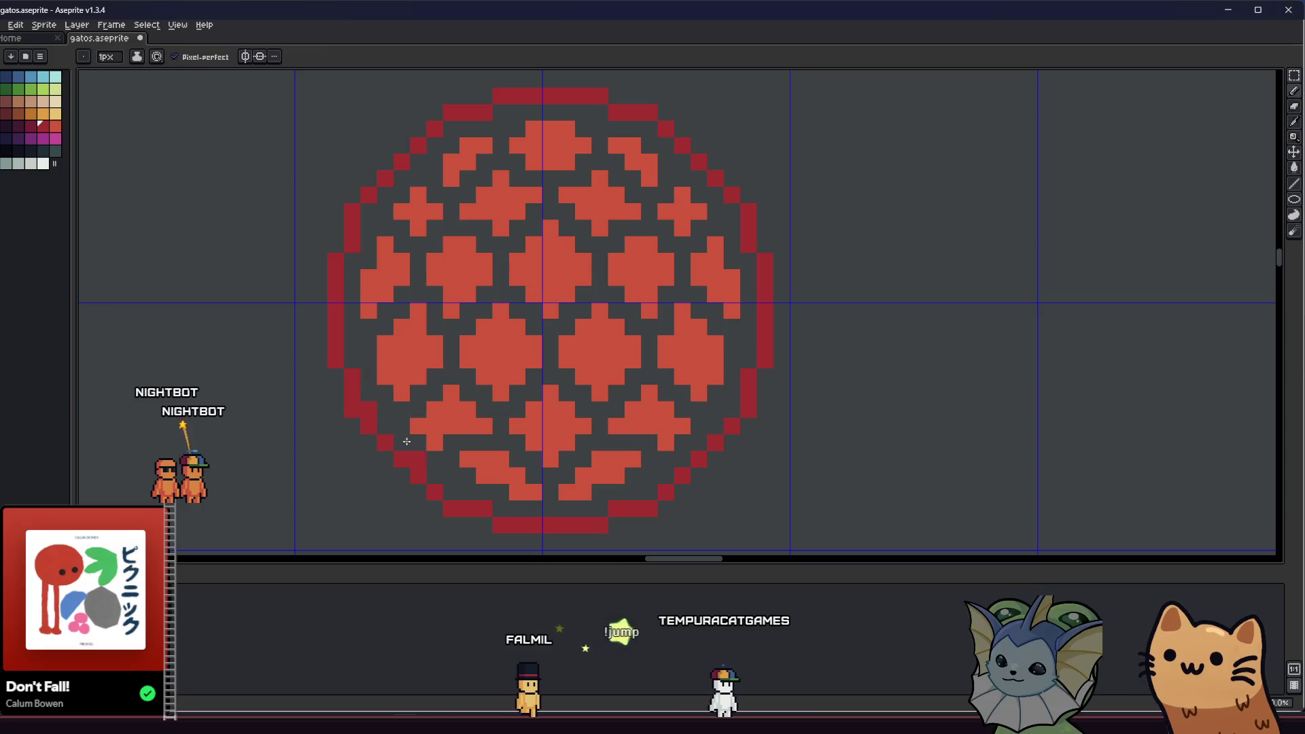
pyautogui.click(453, 491)
pyautogui.rightClick(451, 507)
pyautogui.moveTo(434, 509); pyautogui.dragTo(449, 505)
pyautogui.click(513, 504)
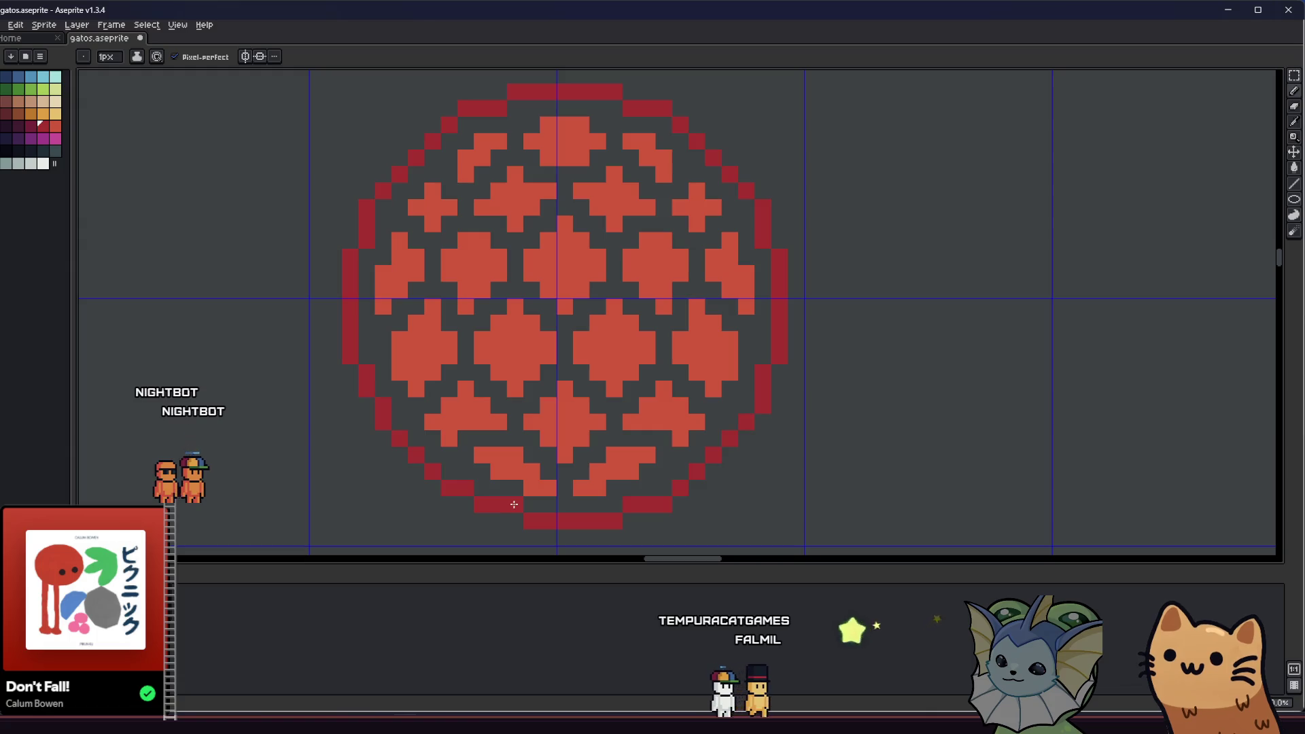
# - Erase stray outline and orange pixels on the right and top, filling top-right outline gaps
pyautogui.press('e')
pyautogui.click(763, 406)
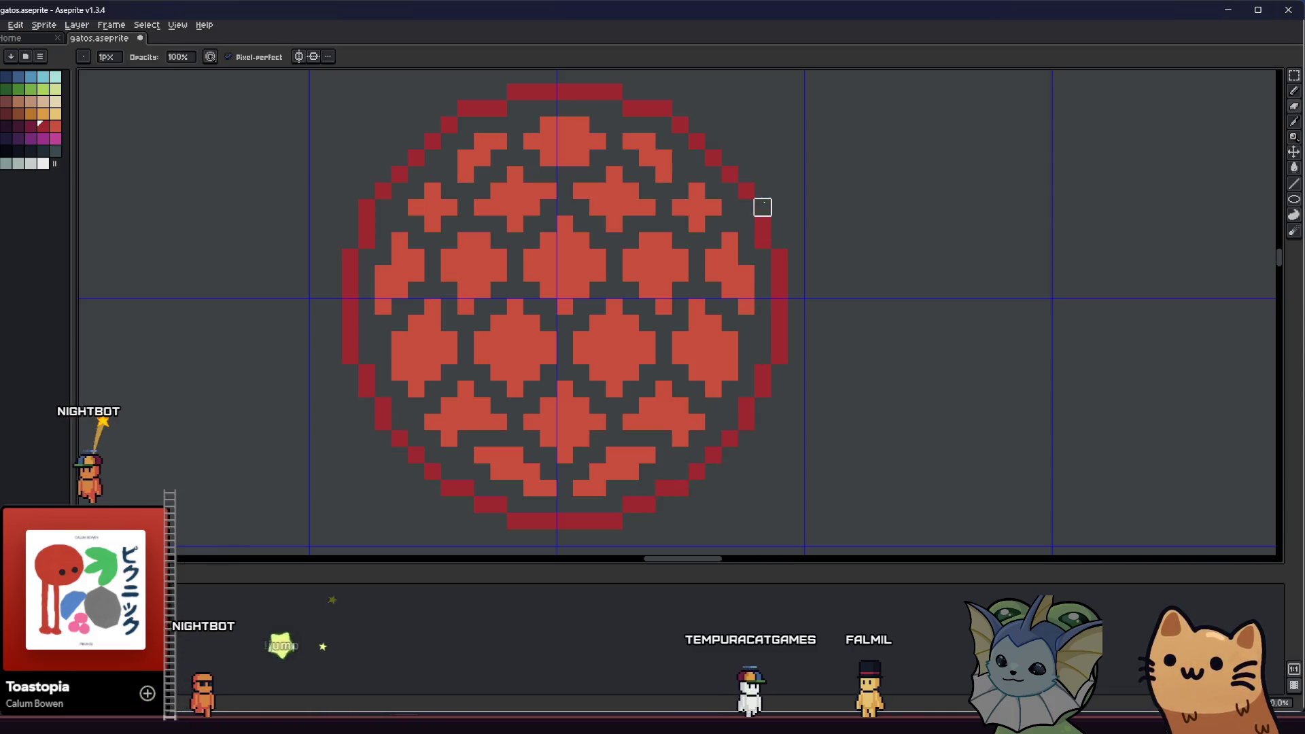
pyautogui.click(647, 123)
pyautogui.click(664, 109)
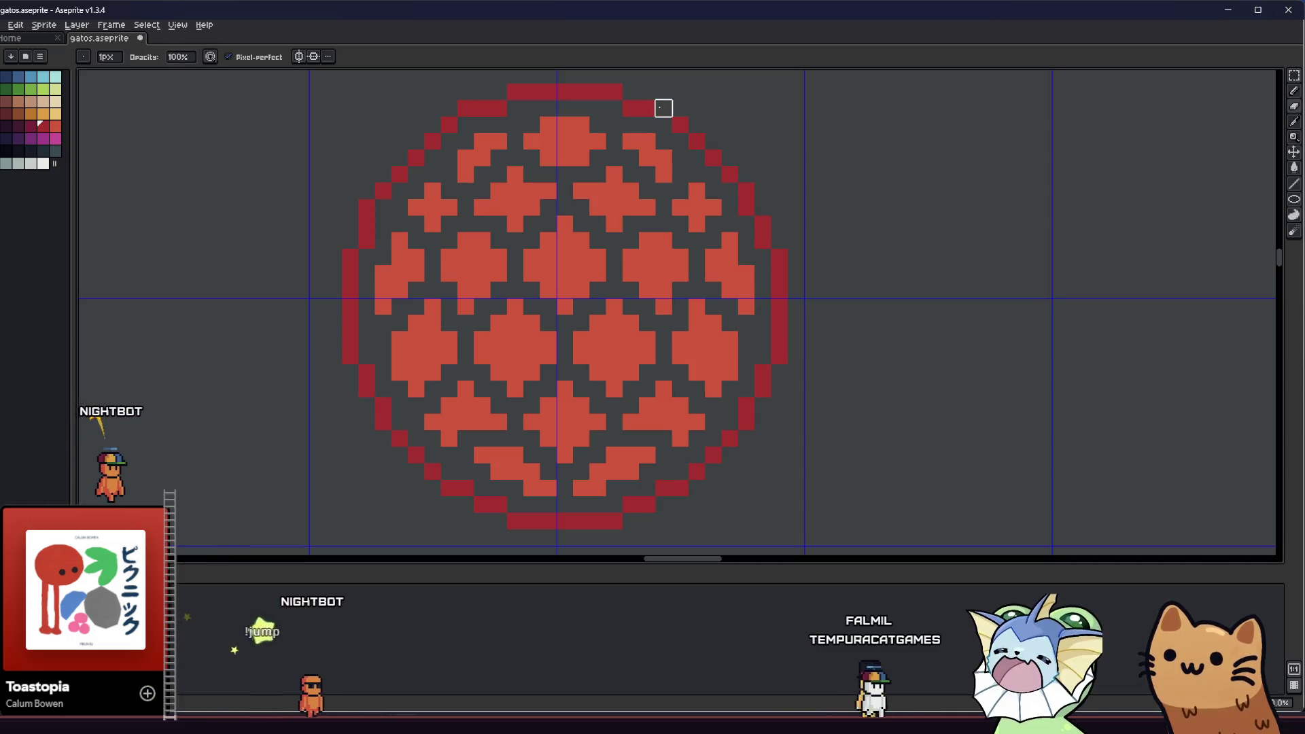
pyautogui.press('e')
pyautogui.click(646, 141)
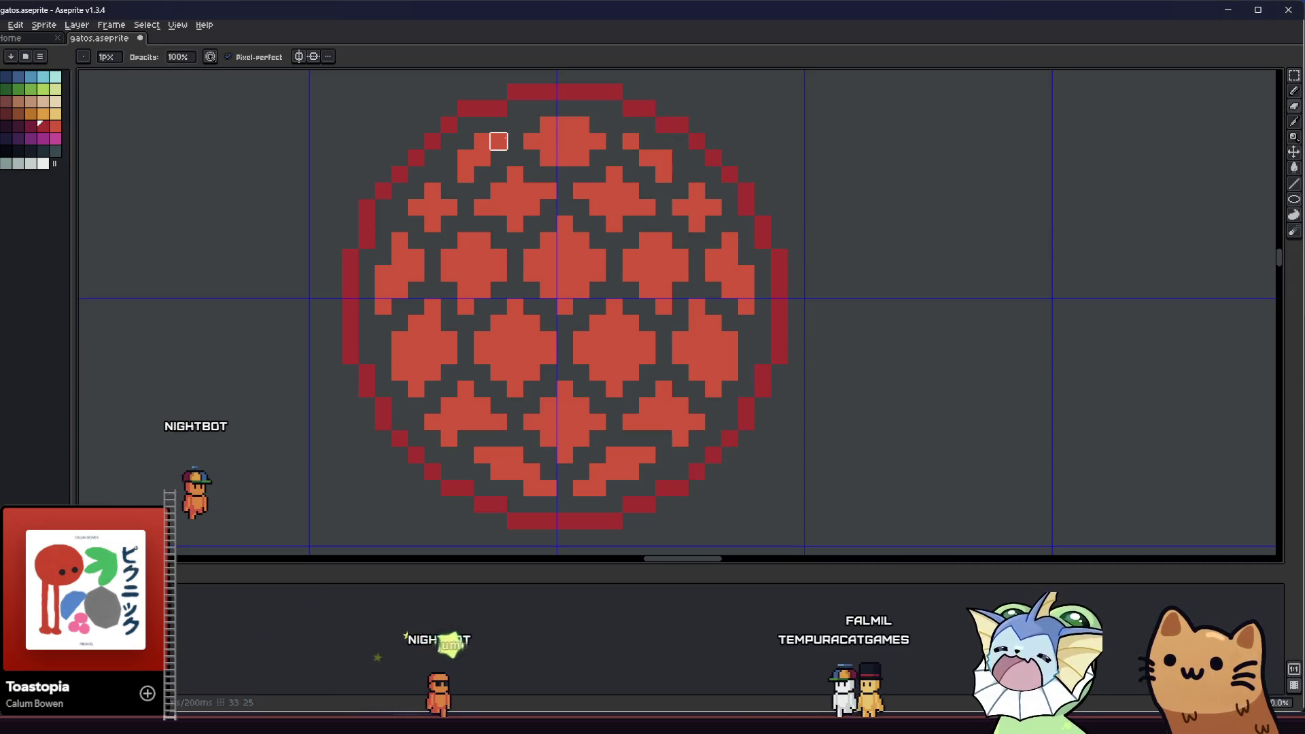
pyautogui.click(480, 141)
pyautogui.click(465, 107)
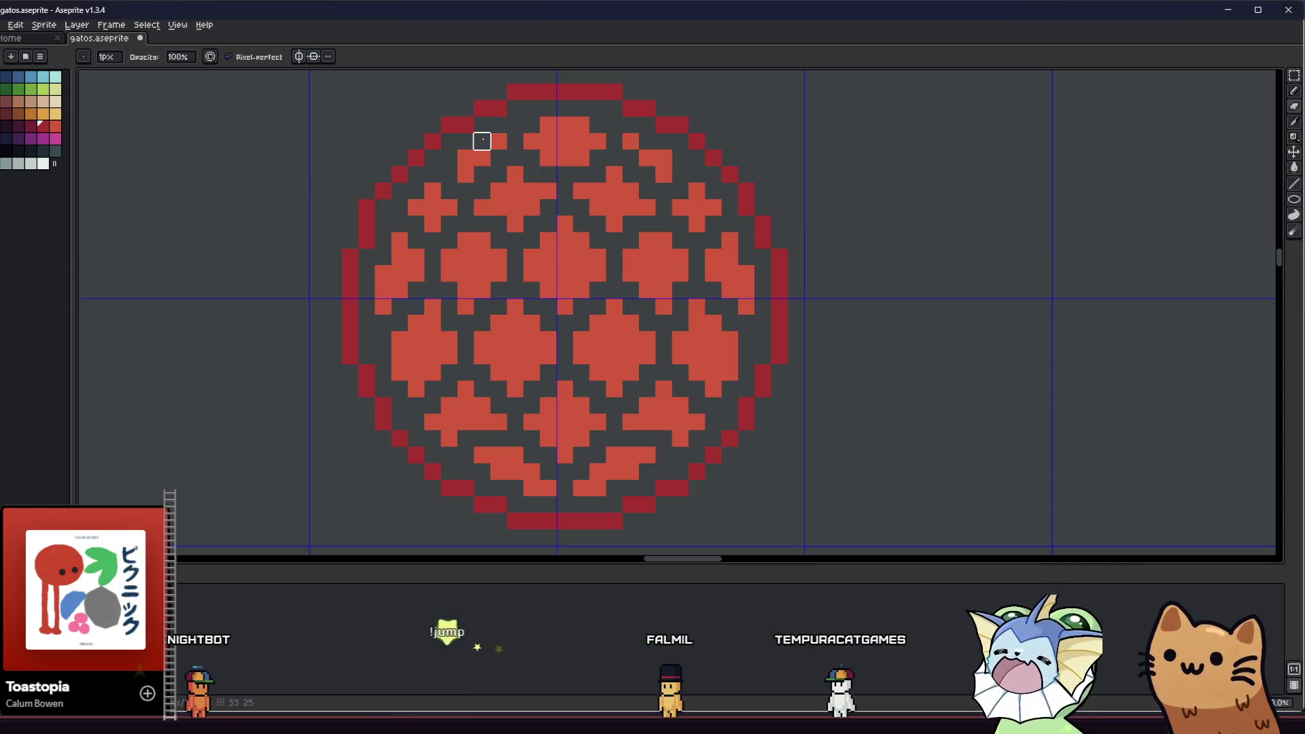
# - Sample the dark-red outline colour and draw the missing pixels on the left edge
pyautogui.moveTo(482, 174)
pyautogui.mouseDown()
pyautogui.moveTo(490, 197)
pyautogui.moveTo(418, 201)
pyautogui.mouseUp()
pyautogui.press('i')
pyautogui.click(428, 171)
pyautogui.press('b')
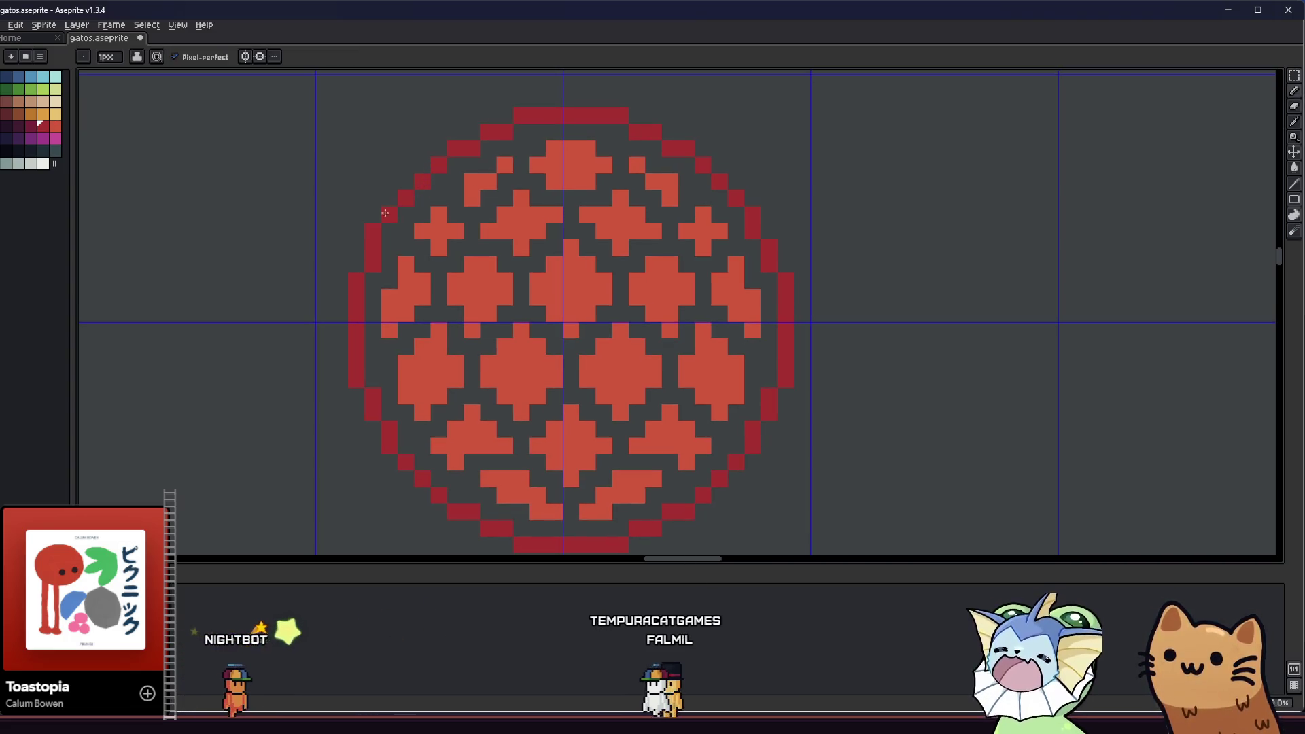
pyautogui.moveTo(354, 259); pyautogui.dragTo(361, 256)
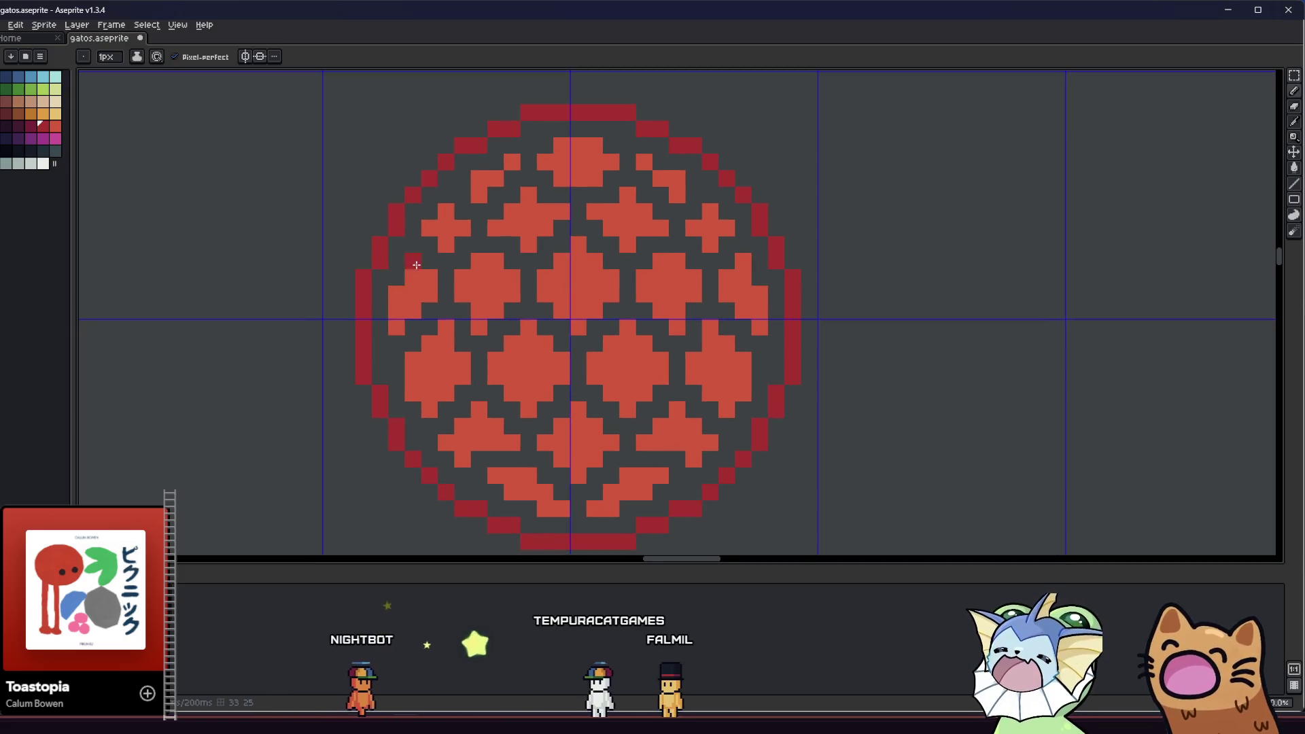
pyautogui.scroll(-5, 368, 364)
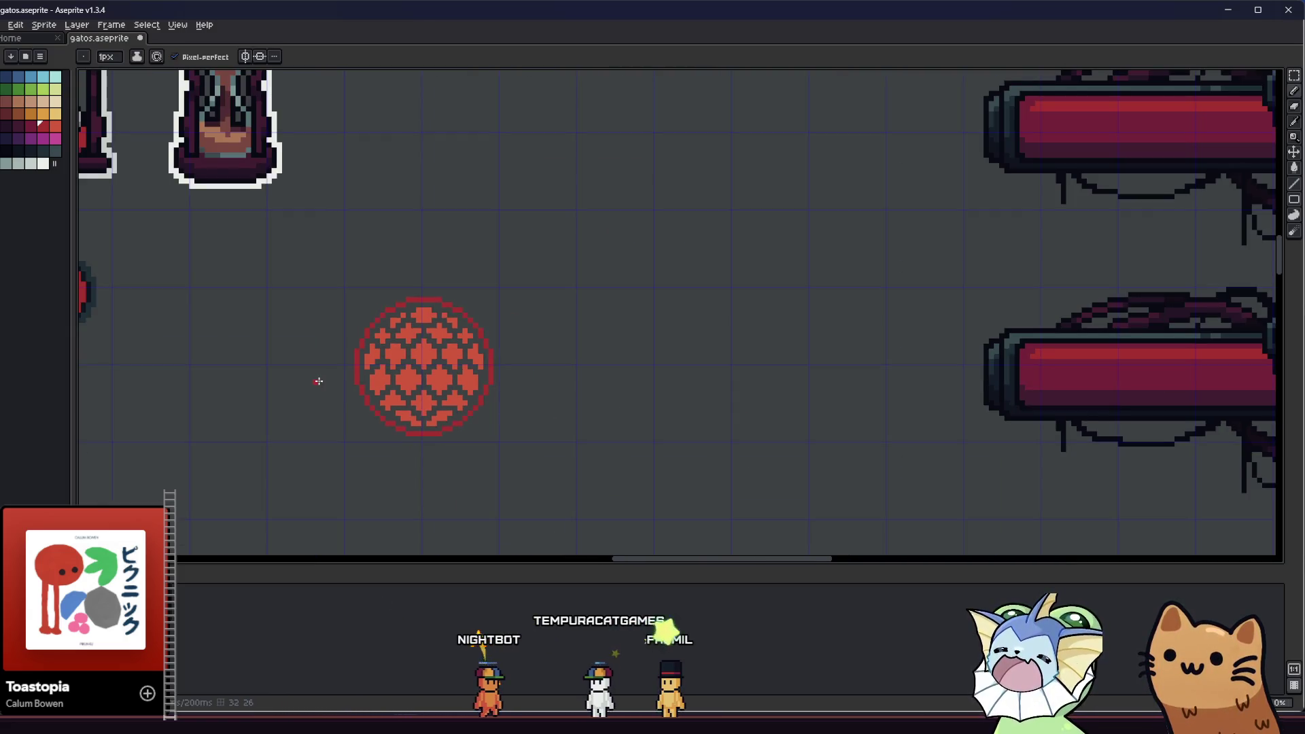
# - Marquee-select the orb area so the fill stays confined to it
pyautogui.scroll(-3, 333, 376)
pyautogui.scroll(4, 335, 375)
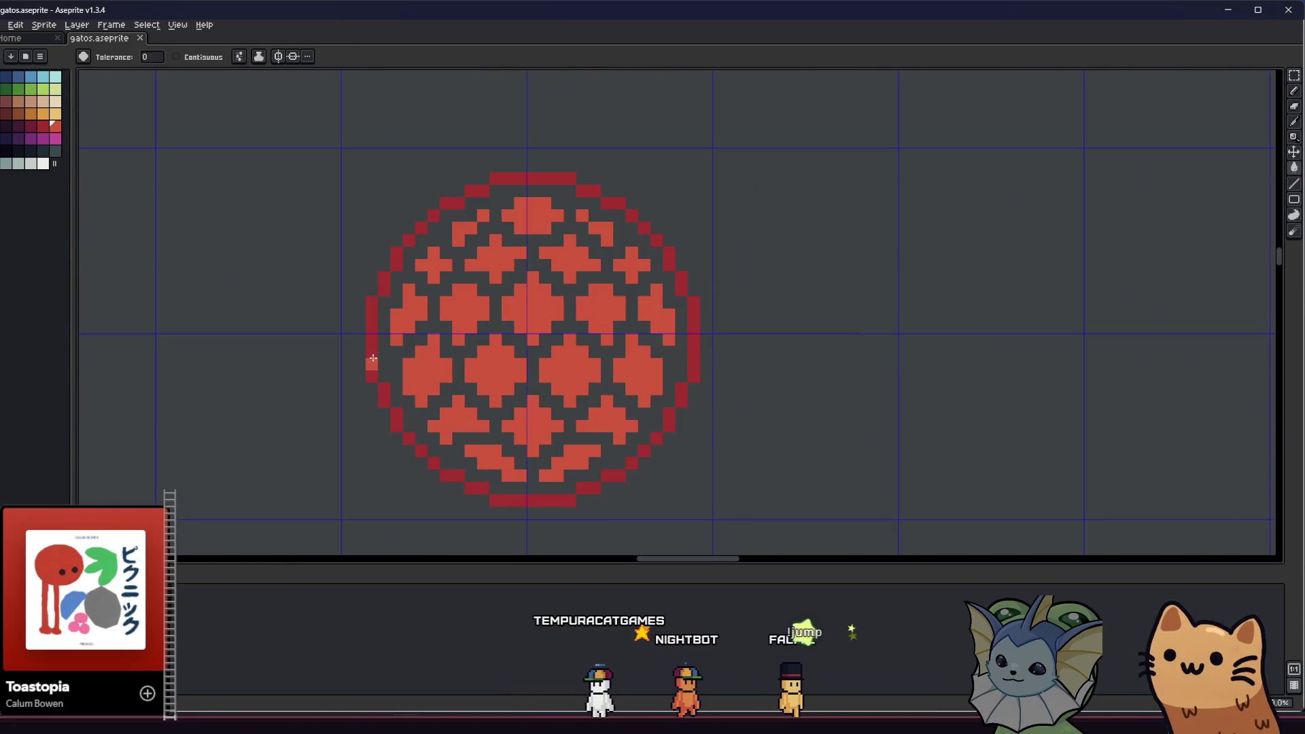
pyautogui.moveTo(341, 136); pyautogui.dragTo(825, 554)
pyautogui.press('w')
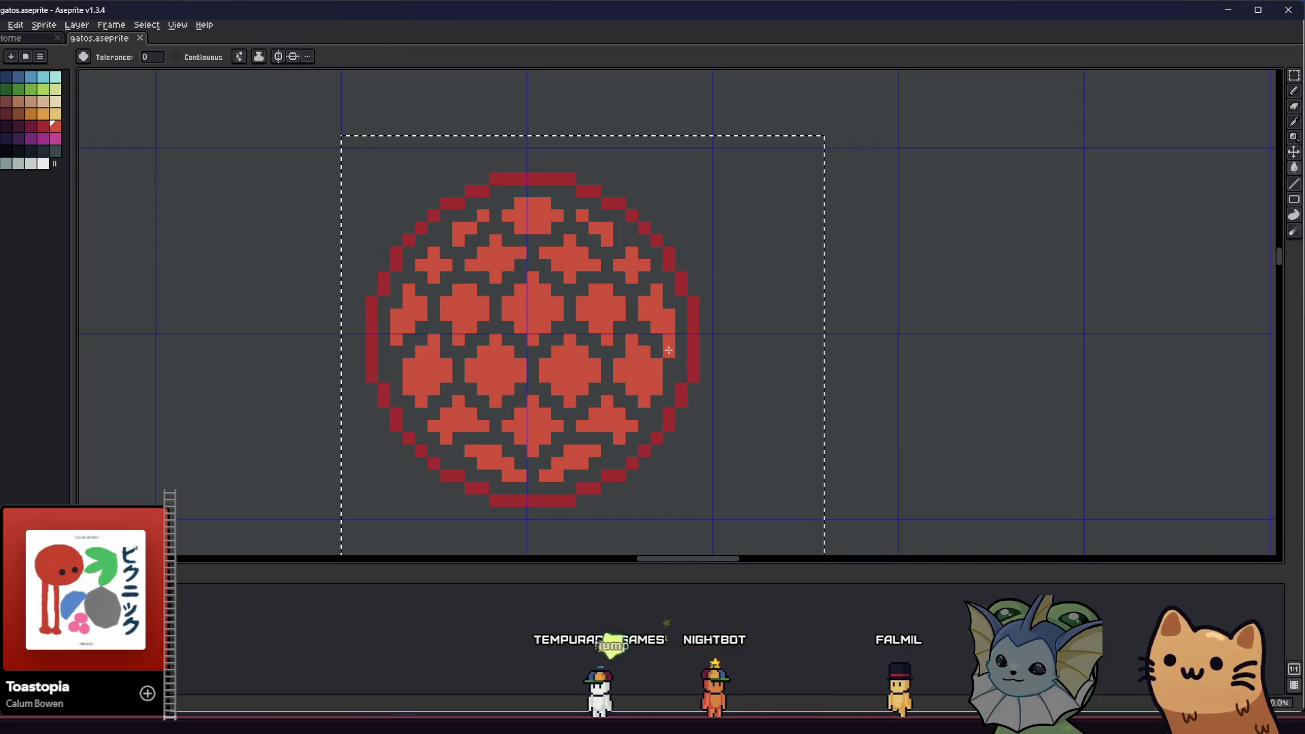
pyautogui.scroll(-3, 573, 395)
pyautogui.press('m')
pyautogui.hotkey('ctrl', 'd')
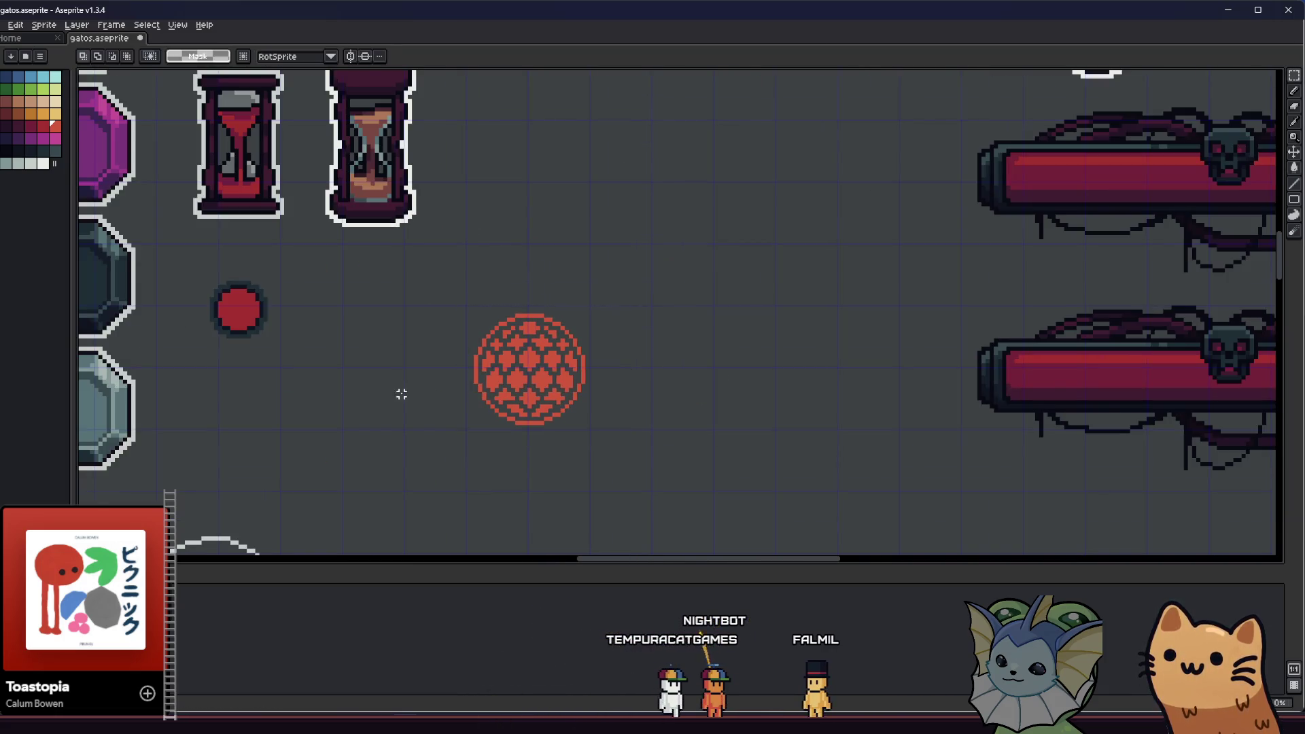
pyautogui.scroll(-2, 407, 399)
pyautogui.scroll(-2, 407, 399)
pyautogui.scroll(5, 426, 366)
pyautogui.moveTo(530, 413); pyautogui.dragTo(745, 564)
# - Bucket-fill the gaps inside the orb with dark red, undoing the first accidental fill
pyautogui.press('g')
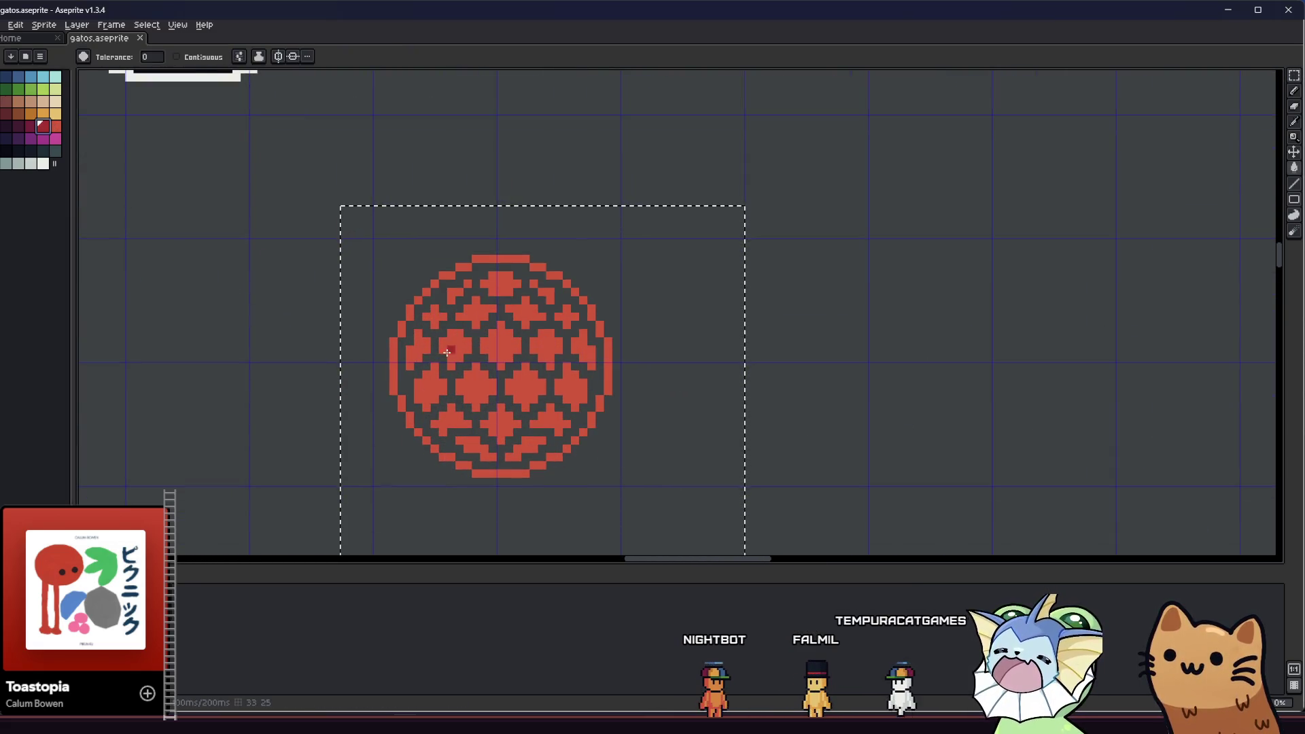
pyautogui.click(490, 327)
pyautogui.scroll(-1, 486, 333)
pyautogui.hotkey('ctrl', 'z')
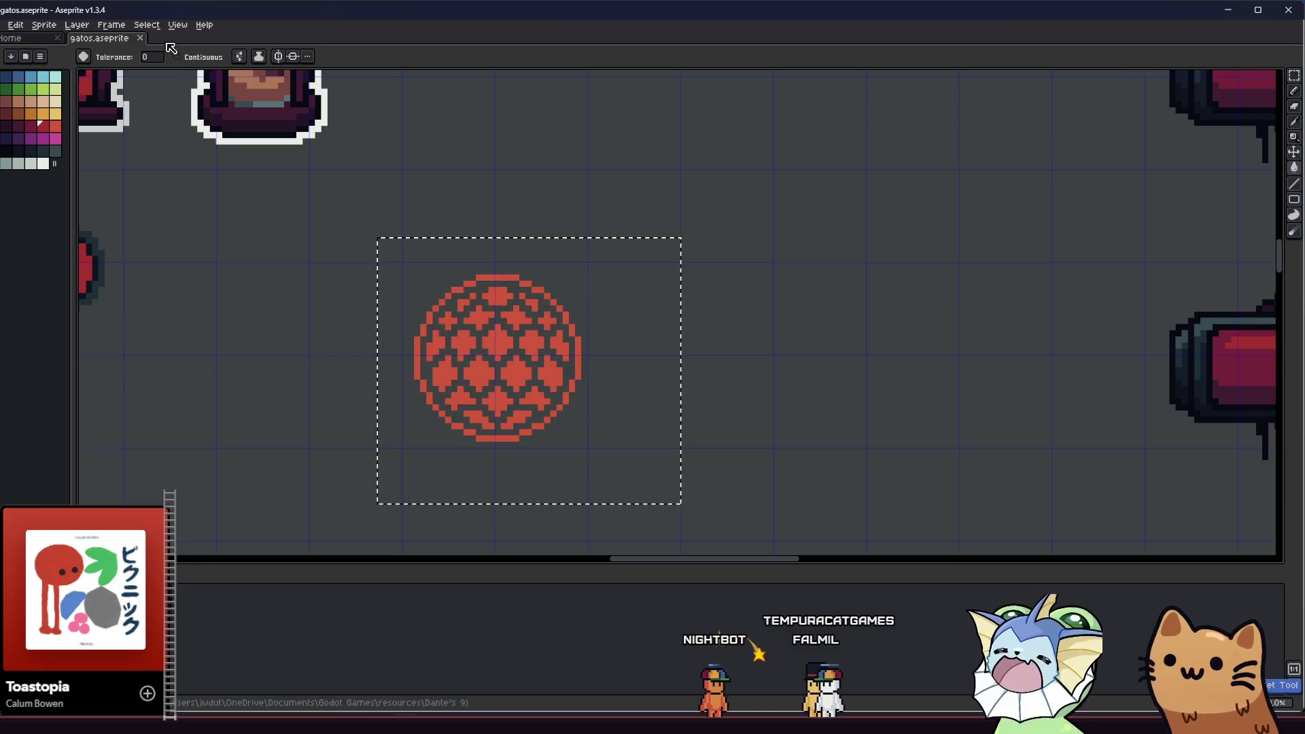
pyautogui.scroll(2, 435, 286)
pyautogui.click(476, 340)
pyautogui.scroll(-1, 458, 317)
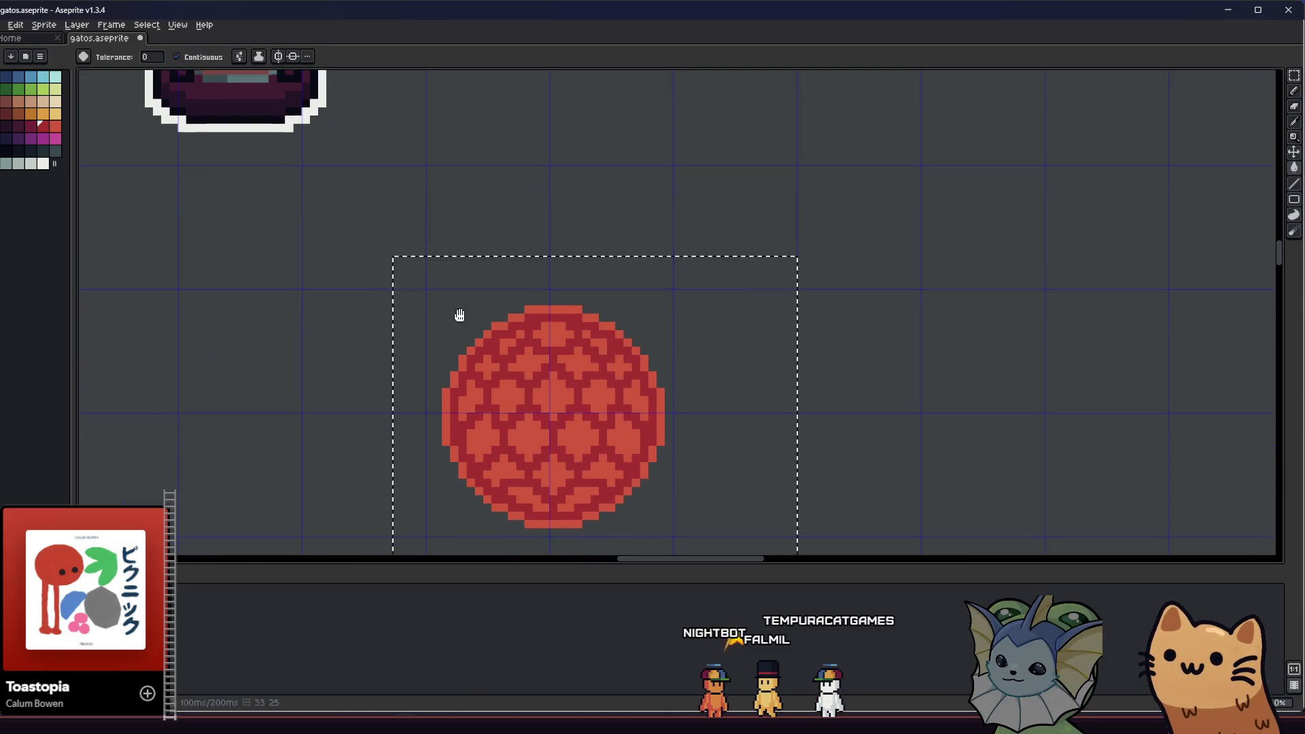
pyautogui.scroll(-4, 329, 384)
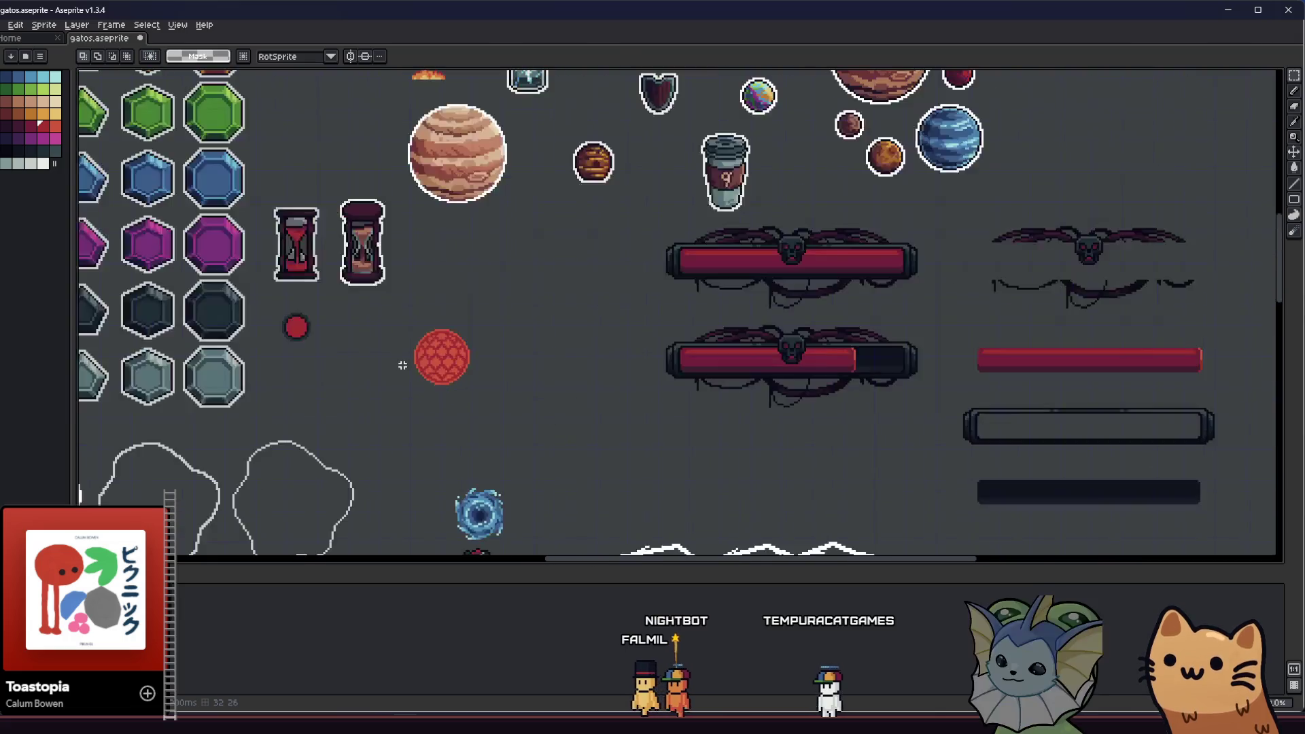
pyautogui.scroll(5, 401, 366)
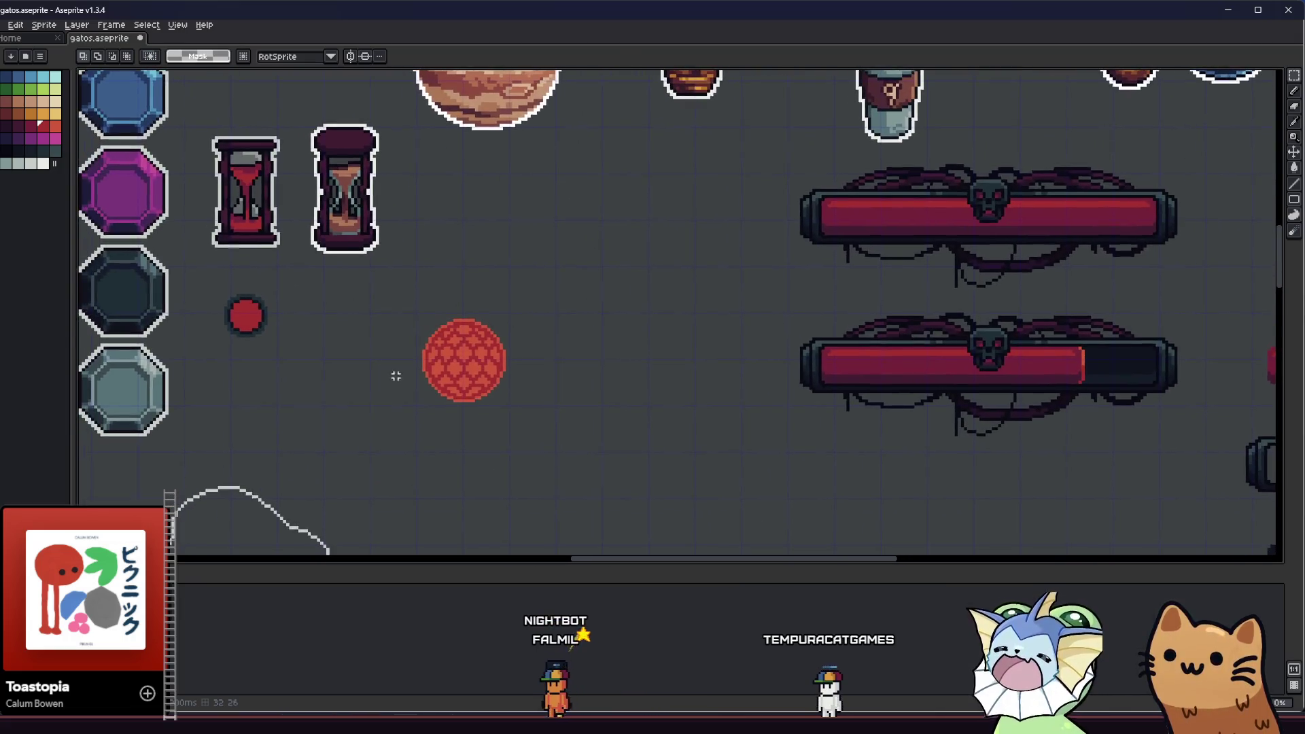
pyautogui.scroll(1, 432, 381)
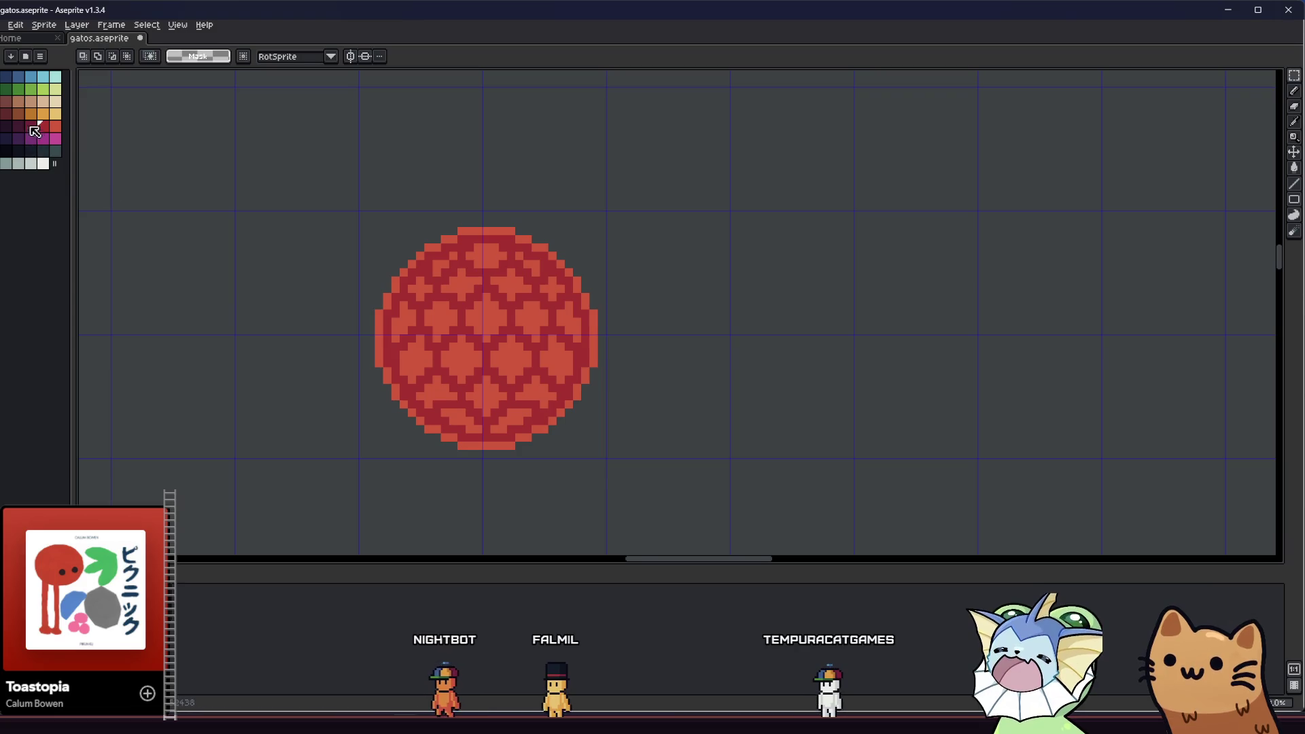
# - Bucket-fill the lattice with dark purple and reselect the whole canvas
pyautogui.press('g')
pyautogui.scroll(2, 401, 331)
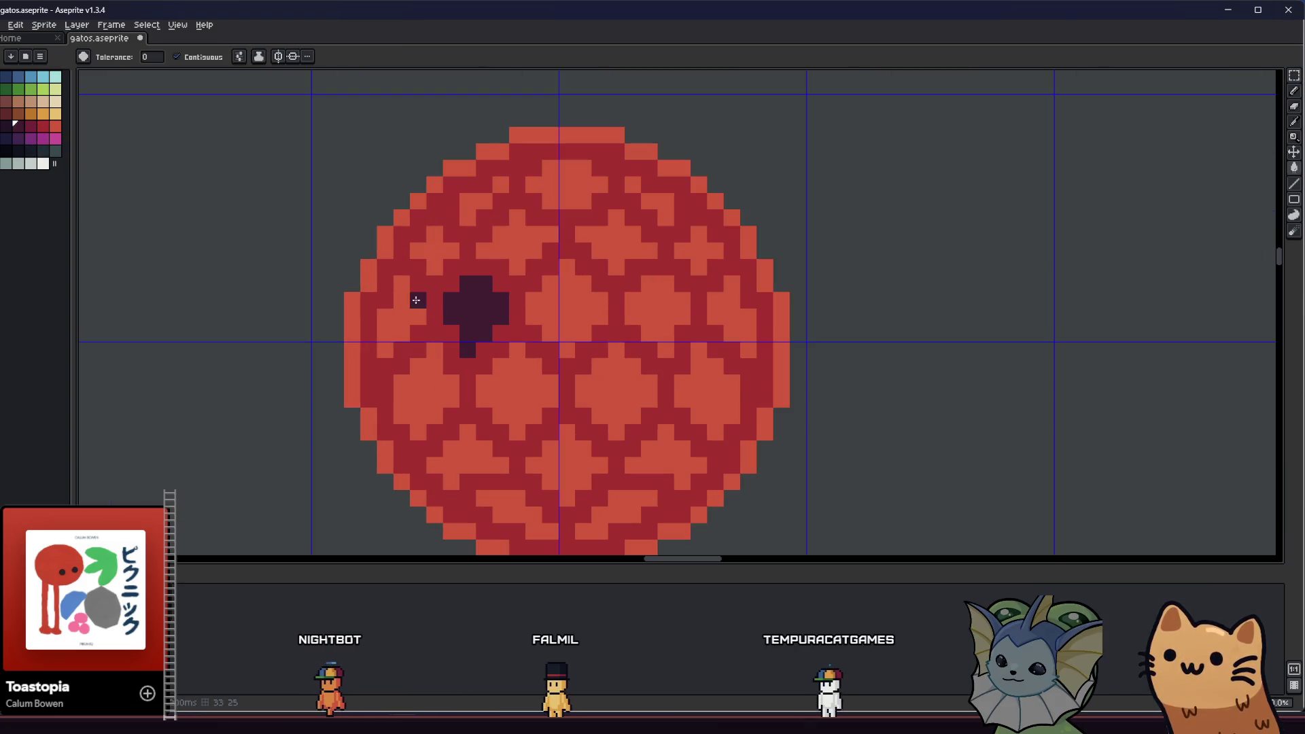
pyautogui.click(435, 295)
pyautogui.scroll(-2, 435, 294)
pyautogui.hotkey('ctrl', 'a')
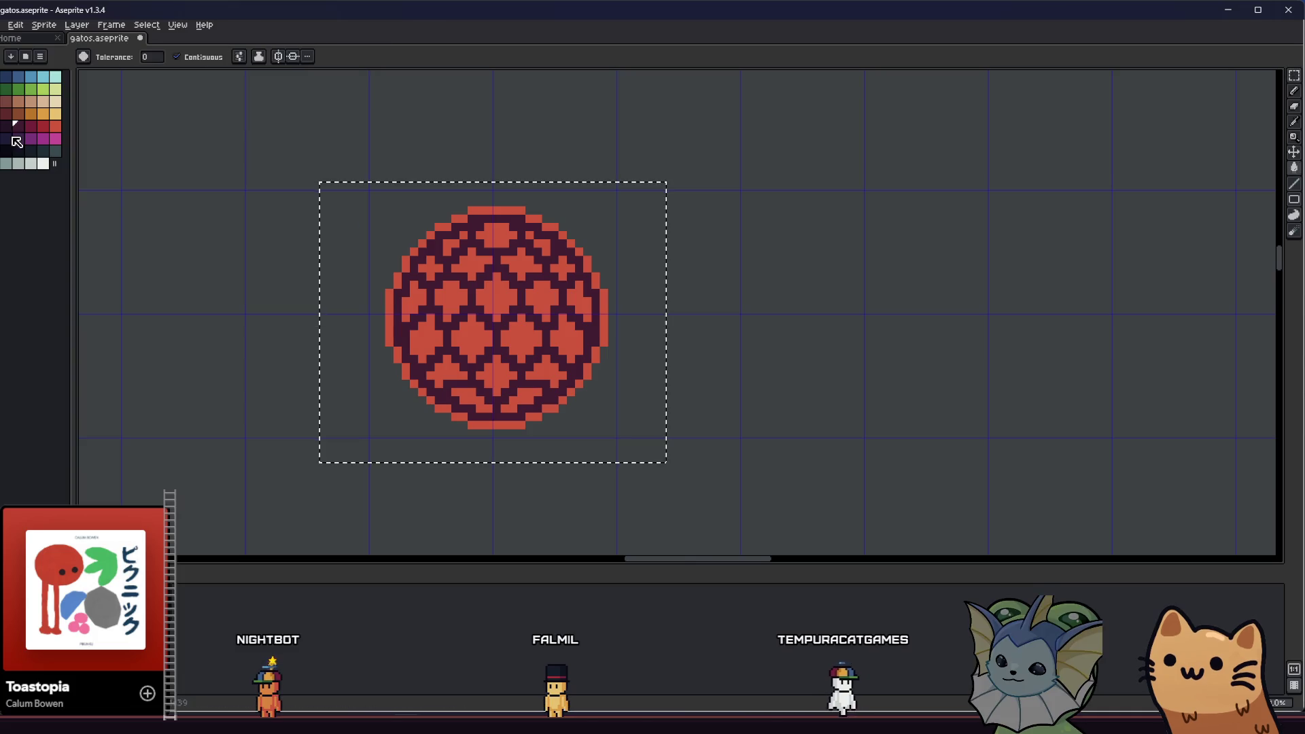
# - Pick a red swatch, turn off Contiguous, and refill the lattice with red
pyautogui.click(45, 129)
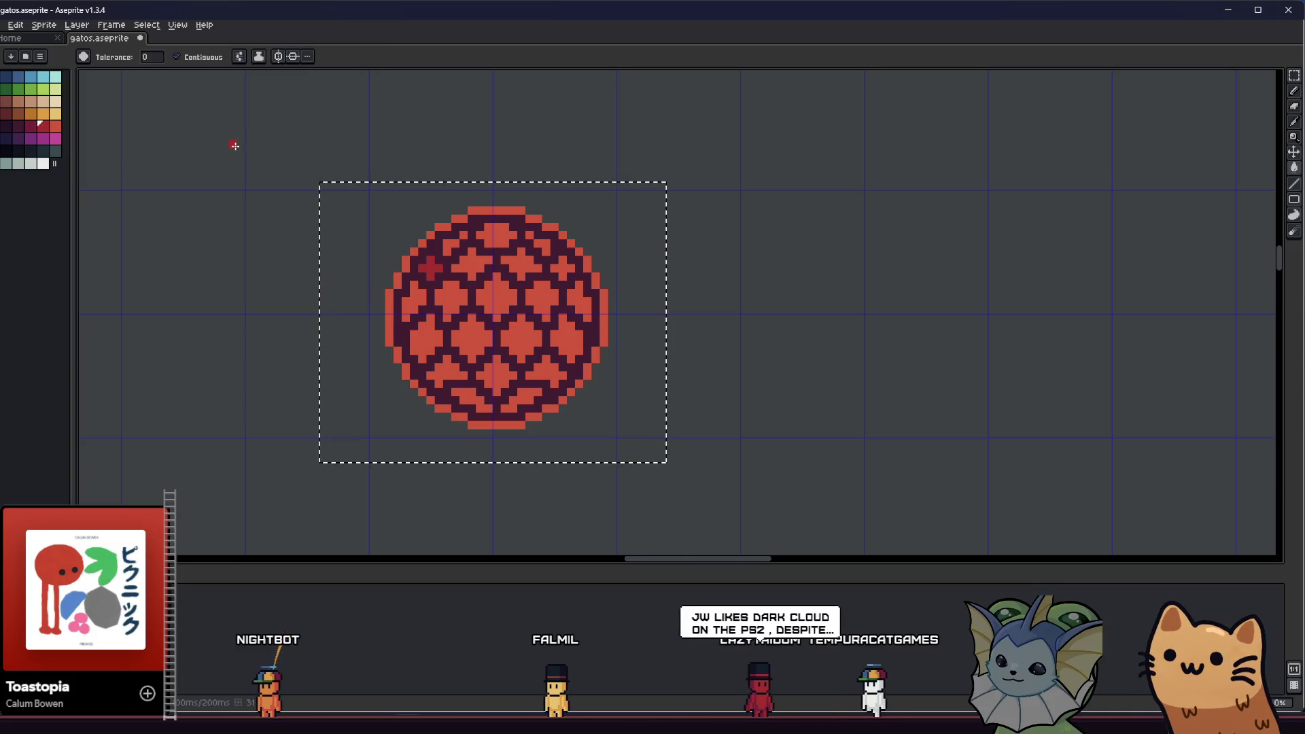
pyautogui.click(203, 57)
pyautogui.click(460, 262)
pyautogui.scroll(-3, 457, 360)
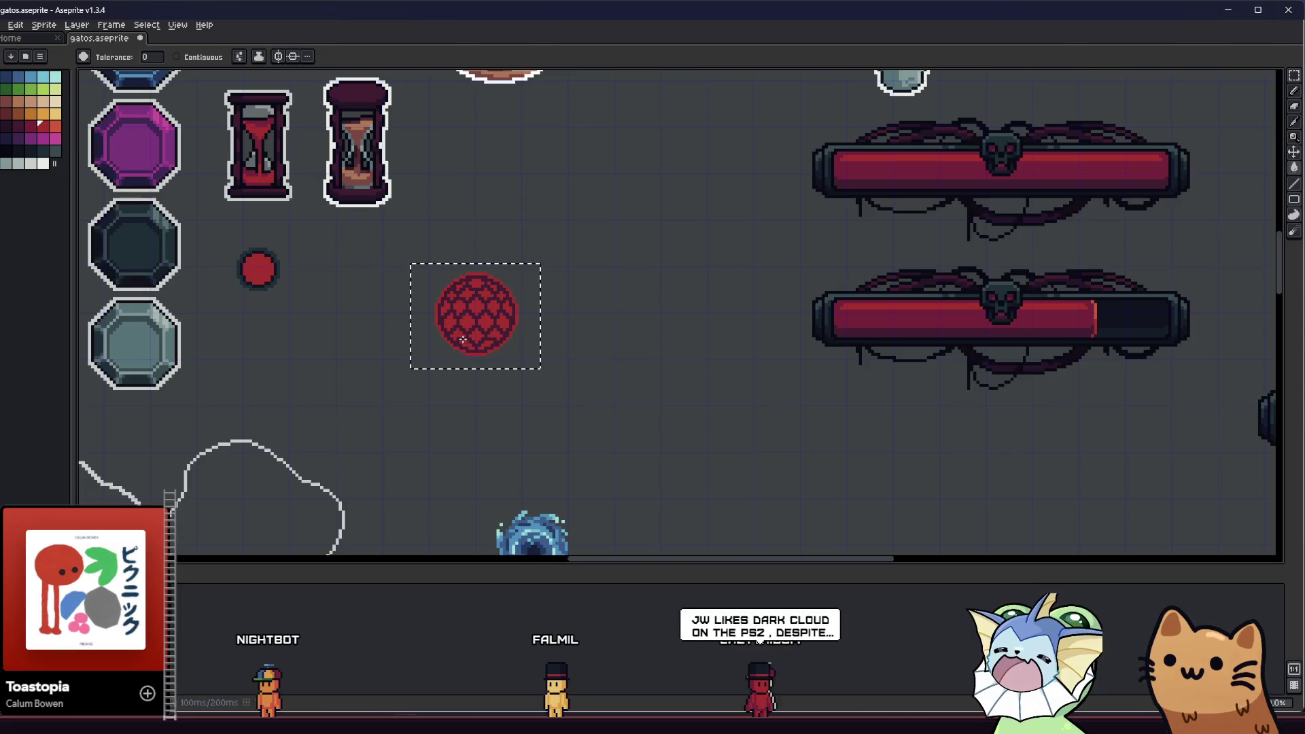
pyautogui.scroll(2, 445, 339)
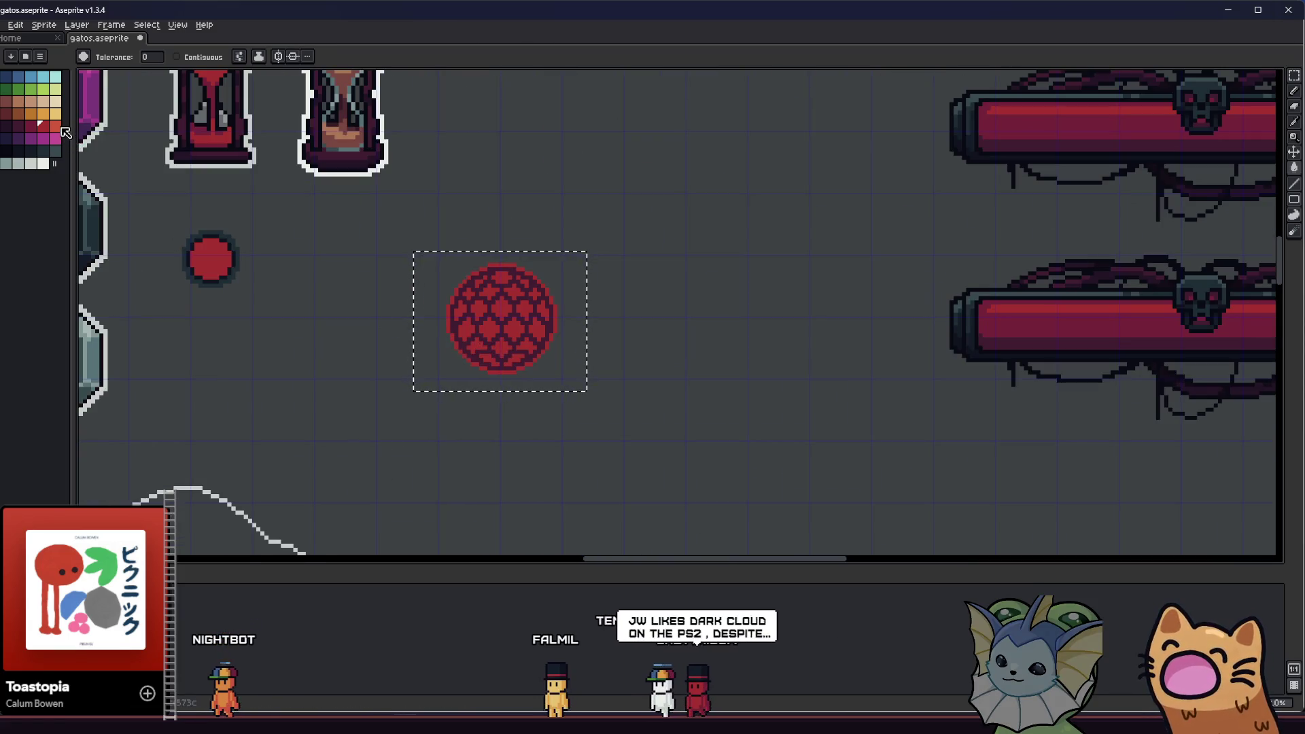
pyautogui.scroll(1, 467, 297)
# - Try other red shades and settle on refilling the lattice in dark maroon
pyautogui.click(466, 299)
pyautogui.scroll(1, 466, 300)
pyautogui.scroll(-1, 467, 299)
pyautogui.click(38, 128)
pyautogui.click(499, 408)
pyautogui.scroll(-1, 499, 408)
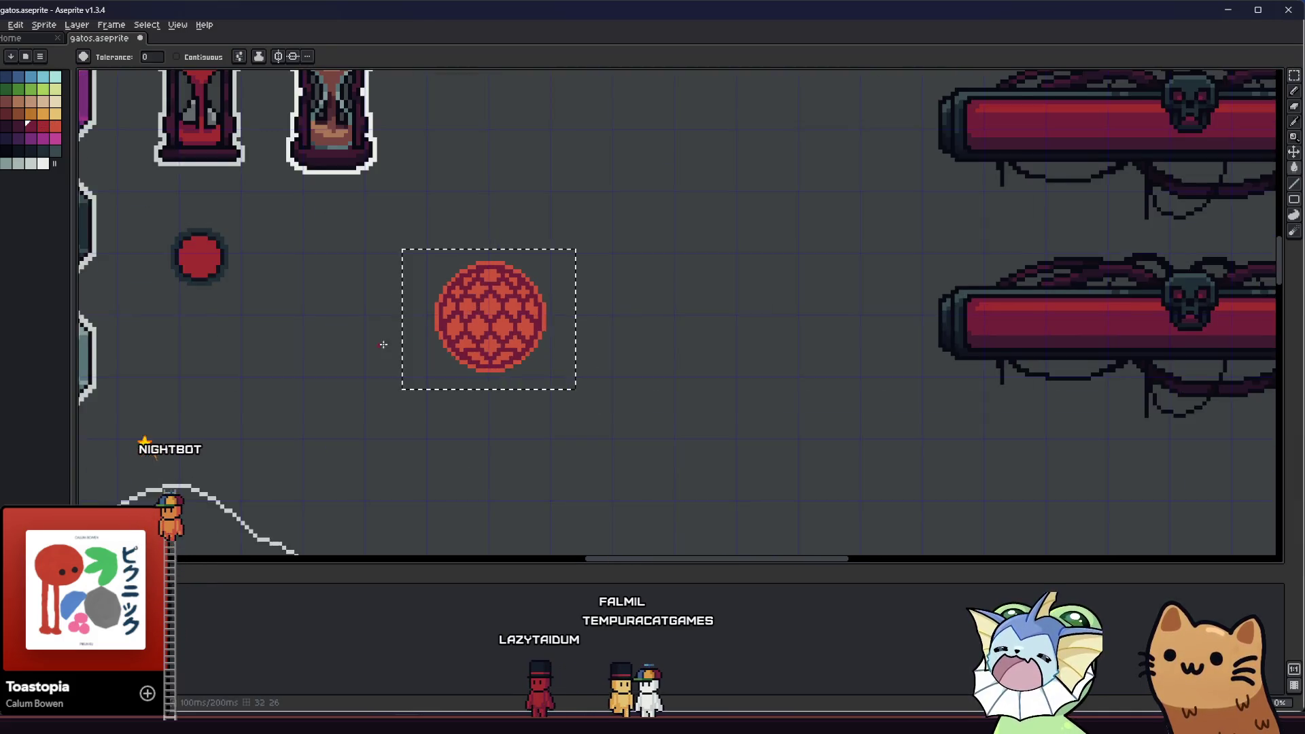
pyautogui.scroll(1, 372, 402)
pyautogui.press('m')
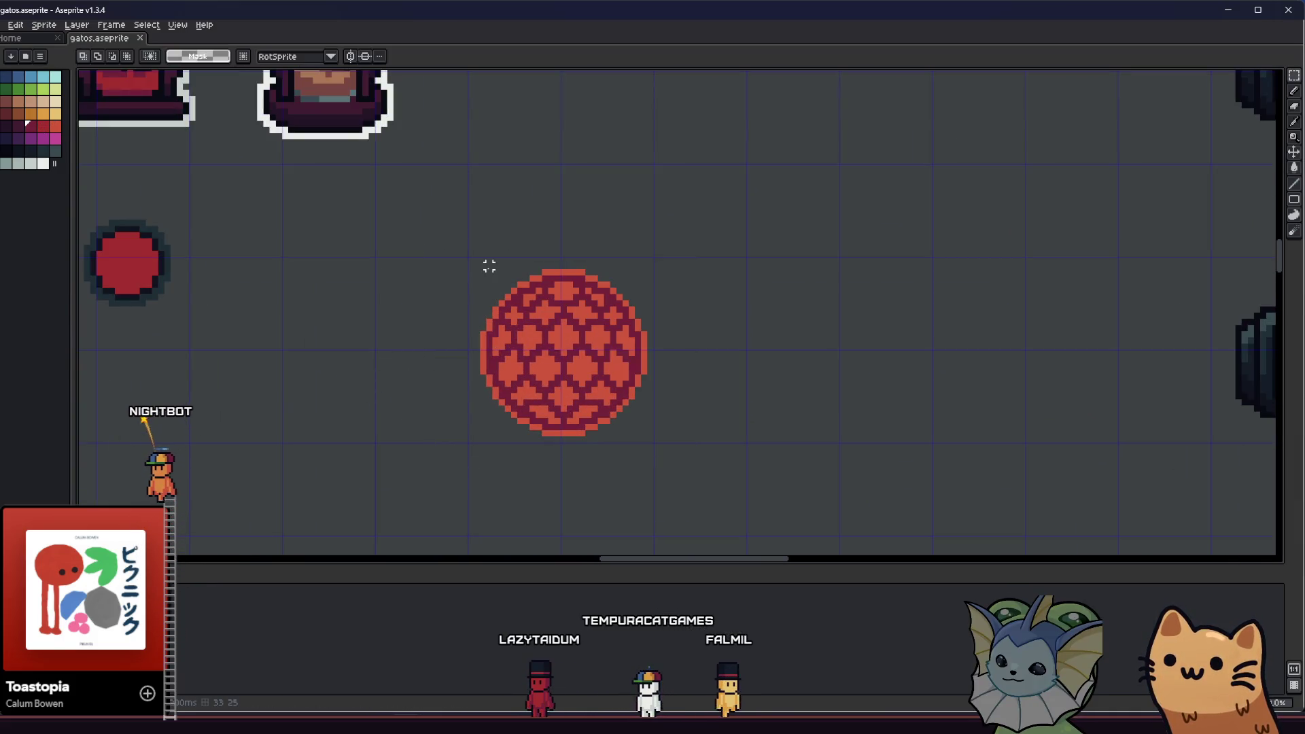
pyautogui.moveTo(482, 271); pyautogui.dragTo(558, 384)
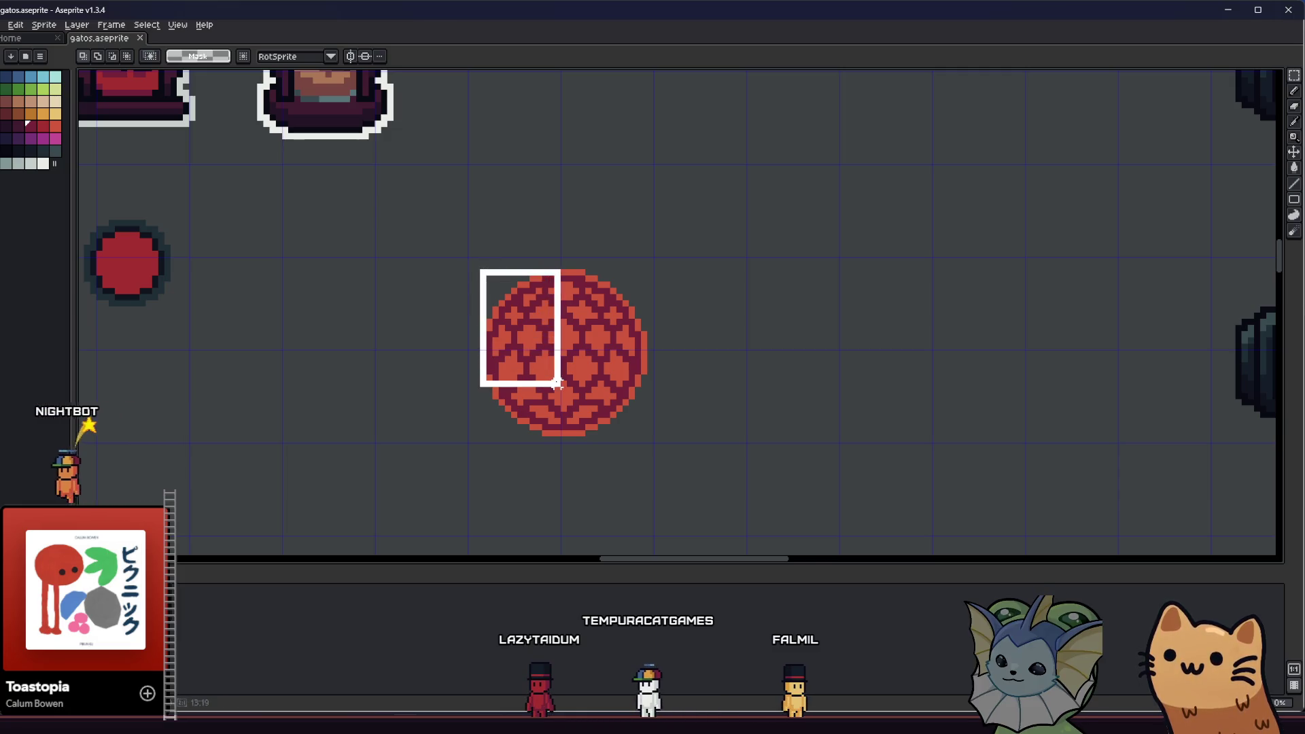
# - Finish selecting the orb and export it over equipment_shield.png, confirming the overwrite
pyautogui.moveTo(636, 426); pyautogui.dragTo(650, 438)
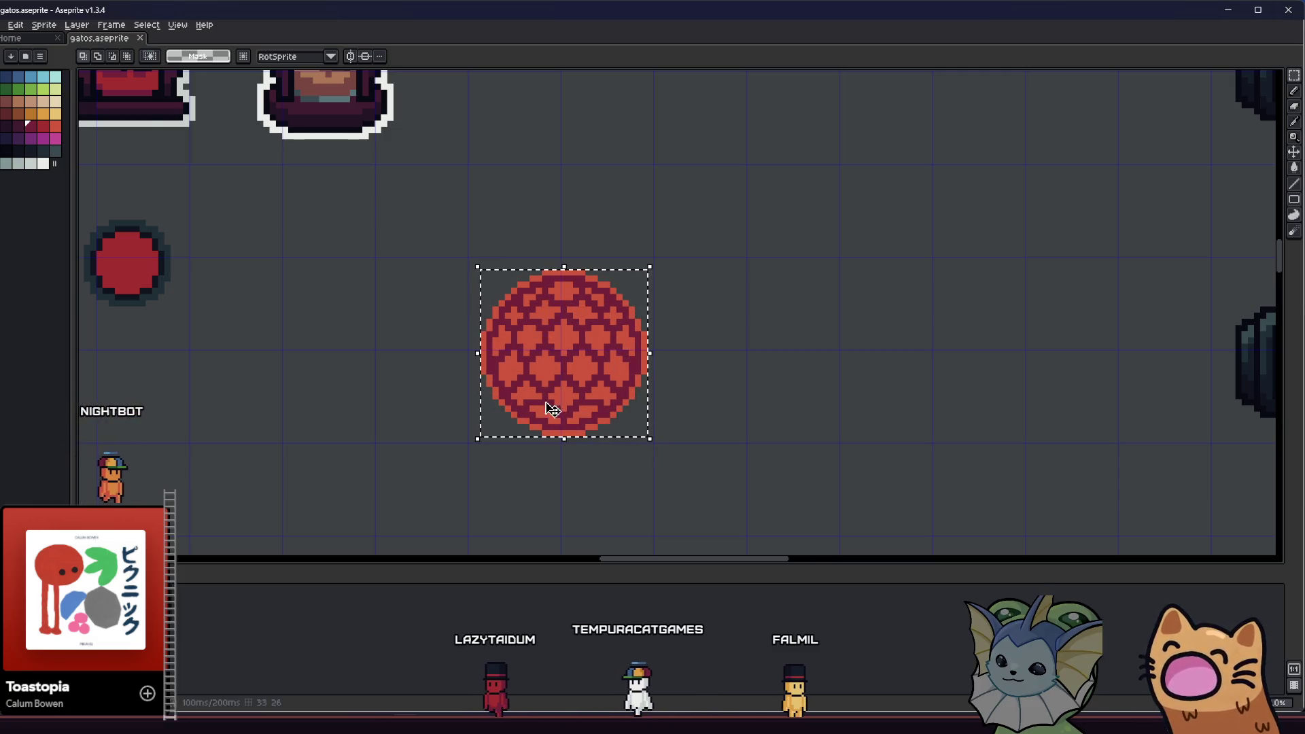
pyautogui.click(3, 24)
pyautogui.moveTo(20, 127)
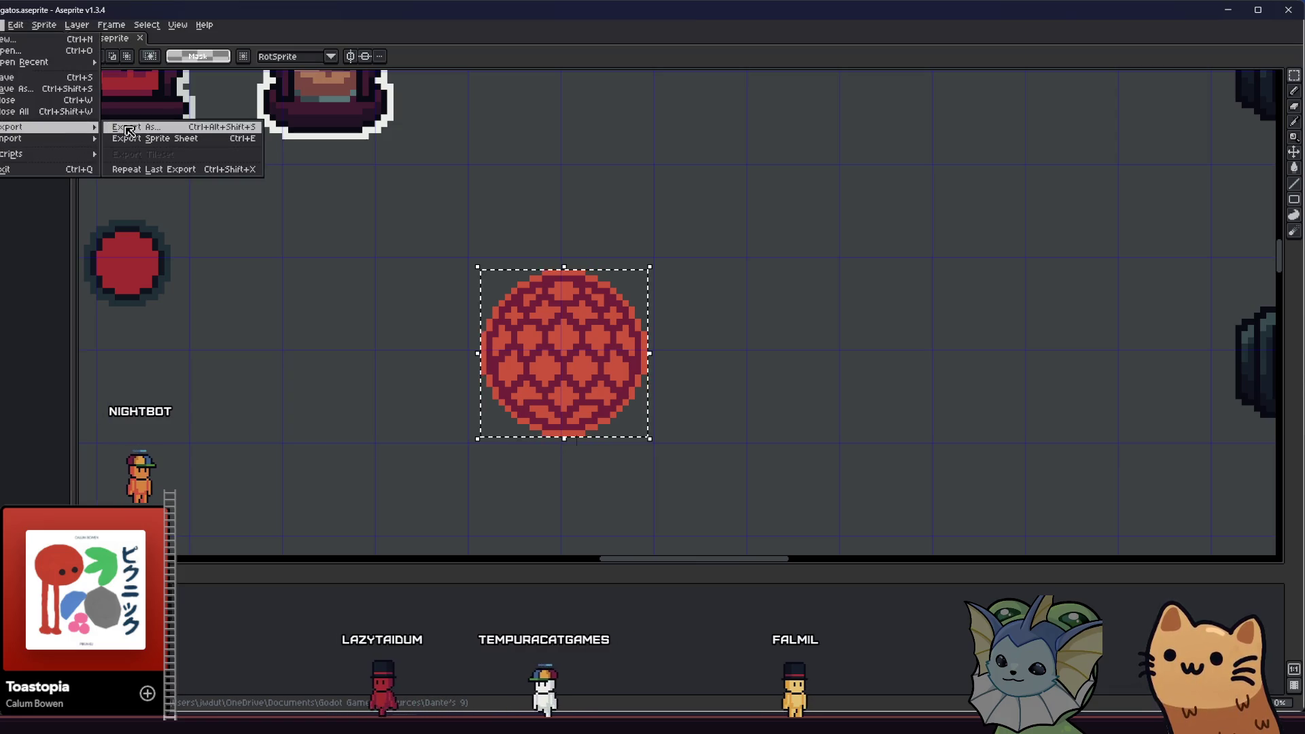
pyautogui.click(136, 129)
pyautogui.click(475, 399)
pyautogui.click(609, 395)
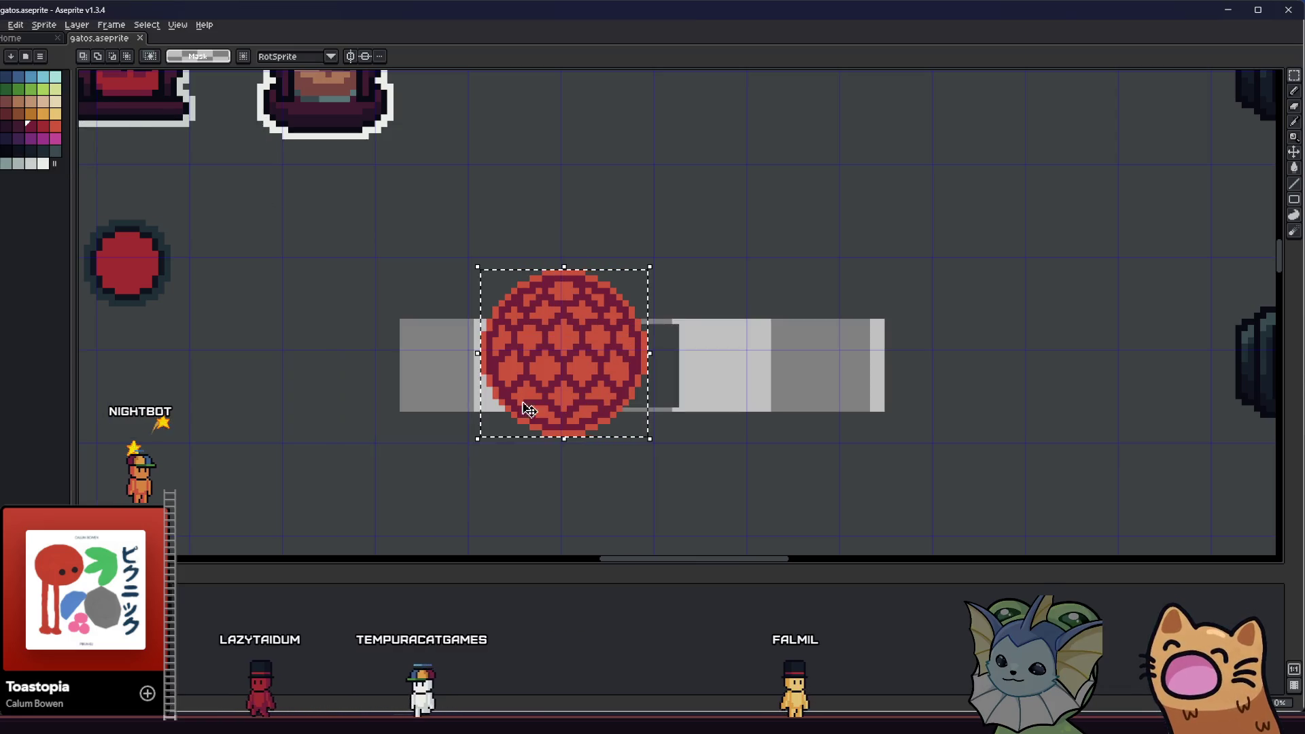
pyautogui.hotkey('alt', 'Tab')
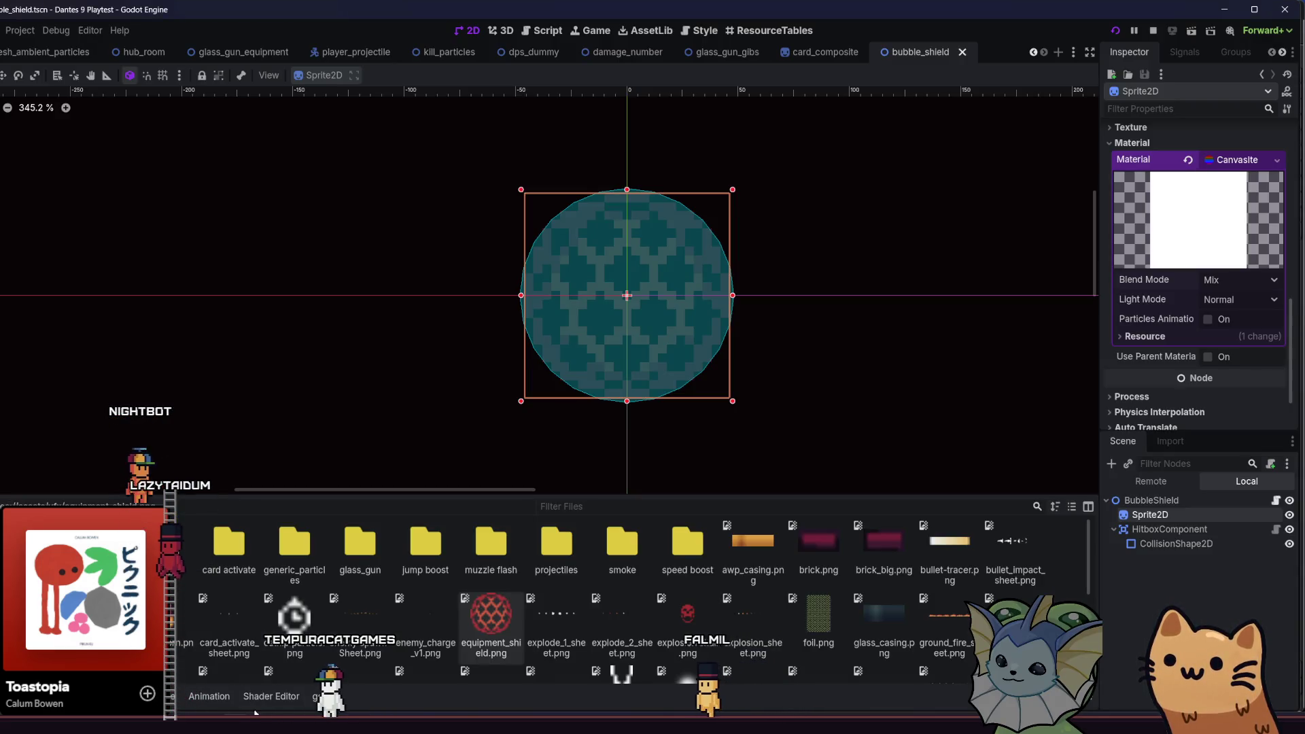
# - Open File Explorer and browse to Documents > Godot Games > resources
pyautogui.press('super+e')
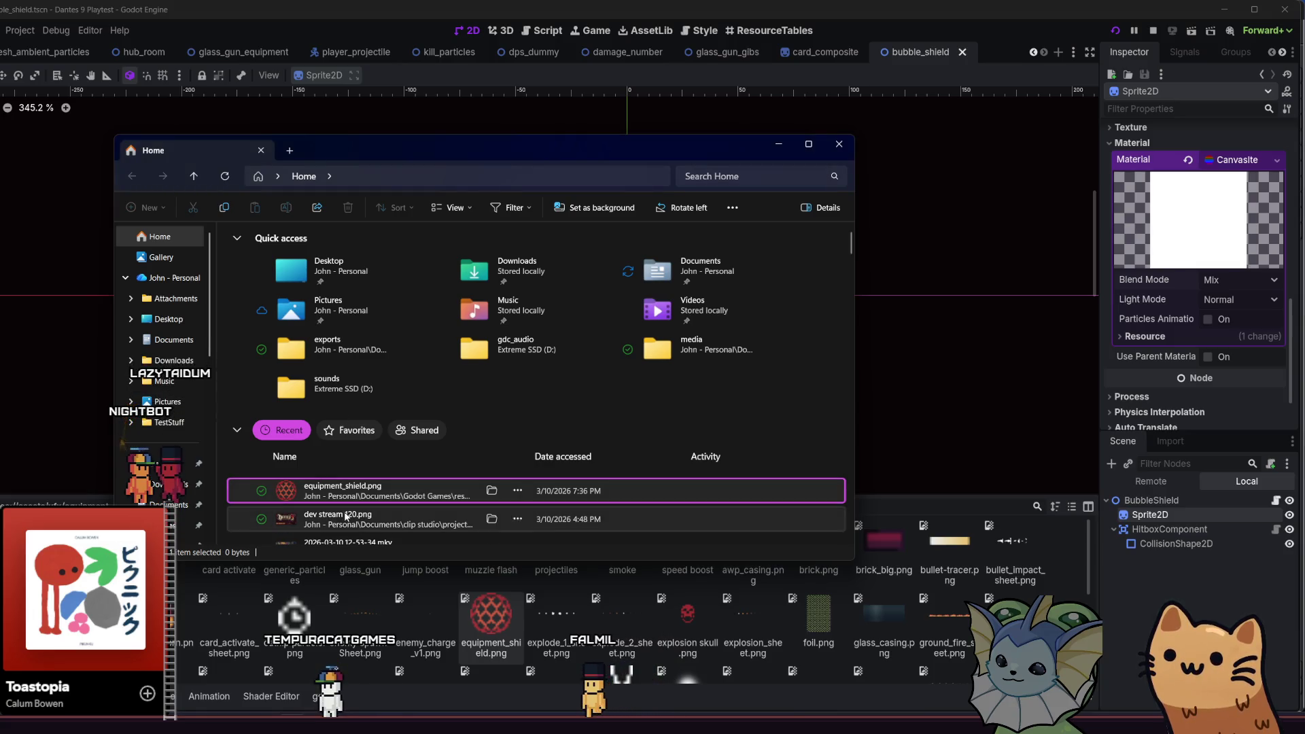
pyautogui.scroll(-4, 193, 350)
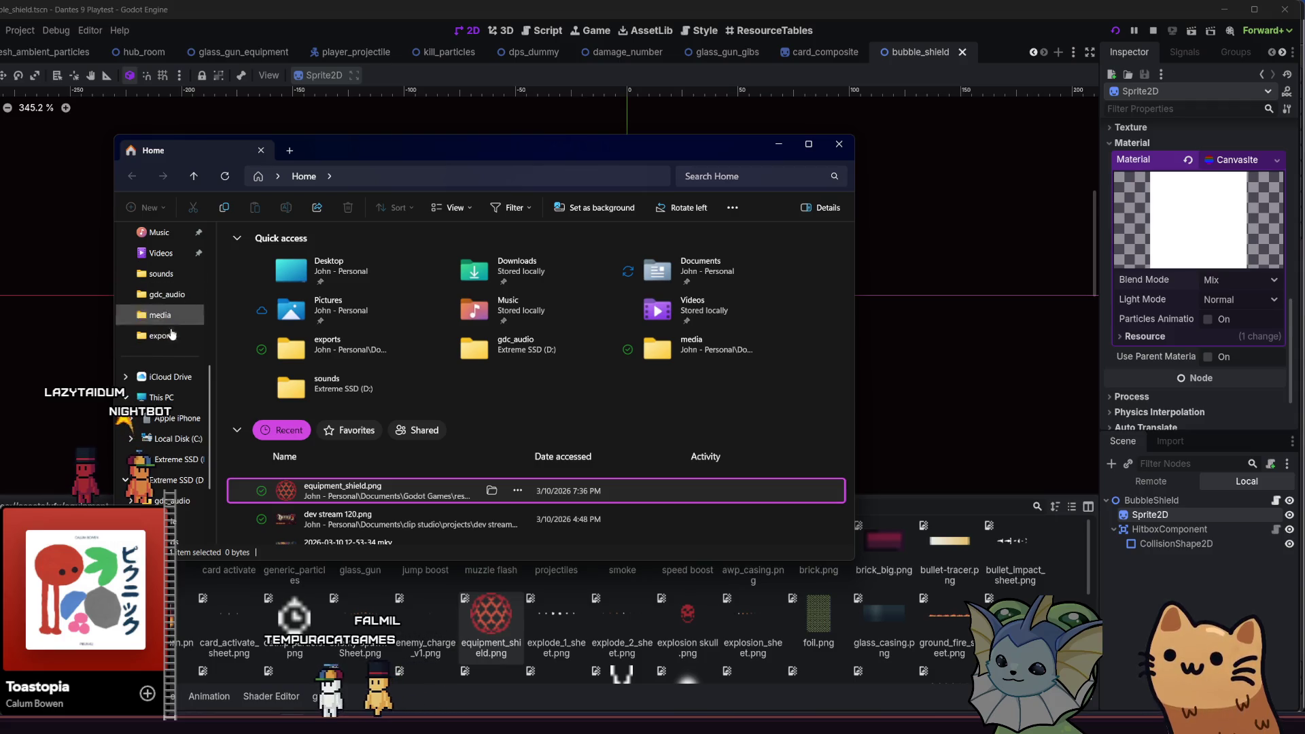
pyautogui.moveTo(329, 145); pyautogui.dragTo(314, 176)
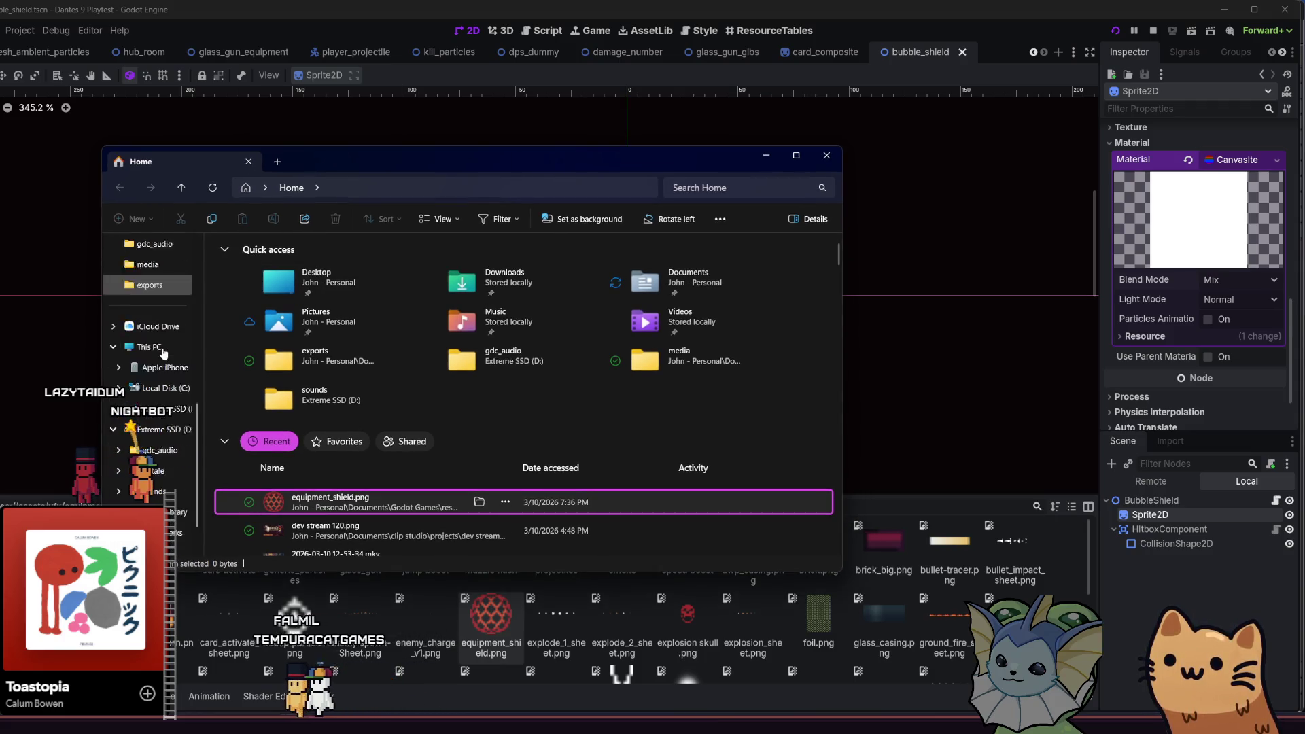
pyautogui.click(167, 306)
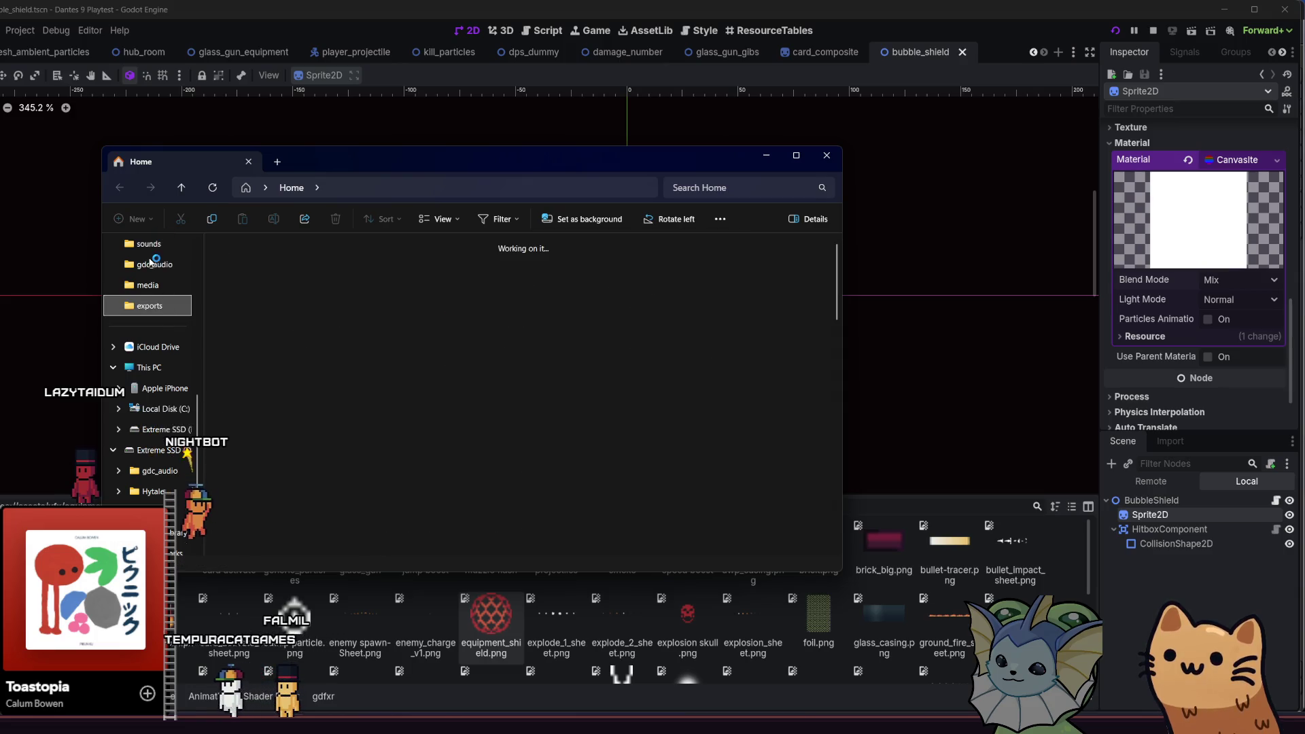
pyautogui.scroll(2, 153, 266)
pyautogui.click(163, 306)
pyautogui.doubleClick(272, 525)
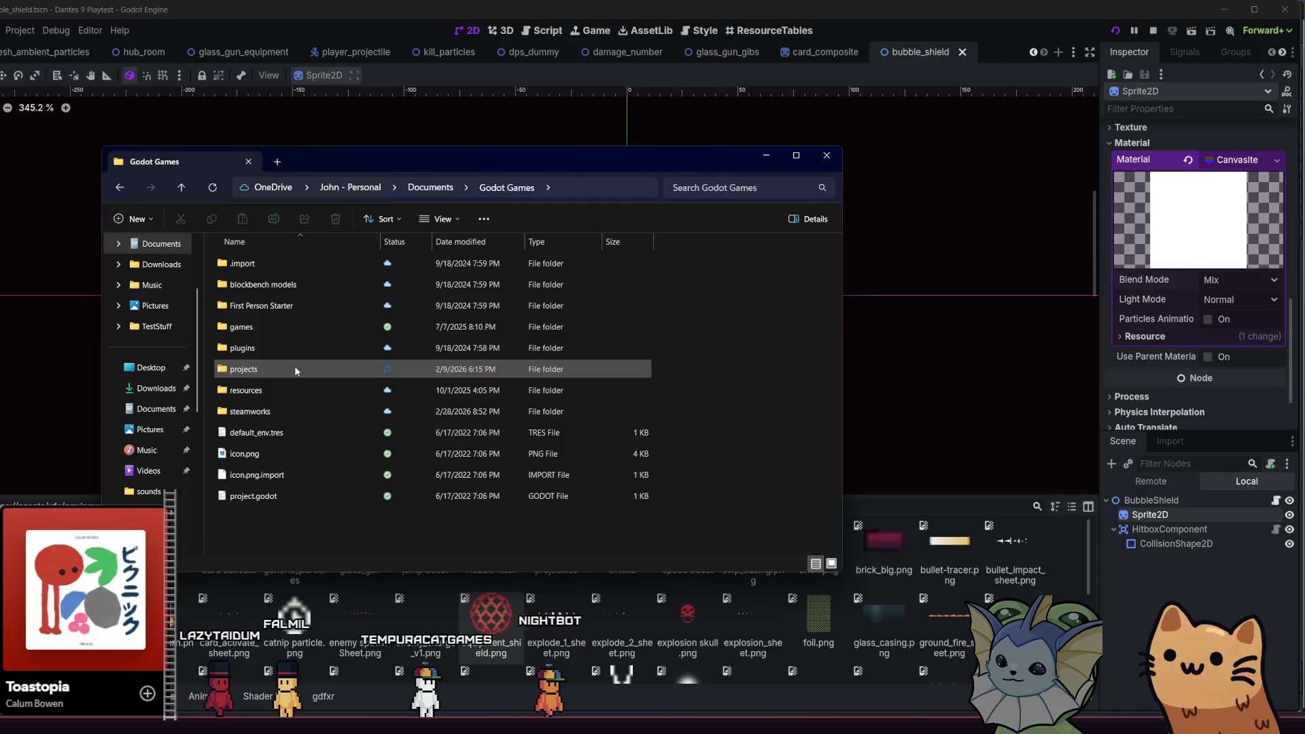
pyautogui.doubleClick(288, 392)
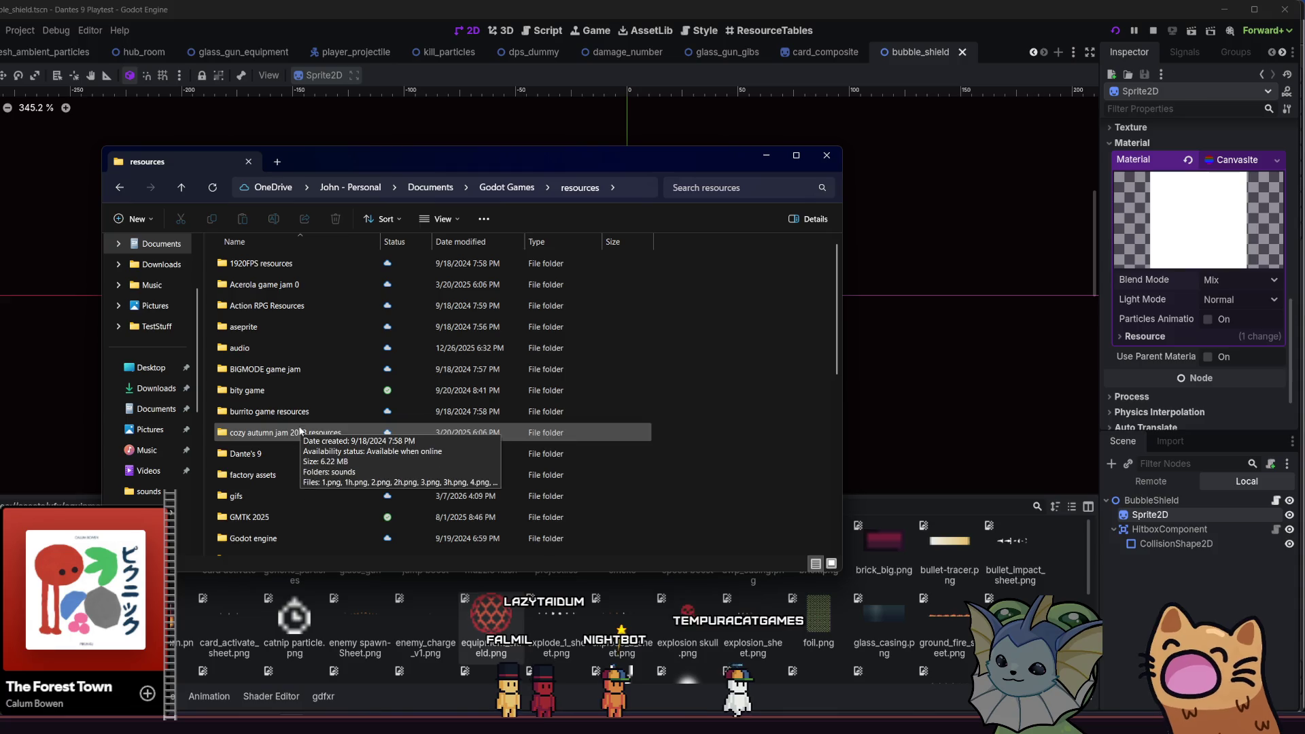
# - Open Dante's 9 > card resources, select equipment_shield.png, and return to Godot
pyautogui.doubleClick(275, 451)
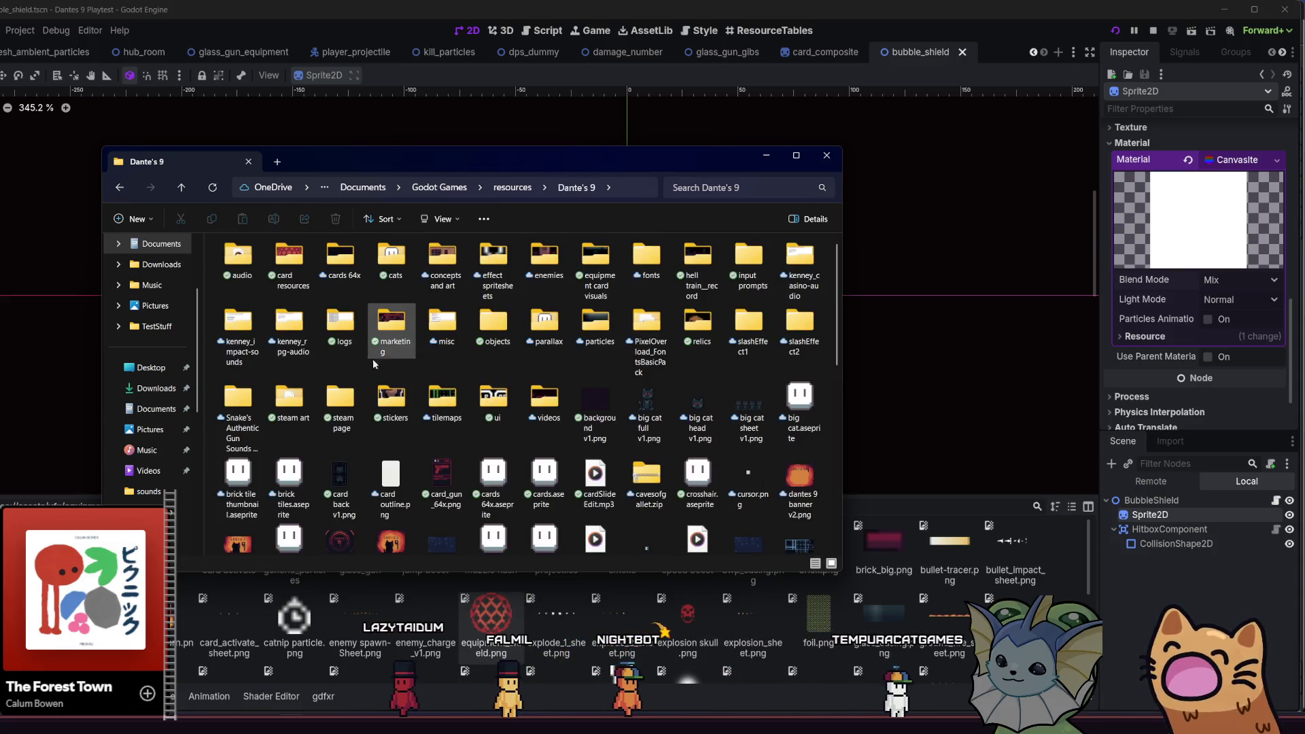
pyautogui.scroll(-4, 389, 331)
pyautogui.scroll(3, 390, 332)
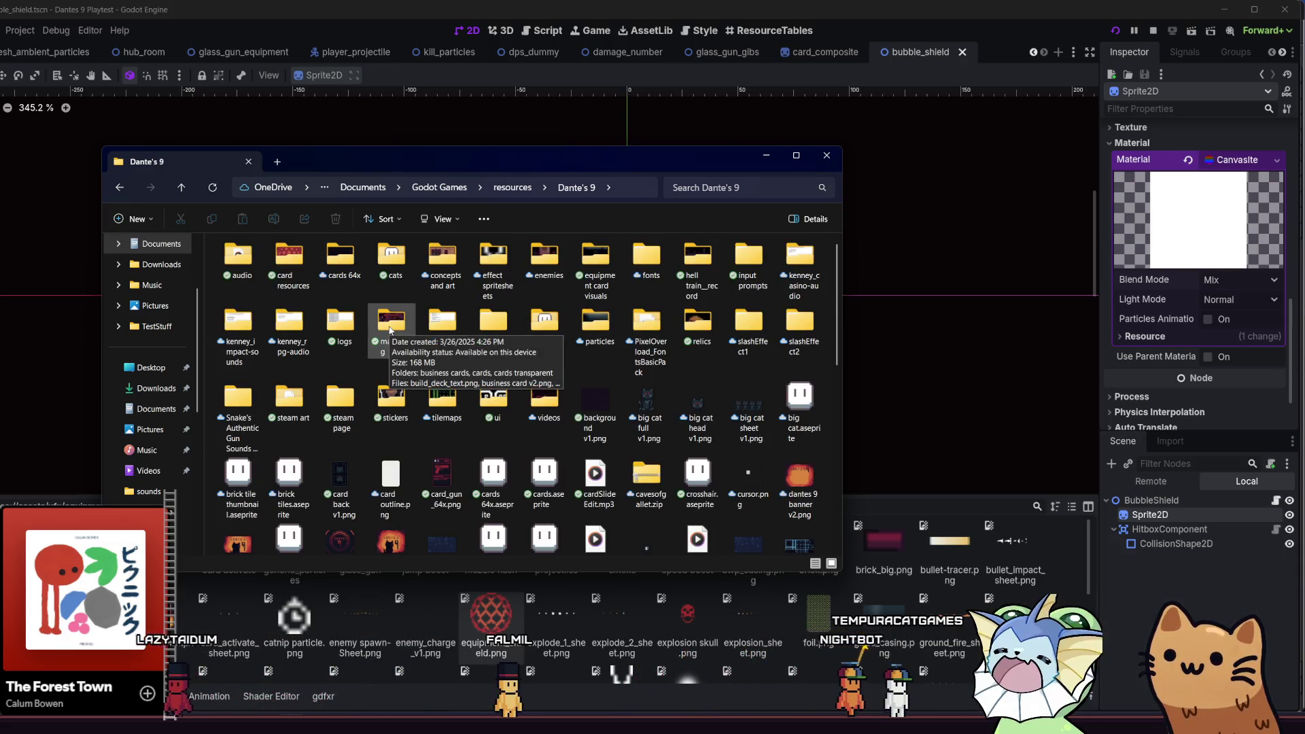
pyautogui.click(285, 247)
pyautogui.doubleClick(285, 246)
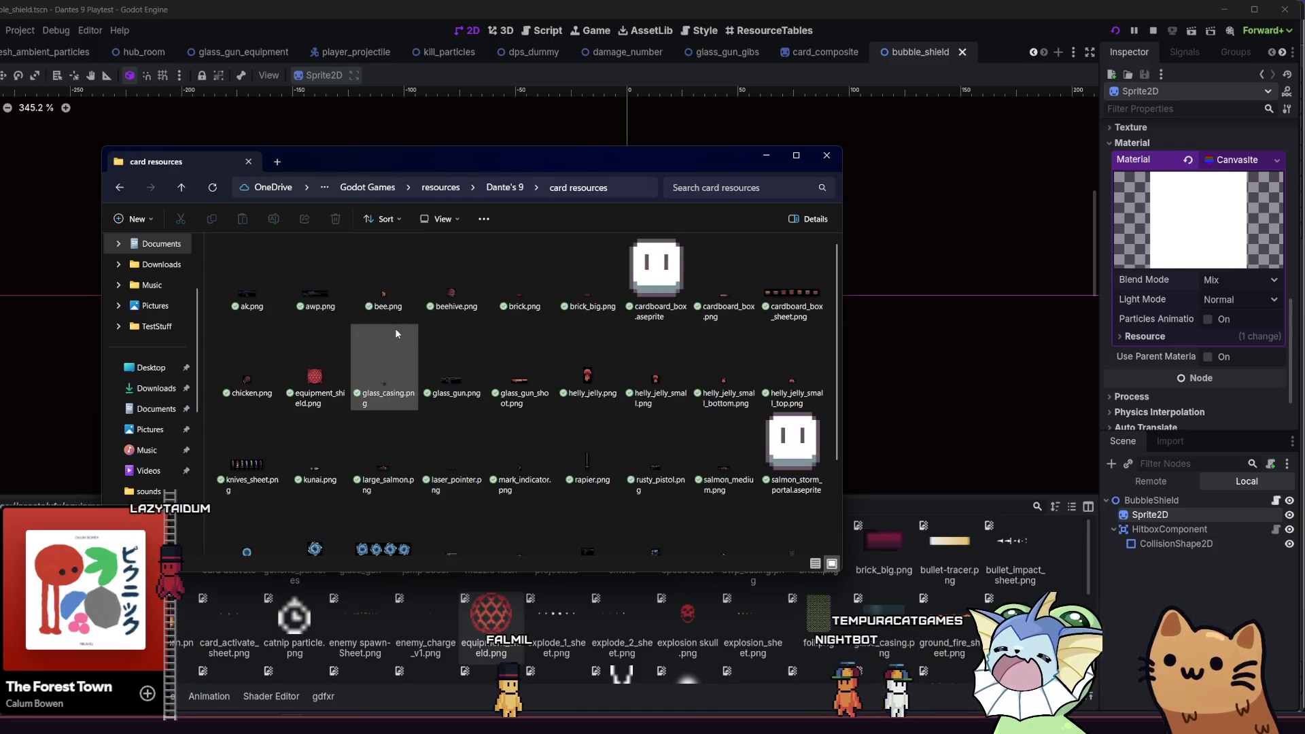
pyautogui.scroll(-3, 475, 340)
pyautogui.scroll(2, 501, 370)
pyautogui.click(315, 374)
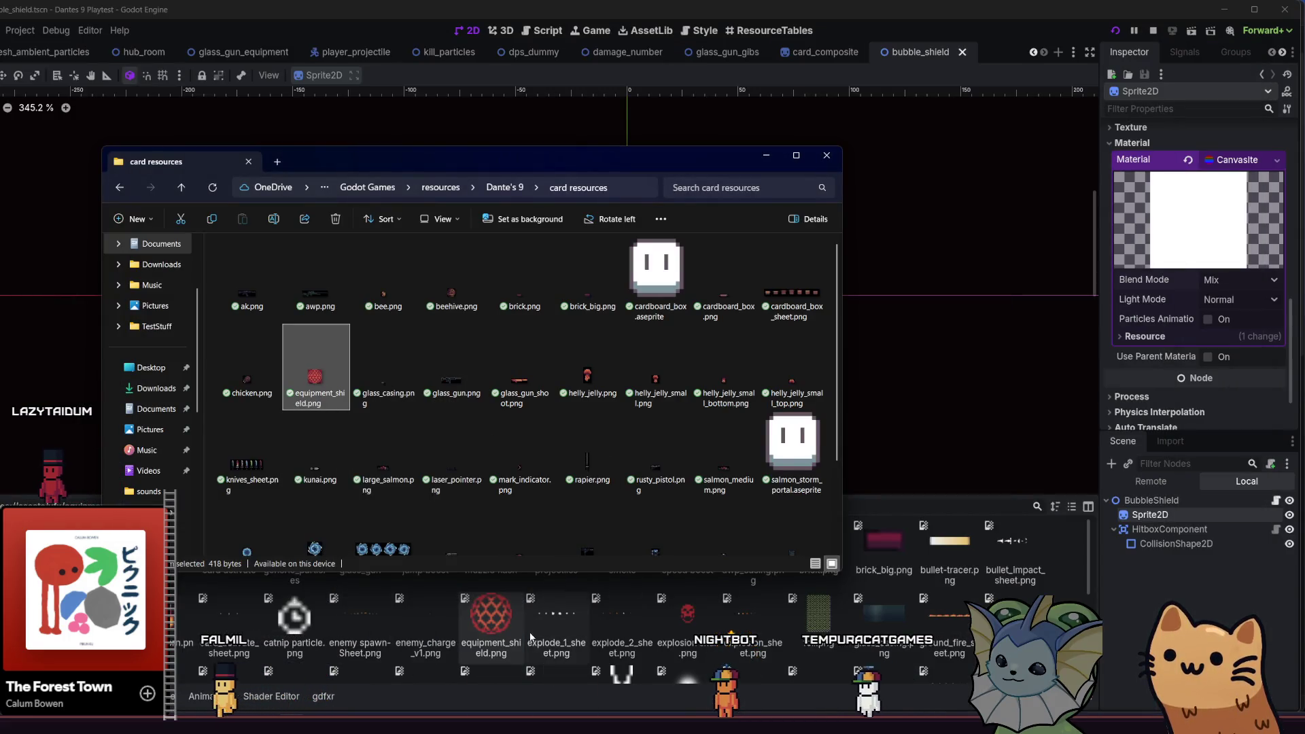
pyautogui.hotkey('alt', 'Tab')
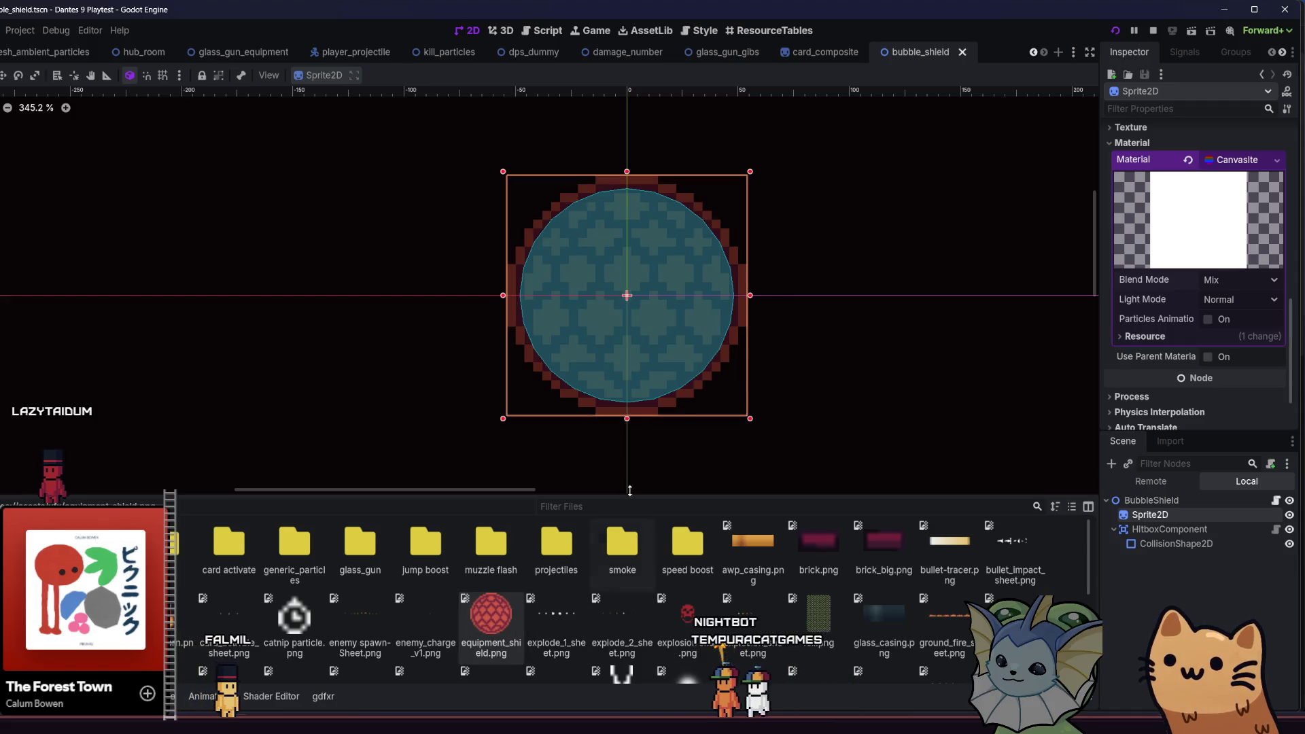
# - Change the Sprite2D material's Blend Mode from Mix to Add and save the scene
pyautogui.hotkey('ctrl', 's')
pyautogui.click(1207, 282)
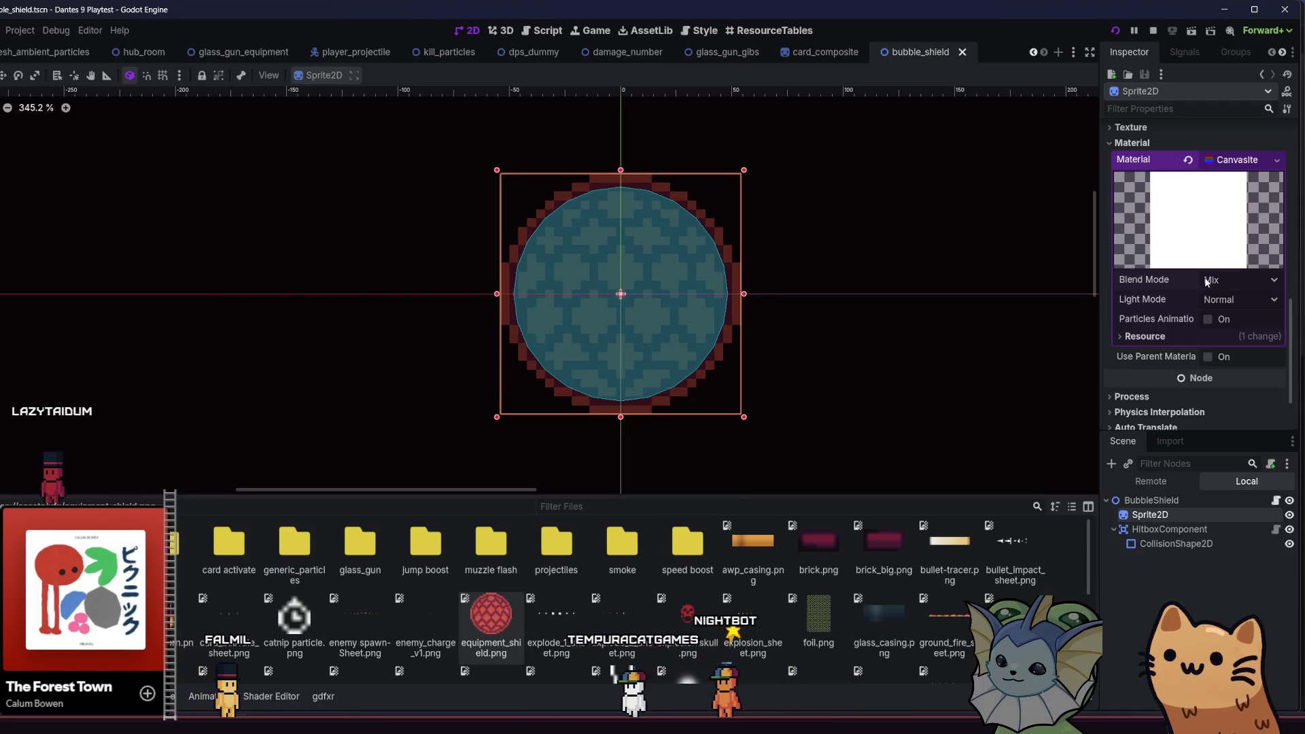
pyautogui.click(1217, 312)
pyautogui.hotkey('ctrl', 's')
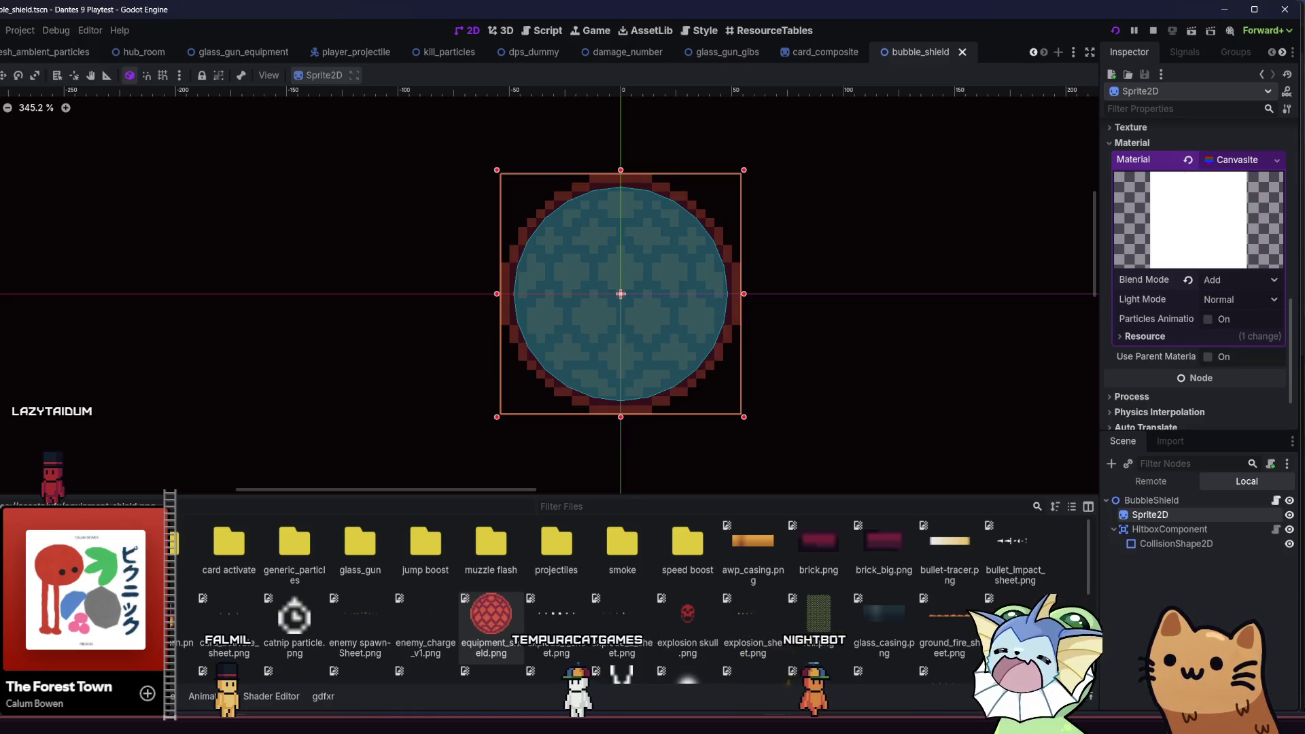
# - Playtest the game, walking the player up the stairs and left along the lower floor
pyautogui.hotkey('alt', 'Tab')
pyautogui.press('d')
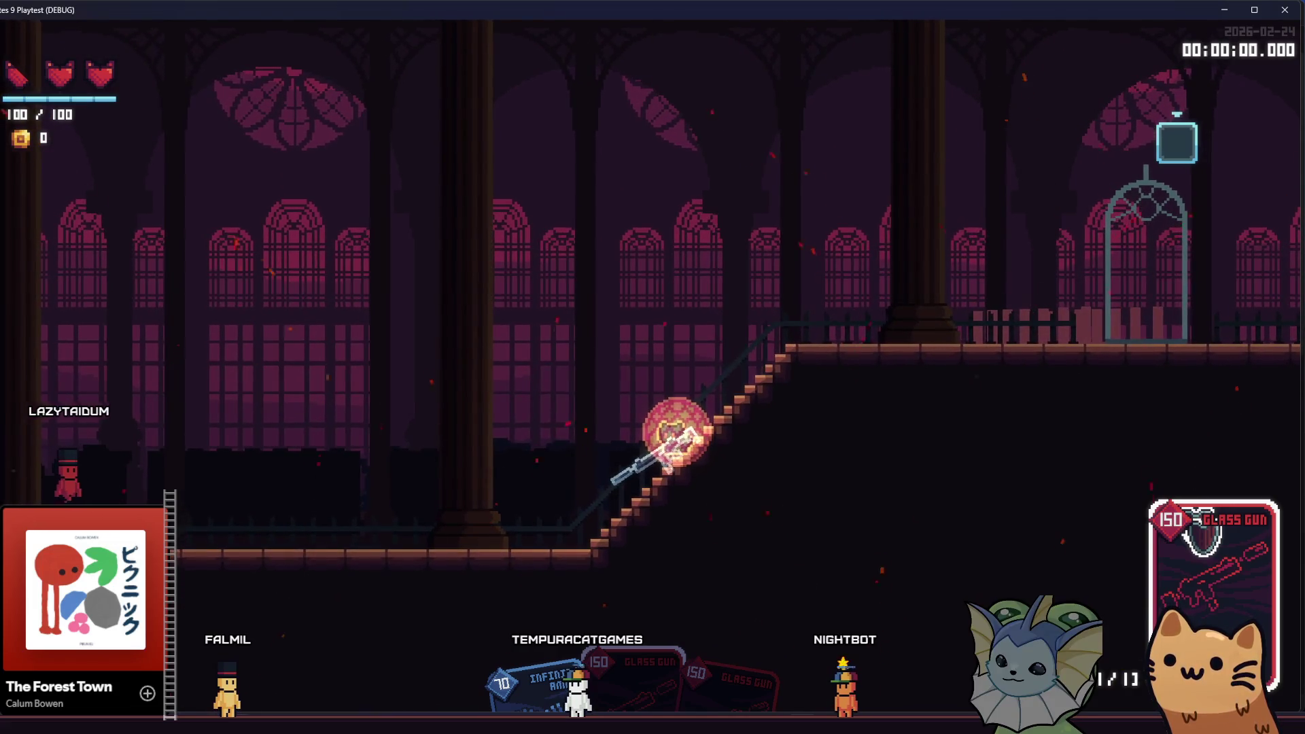
pyautogui.press('a')
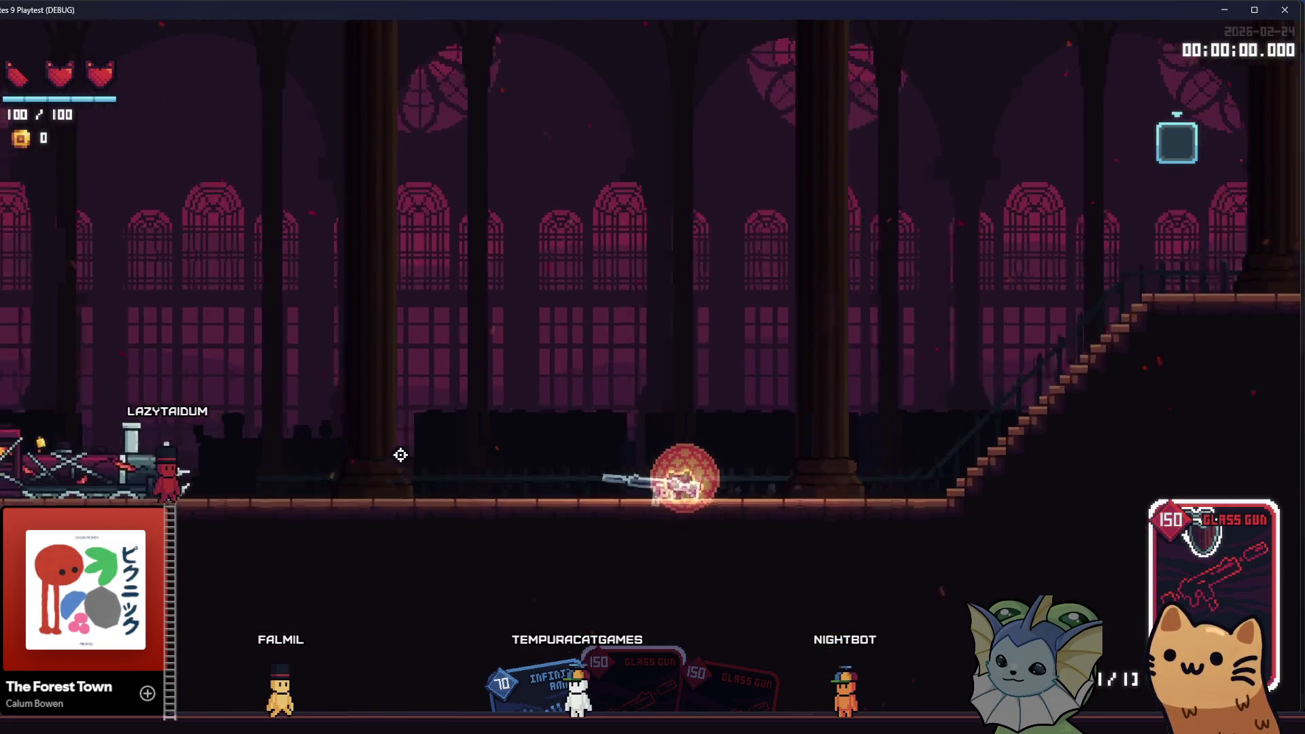
pyautogui.press('a')
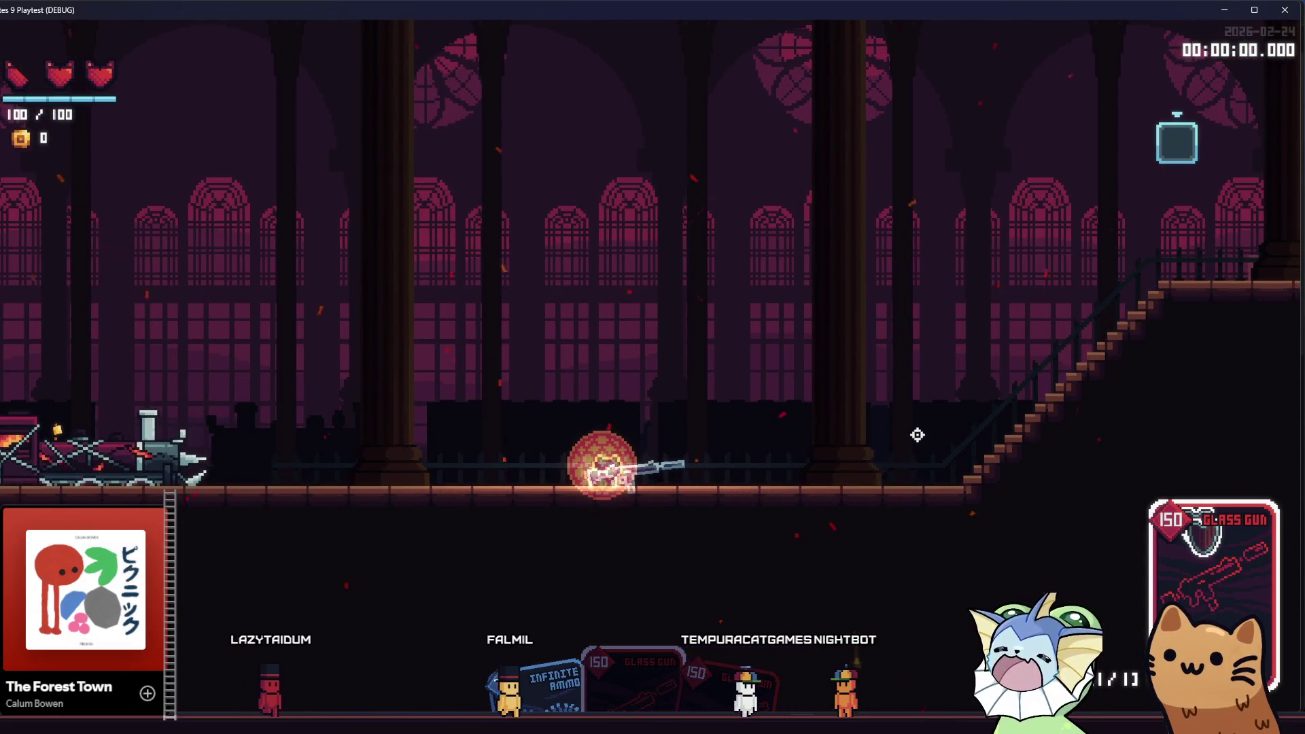
pyautogui.hotkey('alt', 'Tab')
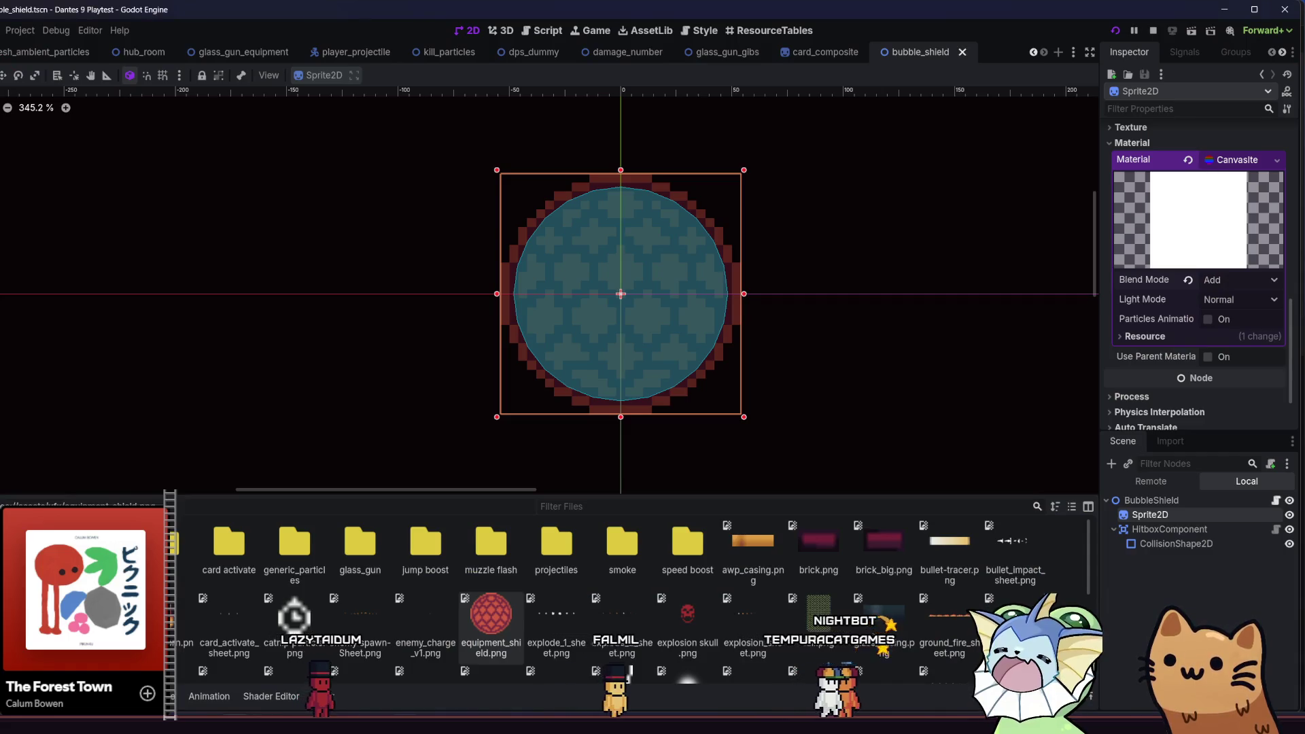
pyautogui.hotkey('alt', 'Tab')
pyautogui.scroll(3, 469, 439)
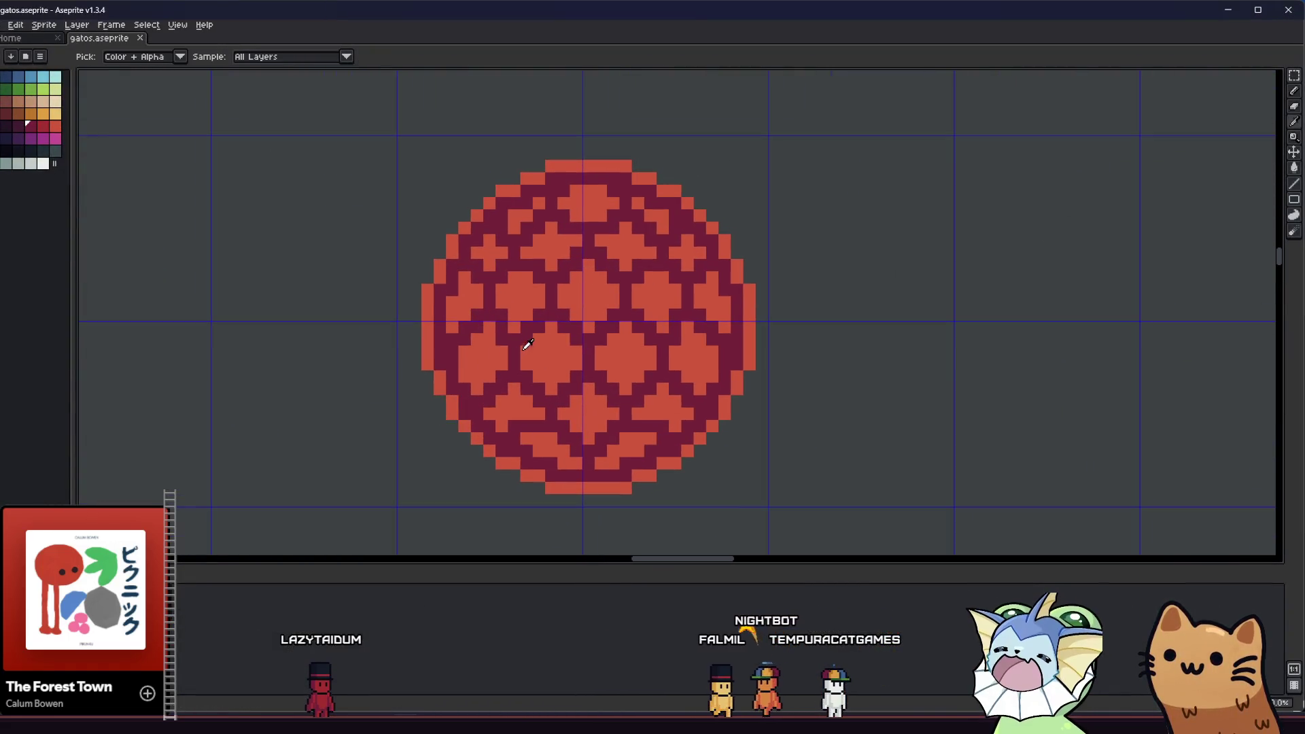
# - Bucket-fill the orb's cells with the dark purple swatch
pyautogui.click(21, 129)
pyautogui.press('g')
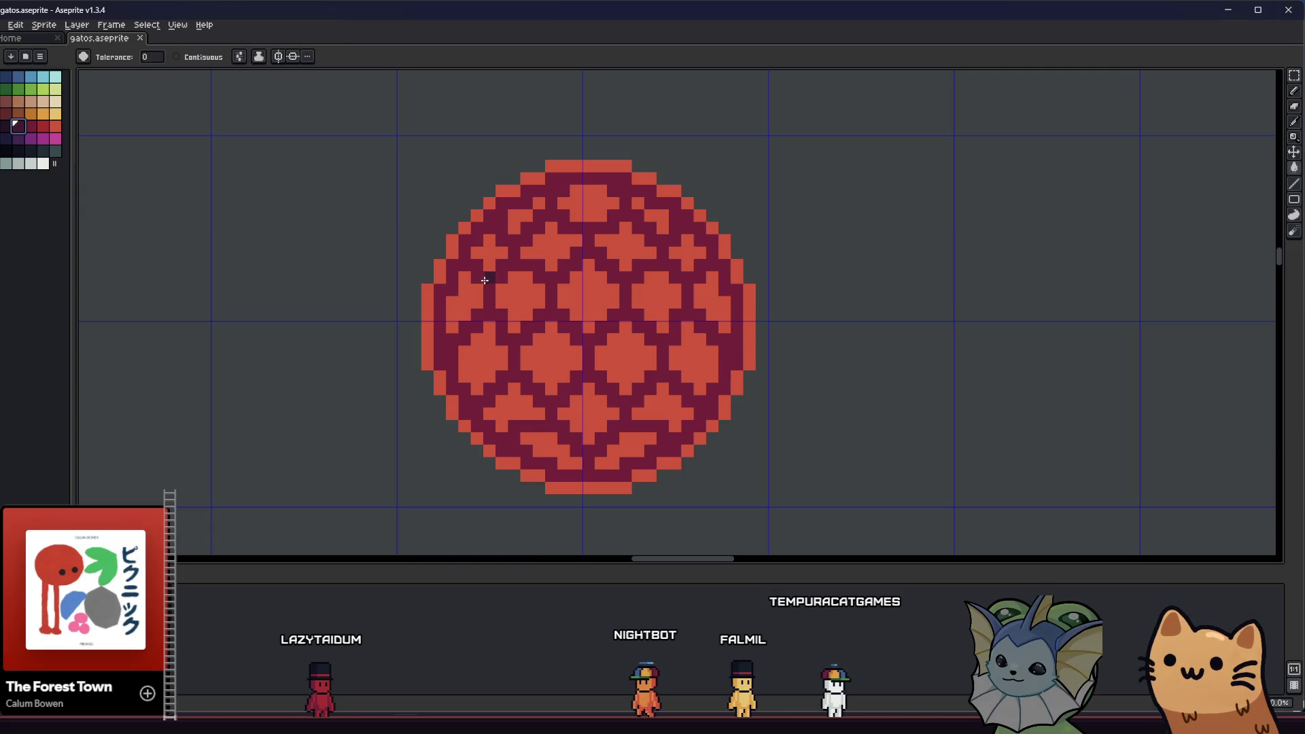
pyautogui.click(506, 290)
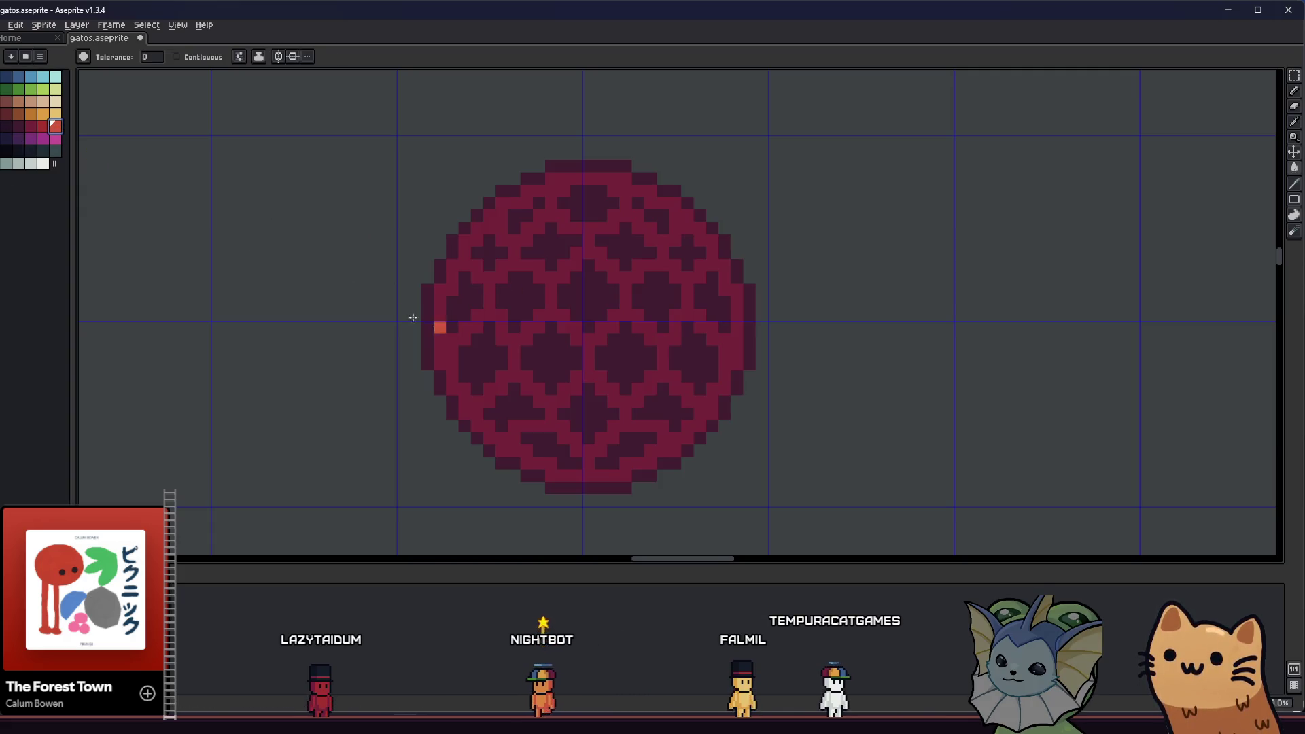
pyautogui.scroll(-6, 462, 339)
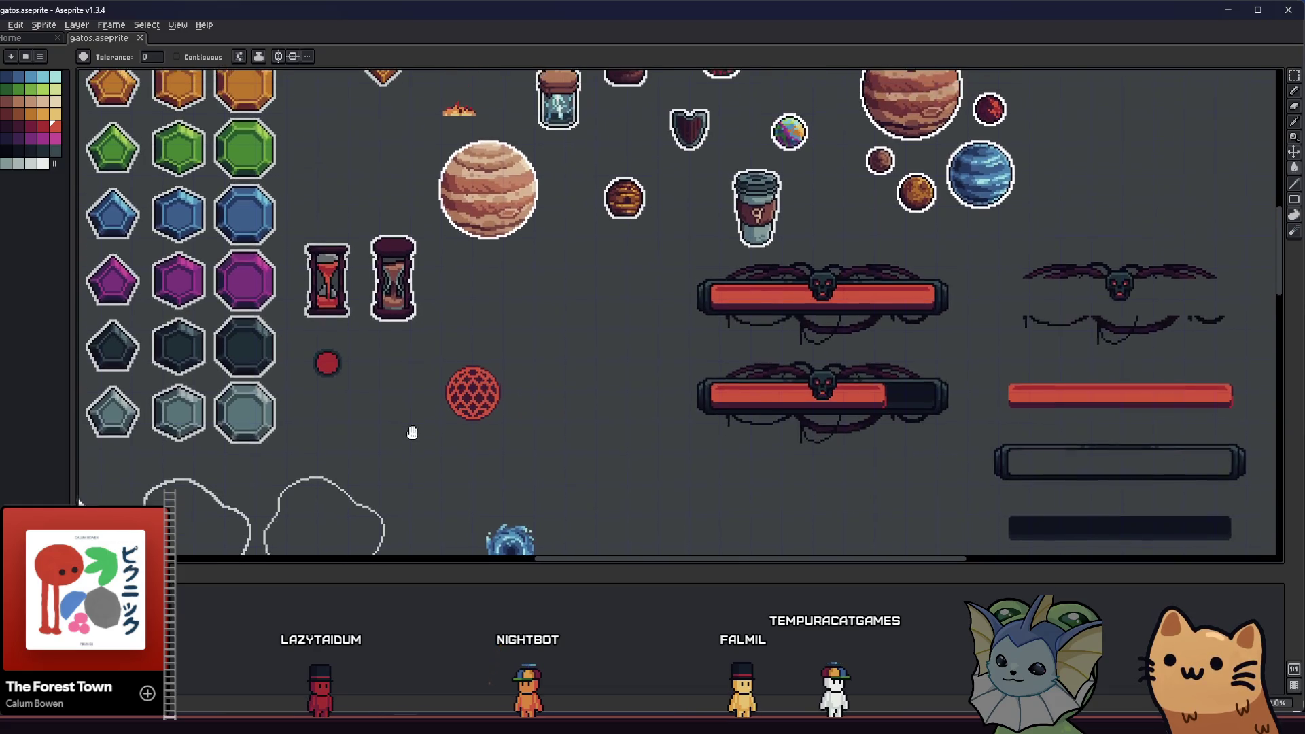
pyautogui.scroll(5, 431, 432)
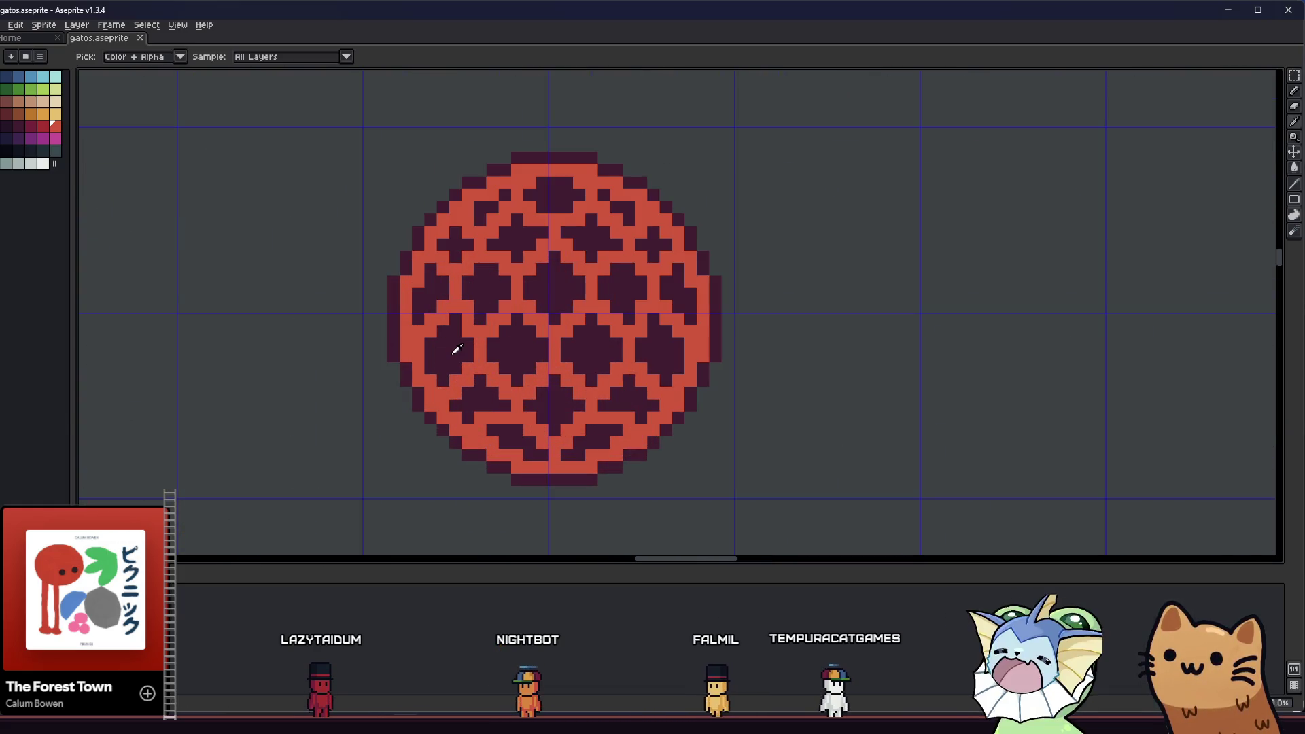
pyautogui.scroll(-2, 433, 342)
# - Magic-wand select the mesh orb's pixels, then select the entire sprite sheet
pyautogui.press('w')
pyautogui.click(433, 341)
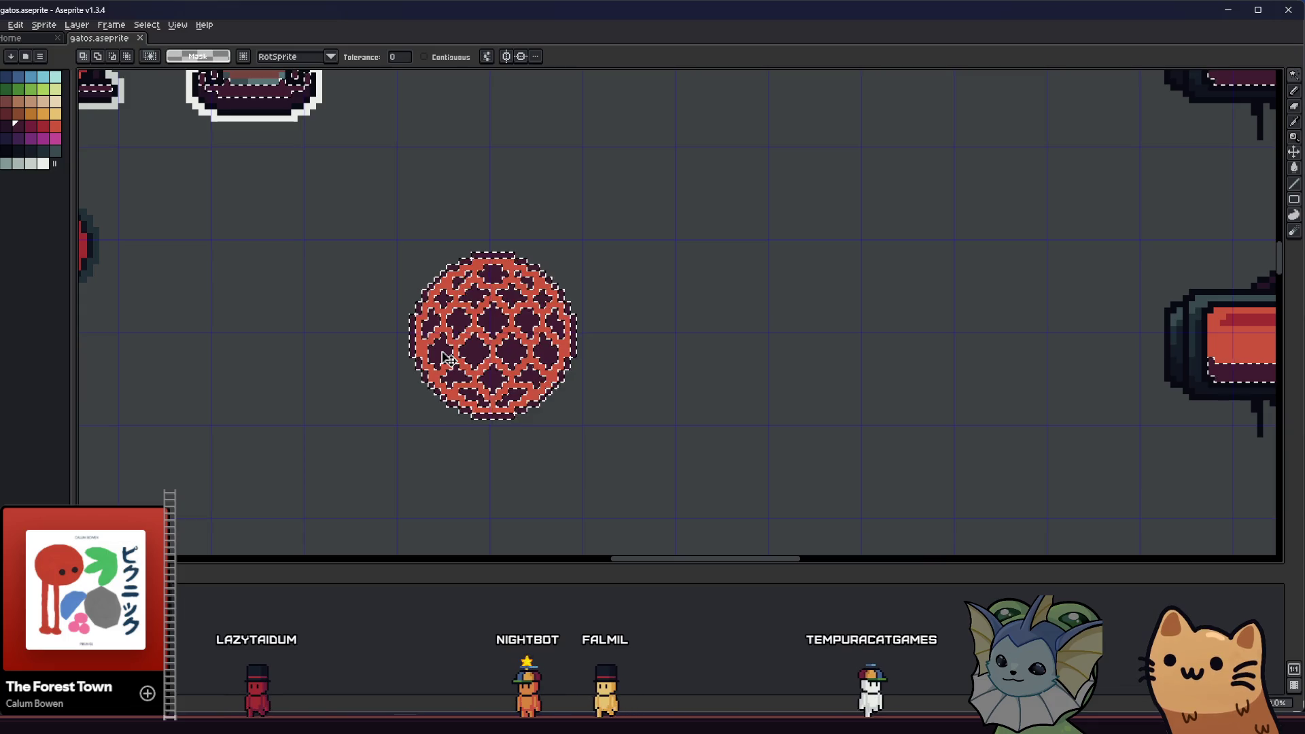
pyautogui.hotkey('ctrl', 'a')
pyautogui.scroll(-4, 355, 484)
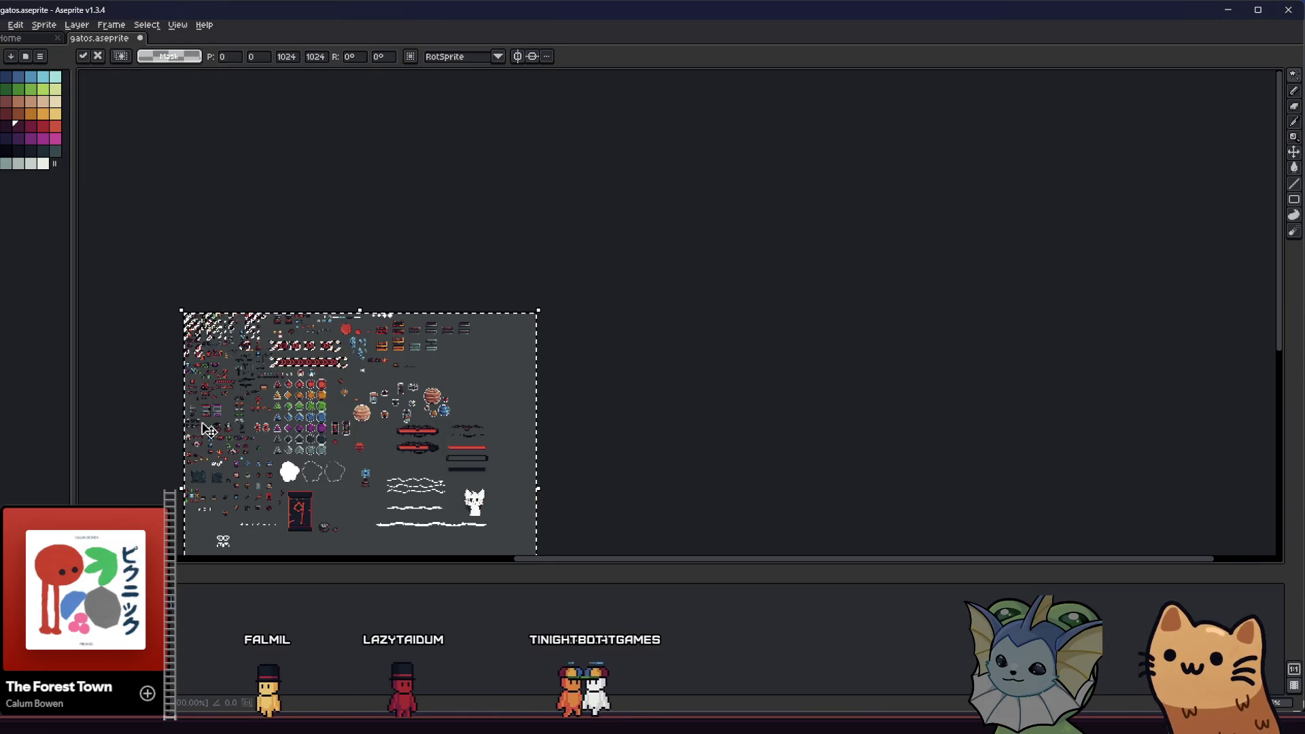
pyautogui.scroll(3, 211, 430)
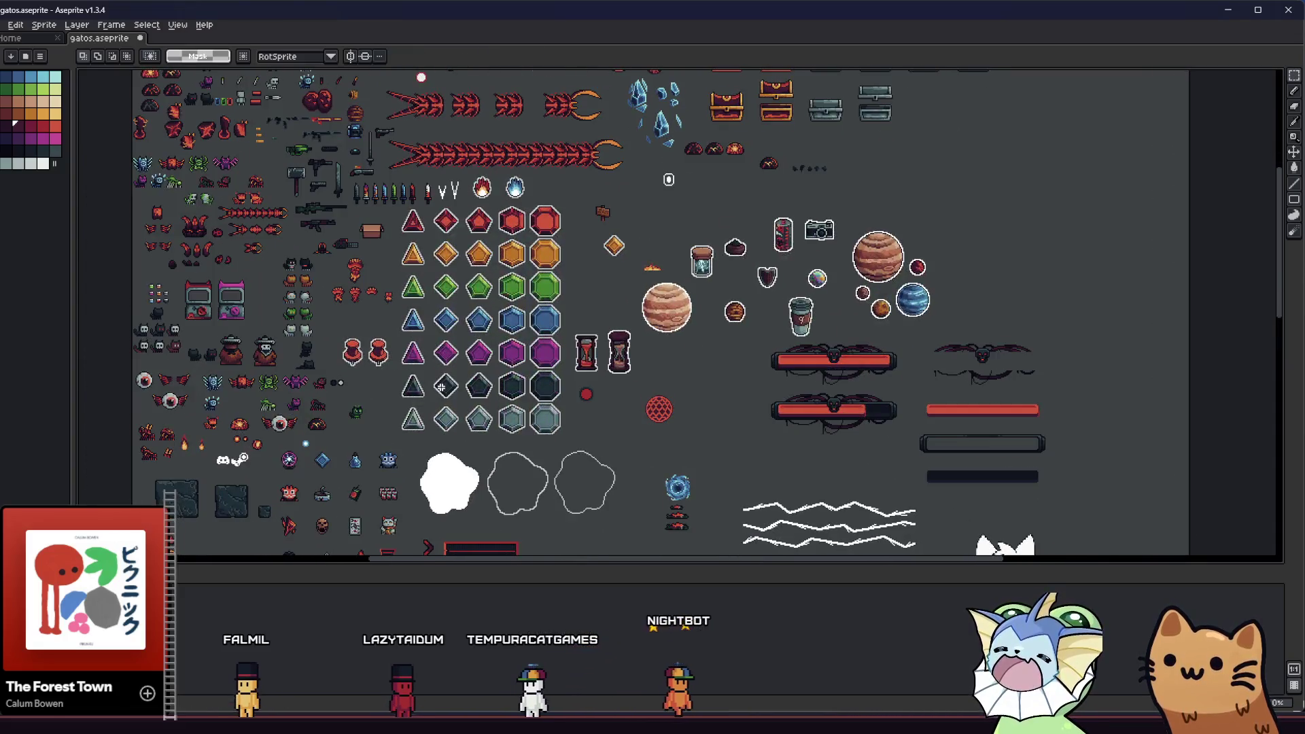
pyautogui.scroll(5, 567, 406)
# - Select the orb's dark purple pixels and delete them, leaving a bare red mesh
pyautogui.moveTo(503, 273); pyautogui.dragTo(785, 522)
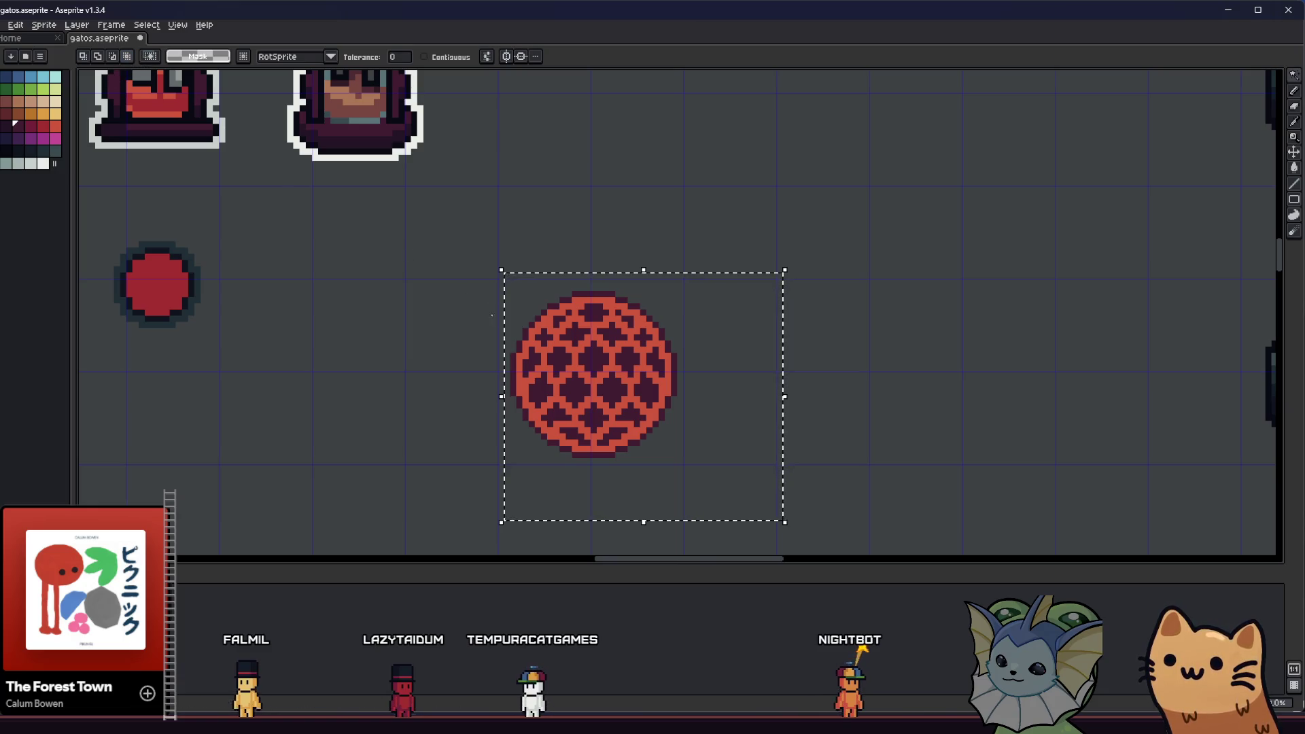
pyautogui.click(543, 361)
pyautogui.press('Delete')
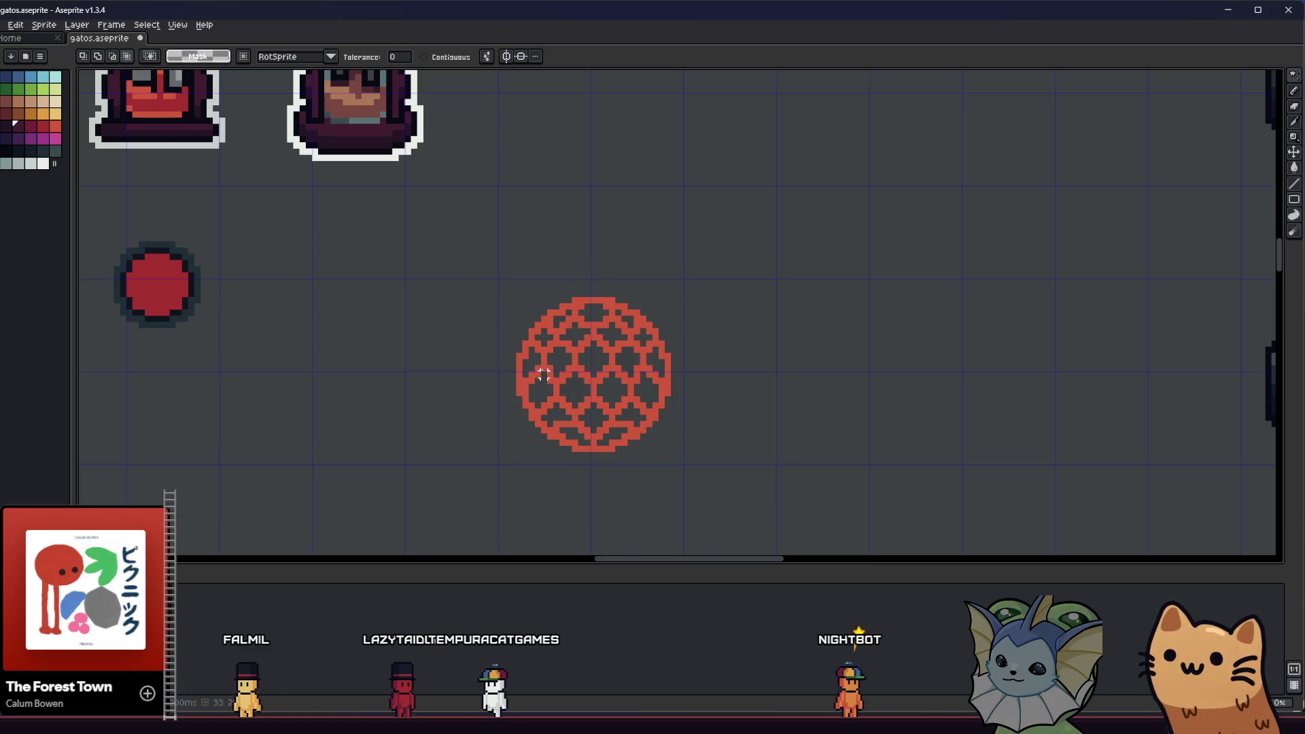
pyautogui.scroll(3, 467, 396)
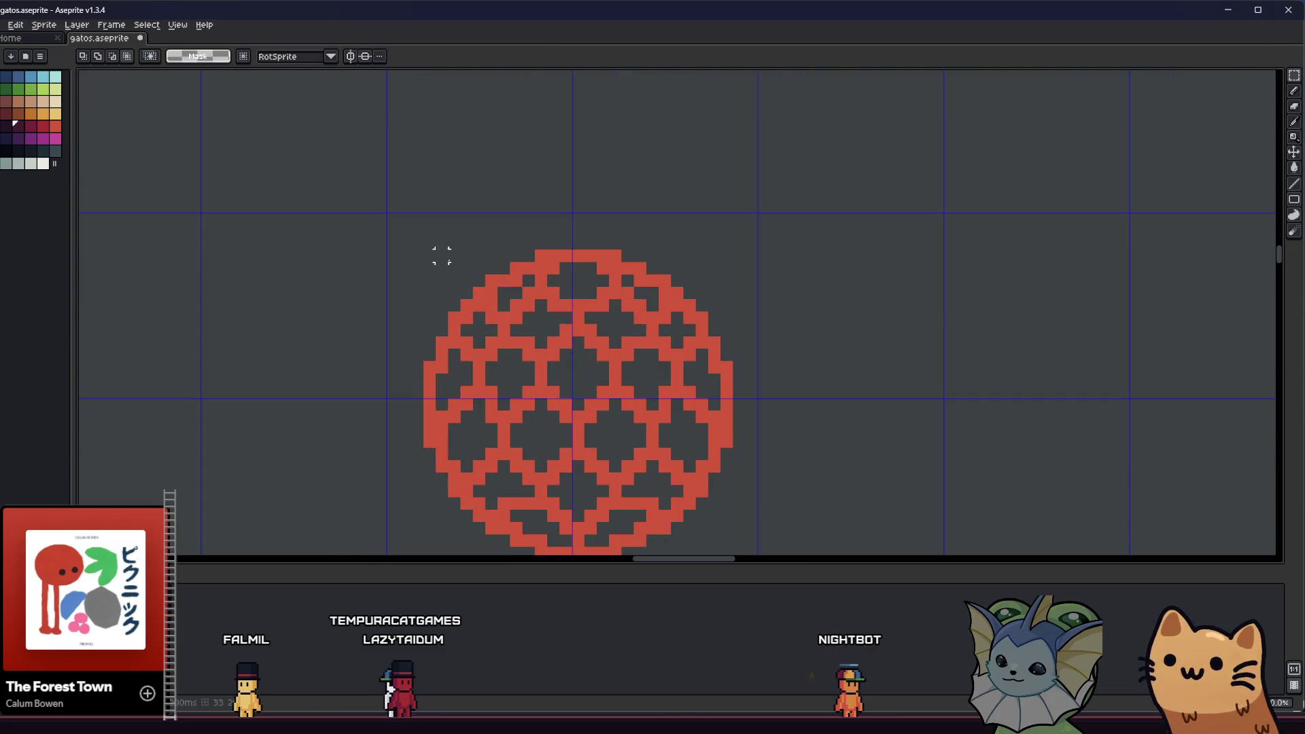
# - Draw a rectangular marquee tightly enclosing the red mesh ball
pyautogui.moveTo(430, 255)
pyautogui.mouseDown()
pyautogui.moveTo(618, 478)
pyautogui.moveTo(727, 546)
pyautogui.mouseUp()
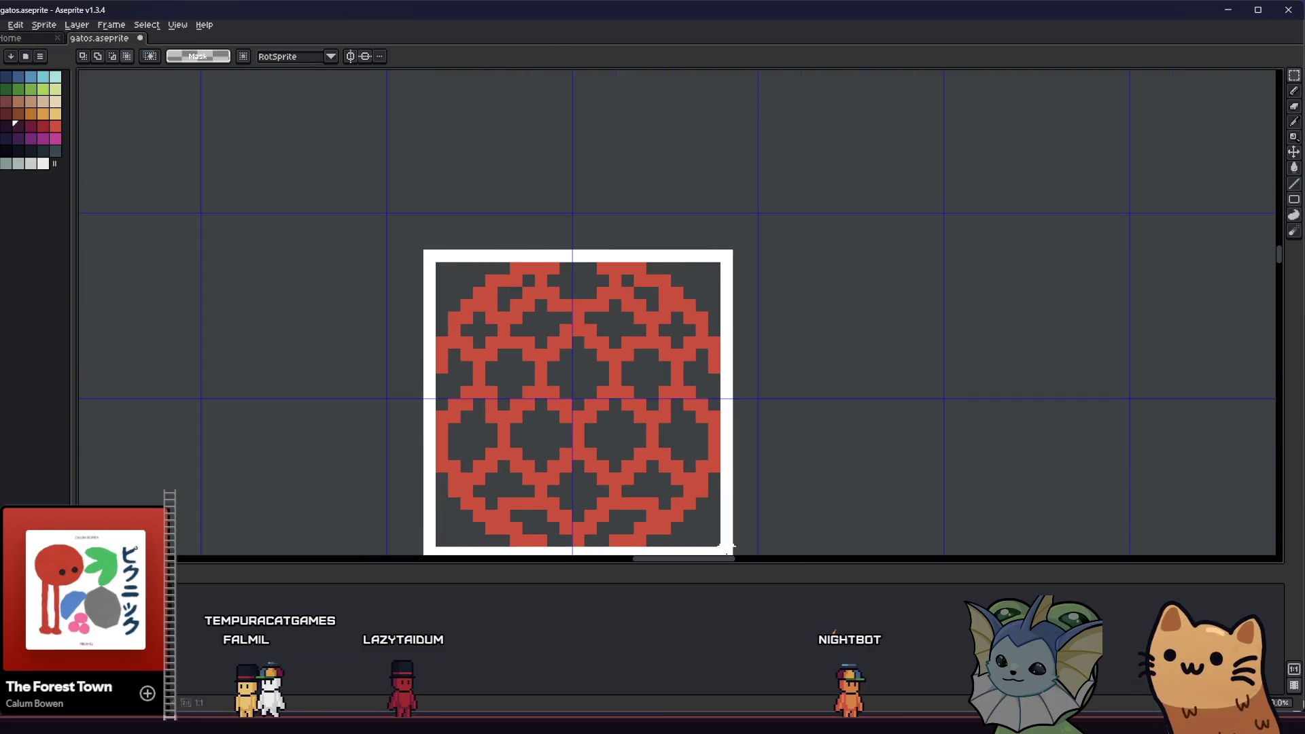
pyautogui.scroll(-3, 727, 546)
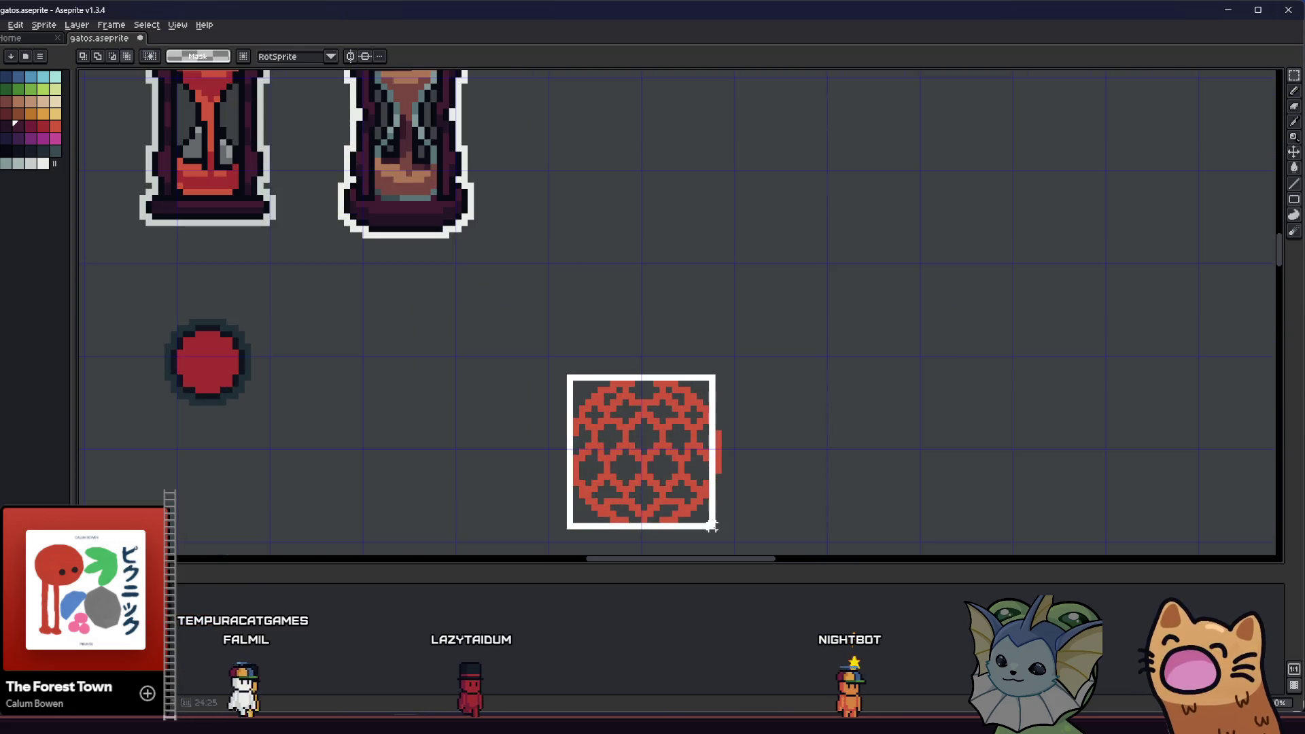
pyautogui.press('Escape')
pyautogui.moveTo(708, 519)
pyautogui.mouseDown()
pyautogui.moveTo(554, 483)
pyautogui.moveTo(371, 357)
pyautogui.mouseUp()
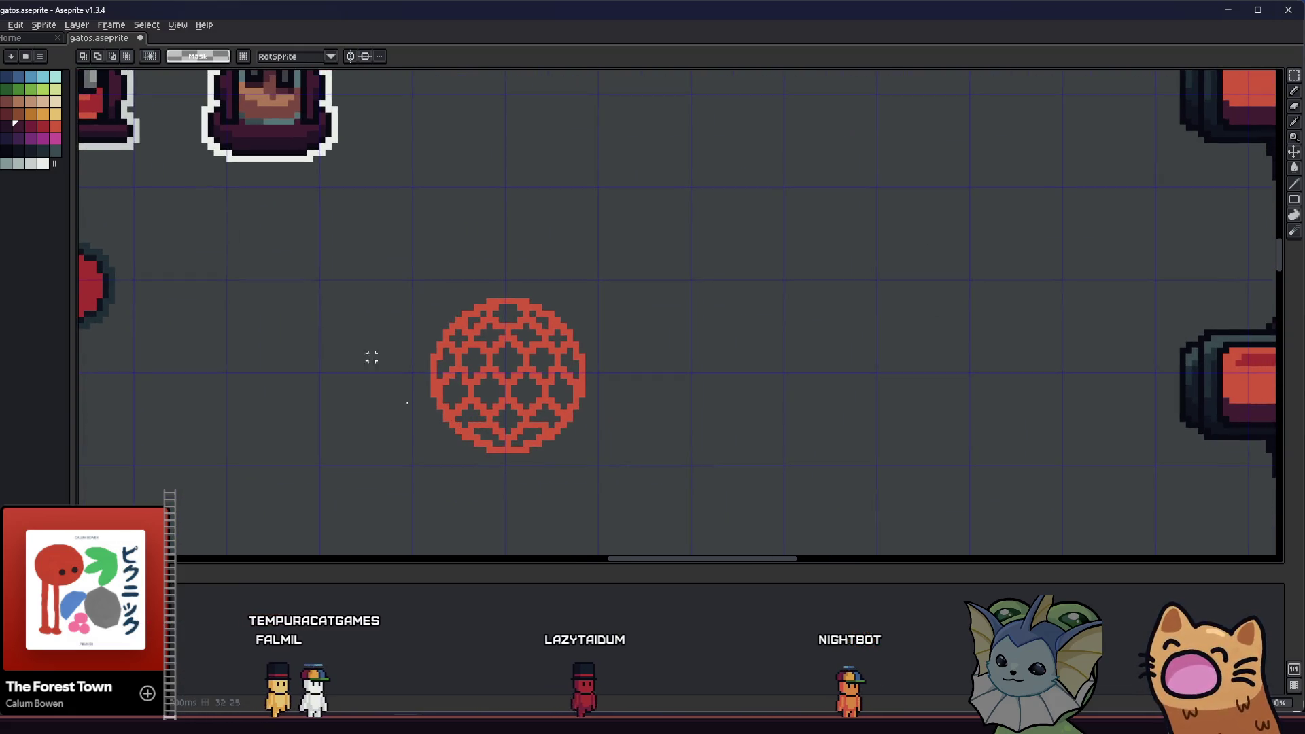
pyautogui.scroll(1, 447, 329)
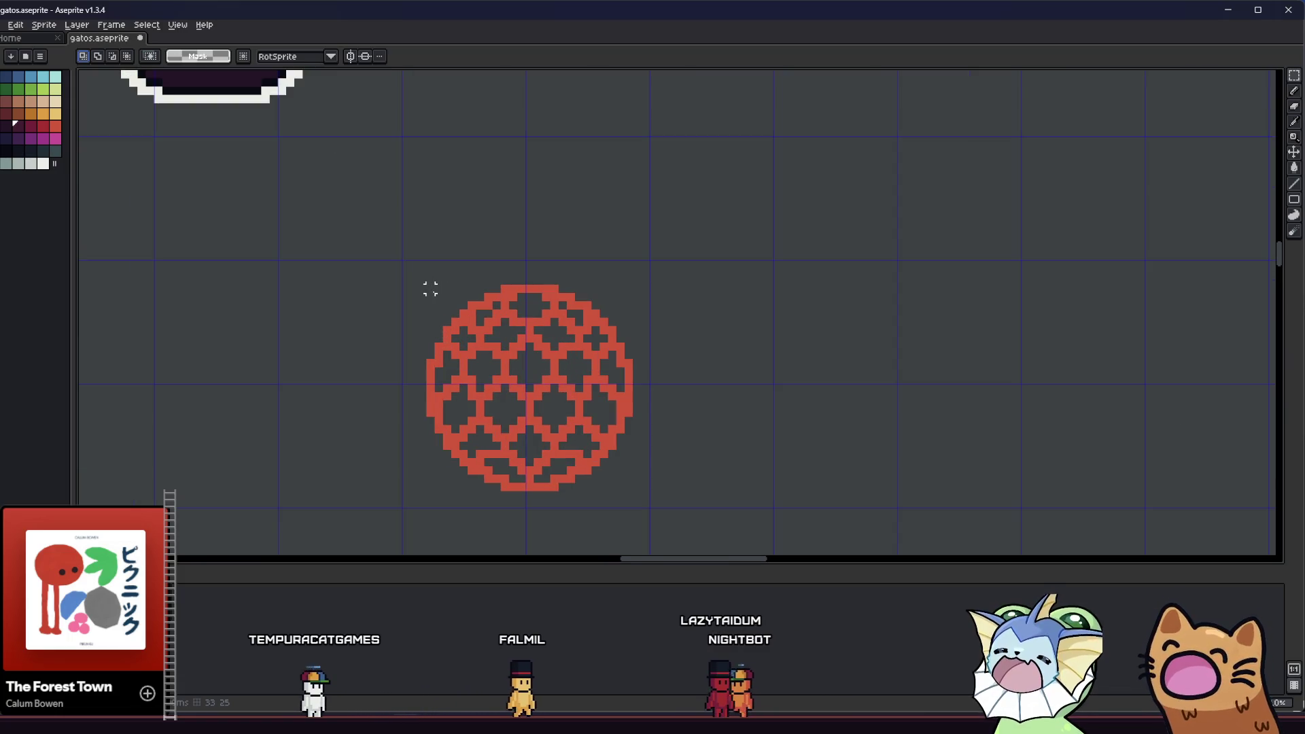
pyautogui.moveTo(430, 290); pyautogui.dragTo(630, 495)
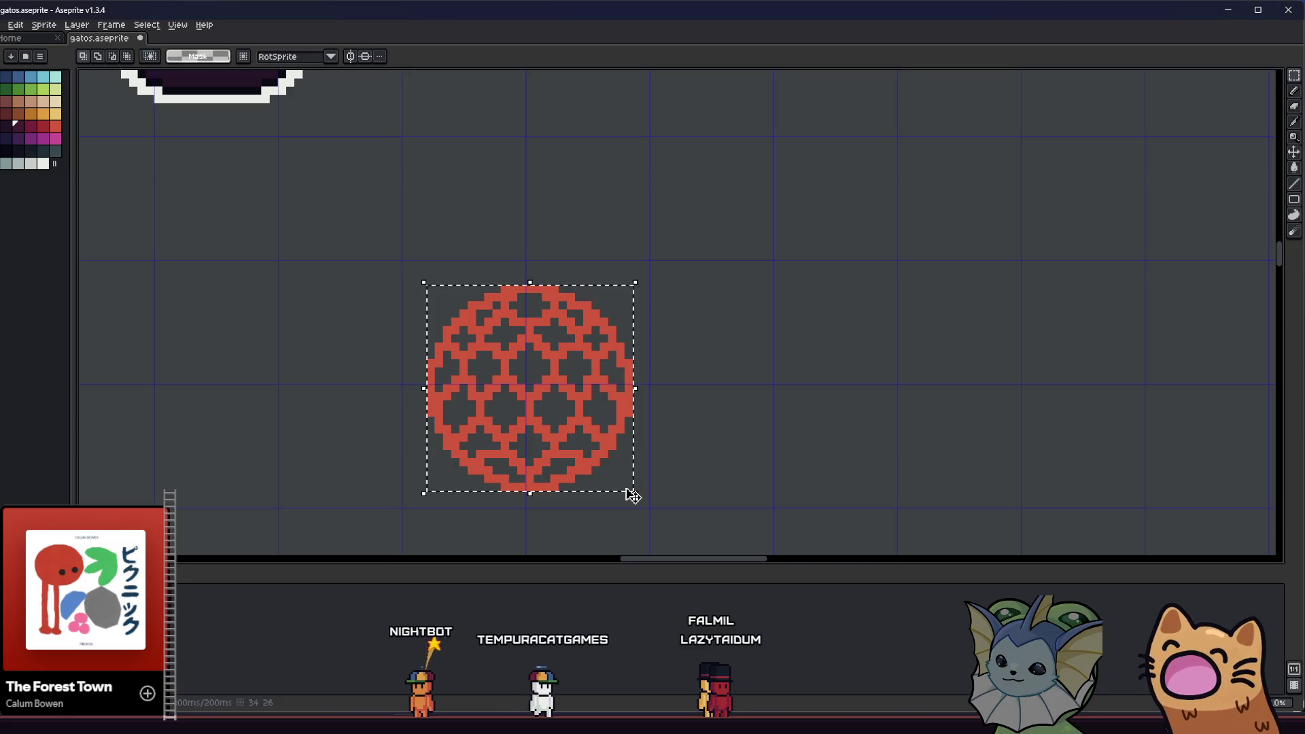
pyautogui.scroll(-5, 460, 442)
pyautogui.scroll(3, 460, 442)
pyautogui.moveTo(355, 365); pyautogui.dragTo(365, 400)
pyautogui.scroll(2, 427, 418)
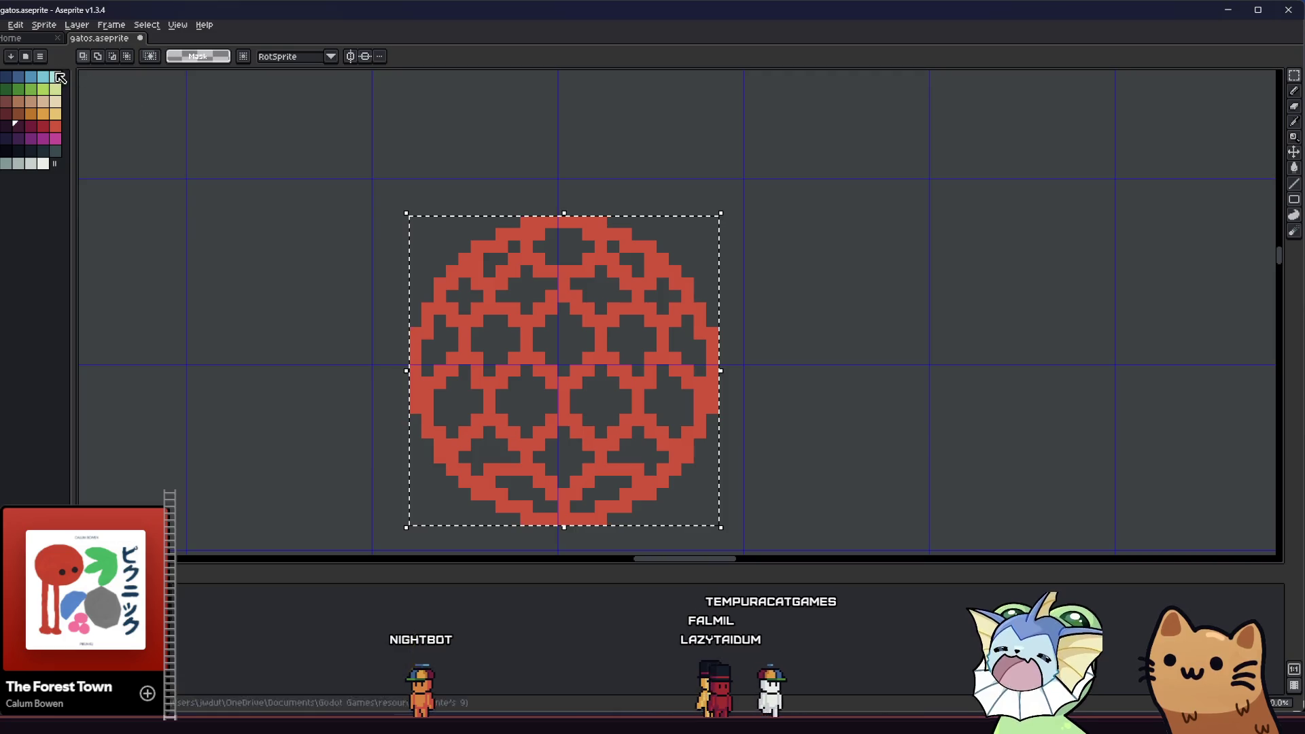
pyautogui.click(4, 24)
# - Export the selection as equipment_shield.png, confirming replacement of the existing file
pyautogui.moveTo(82, 134)
pyautogui.click(157, 128)
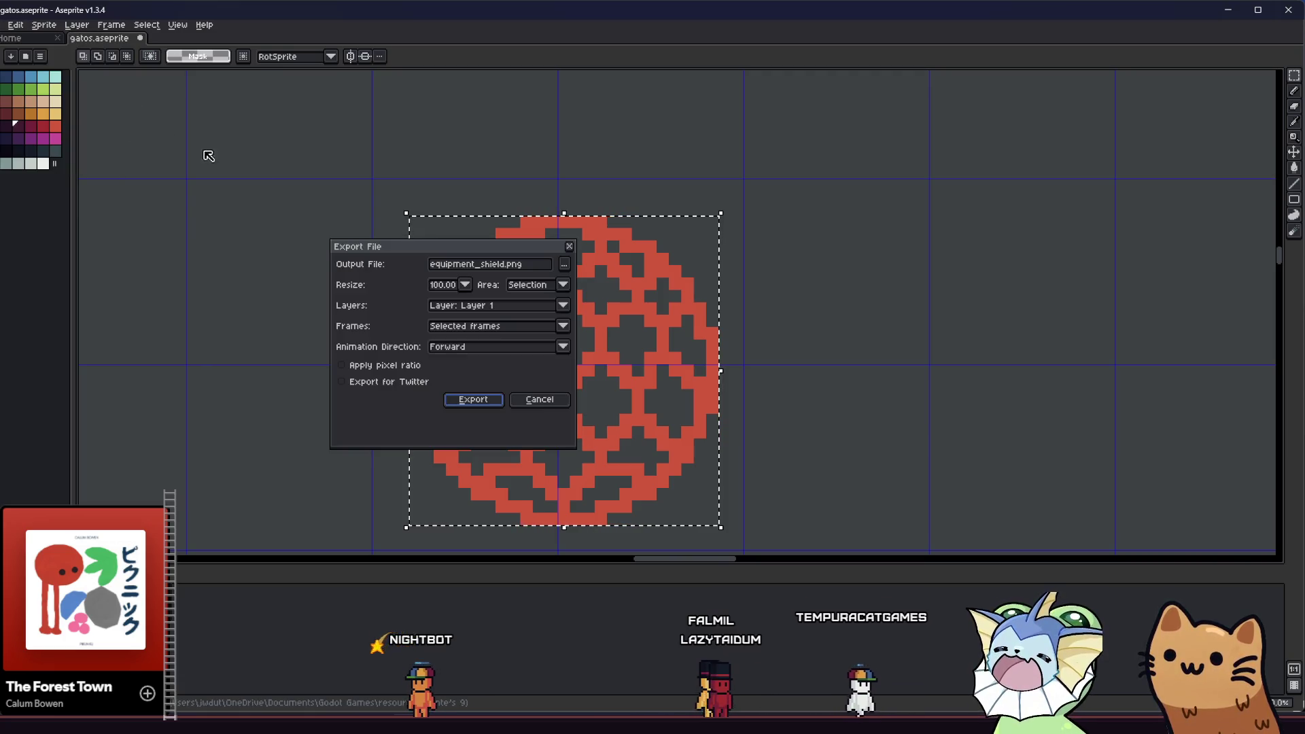
pyautogui.moveTo(517, 251)
pyautogui.mouseDown()
pyautogui.moveTo(452, 233)
pyautogui.moveTo(503, 253)
pyautogui.mouseUp()
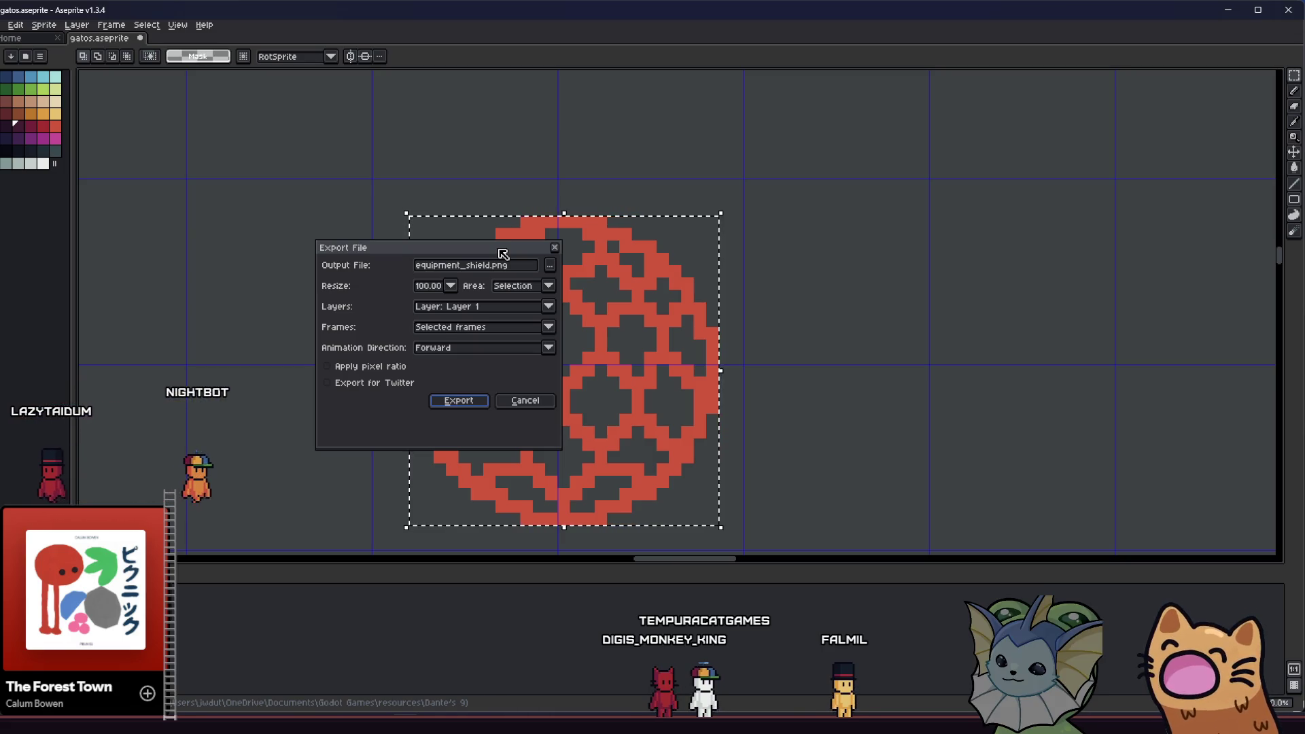
pyautogui.click(457, 401)
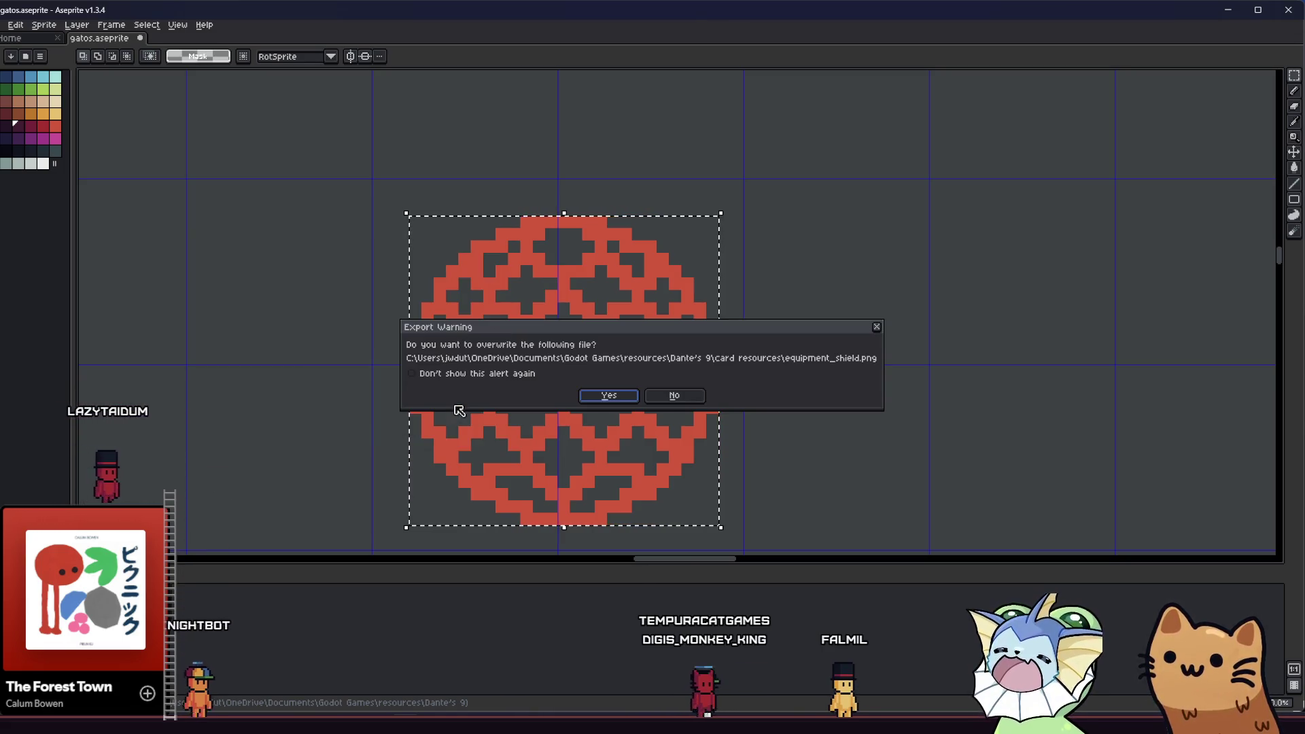
pyautogui.click(604, 396)
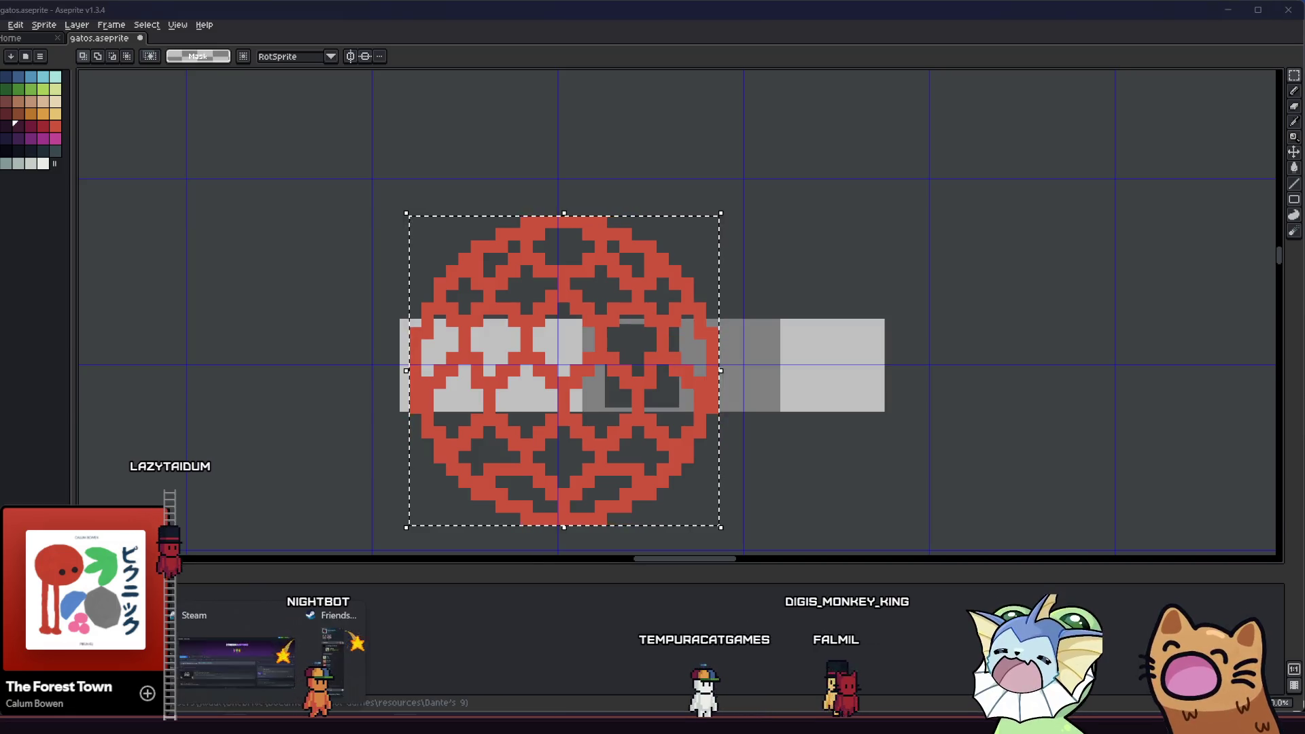
pyautogui.hotkey('alt', 'Tab')
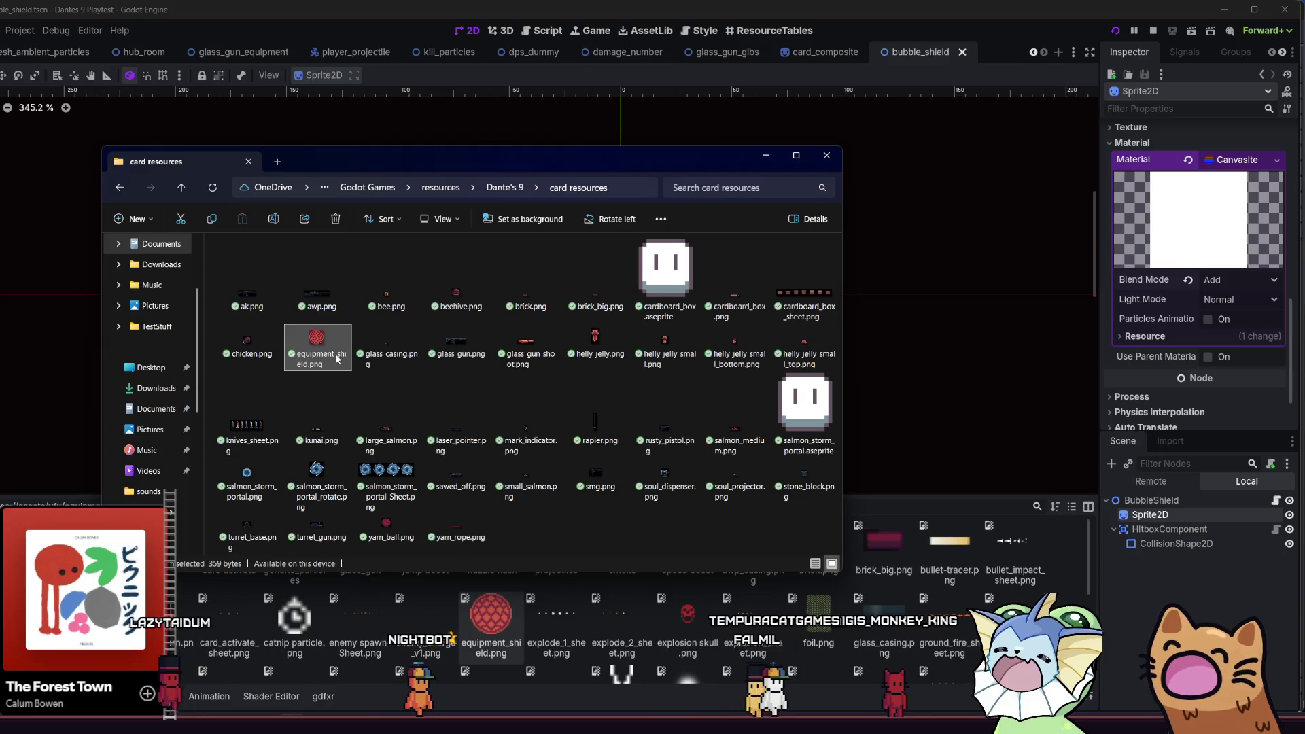
# - Bring Godot forward, revert the Sprite2D material blend to Mix, and save bubble_shield
pyautogui.click(507, 618)
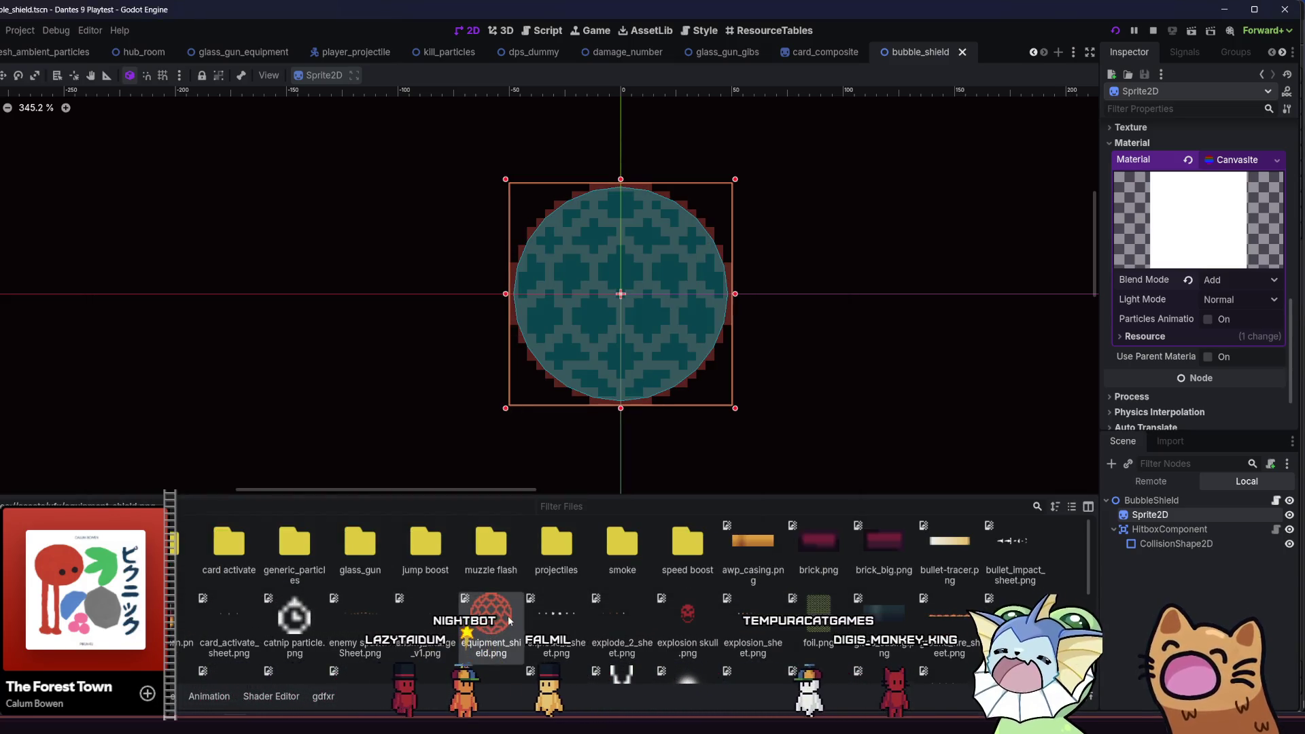
pyautogui.hscroll(3, 643, 355)
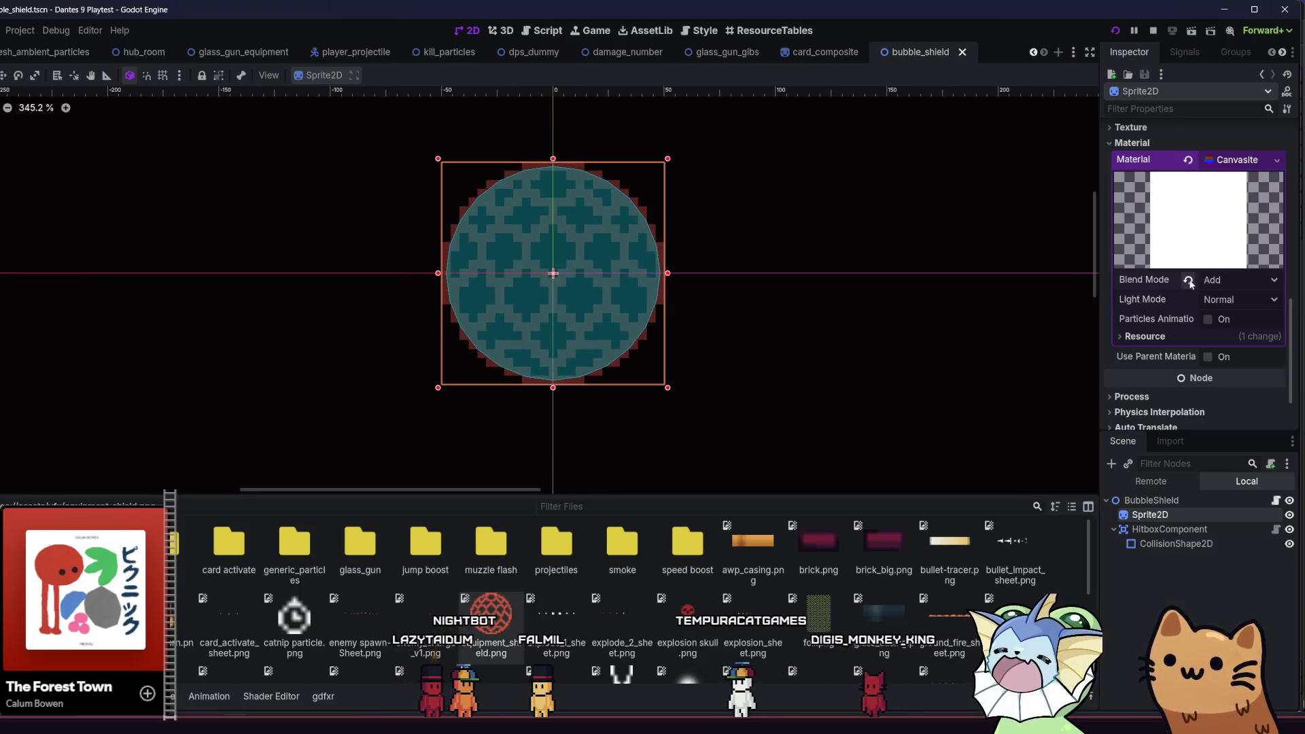
pyautogui.scroll(2, 1176, 287)
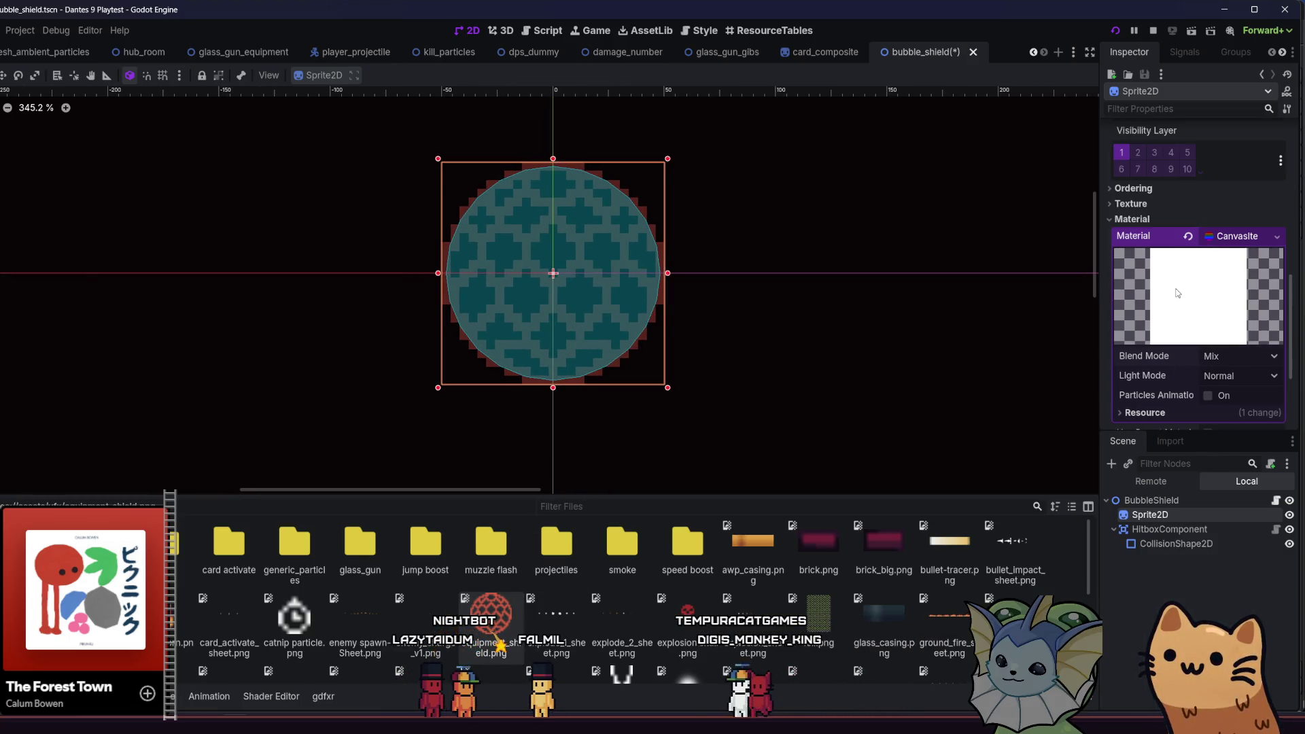
pyautogui.scroll(-3, 1176, 288)
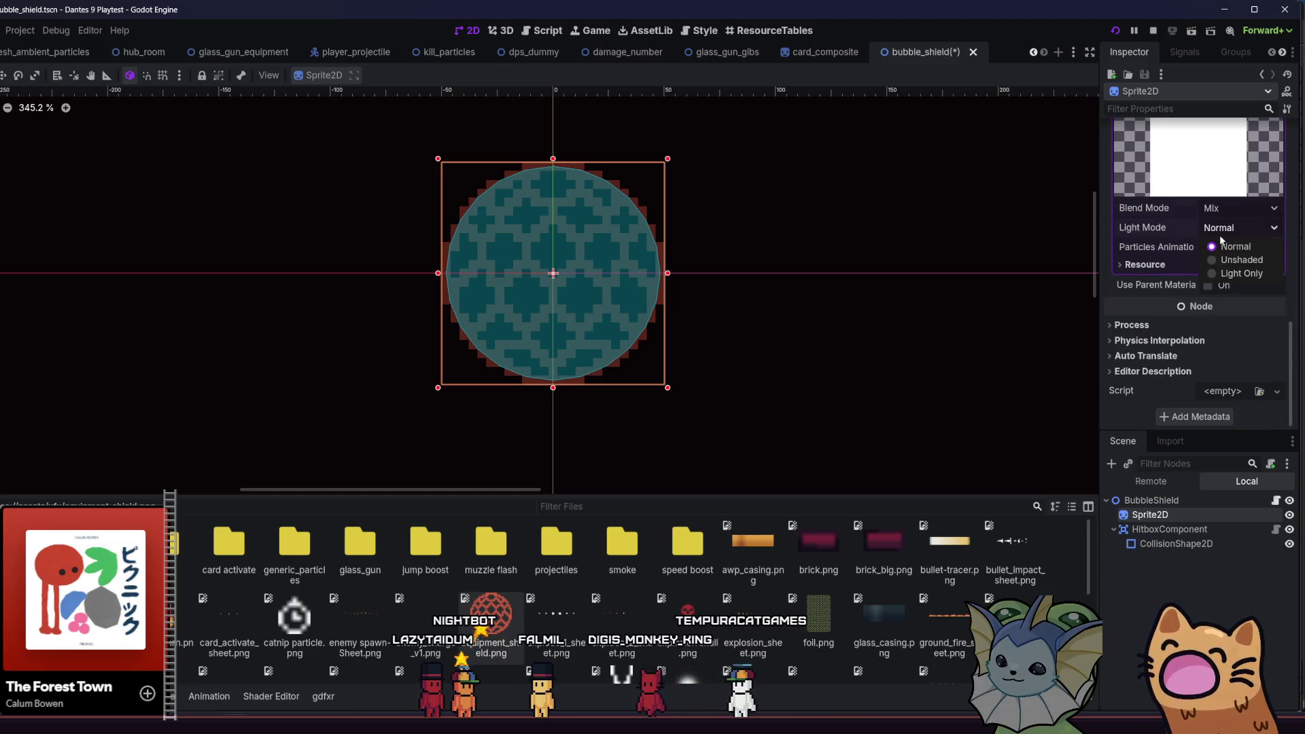
pyautogui.scroll(5, 1174, 333)
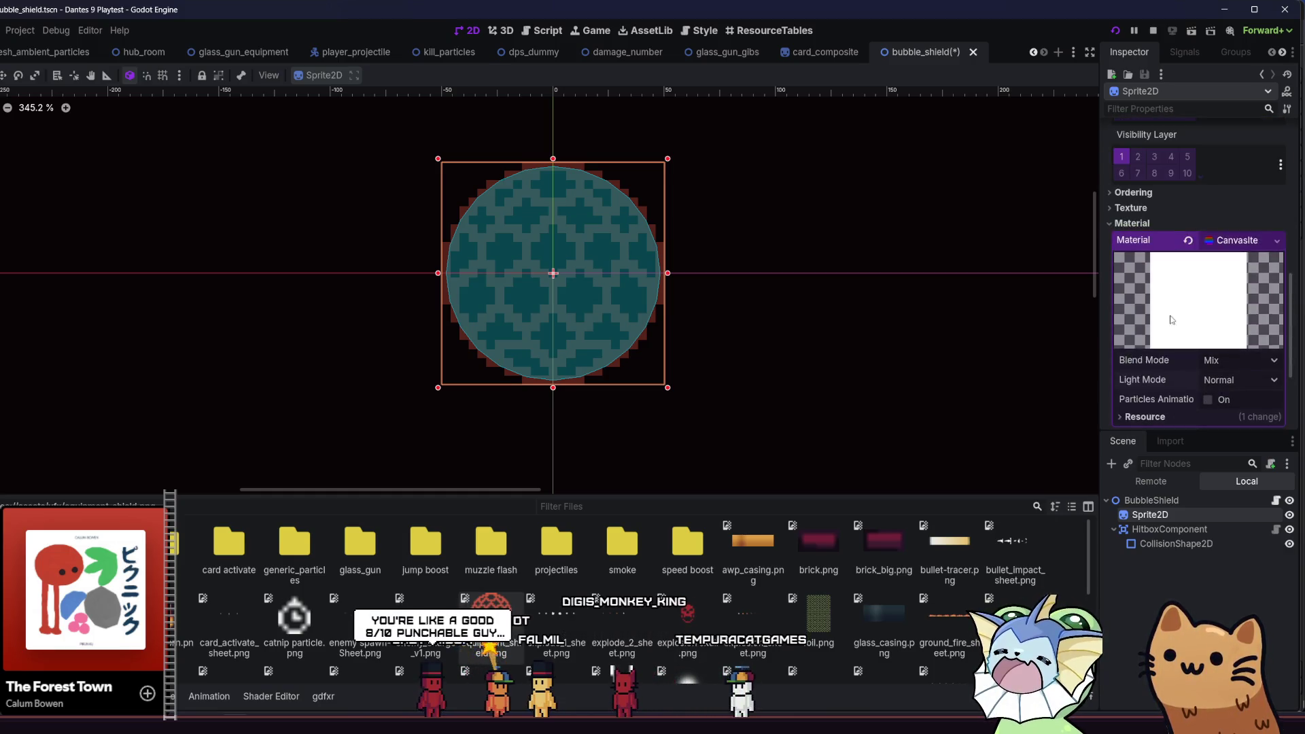
pyautogui.hotkey('ctrl', 's')
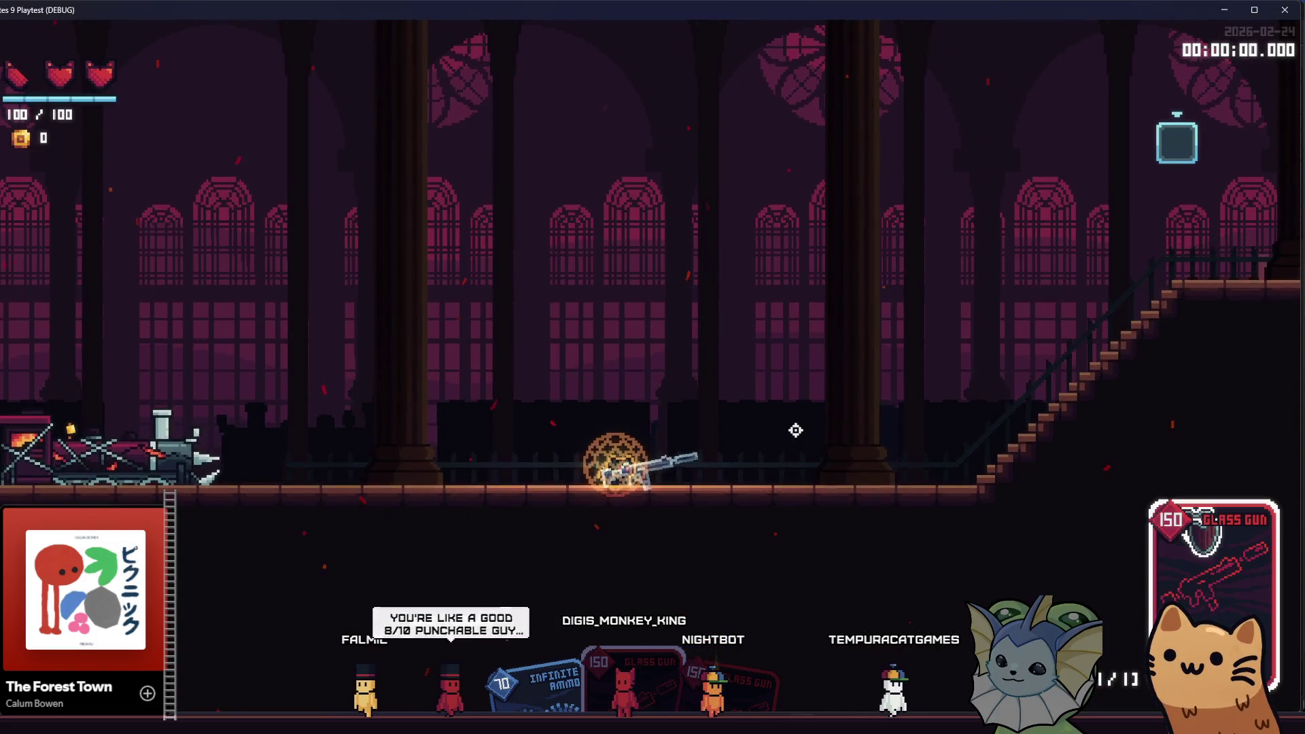
# - Redeal the hand twice through the debug menu's Cards > Redeal Cards option
pyautogui.press('F1')
pyautogui.click(88, 176)
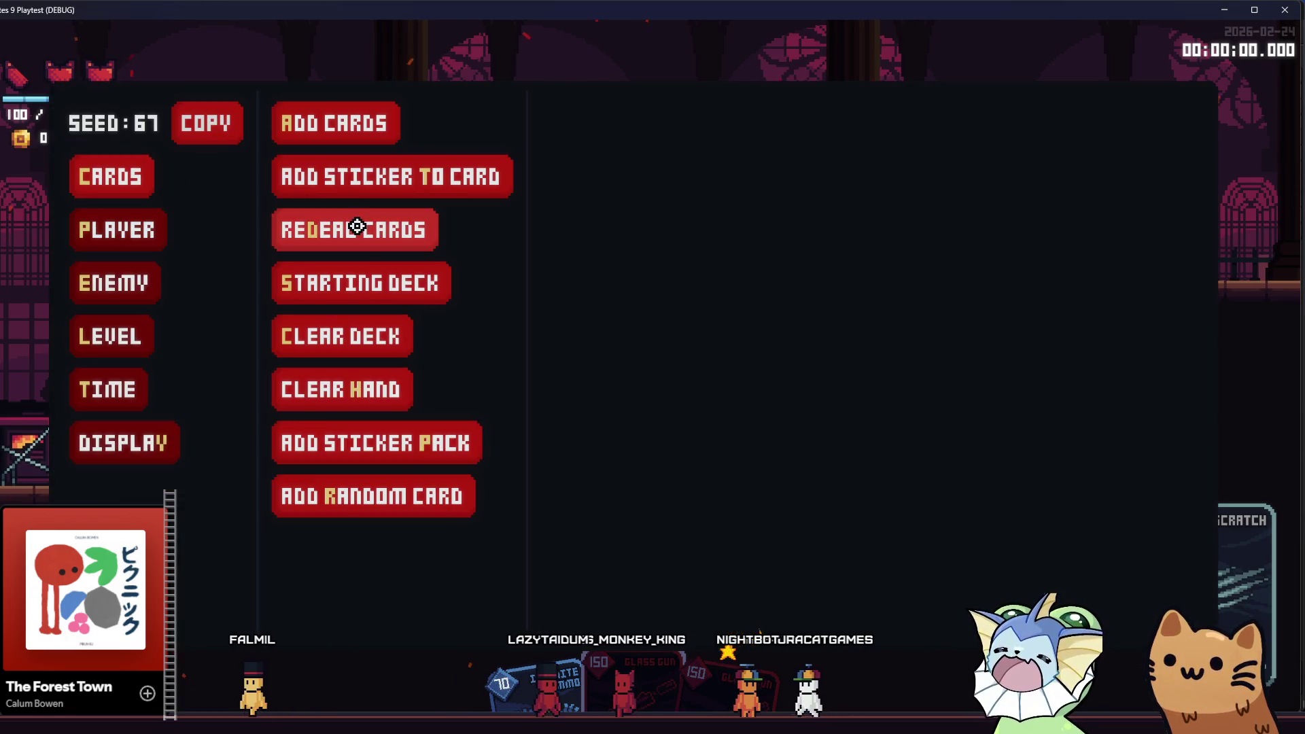
pyautogui.click(363, 235)
pyautogui.press('F1')
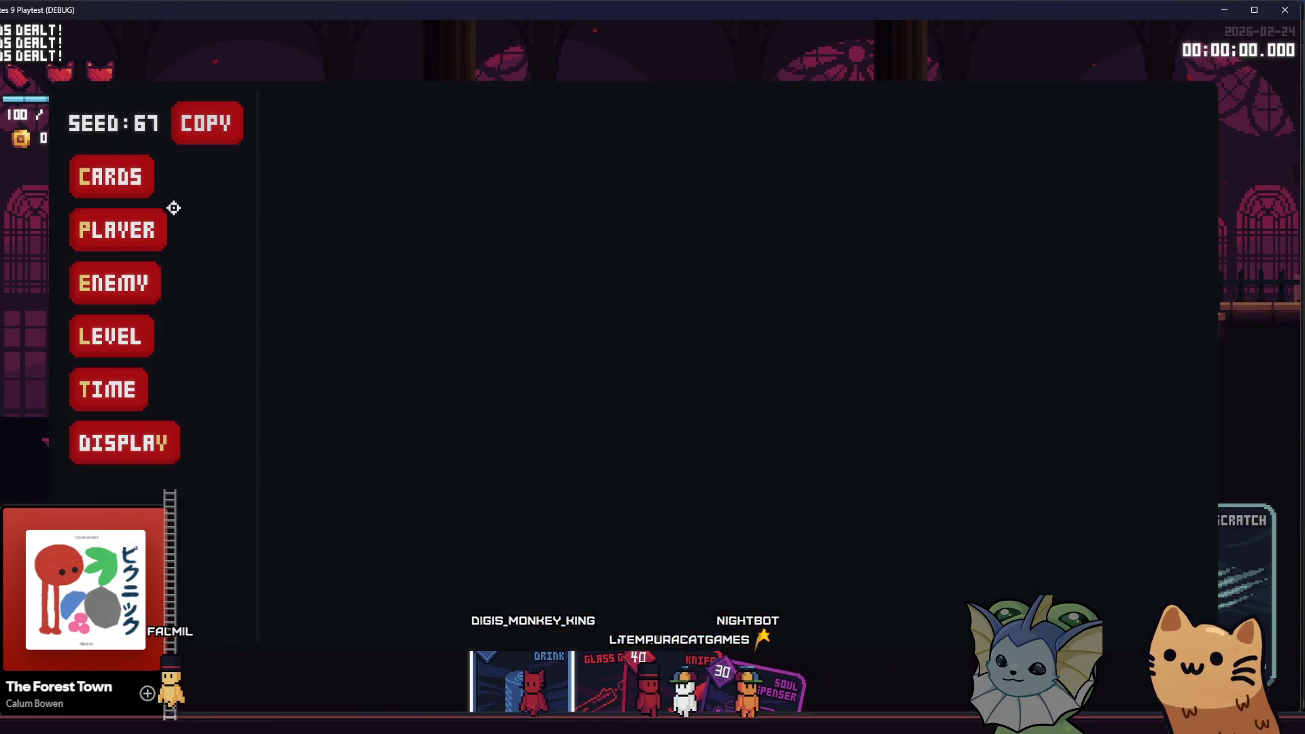
pyautogui.click(139, 180)
pyautogui.click(336, 230)
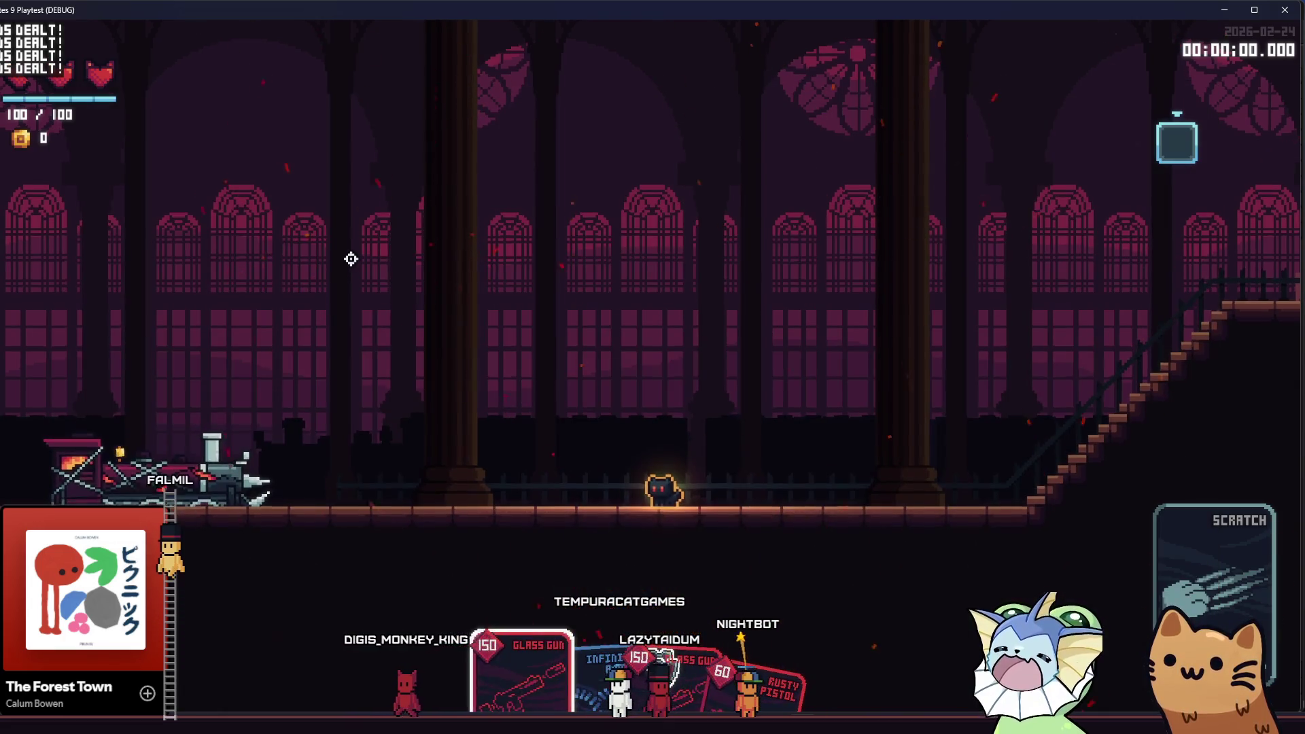
# - Equip the Glass Gun, walk the shielded player right and left, then reopen the card debug options
pyautogui.press('e')
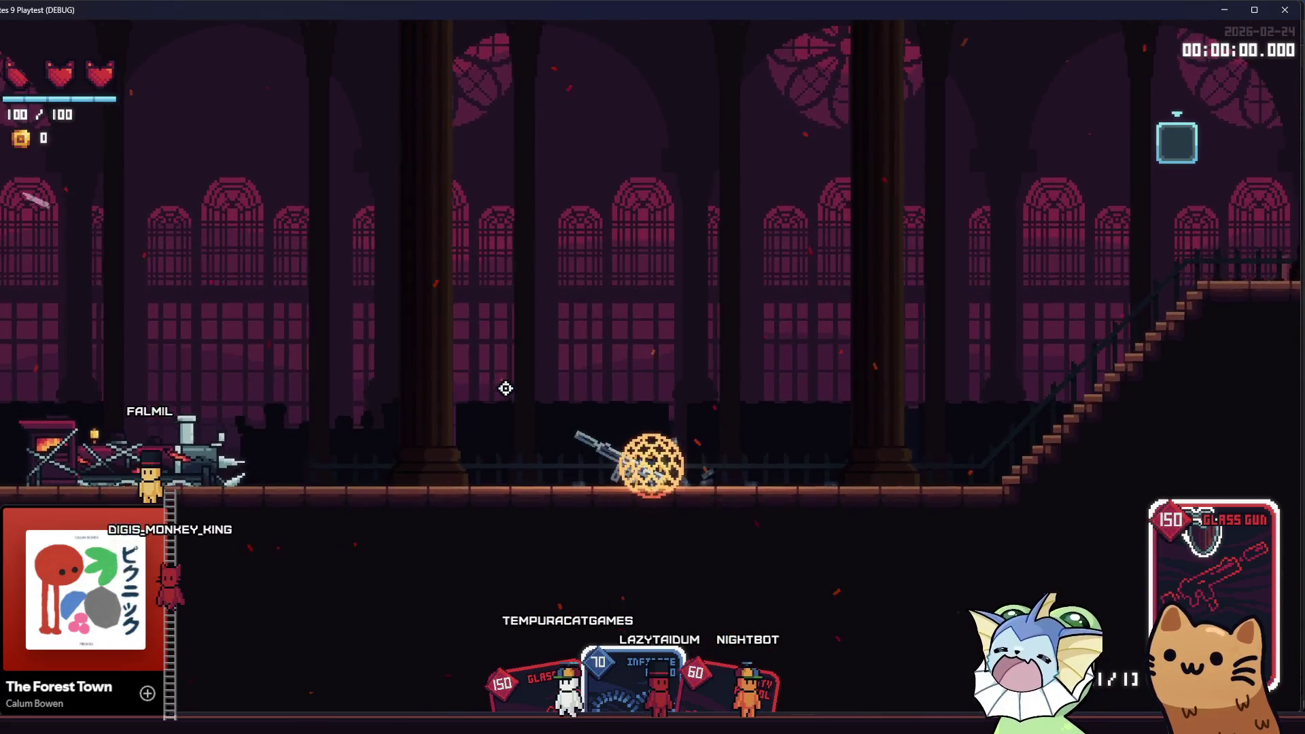
pyautogui.press('d')
pyautogui.press('d')
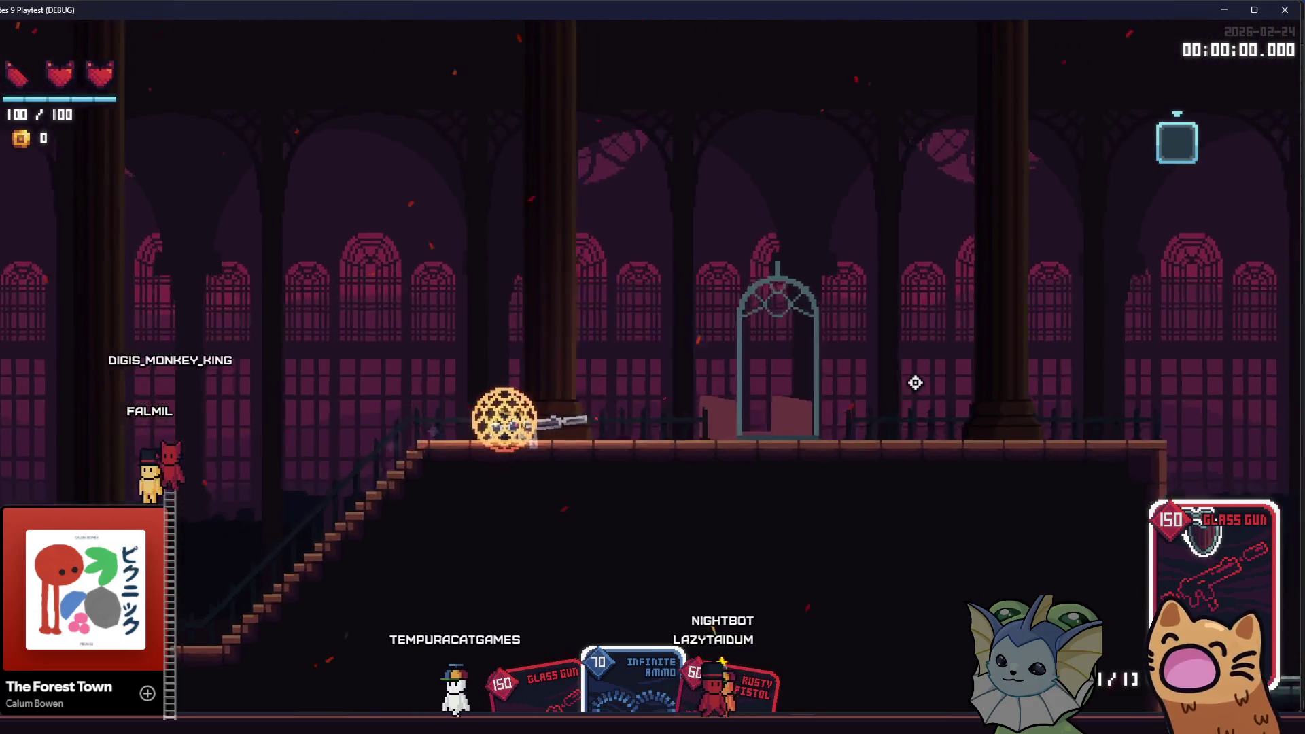
pyautogui.press('a')
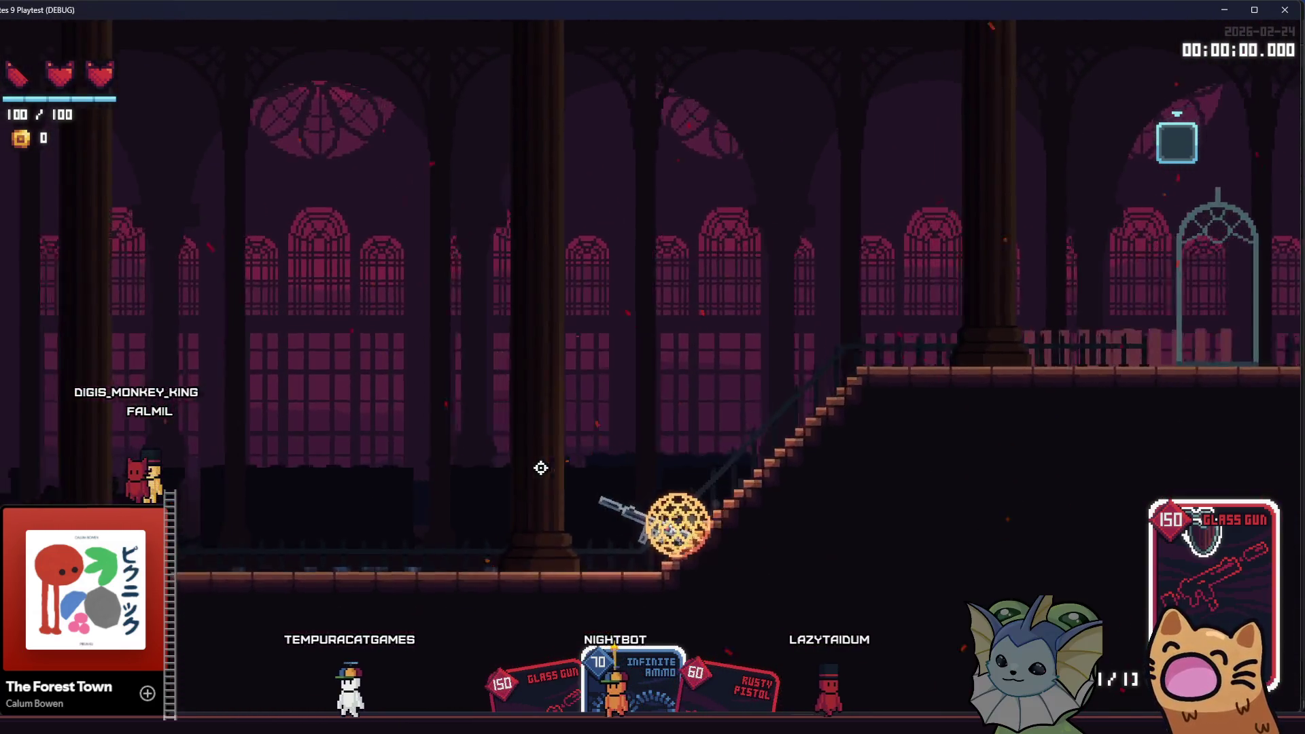
pyautogui.press('a')
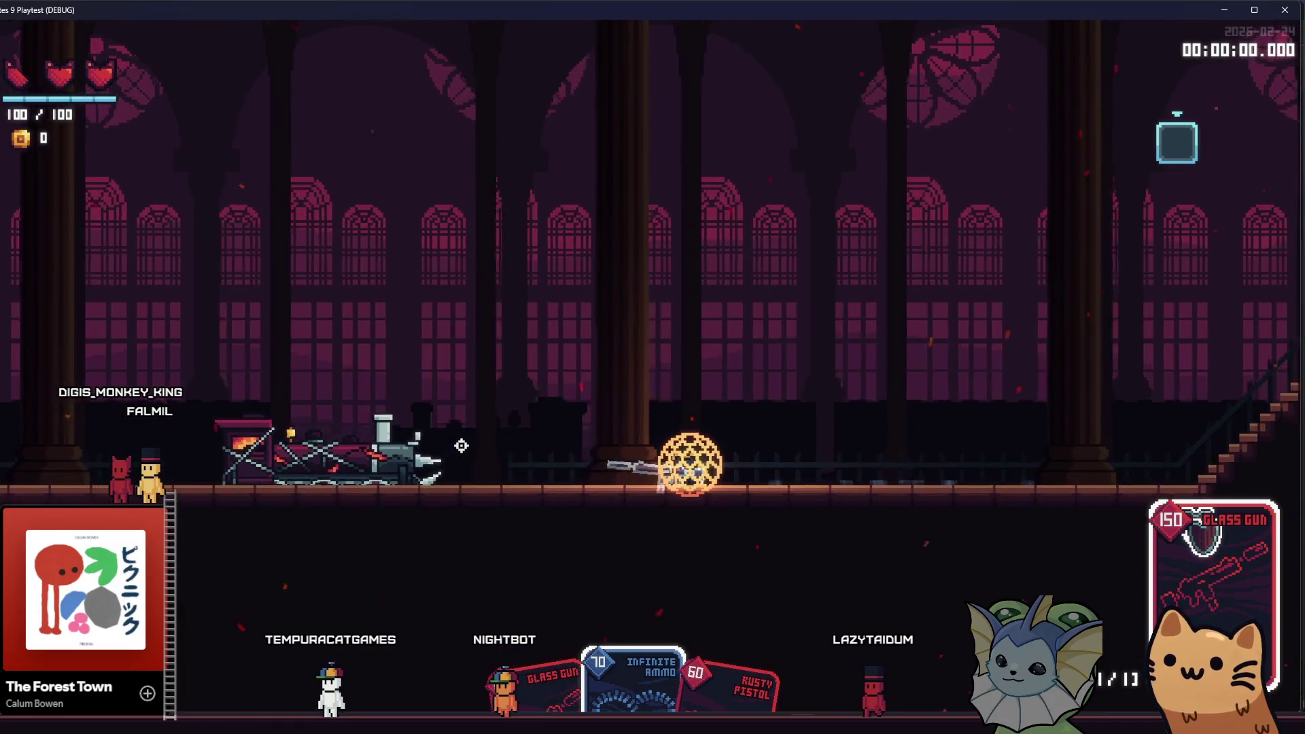
pyautogui.press('F1')
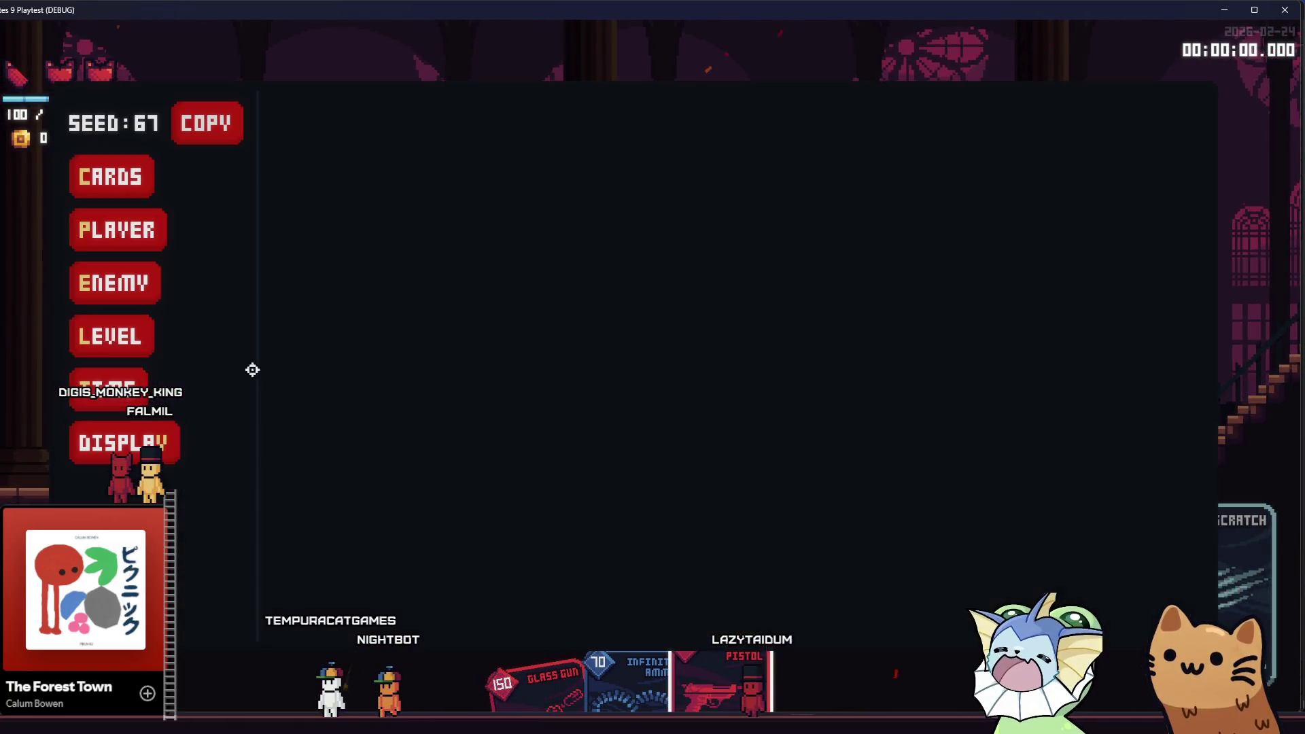
pyautogui.click(111, 175)
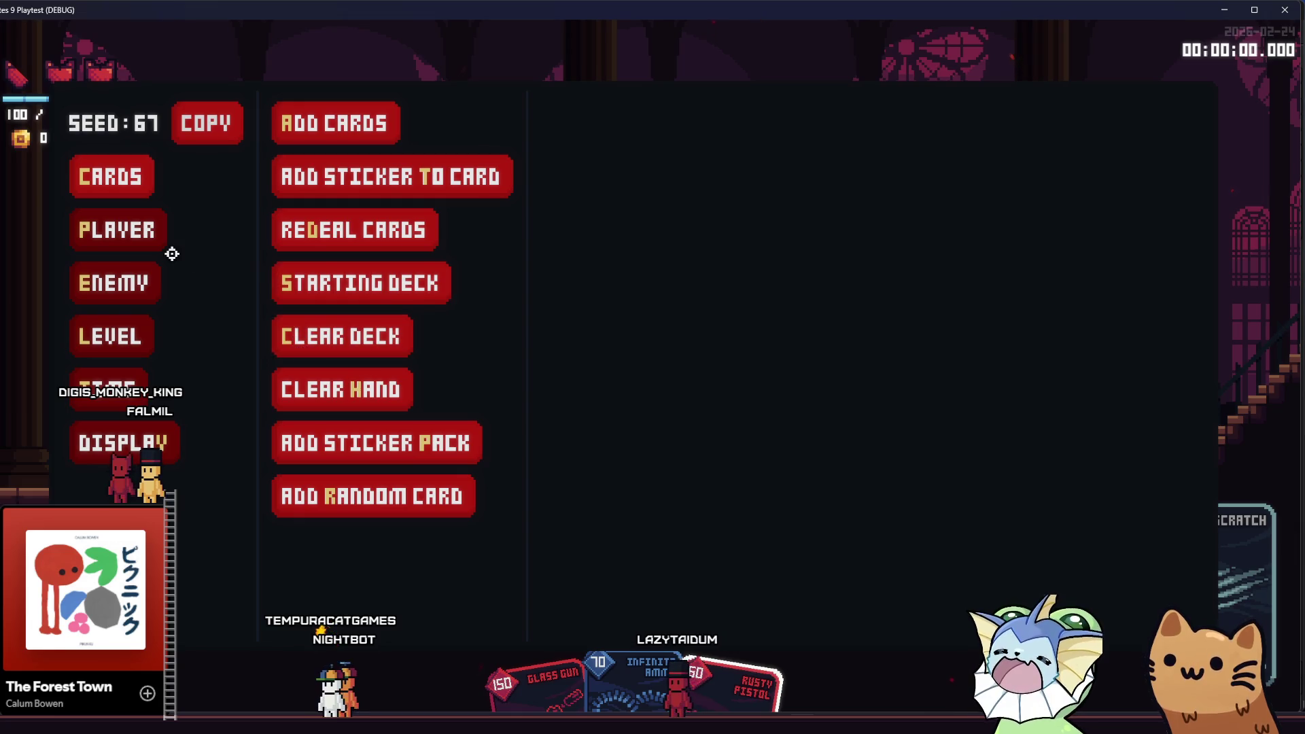
# - Add a sticker pack to the deck and put a sticker on a card
pyautogui.click(158, 237)
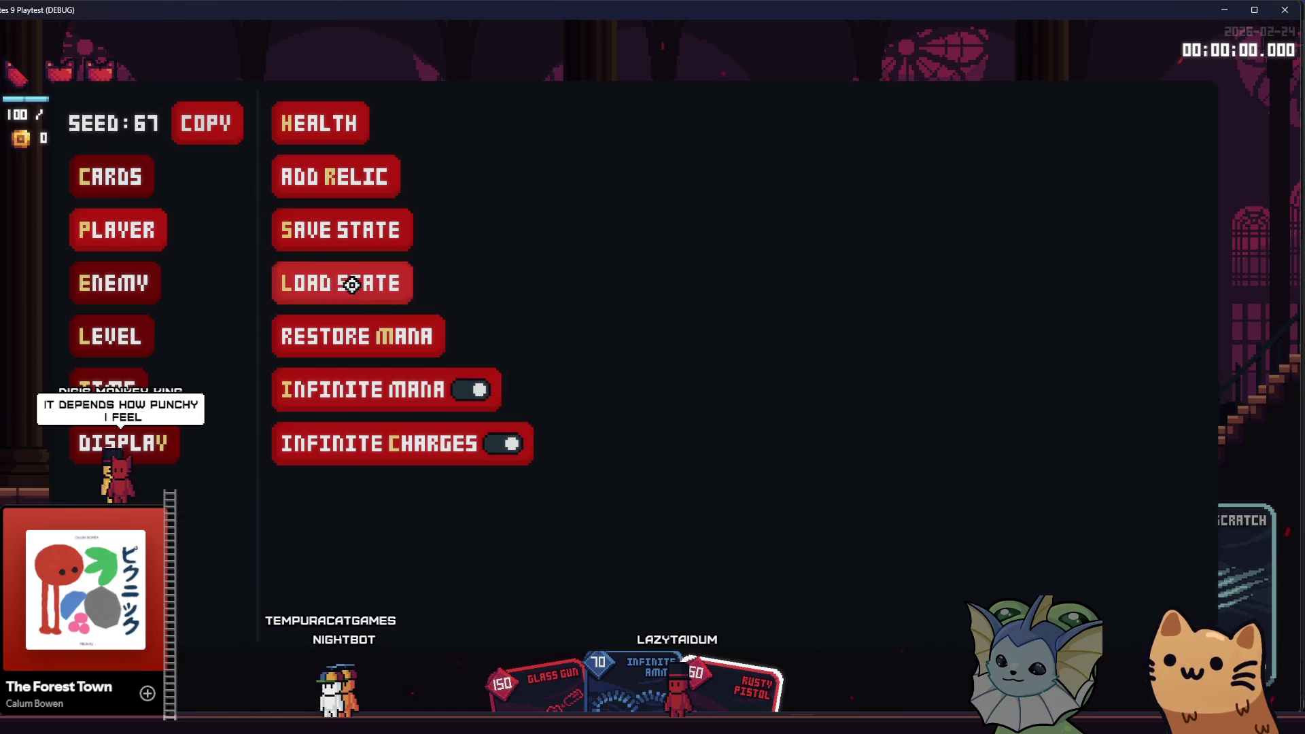
pyautogui.click(113, 179)
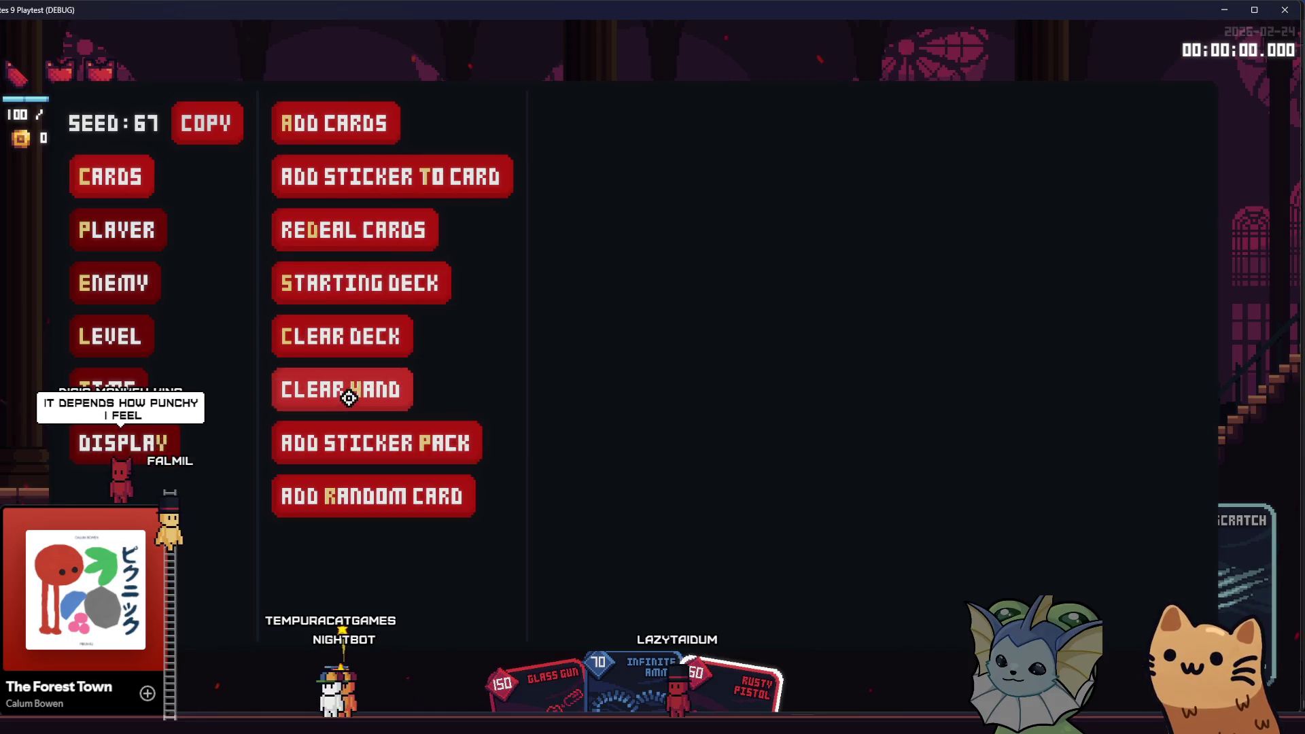
pyautogui.click(361, 449)
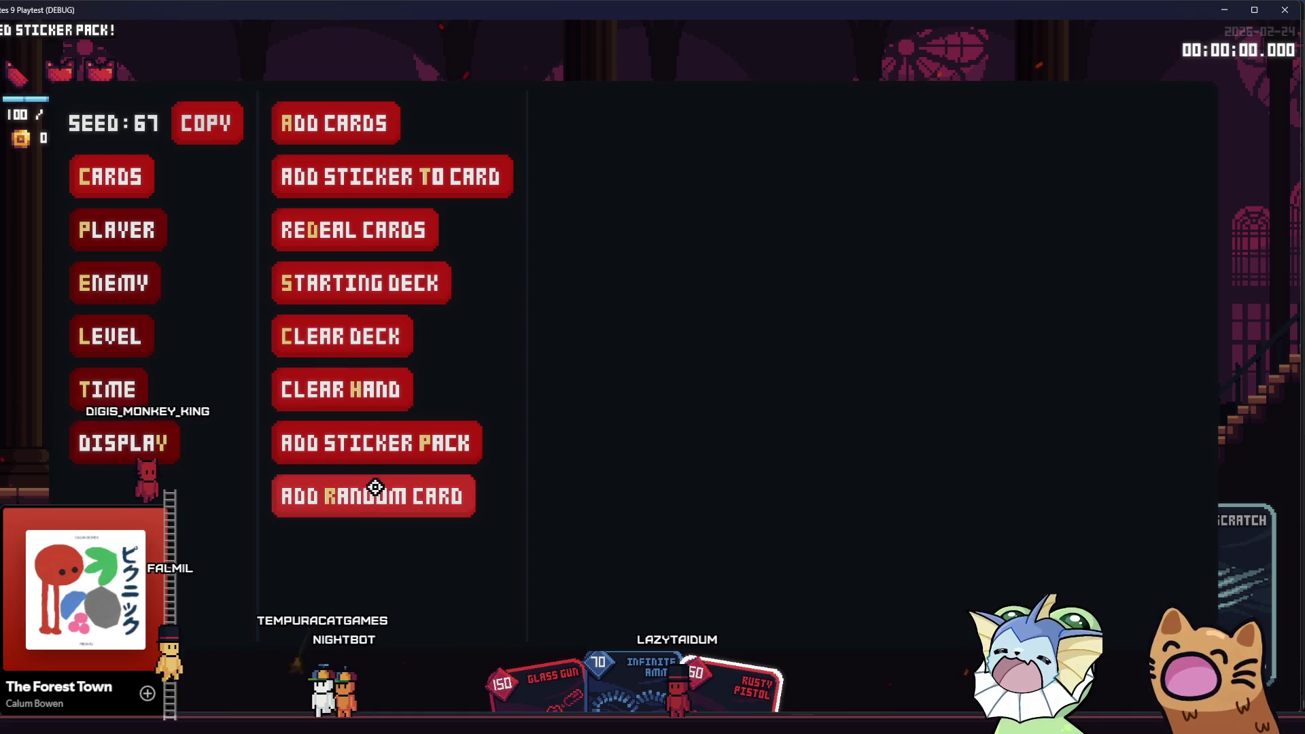
pyautogui.click(376, 174)
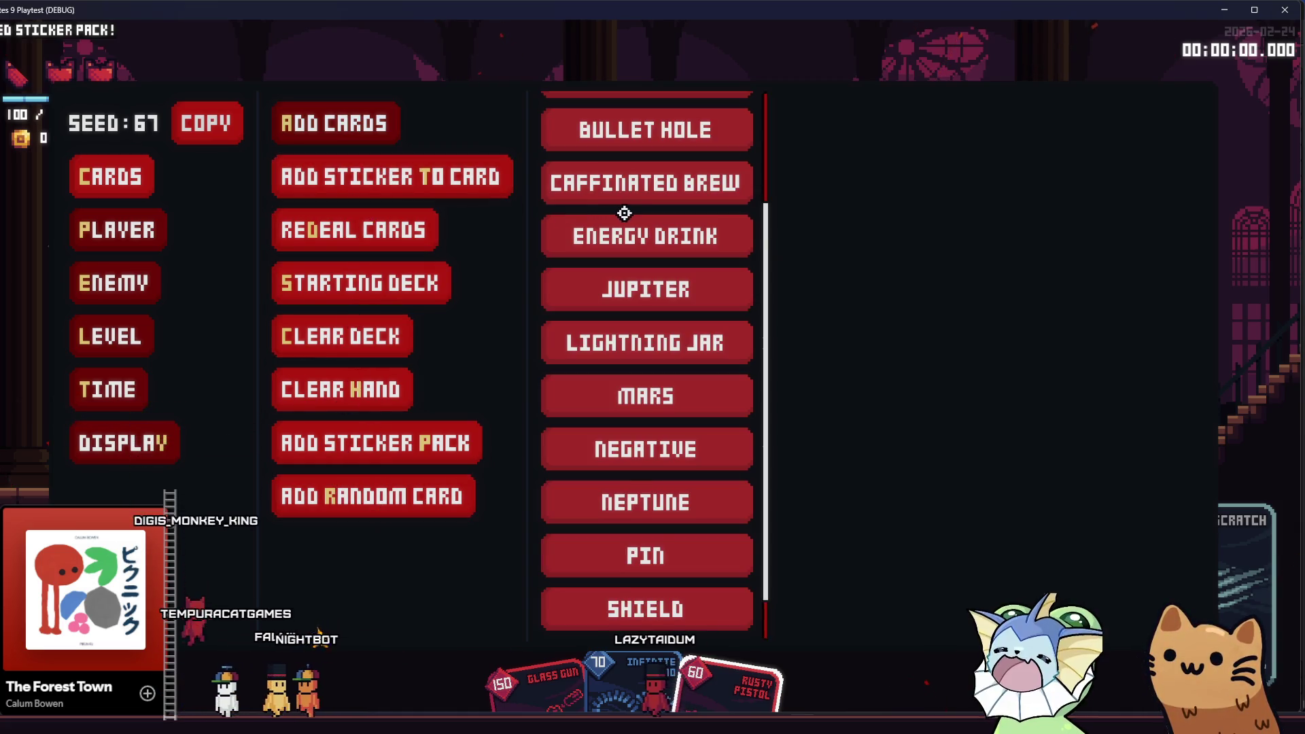
pyautogui.scroll(1, 636, 211)
pyautogui.scroll(3, 639, 211)
pyautogui.scroll(-3, 652, 245)
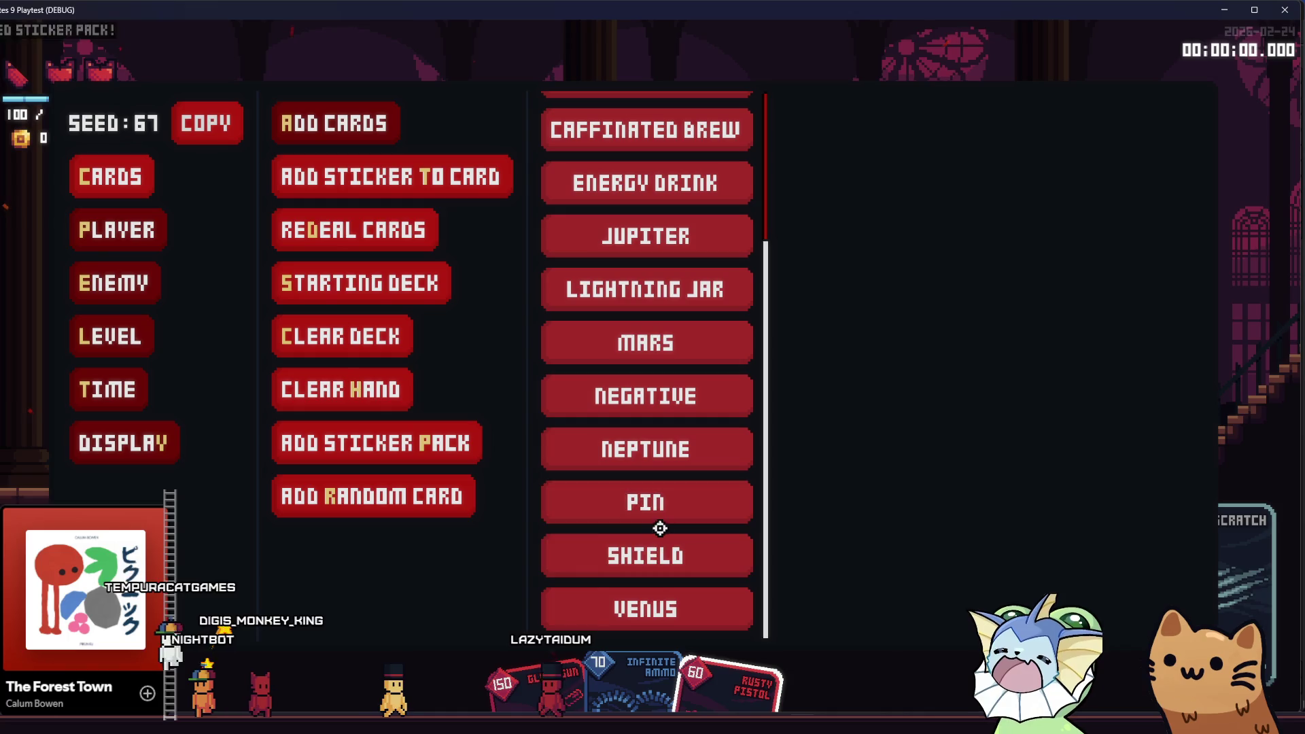
pyautogui.click(646, 561)
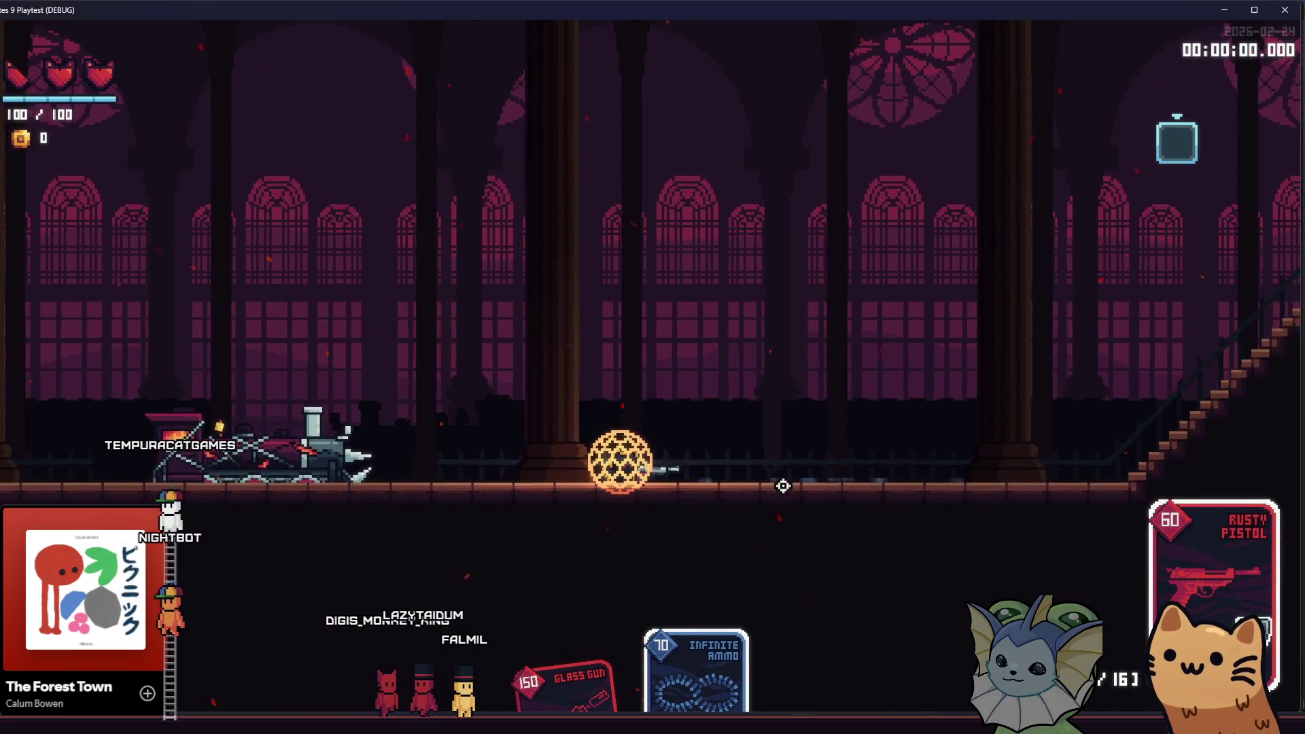
# - Move right and jump with the Rusty Pistol, then return to the Godot editor
pyautogui.press('d')
pyautogui.press('space')
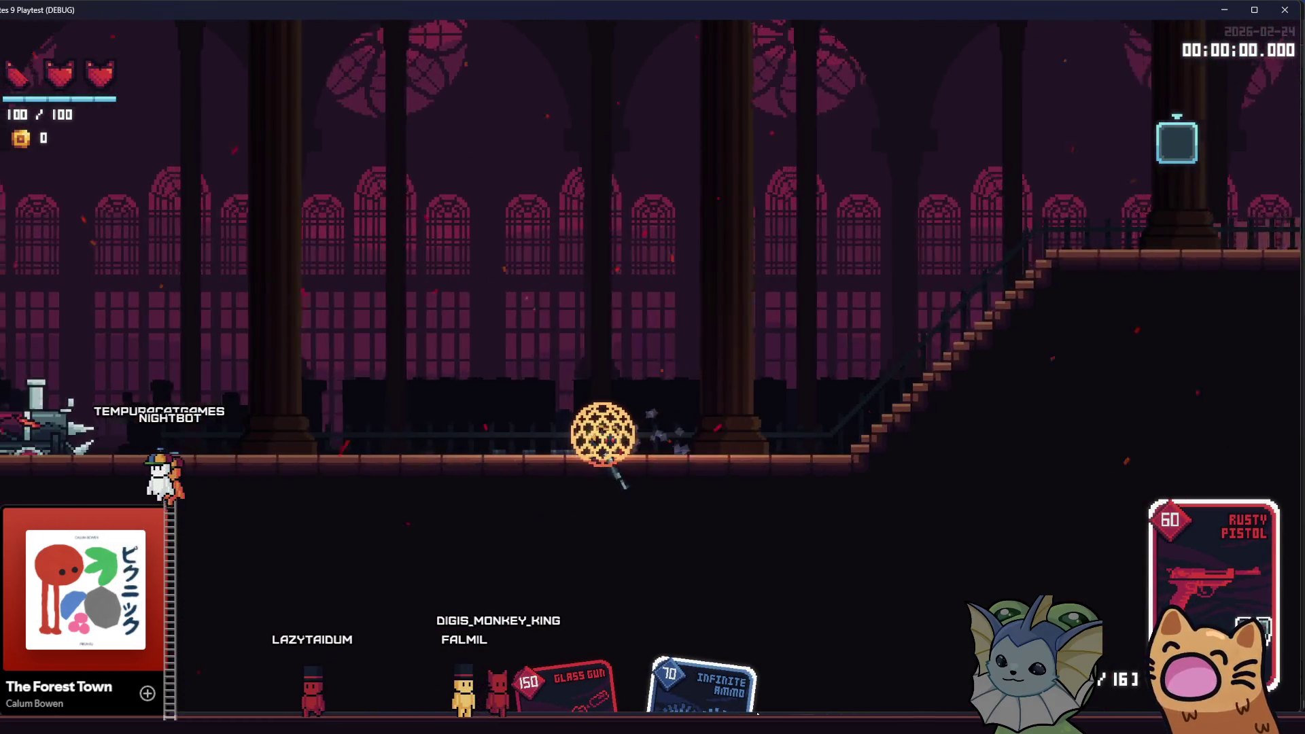
pyautogui.hotkey('alt', 'Tab')
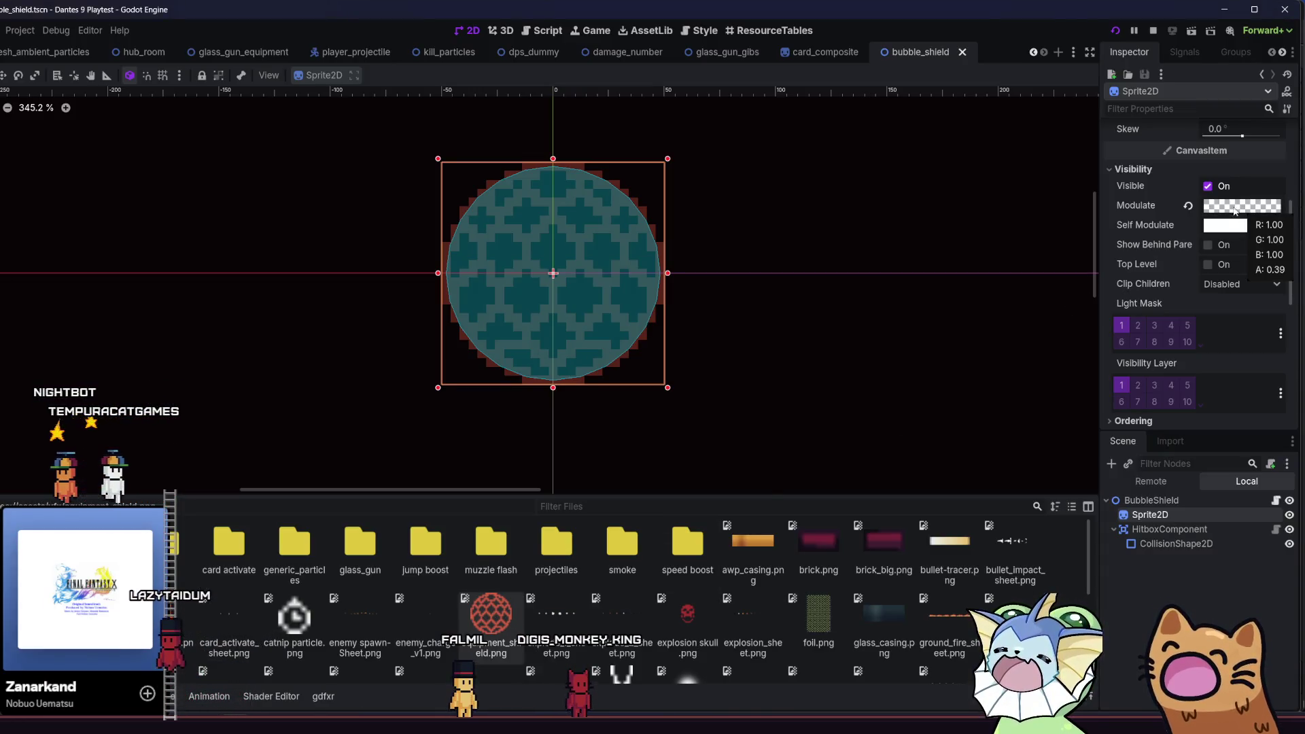
# - Check the sprite's blend mode choices and leave it at Mix
pyautogui.scroll(5, 1230, 287)
pyautogui.scroll(-2, 1190, 275)
pyautogui.scroll(-8, 1191, 275)
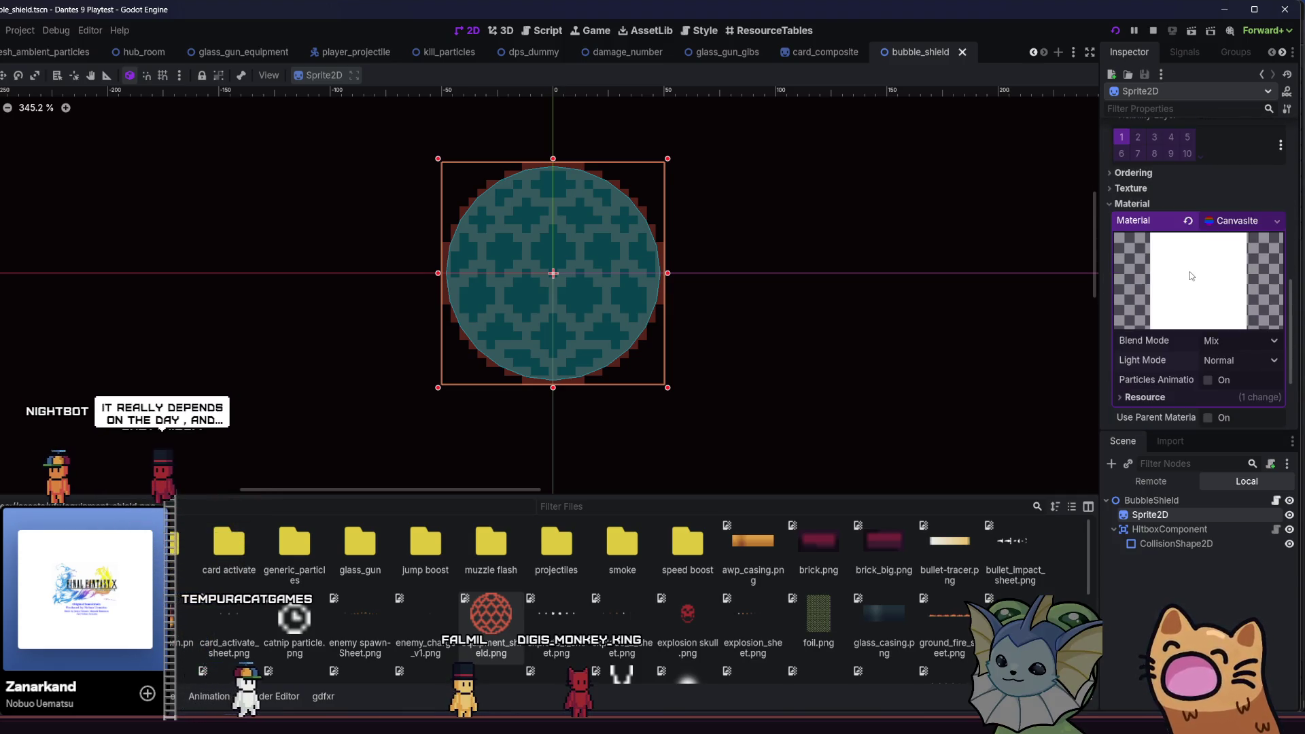
pyautogui.click(1219, 345)
pyautogui.click(1219, 345)
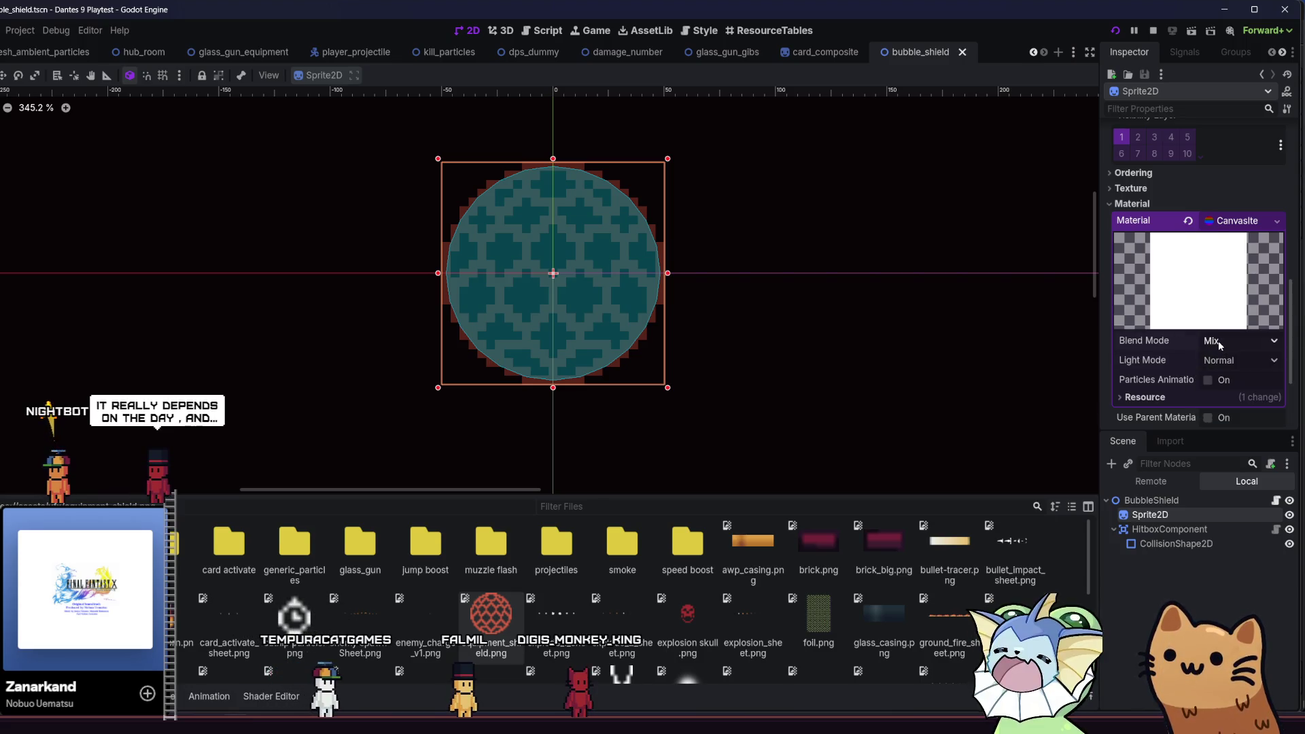
pyautogui.scroll(5, 1206, 278)
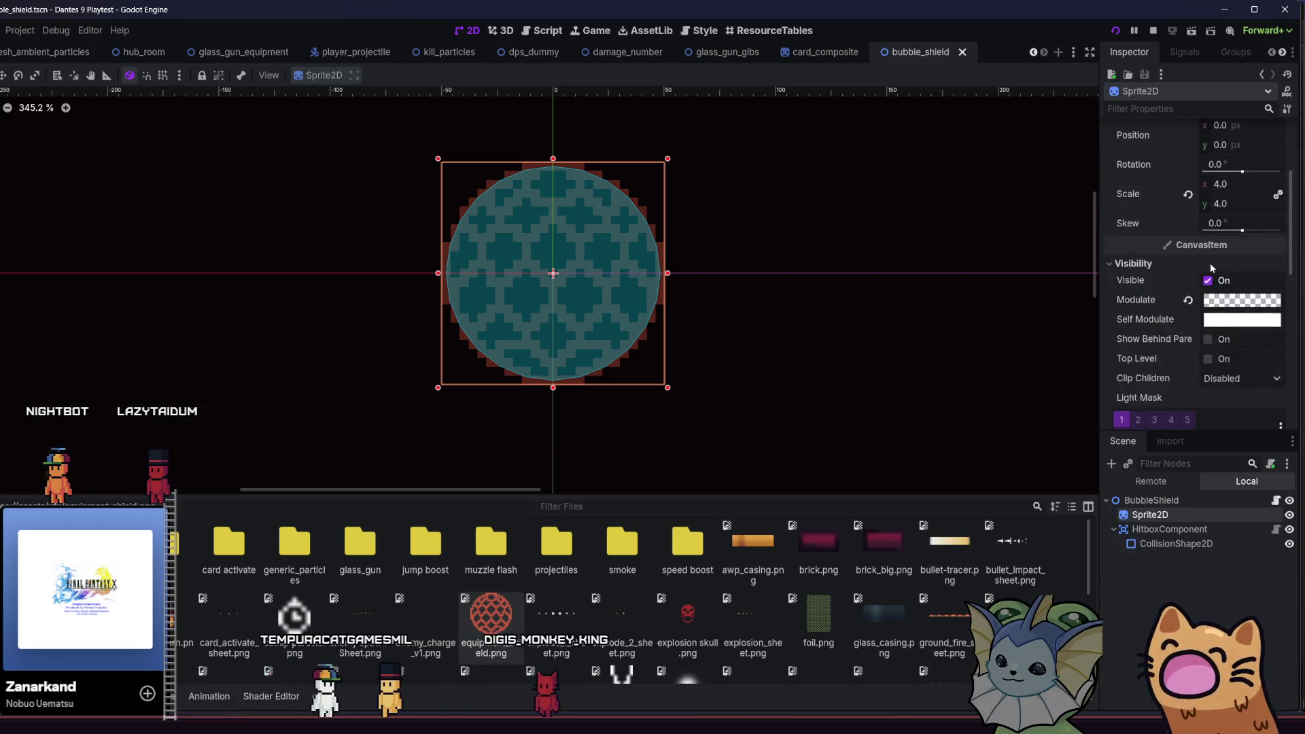
pyautogui.scroll(-7, 1210, 265)
pyautogui.scroll(-3, 1211, 267)
pyautogui.scroll(5, 1196, 269)
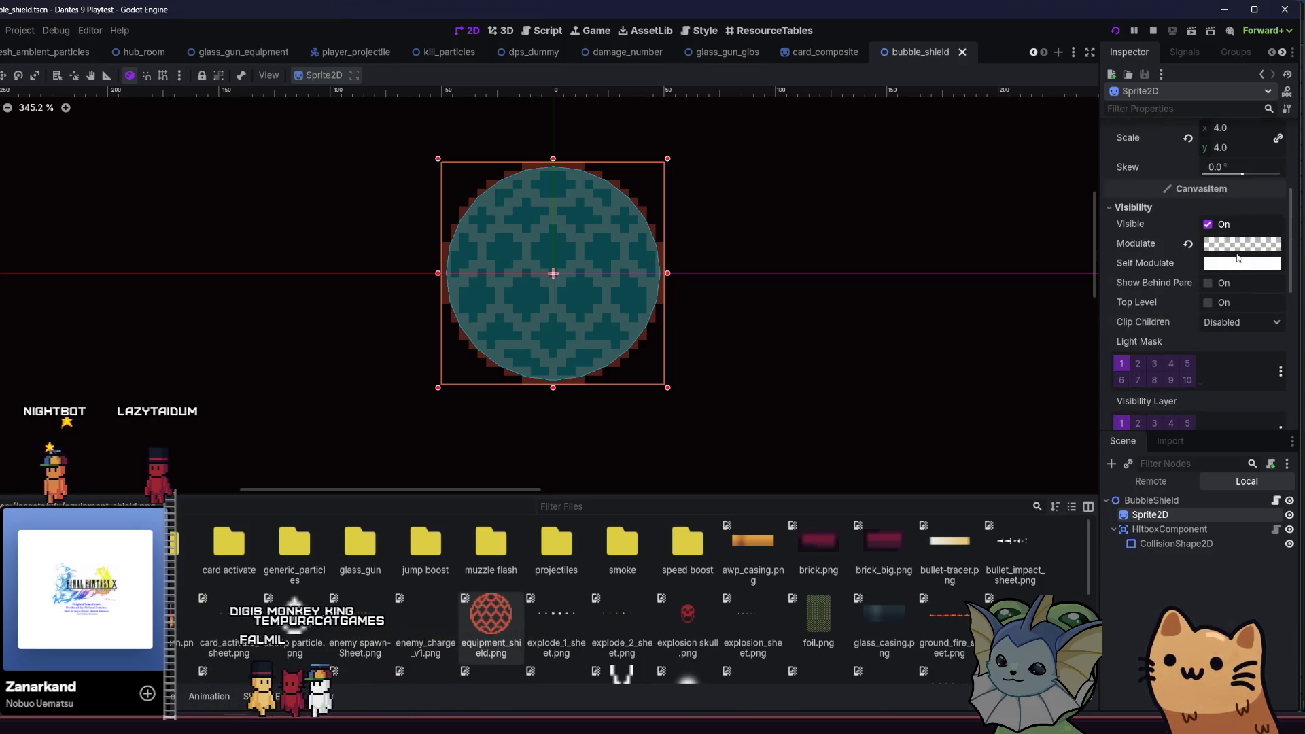
# - Lower the shield sprite's Modulate alpha to 0.146 and run the game
pyautogui.click(1240, 244)
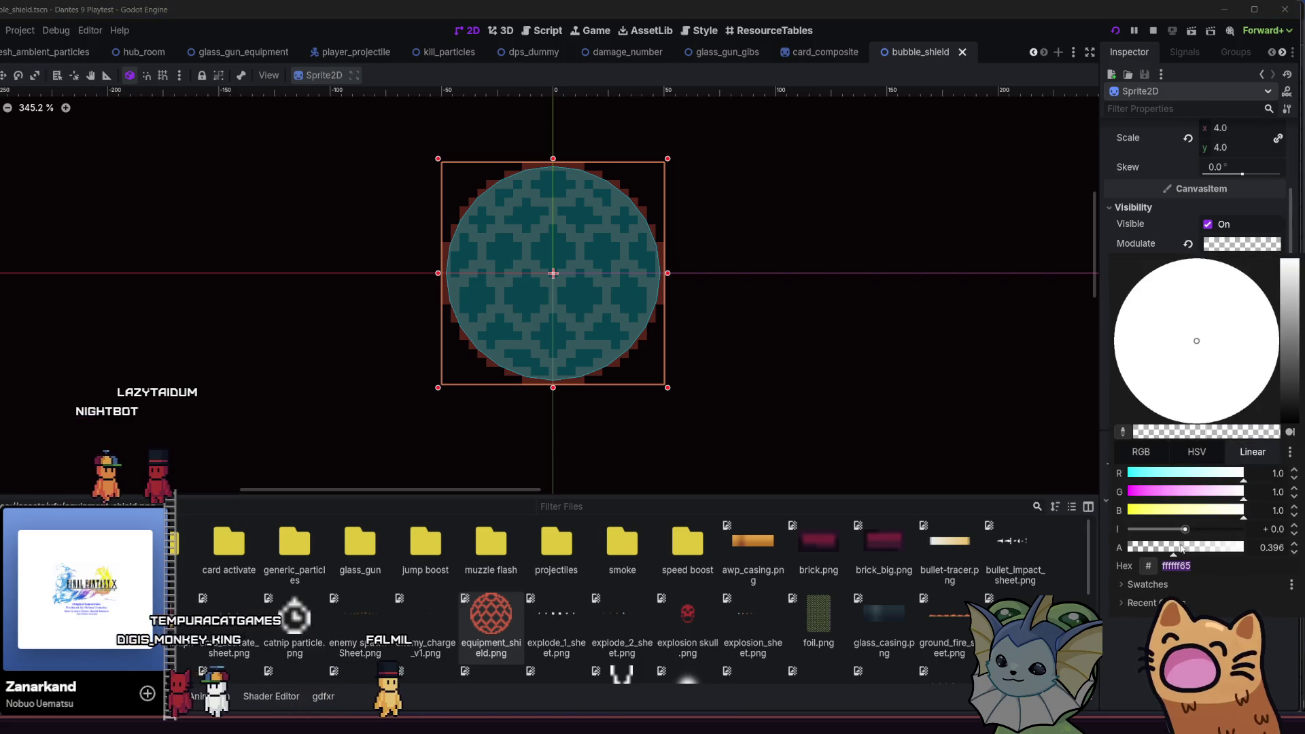
pyautogui.click(1146, 547)
pyautogui.moveTo(1147, 548); pyautogui.dragTo(1145, 548)
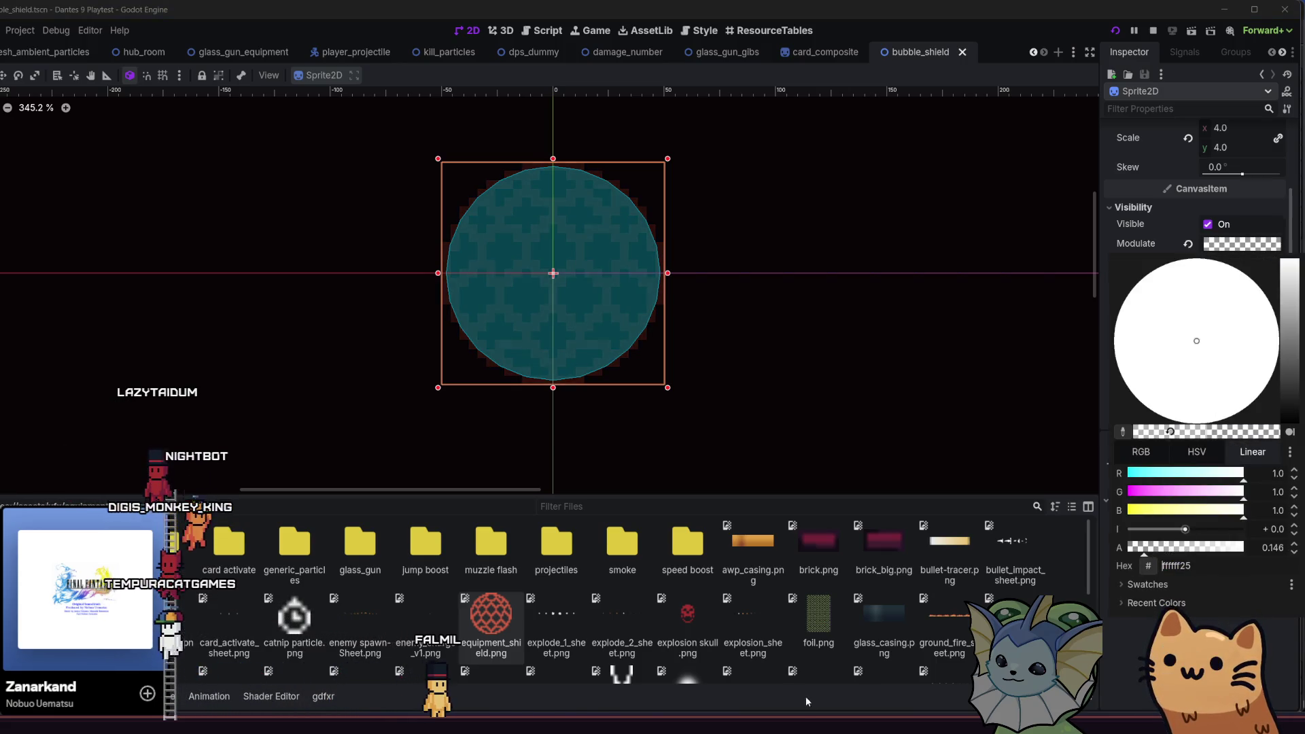
pyautogui.press('F5')
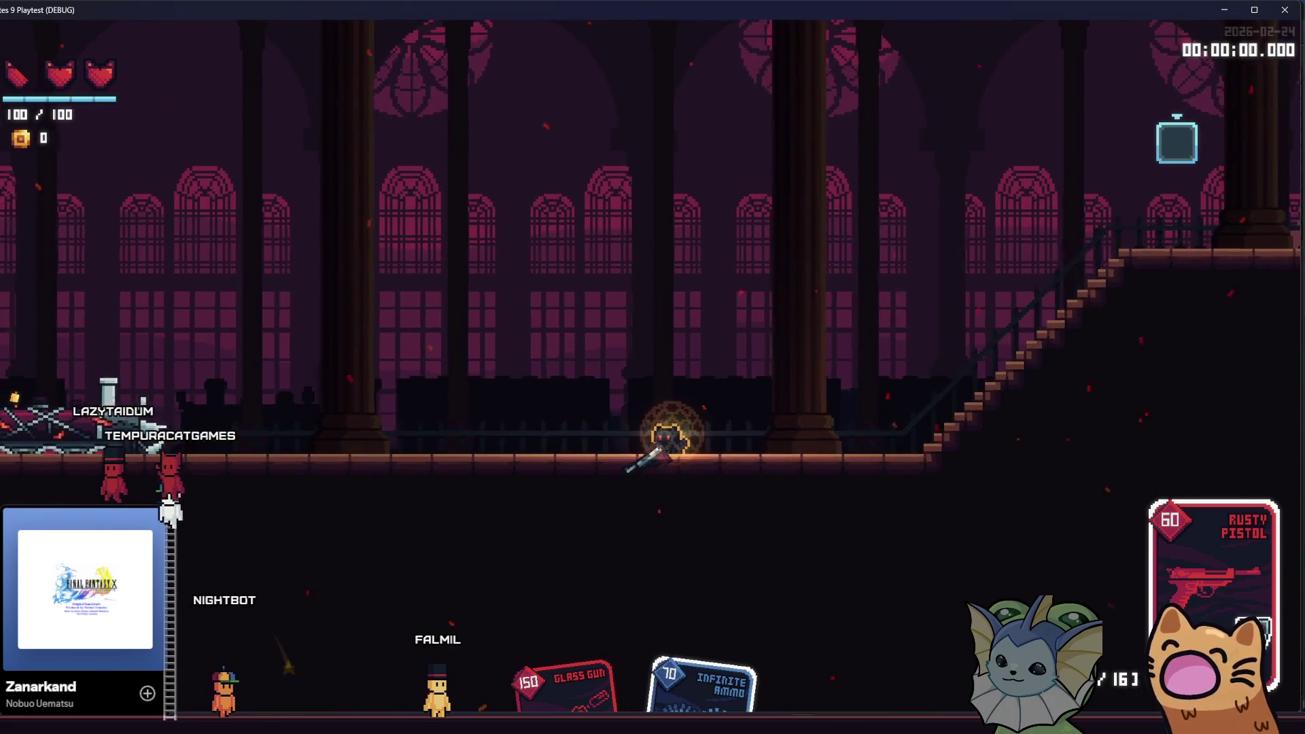
# - Back in the bubble_shield scene, readjust the shield's Modulate alpha to 0.698
pyautogui.moveTo(238, 724)
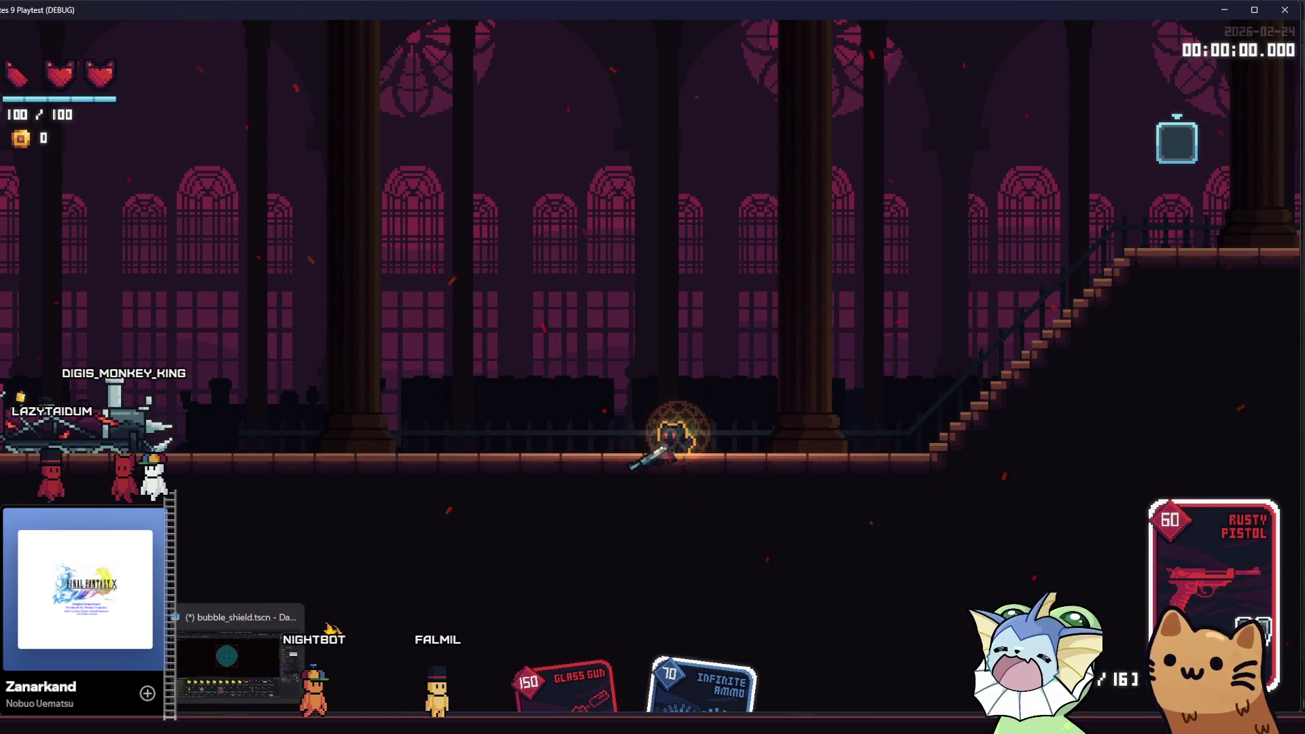
pyautogui.click(238, 656)
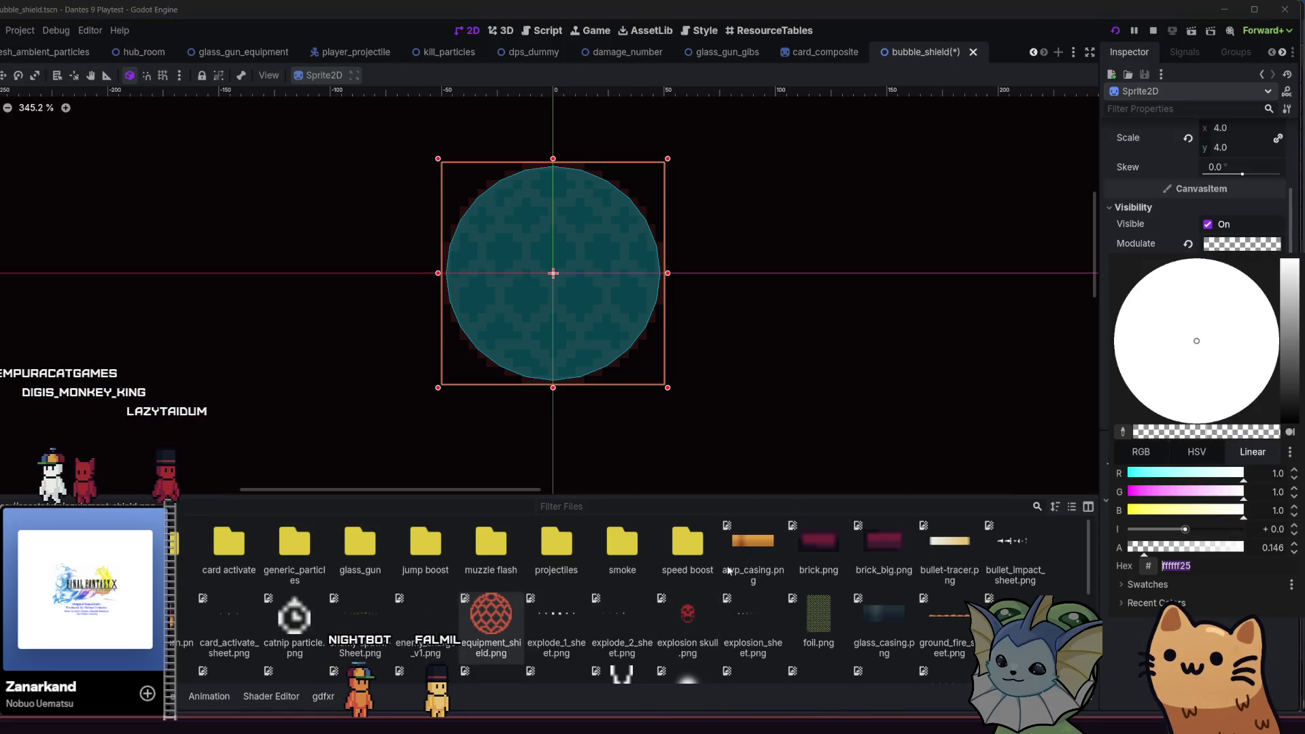
pyautogui.moveTo(1159, 548)
pyautogui.mouseDown()
pyautogui.moveTo(1258, 548)
pyautogui.moveTo(1156, 547)
pyautogui.mouseUp()
pyautogui.click(1144, 643)
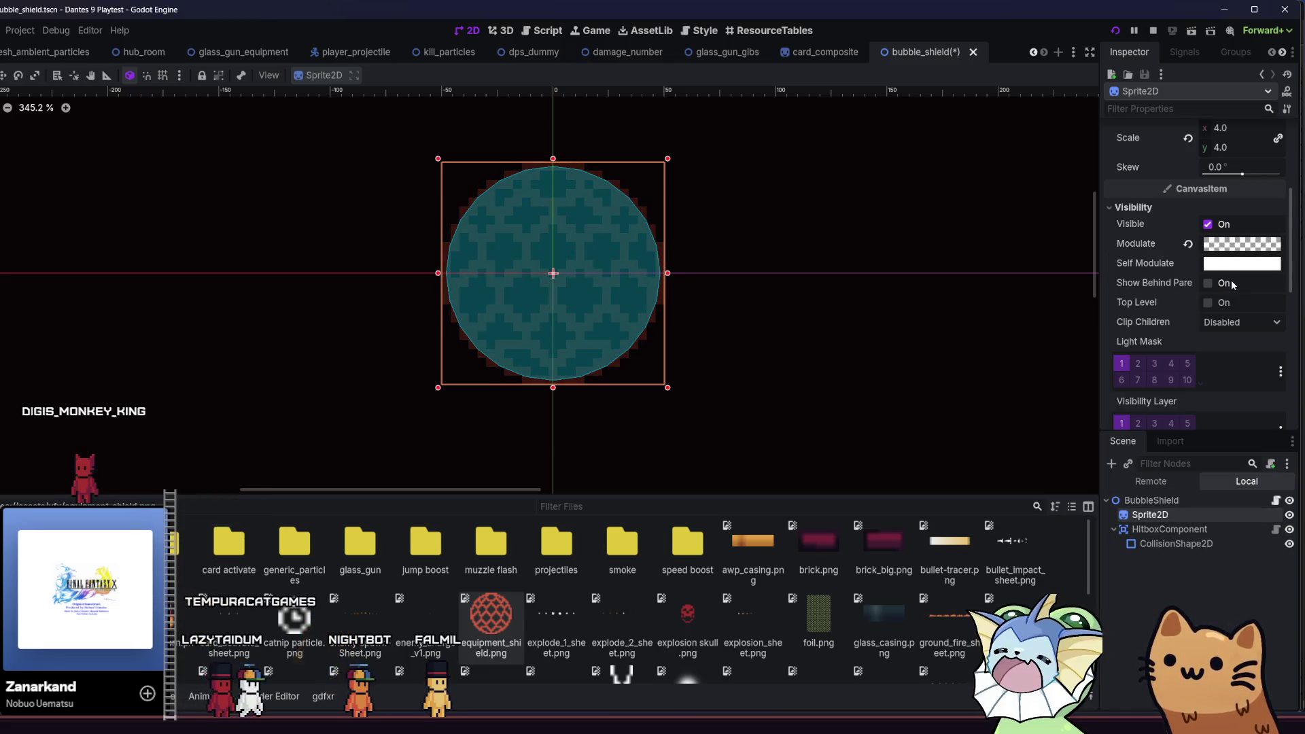
# - Set the material Blend Mode to Add and relaunch the game
pyautogui.scroll(-8, 1217, 306)
pyautogui.click(1225, 324)
pyautogui.click(1213, 350)
pyautogui.press('F5')
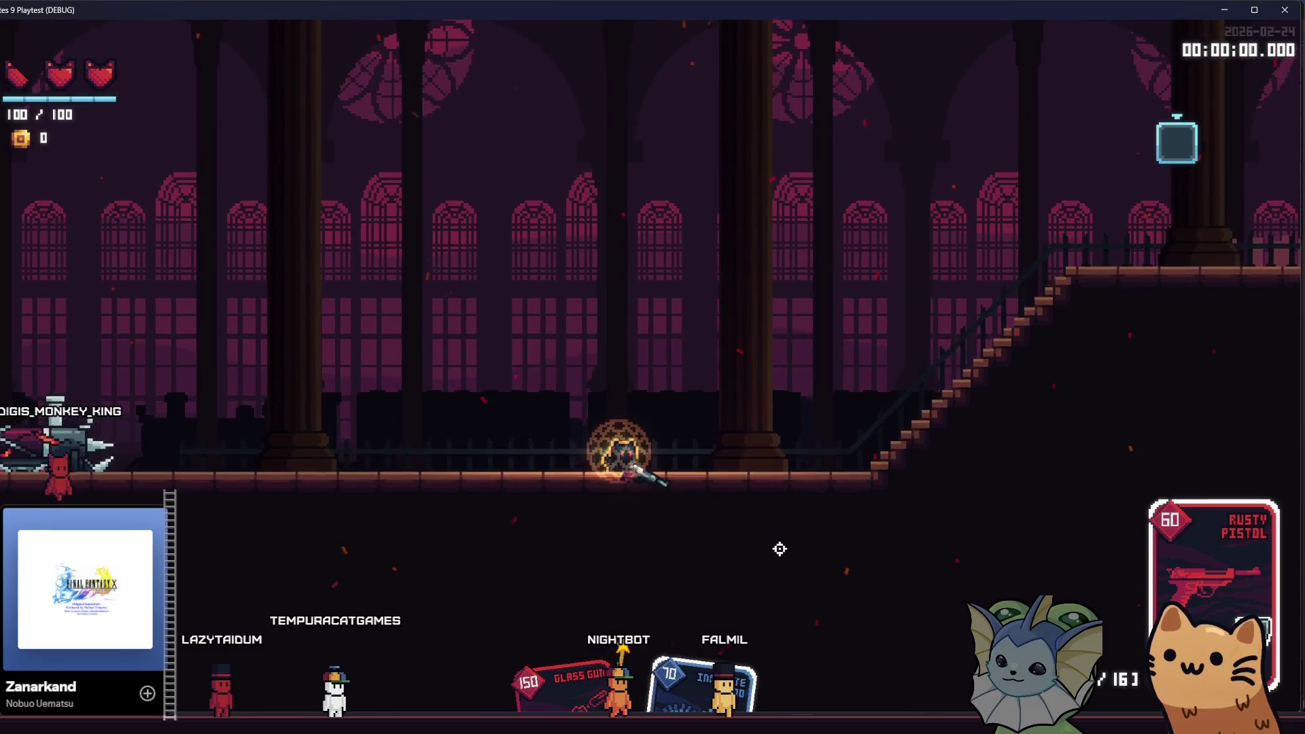
# - Walk, climb the stairs and fire the pistol to watch the additive shield, then return to the editor
pyautogui.press('d')
pyautogui.press('d')
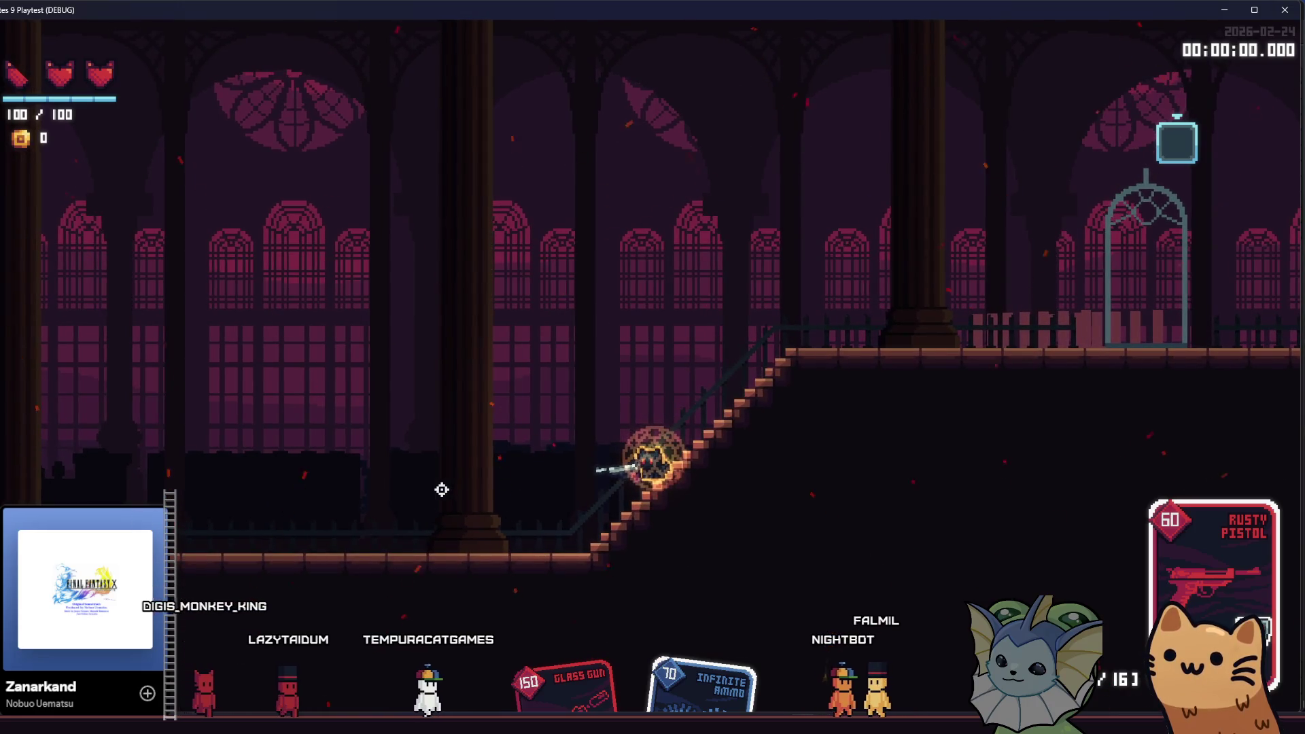
pyautogui.press('a')
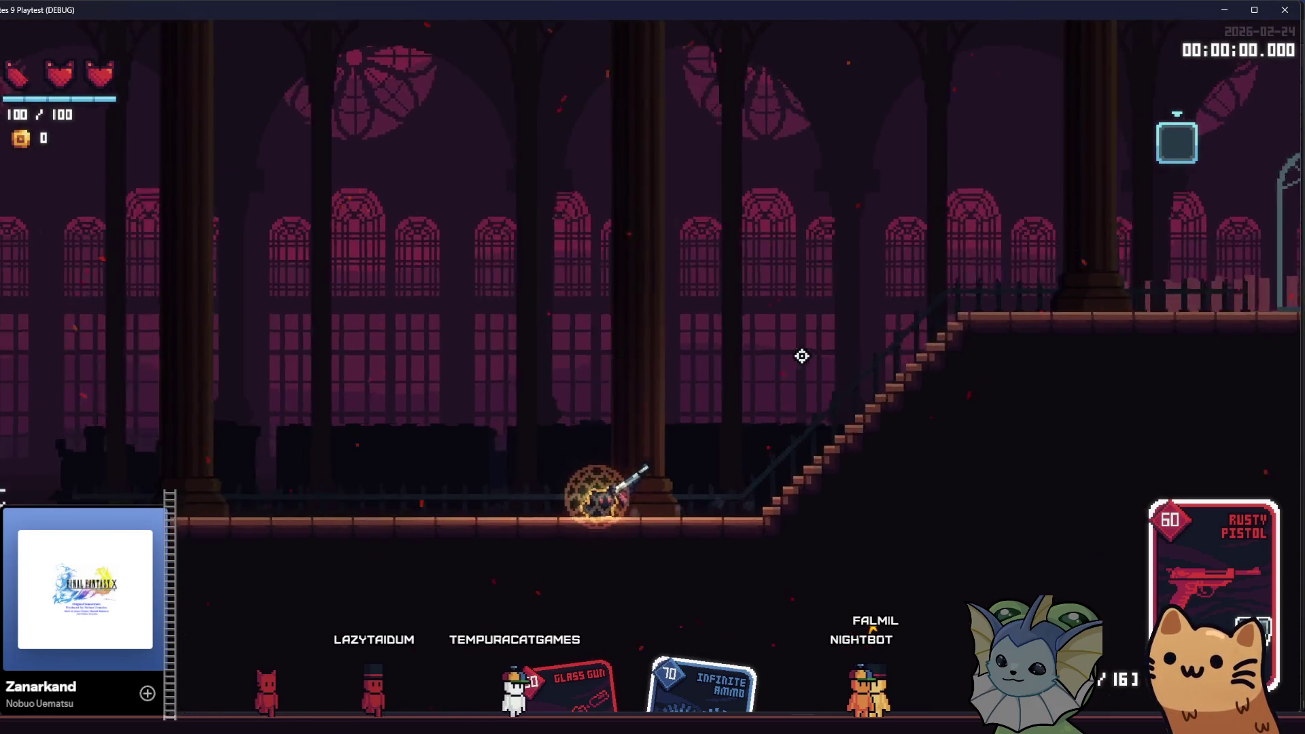
pyautogui.press('a')
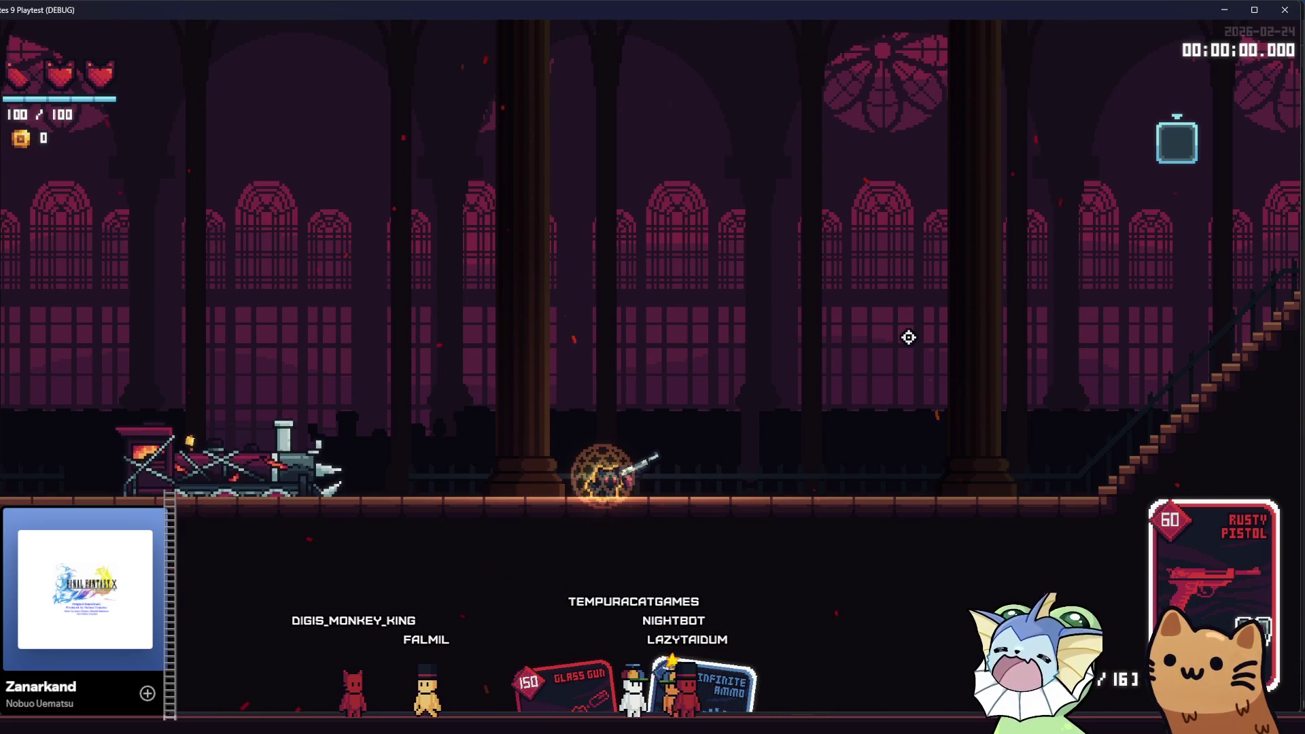
pyautogui.press('d')
pyautogui.click(907, 338)
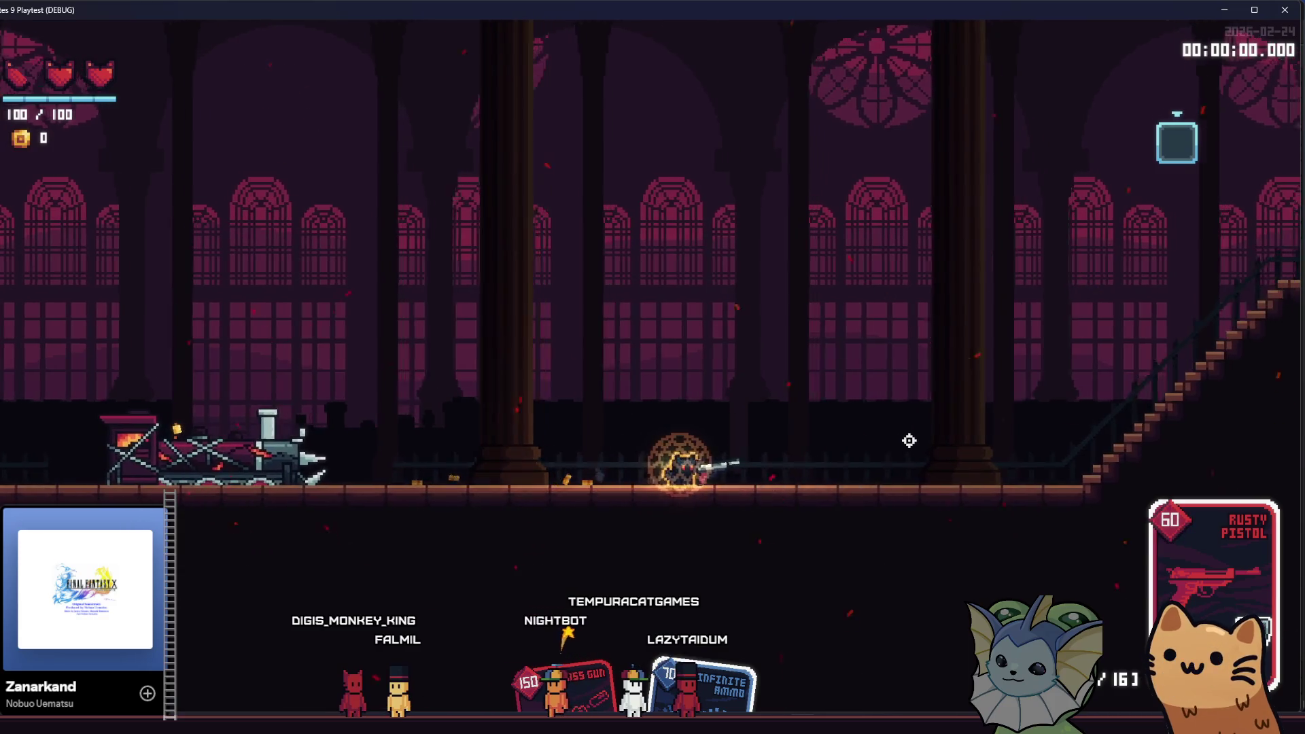
pyautogui.press('d')
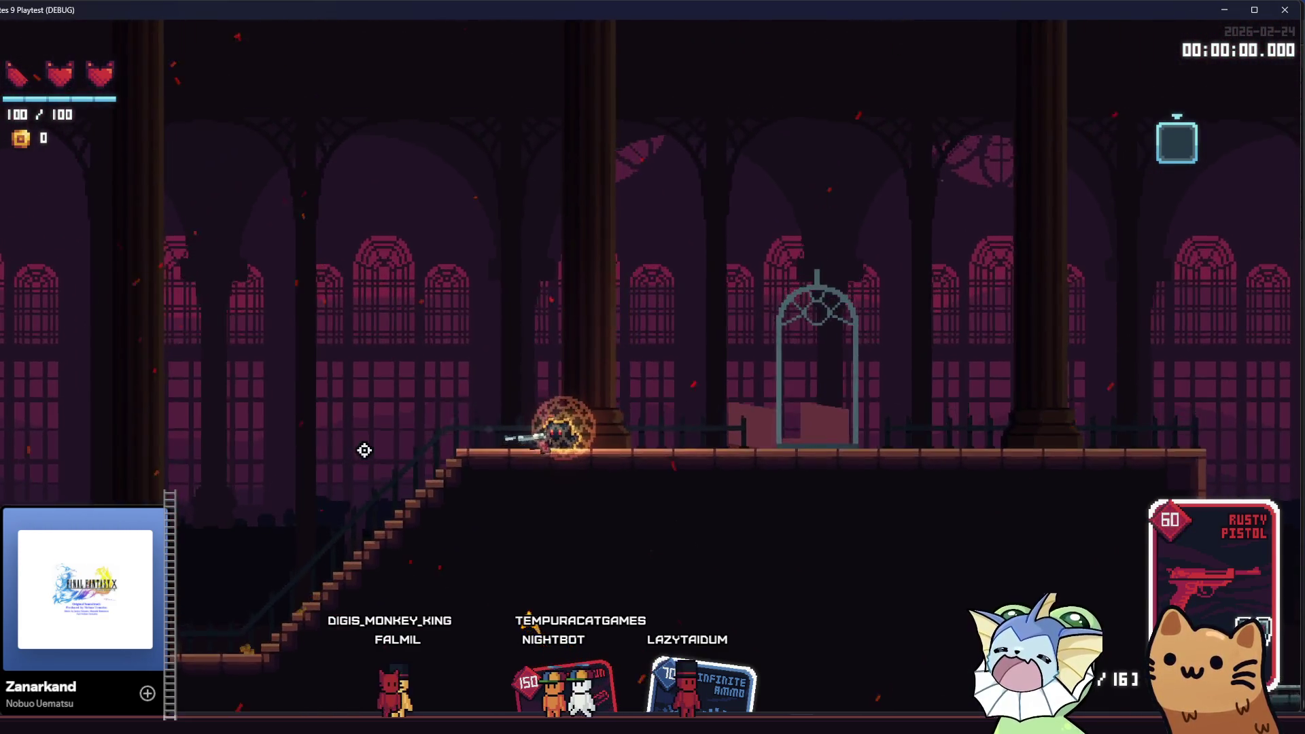
pyautogui.press('a')
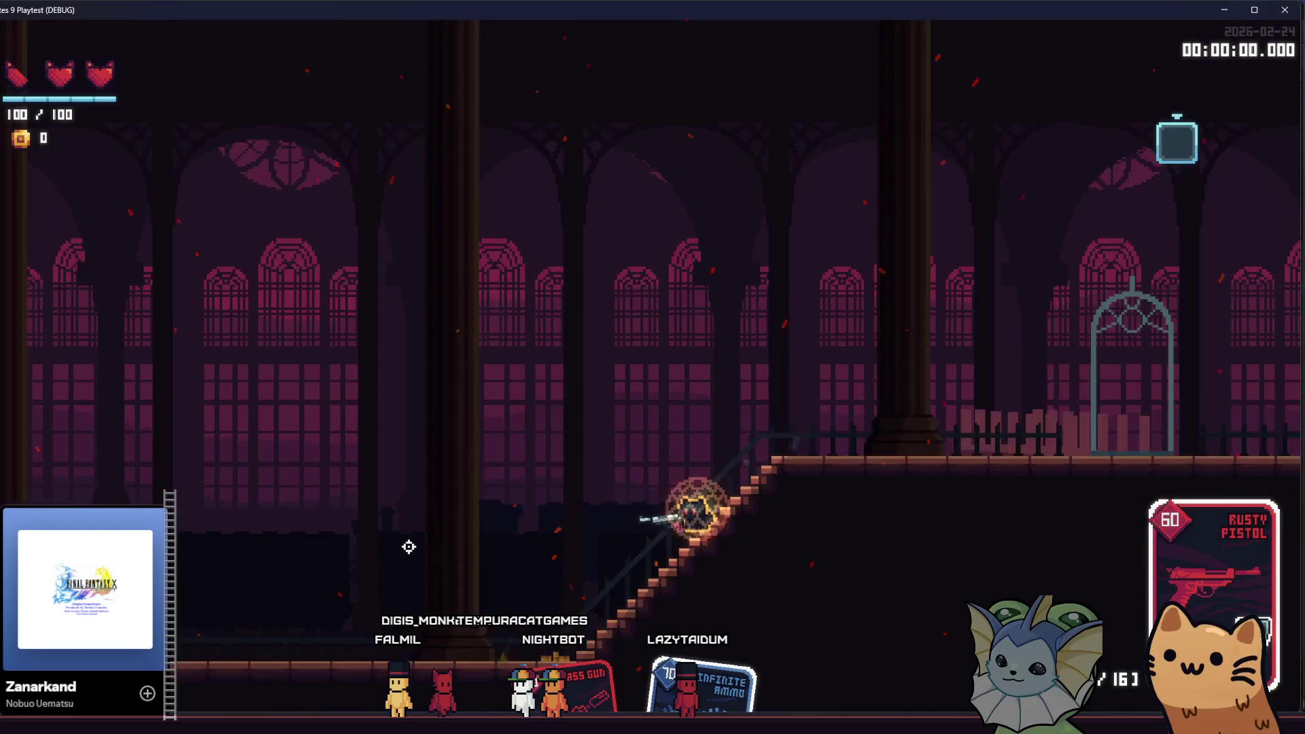
pyautogui.press('a')
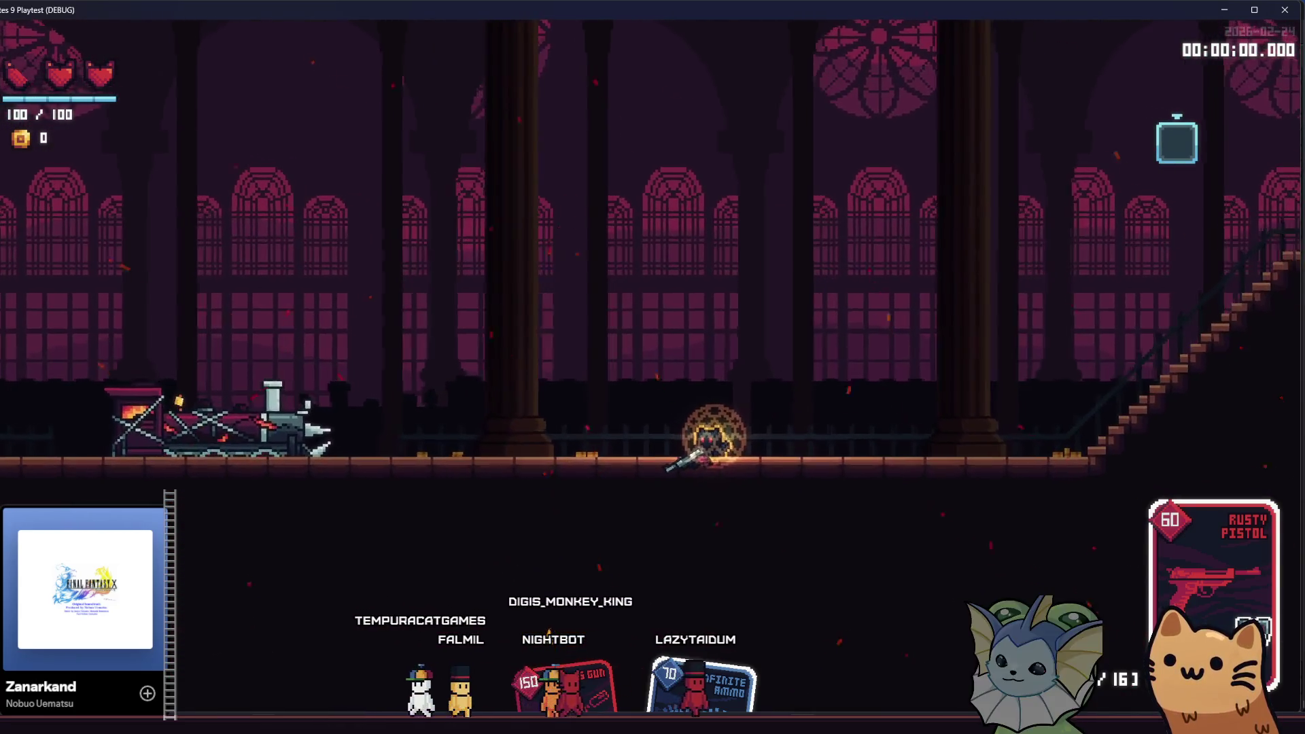
pyautogui.hotkey('alt', 'Tab')
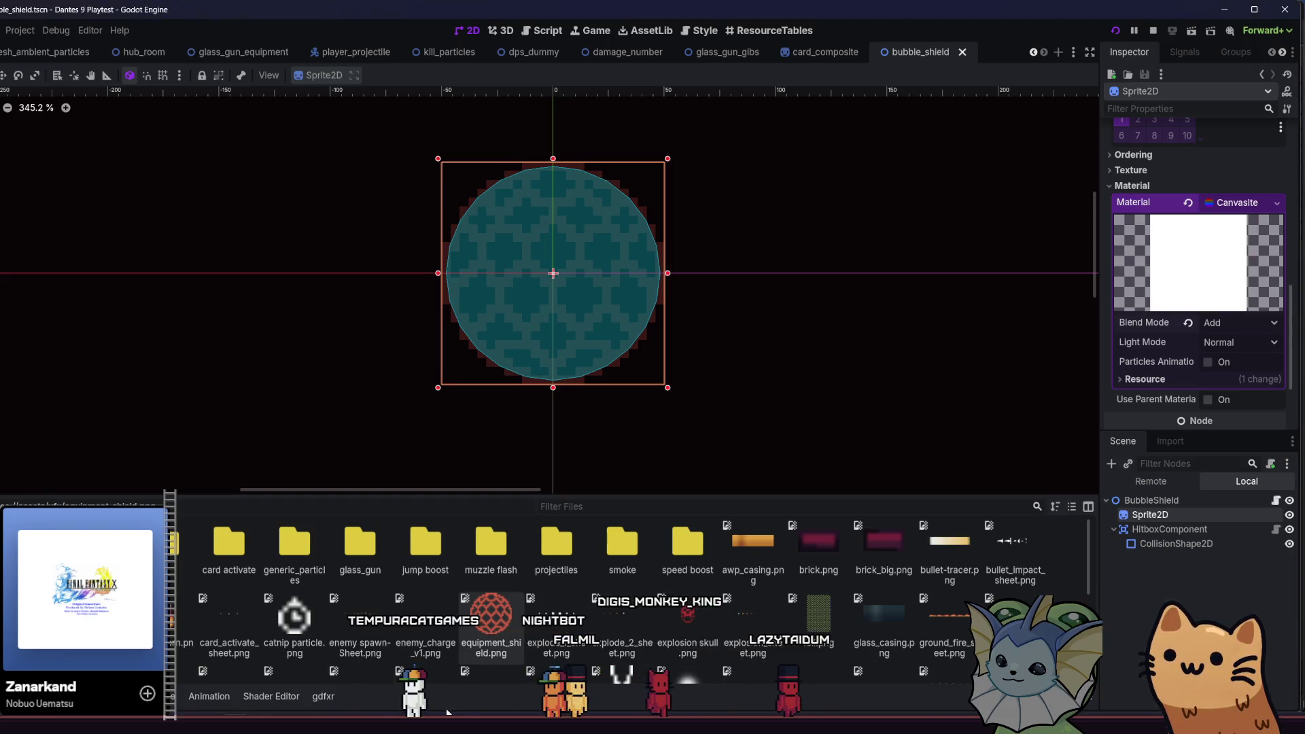
# - In Aseprite, stop the orb's animation playback and box-select the orb sprite
pyautogui.hotkey('alt', 'Tab')
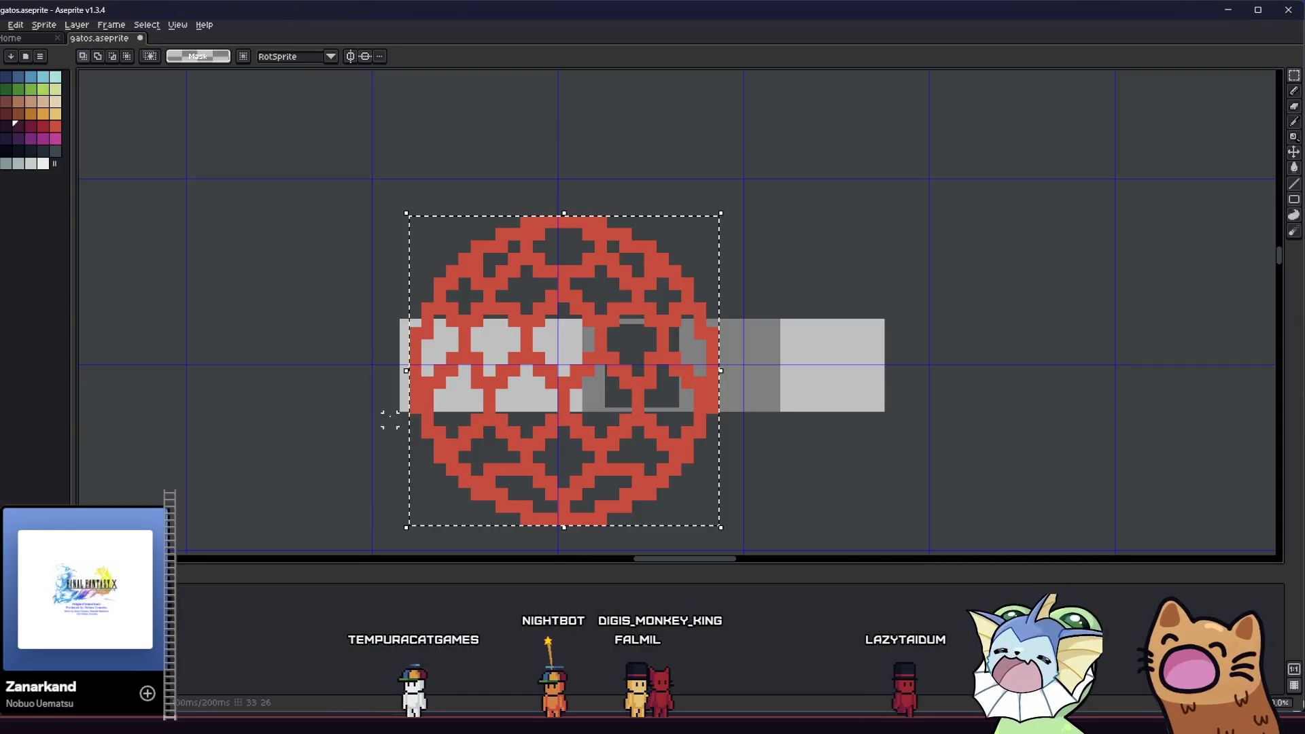
pyautogui.scroll(-1, 289, 373)
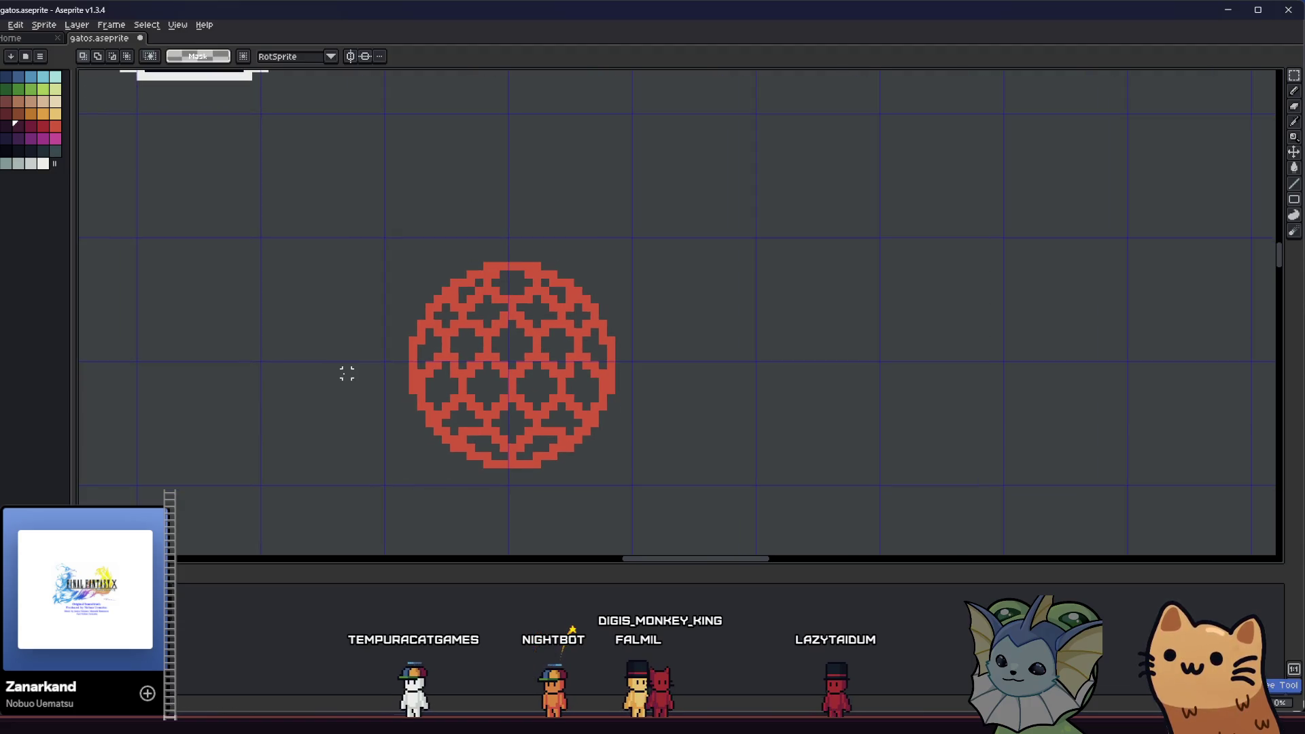
pyautogui.press('Return')
pyautogui.scroll(1, 381, 360)
pyautogui.moveTo(364, 192); pyautogui.dragTo(683, 497)
# - Magic Wand the orb's red lattice lines, then test an undo and redo
pyautogui.scroll(1, 690, 501)
pyautogui.press('w')
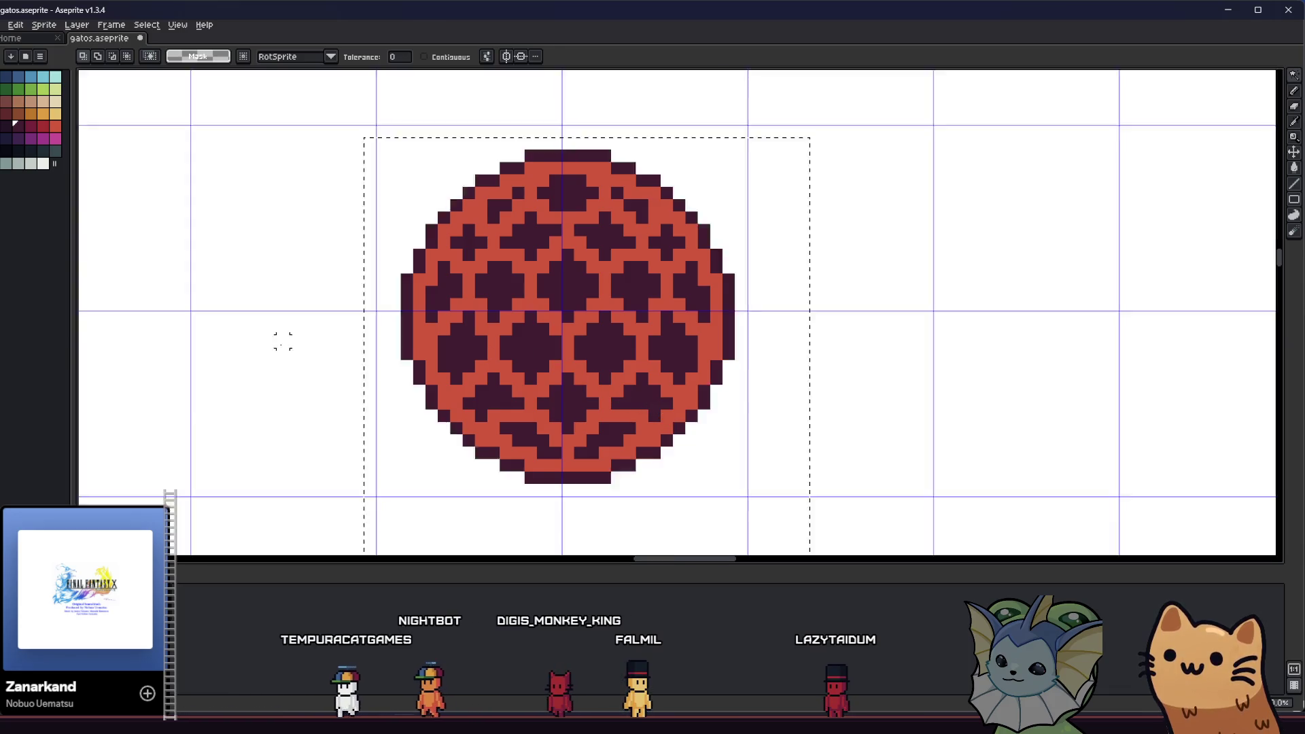
pyautogui.click(283, 337)
pyautogui.click(422, 344)
pyautogui.scroll(-1, 429, 345)
pyautogui.scroll(-1, 430, 346)
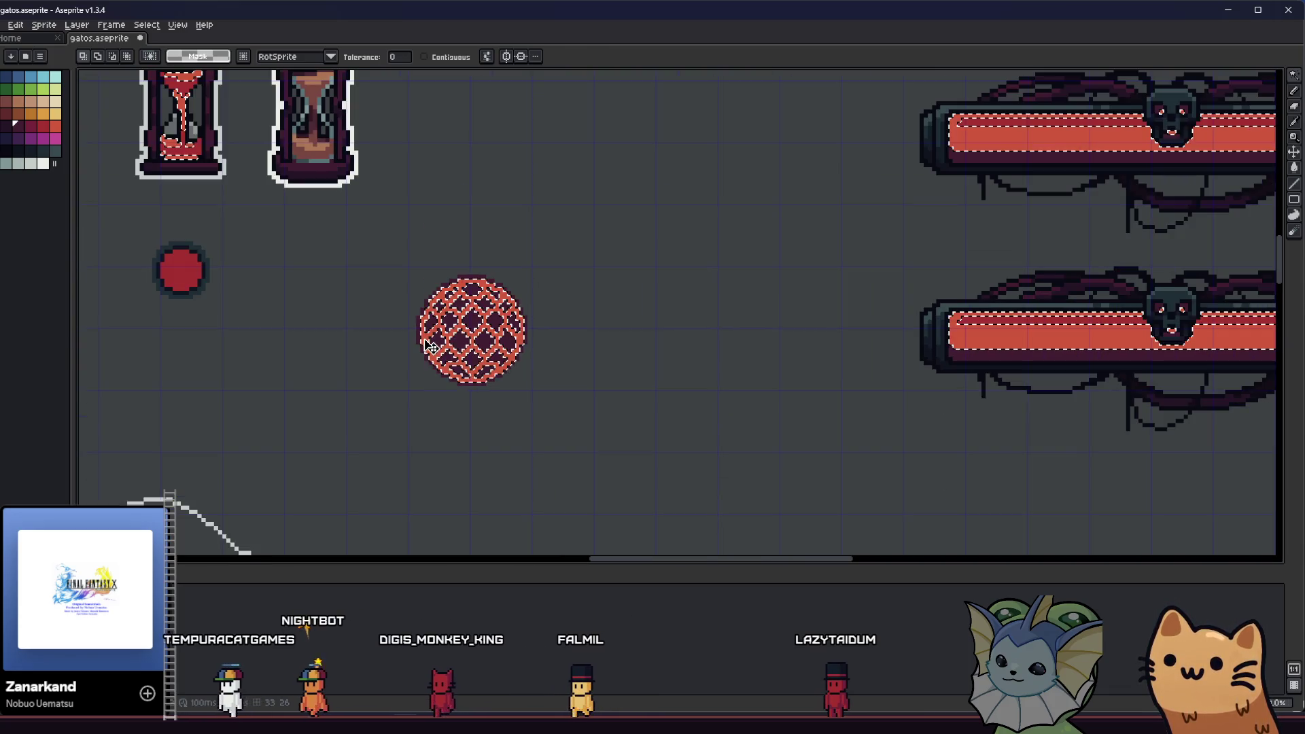
pyautogui.scroll(-1, 428, 347)
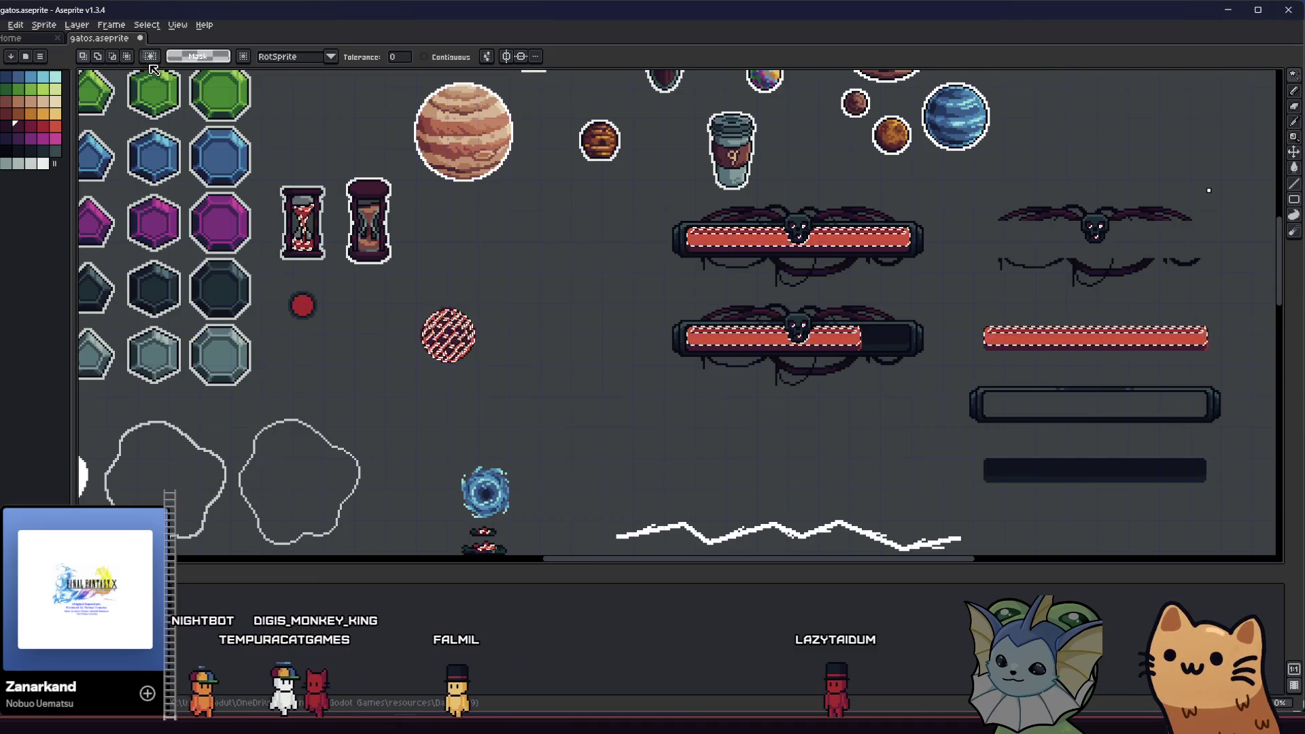
pyautogui.scroll(4, 437, 361)
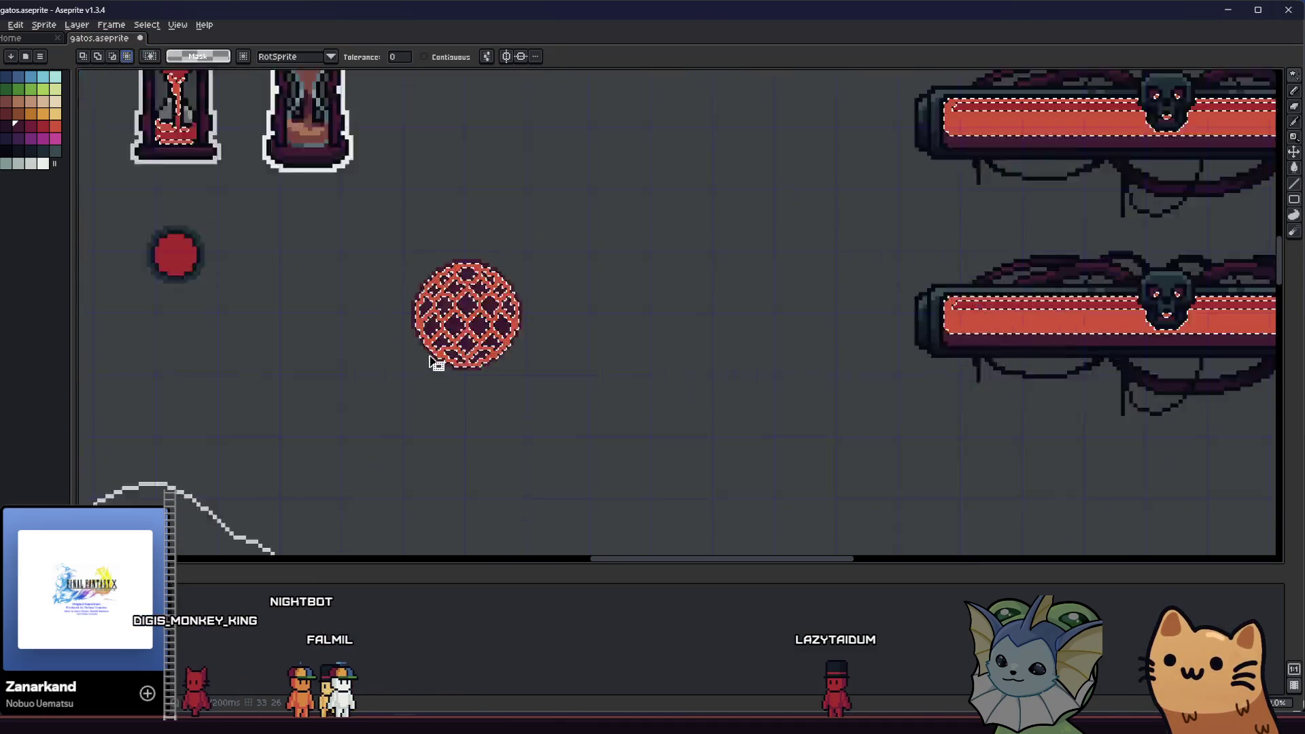
pyautogui.scroll(-2, 415, 271)
pyautogui.hotkey('ctrl', 'z')
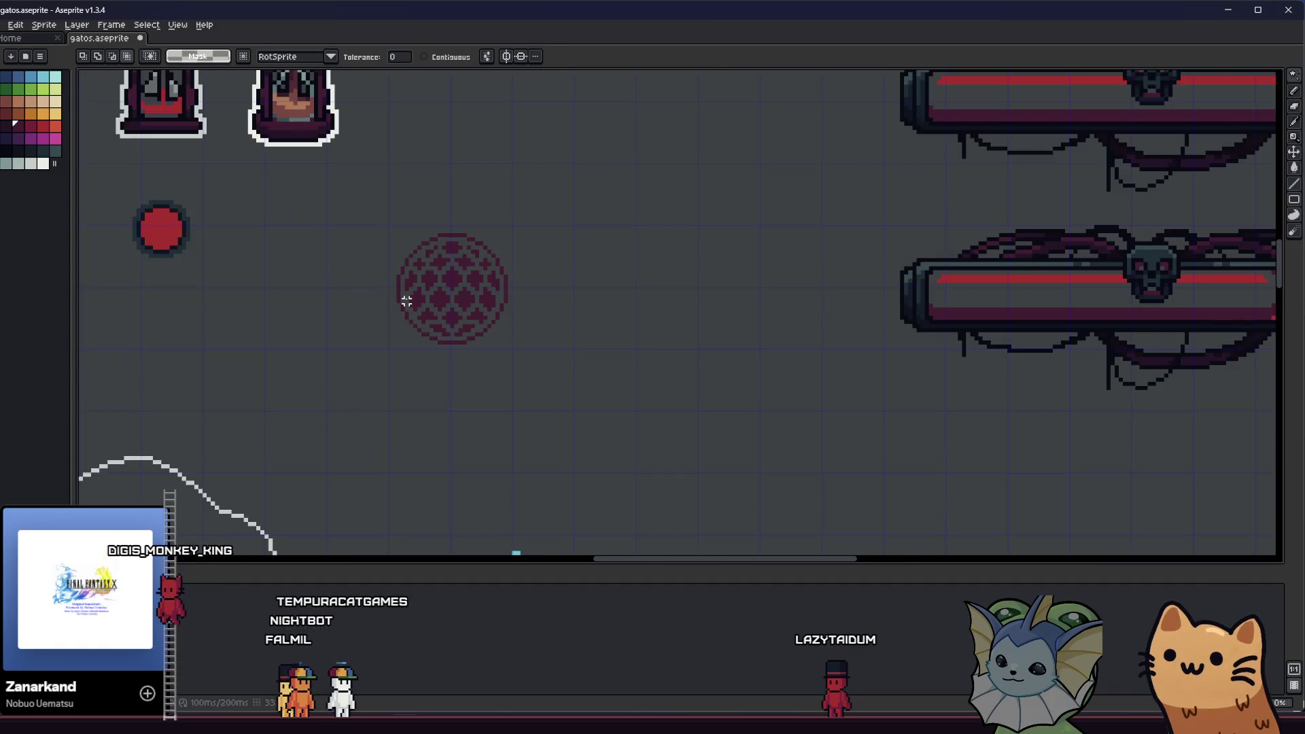
pyautogui.hotkey('ctrl', 'y')
pyautogui.scroll(1, 385, 283)
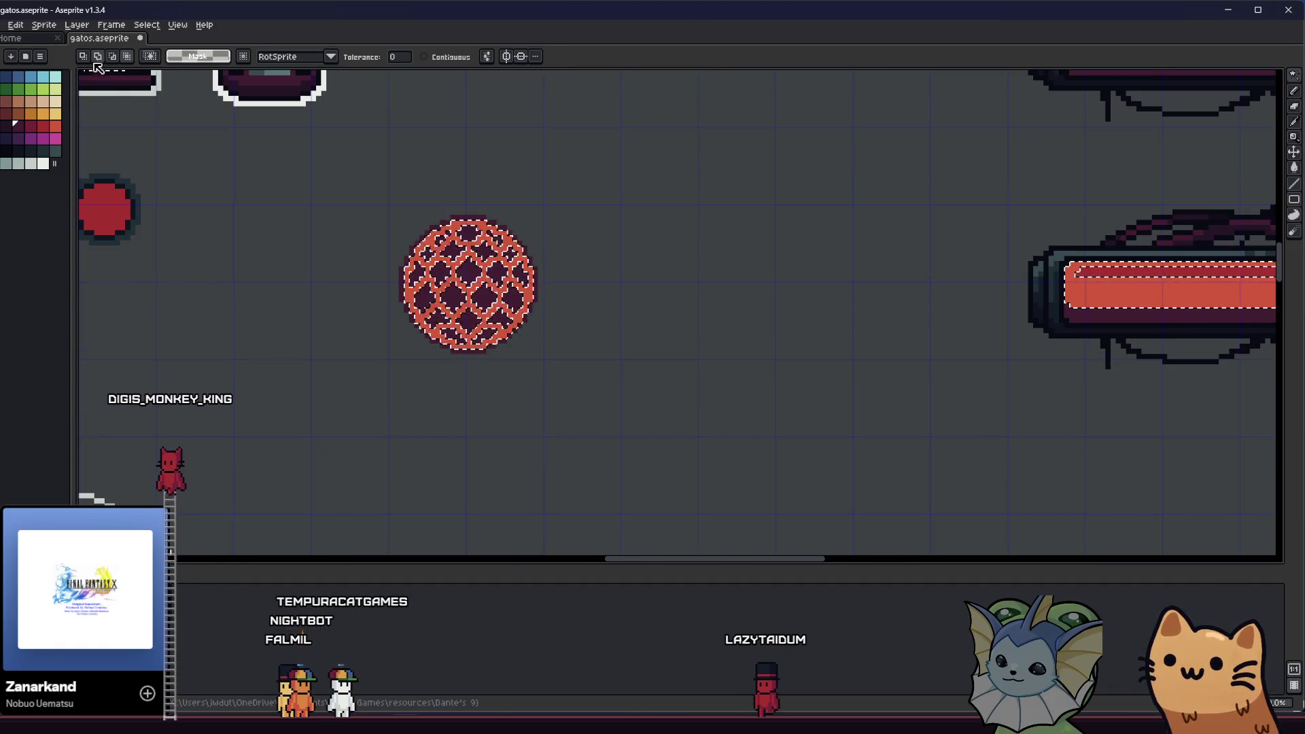
# - Undo the deletion that hit the bars and box-select just the orb
pyautogui.press('Delete')
pyautogui.hotkey('ctrl', 'z')
pyautogui.press('m')
pyautogui.moveTo(348, 170); pyautogui.dragTo(646, 421)
pyautogui.scroll(2, 478, 315)
# - Magic Wand the red lattice pixels, delete them, deselect, and switch to the Pencil
pyautogui.press('w')
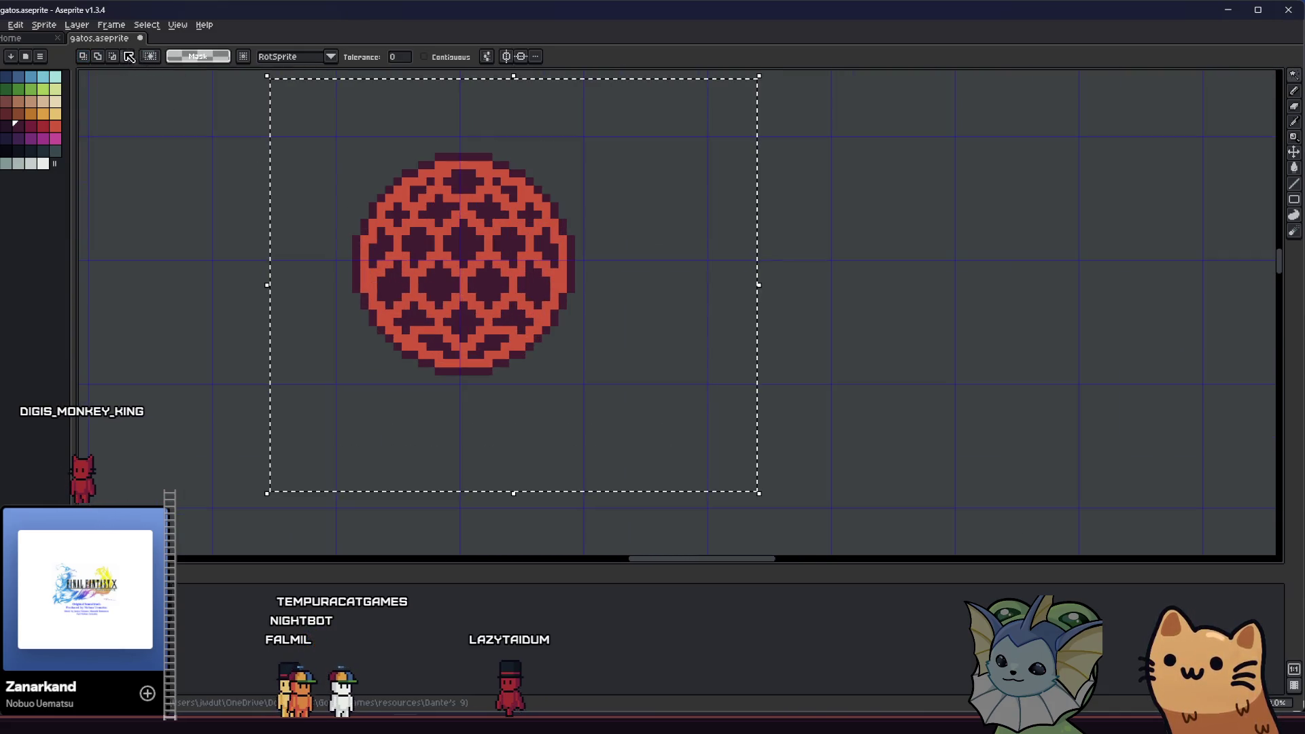
pyautogui.scroll(2, 393, 209)
pyautogui.scroll(-2, 368, 209)
pyautogui.click(360, 265)
pyautogui.press('Delete')
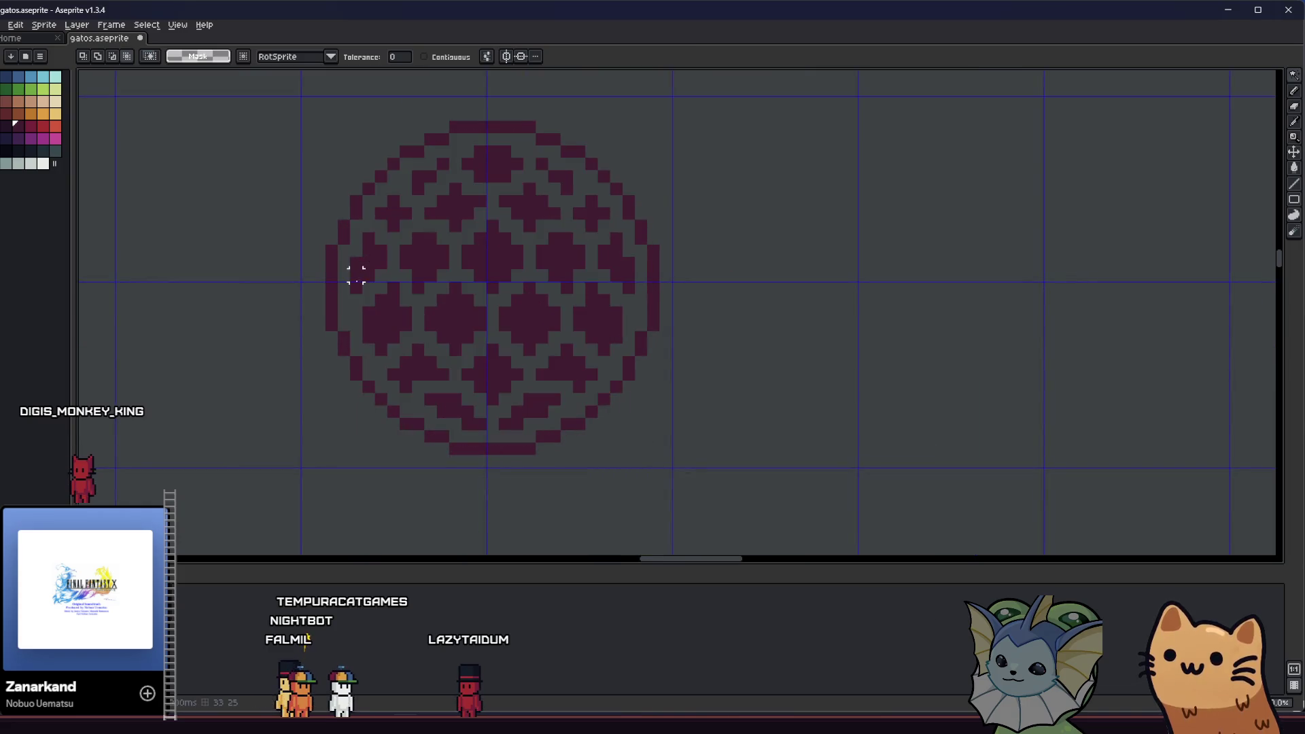
pyautogui.scroll(-2, 364, 343)
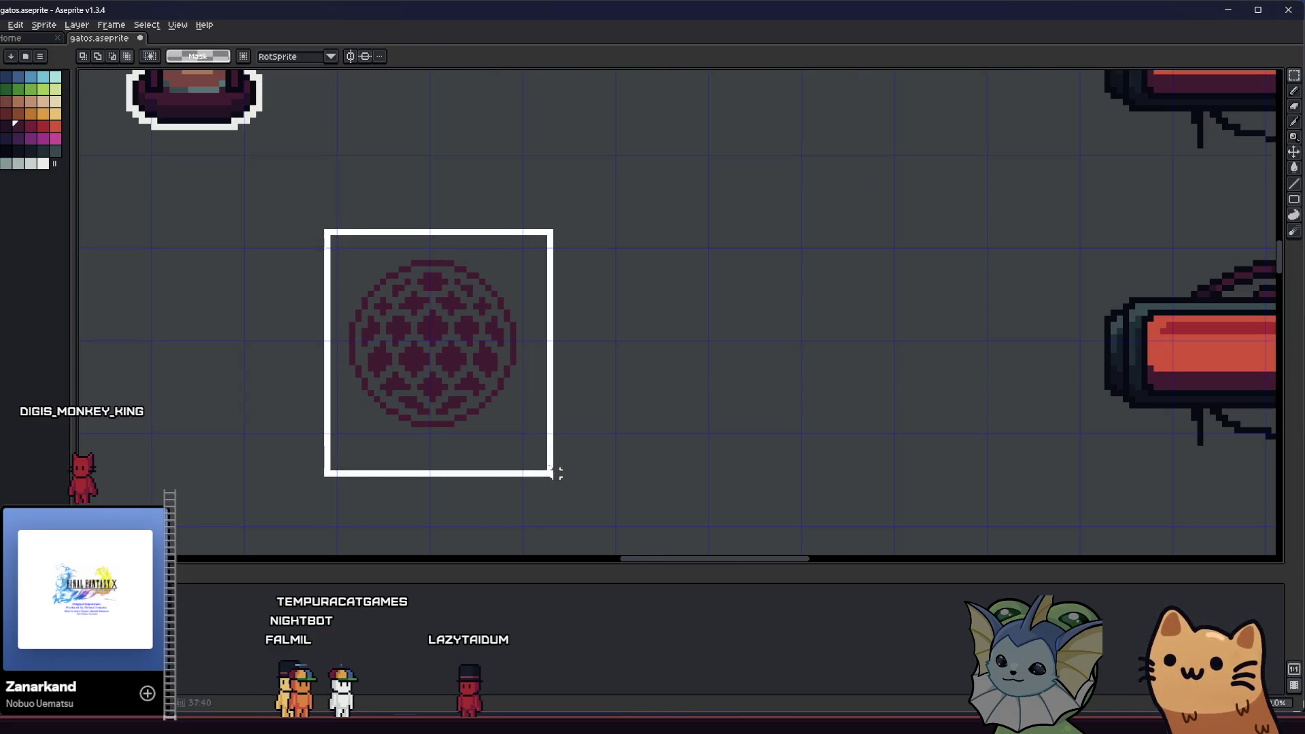
pyautogui.hotkey('ctrl', 'd')
pyautogui.scroll(1, 412, 392)
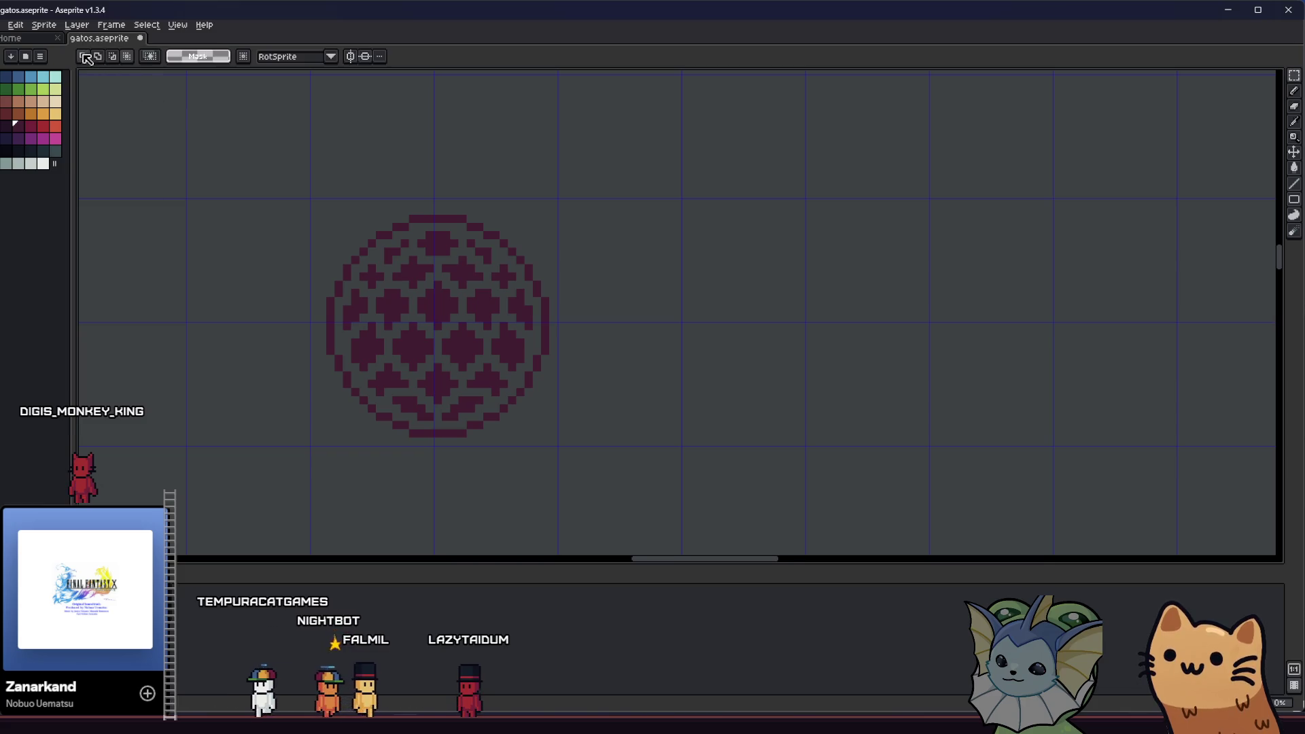
pyautogui.press('b')
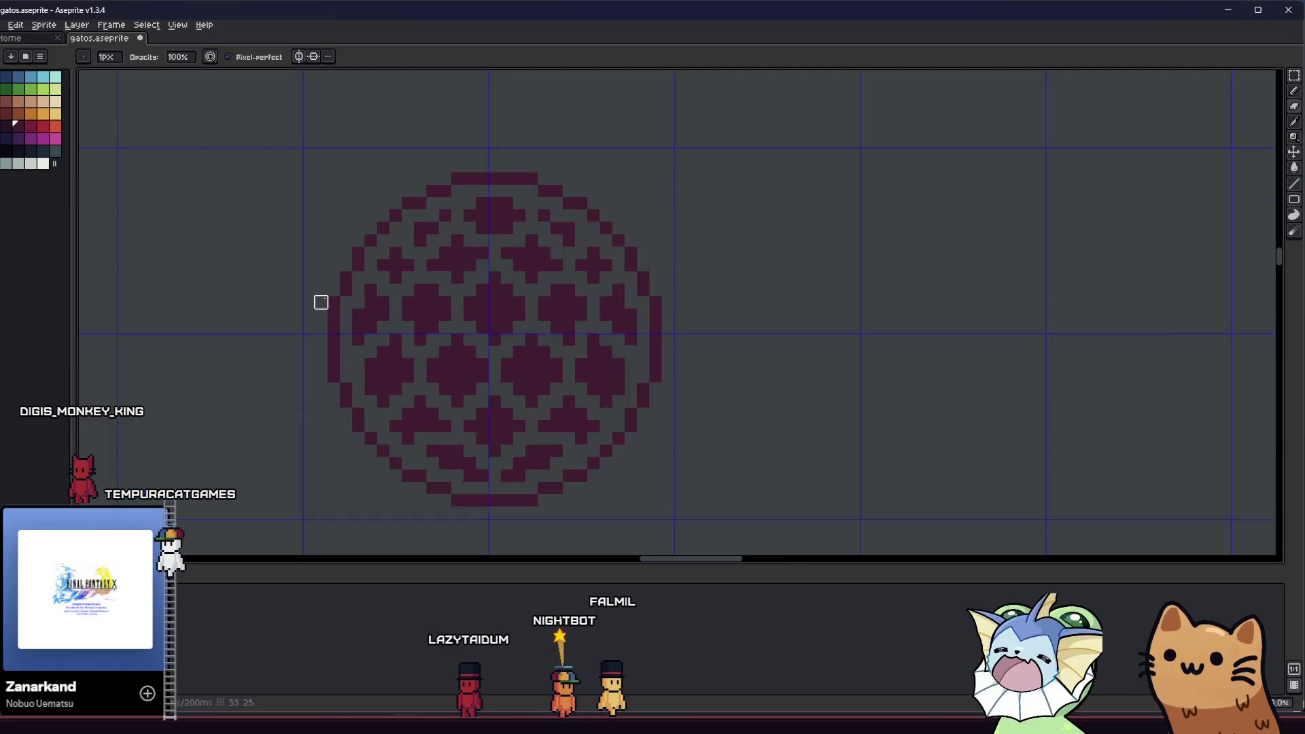
pyautogui.scroll(-3, 312, 313)
pyautogui.scroll(-1, 427, 359)
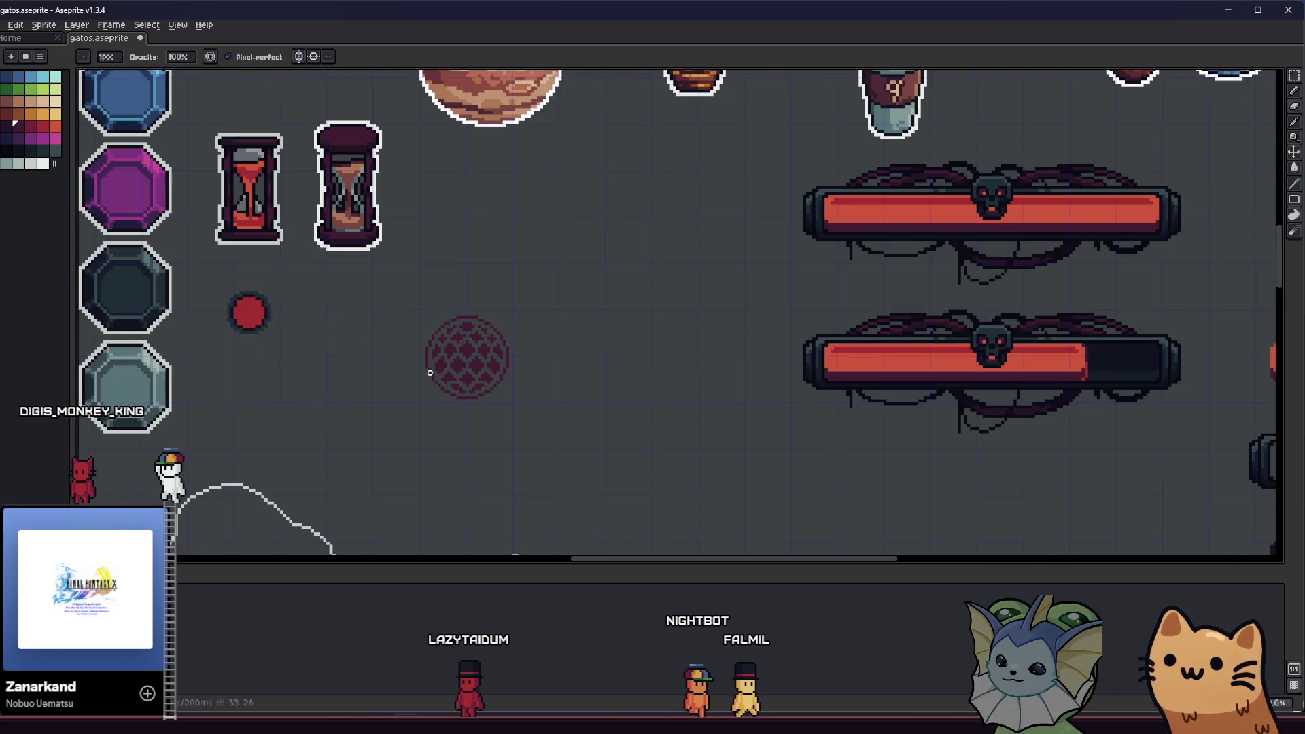
pyautogui.scroll(3, 428, 347)
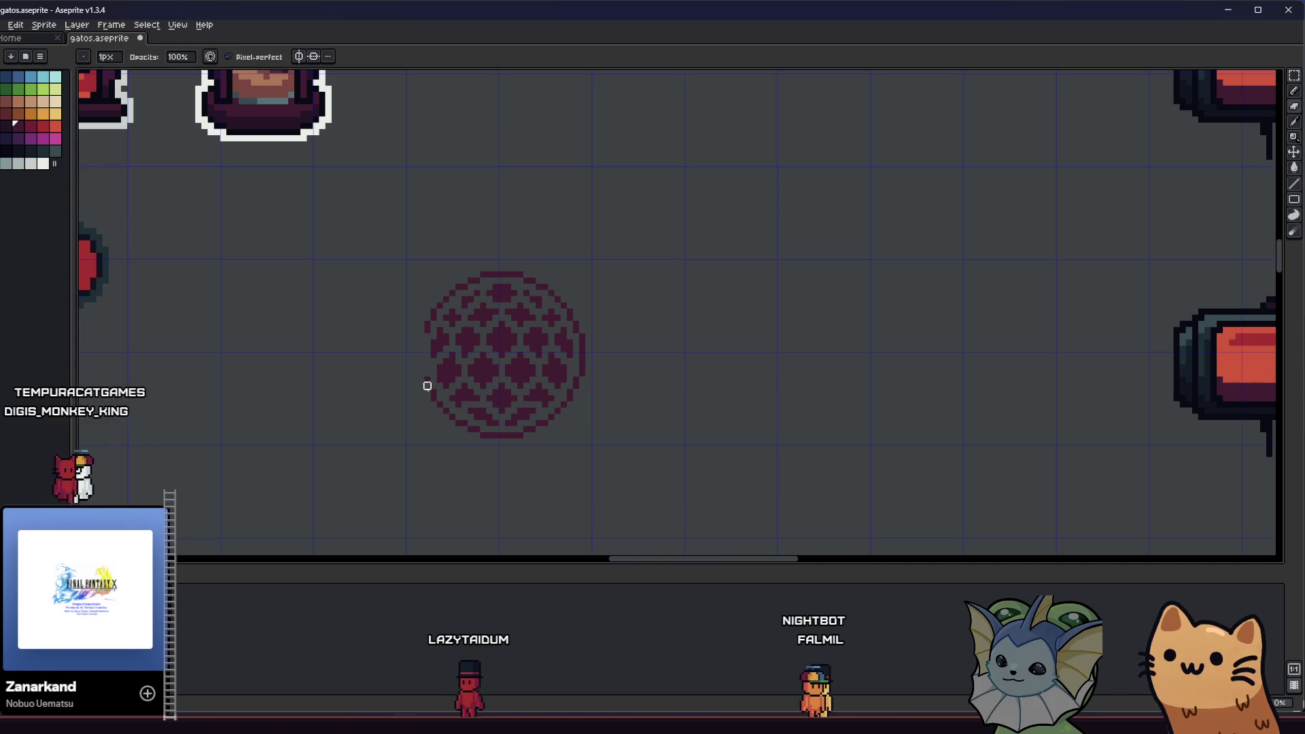
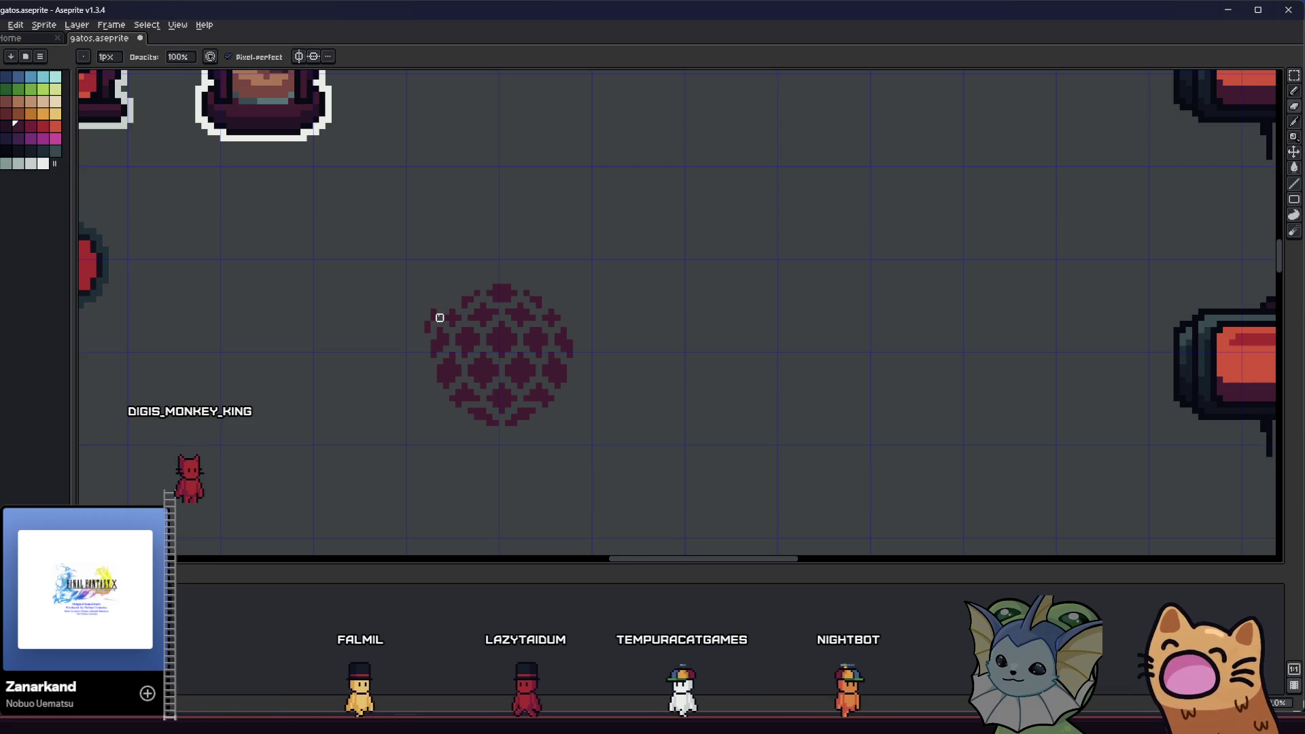
# - Marquee-select the dark dotted sphere and bucket-fill it orange
pyautogui.scroll(-2, 435, 316)
pyautogui.moveTo(411, 352); pyautogui.dragTo(285, 367)
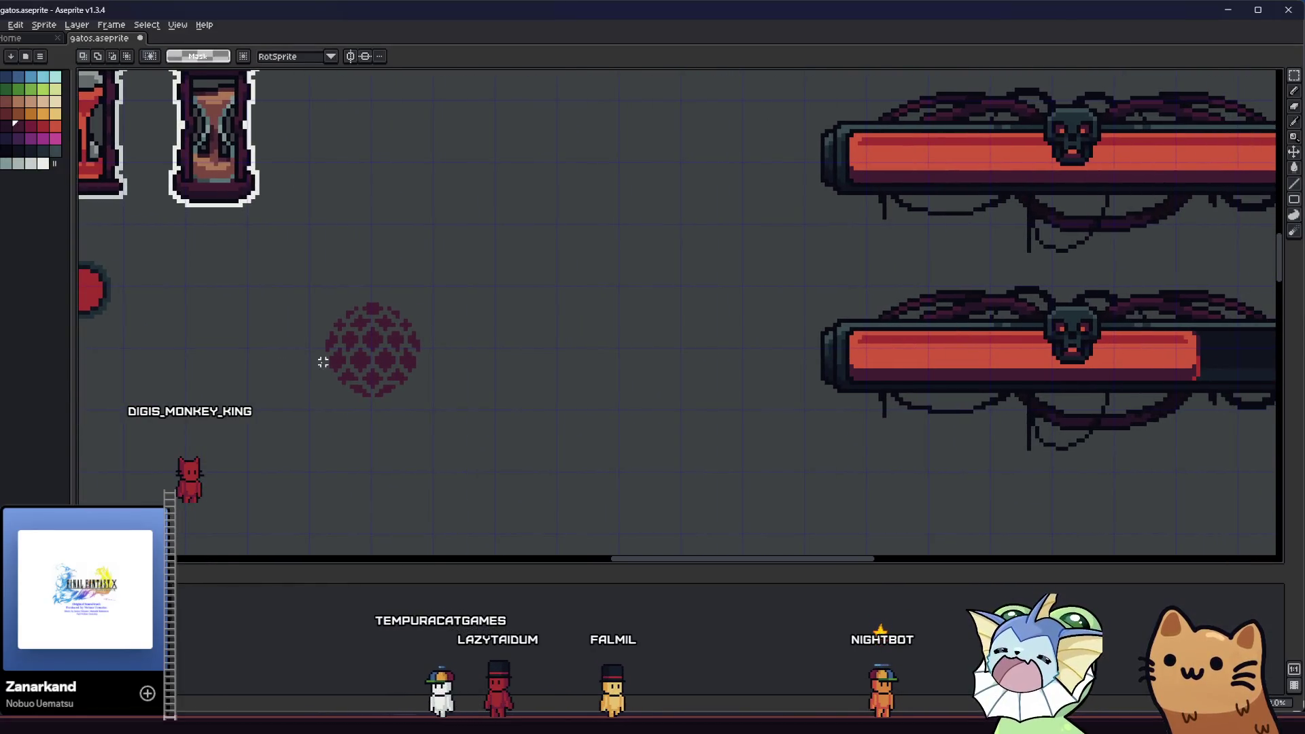
pyautogui.scroll(-2, 320, 361)
pyautogui.scroll(3, 344, 349)
pyautogui.scroll(1, 316, 274)
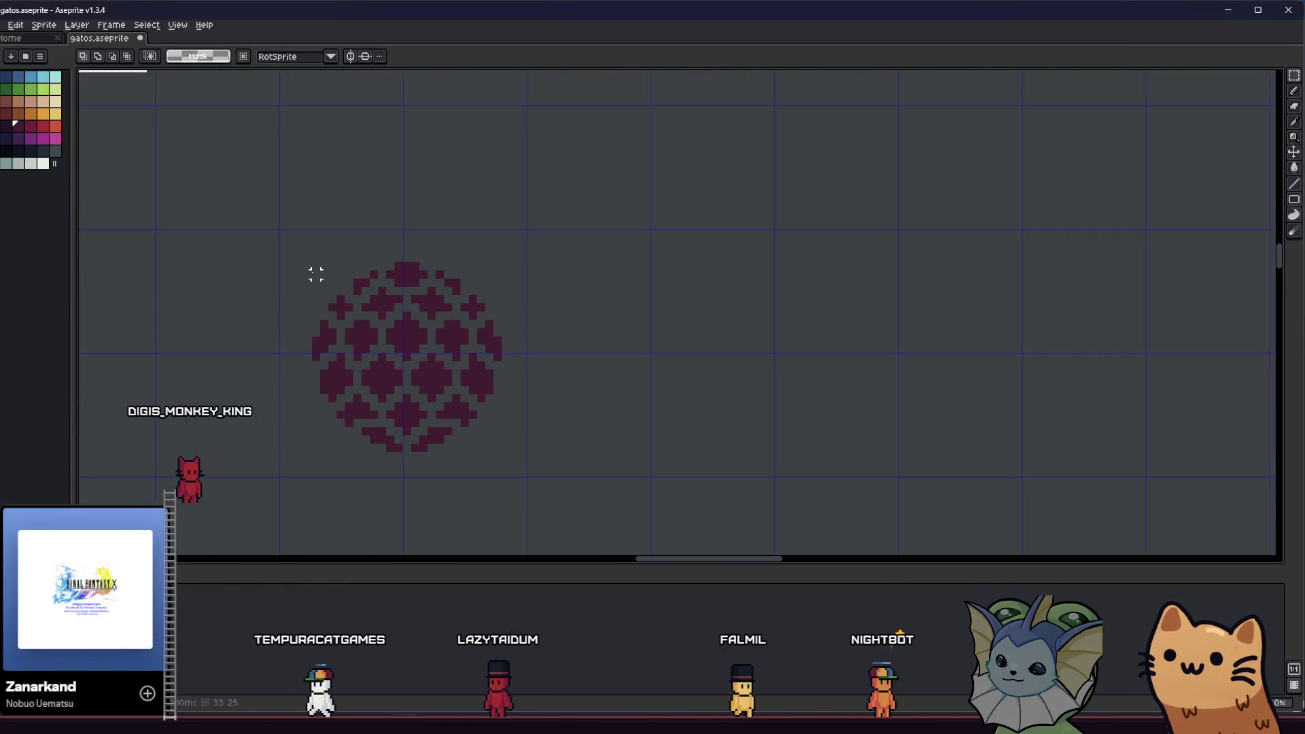
pyautogui.moveTo(473, 397); pyautogui.dragTo(500, 450)
pyautogui.moveTo(328, 247)
pyautogui.mouseDown()
pyautogui.moveTo(527, 458)
pyautogui.moveTo(562, 475)
pyautogui.mouseUp()
pyautogui.moveTo(265, 247); pyautogui.dragTo(552, 494)
pyautogui.press('g')
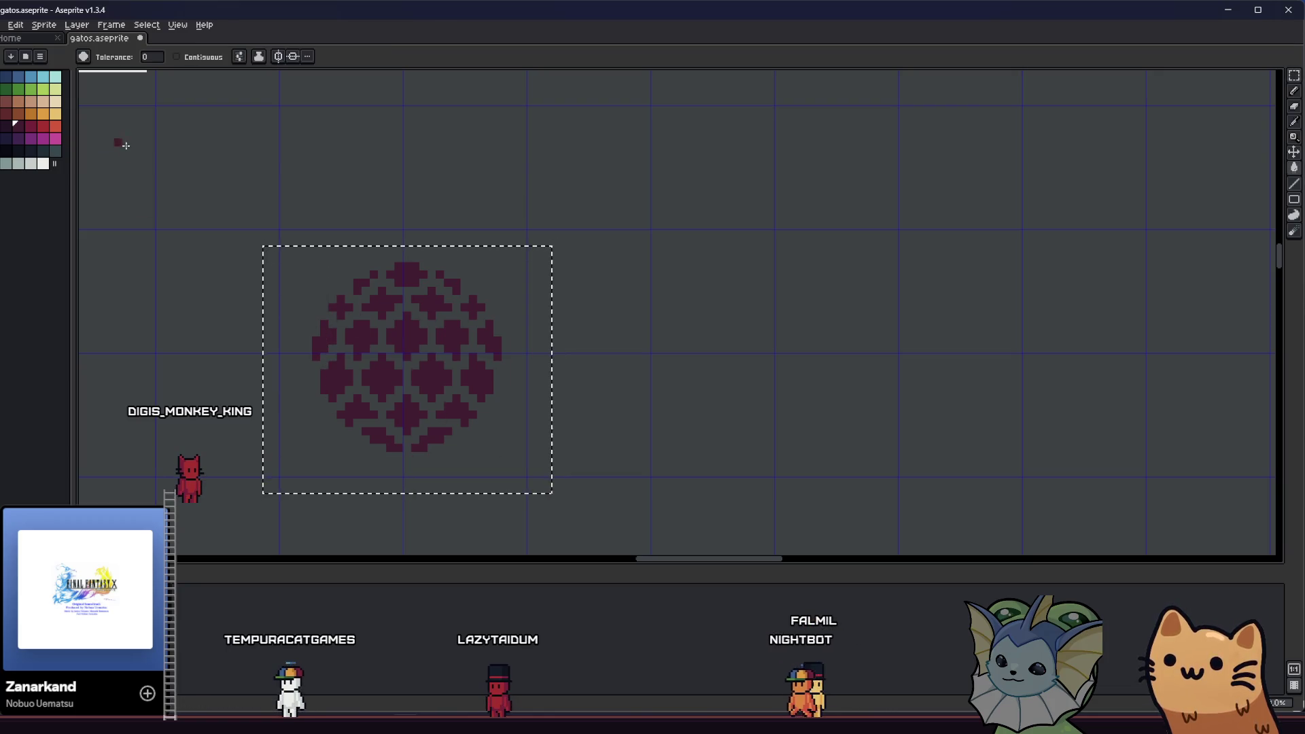
pyautogui.click(361, 343)
# - Clear the selection and reselect a rectangle around the orange sphere
pyautogui.scroll(-1, 359, 341)
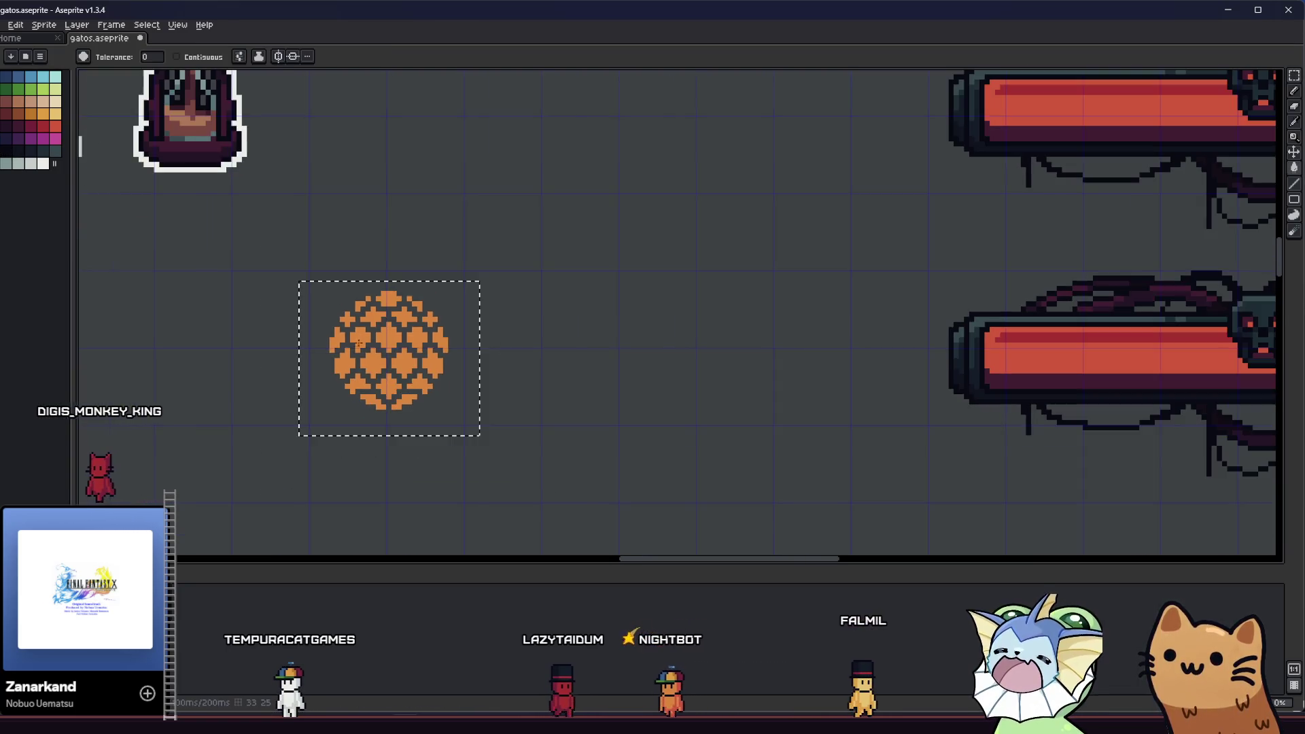
pyautogui.press('m')
pyautogui.click(286, 355)
pyautogui.scroll(3, 344, 316)
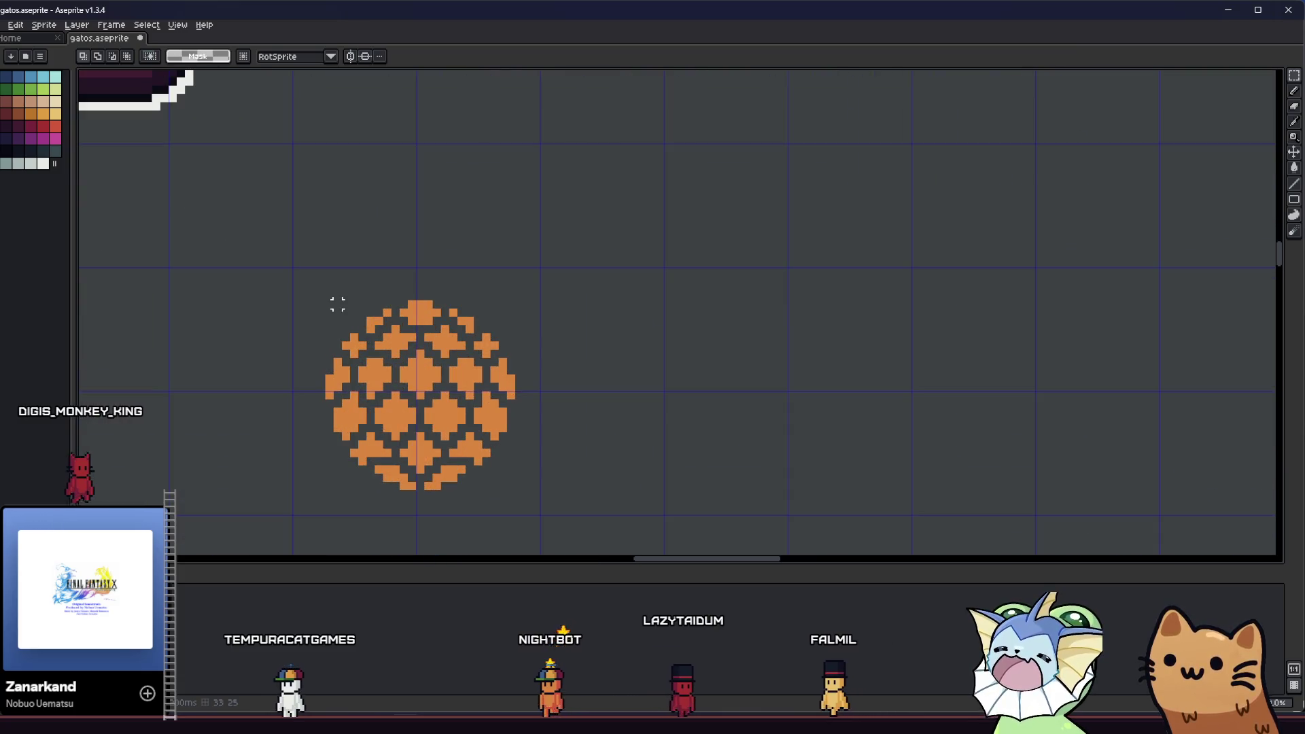
pyautogui.moveTo(328, 301); pyautogui.dragTo(513, 490)
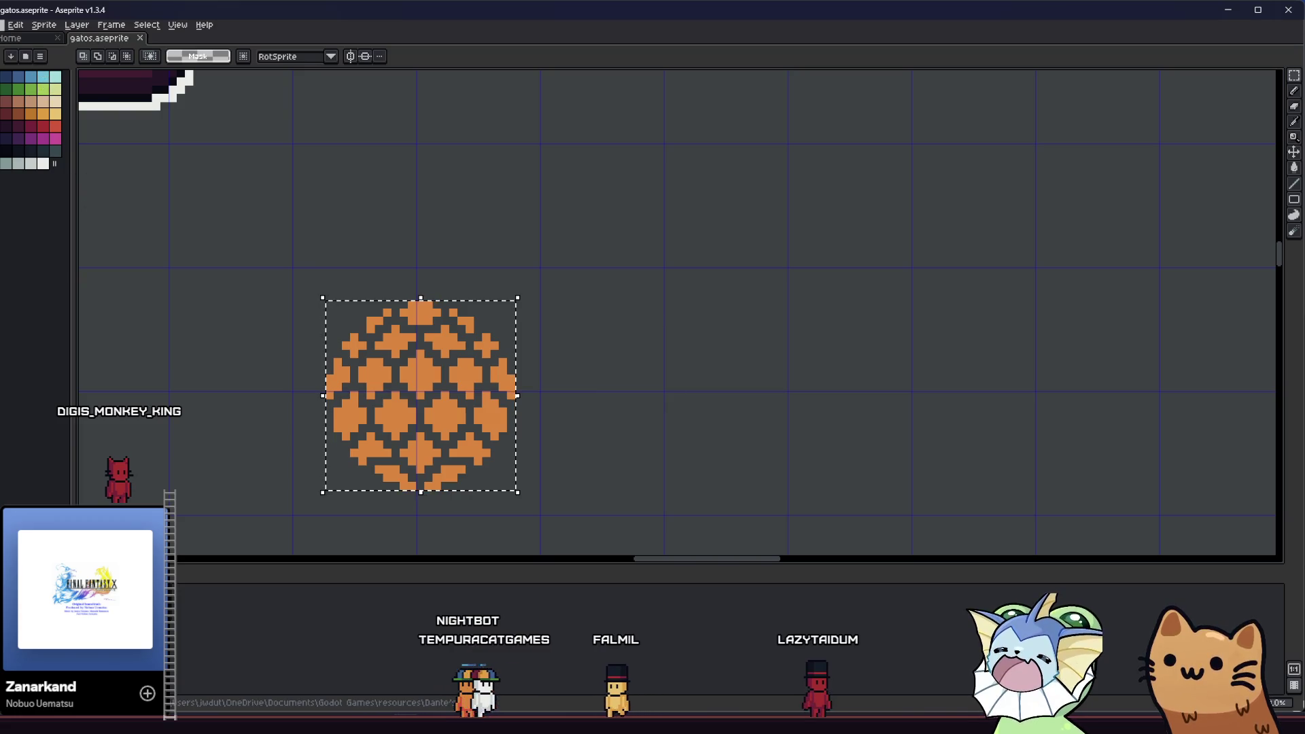
# - Export the selection as equipment_shield.png, overwriting the existing file
pyautogui.click(3, 24)
pyautogui.moveTo(41, 128)
pyautogui.click(155, 133)
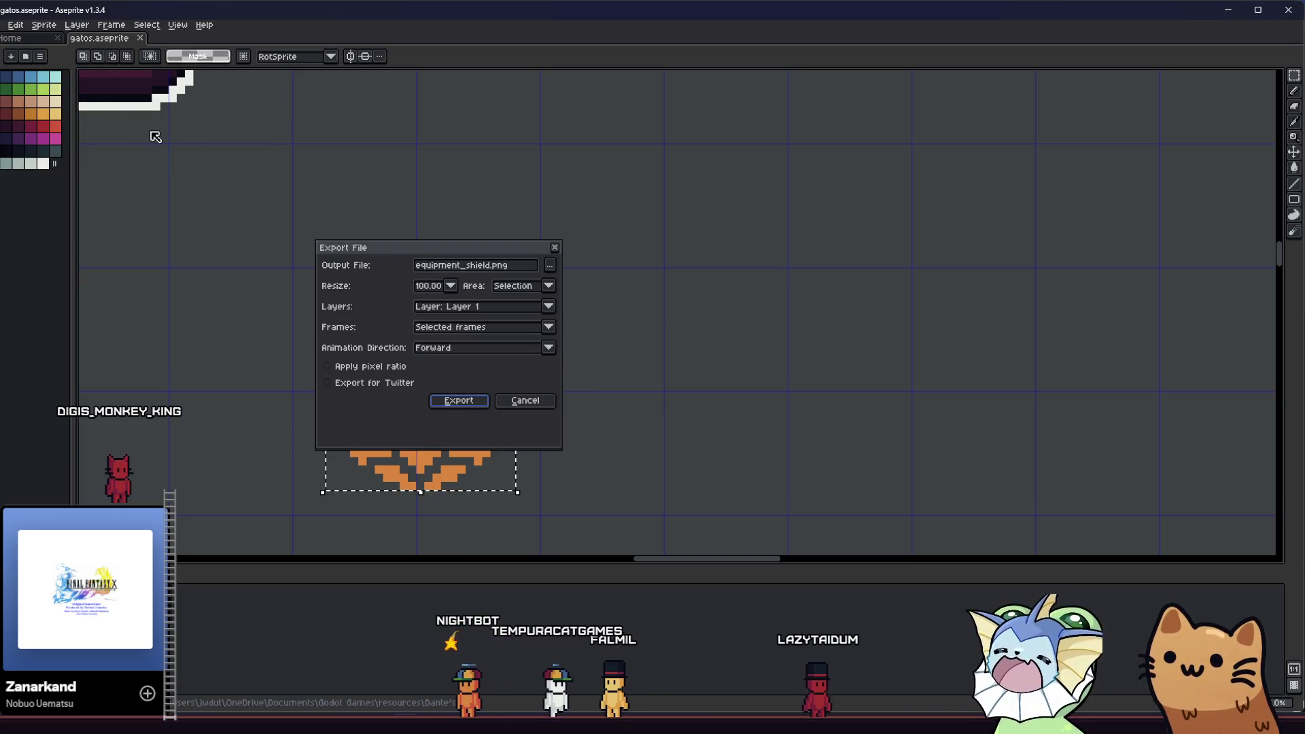
pyautogui.click(456, 401)
pyautogui.click(615, 397)
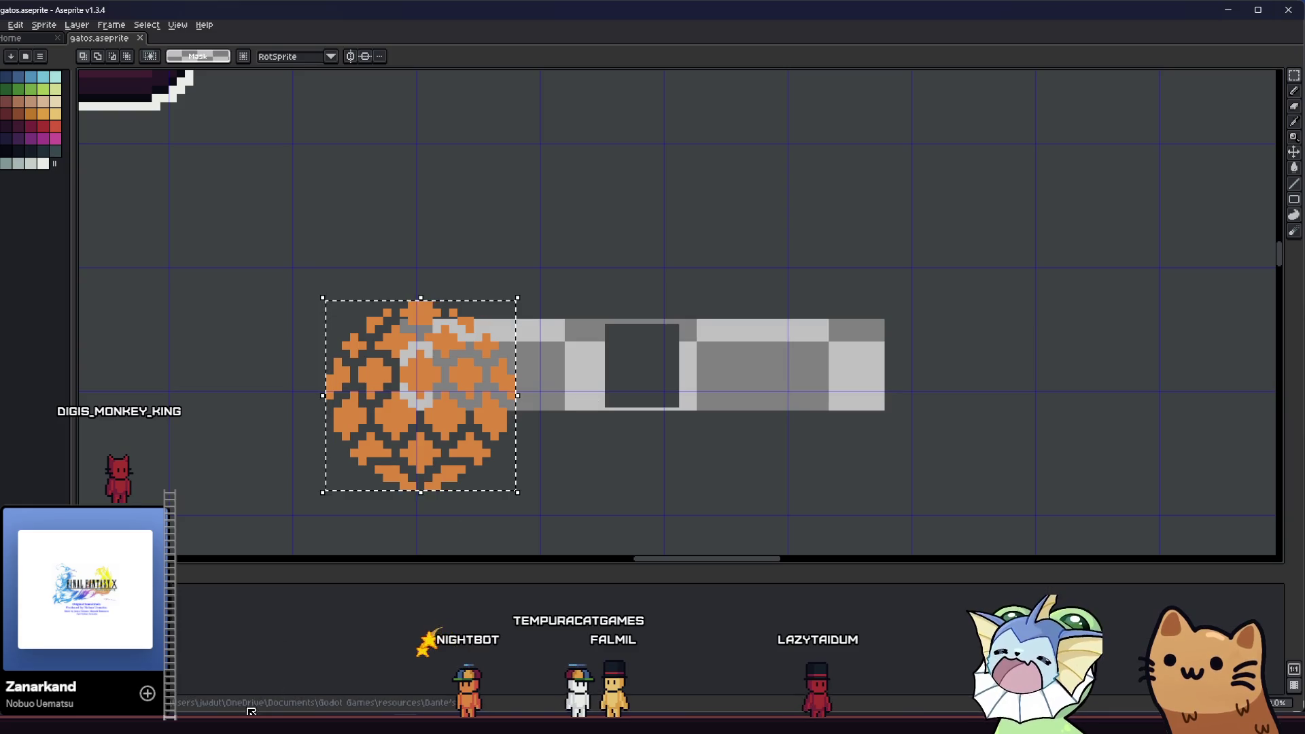
pyautogui.hotkey('alt', 'Tab')
pyautogui.hotkey('alt', 'Tab')
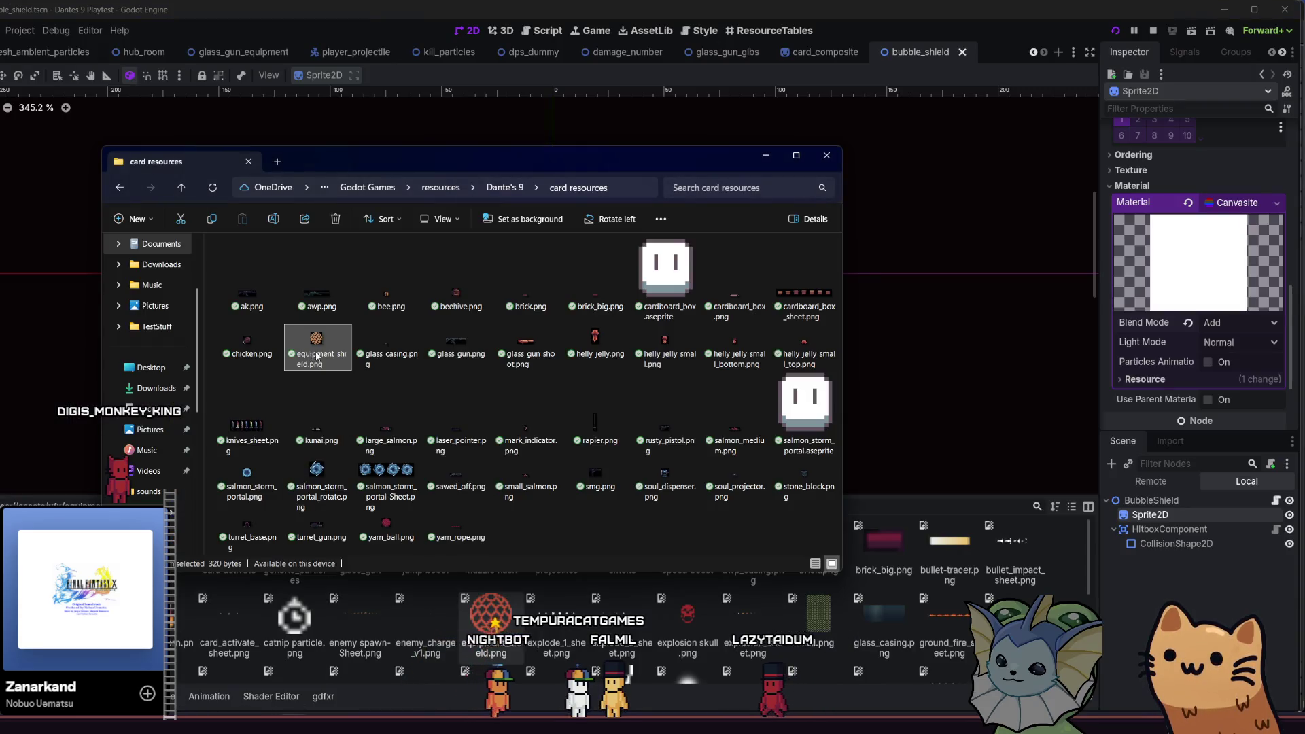
# - Run the game and walk the player up and down the stairs, then close it
pyautogui.click(502, 639)
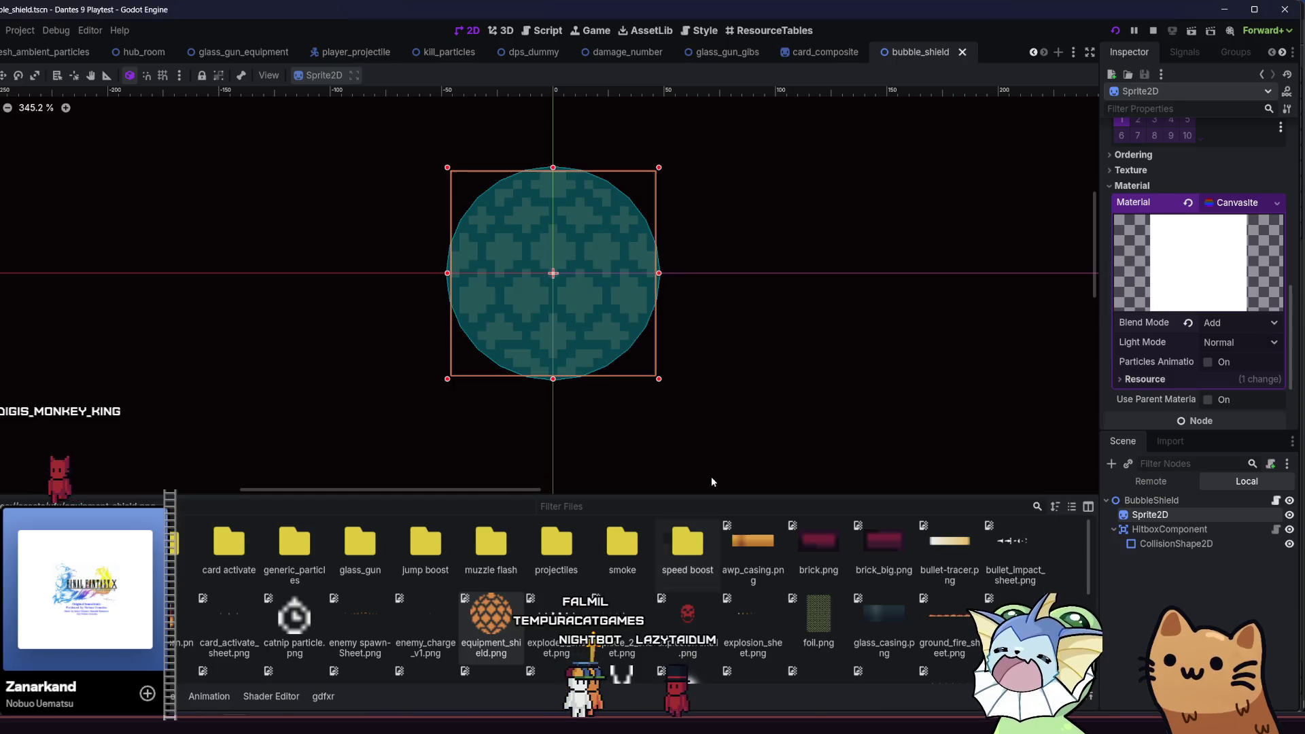
pyautogui.press('F5')
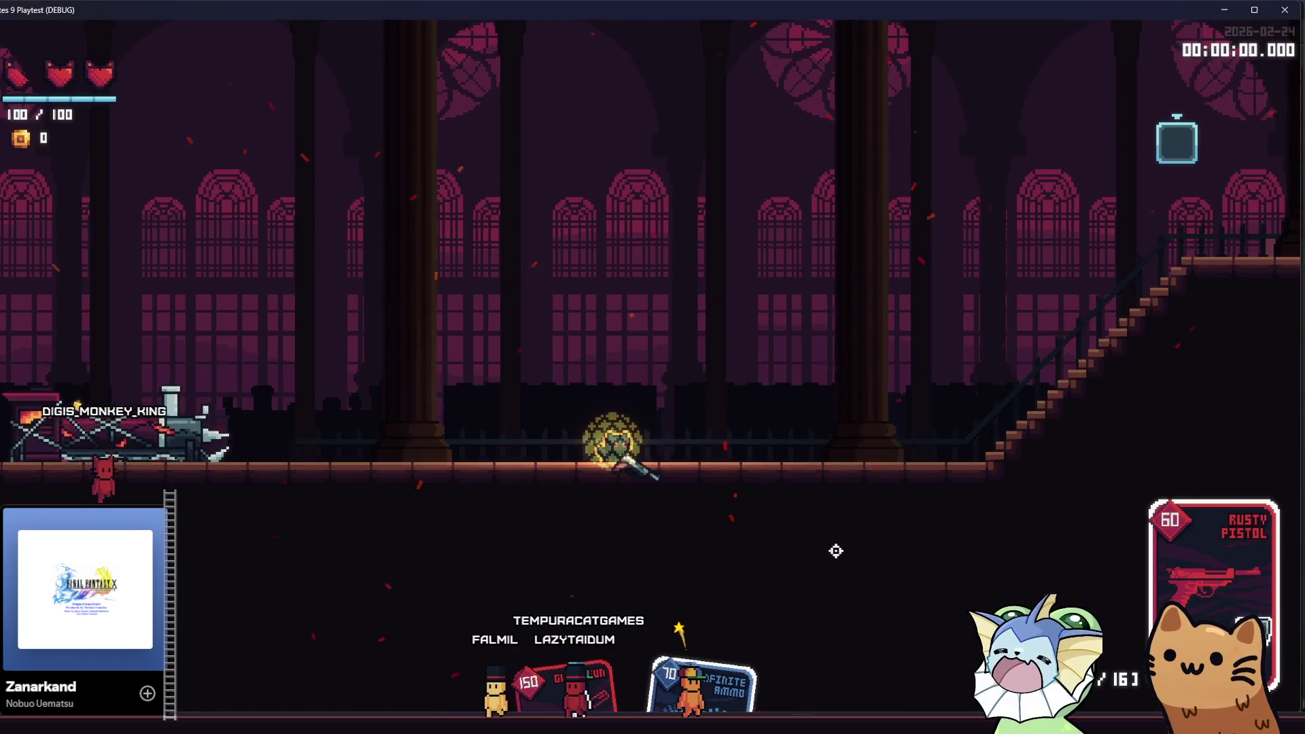
pyautogui.press('d')
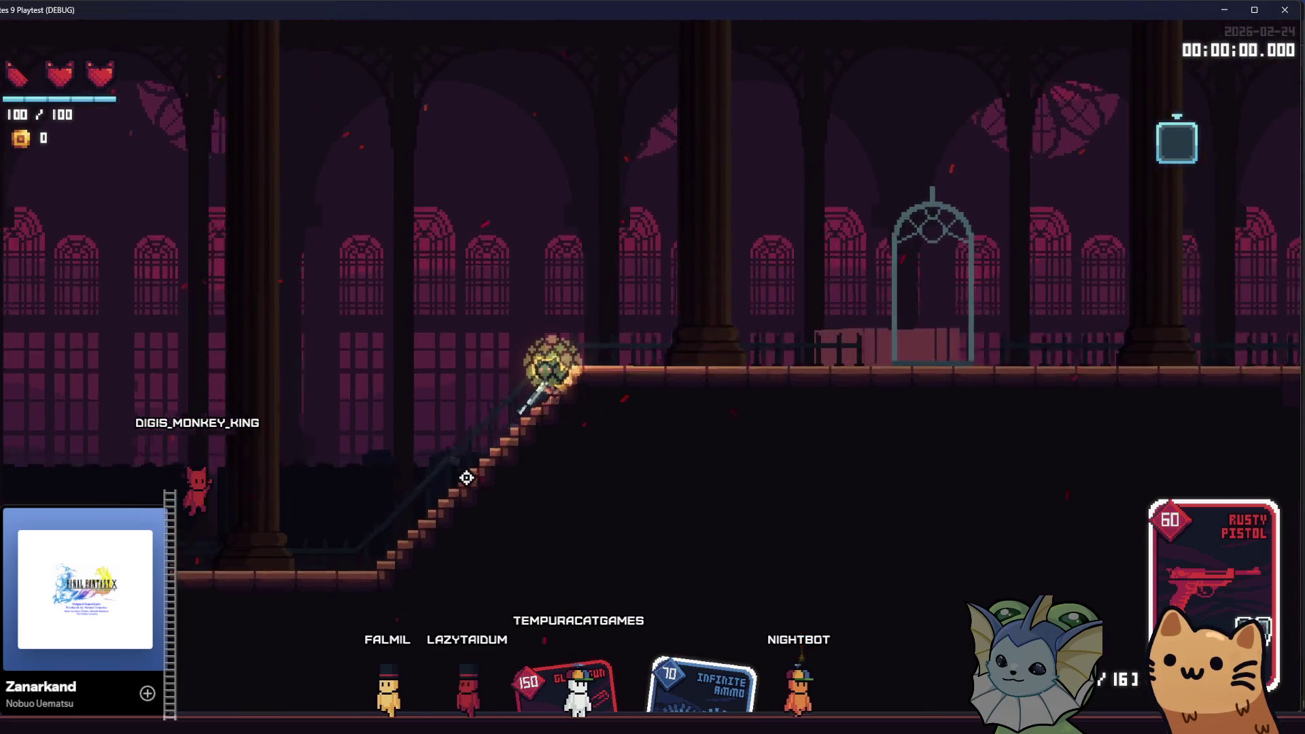
pyautogui.press('a')
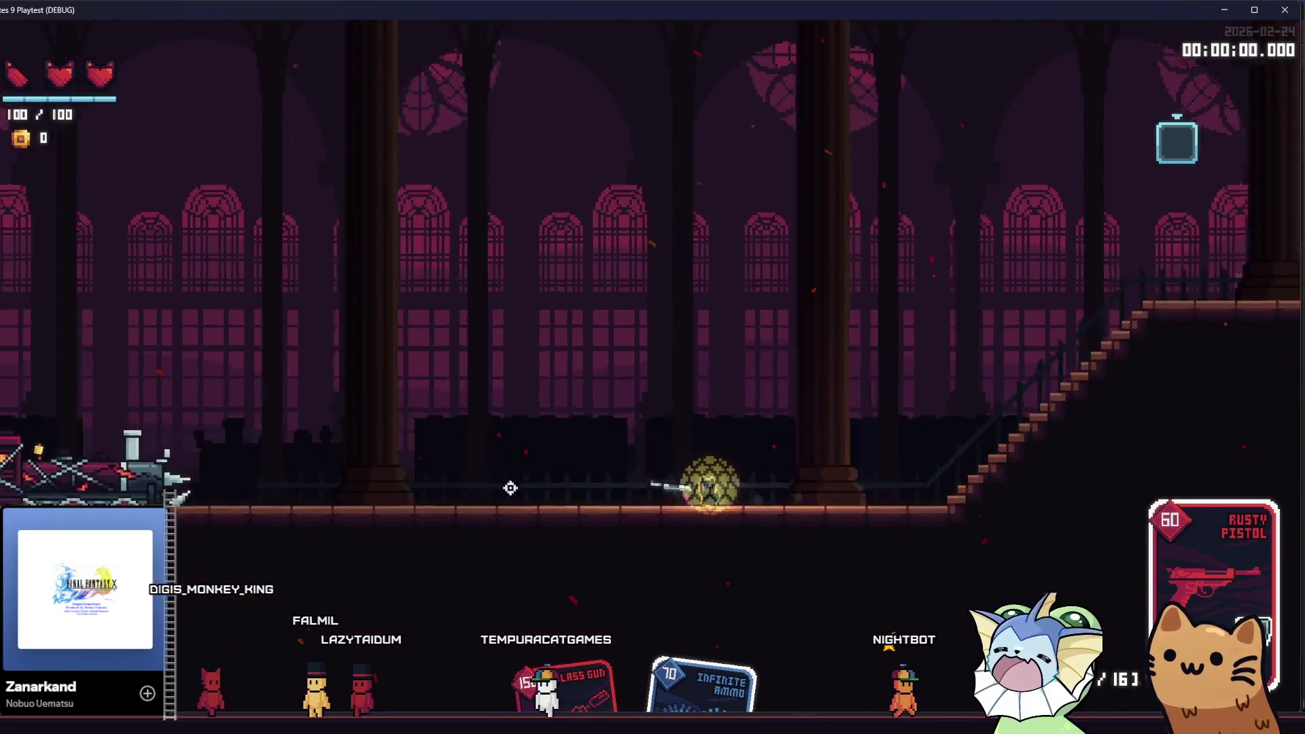
pyautogui.press('a')
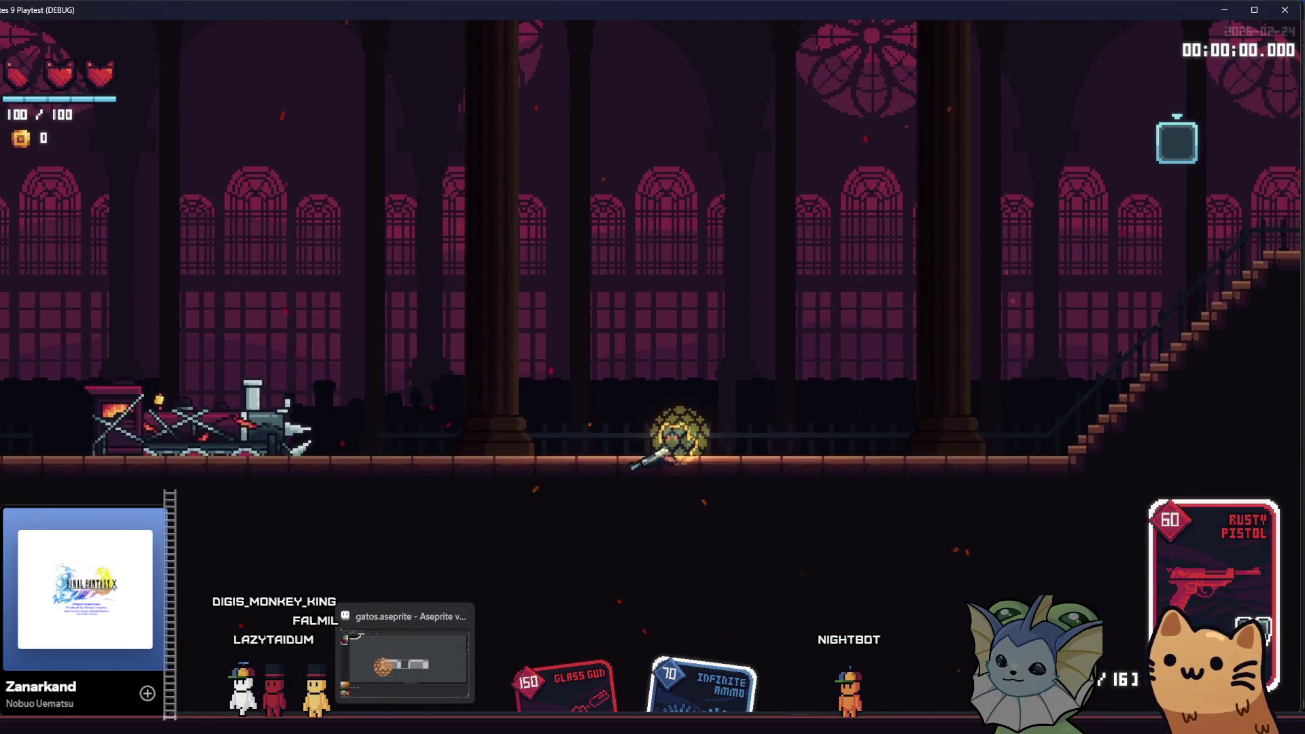
pyautogui.press('F8')
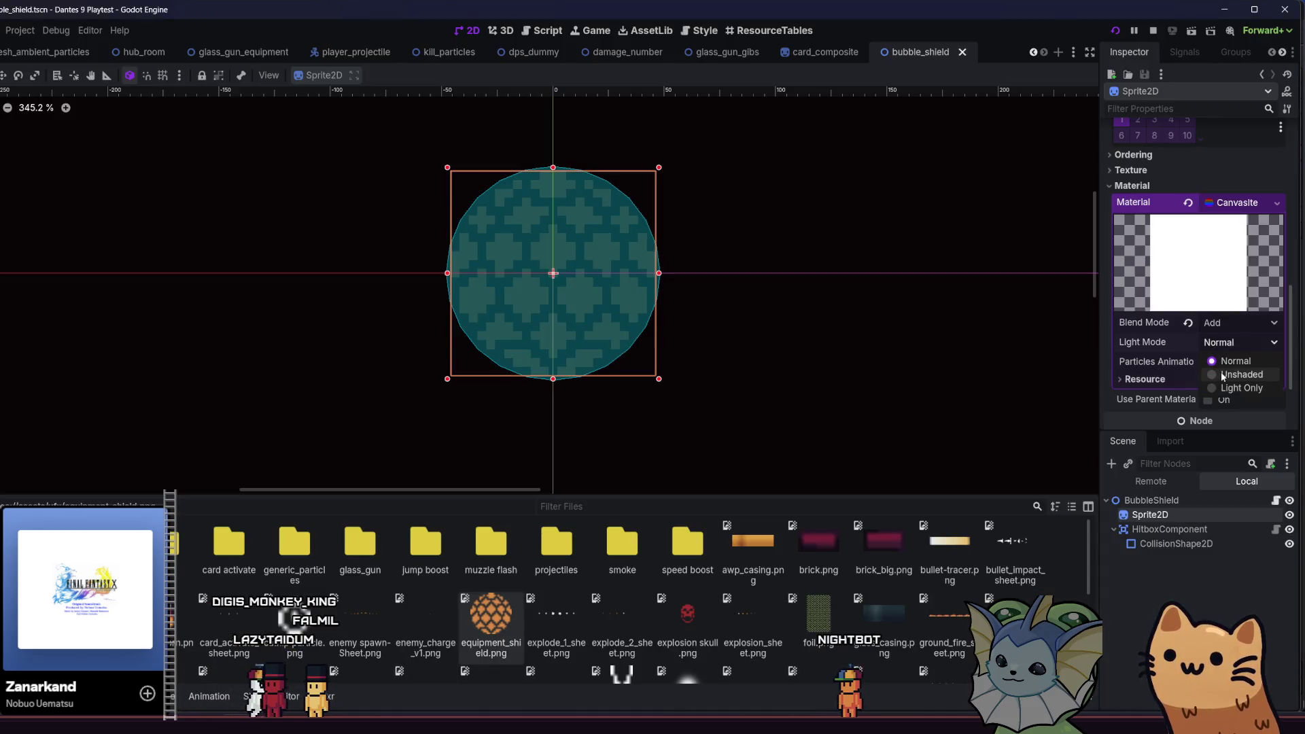
# - Relaunch the game and walk the player left and right again to check the shield
pyautogui.press('F5')
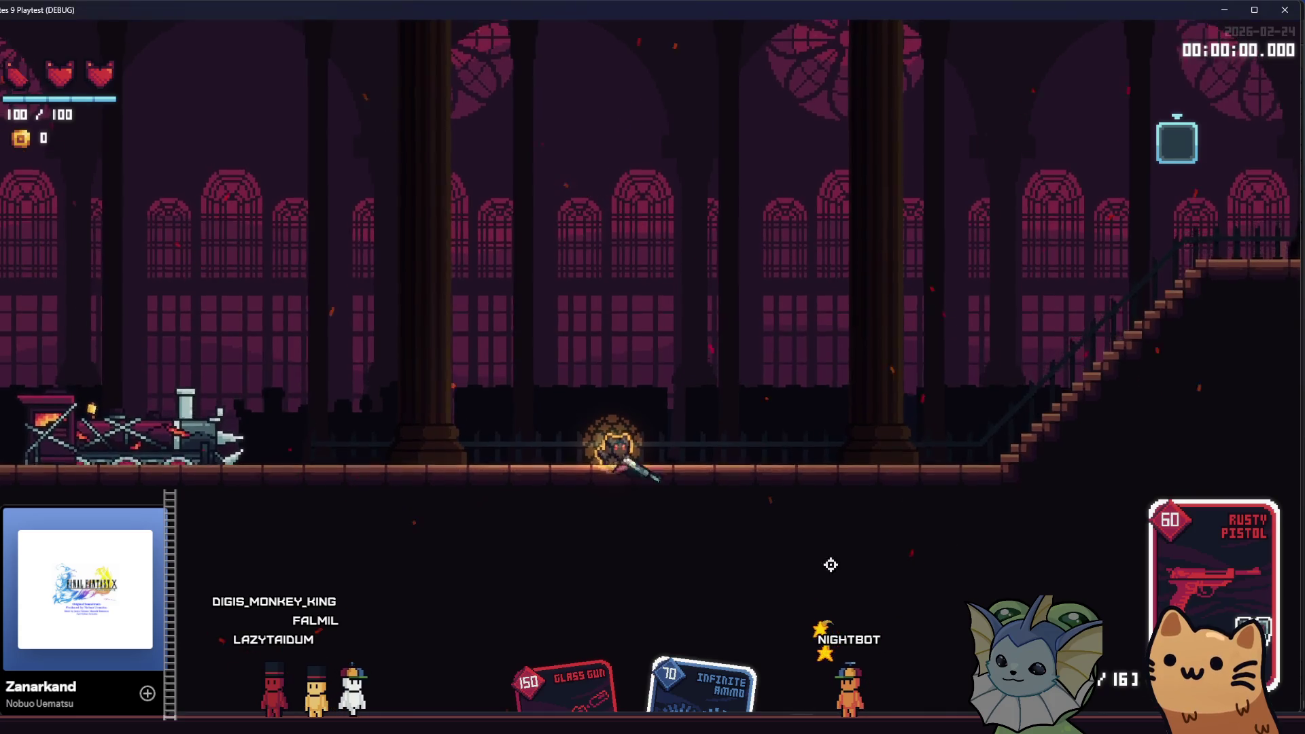
pyautogui.press('d')
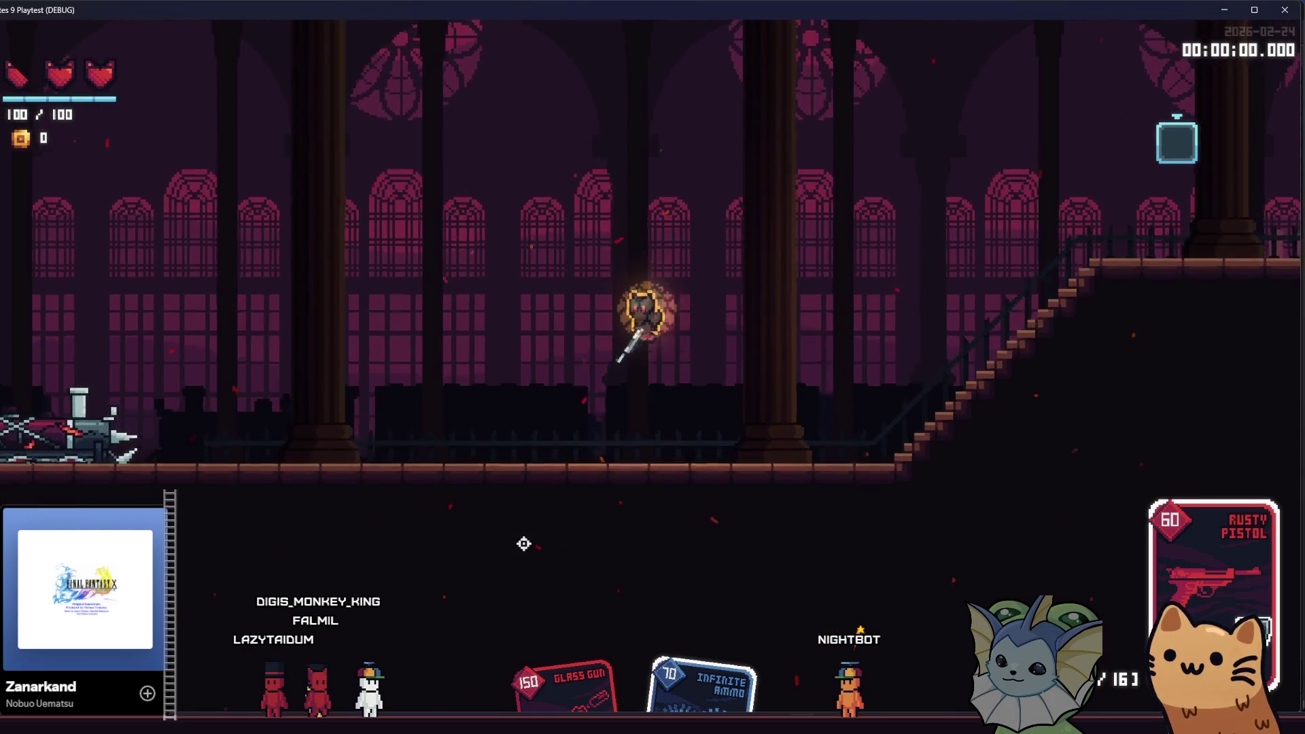
pyautogui.press('a')
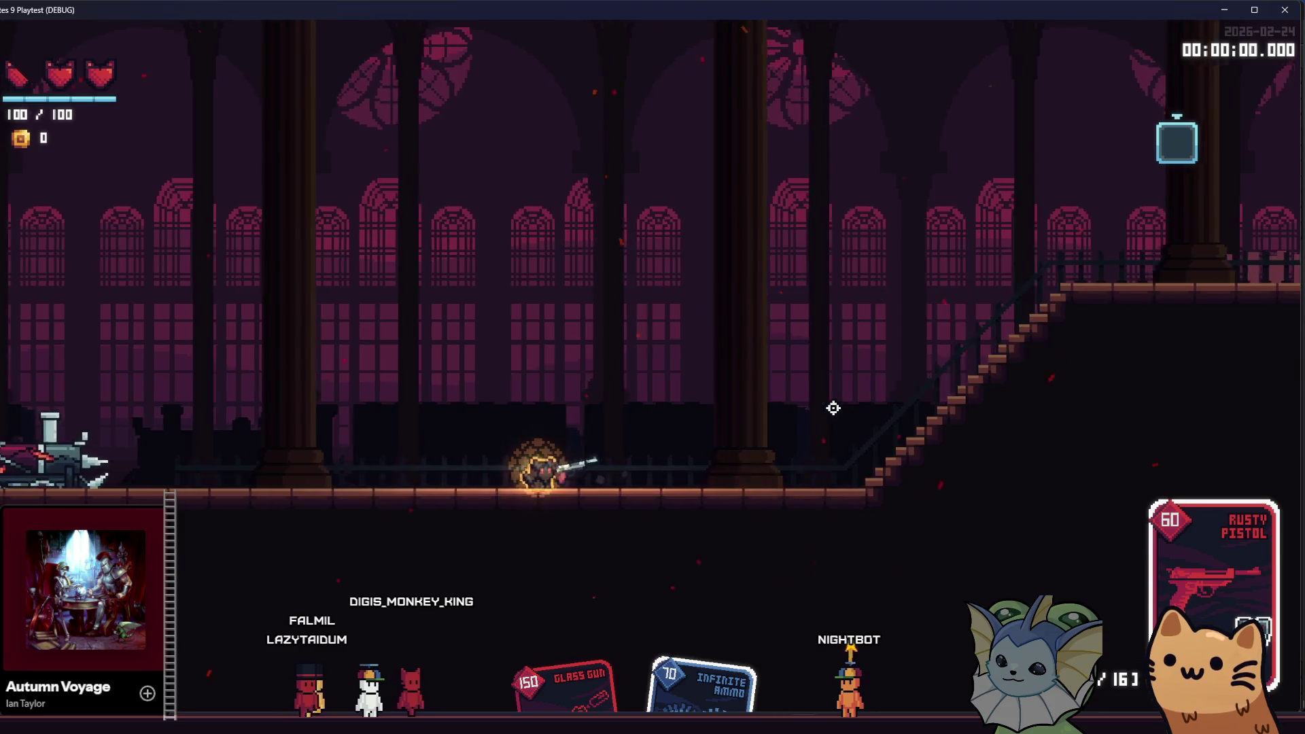
pyautogui.press('a')
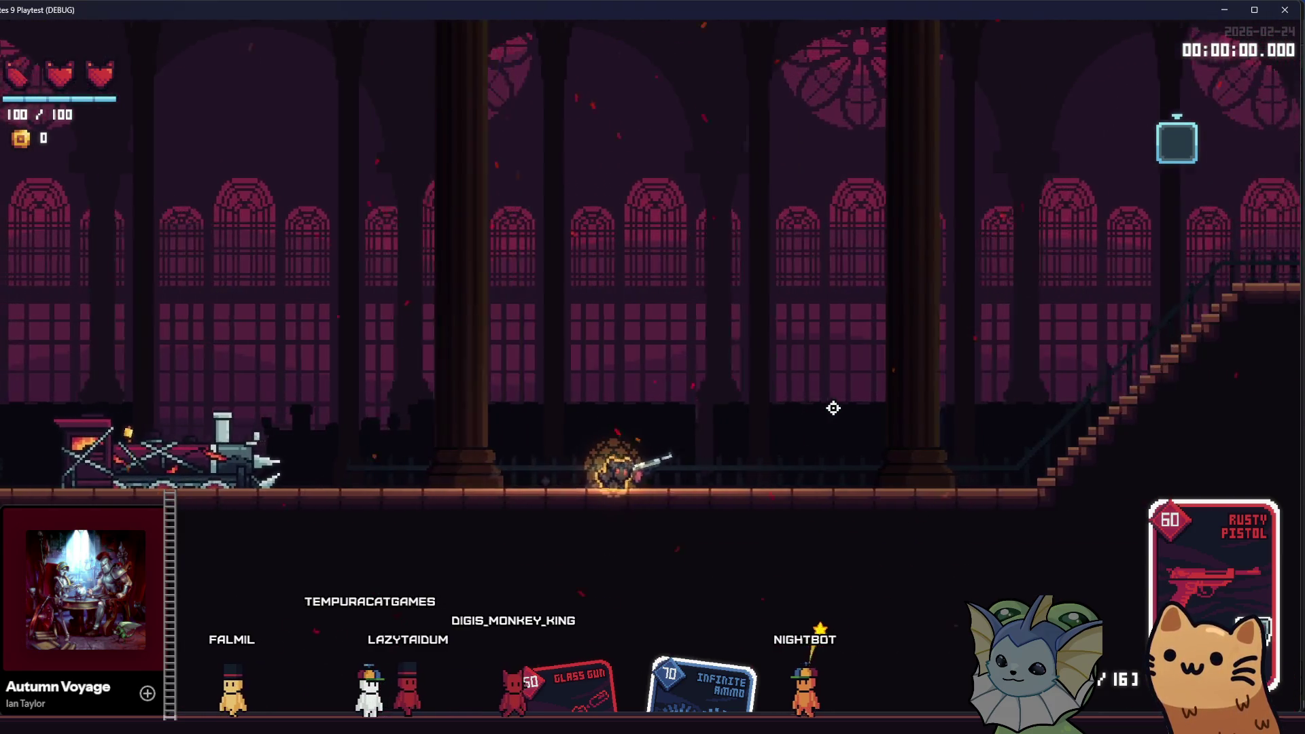
pyautogui.press('d')
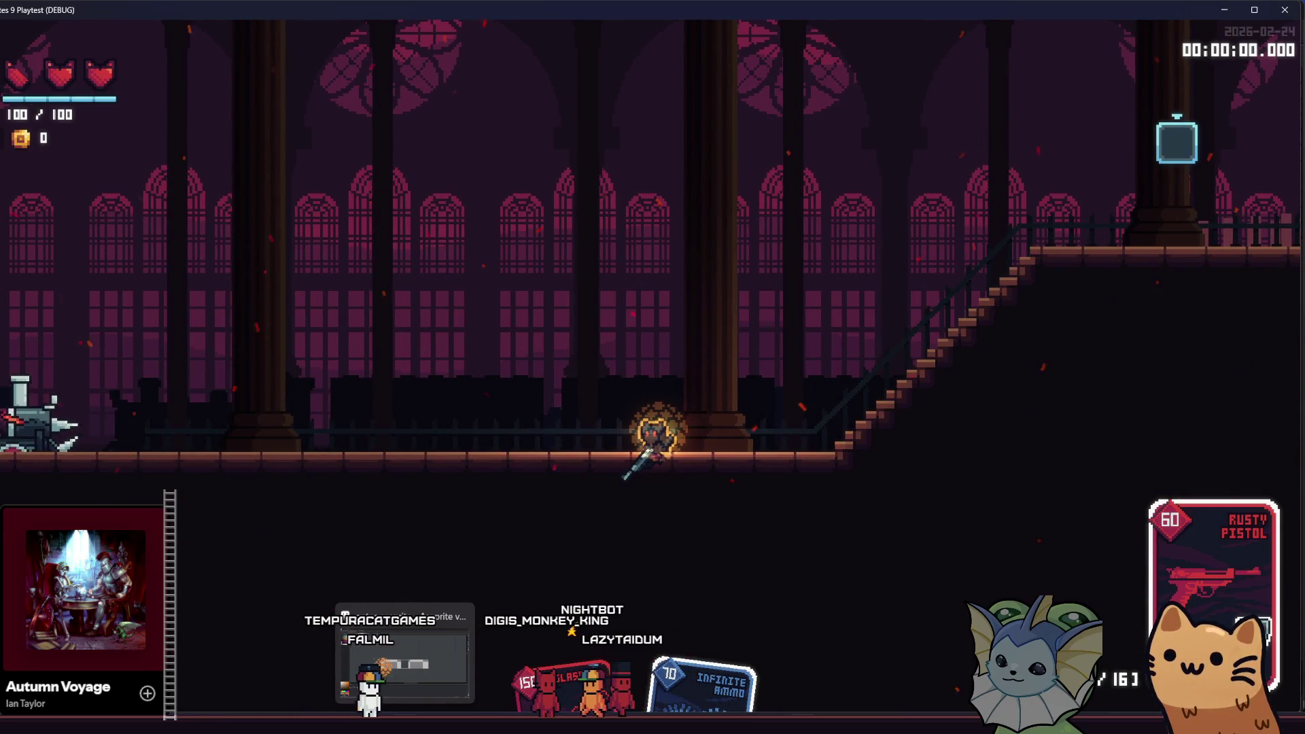
pyautogui.hotkey('alt', 'Tab')
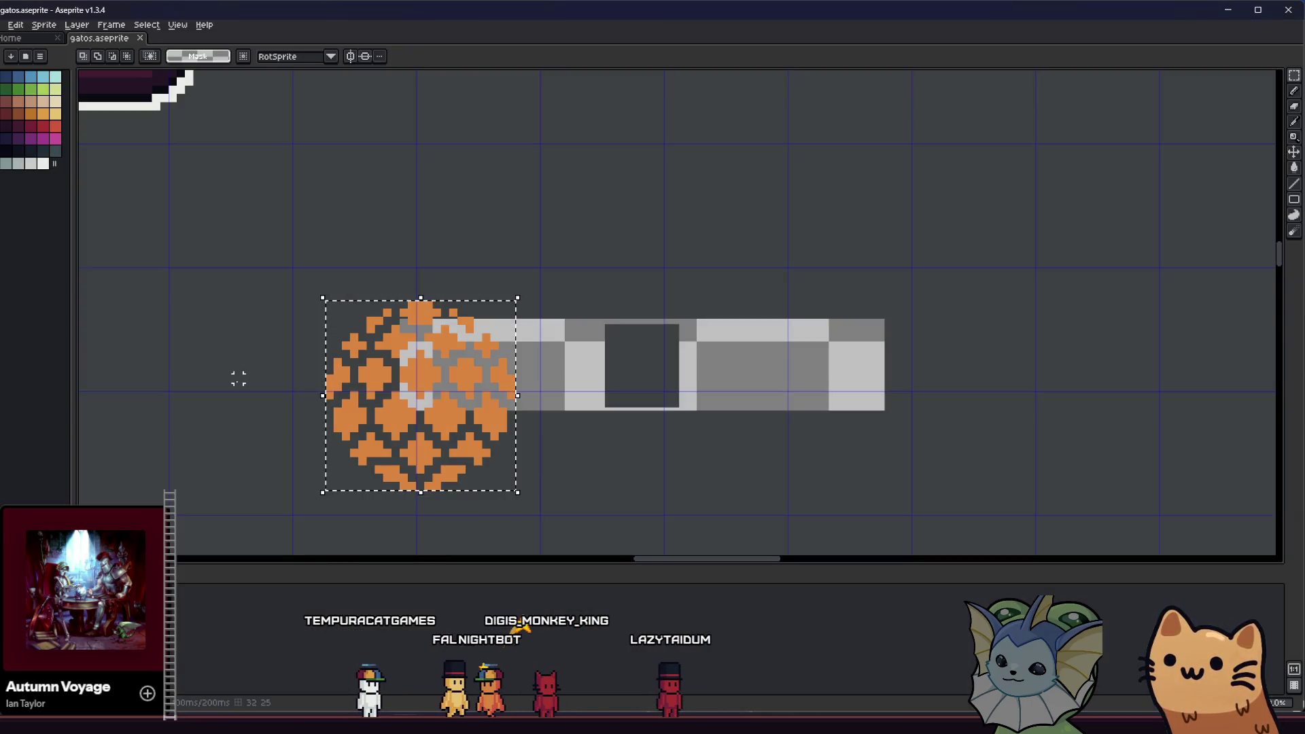
# - Pick the red swatch, bucket-fill the orange ball red and brush over its interior
pyautogui.scroll(-2, 632, 503)
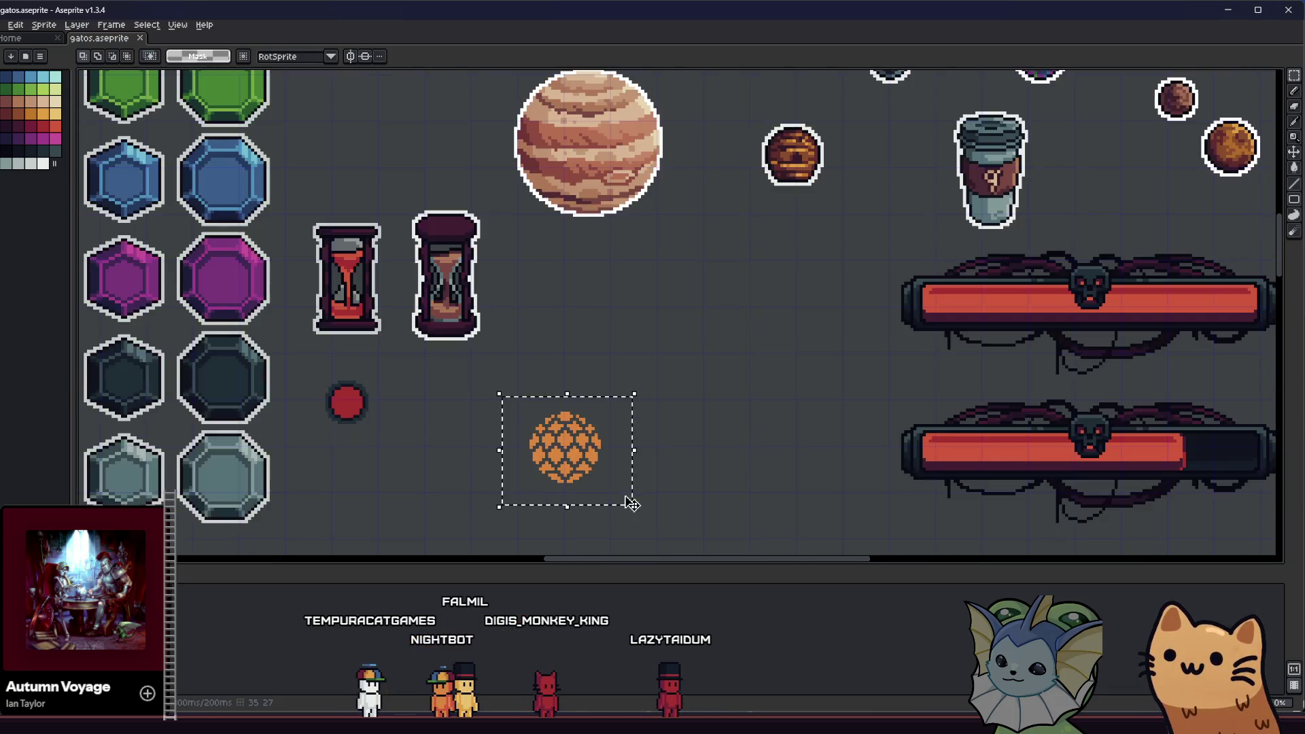
pyautogui.scroll(-3, 611, 496)
pyautogui.scroll(5, 573, 489)
pyautogui.moveTo(442, 455); pyautogui.dragTo(430, 445)
pyautogui.scroll(1, 449, 447)
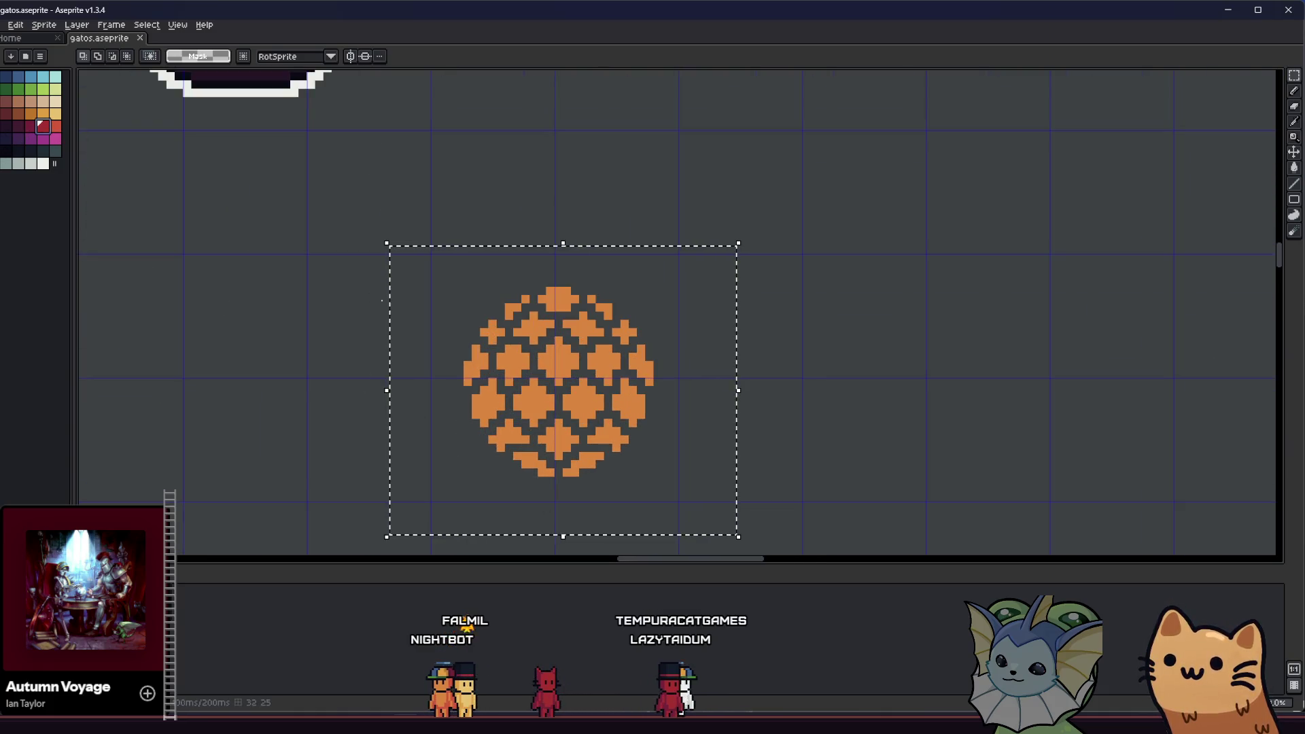
pyautogui.click(57, 129)
pyautogui.press('b')
pyautogui.click(426, 349)
pyautogui.press('g')
pyautogui.click(511, 354)
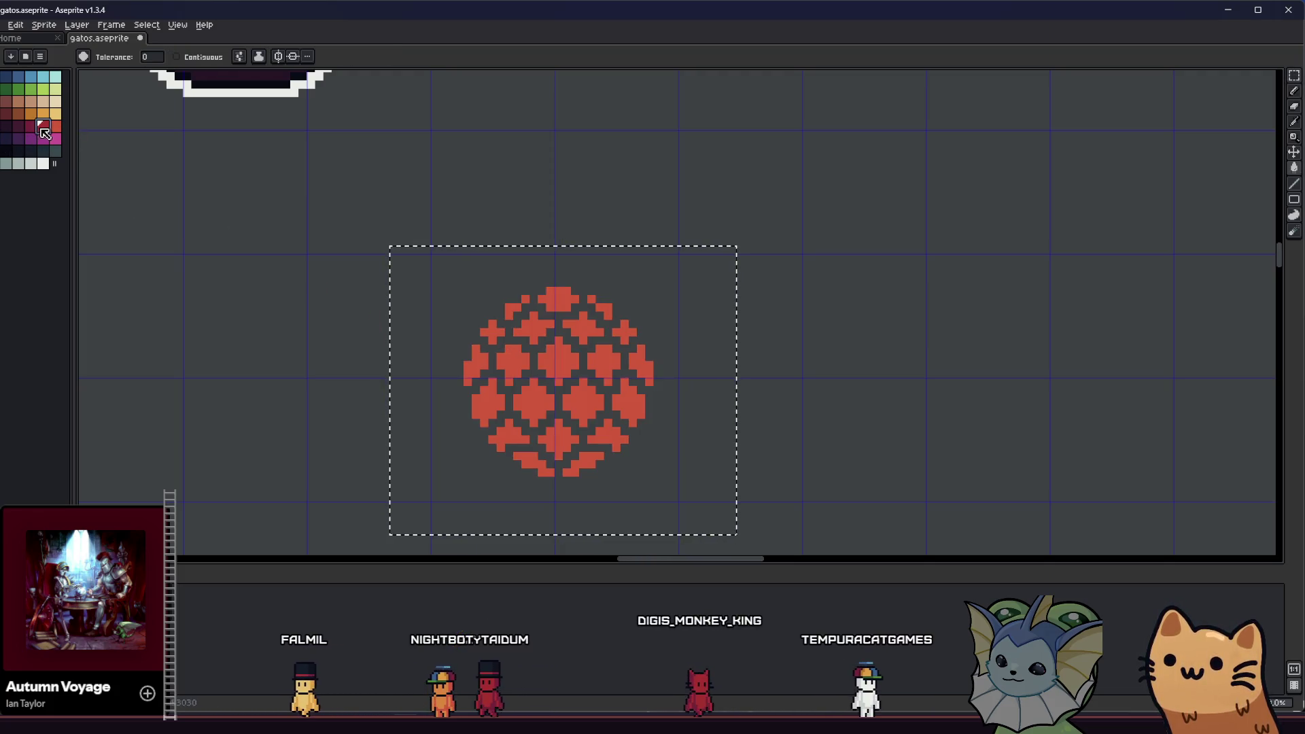
pyautogui.press('b')
pyautogui.moveTo(557, 389)
pyautogui.mouseDown()
pyautogui.moveTo(537, 381)
pyautogui.moveTo(584, 407)
pyautogui.moveTo(564, 354)
pyautogui.mouseUp()
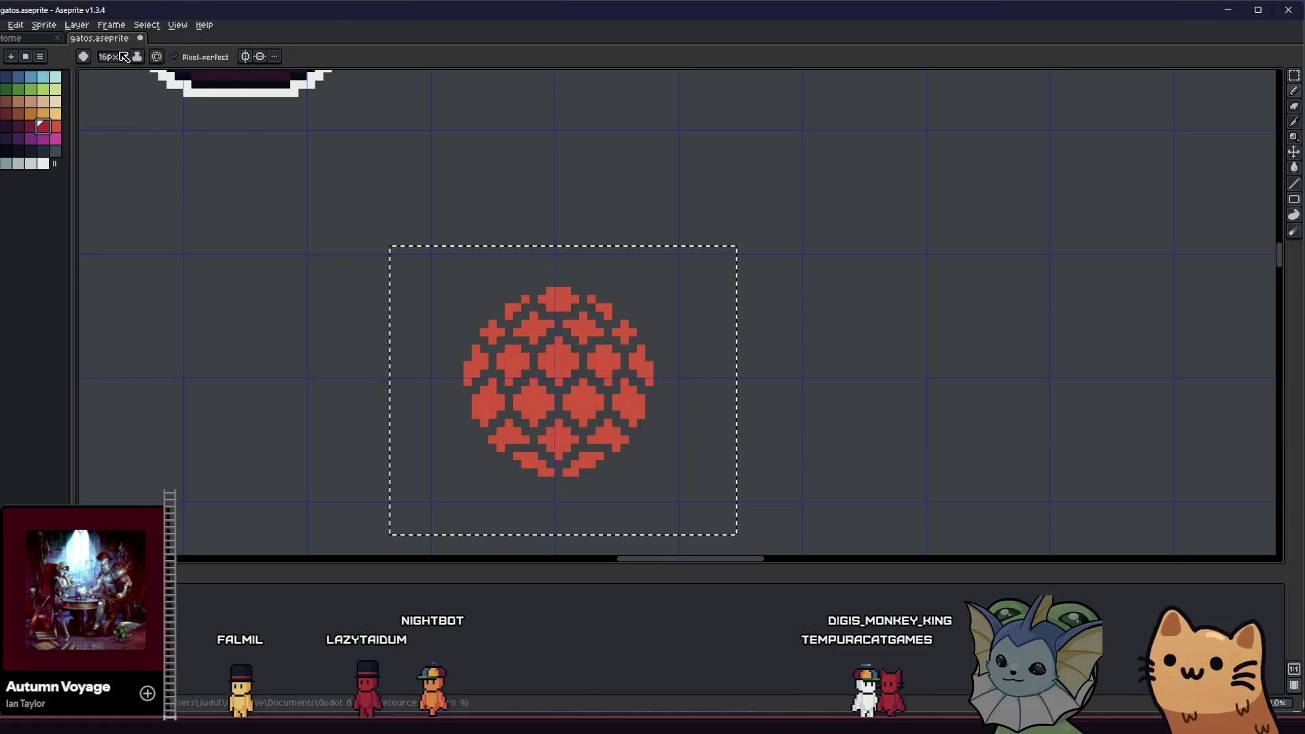
# - Switch to alpha-compositing ink and enlarge the brush to paint the red shield sphere
pyautogui.click(136, 56)
pyautogui.click(163, 86)
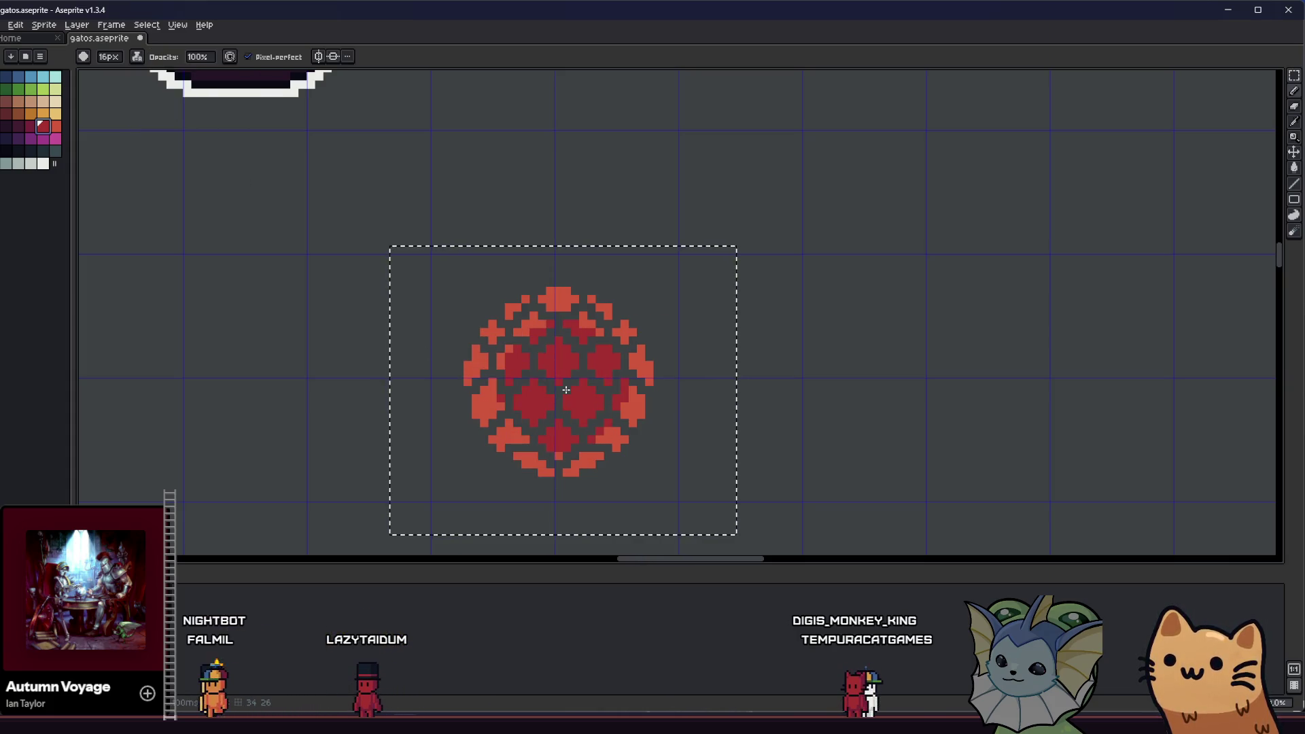
pyautogui.press('+')
pyautogui.press('+')
pyautogui.press('+')
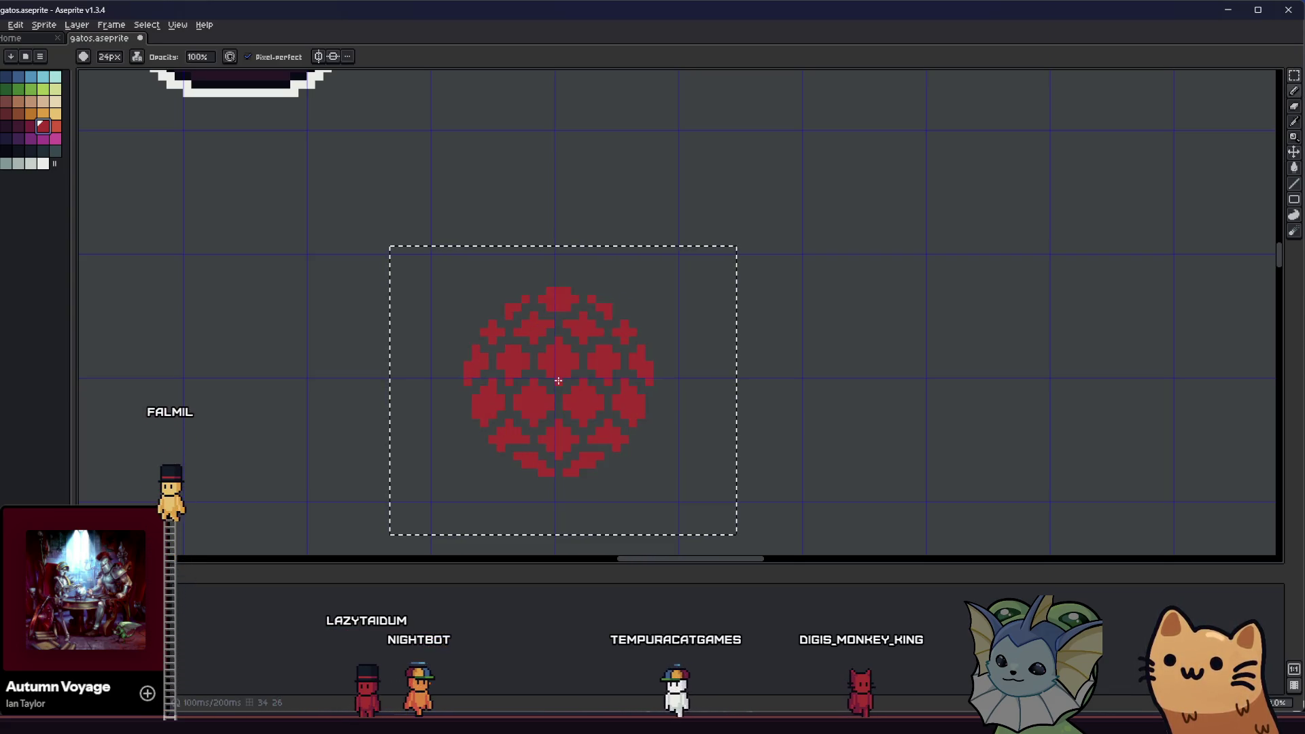
pyautogui.press('v')
pyautogui.press('b')
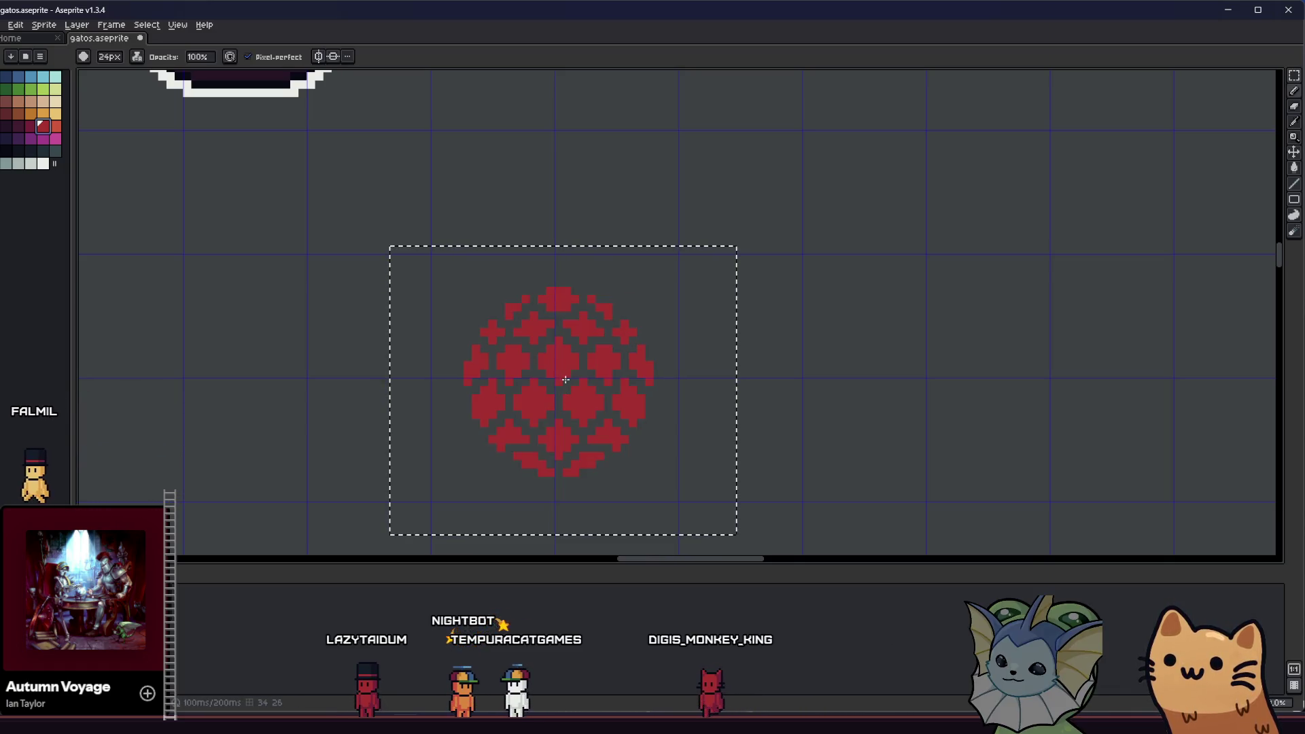
pyautogui.press('v')
pyautogui.press('b')
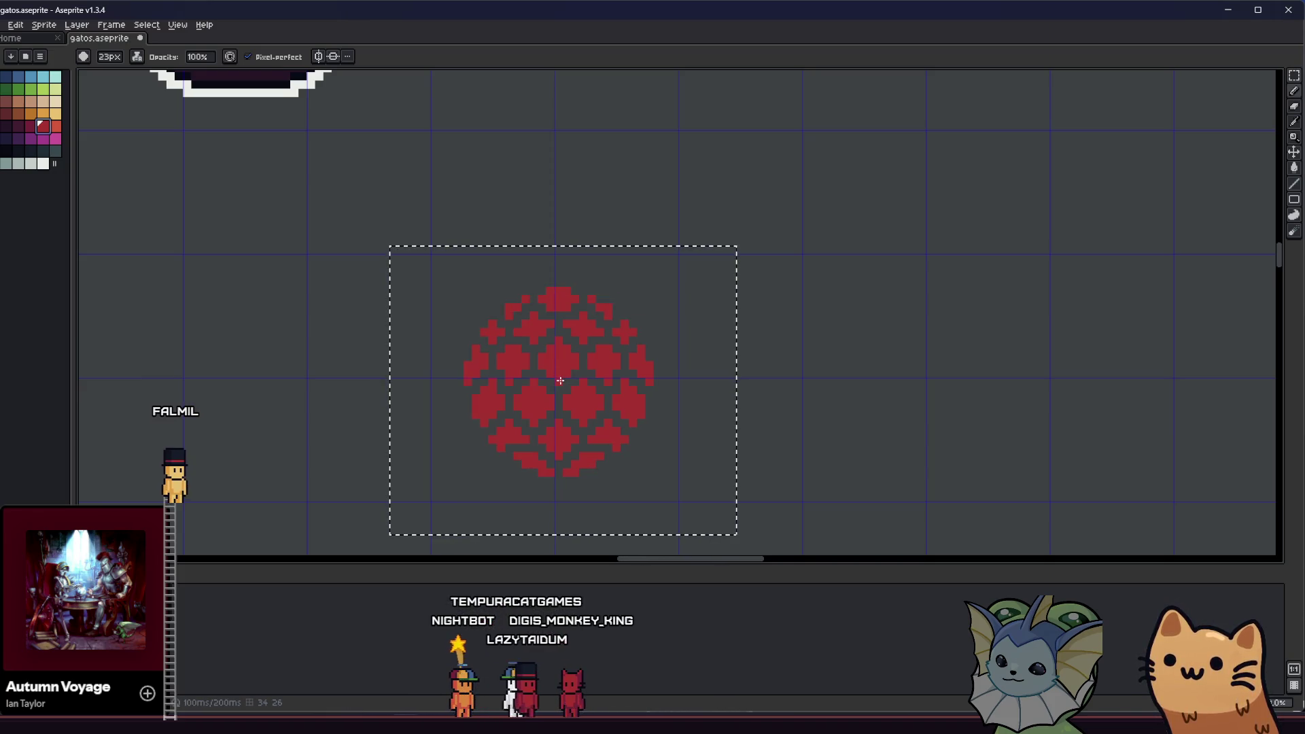
pyautogui.press('b')
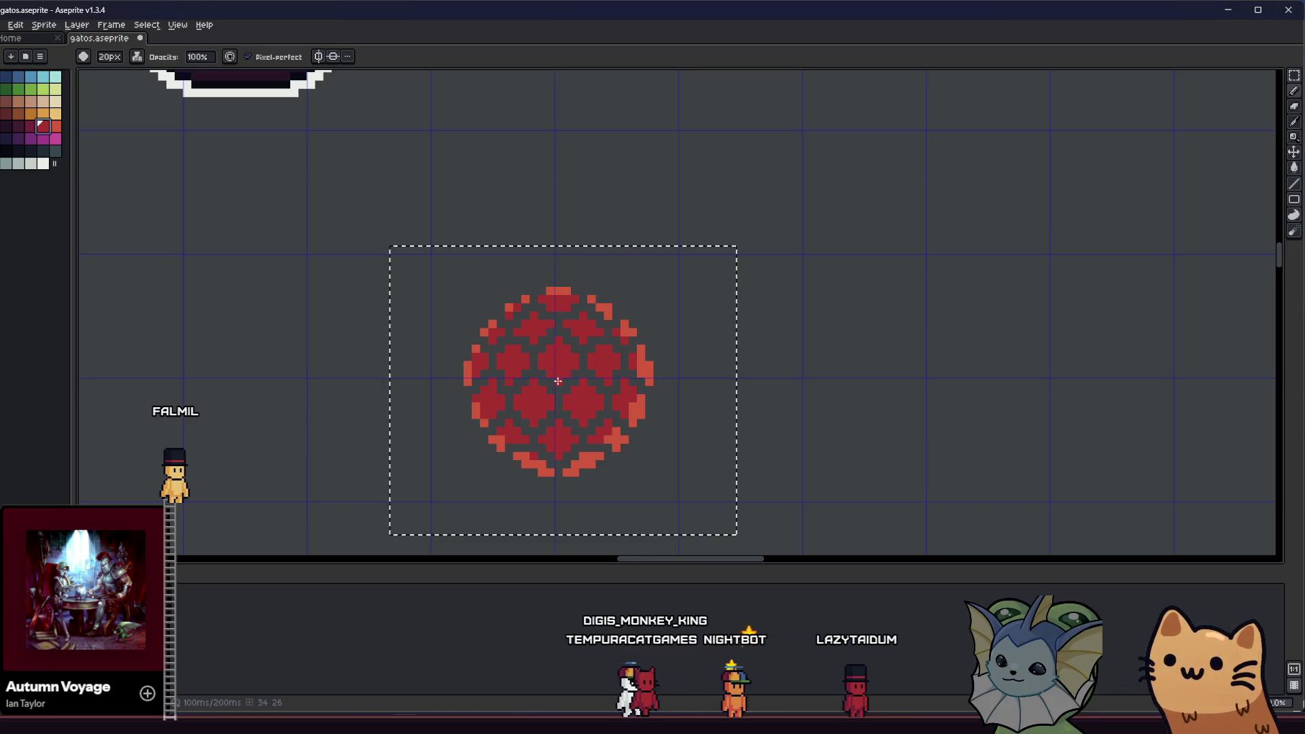
# - Resize the brush between 17 and 19 px to paint lighter highlights on the shield's rim
pyautogui.press('-')
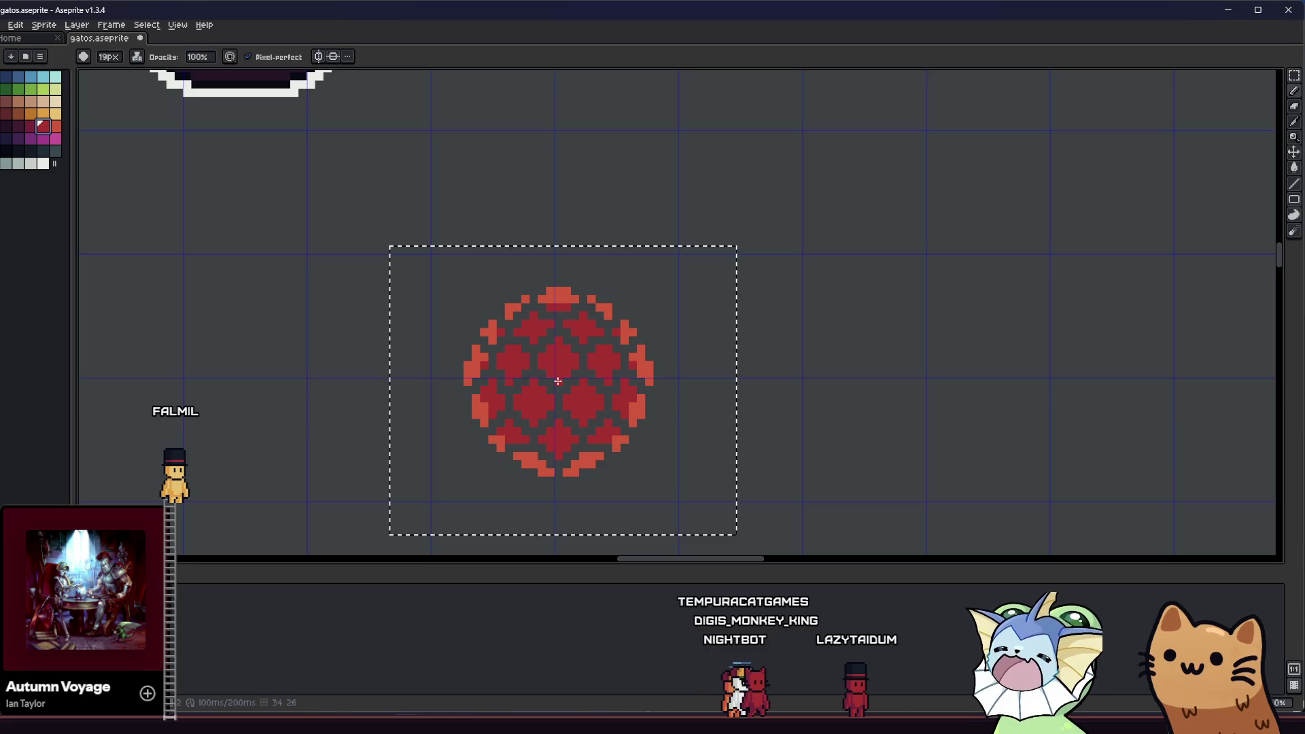
pyautogui.press('-')
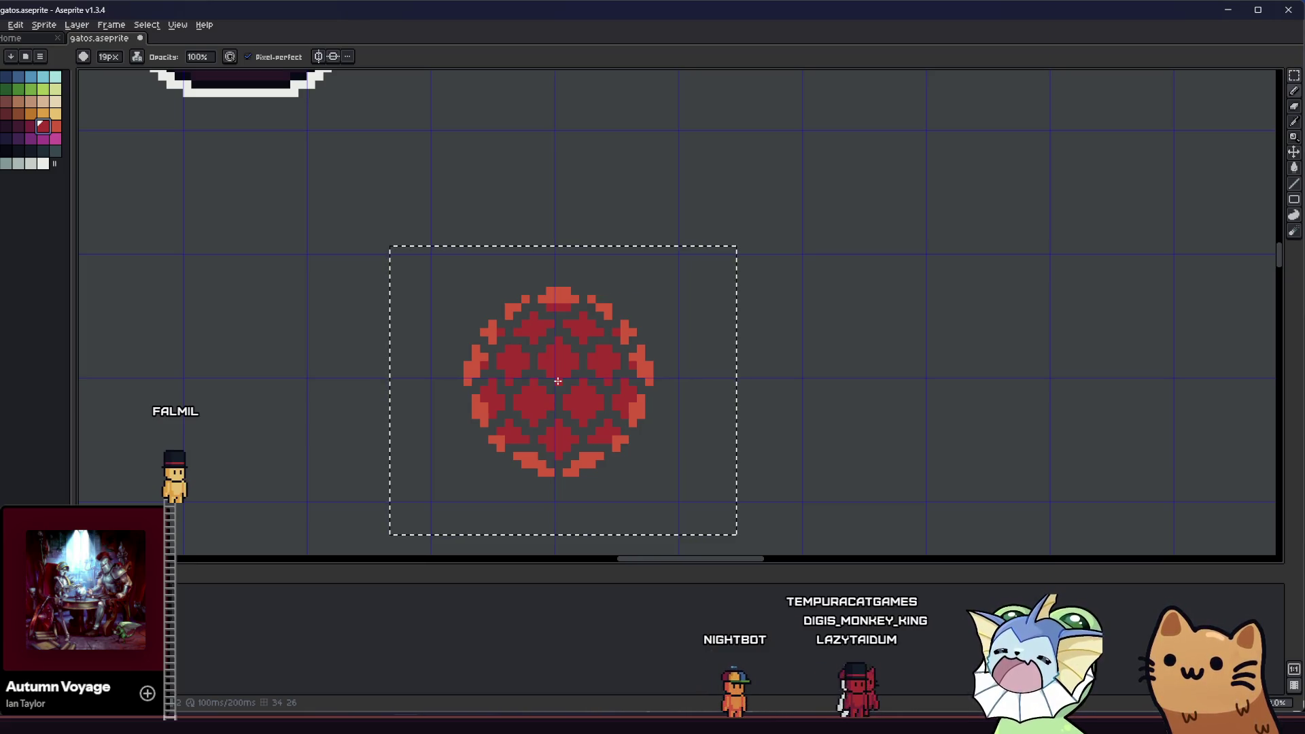
pyautogui.press('-')
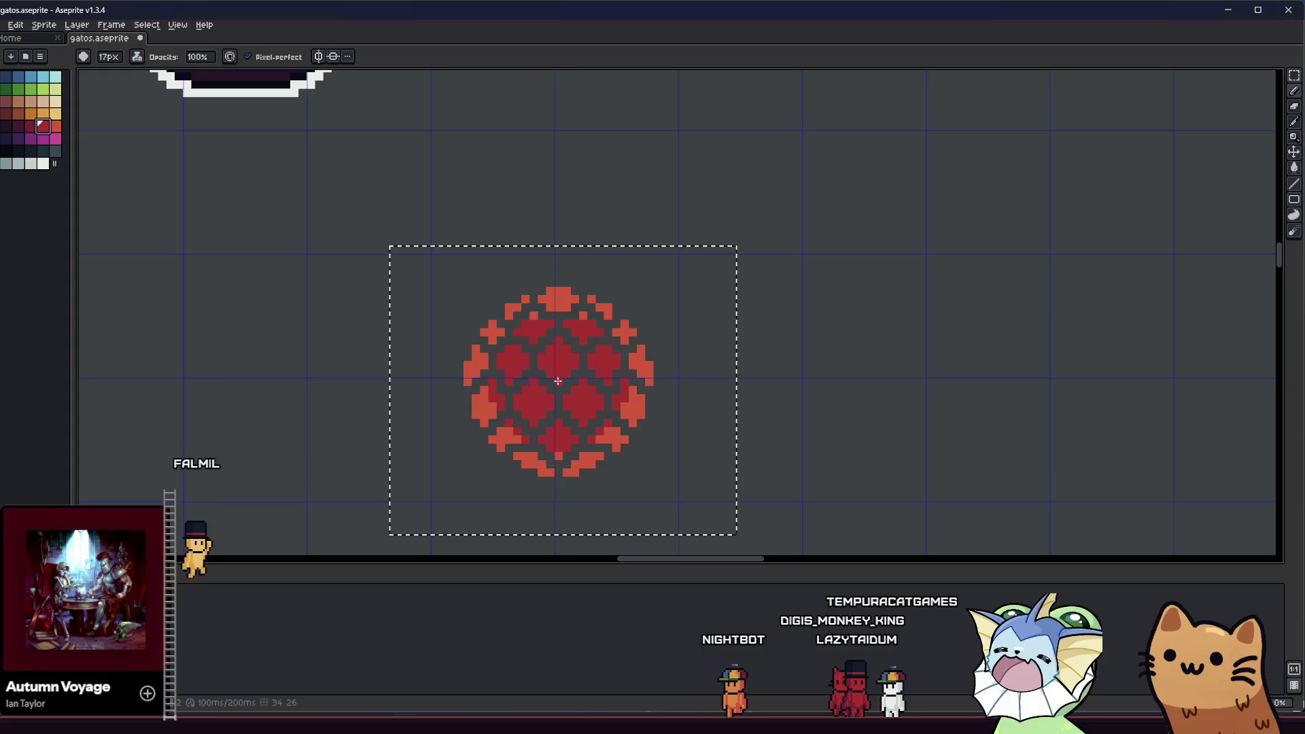
pyautogui.press('+')
pyautogui.press('+')
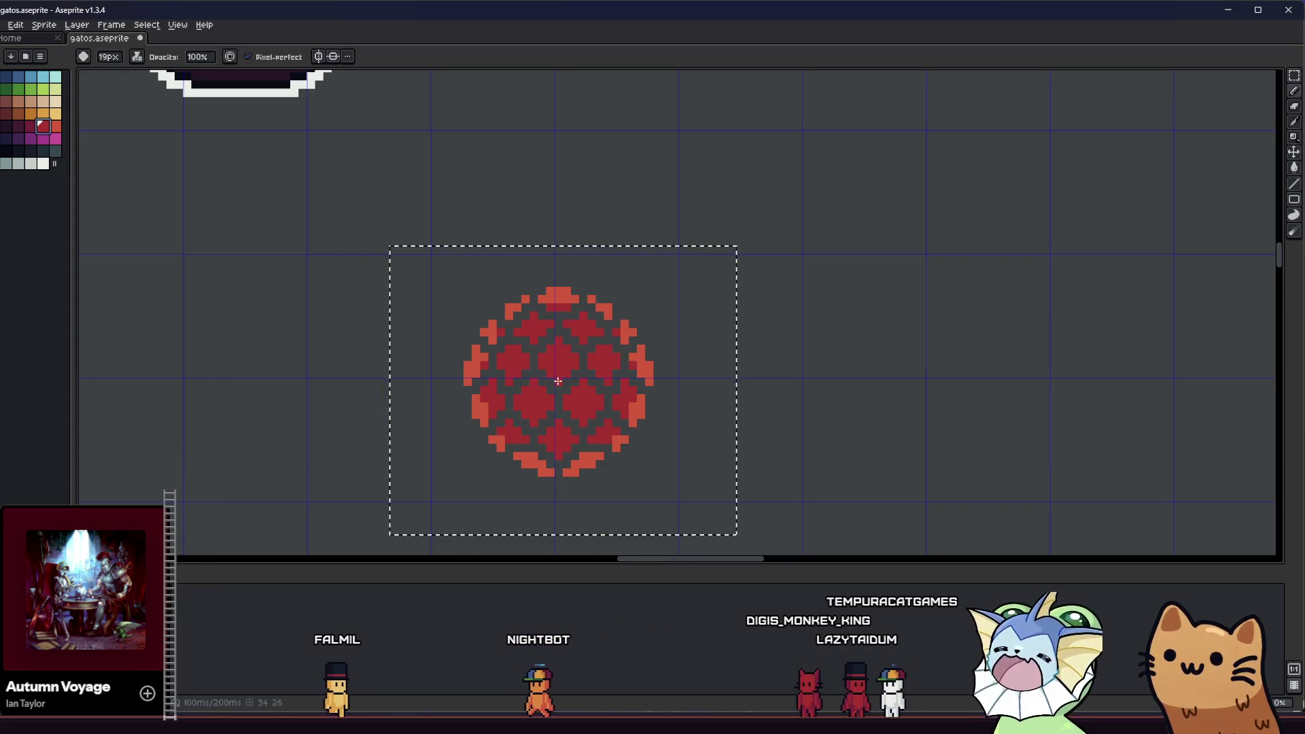
pyautogui.scroll(-3, 557, 381)
pyautogui.scroll(-2, 426, 417)
pyautogui.scroll(3, 464, 410)
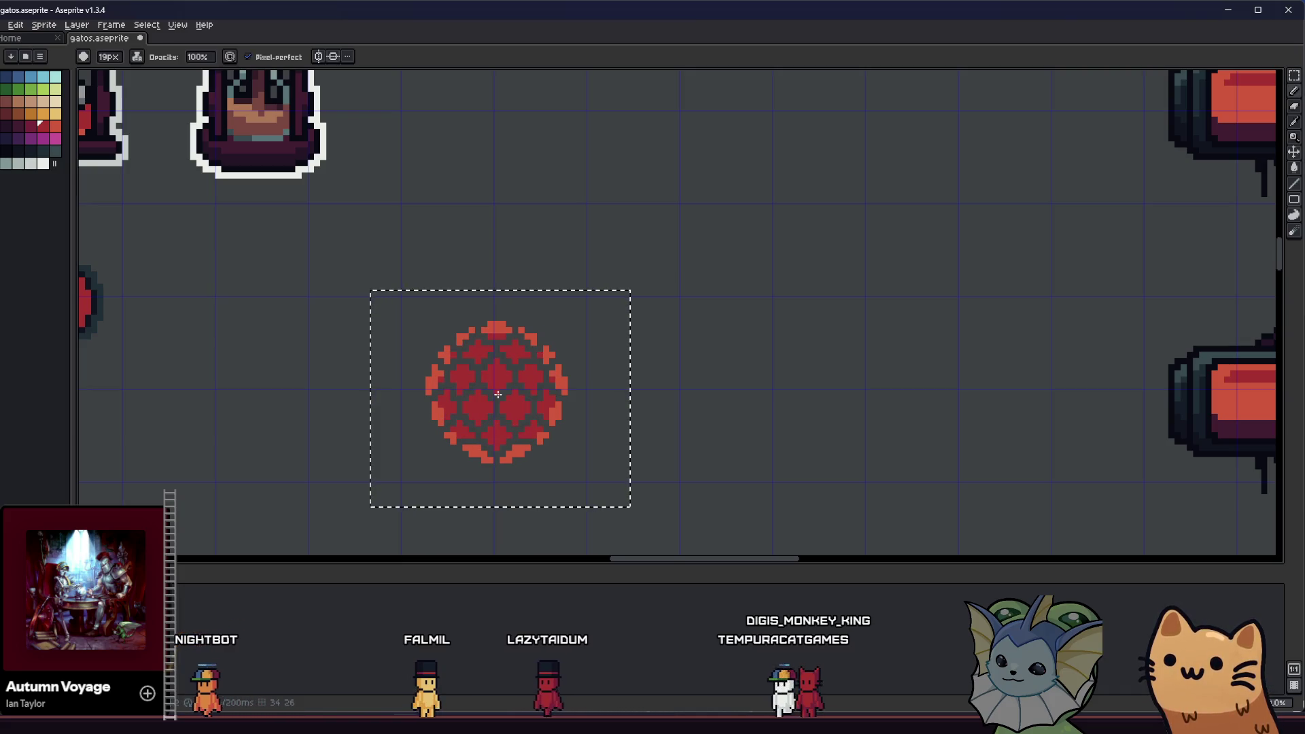
pyautogui.press('-')
pyautogui.press('-')
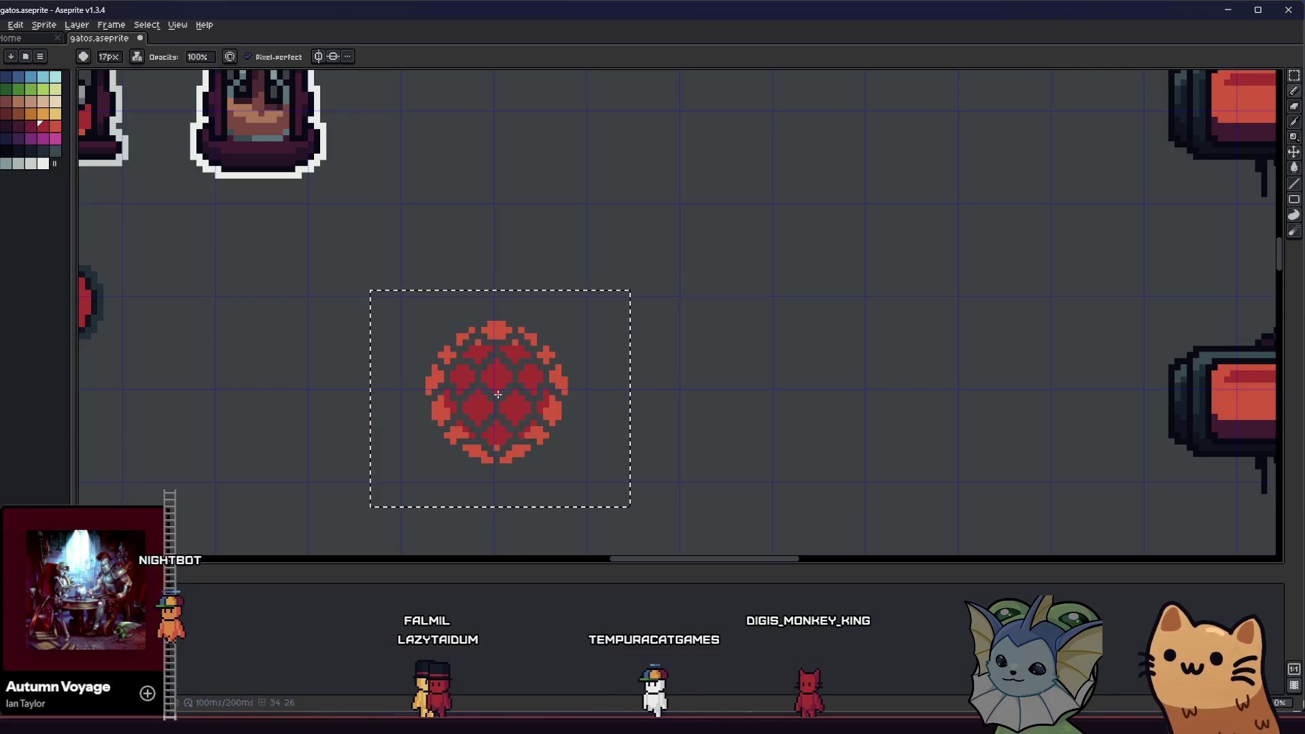
pyautogui.hscroll(-5, 492, 394)
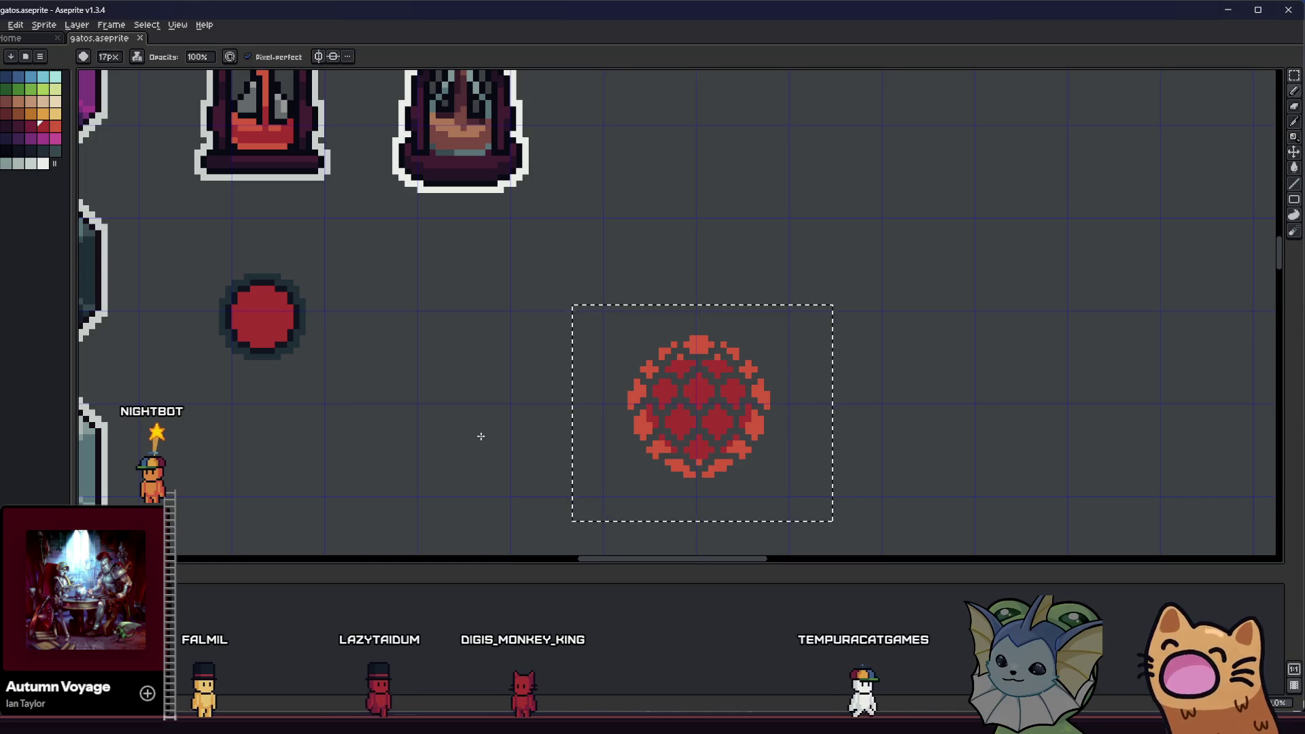
# - Marquee-select just the red shield circle
pyautogui.press('m')
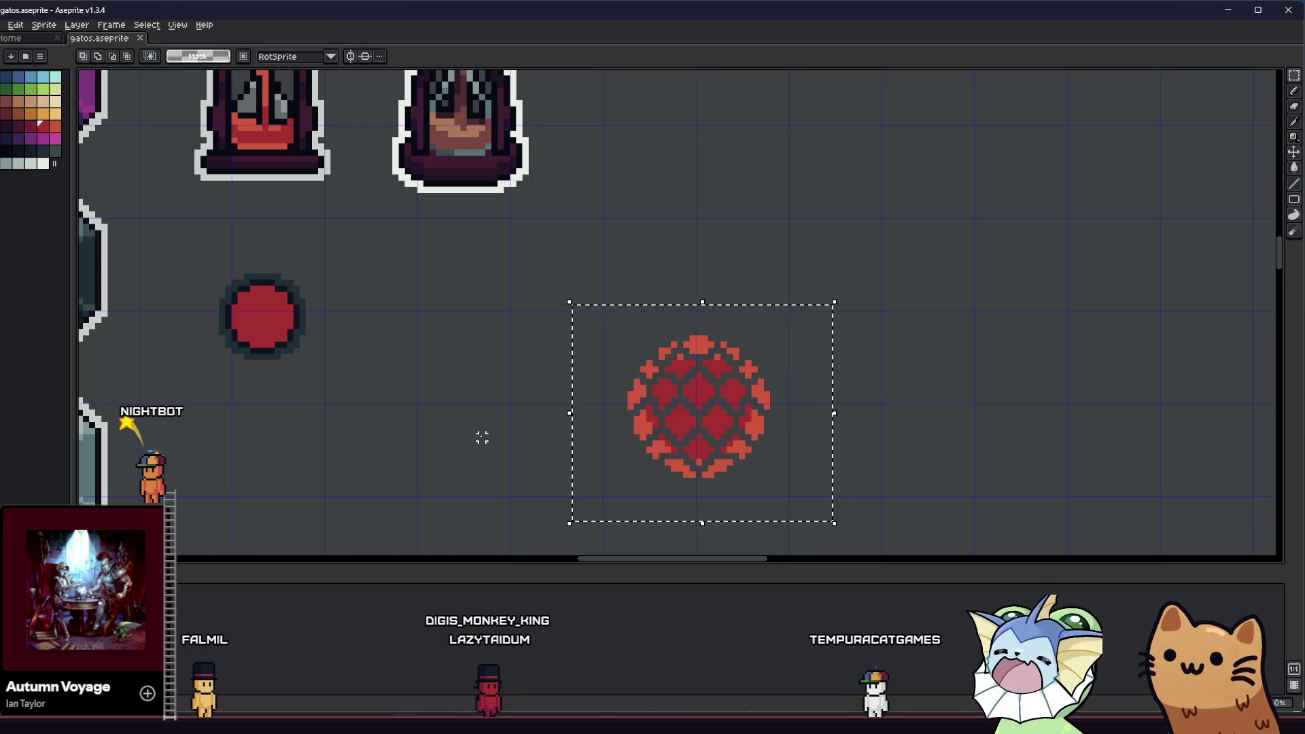
pyautogui.scroll(-3, 503, 394)
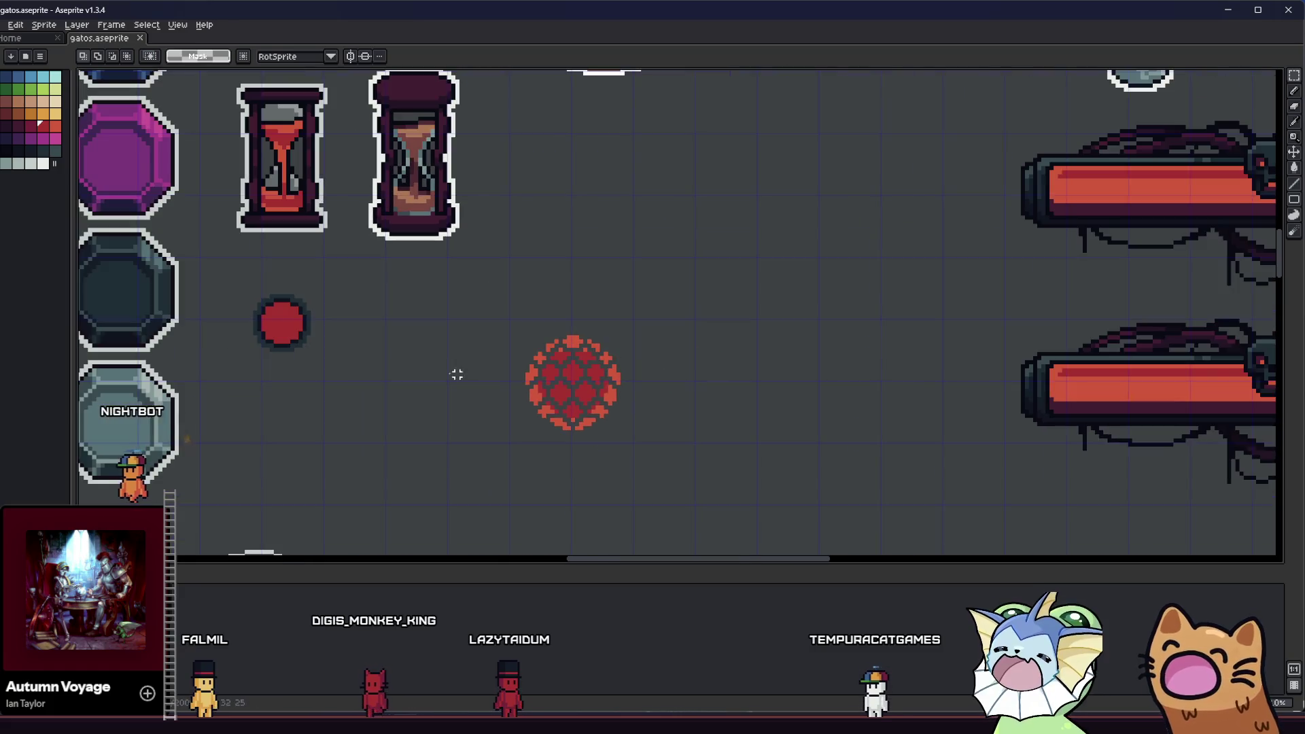
pyautogui.scroll(2, 511, 399)
pyautogui.scroll(1, 533, 317)
pyautogui.moveTo(533, 304)
pyautogui.mouseDown()
pyautogui.moveTo(670, 425)
pyautogui.moveTo(661, 440)
pyautogui.mouseUp()
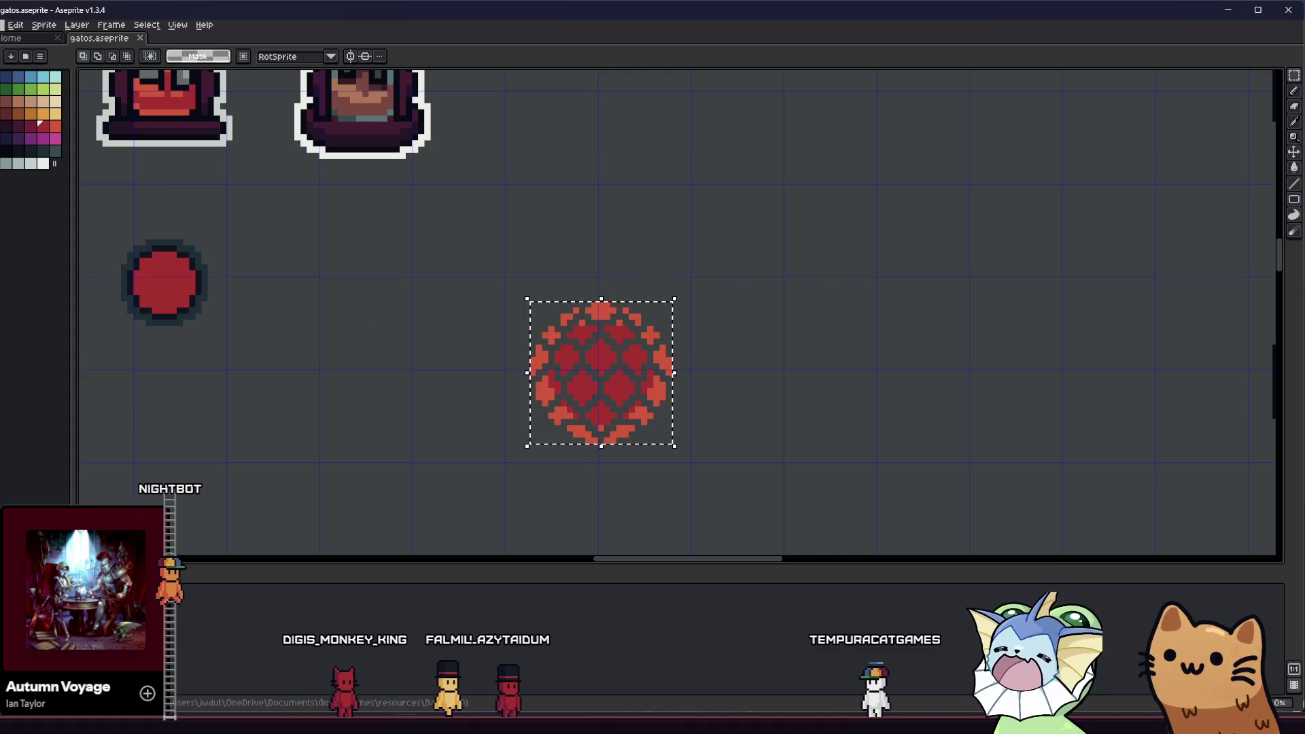
# - Export the selection as equipment_shield.png, overwriting the old image
pyautogui.click(2, 24)
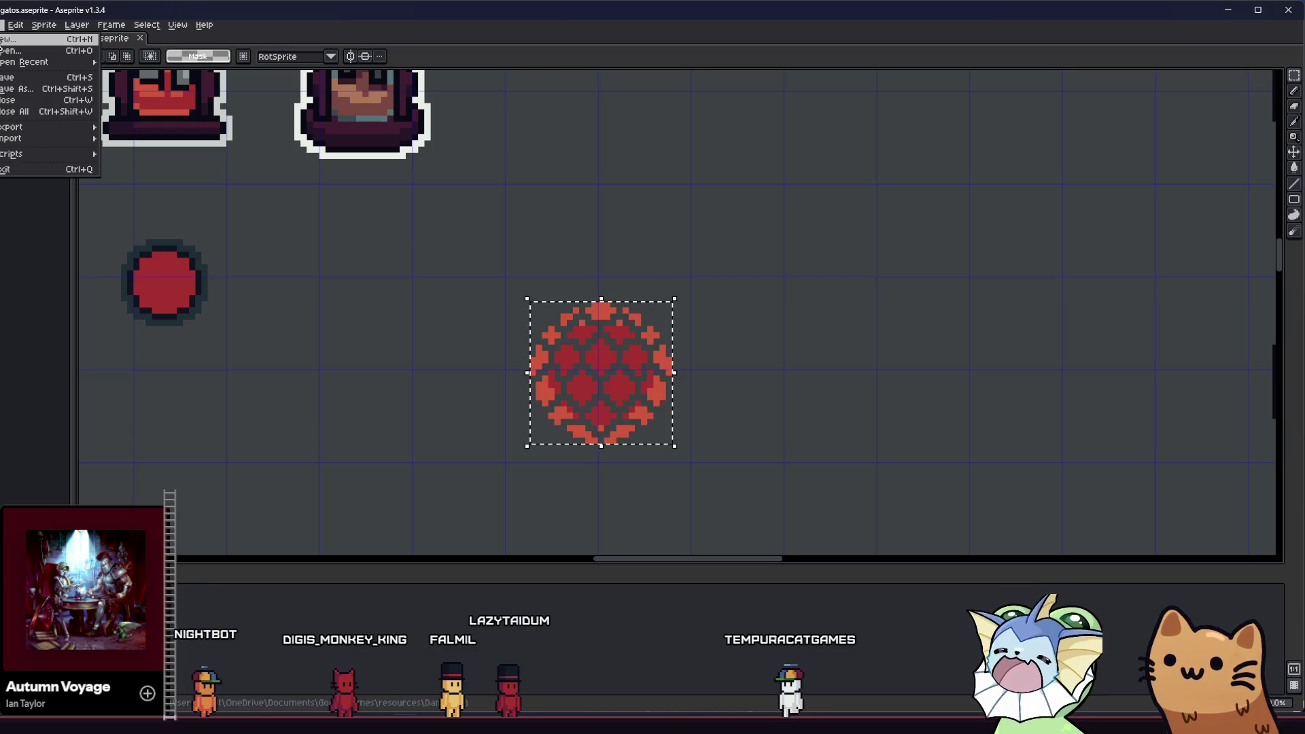
pyautogui.moveTo(13, 127)
pyautogui.click(136, 129)
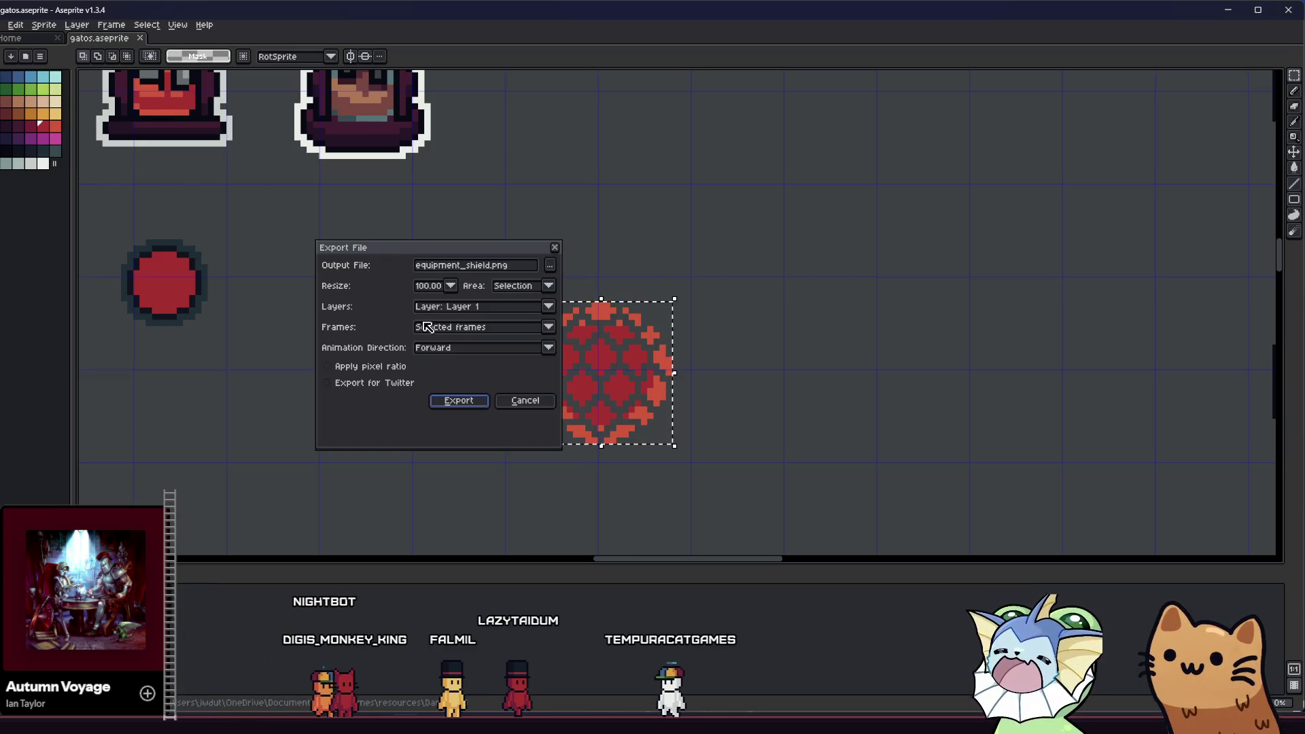
pyautogui.click(459, 401)
pyautogui.click(605, 394)
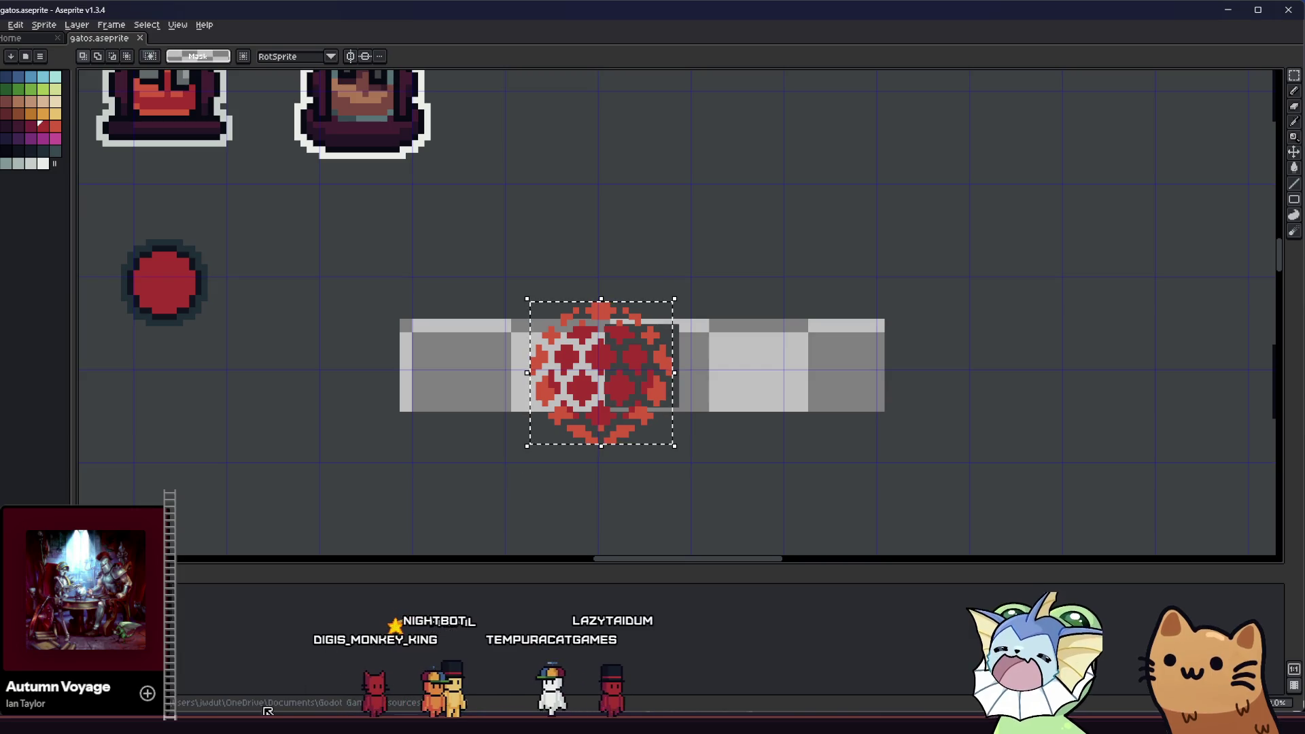
pyautogui.hotkey('alt', 'Tab')
pyautogui.hotkey('alt', 'Tab')
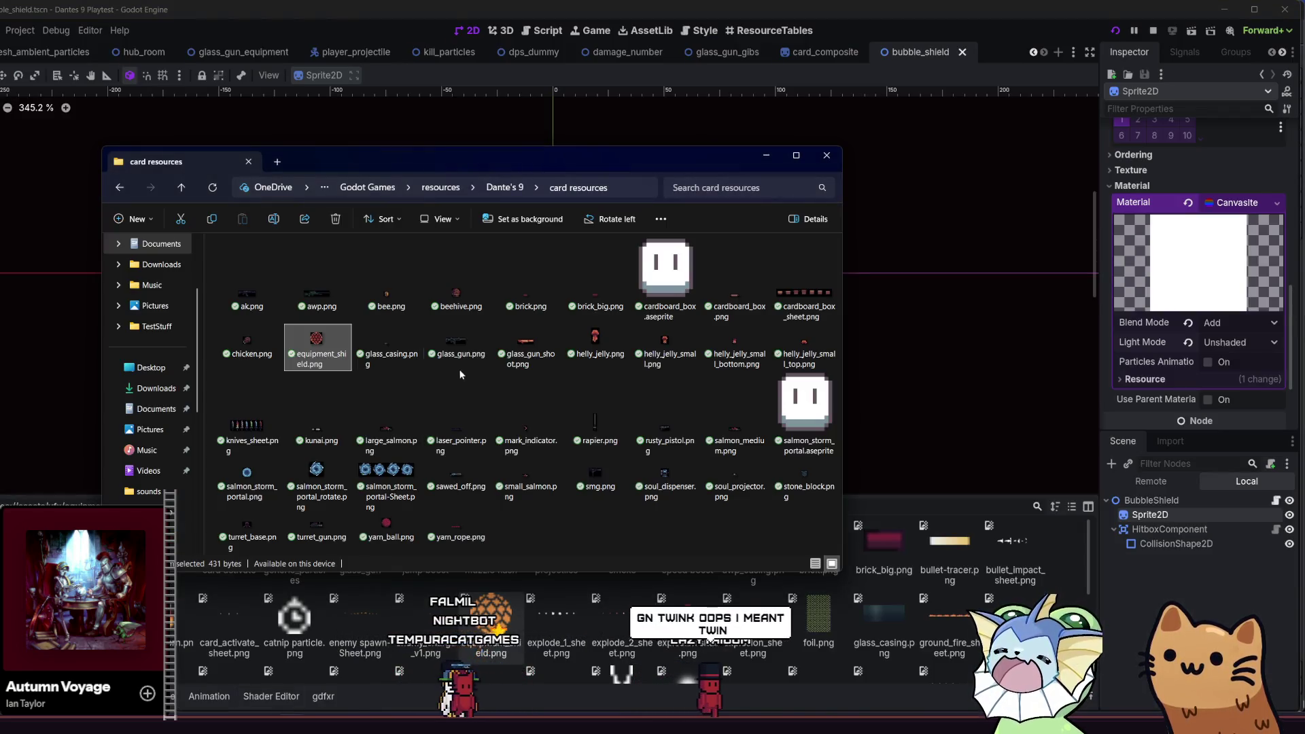
# - Run the game with the reloaded red shield and walk the player left, then right up the stairs
pyautogui.click(466, 641)
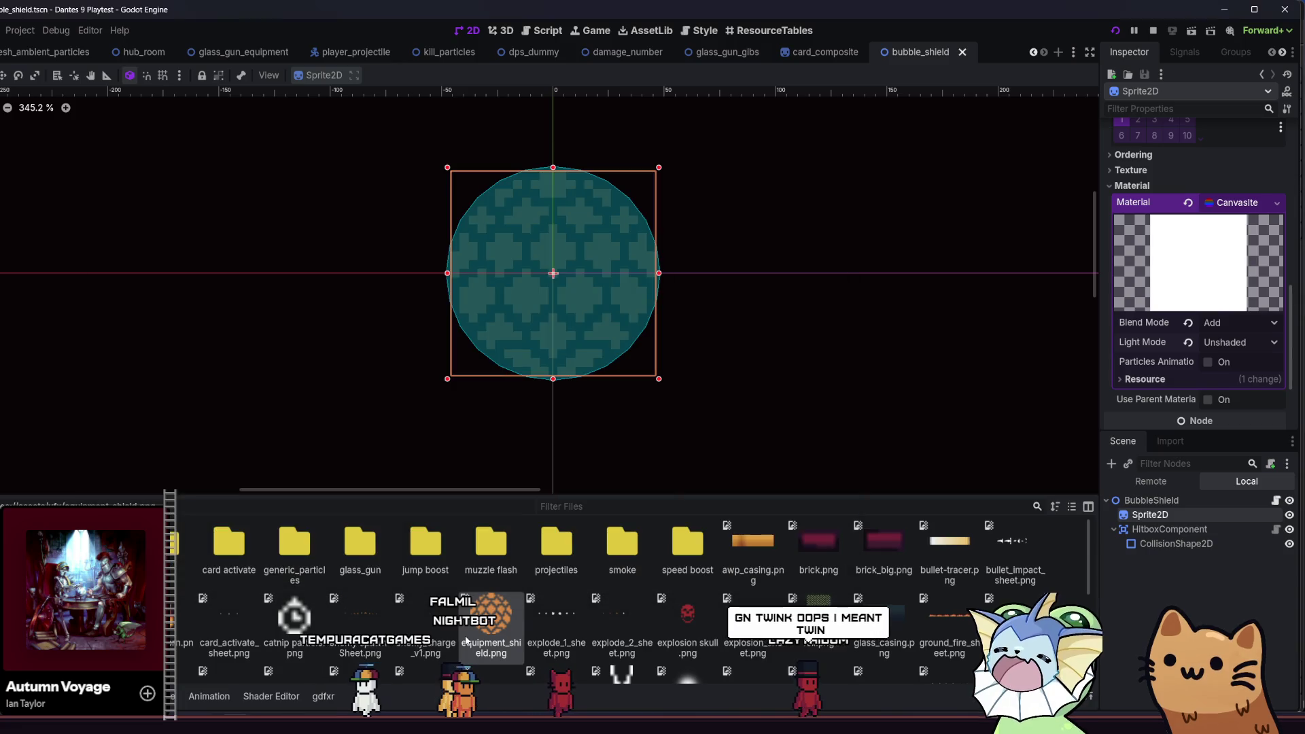
pyautogui.press('F5')
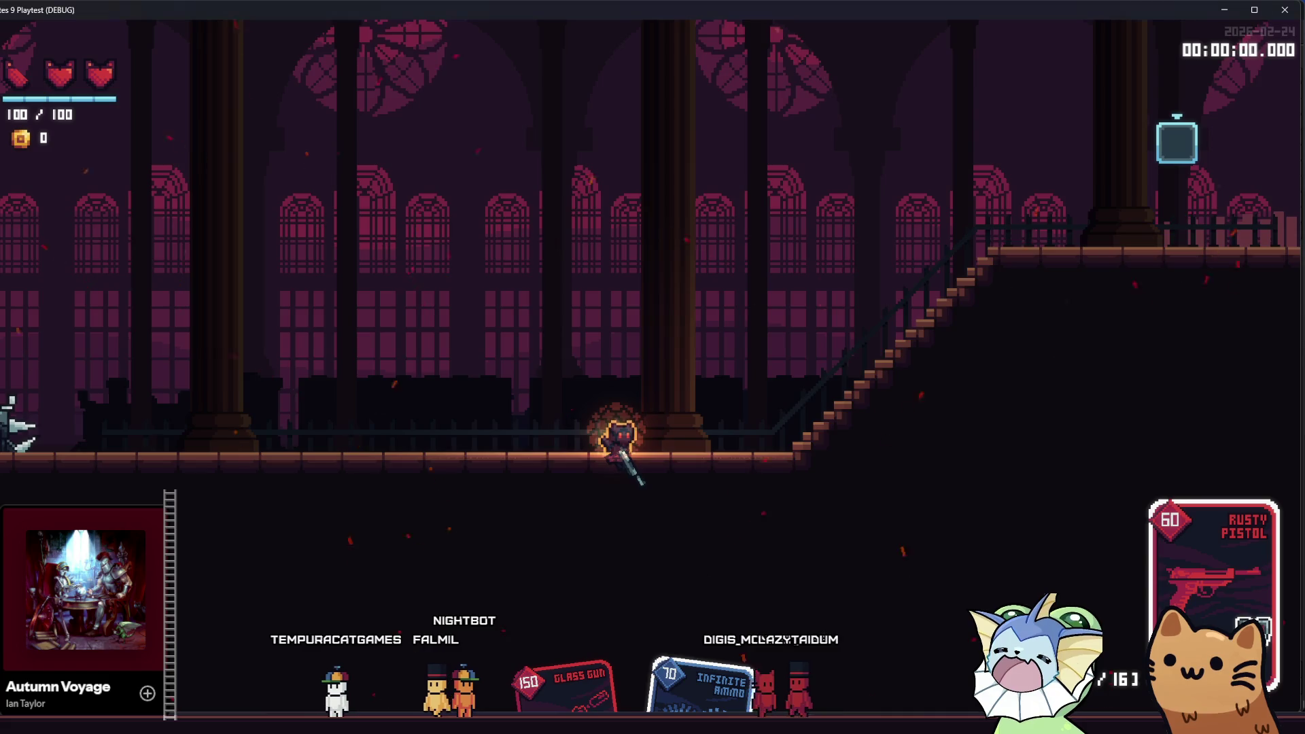
pyautogui.press('a')
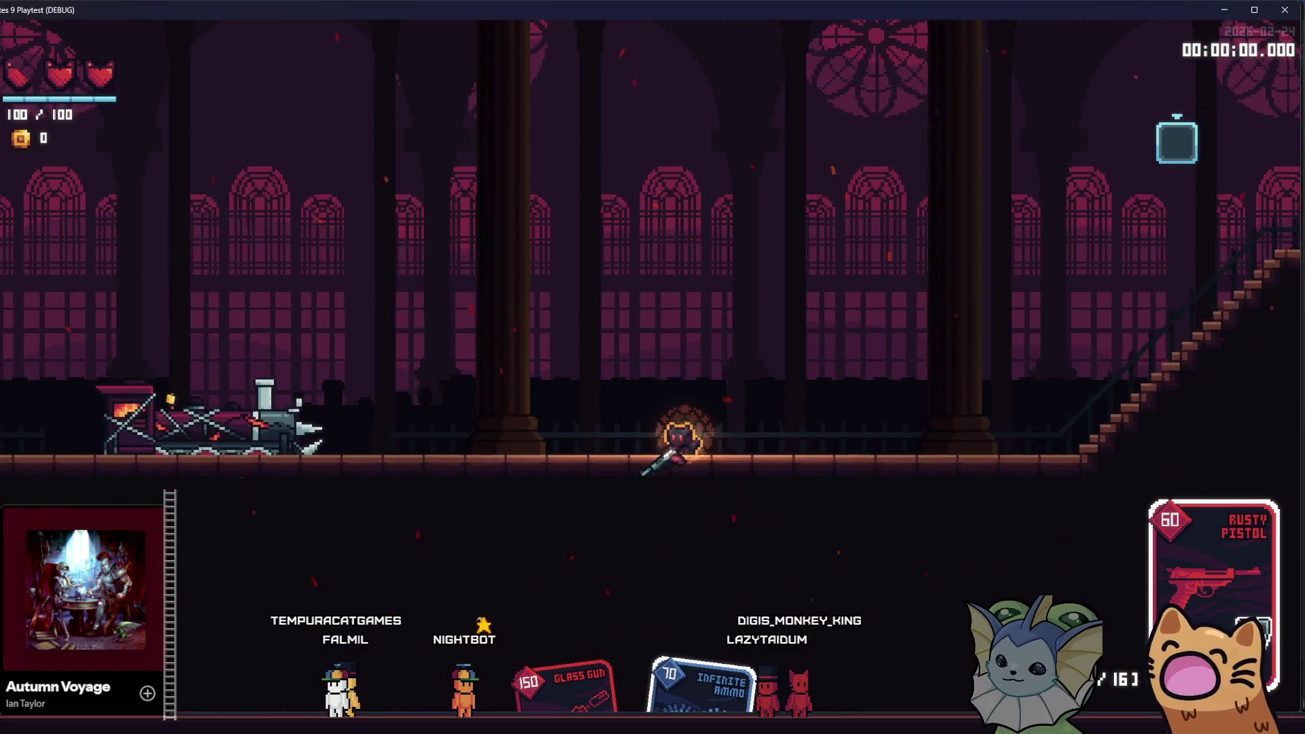
pyautogui.press('d')
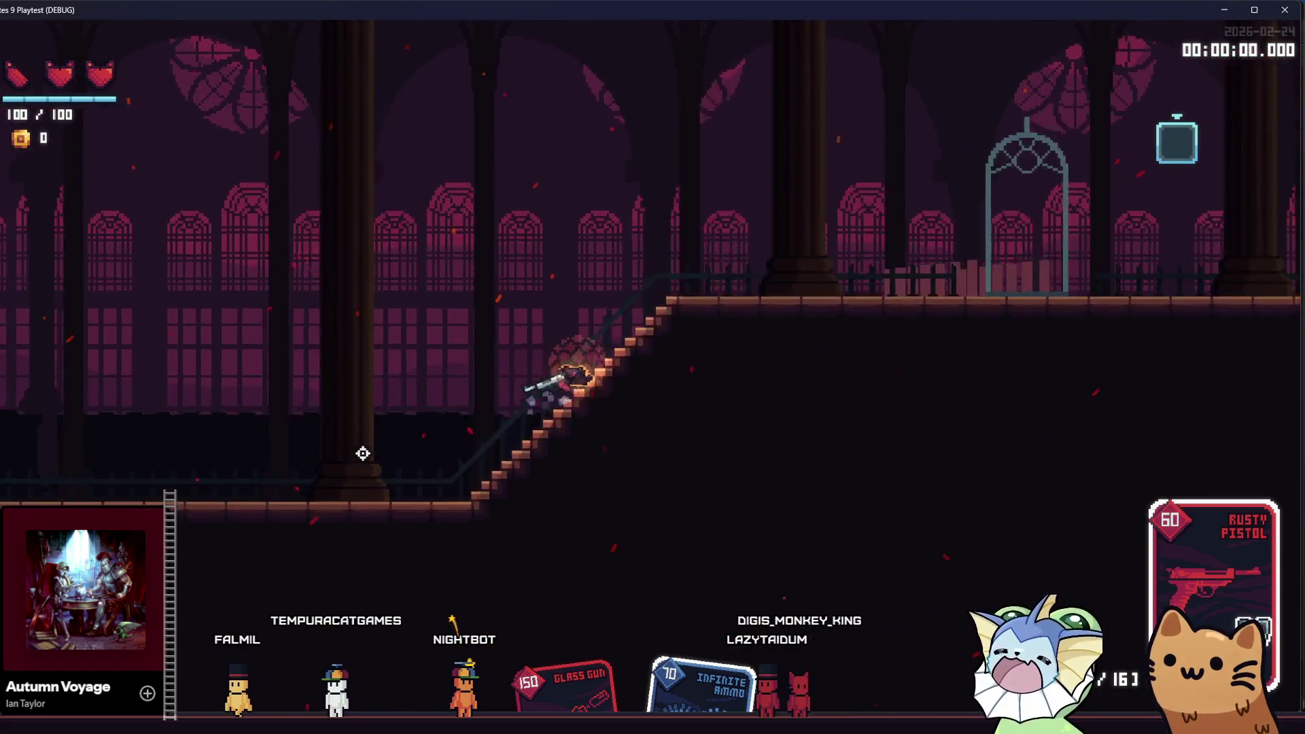
pyautogui.hotkey('alt', 'Tab')
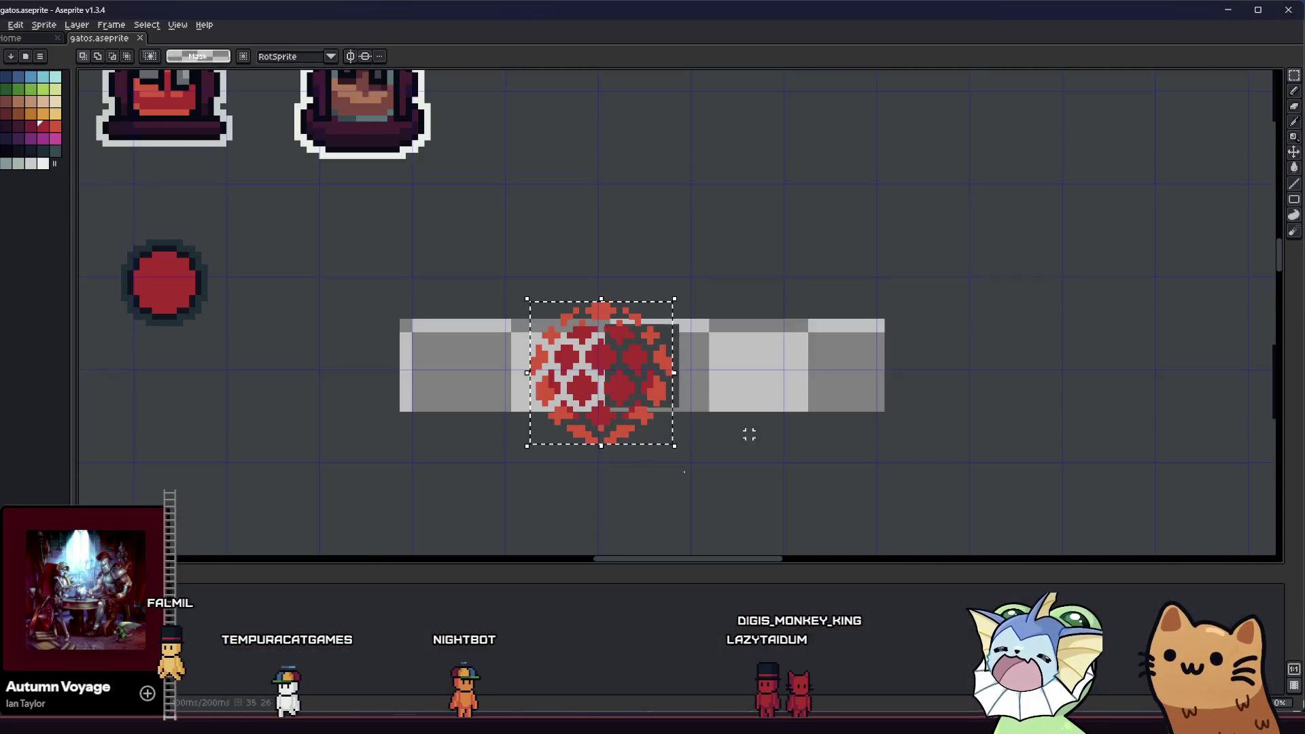
# - Set the shield sprite's modulate alpha to 0.543 and save the scene
pyautogui.hotkey('alt', 'Tab')
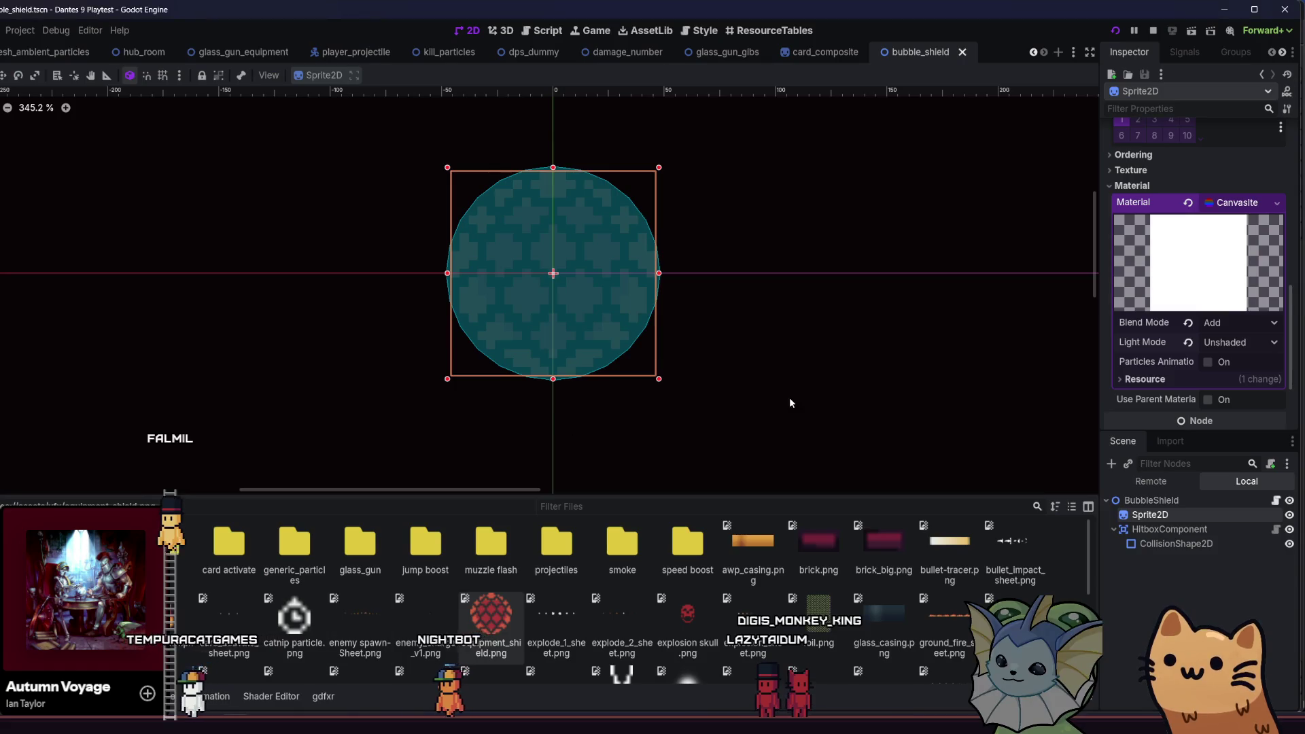
pyautogui.scroll(5, 1203, 208)
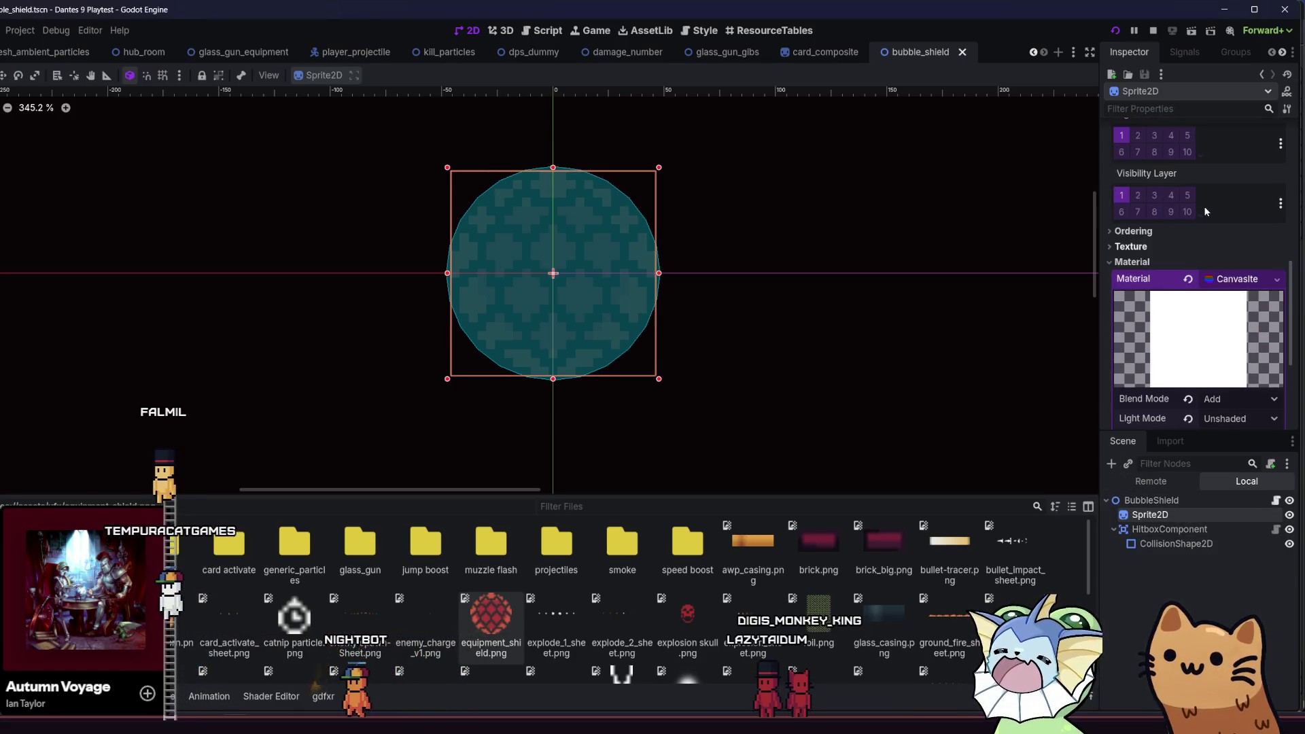
pyautogui.scroll(3, 1202, 215)
pyautogui.click(1242, 206)
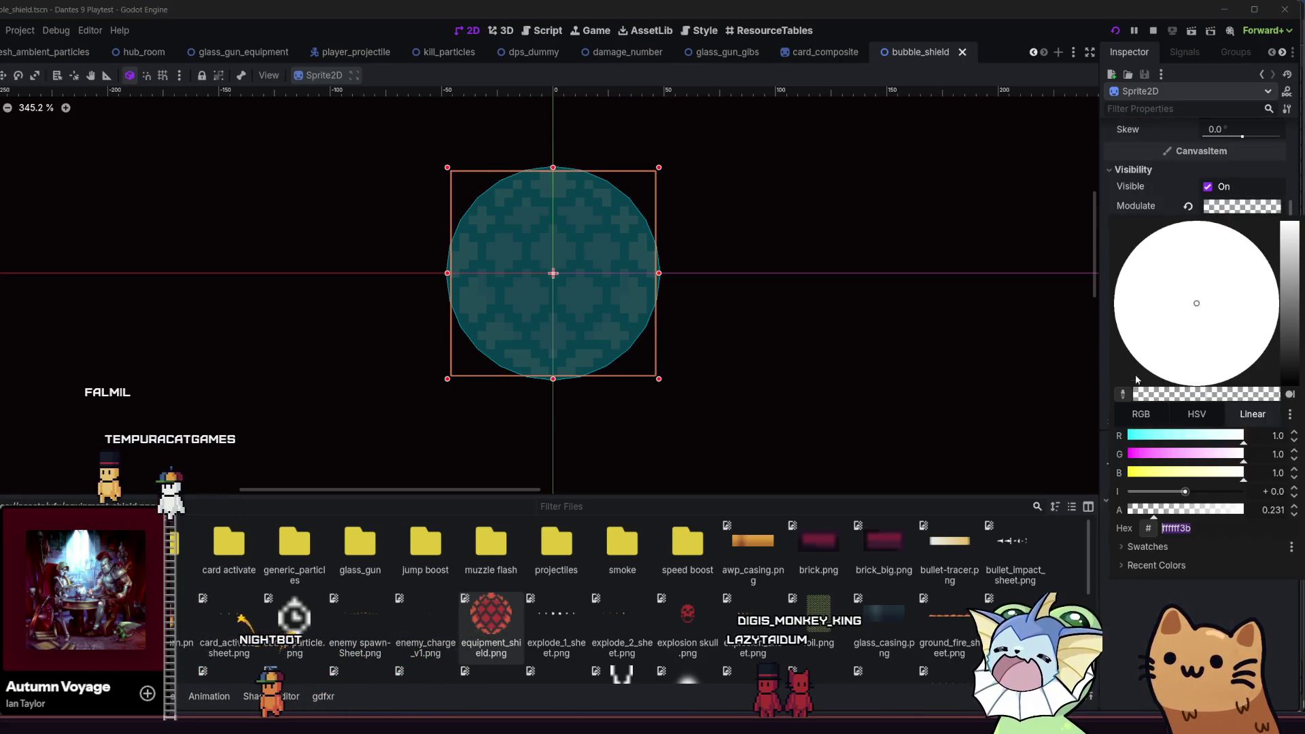
pyautogui.click(1191, 511)
pyautogui.hotkey('ctrl', 's')
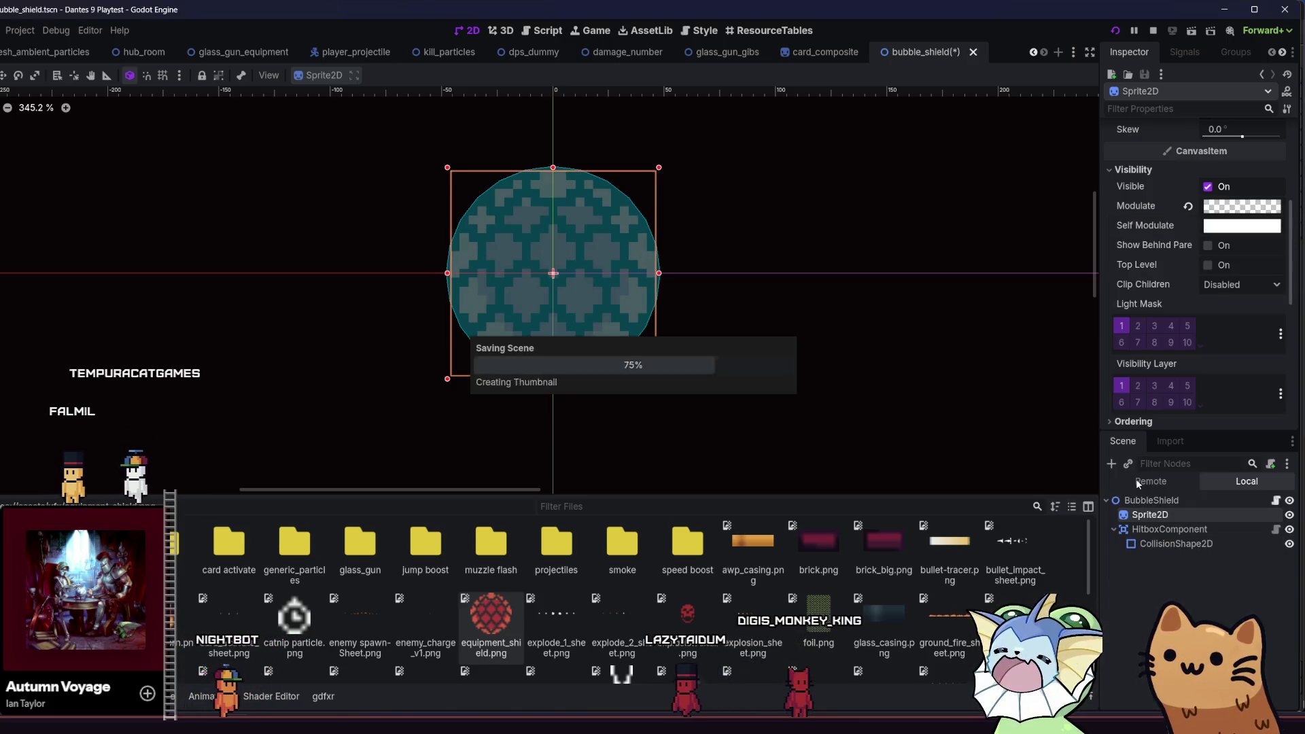
# - Launch the game to test the more opaque shield
pyautogui.scroll(8, 1156, 226)
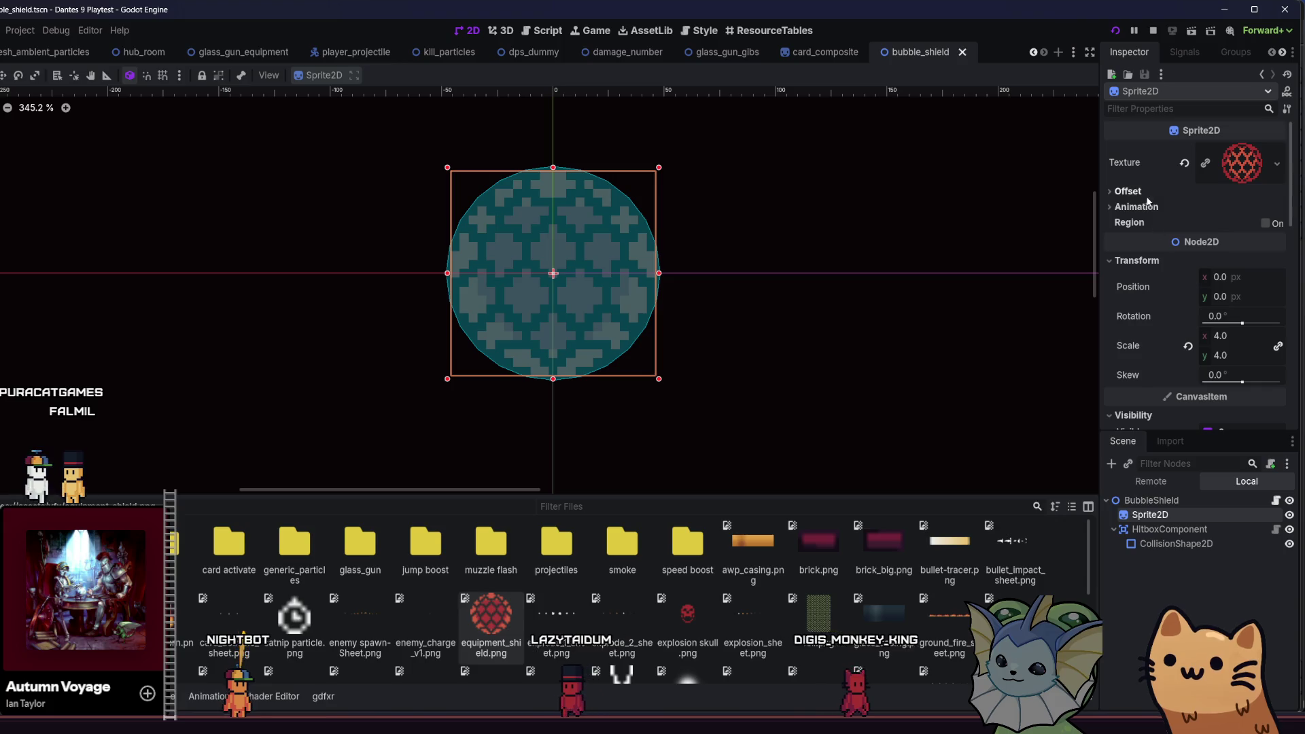
pyautogui.scroll(-2, 1143, 228)
pyautogui.scroll(2, 1173, 338)
pyautogui.scroll(-6, 1160, 357)
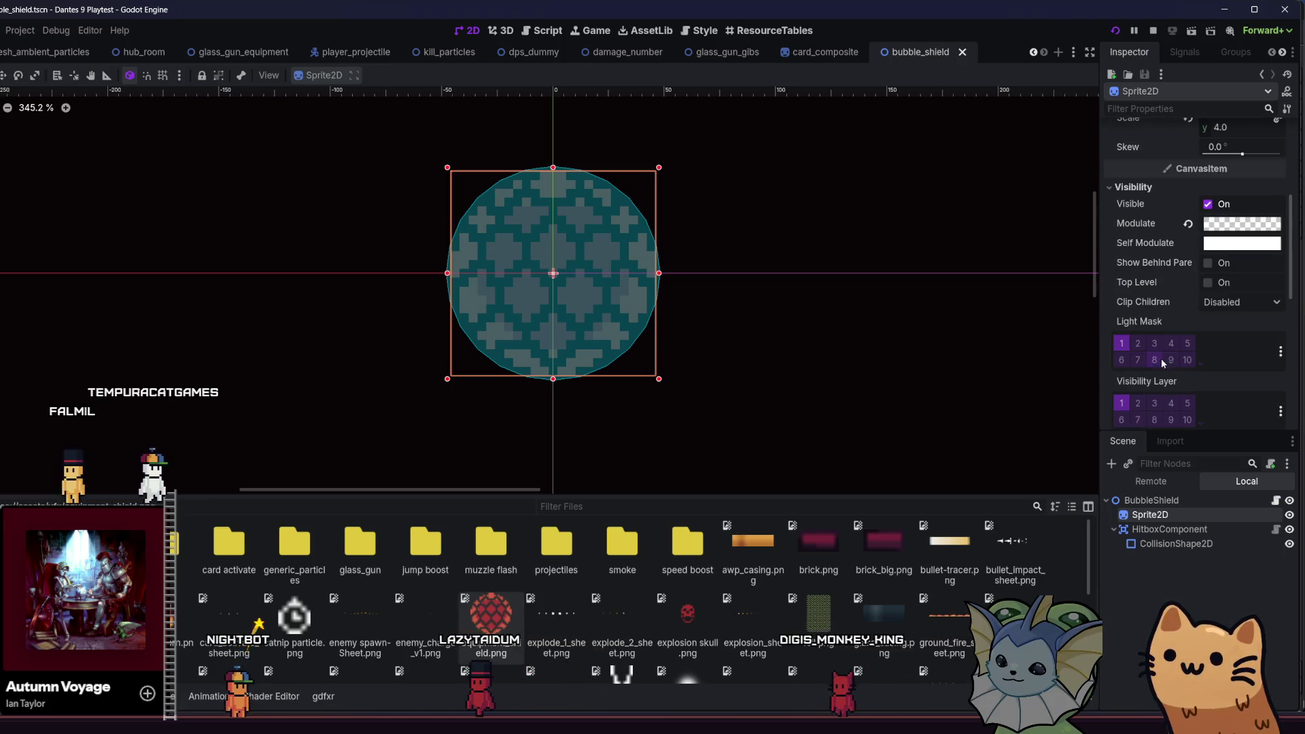
pyautogui.scroll(-5, 1177, 258)
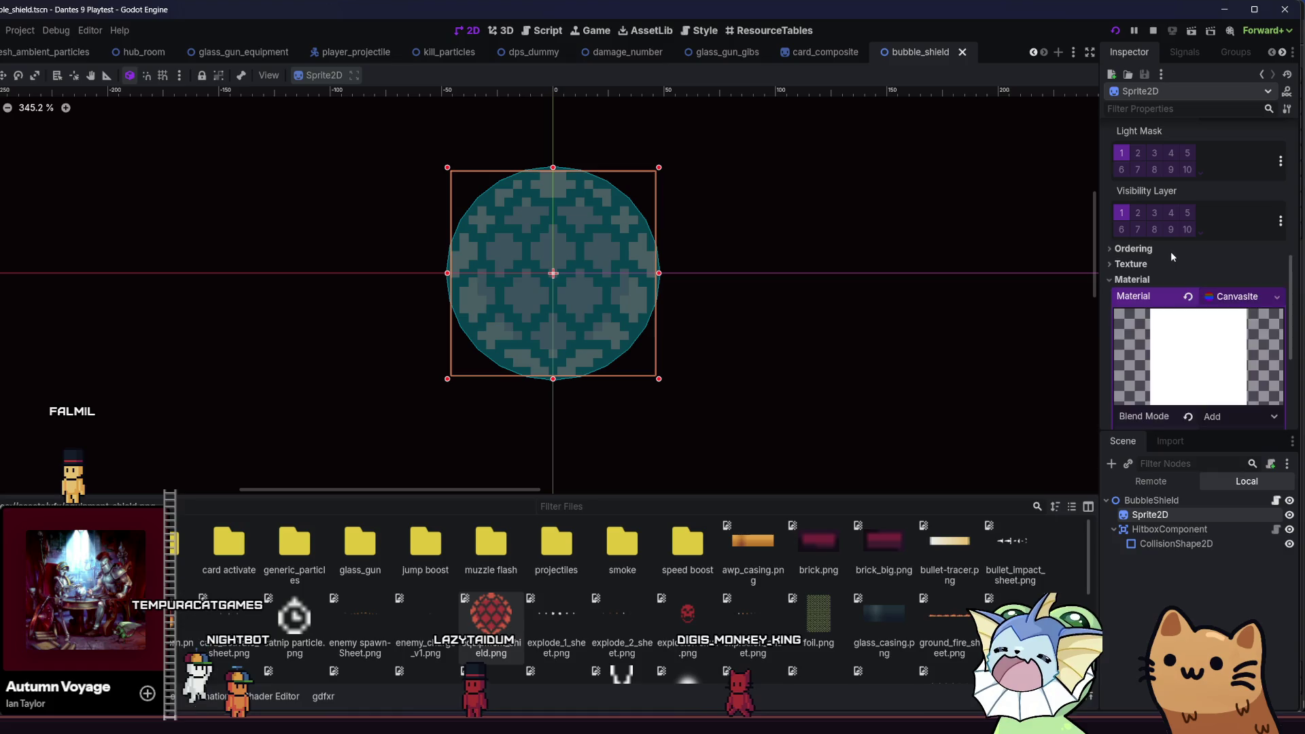
pyautogui.press('F5')
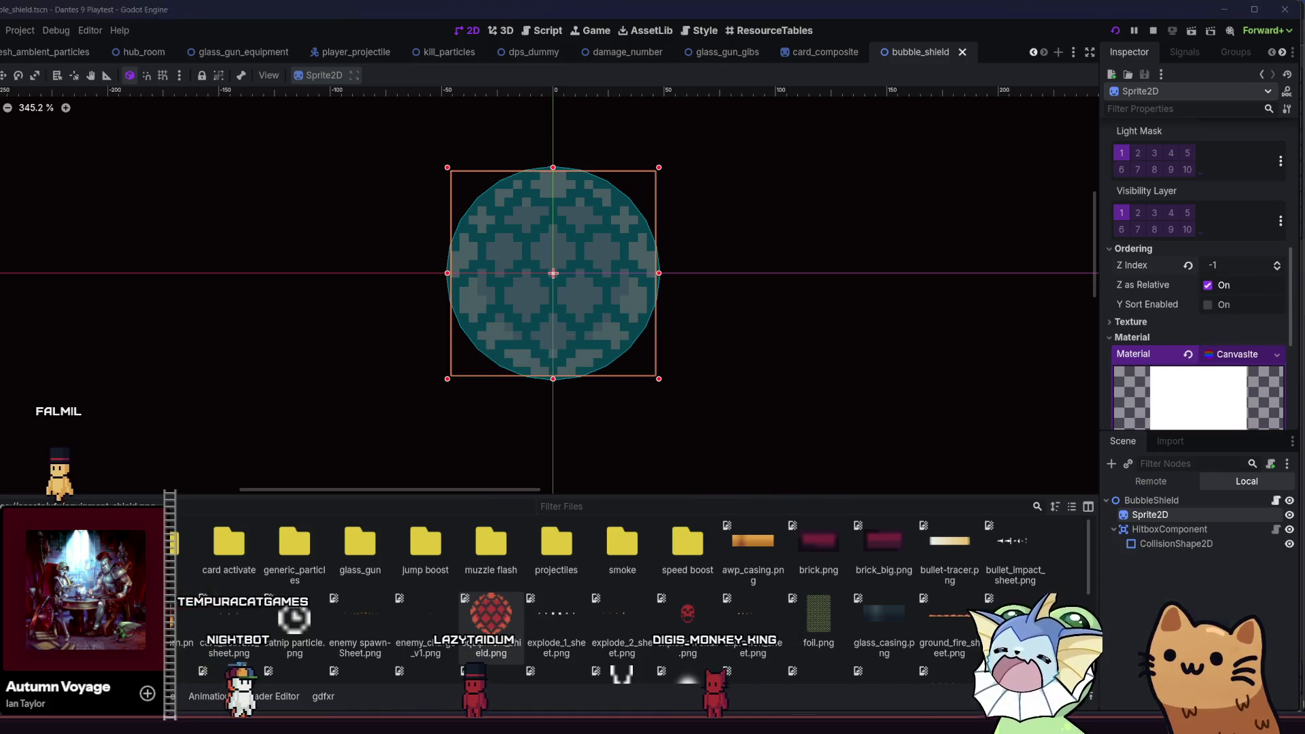
# - Walk left down the stairs, run and jump right onto the upper floor, then walk back down
pyautogui.press('a')
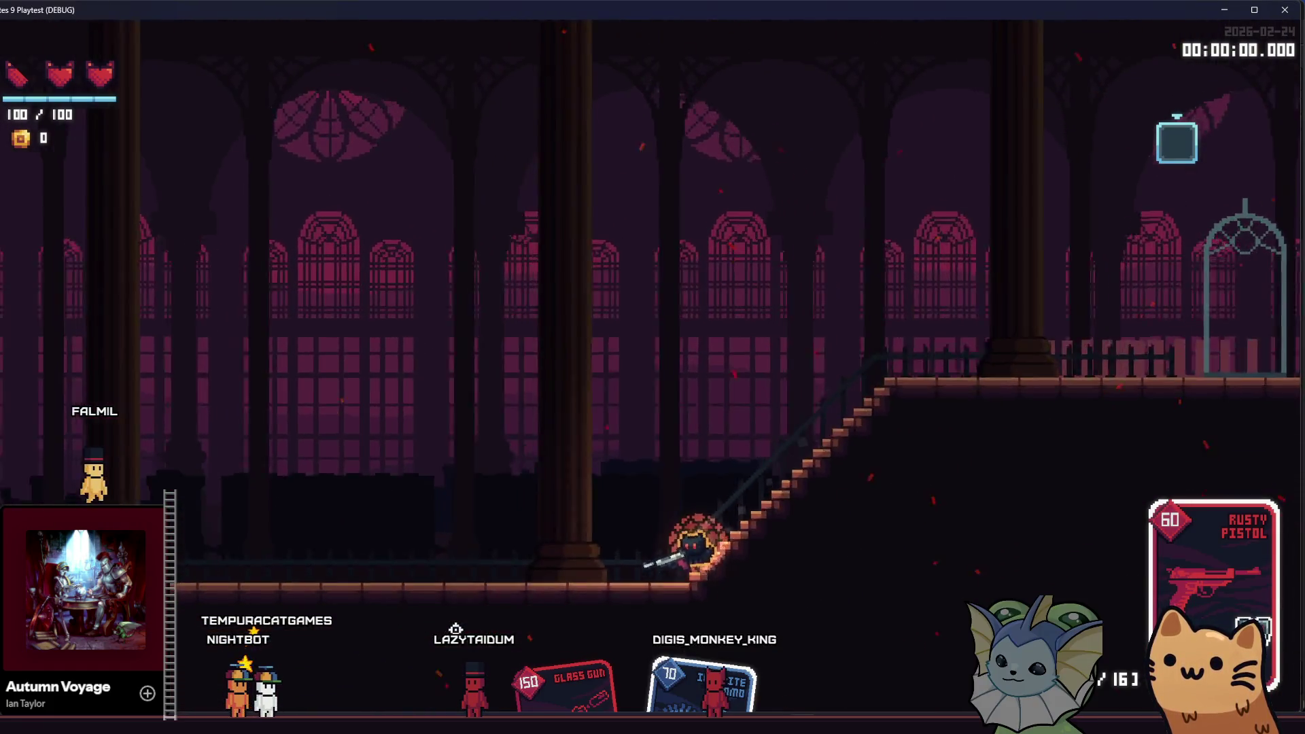
pyautogui.press('a')
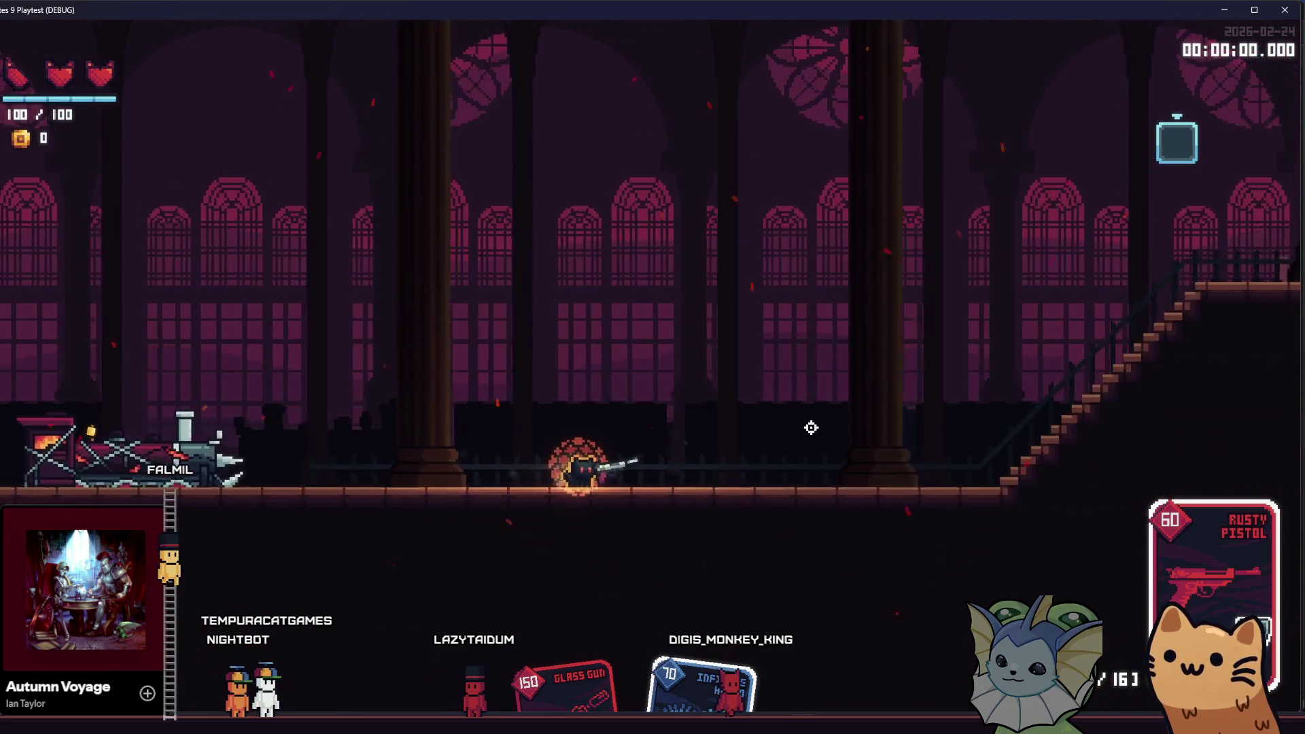
pyautogui.press('d')
pyautogui.press('space')
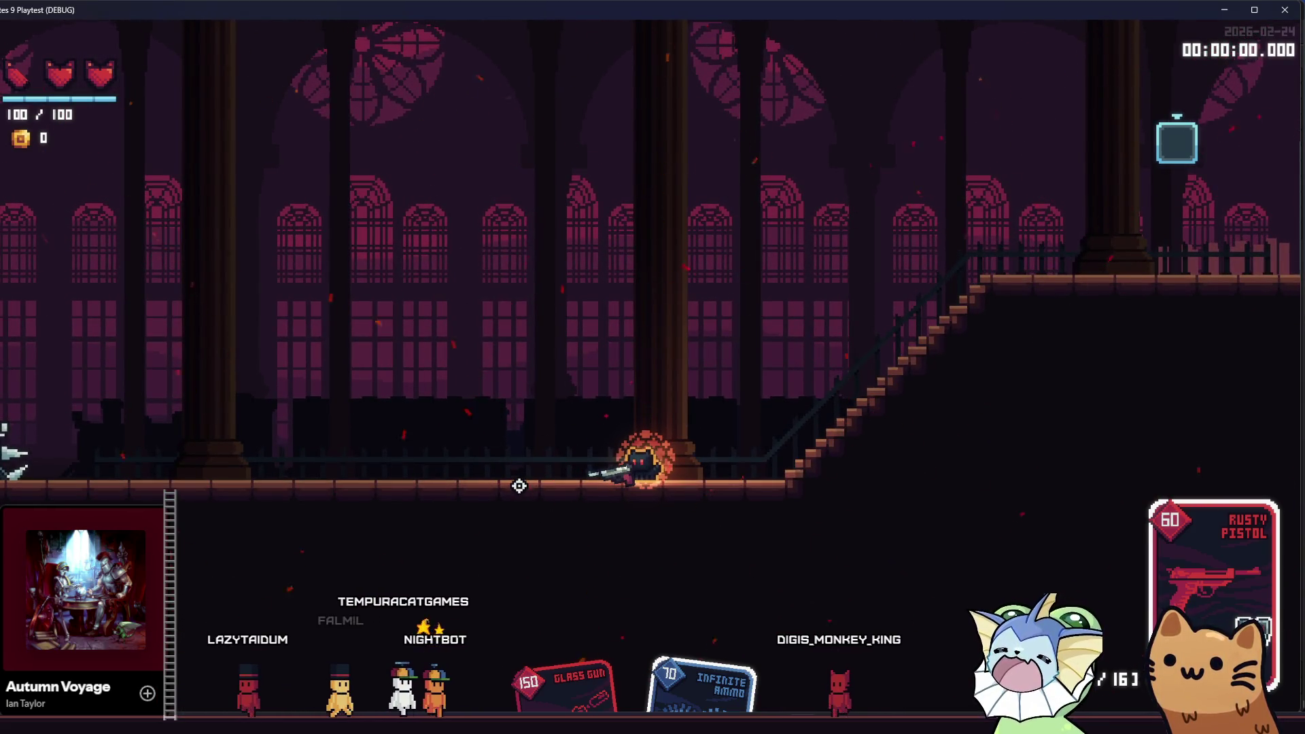
pyautogui.press('d')
pyautogui.press('space')
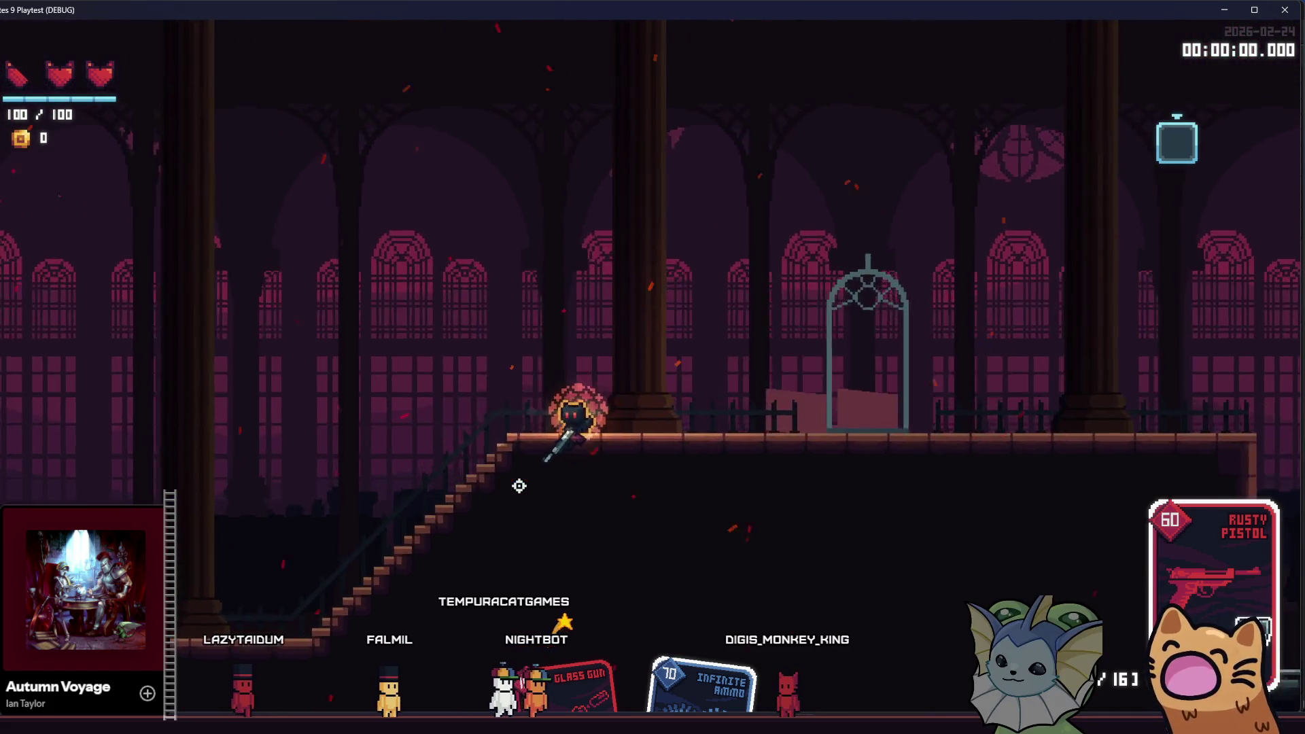
pyautogui.press('d')
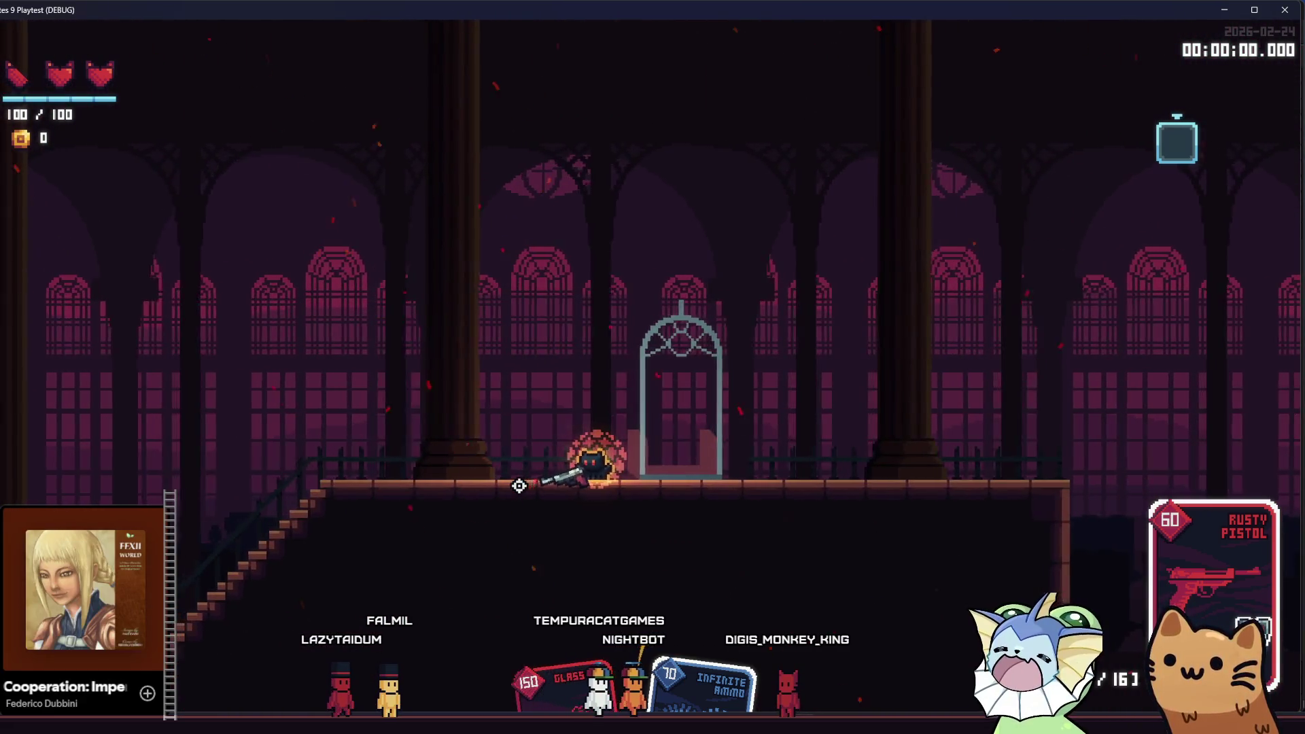
pyautogui.press('a')
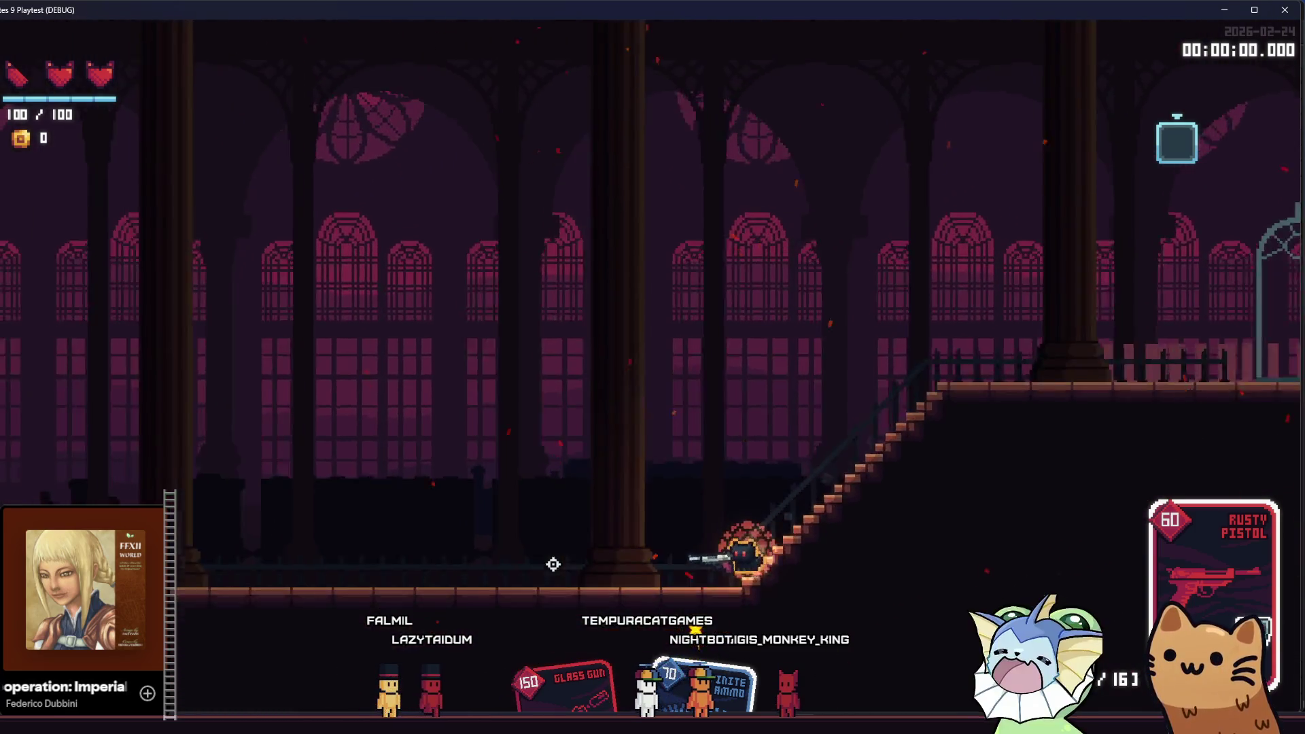
pyautogui.press('a')
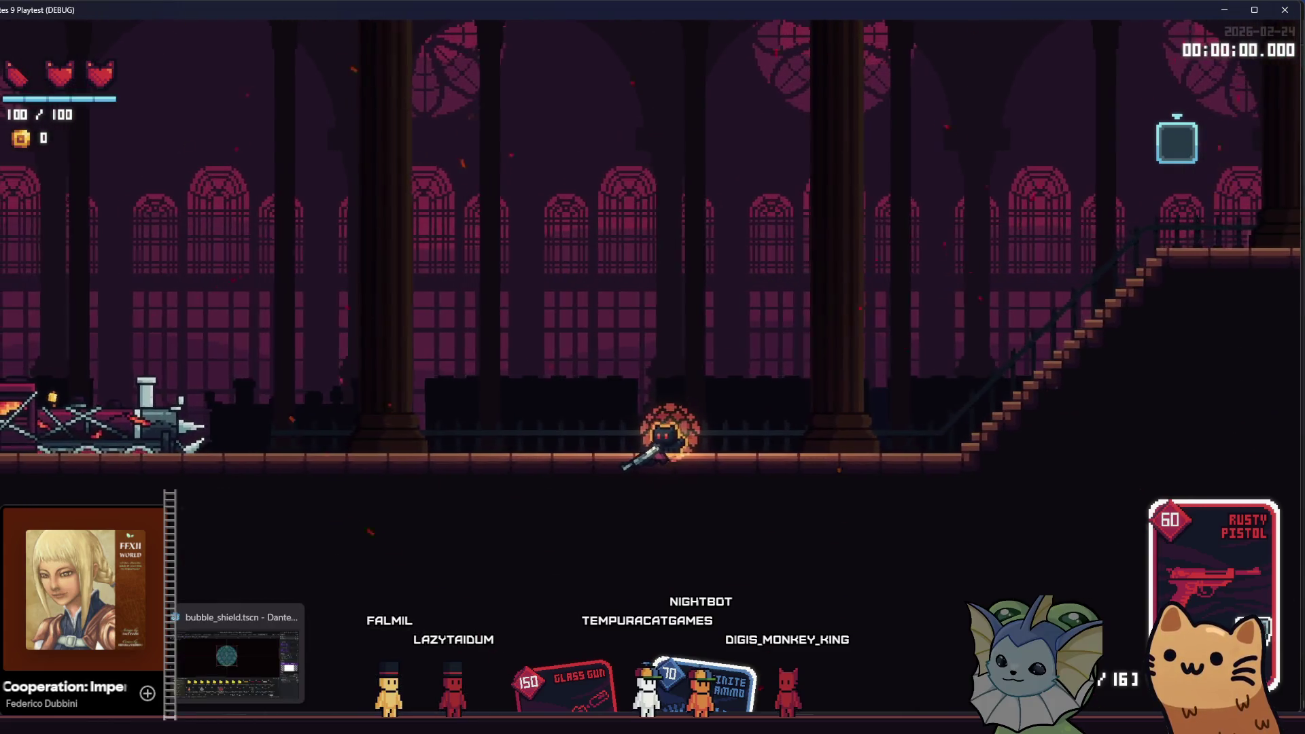
# - Clear the sprite's material, try a new CanvasItemMaterial, then clear it again
pyautogui.click(238, 652)
pyautogui.scroll(-4, 1216, 335)
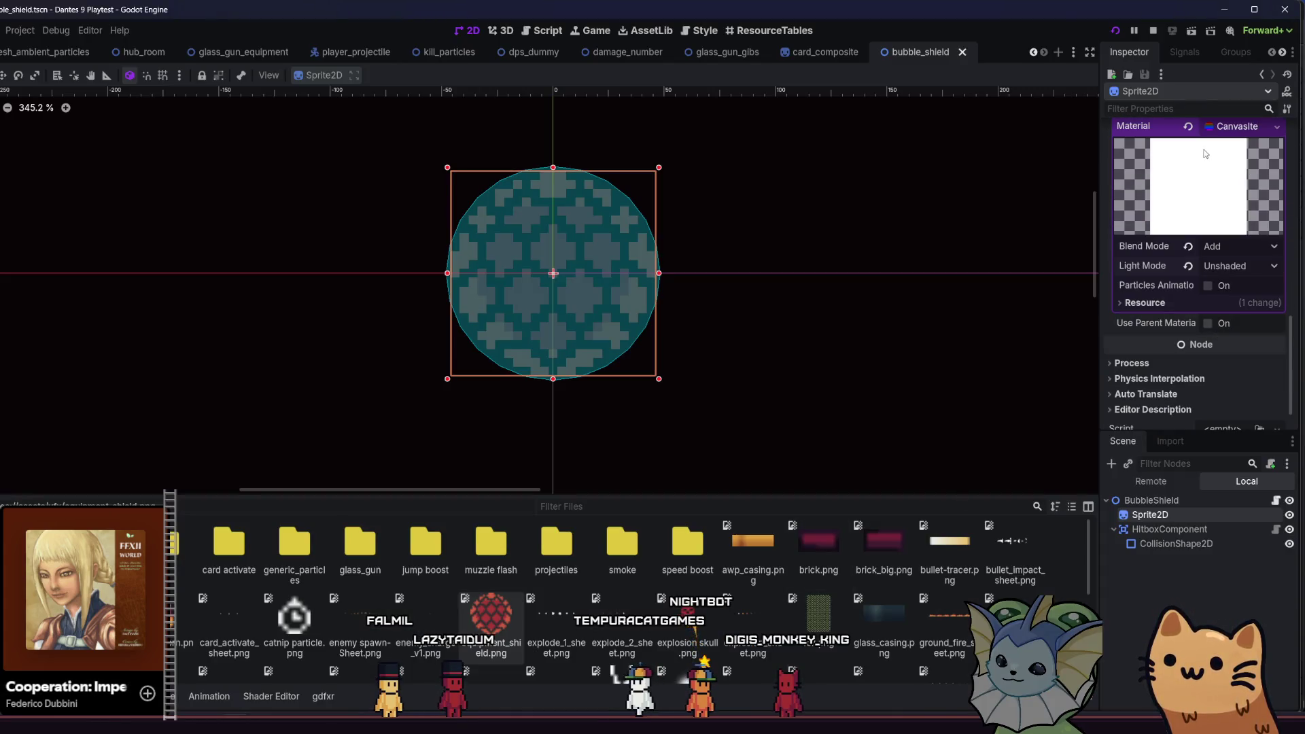
pyautogui.click(1190, 127)
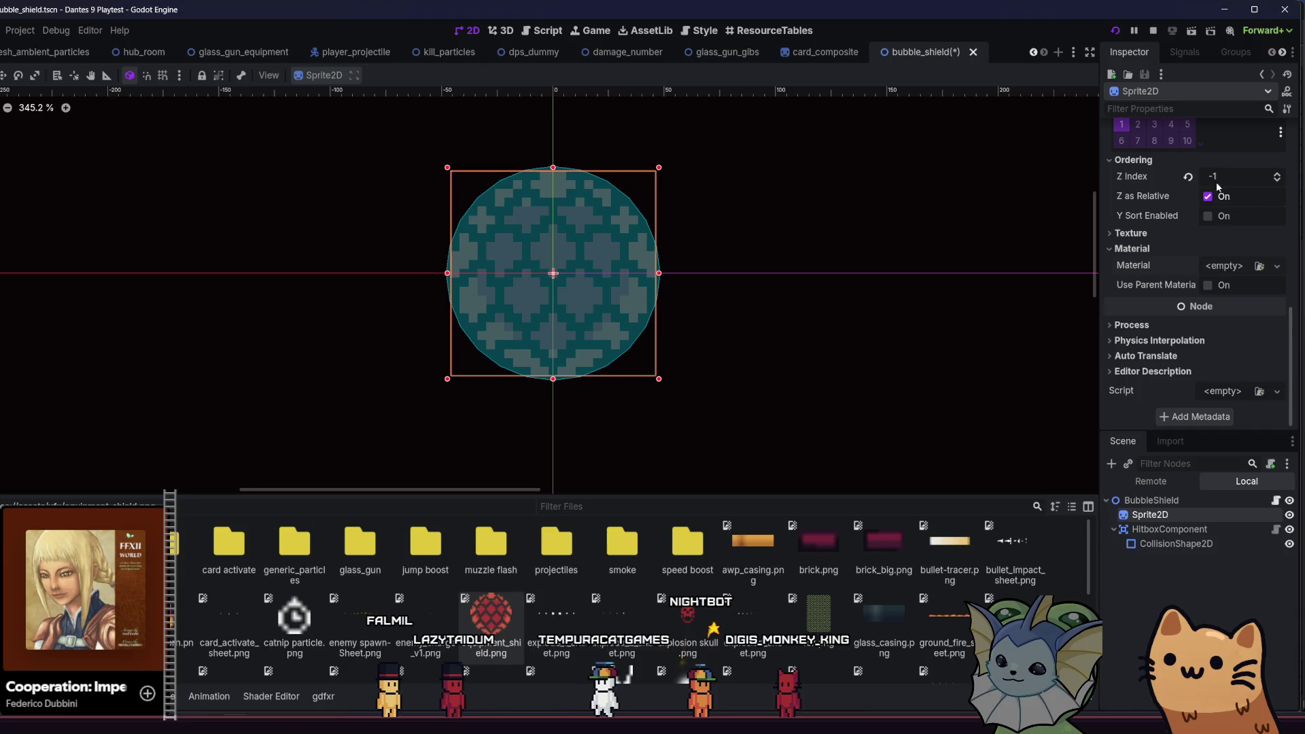
pyautogui.click(1259, 267)
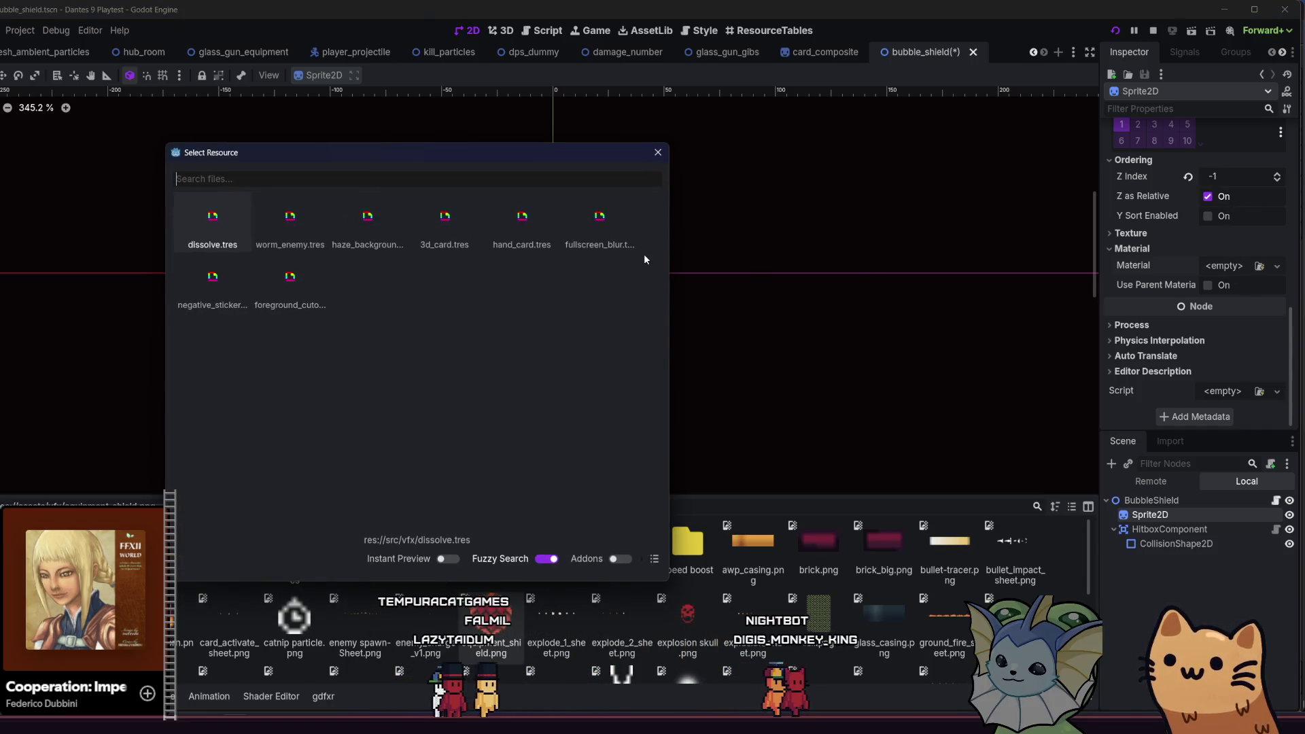
pyautogui.click(658, 152)
pyautogui.click(1276, 266)
pyautogui.click(1224, 297)
pyautogui.scroll(-3, 1211, 351)
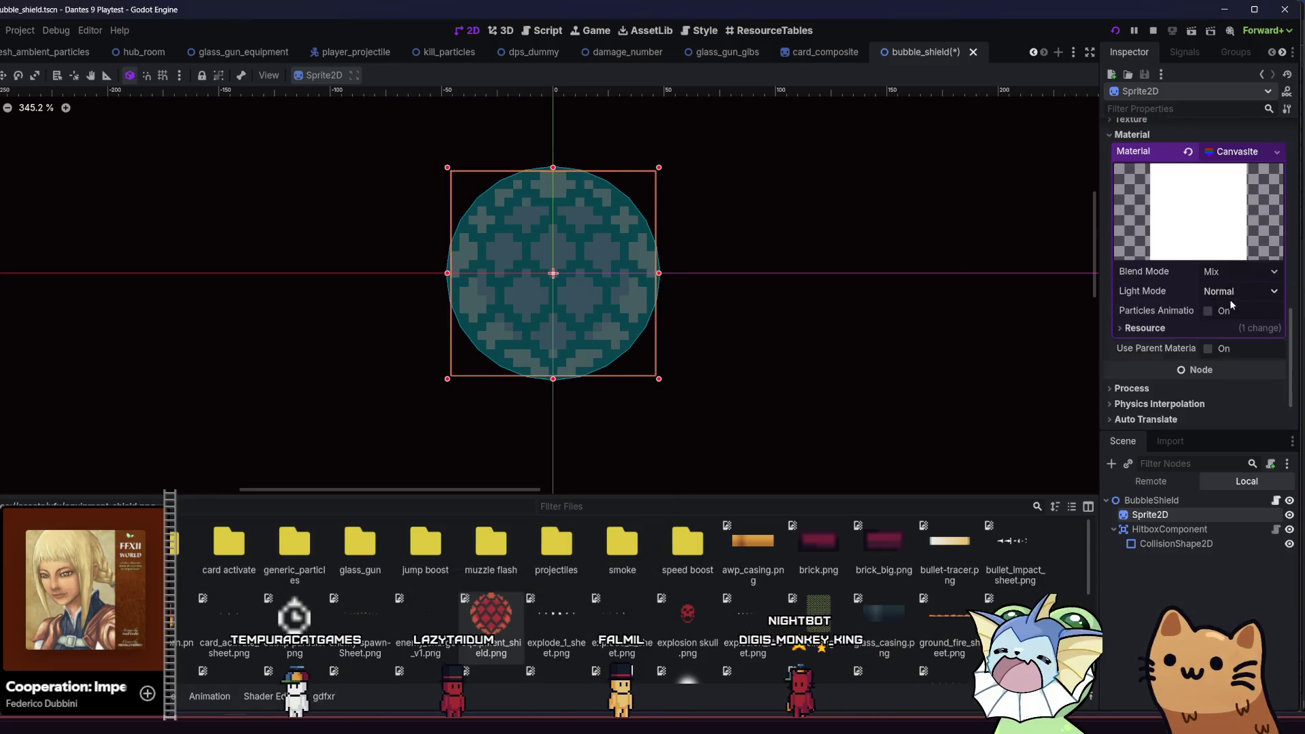
pyautogui.click(1190, 190)
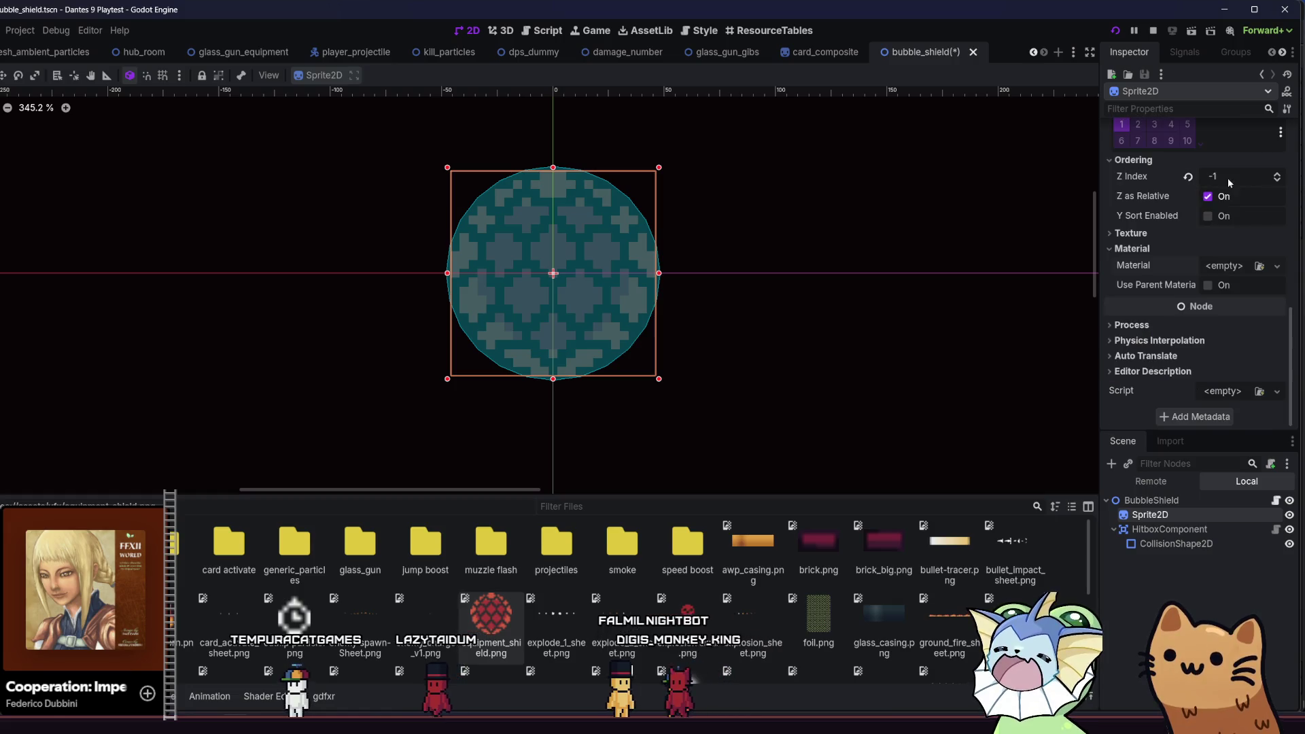
# - Create a new ShaderMaterial and load wiggle.gdshader into its Shader slot
pyautogui.click(1227, 266)
pyautogui.click(1230, 316)
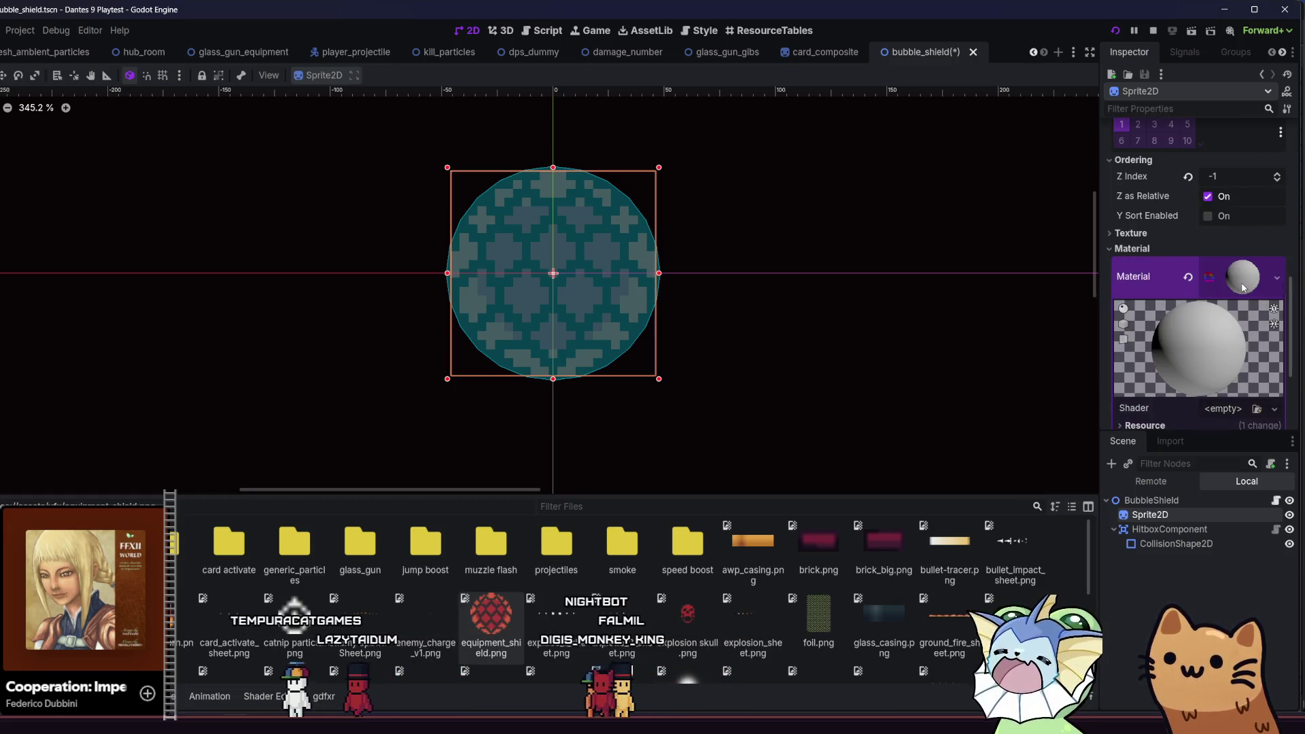
pyautogui.scroll(-3, 1231, 339)
pyautogui.click(1229, 336)
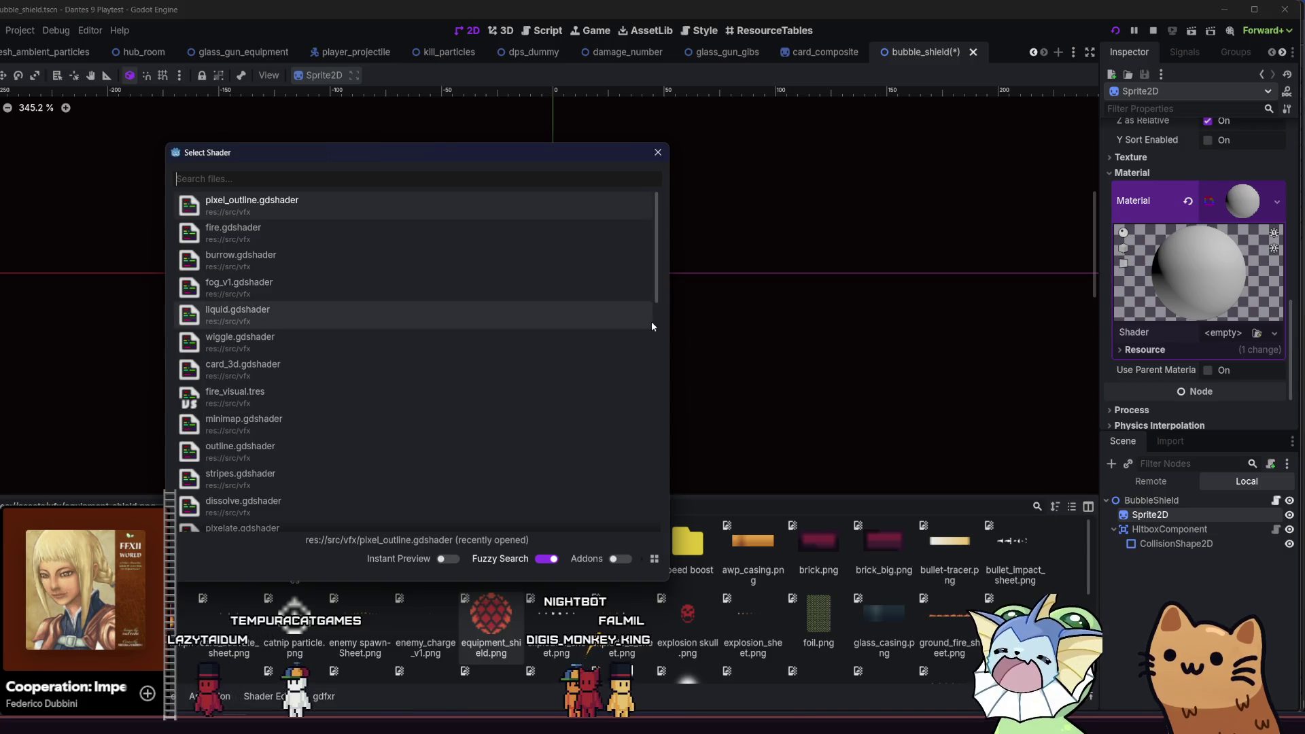
pyautogui.write('wa')
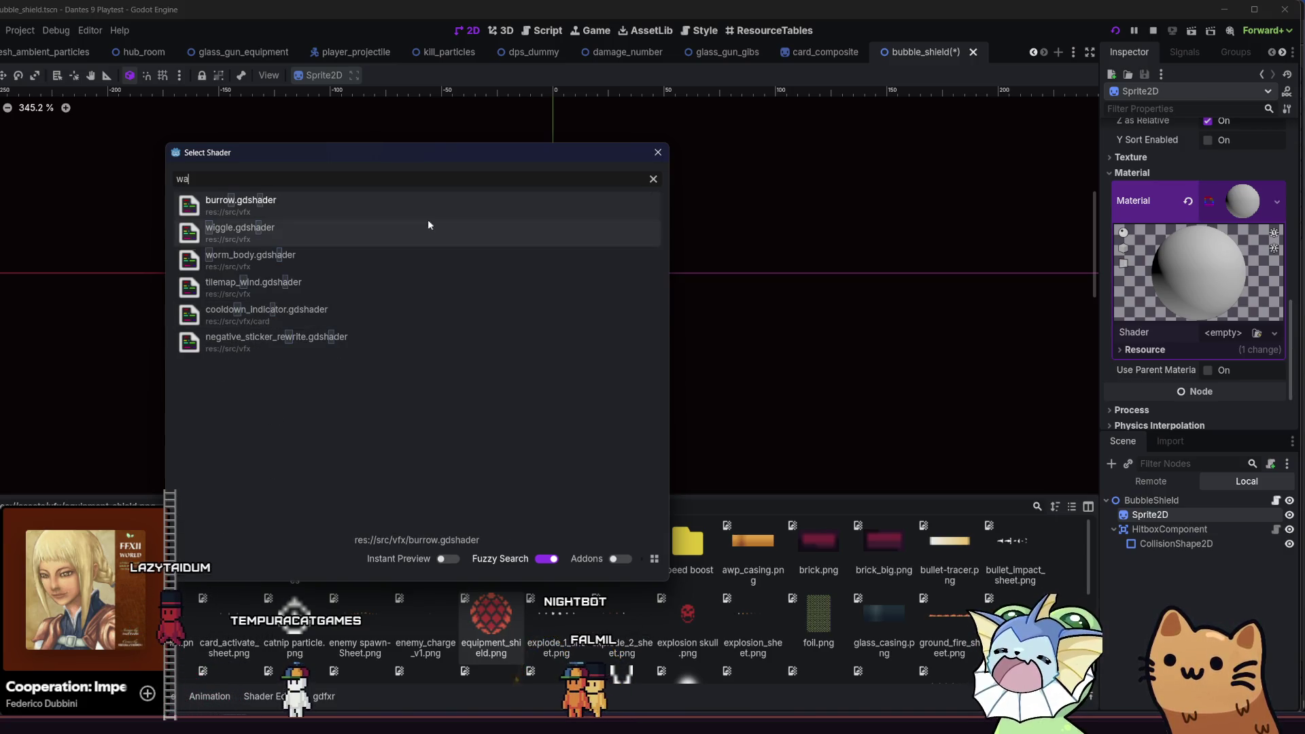
pyautogui.press('Escape')
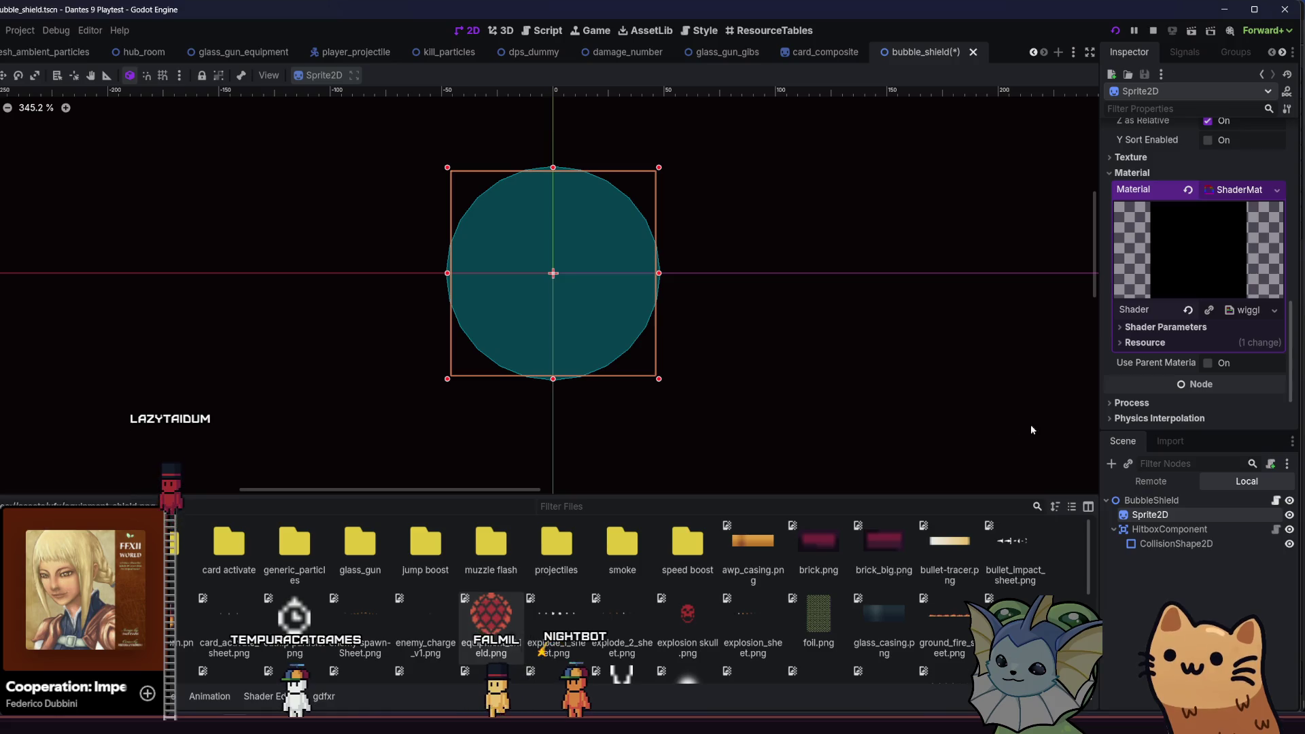
# - Save the bubble shield scene, expand the wiggle shader parameters, and check the running game
pyautogui.hotkey('ctrl', 's')
pyautogui.click(1226, 325)
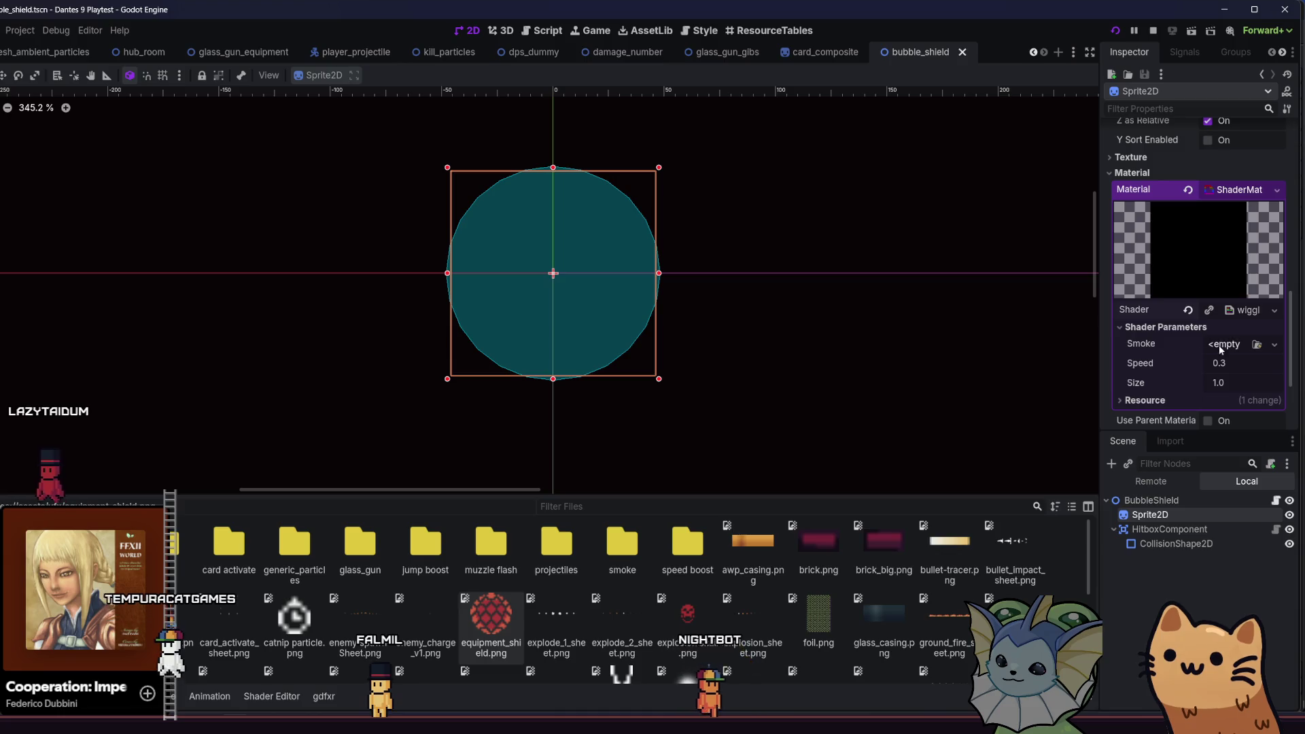
pyautogui.hotkey('alt', 'Tab')
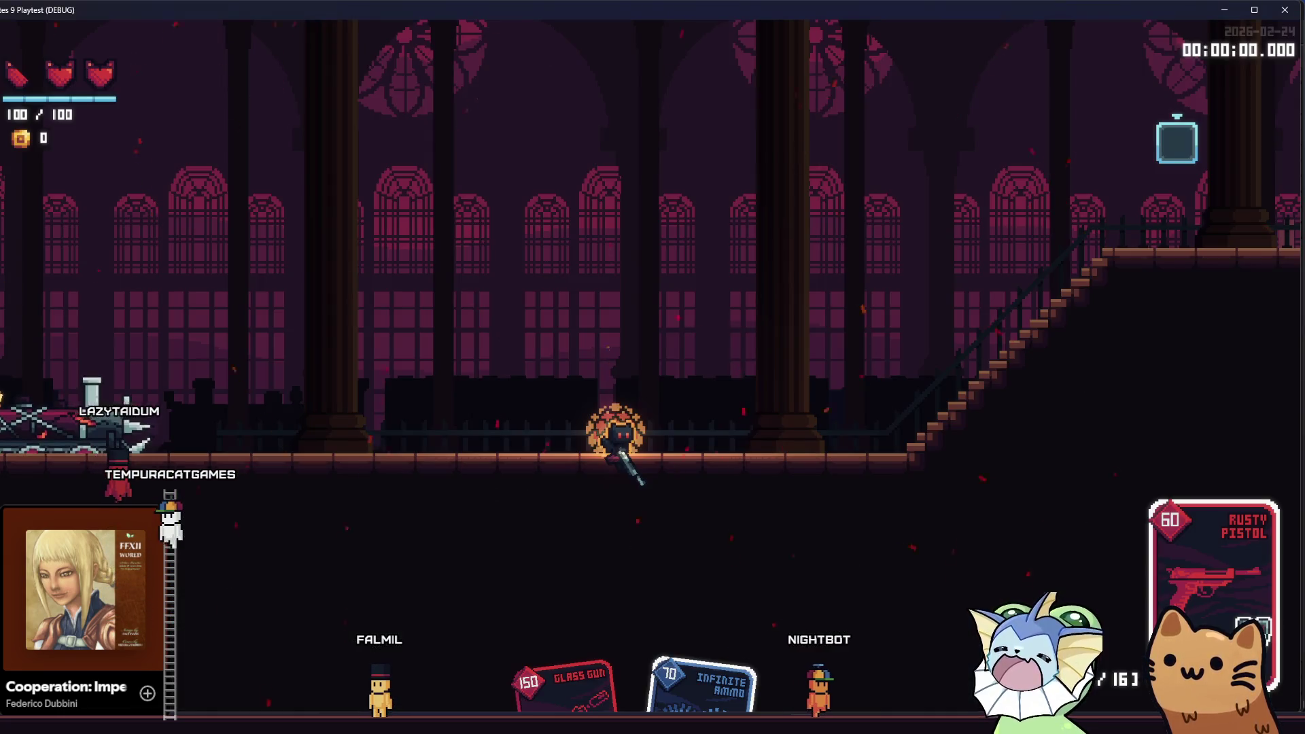
pyautogui.hotkey('alt', 'Tab')
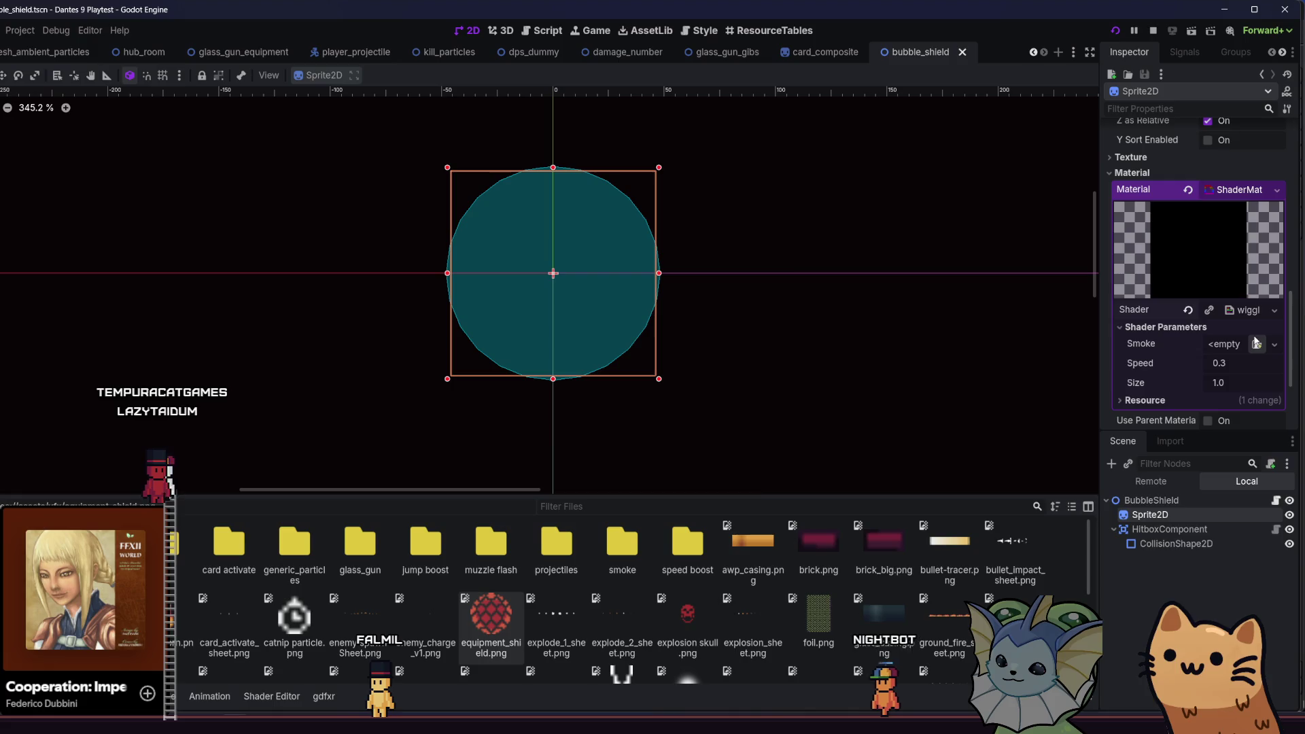
# - Browse the Smoke parameter's new-texture type list without choosing a type
pyautogui.click(1245, 344)
pyautogui.click(1231, 345)
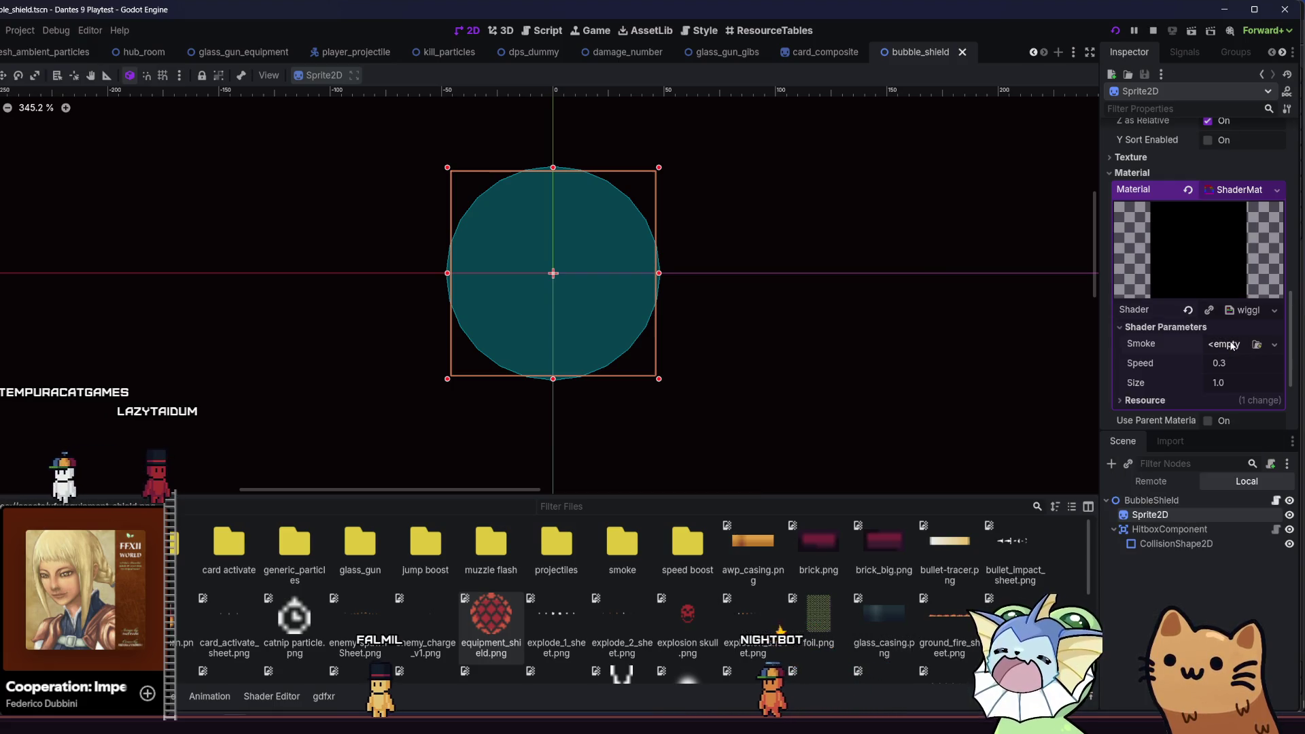
pyautogui.click(1232, 345)
pyautogui.click(1232, 345)
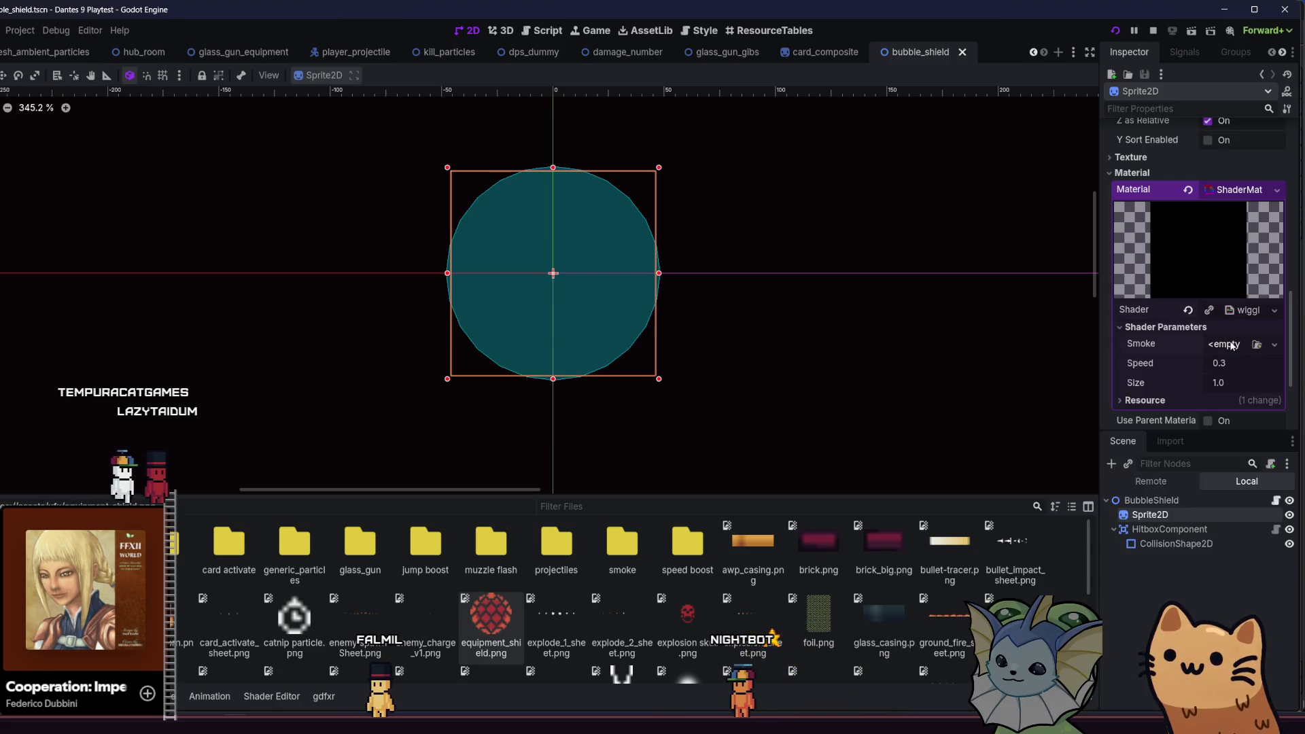
pyautogui.click(1223, 347)
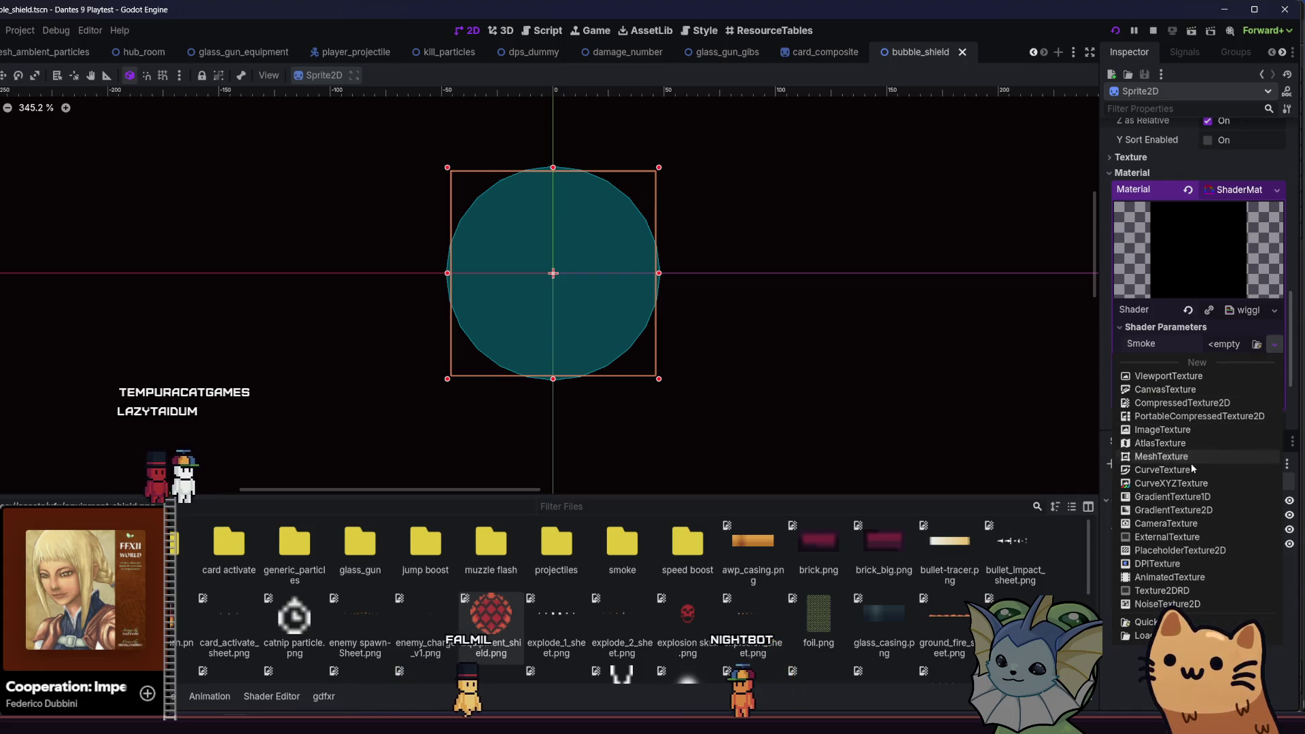
pyautogui.click(1219, 345)
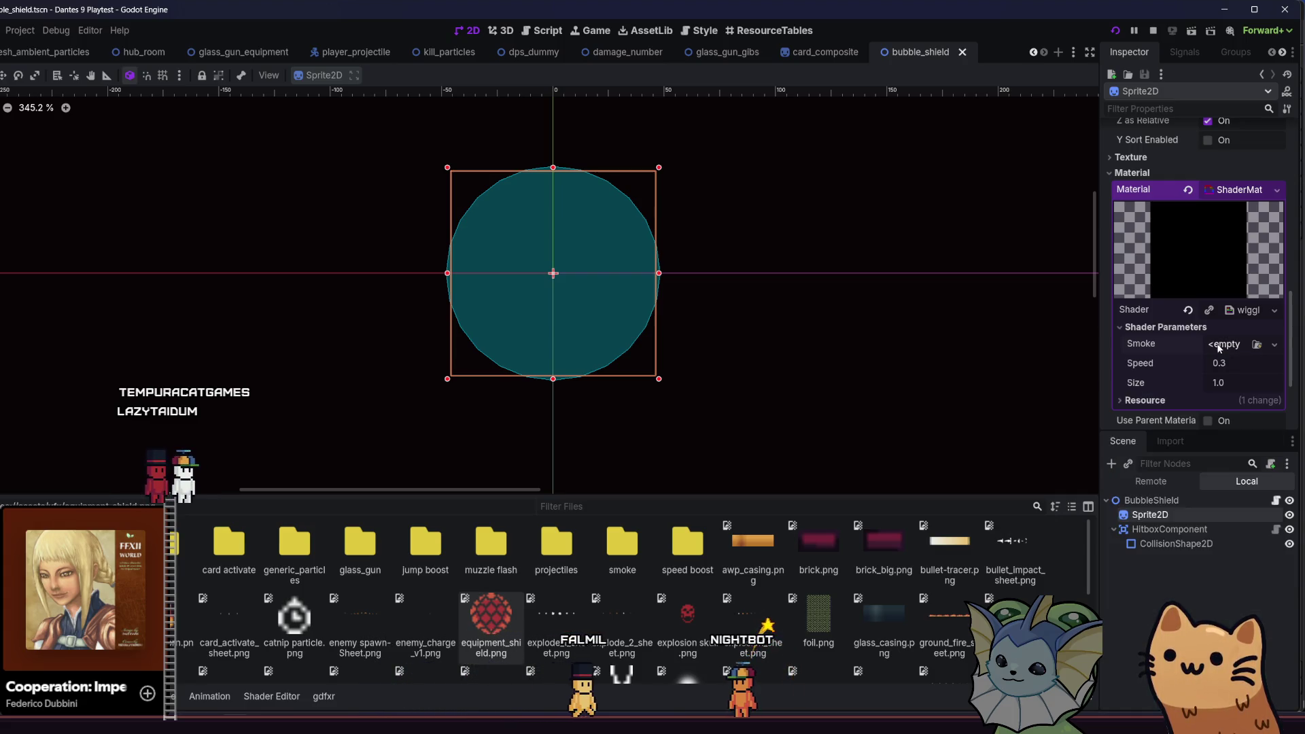
# - Quick Load the Smoke texture, search 'circ', and open circle_1_background.tscn
pyautogui.click(1219, 346)
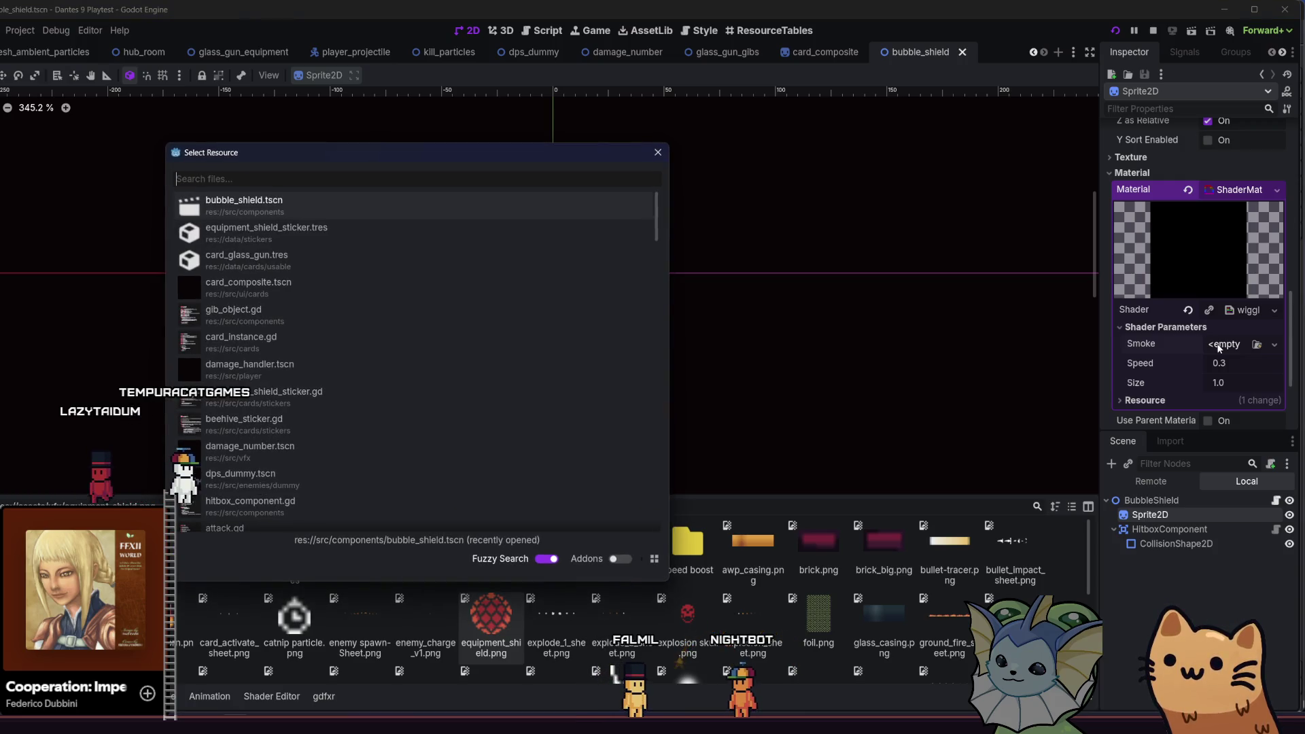
pyautogui.write('circ')
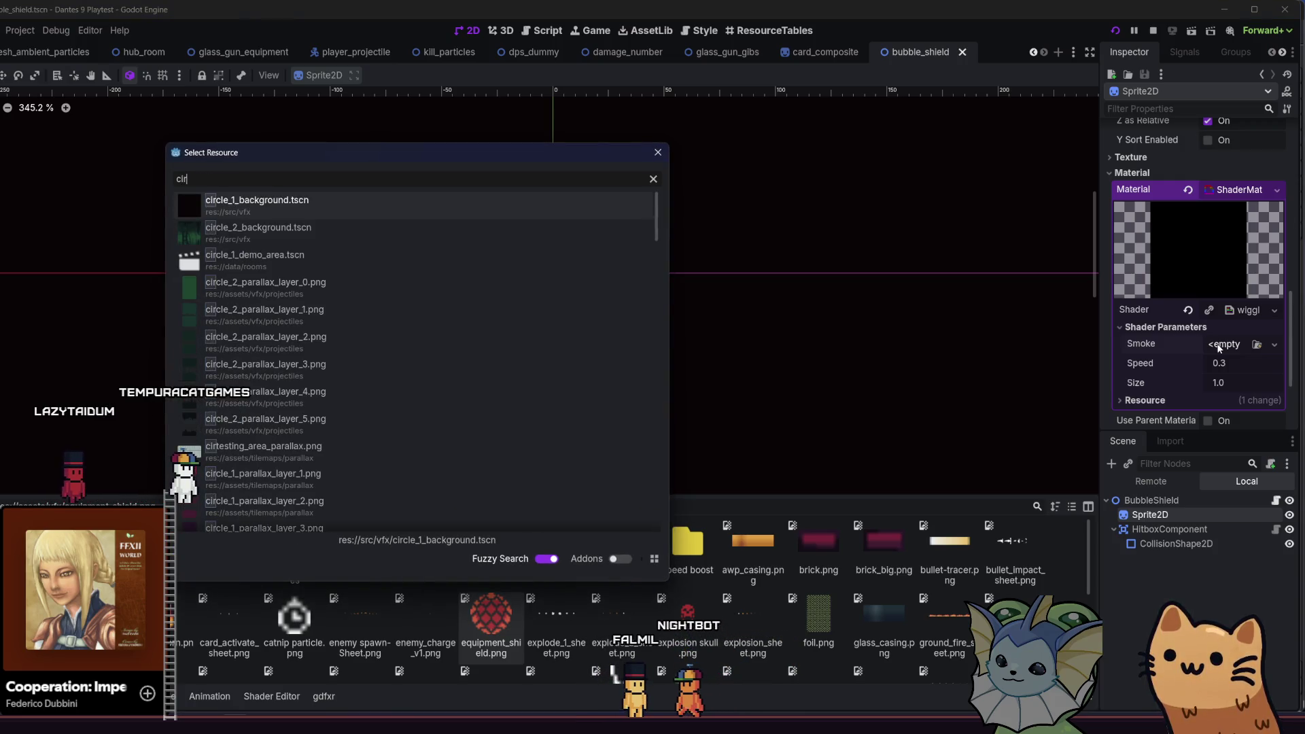
pyautogui.doubleClick(602, 209)
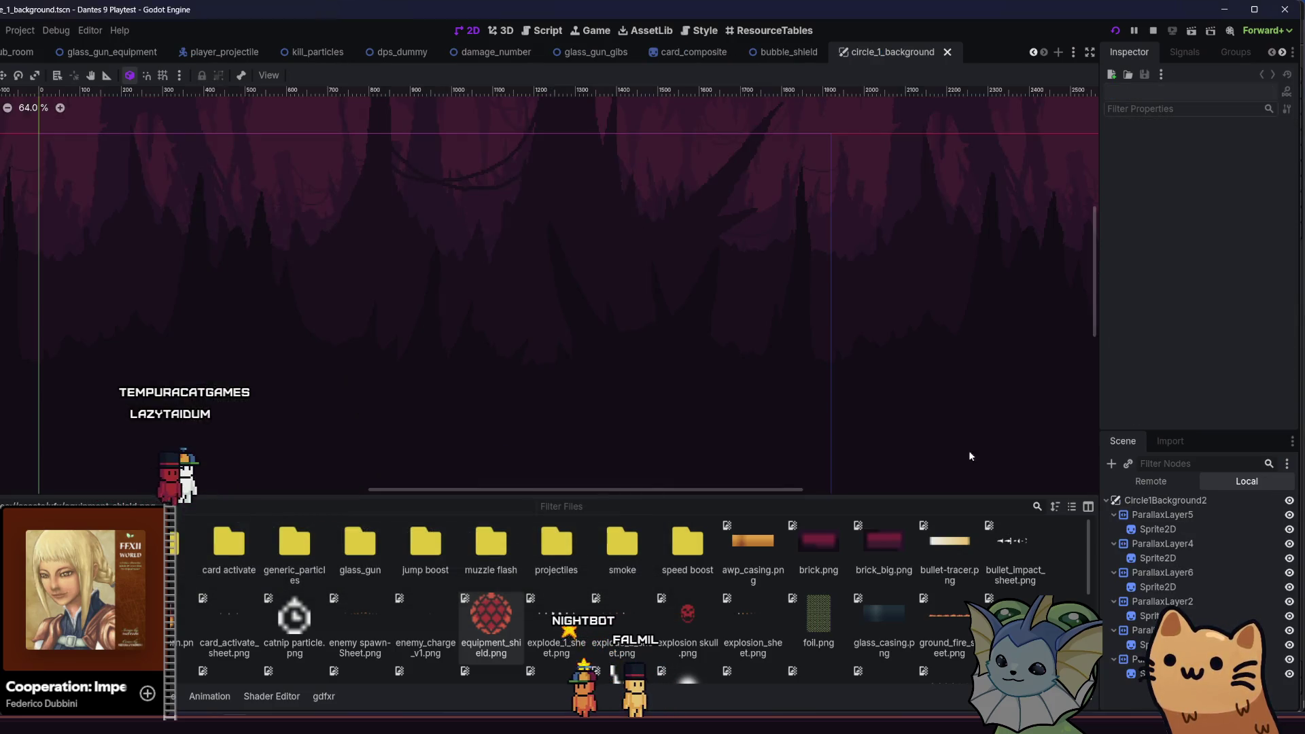
pyautogui.scroll(-10, 1177, 272)
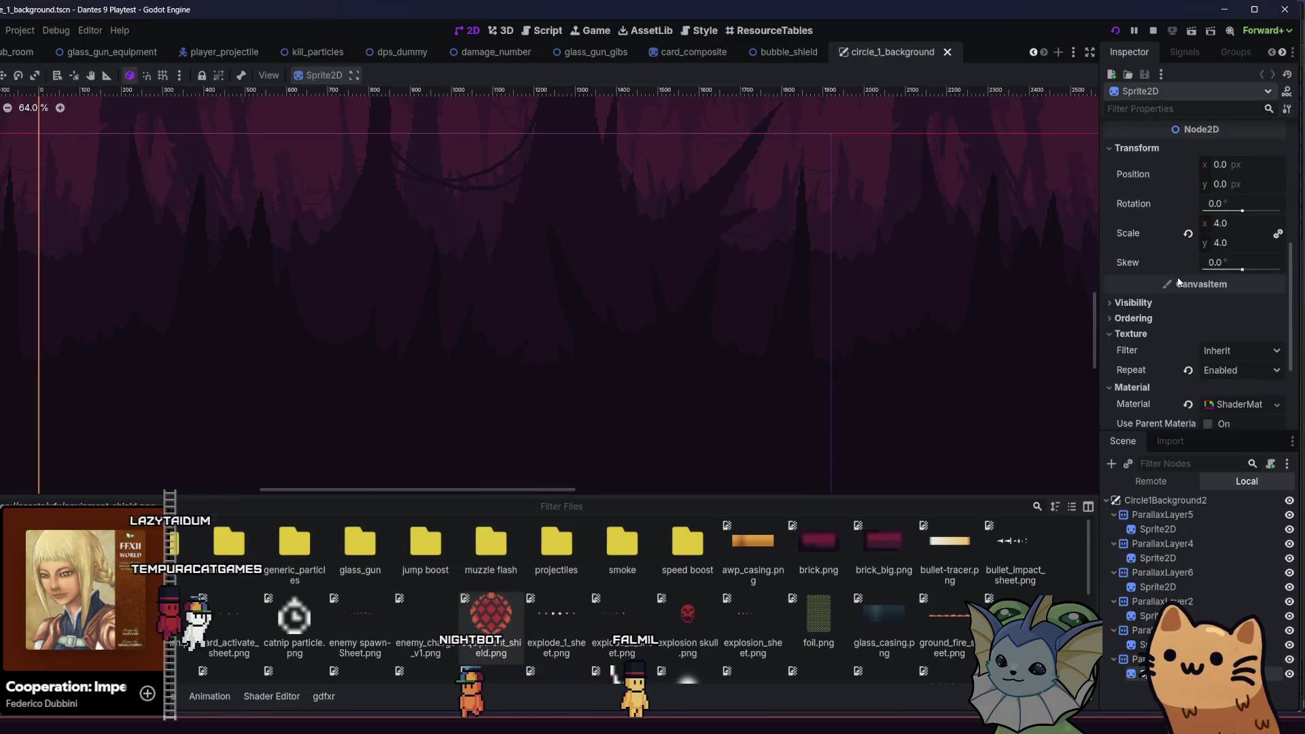
# - Expand the background sprite's ShaderMaterial and copy its haze_background.gdshader resource
pyautogui.scroll(4, 1238, 222)
pyautogui.click(1246, 344)
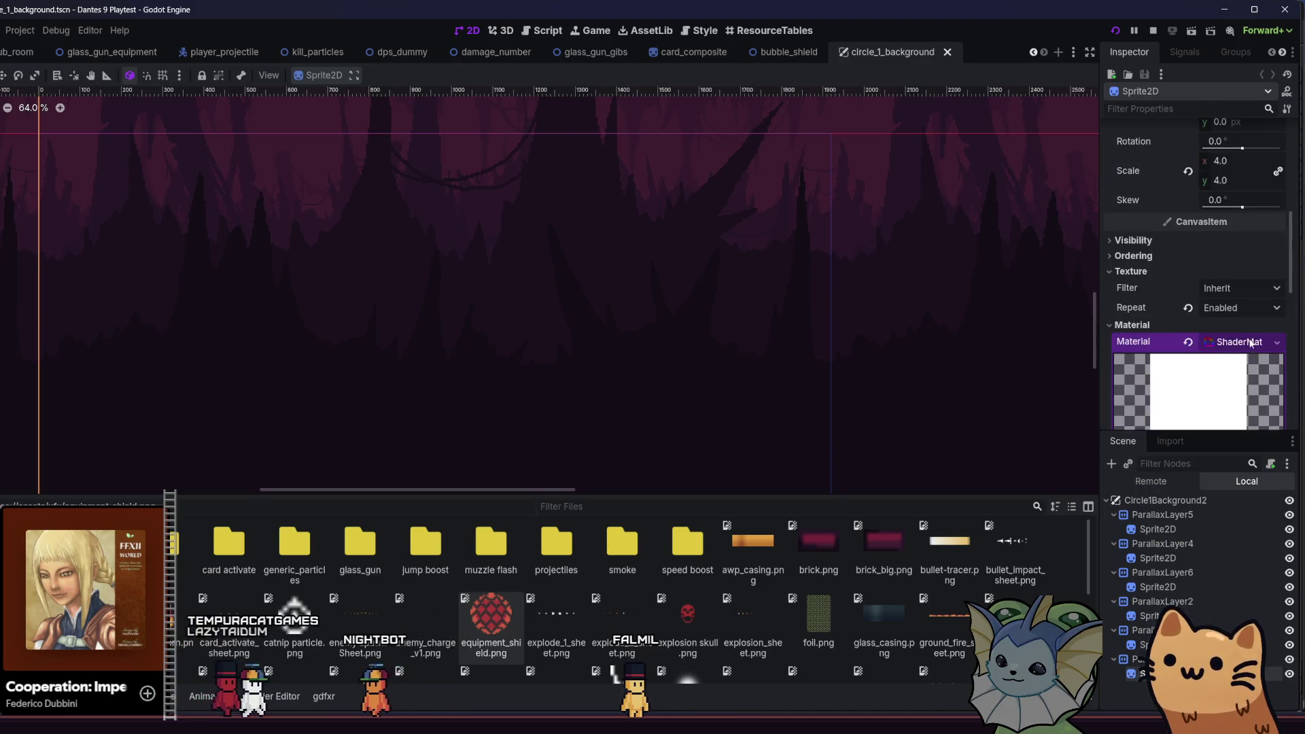
pyautogui.scroll(-5, 1247, 340)
pyautogui.scroll(3, 1248, 340)
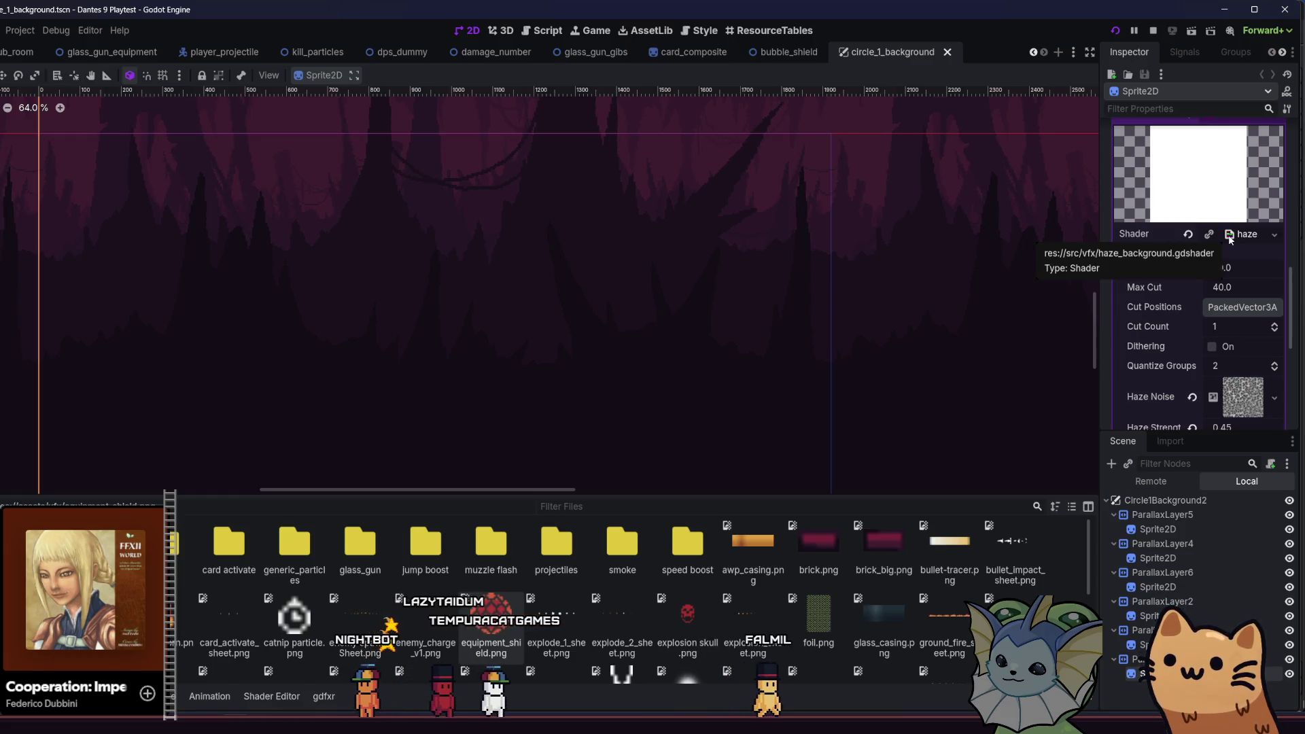
pyautogui.scroll(-4, 1209, 255)
pyautogui.scroll(3, 1210, 251)
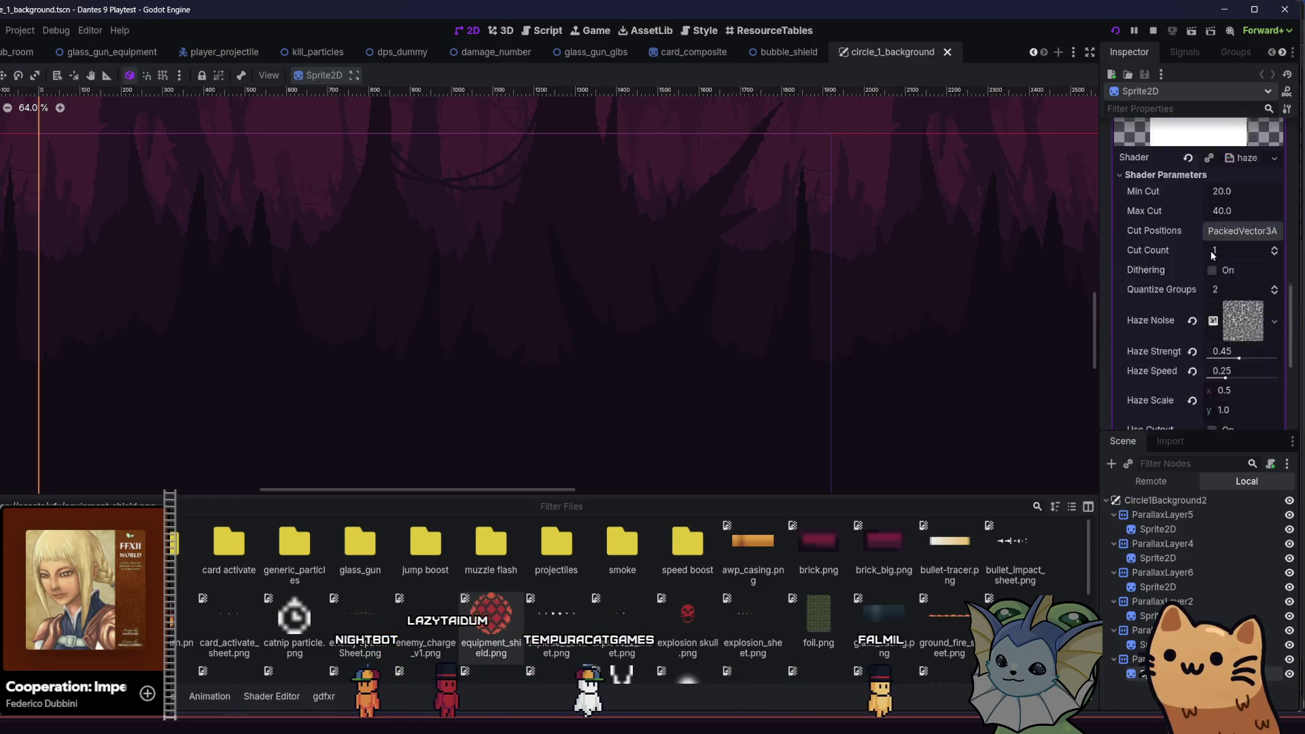
pyautogui.click(1249, 201)
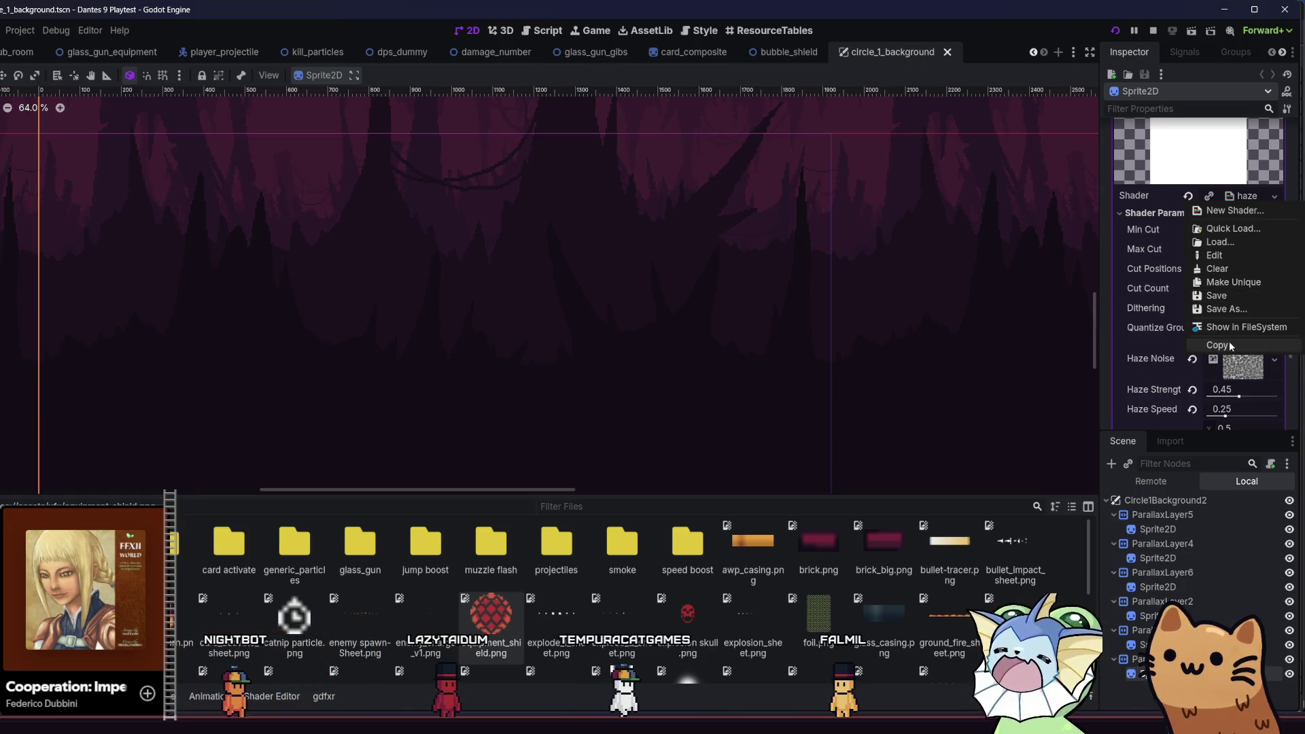
pyautogui.press('Escape')
# - Paste the haze shader onto the bubble shield sprite's material, save, and run the project
pyautogui.click(946, 53)
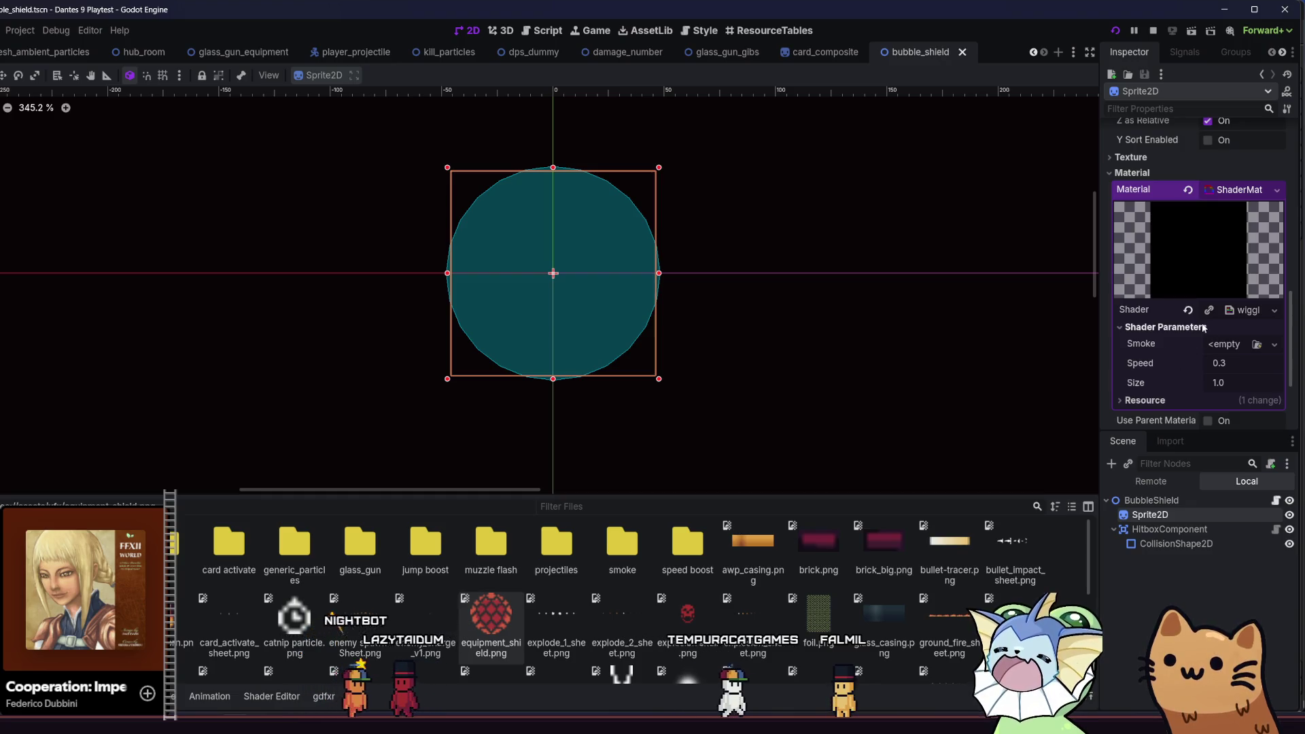
pyautogui.click(1274, 310)
pyautogui.click(1218, 472)
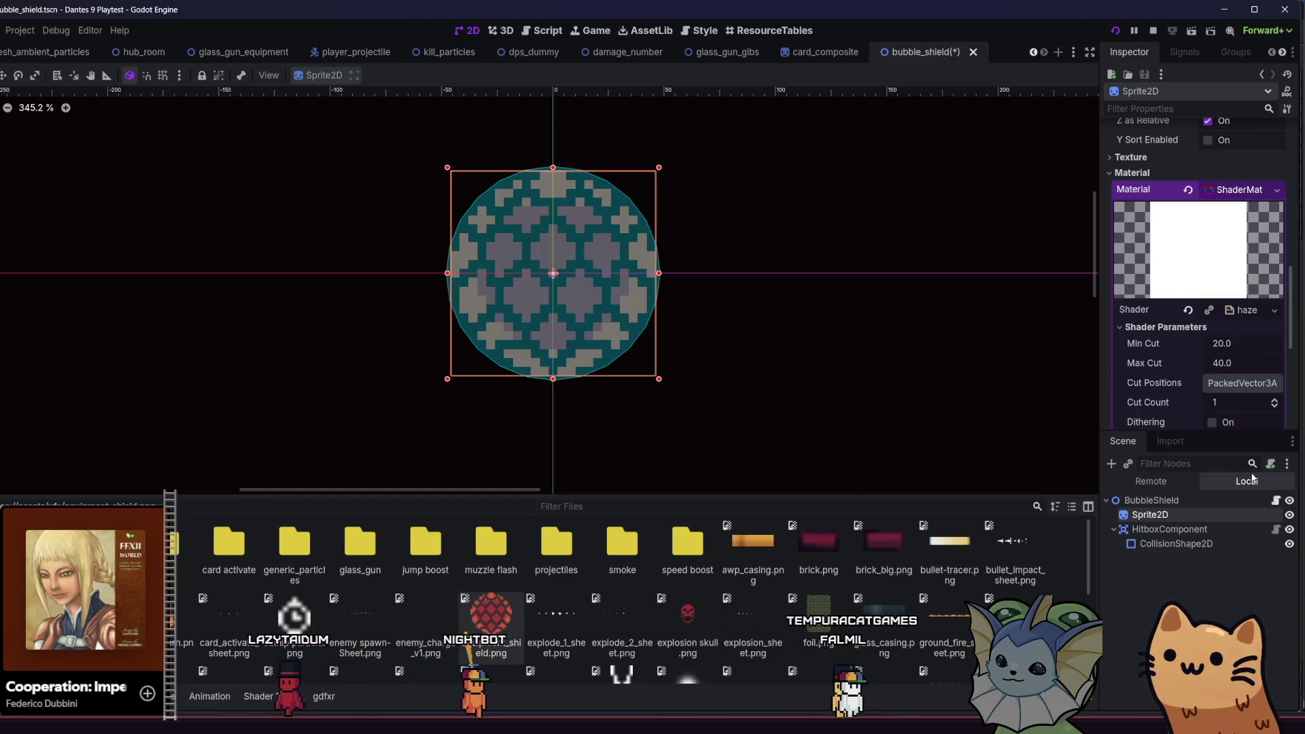
pyautogui.hotkey('ctrl', 's')
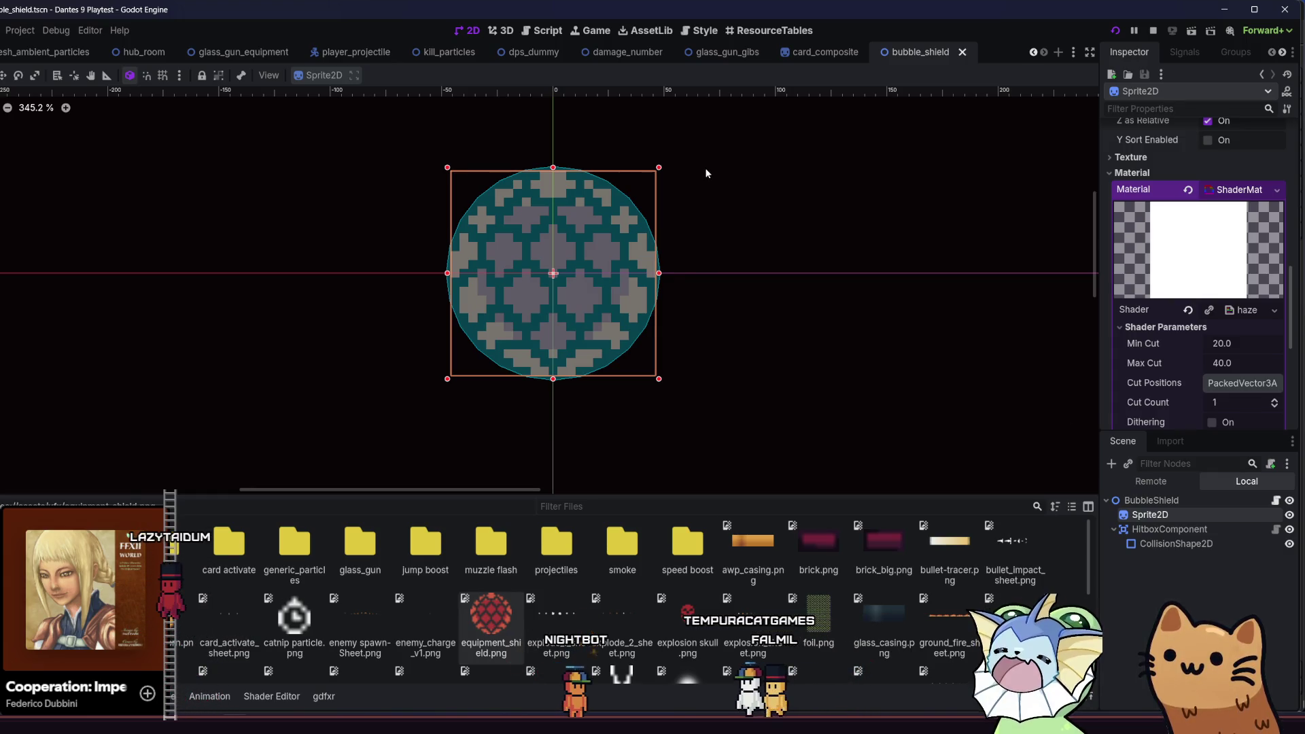
pyautogui.click(1112, 32)
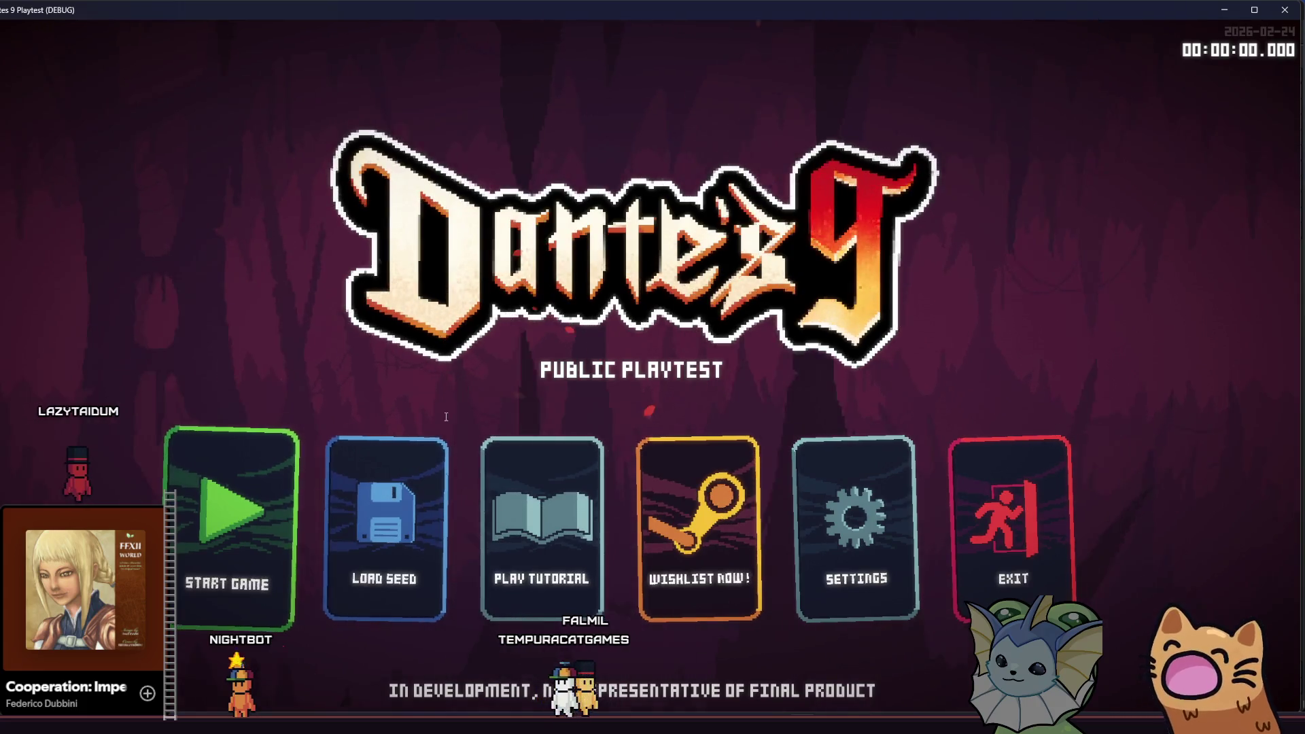
# - Start a new run and open the debug panel's Cards > Add Cards list
pyautogui.click(241, 525)
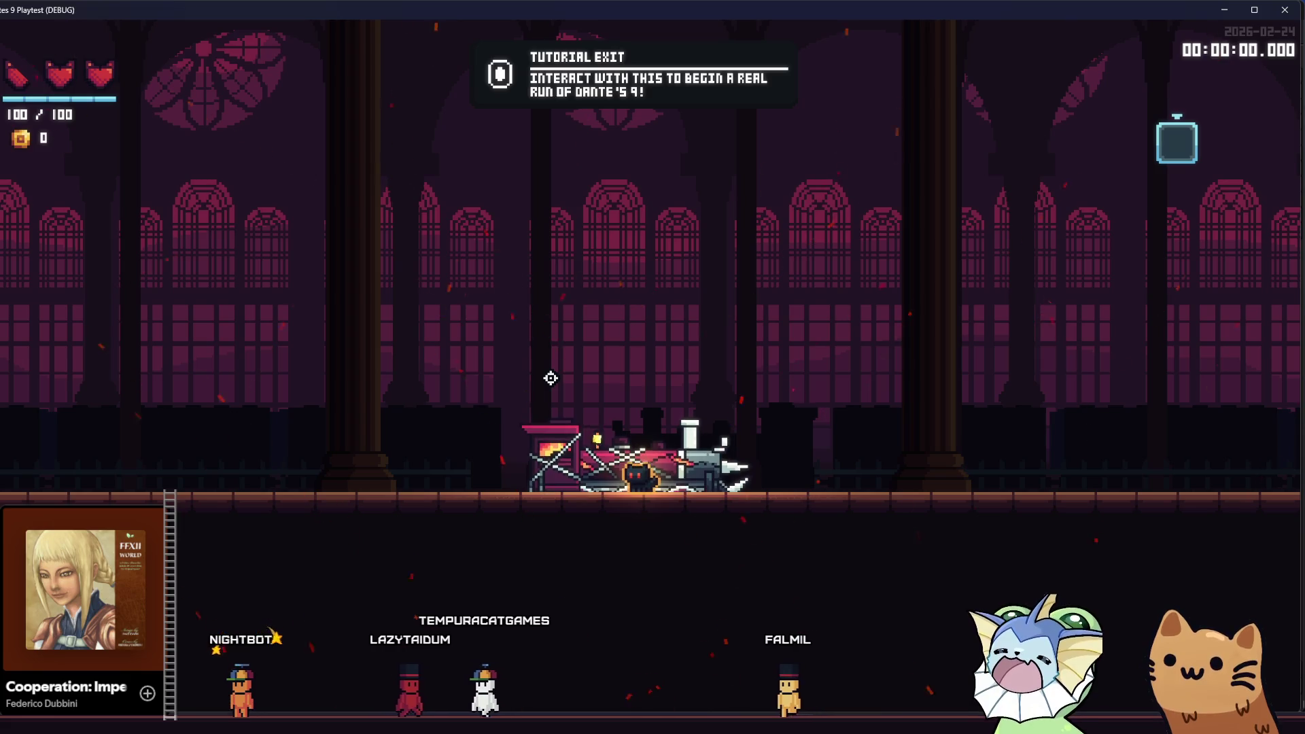
pyautogui.press('F1')
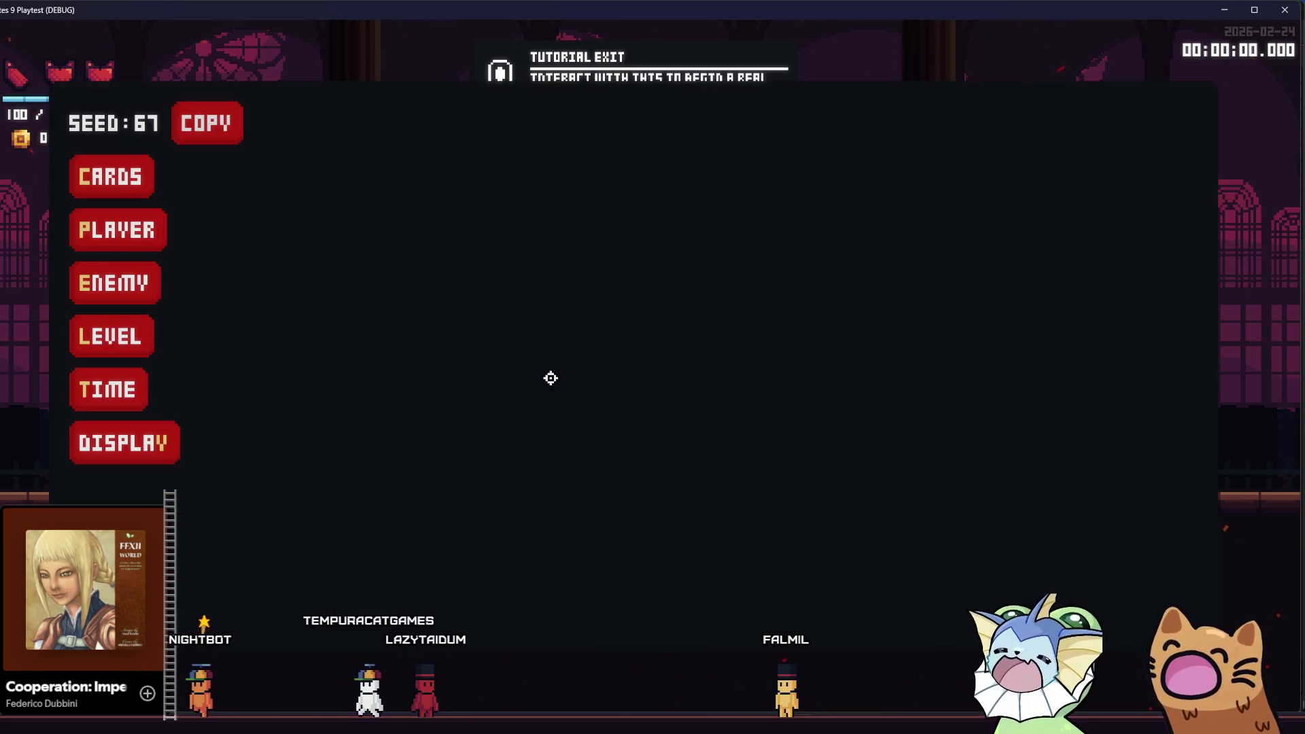
pyautogui.click(115, 178)
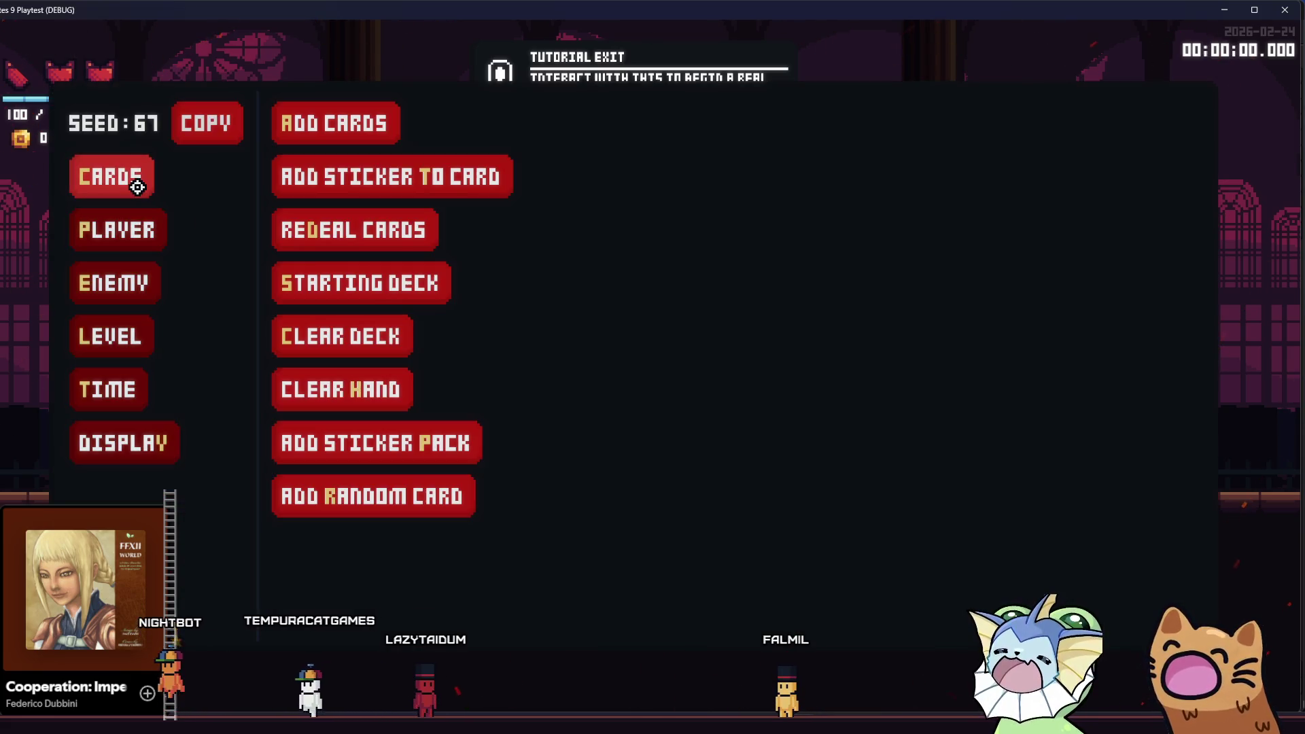
pyautogui.click(312, 131)
# - Scroll through the card list and add a Pistol card to the hand
pyautogui.scroll(-10, 635, 300)
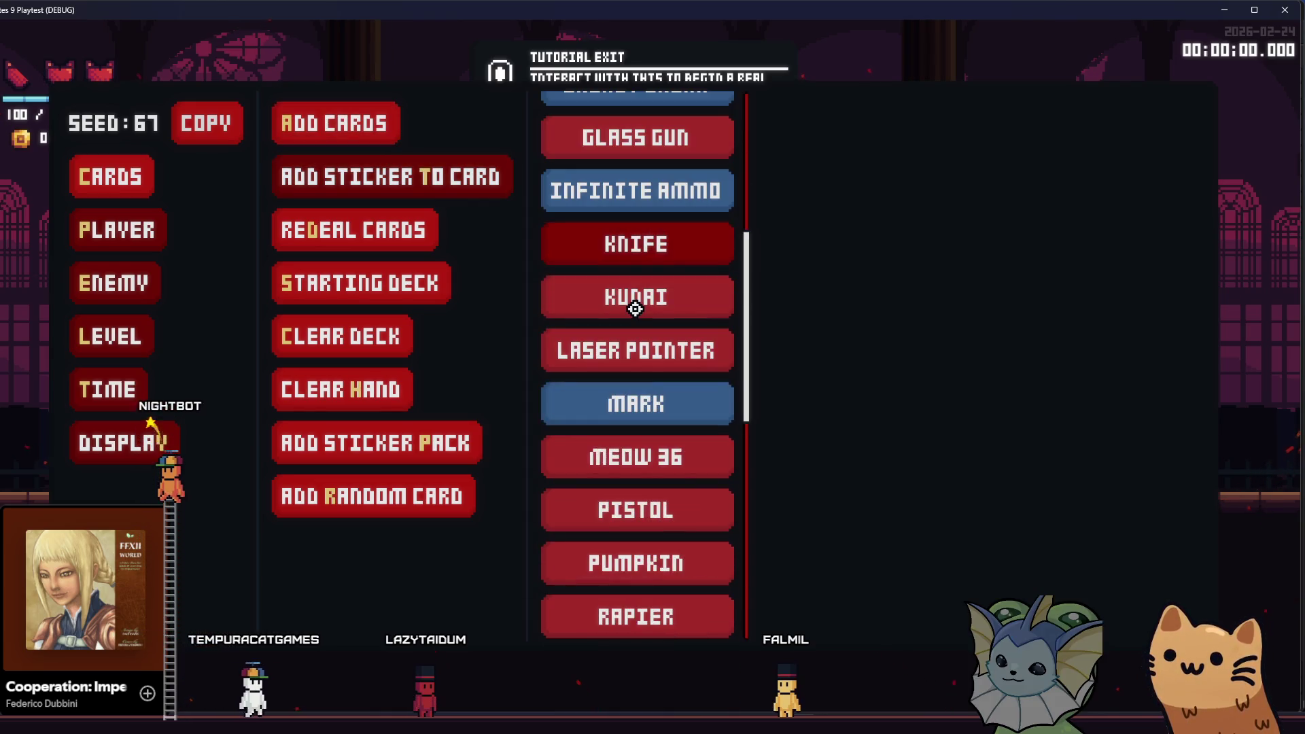
pyautogui.scroll(-5, 635, 310)
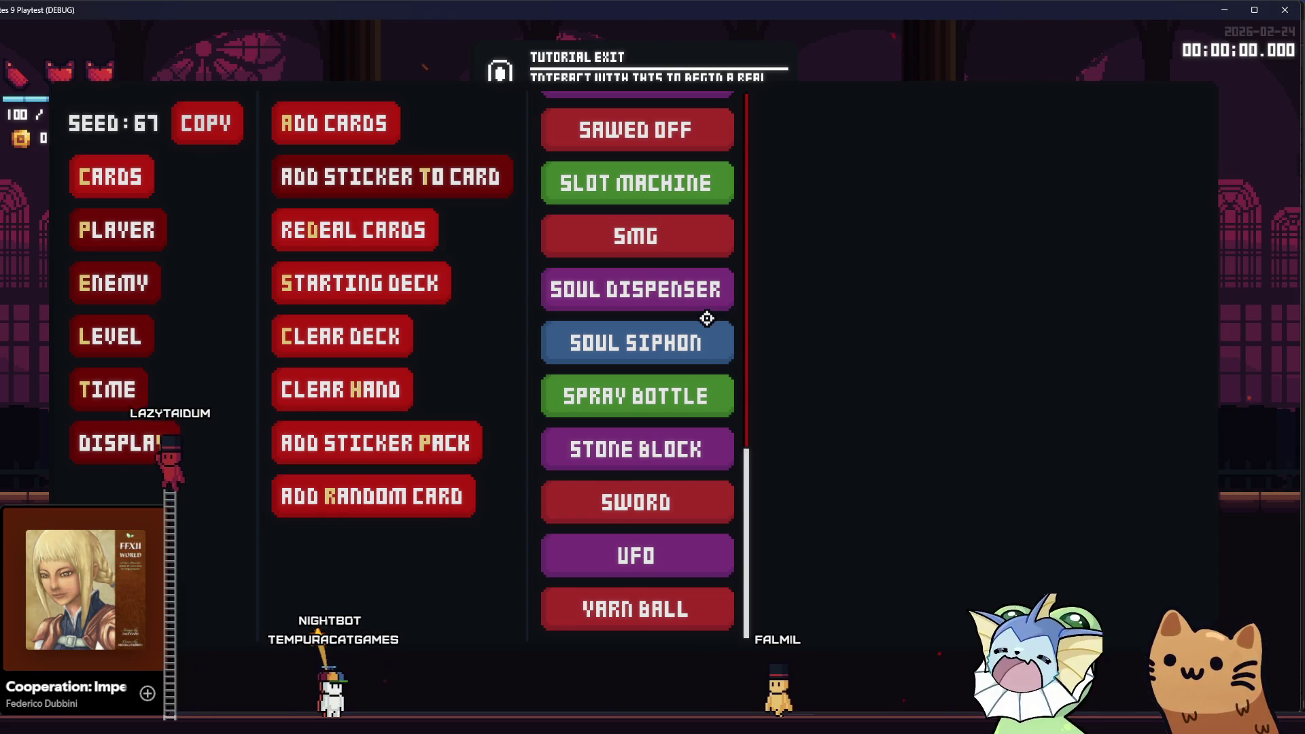
pyautogui.scroll(10, 707, 318)
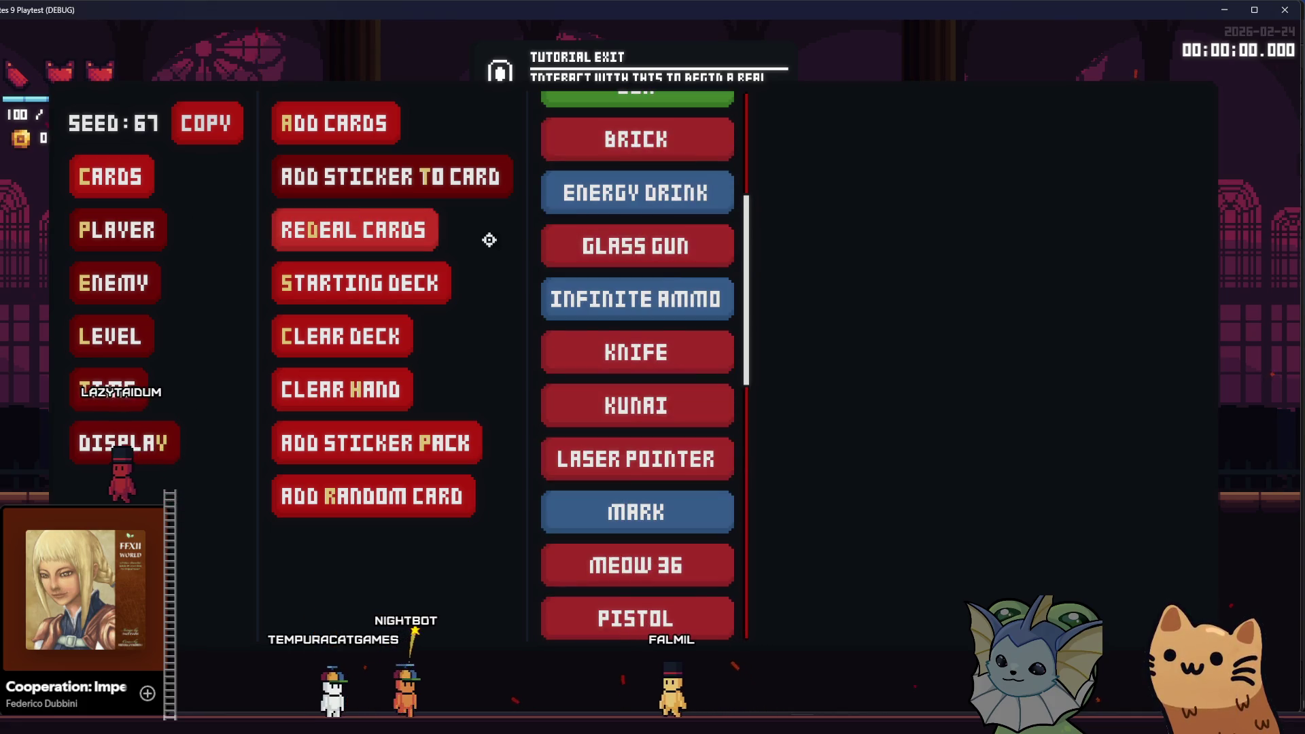
pyautogui.scroll(3, 676, 194)
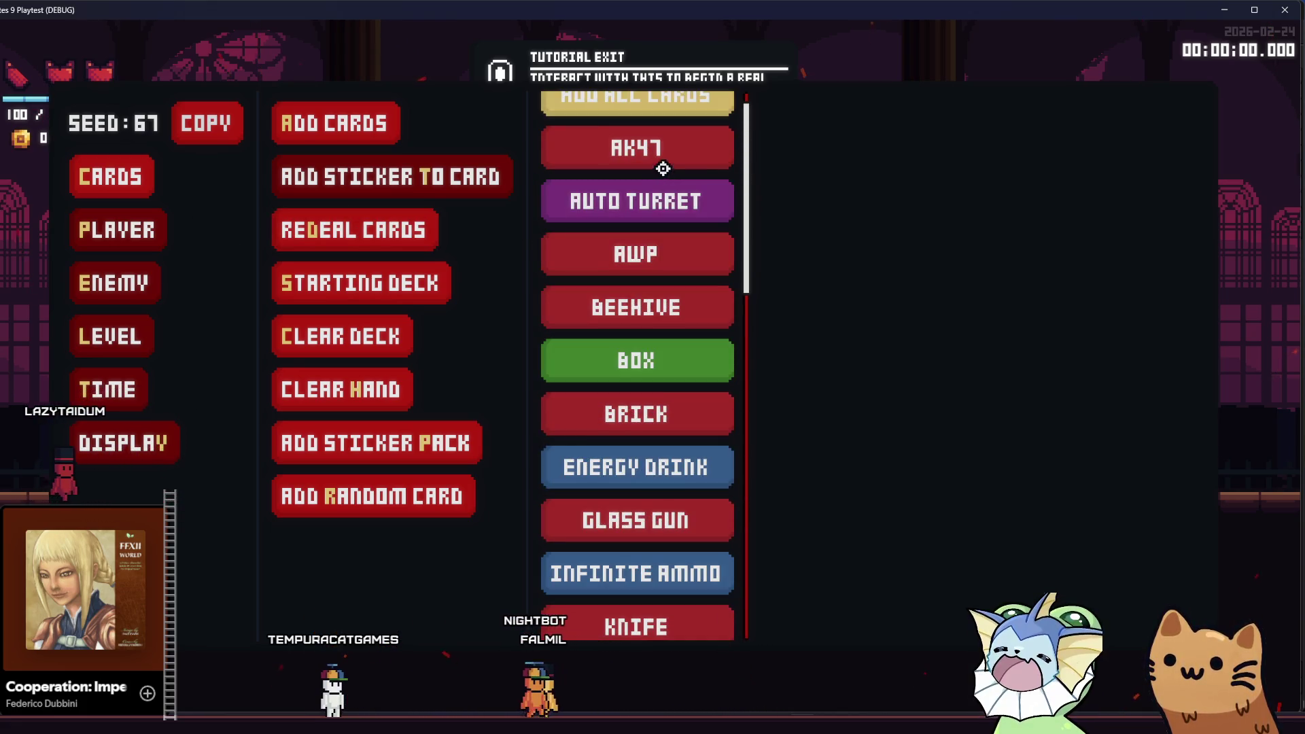
pyautogui.scroll(-4, 656, 224)
pyautogui.scroll(-2, 683, 336)
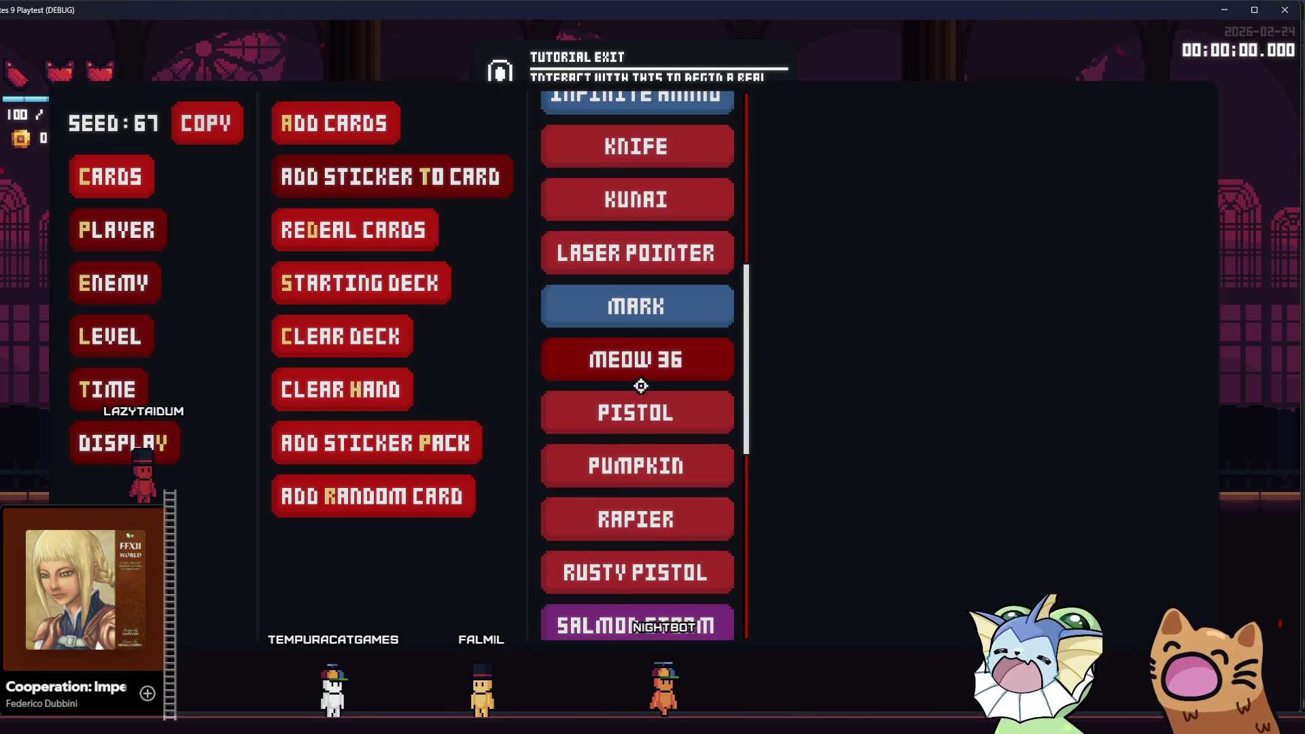
pyautogui.click(634, 410)
# - Browse the debug menu's player relic list and card sticker options
pyautogui.click(105, 221)
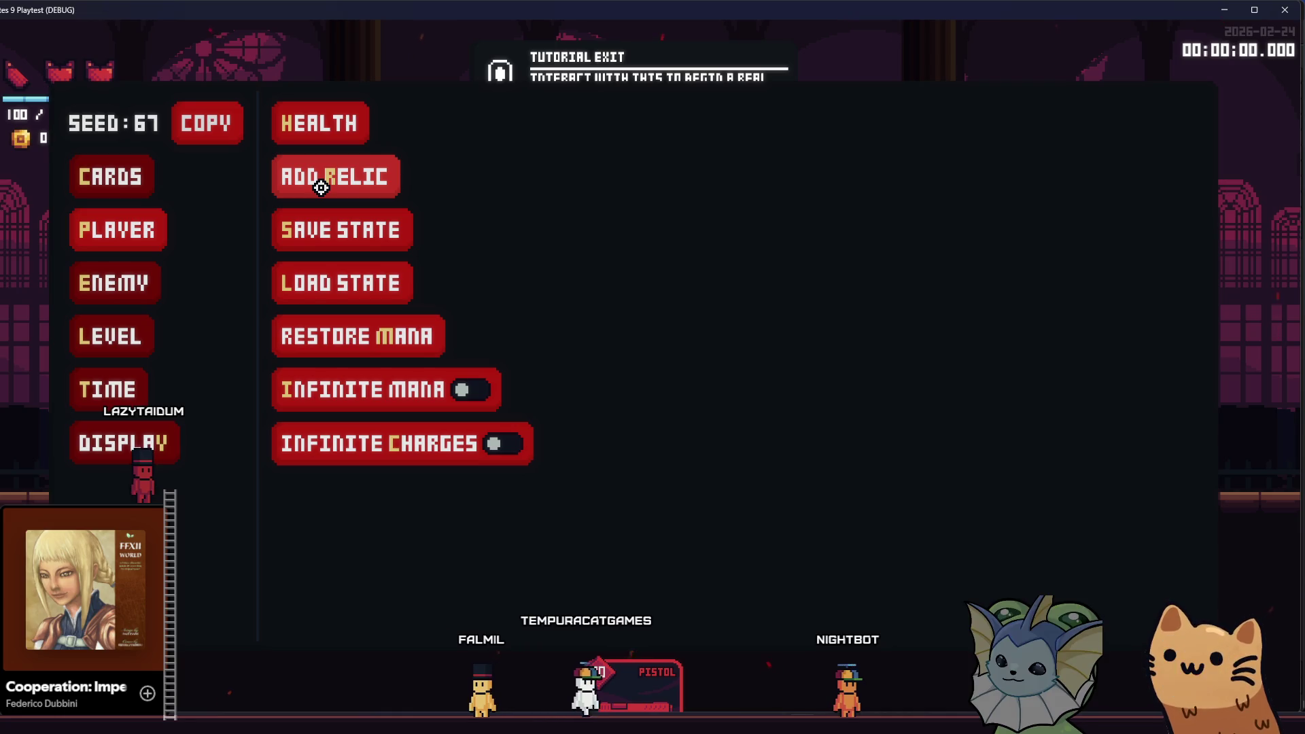
pyautogui.click(321, 188)
pyautogui.click(102, 176)
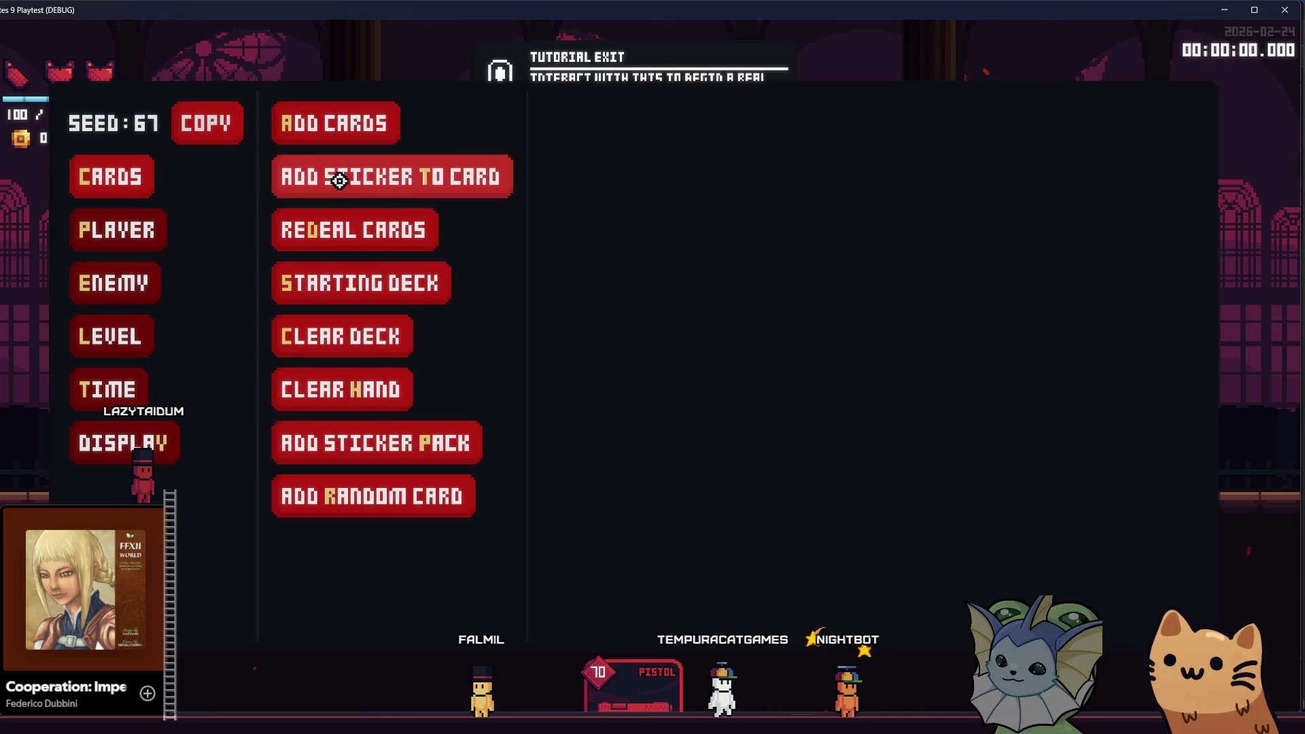
pyautogui.click(425, 178)
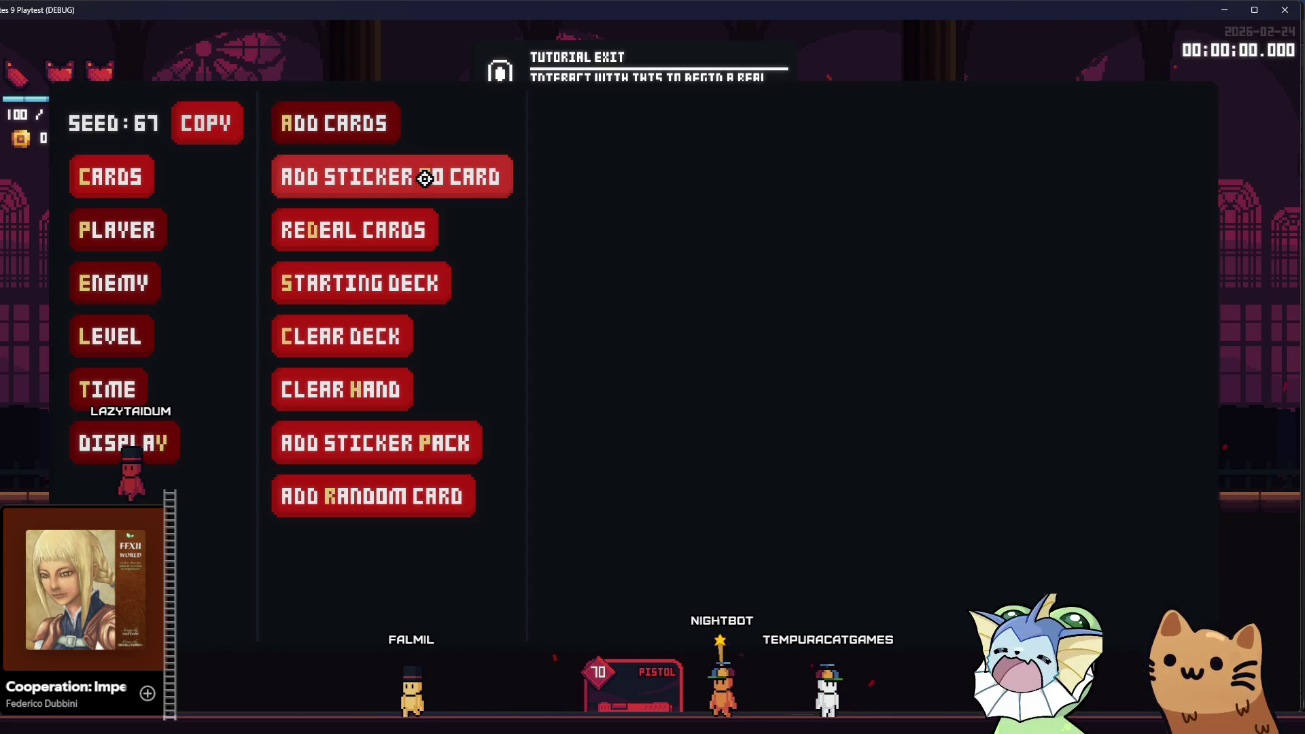
pyautogui.click(117, 170)
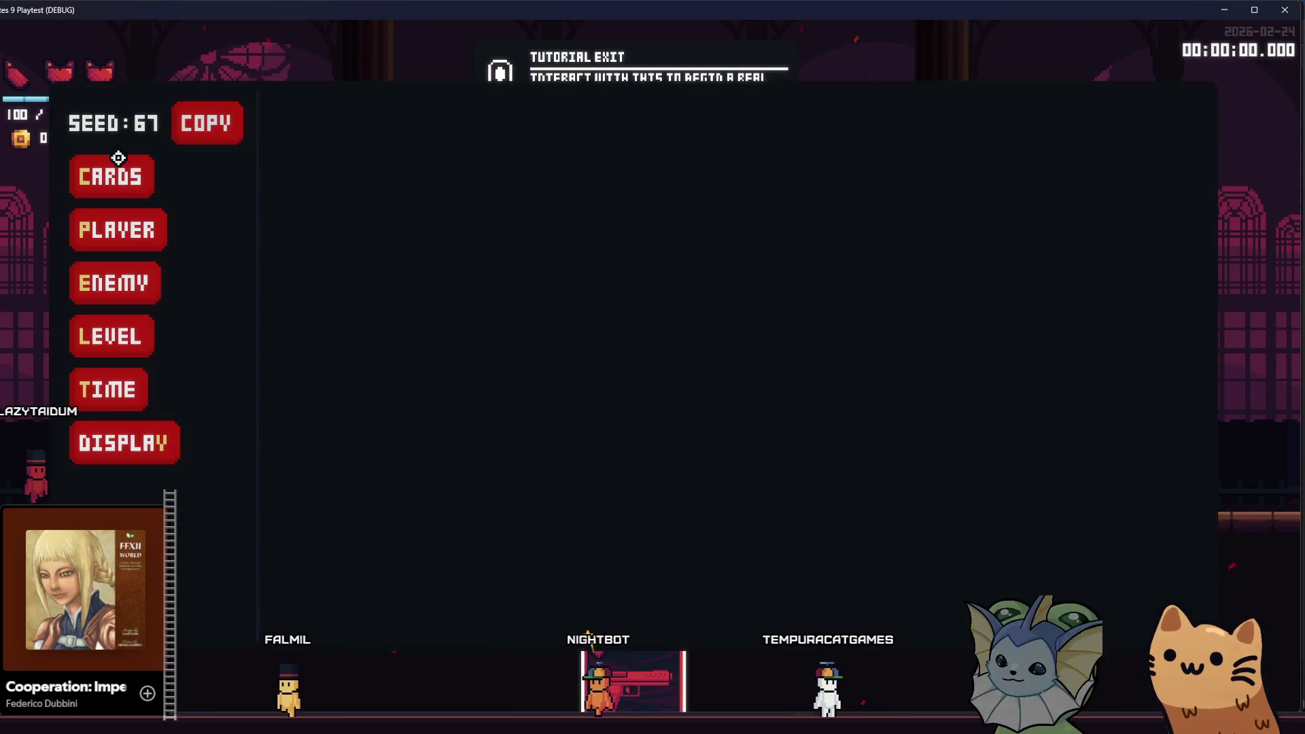
pyautogui.click(121, 155)
pyautogui.click(393, 180)
# - Scroll the sticker list, close the debug menu, and run right through the hall
pyautogui.scroll(-1, 565, 333)
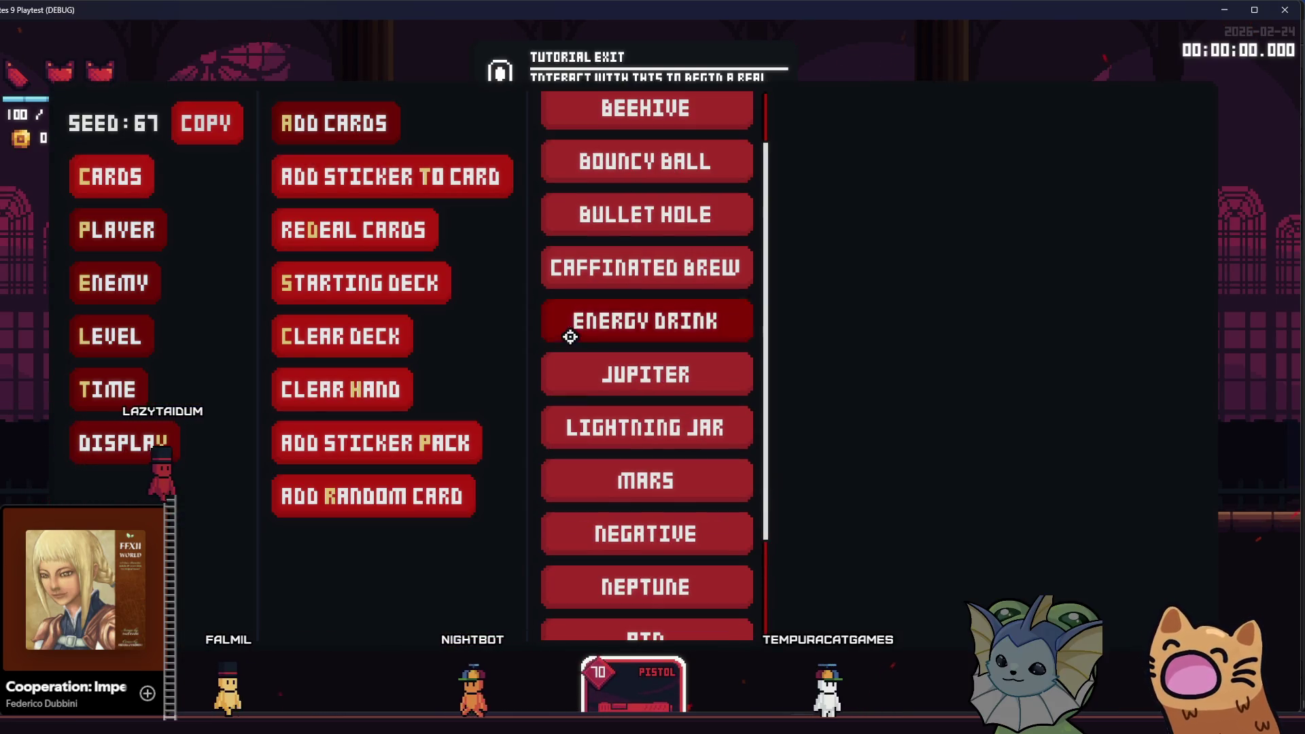
pyautogui.scroll(-3, 608, 326)
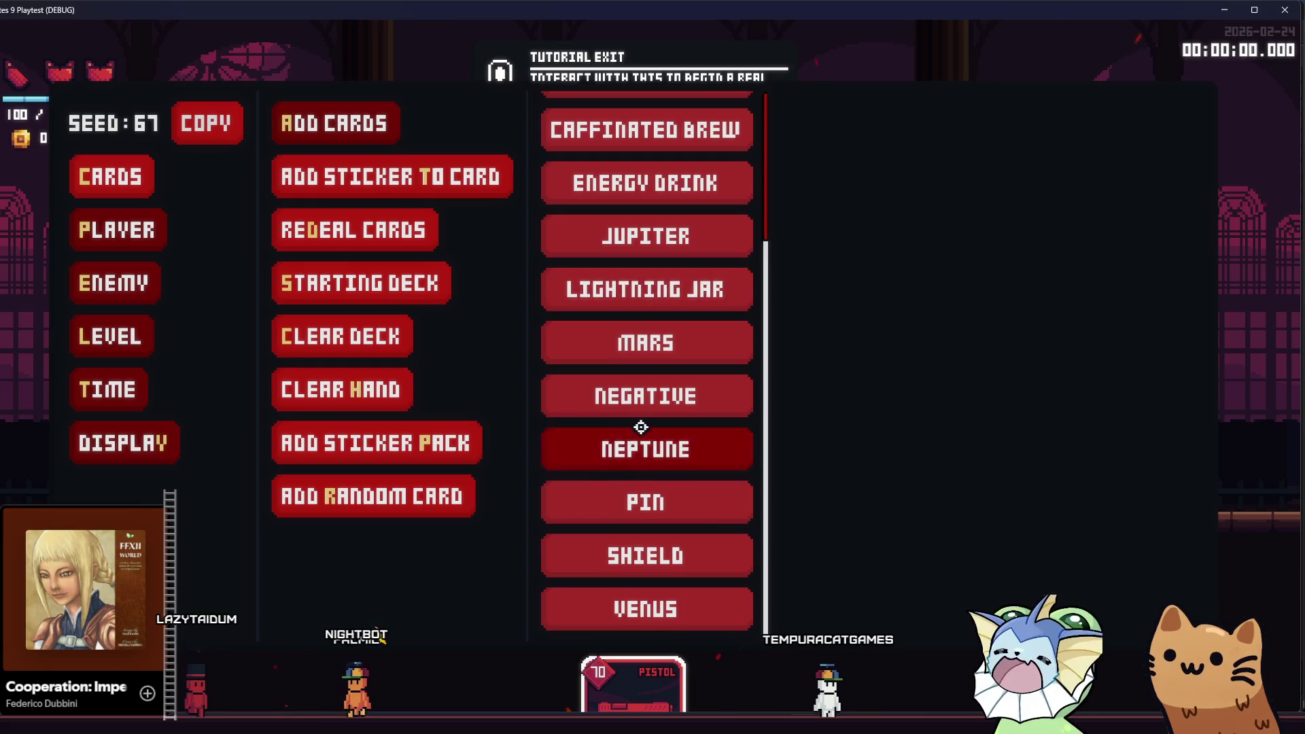
pyautogui.scroll(4, 631, 422)
pyautogui.scroll(-4, 670, 297)
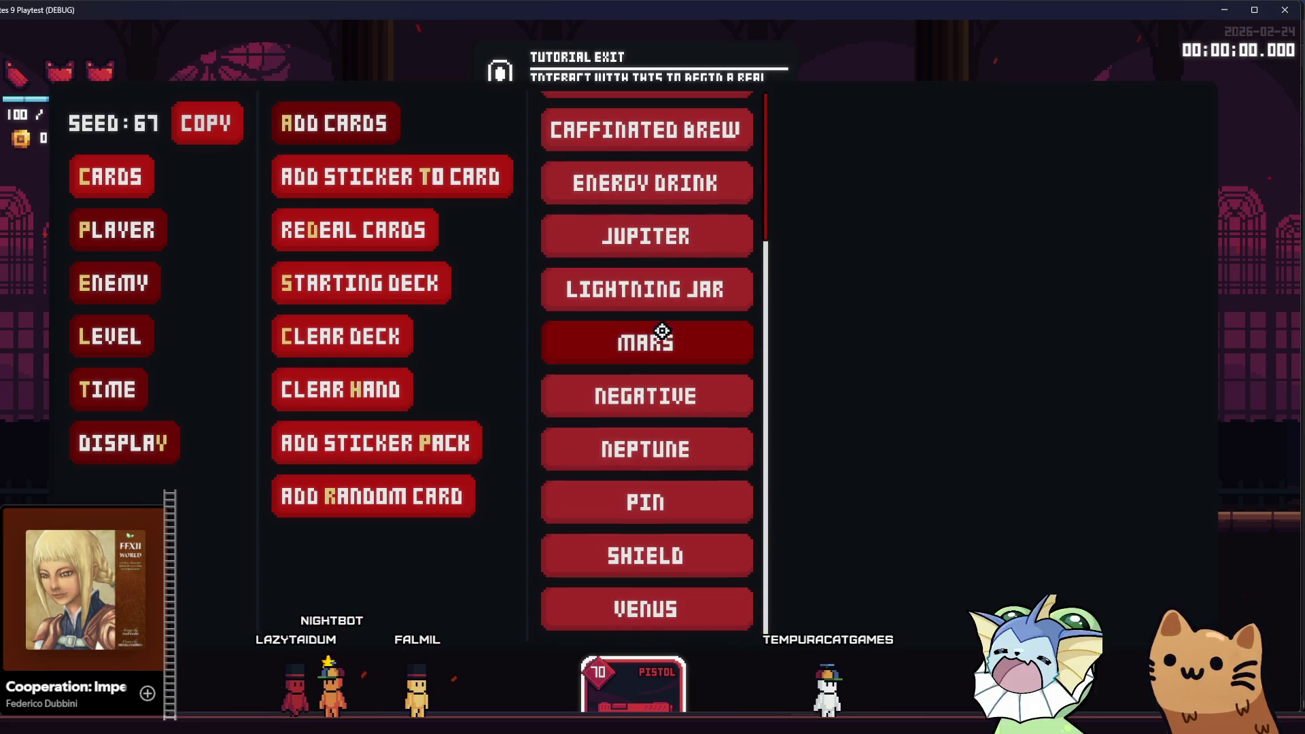
pyautogui.press('Escape')
pyautogui.press('Escape')
pyautogui.press('Escape')
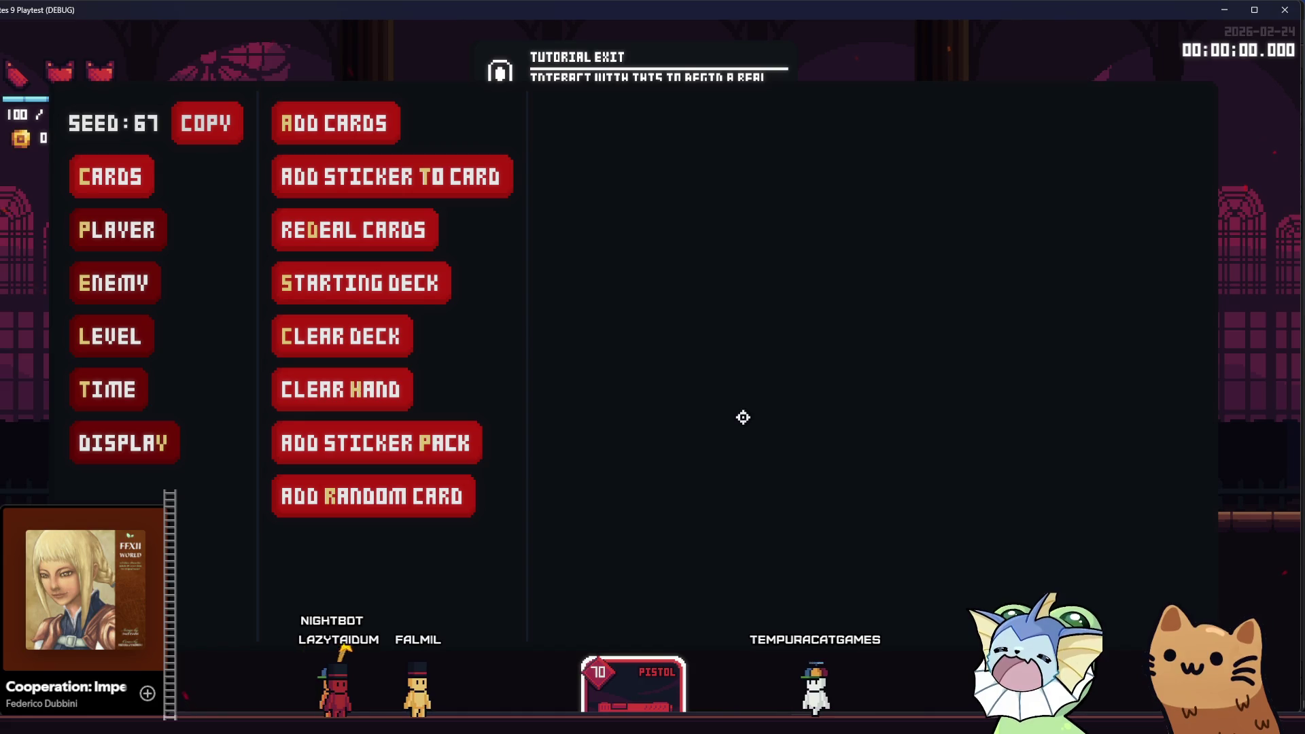
pyautogui.press('d')
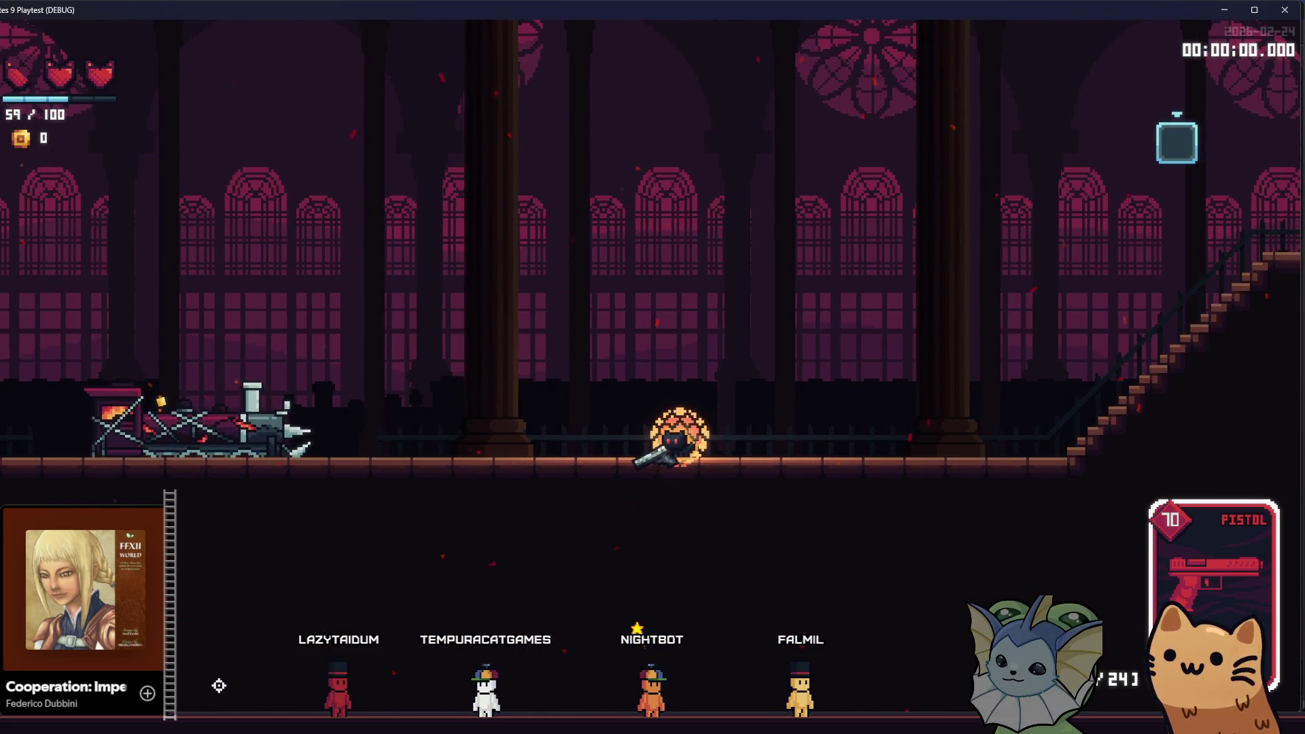
# - Back in the editor, give the shield's Haze Noise a new noise texture
pyautogui.press('F8')
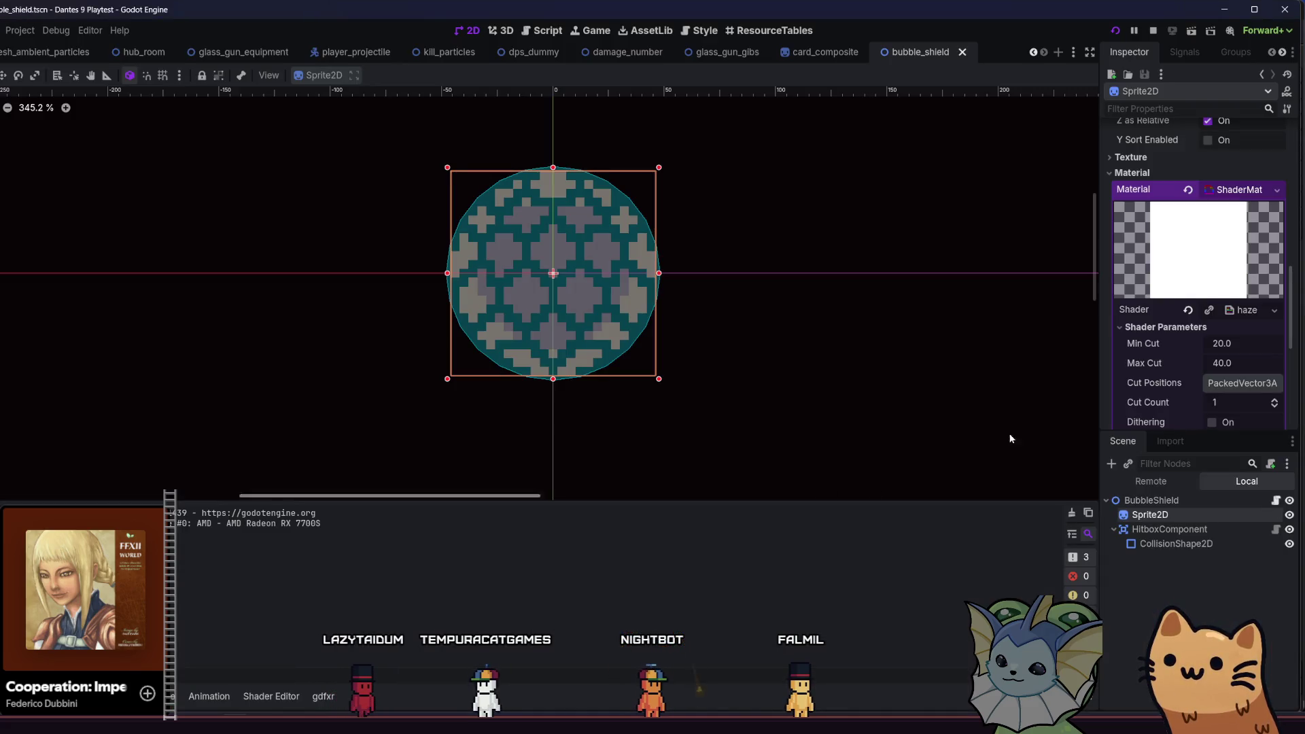
pyautogui.scroll(-5, 1176, 283)
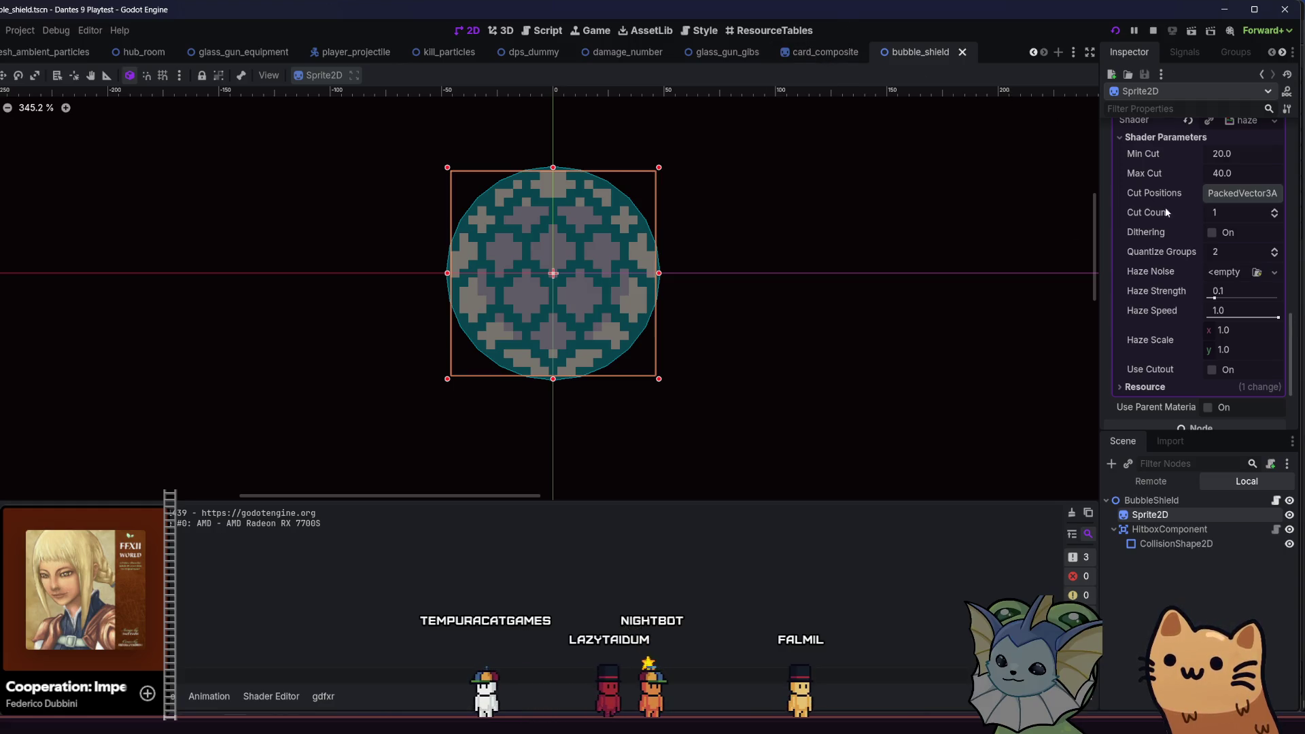
pyautogui.scroll(3, 1165, 211)
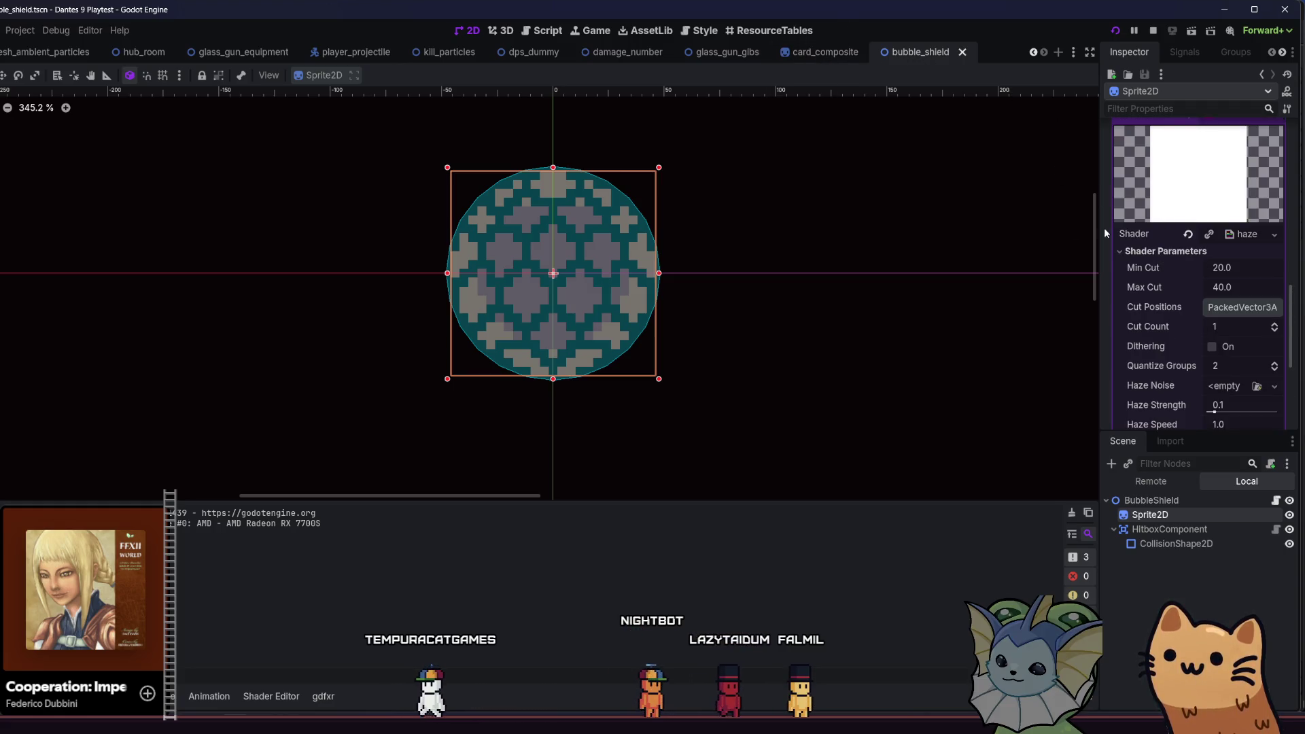
pyautogui.click(1229, 389)
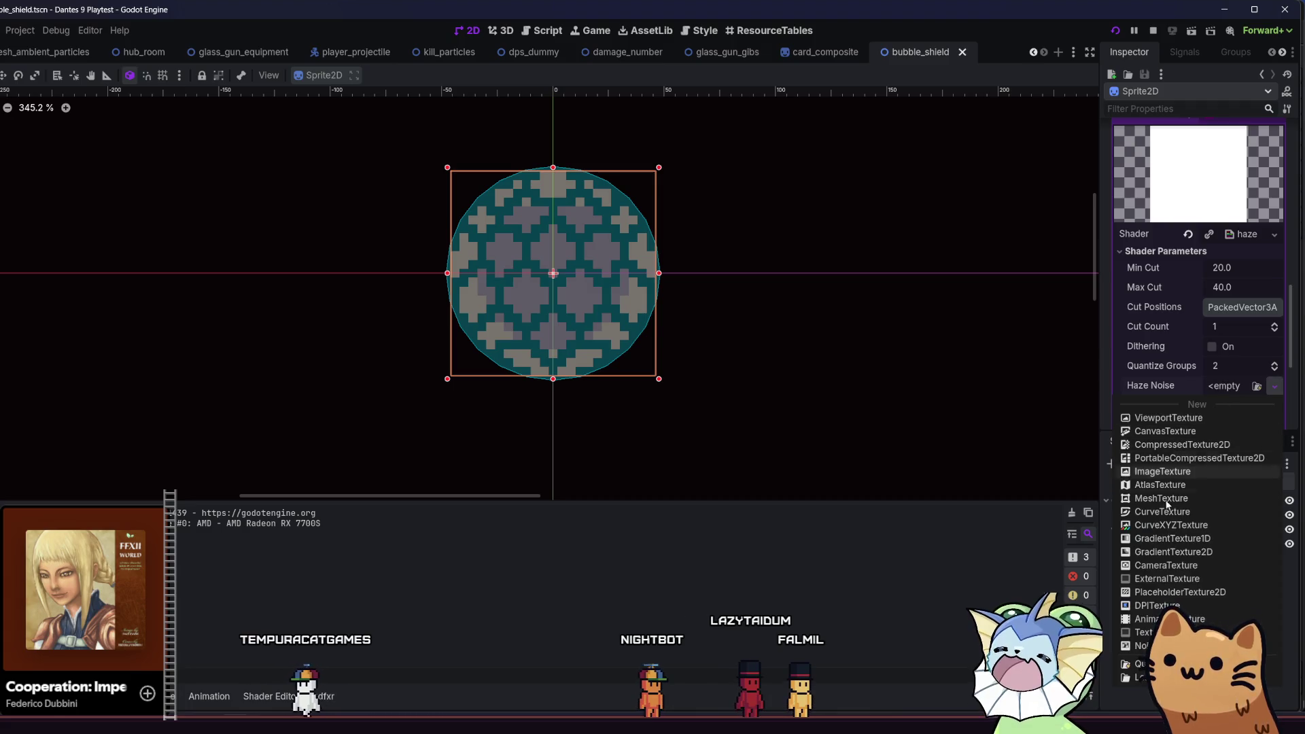
pyautogui.click(1197, 450)
pyautogui.click(1223, 386)
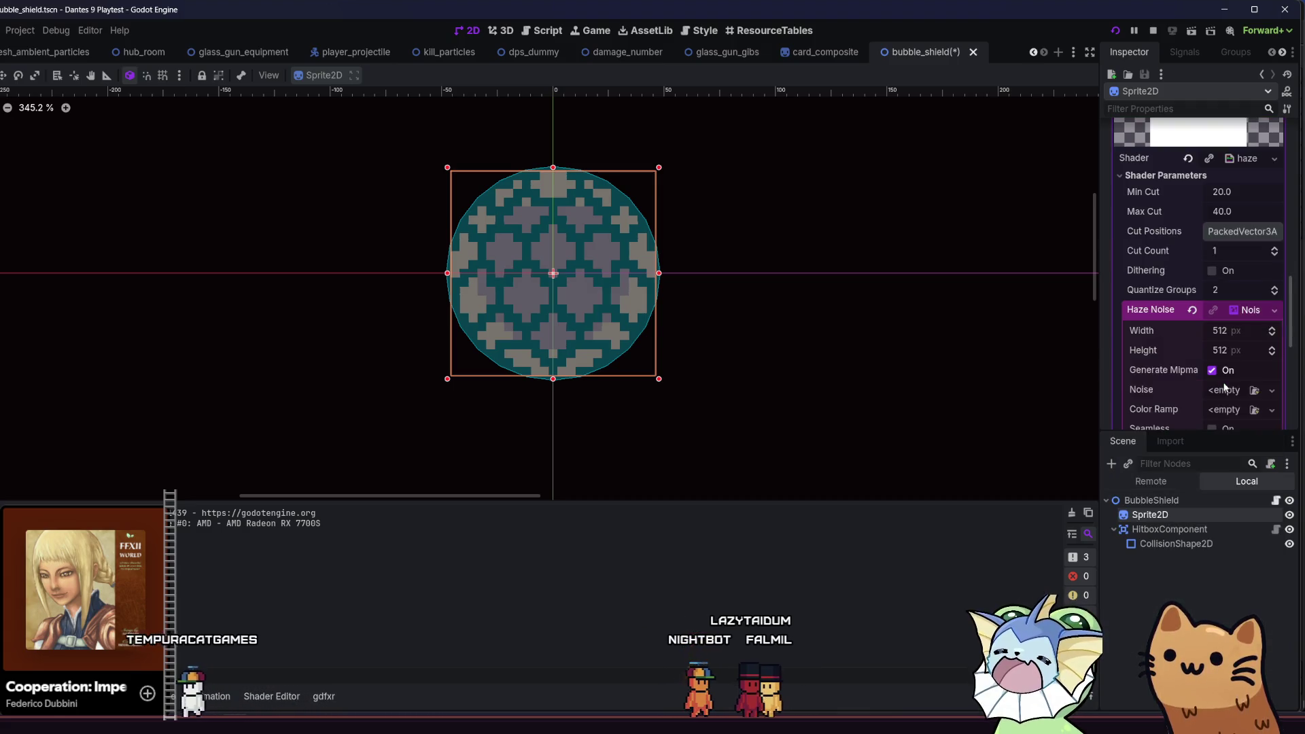
pyautogui.scroll(-3, 1224, 352)
# - Use FastNoiseLite with frequency 0.0511 for the haze noise and save the scene
pyautogui.click(1224, 353)
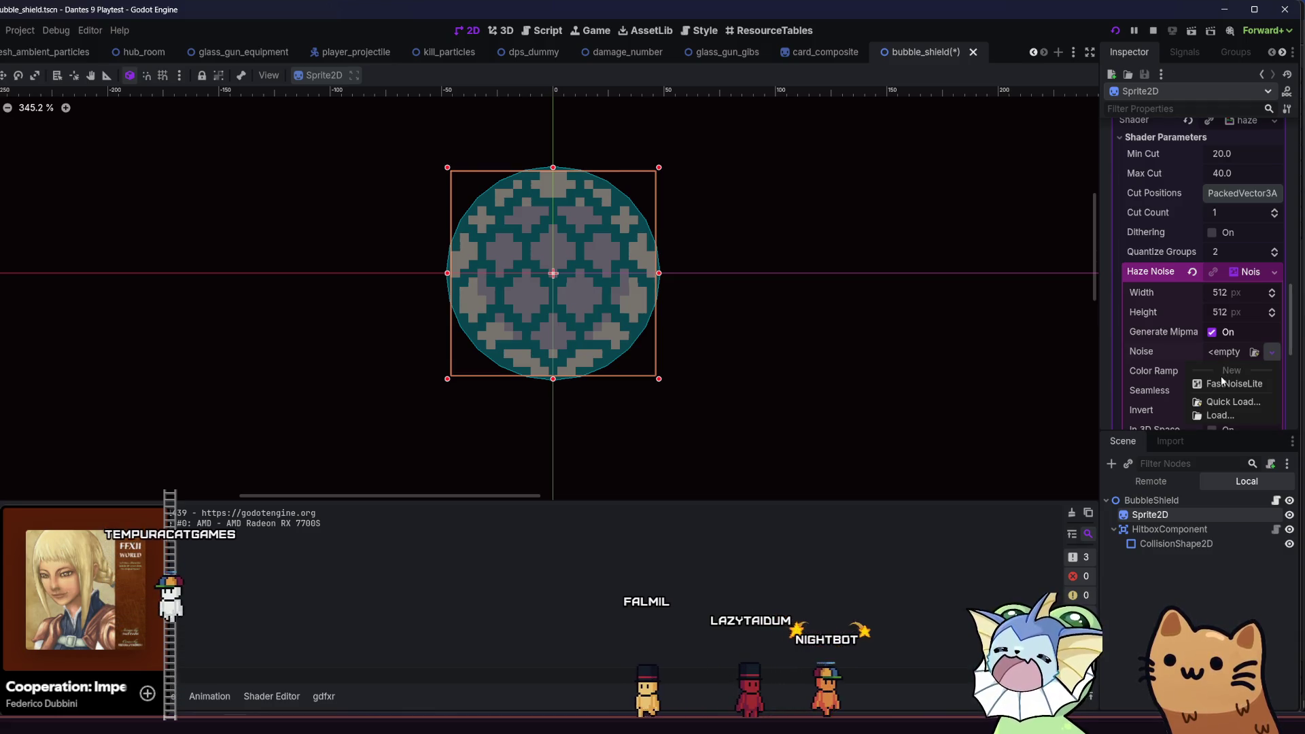
pyautogui.click(1221, 378)
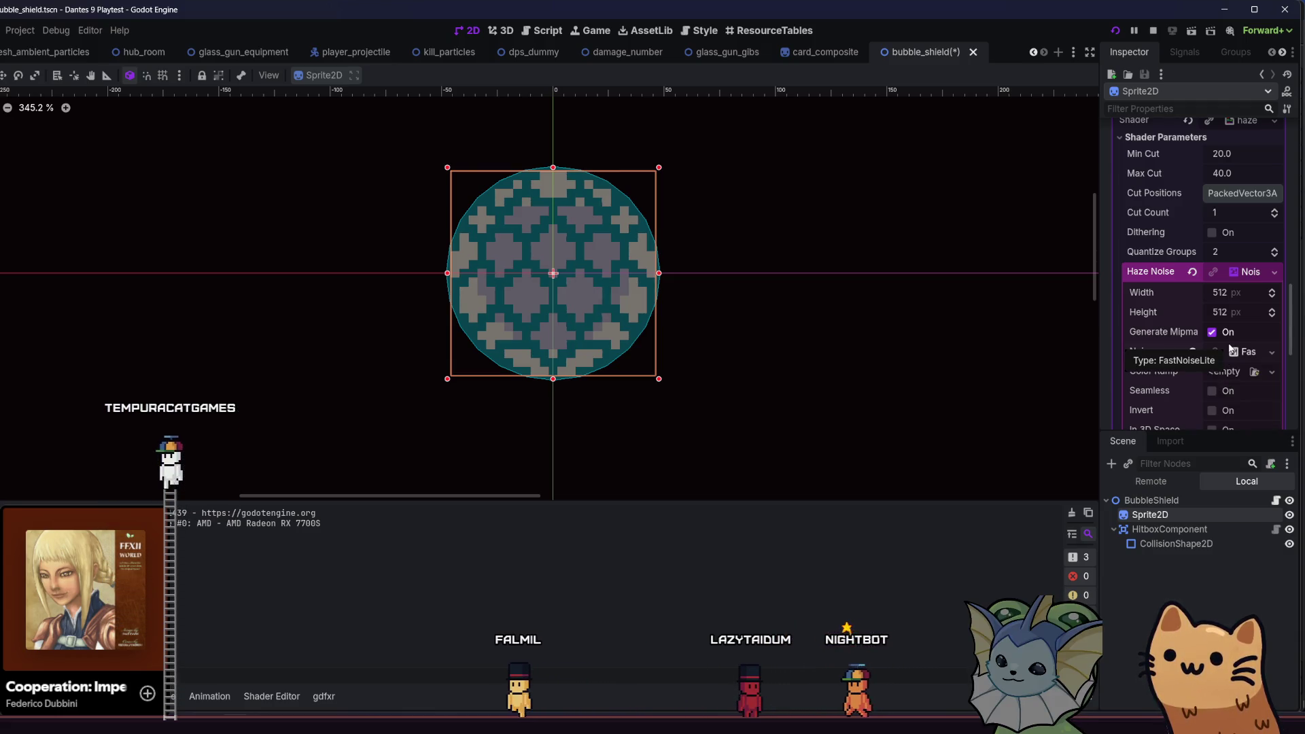
pyautogui.click(1232, 351)
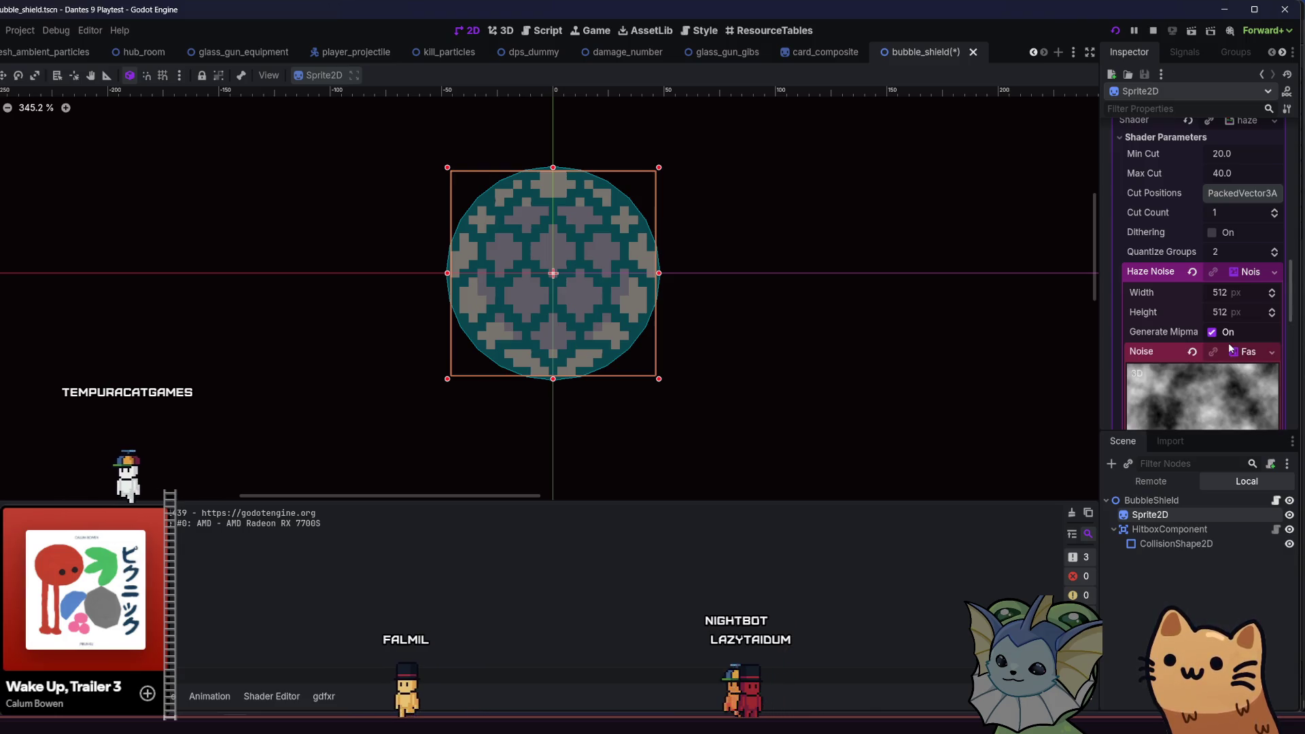
pyautogui.scroll(-3, 1235, 380)
pyautogui.moveTo(1240, 406); pyautogui.dragTo(1252, 405)
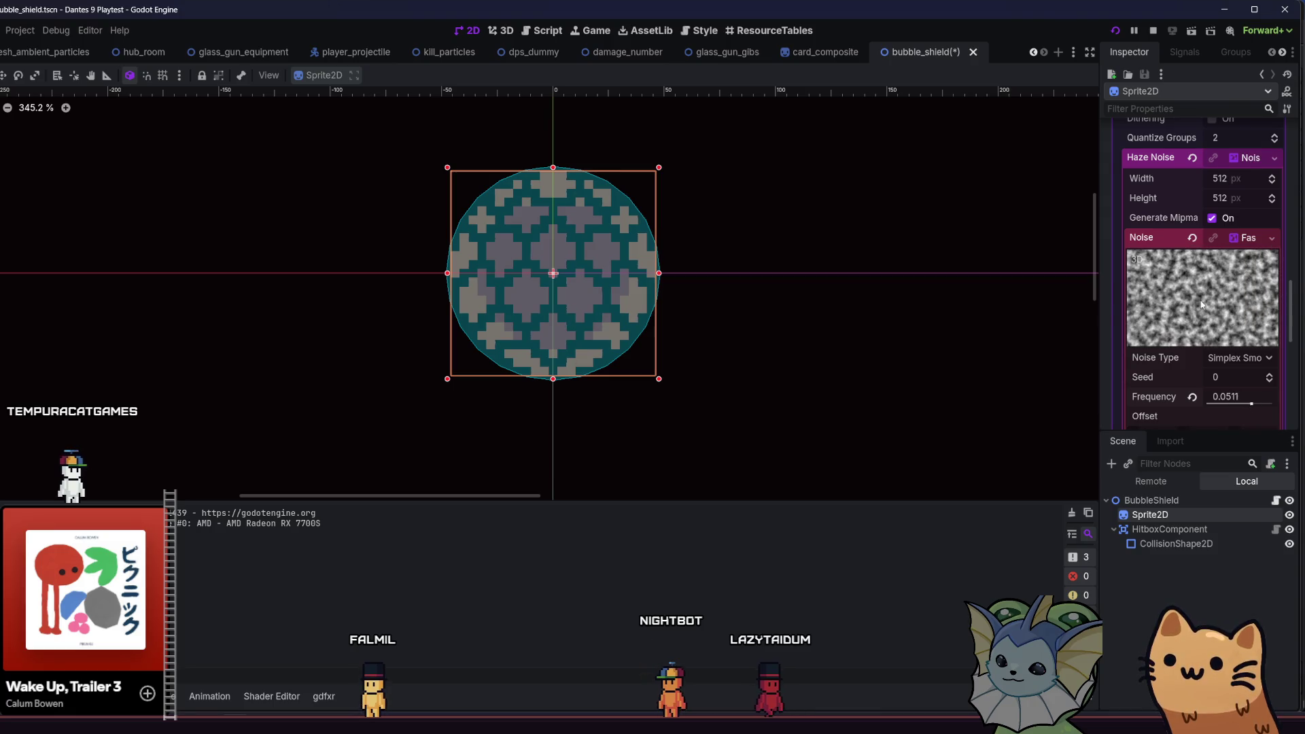
pyautogui.scroll(3, 1221, 335)
pyautogui.hotkey('ctrl', 's')
pyautogui.scroll(3, 1194, 292)
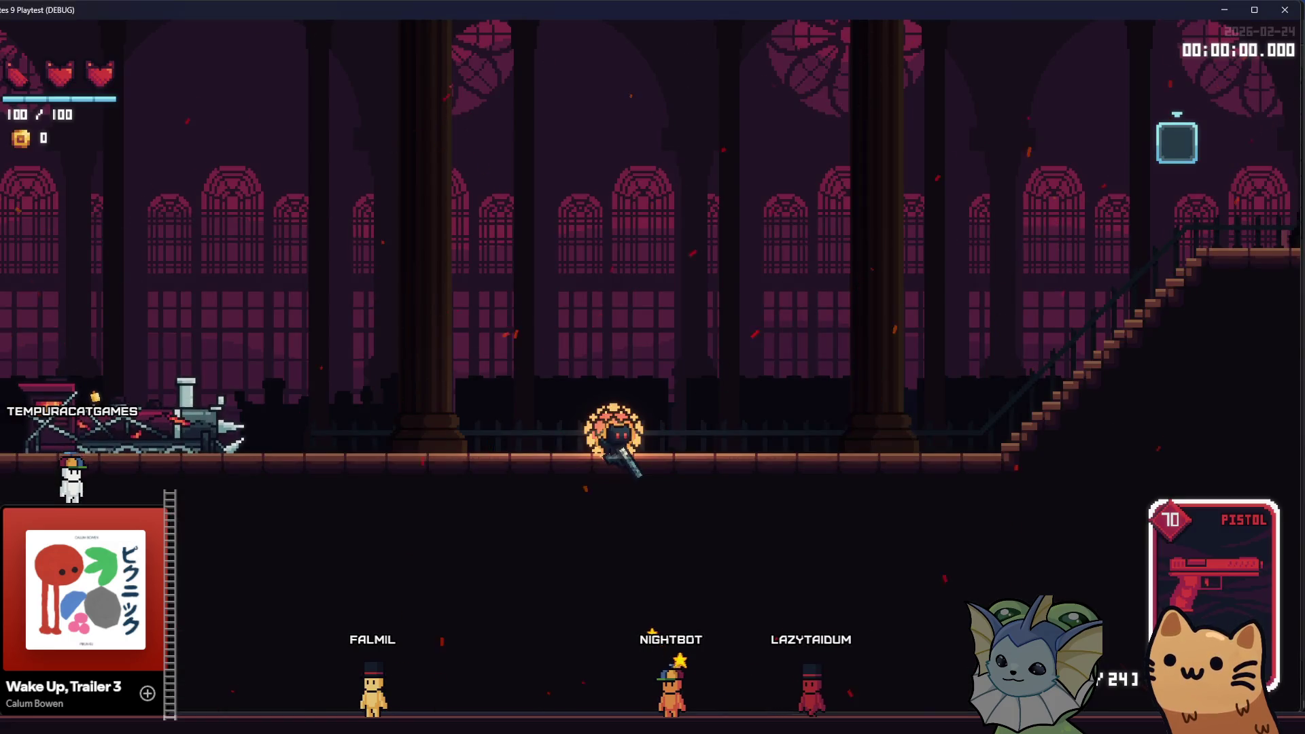
# - Stop the game and relaunch the project to test the shield
pyautogui.press('F8')
pyautogui.click(1116, 32)
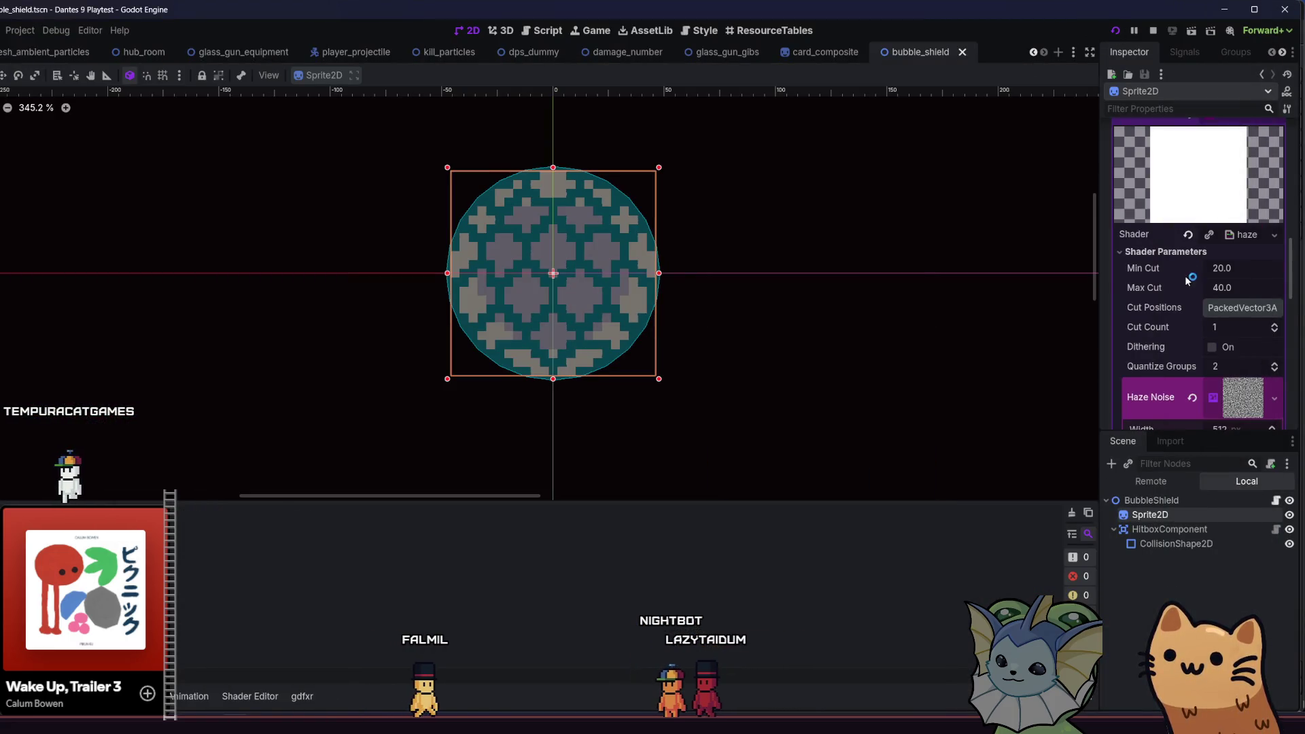
pyautogui.scroll(-2, 1187, 300)
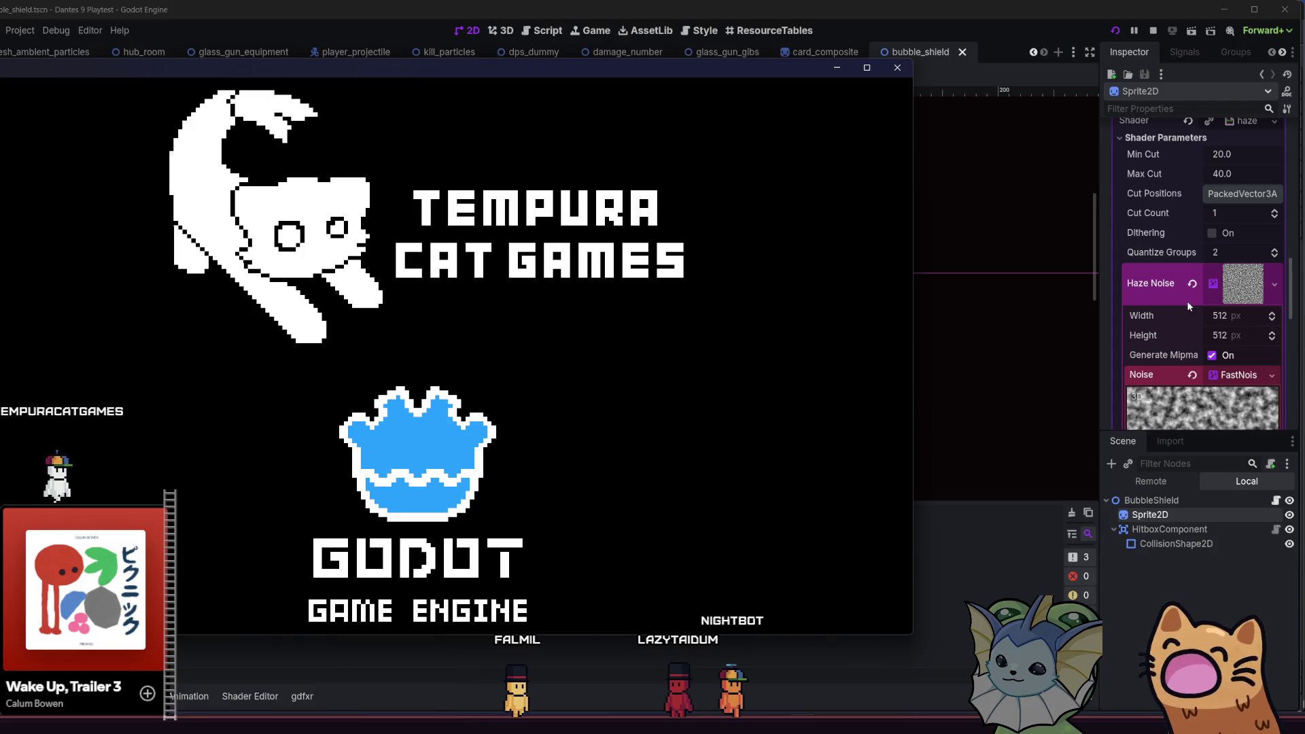
pyautogui.scroll(-5, 1187, 301)
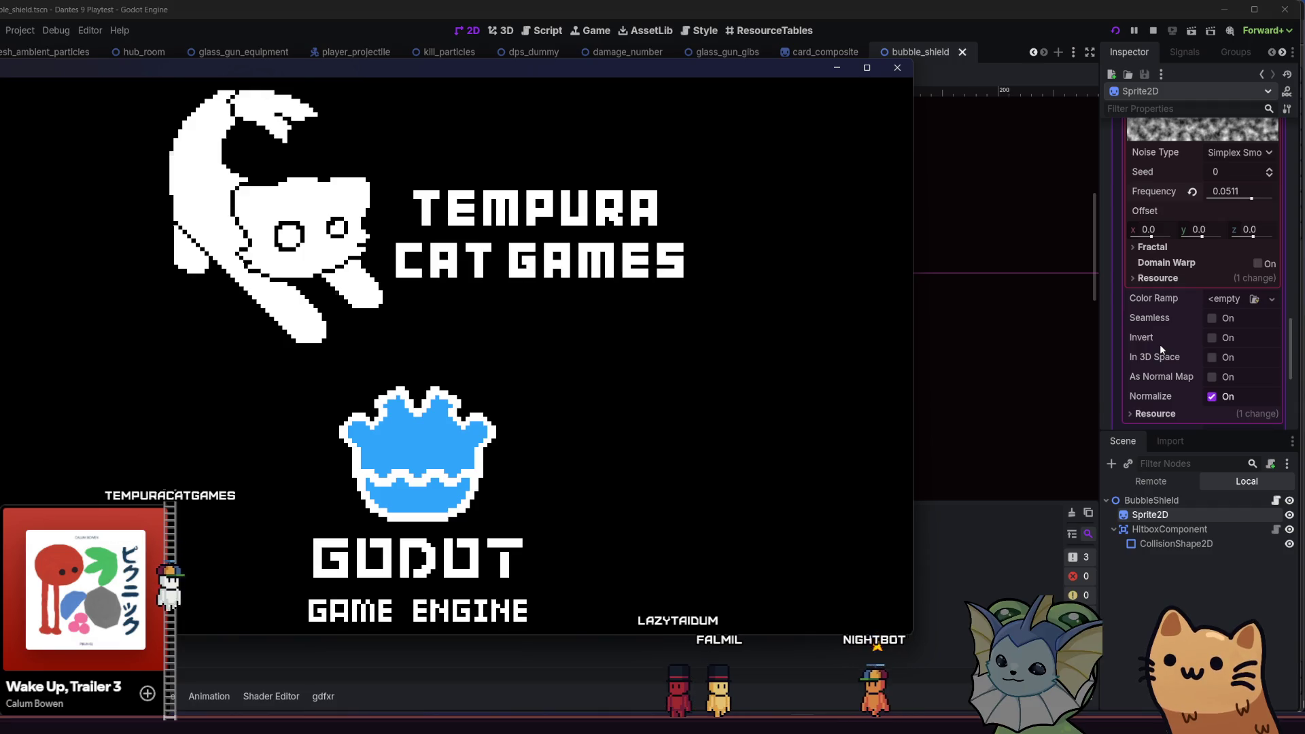
pyautogui.moveTo(1159, 344)
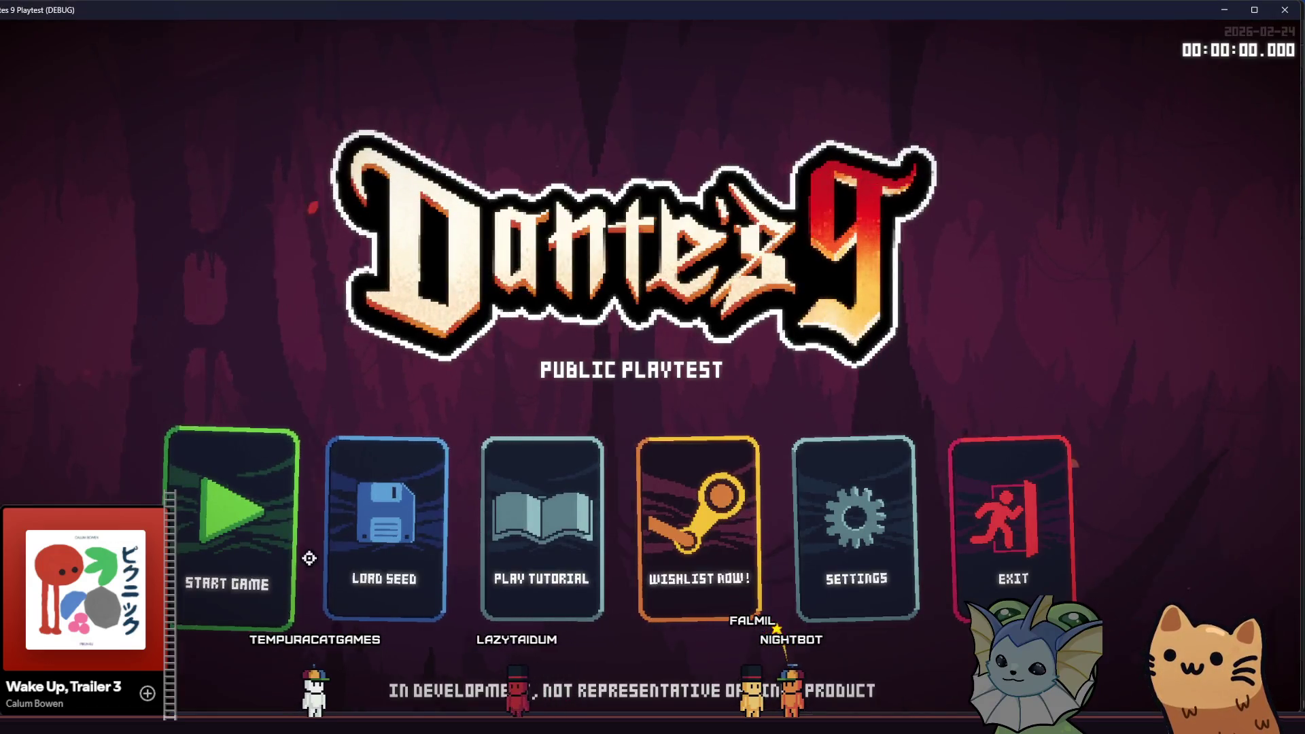
# - Start a new game and add an SMG card via the debug panel
pyautogui.click(253, 535)
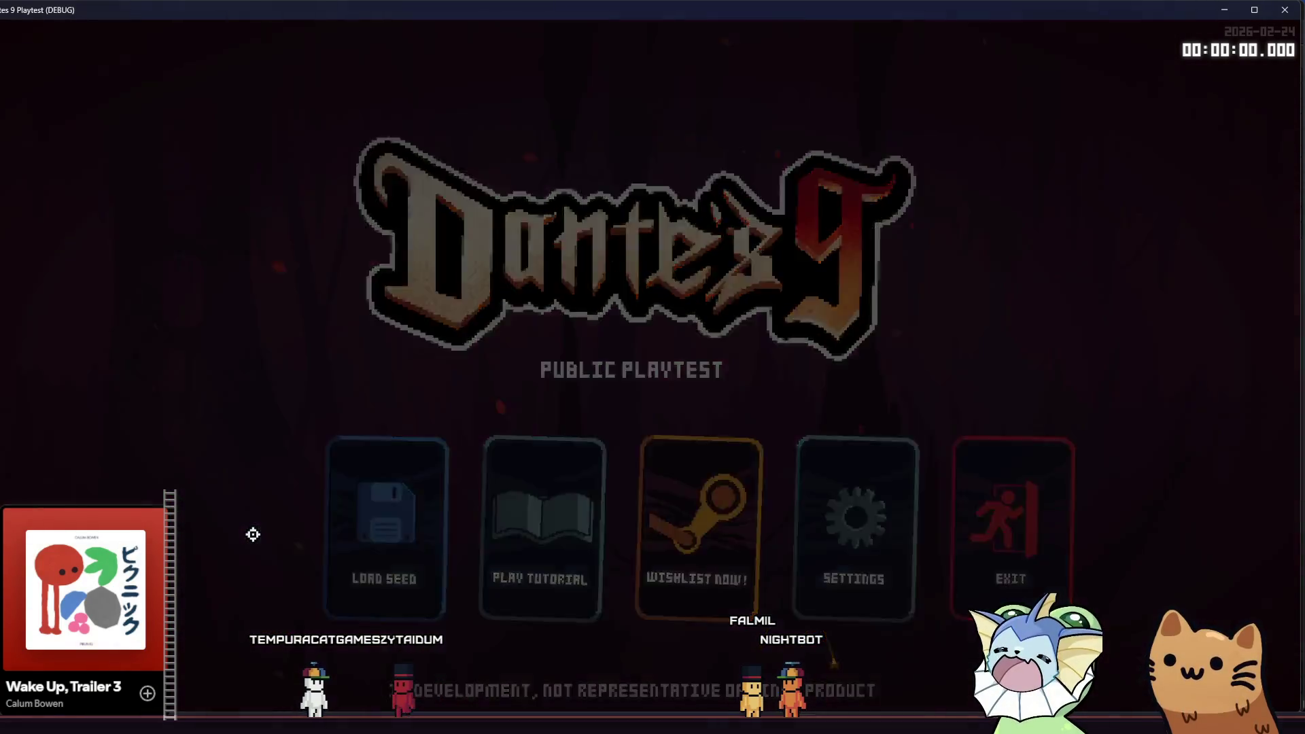
pyautogui.press('F1')
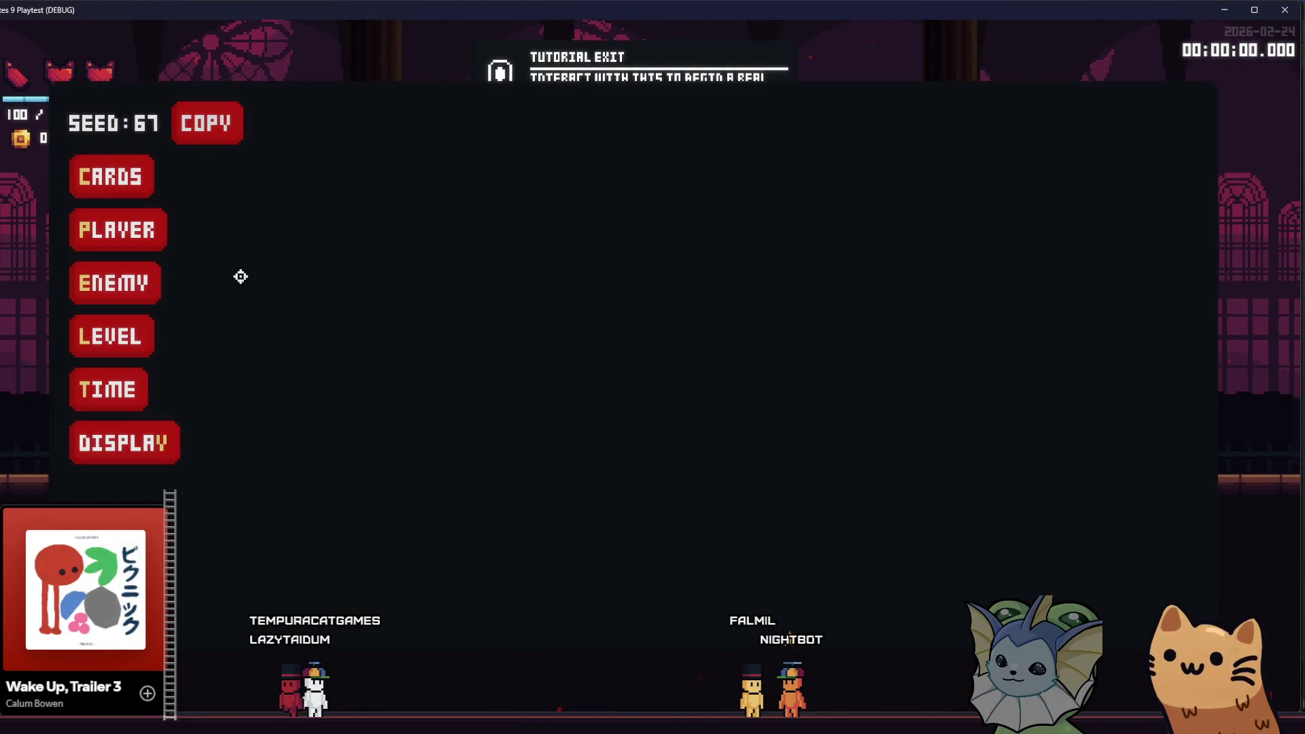
pyautogui.click(118, 185)
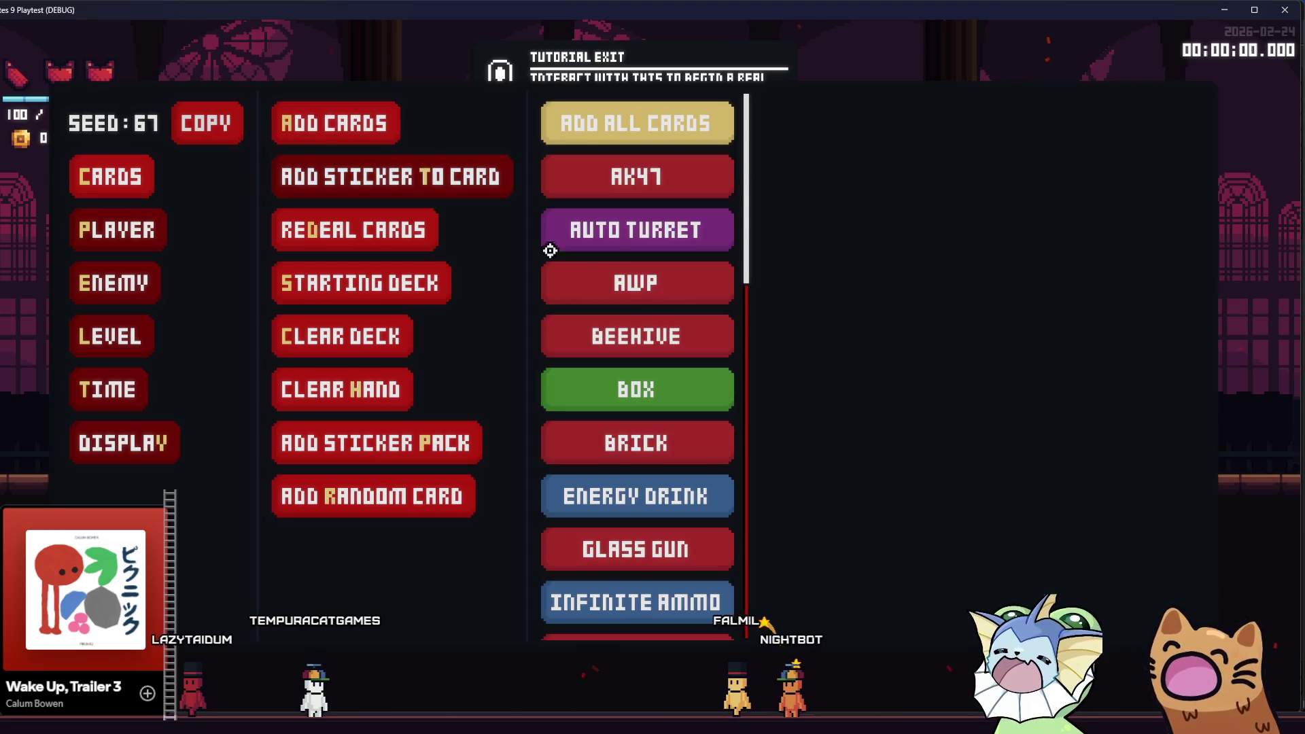
pyautogui.scroll(-10, 640, 331)
pyautogui.scroll(-8, 640, 331)
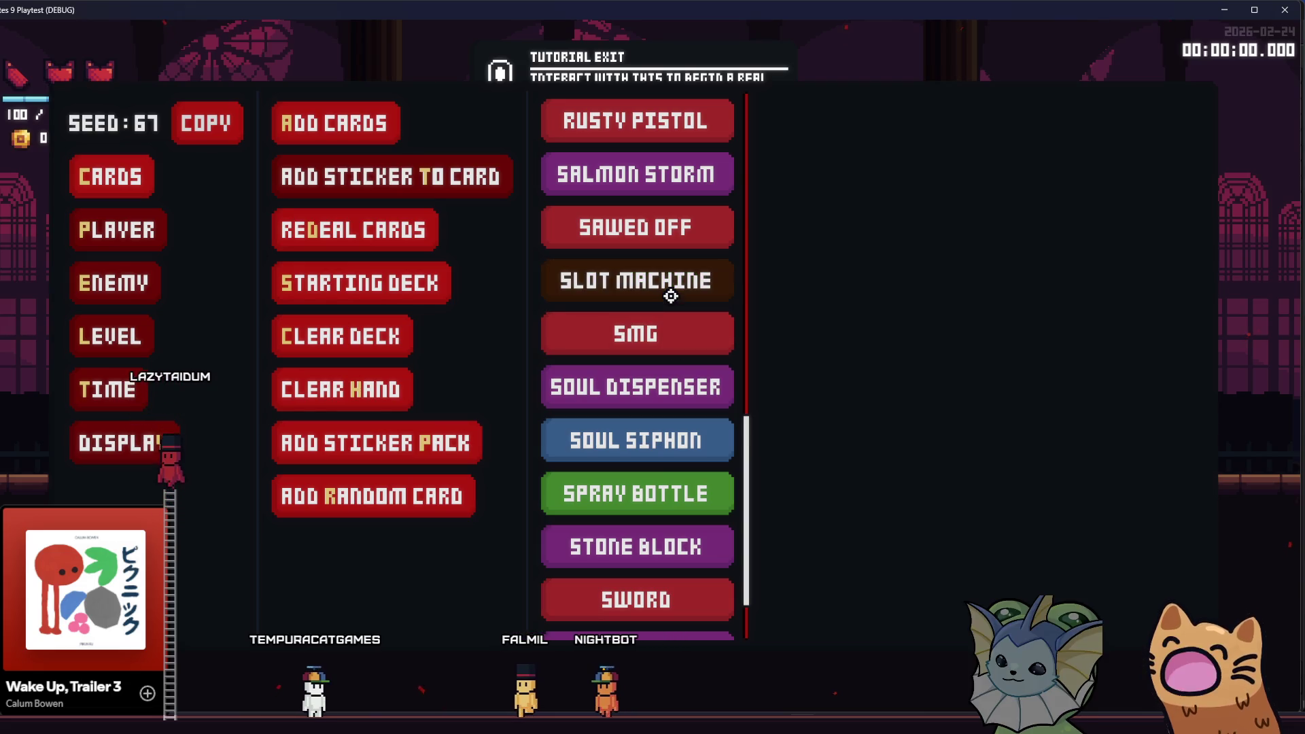
pyautogui.click(589, 331)
pyautogui.press('F1')
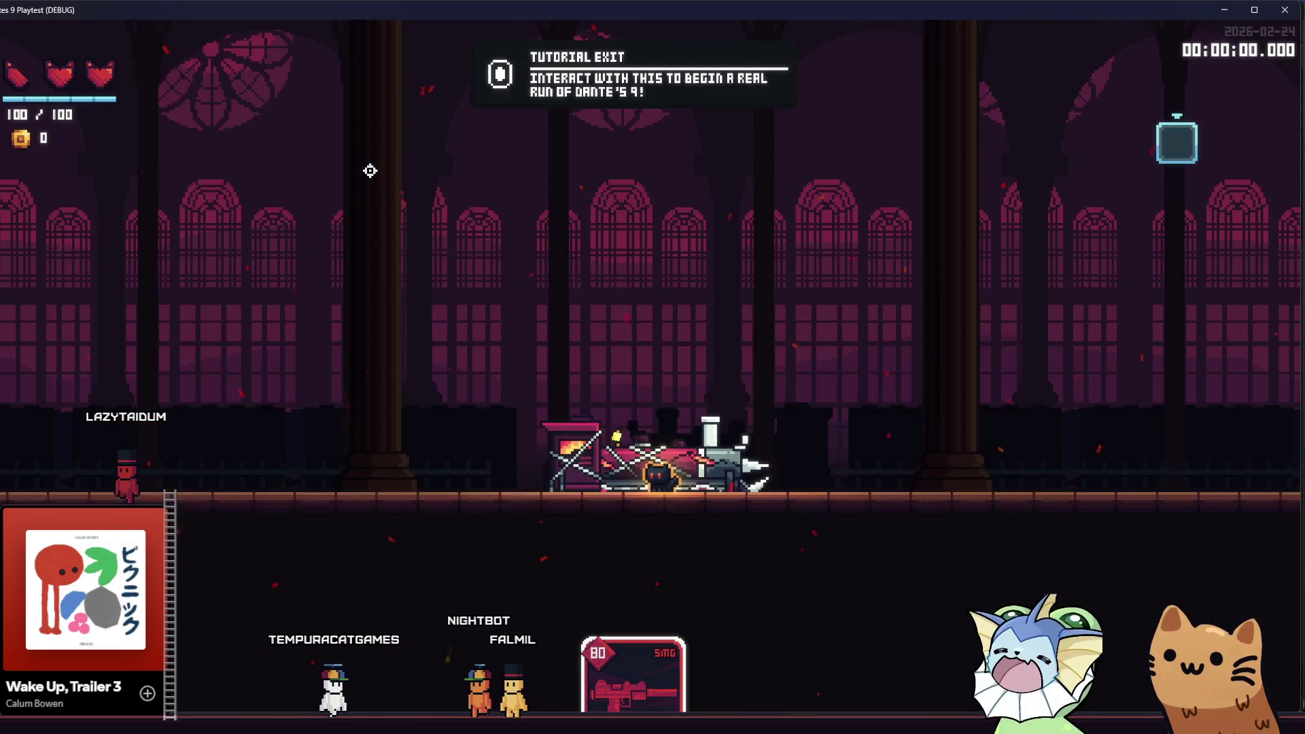
# - Put a Shield sticker on the SMG card and close the debug panel
pyautogui.press('F1')
pyautogui.click(112, 176)
pyautogui.click(344, 175)
pyautogui.scroll(-4, 664, 446)
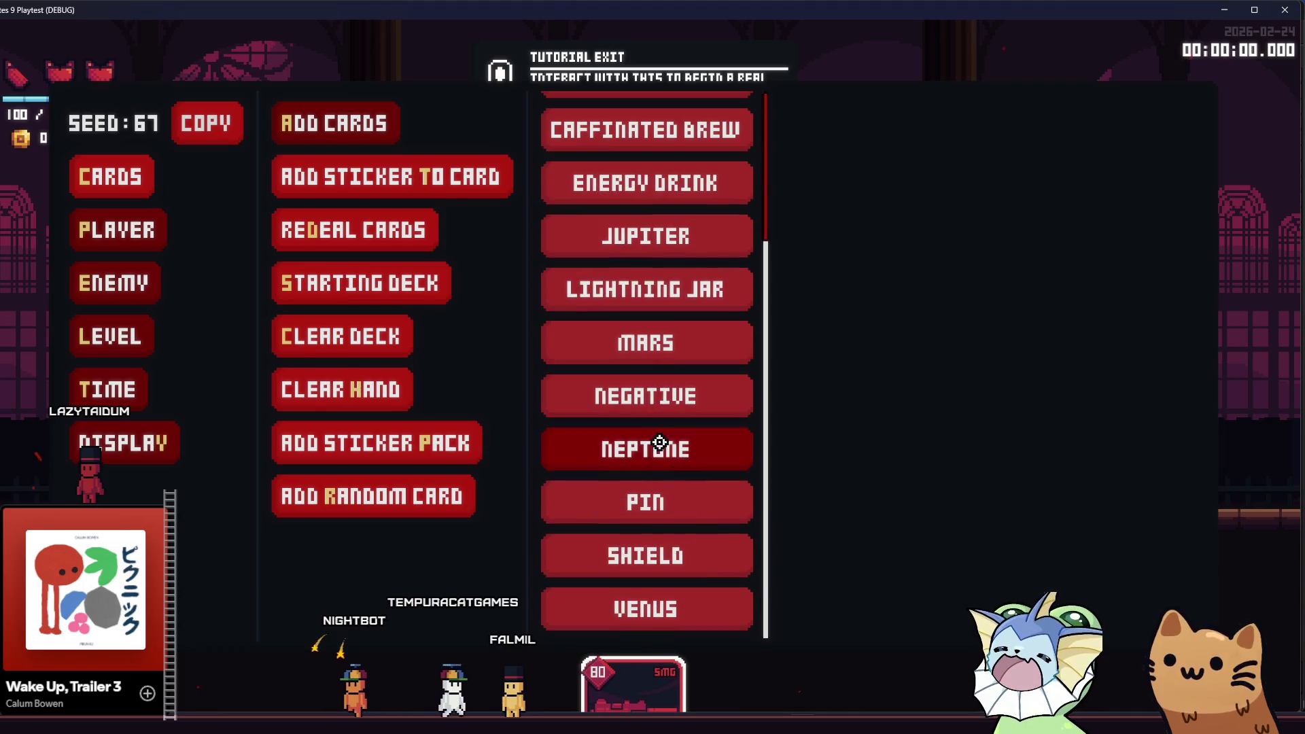
pyautogui.click(657, 544)
pyautogui.press('F1')
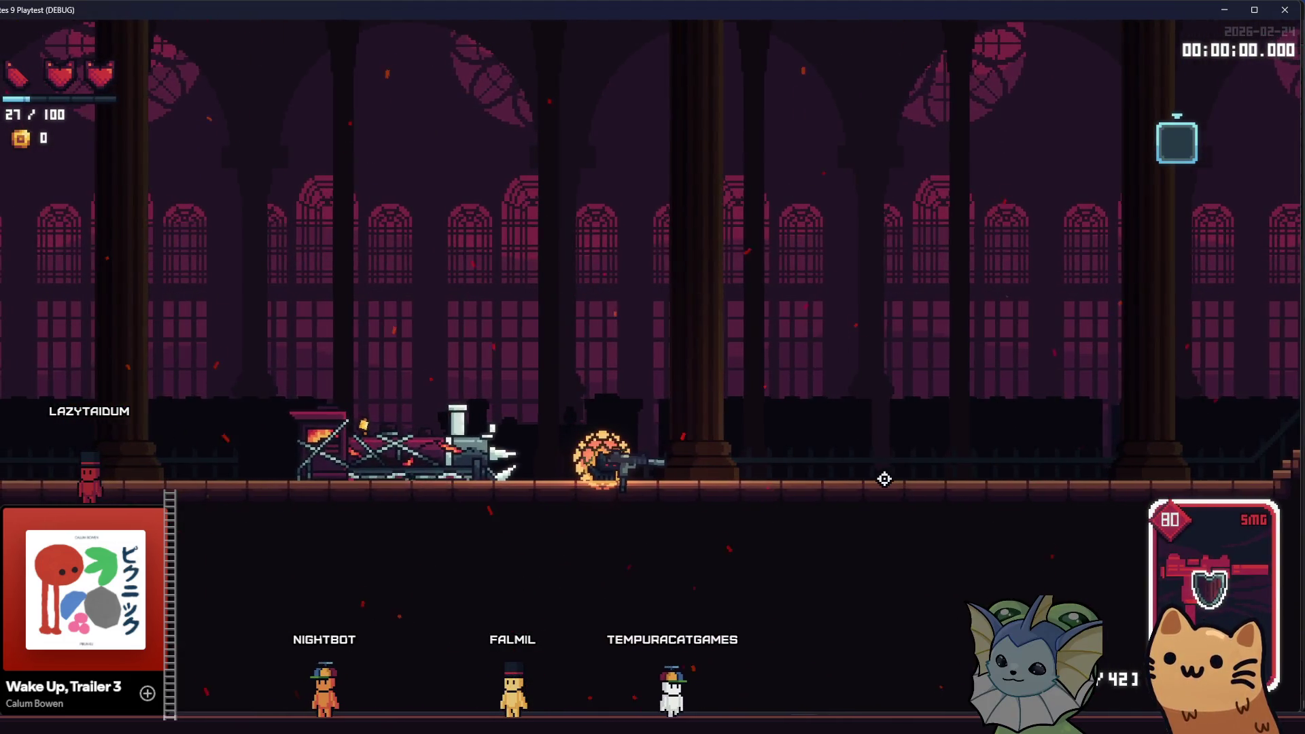
# - Fire the SMG several times, then run and jump onto the staircase
pyautogui.moveTo(882, 474); pyautogui.dragTo(901, 451)
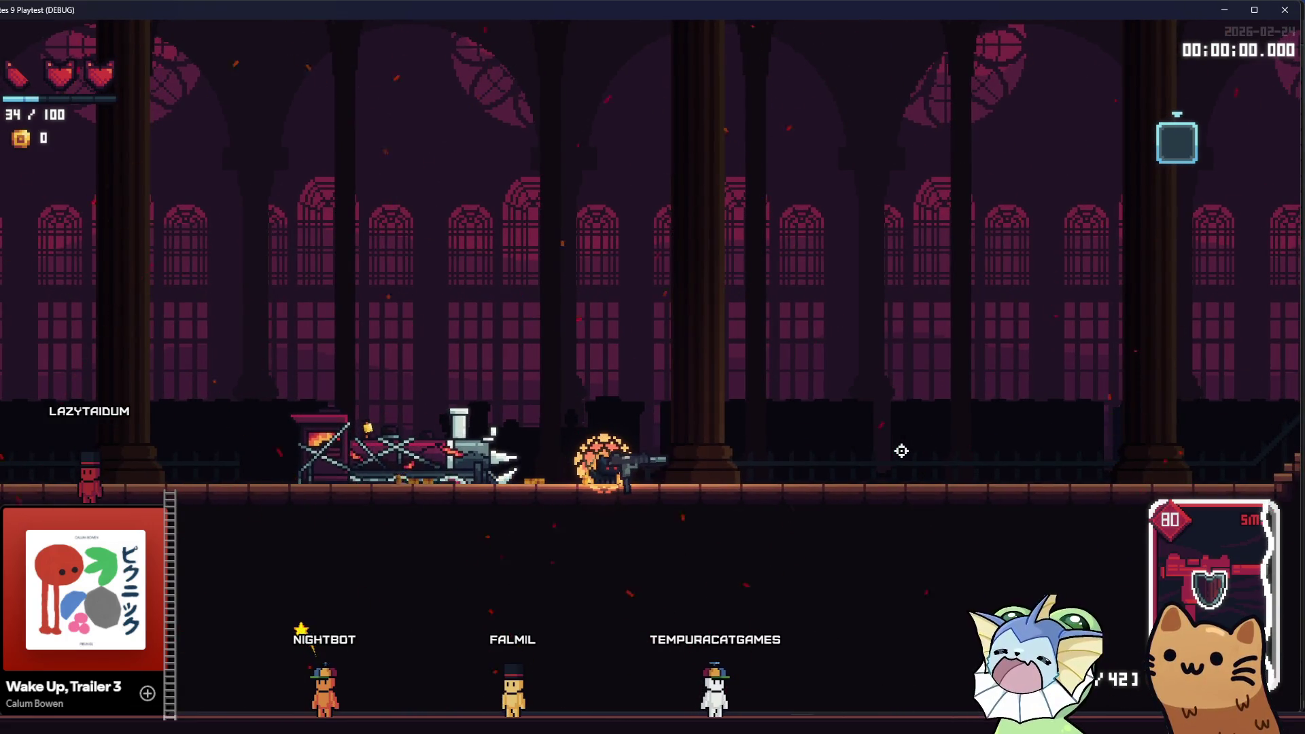
pyautogui.click(902, 450)
pyautogui.click(902, 451)
pyautogui.press('d')
pyautogui.press('space')
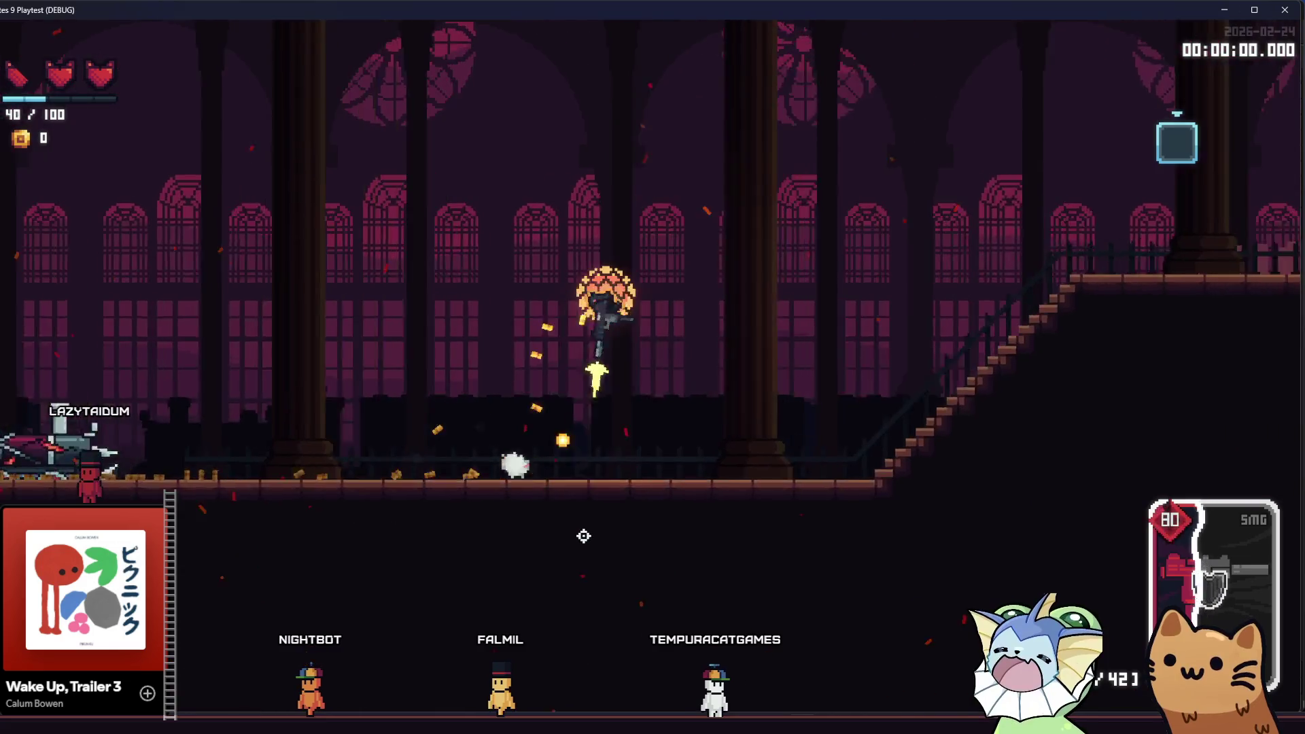
pyautogui.press('F8')
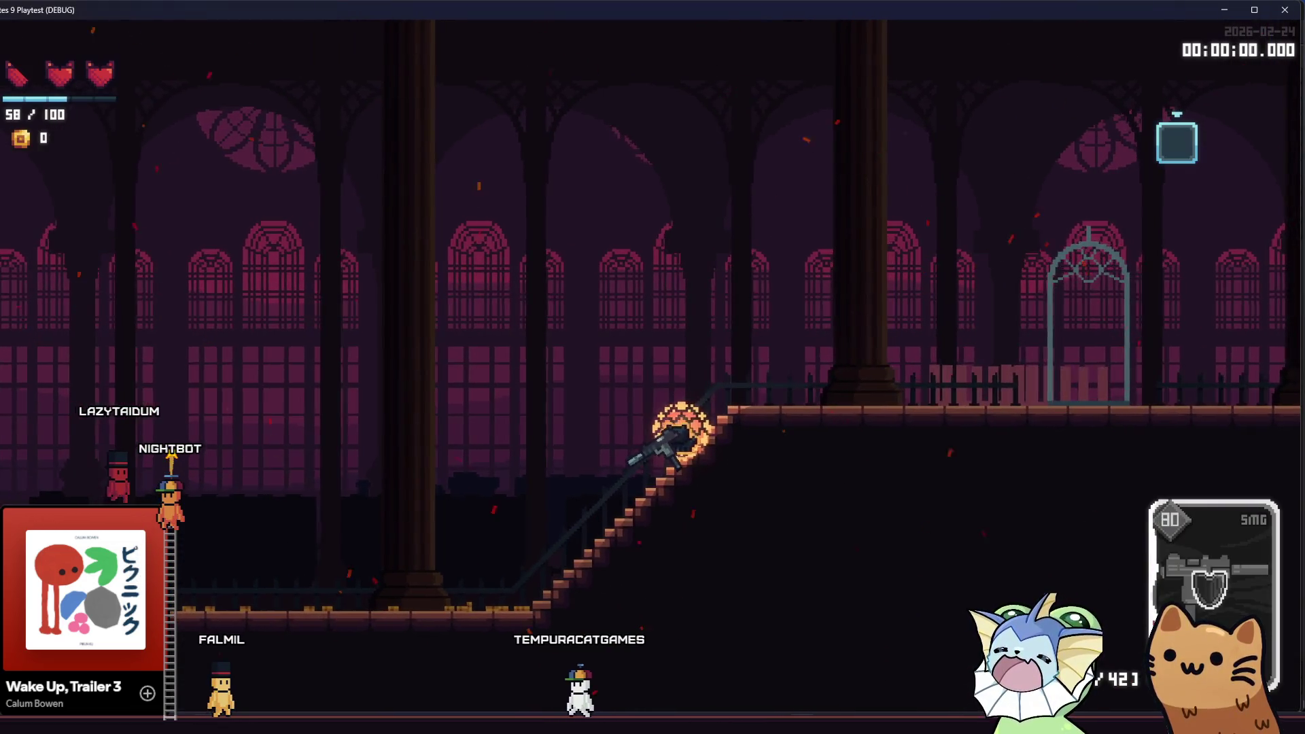
# - Stop the game, reset the Haze Noise texture to empty, and save the scene
pyautogui.press('F8')
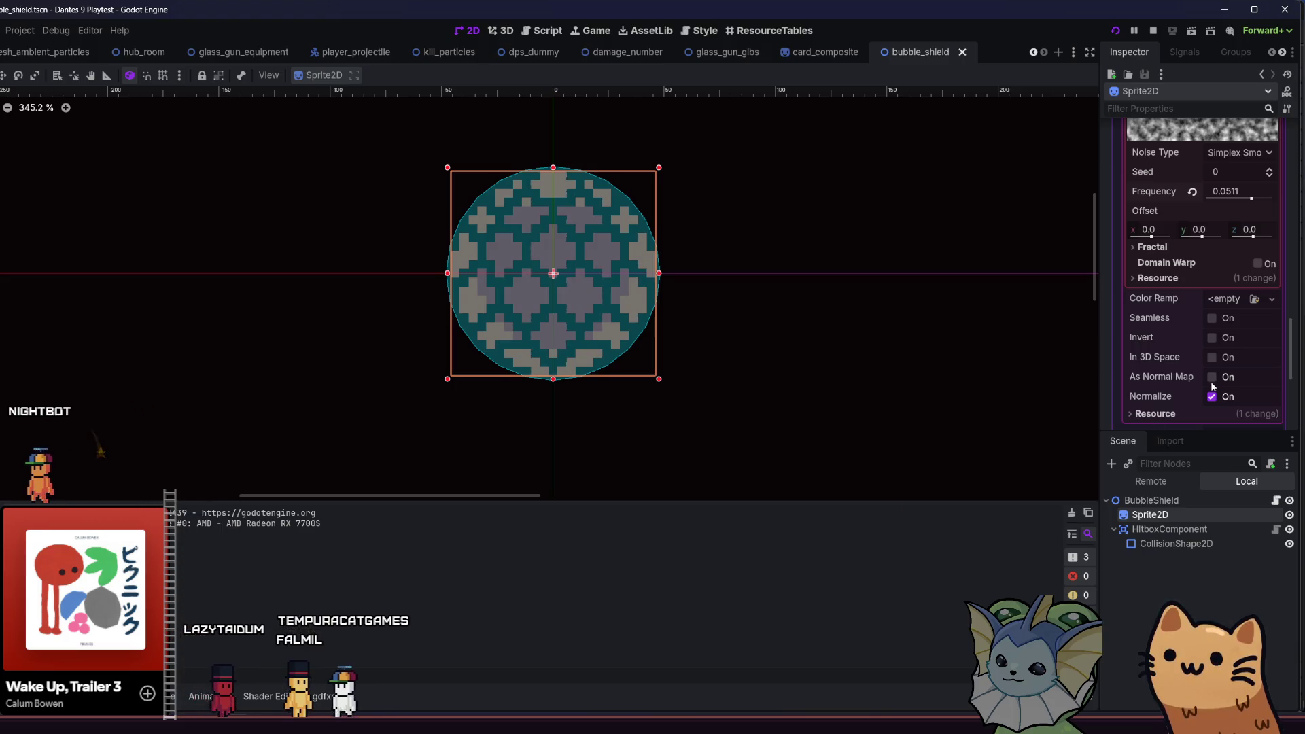
pyautogui.scroll(2, 1193, 306)
pyautogui.scroll(5, 1233, 259)
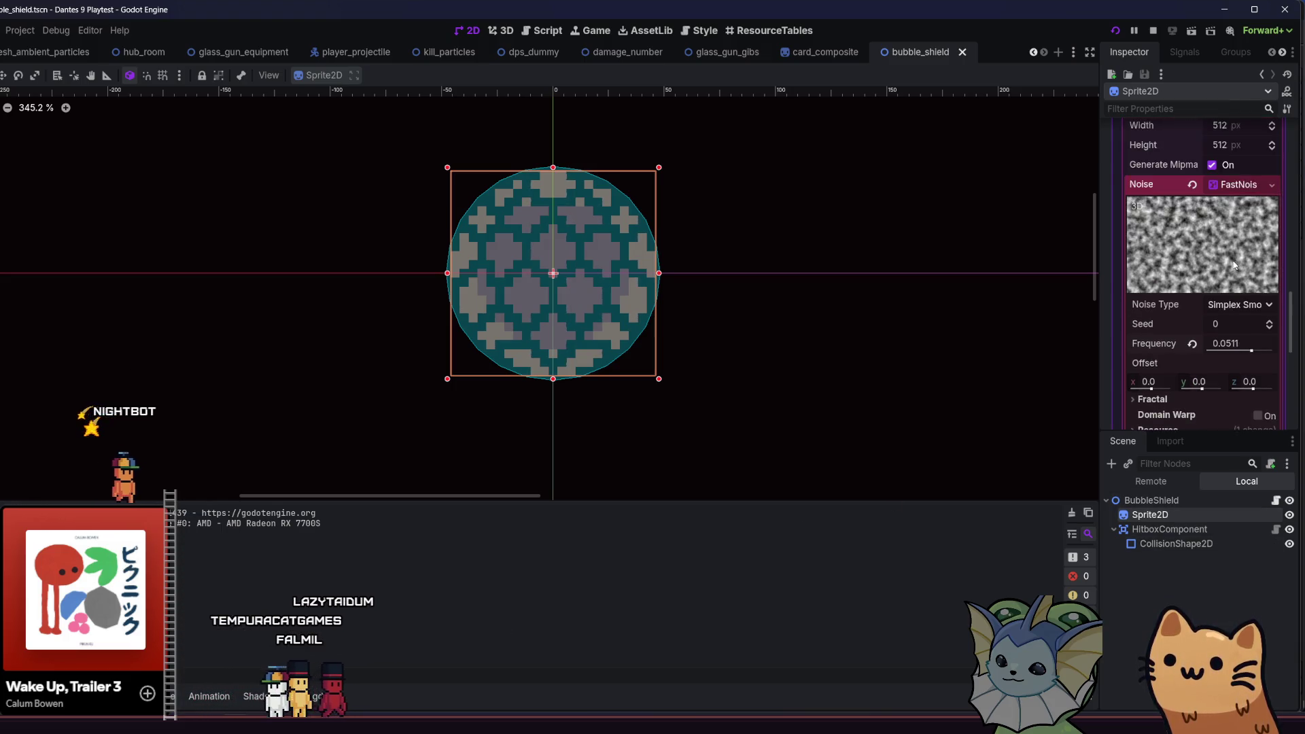
pyautogui.click(1193, 207)
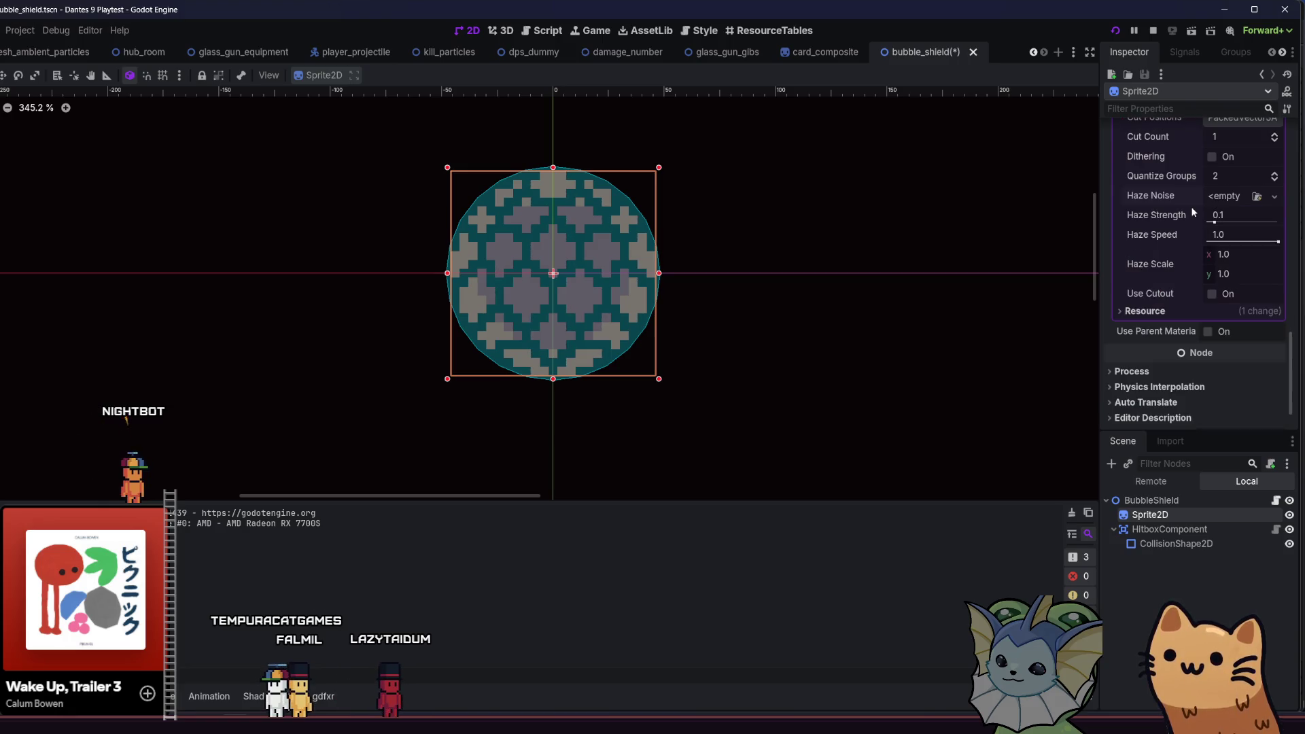
pyautogui.hotkey('ctrl', 's')
pyautogui.hotkey('alt', 'Tab')
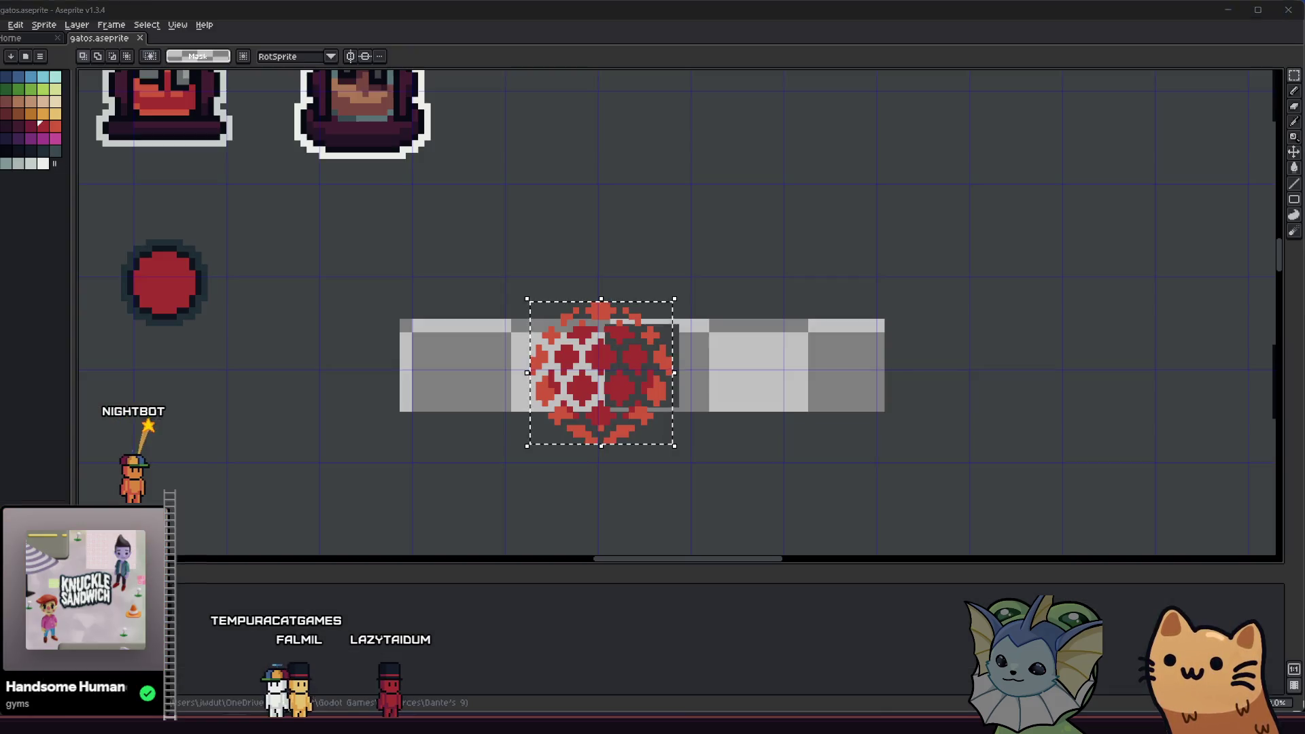
# - Deselect the red ball and set up the Pencil with a new ink at 9px
pyautogui.click(427, 391)
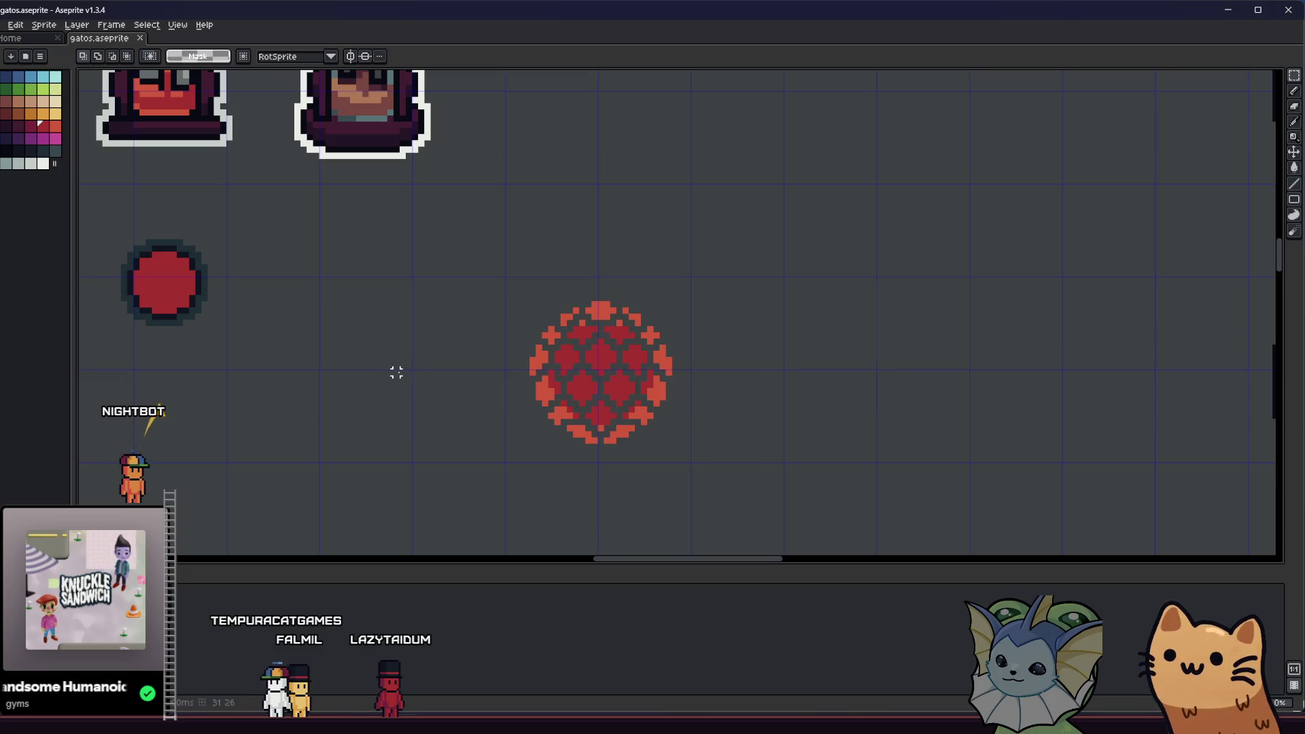
pyautogui.hscroll(5, 396, 342)
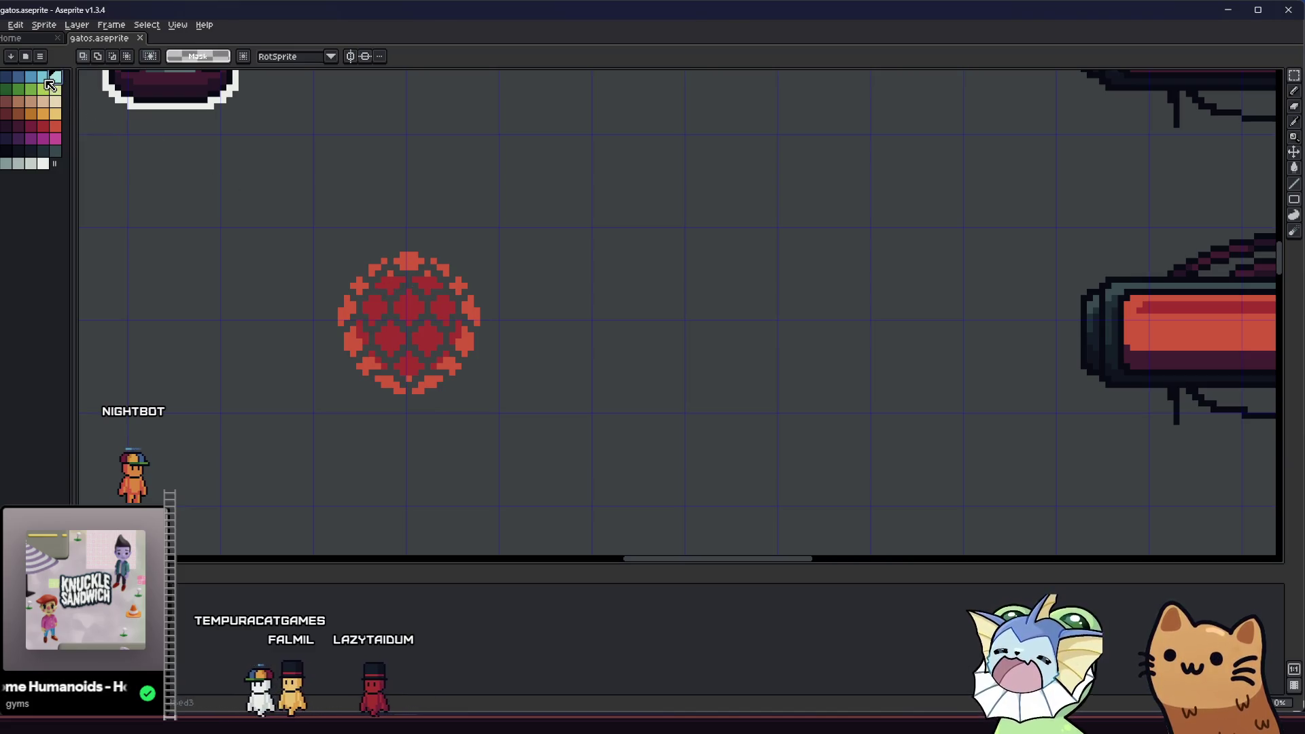
pyautogui.press('b')
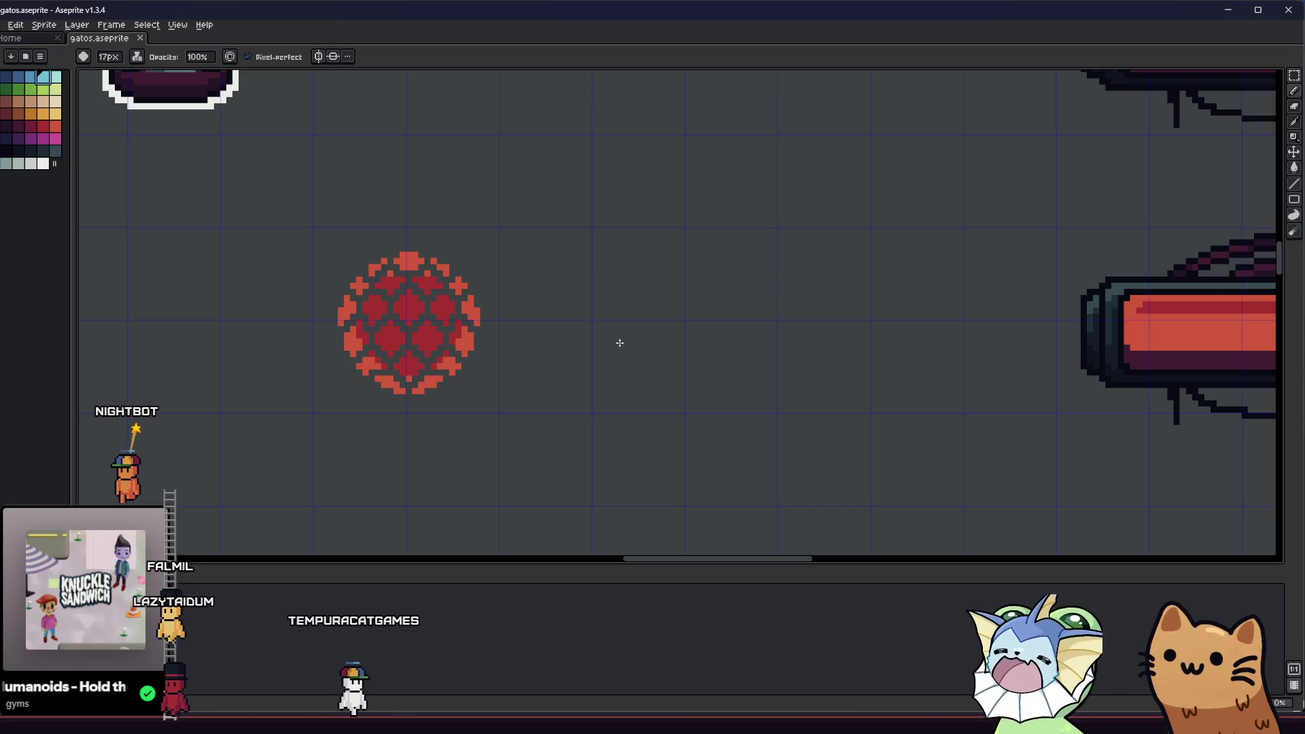
pyautogui.scroll(2, 618, 342)
pyautogui.click(136, 57)
pyautogui.click(149, 70)
pyautogui.press('-')
pyautogui.press('-')
pyautogui.press('-')
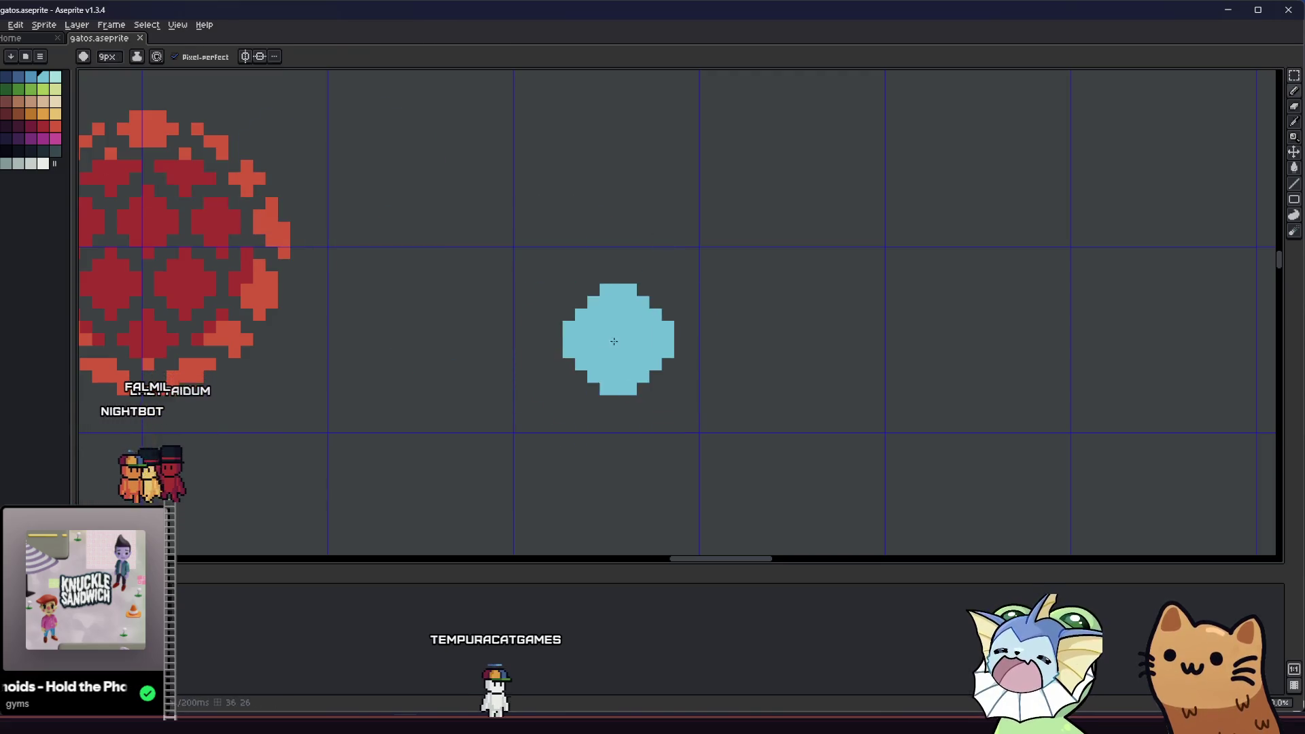
# - At 1px, draw cyan outline lines, undoing a fill that flooded the canvas
pyautogui.press('-')
pyautogui.press('-')
pyautogui.press('-')
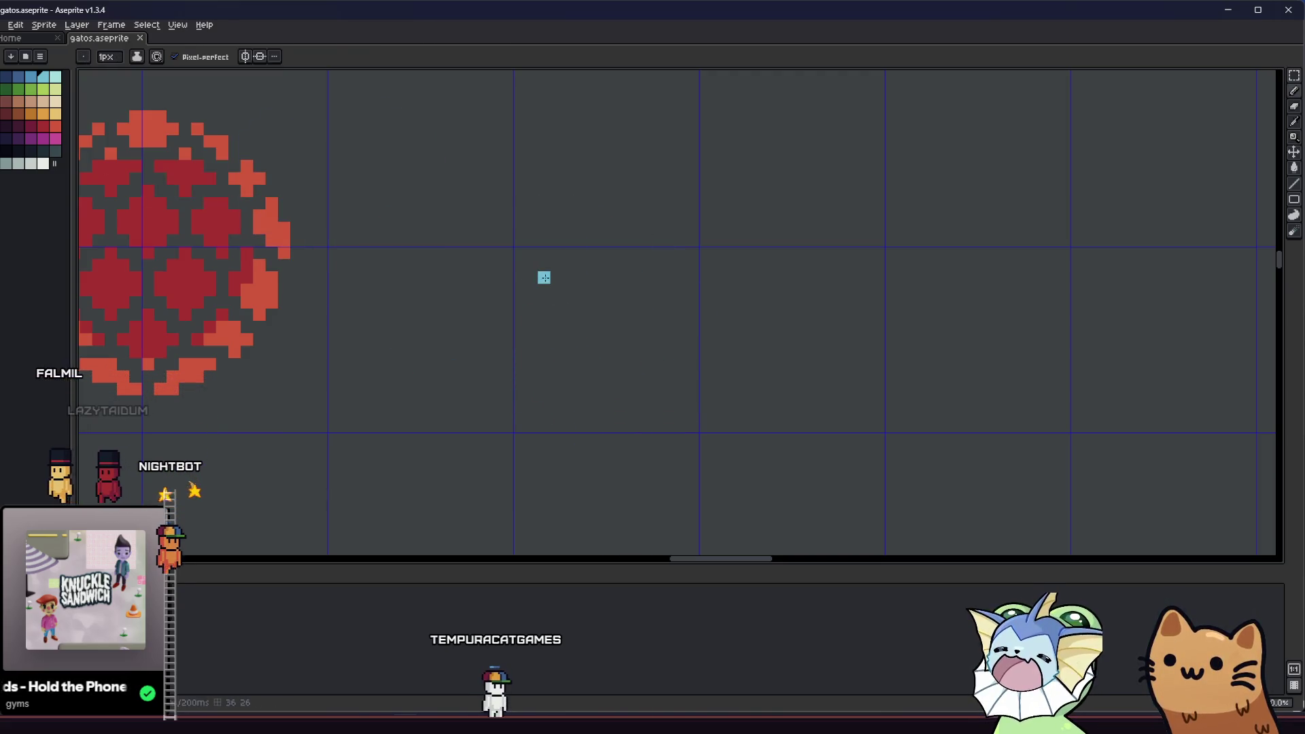
pyautogui.moveTo(585, 279); pyautogui.dragTo(556, 280)
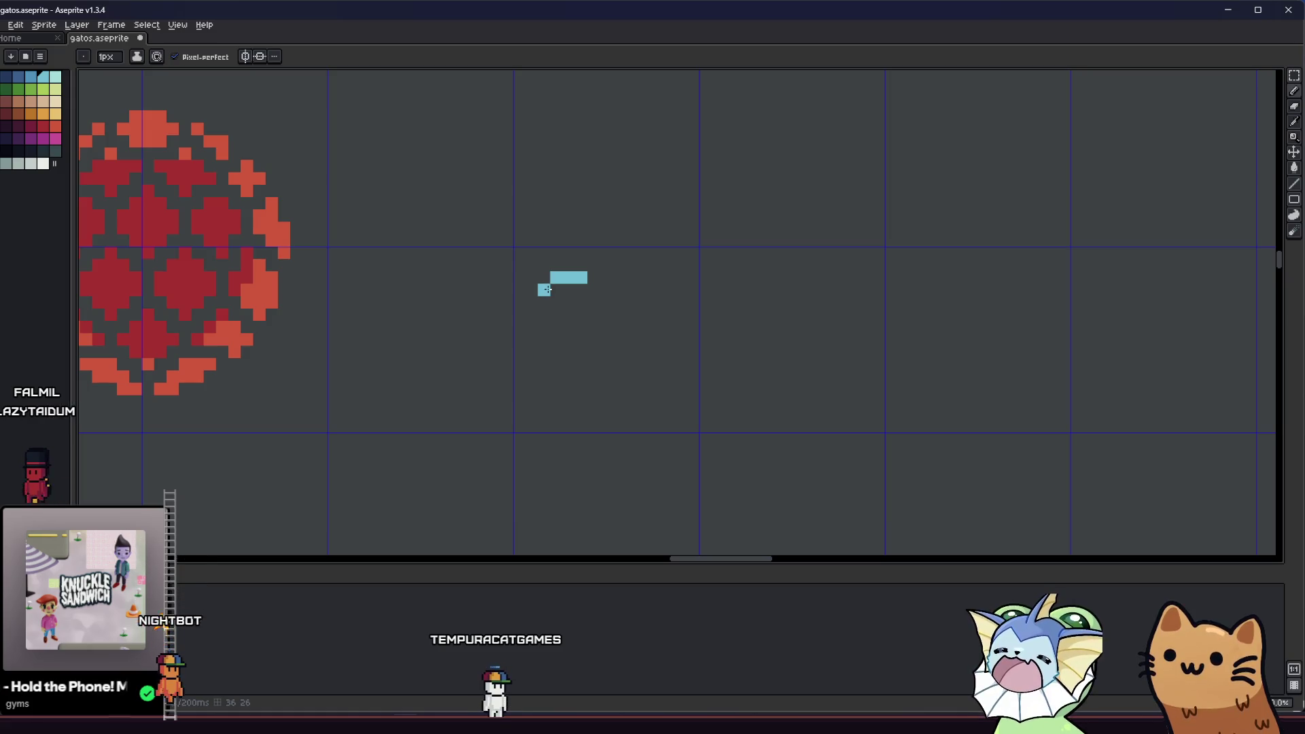
pyautogui.press('e')
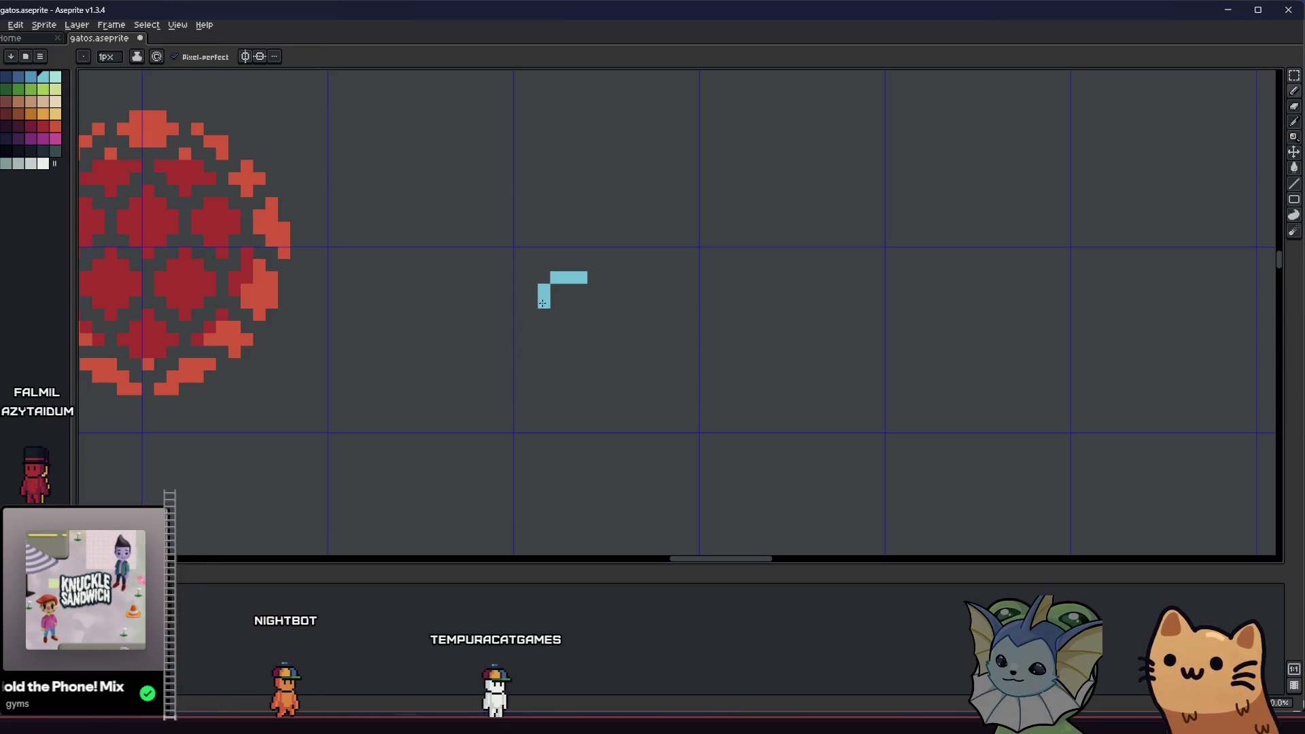
pyautogui.moveTo(539, 360); pyautogui.dragTo(554, 365)
pyautogui.moveTo(592, 289); pyautogui.dragTo(590, 379)
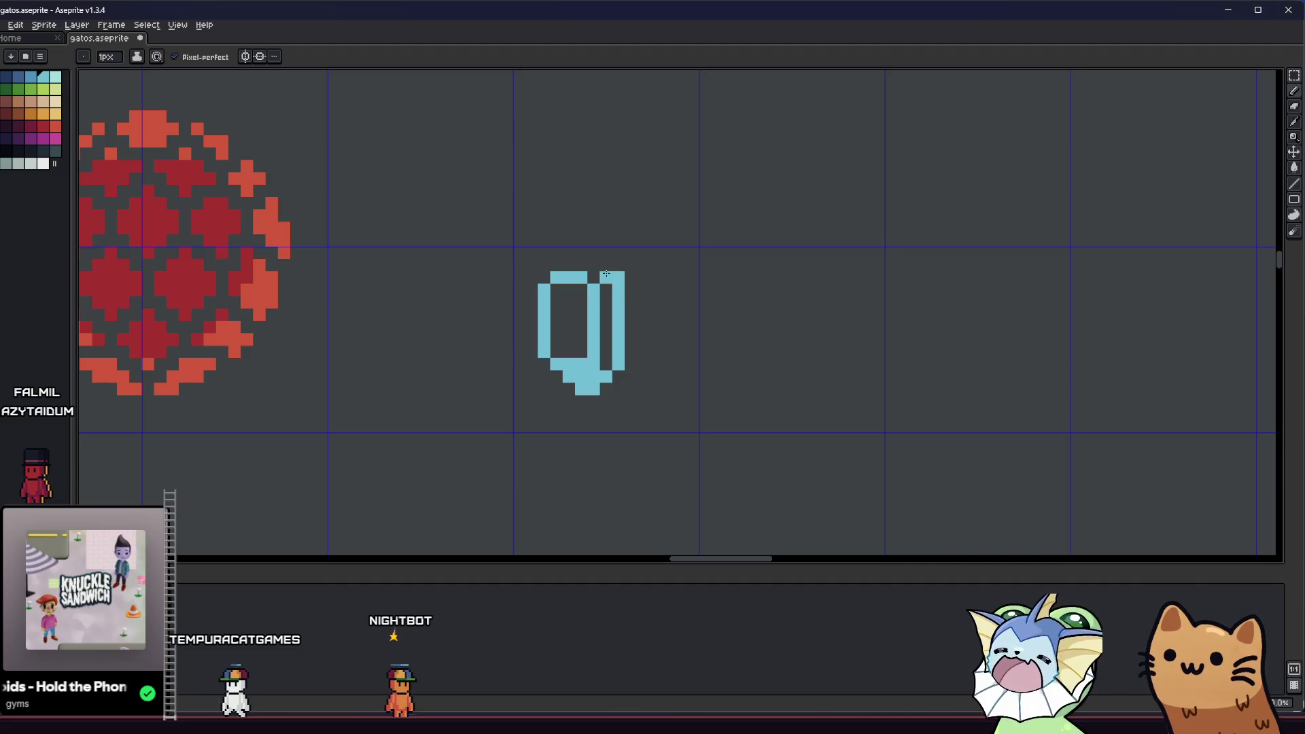
pyautogui.click(587, 299)
pyautogui.hotkey('ctrl', 'z')
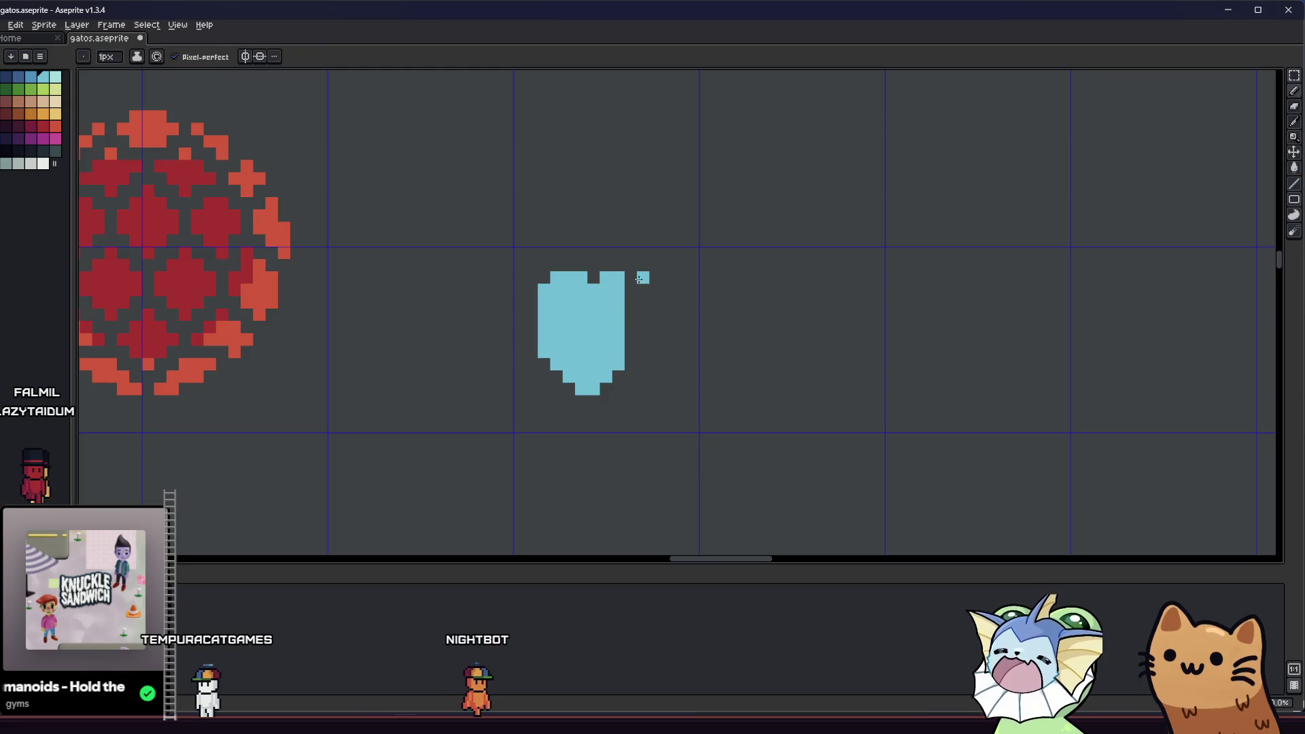
# - Paint the shield's right edge and pointed bottom, undoing a stray diagonal stroke
pyautogui.moveTo(631, 286); pyautogui.dragTo(629, 359)
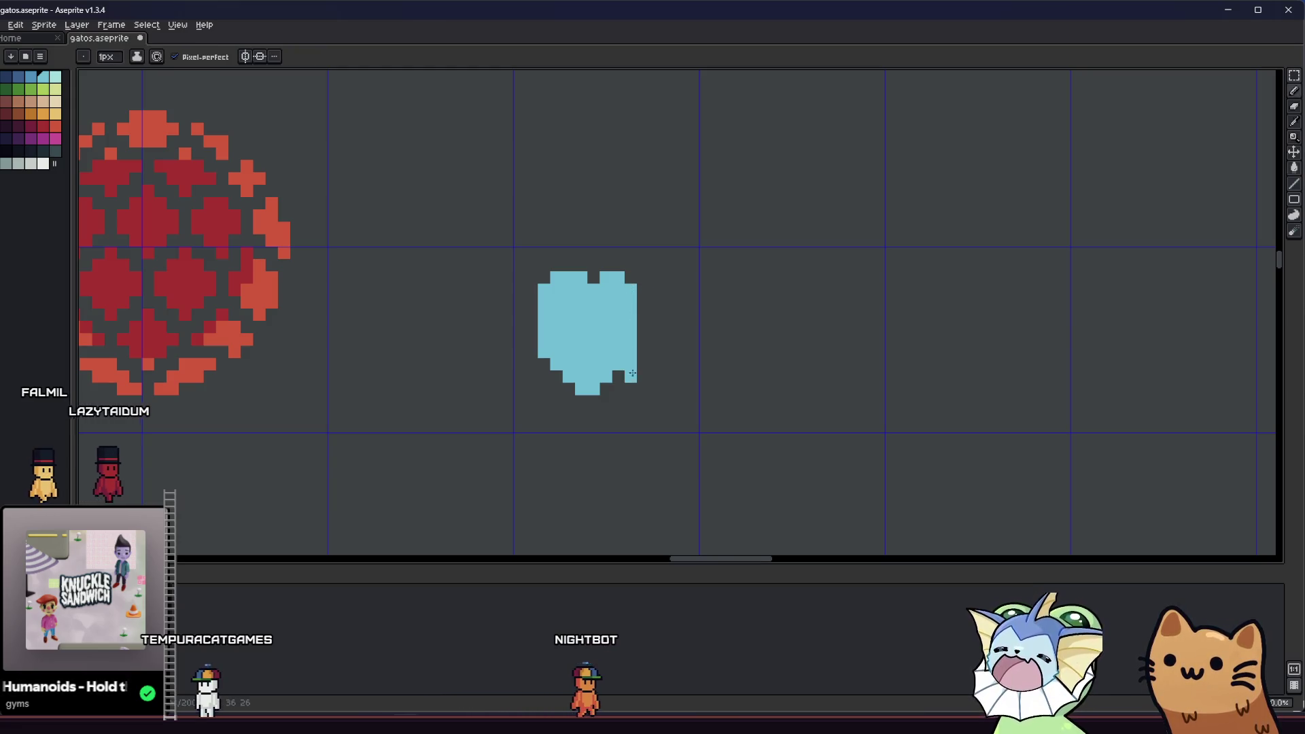
pyautogui.click(581, 402)
pyautogui.click(593, 401)
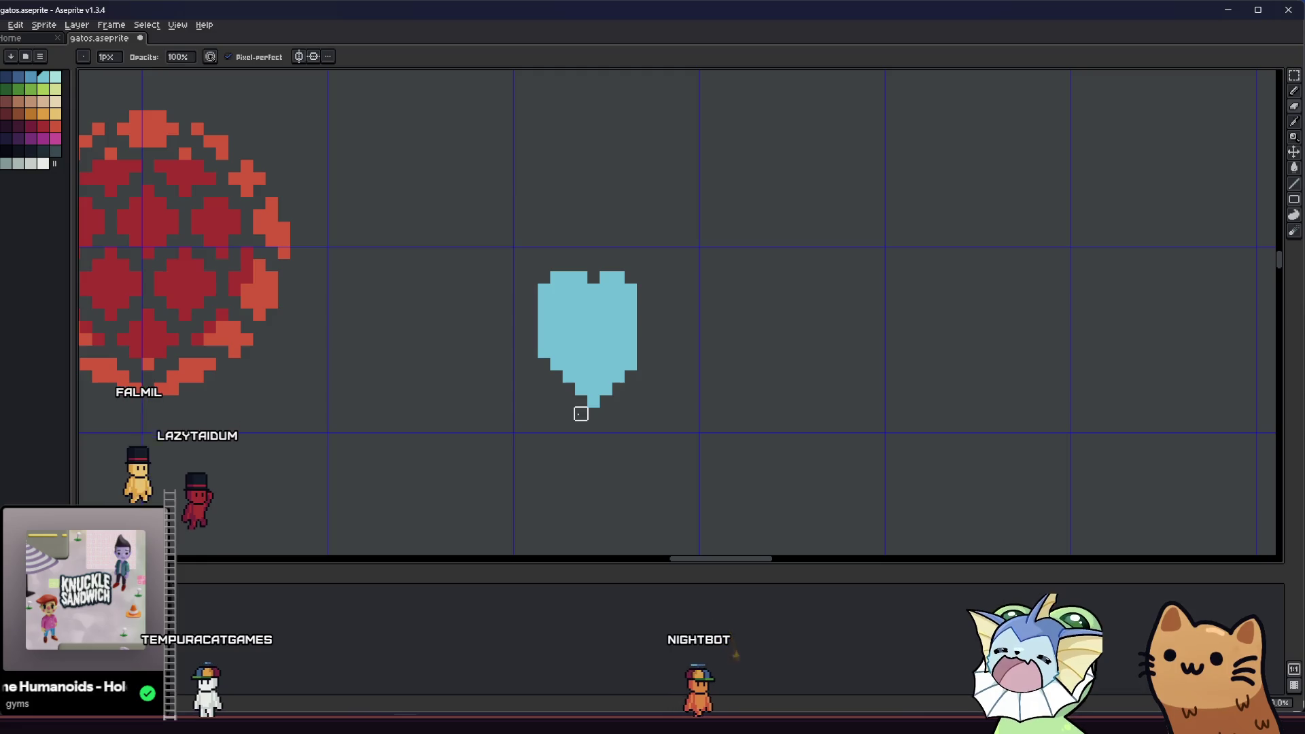
pyautogui.moveTo(620, 277)
pyautogui.mouseDown()
pyautogui.moveTo(646, 265)
pyautogui.moveTo(633, 276)
pyautogui.moveTo(656, 302)
pyautogui.moveTo(656, 369)
pyautogui.mouseUp()
pyautogui.hotkey('ctrl', 'z')
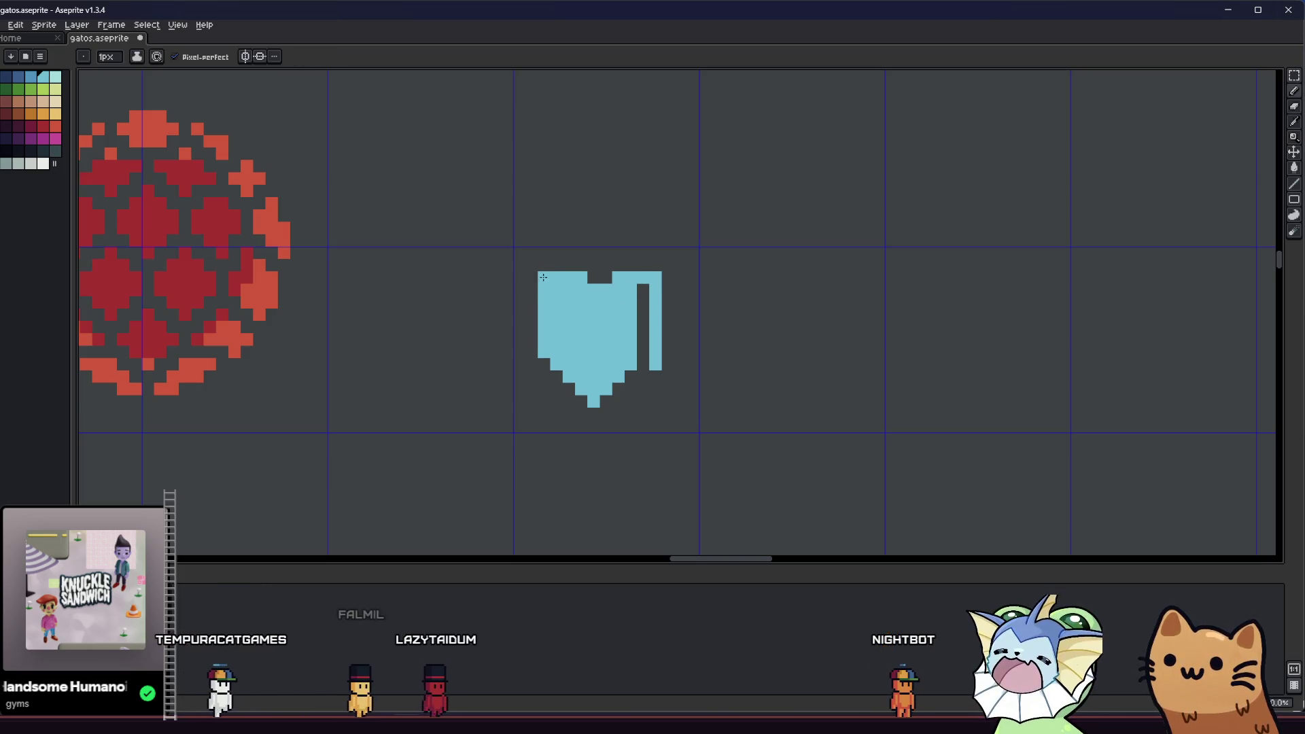
pyautogui.moveTo(643, 286)
pyautogui.mouseDown()
pyautogui.moveTo(643, 370)
pyautogui.moveTo(608, 406)
pyautogui.mouseUp()
pyautogui.scroll(-2, 588, 428)
pyautogui.scroll(4, 504, 437)
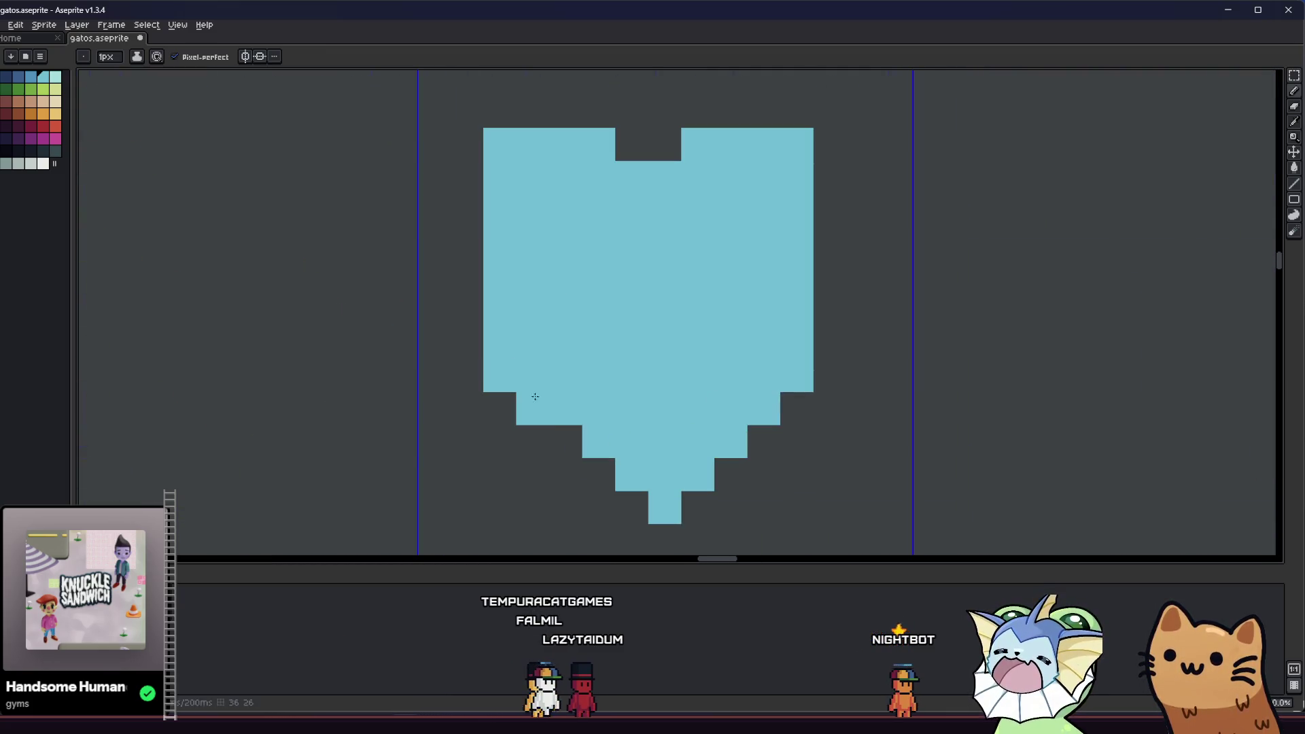
pyautogui.scroll(-5, 624, 506)
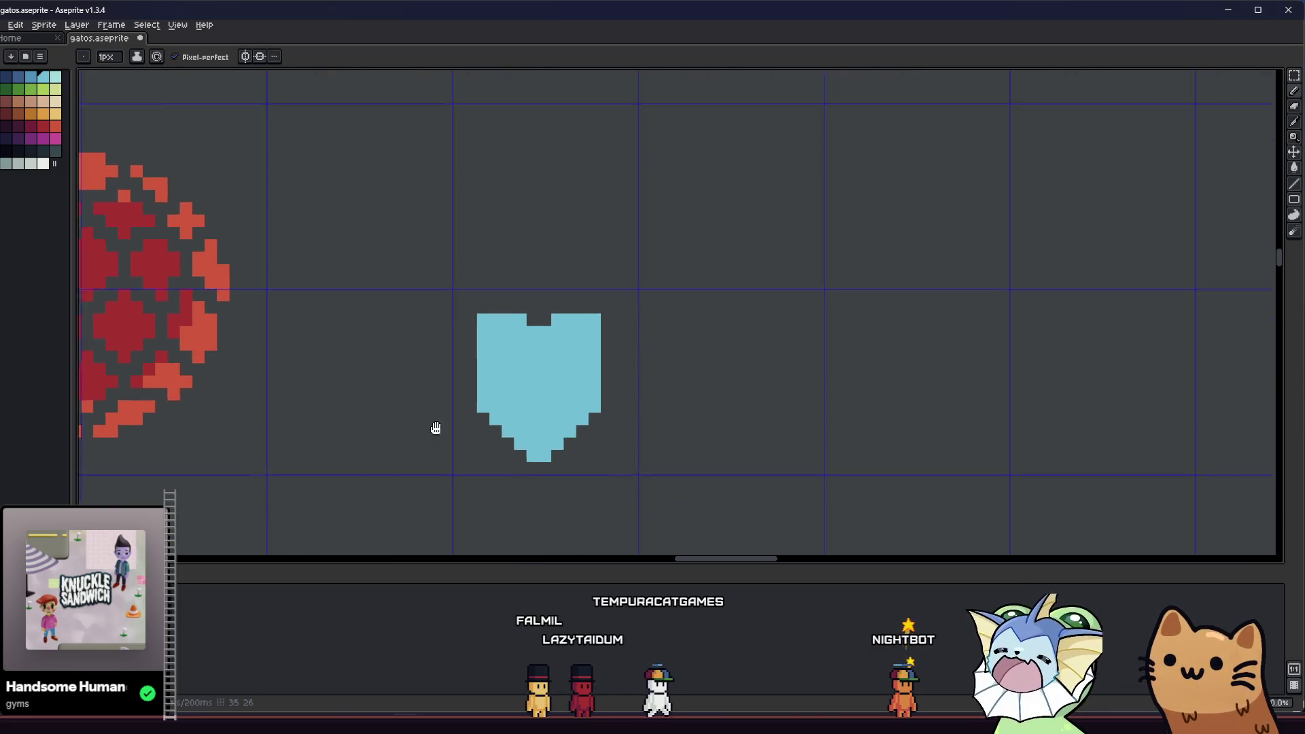
# - Marquee-select the cyan shield, nudge it one pixel right and commit the move
pyautogui.scroll(-3, 448, 409)
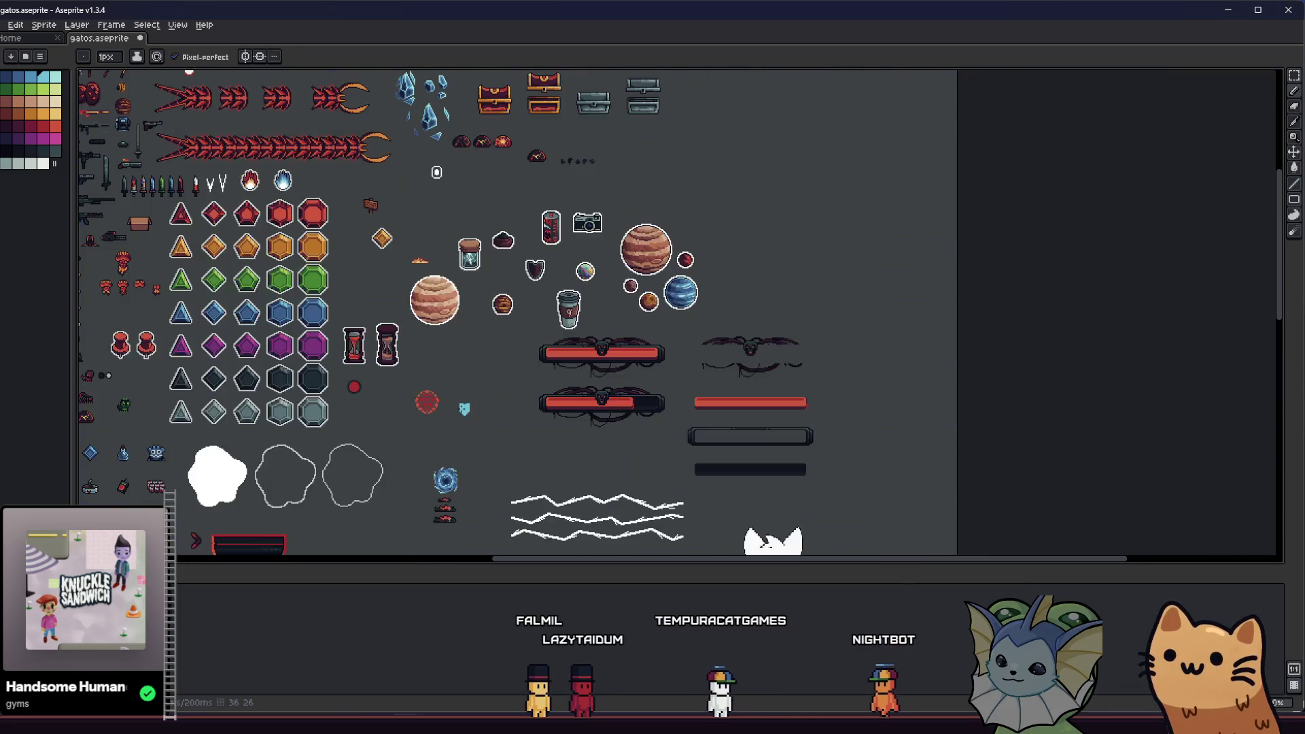
pyautogui.scroll(5, 473, 416)
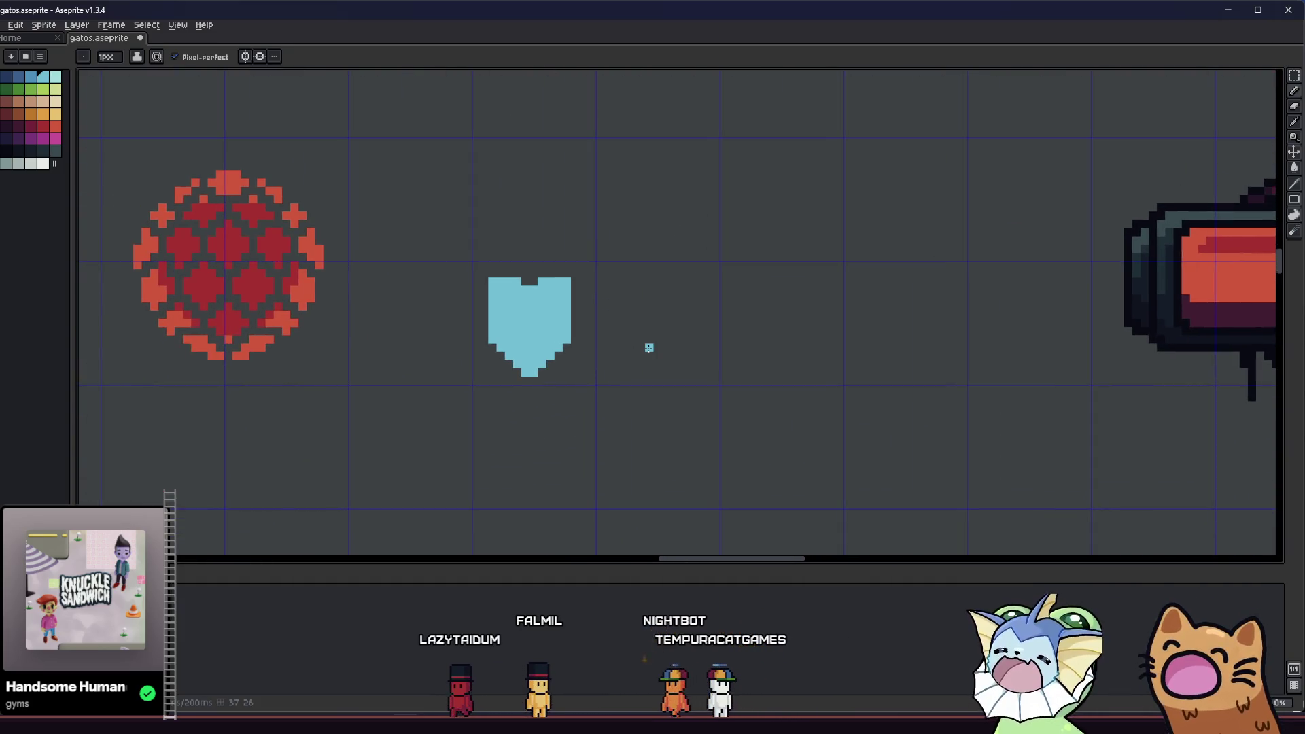
pyautogui.scroll(2, 437, 323)
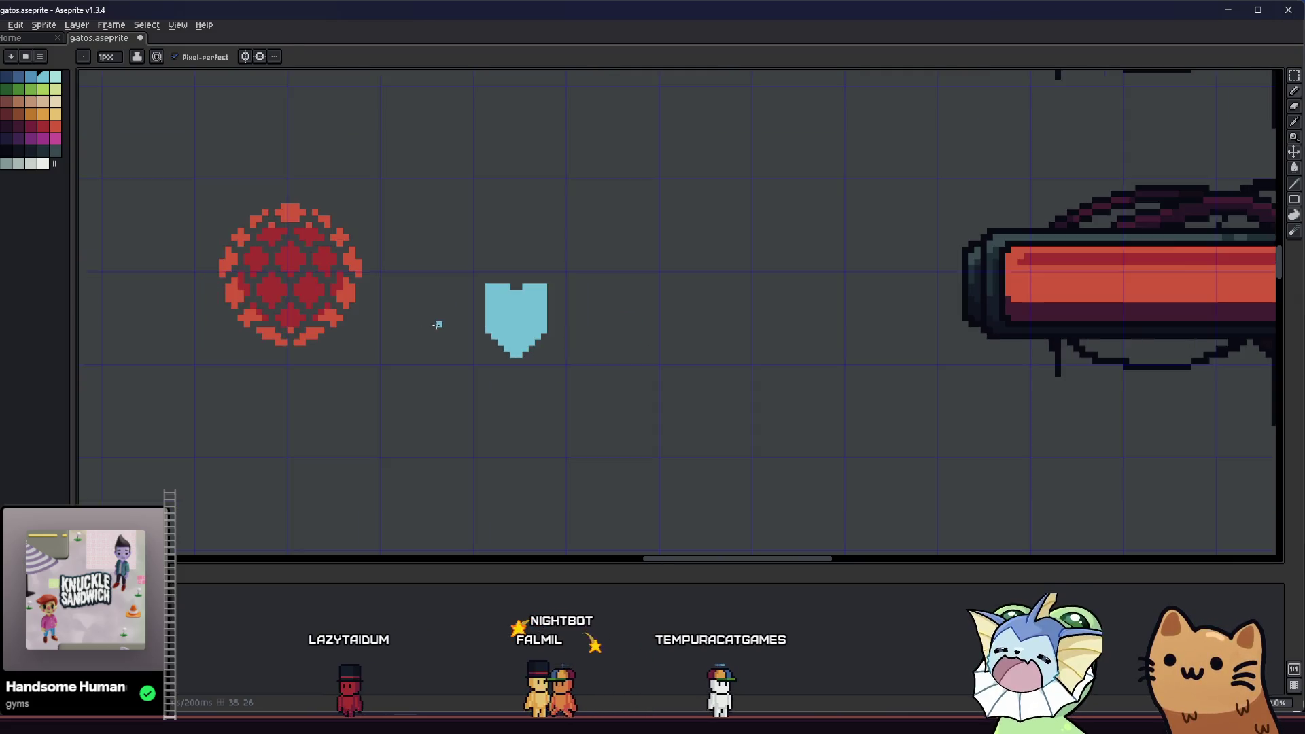
pyautogui.press('m')
pyautogui.moveTo(448, 233); pyautogui.dragTo(641, 442)
pyautogui.moveTo(518, 333); pyautogui.dragTo(525, 335)
pyautogui.click(325, 321)
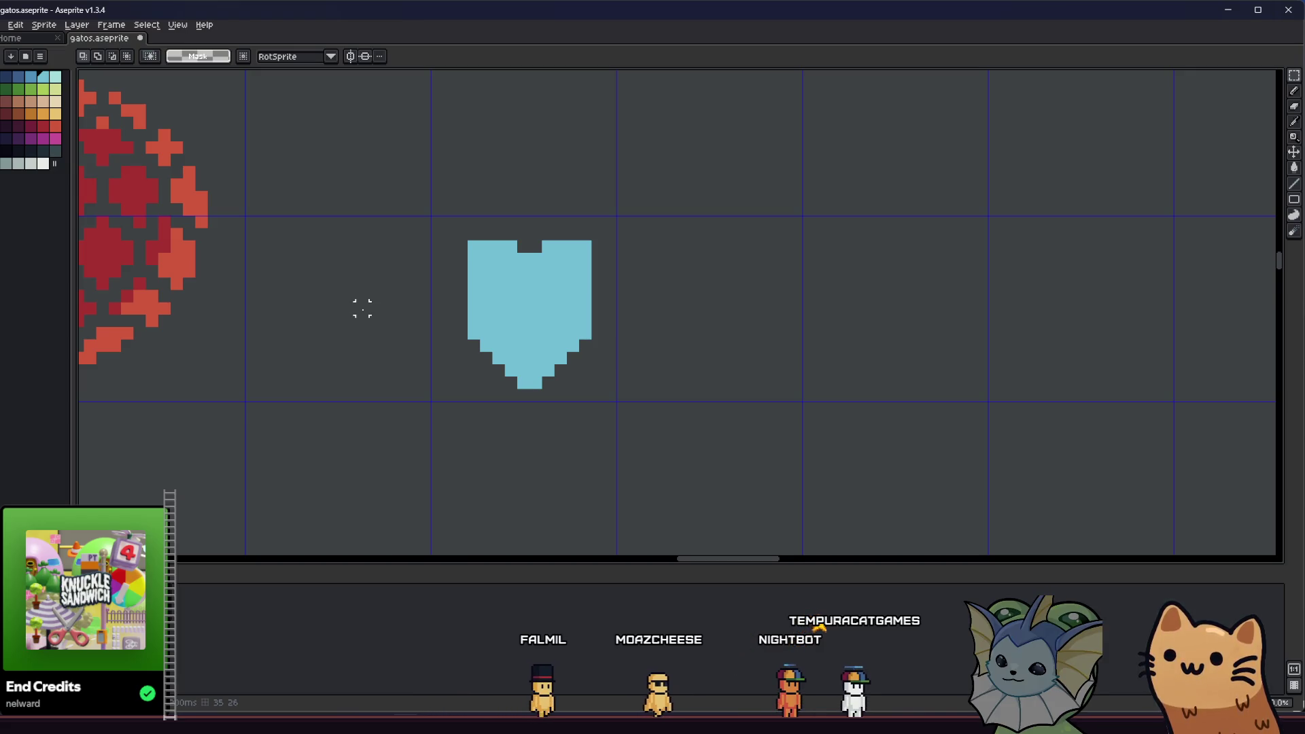
# - Change the Aseprite grid from 15×15 to 16×16 pixel cells in Grid Settings
pyautogui.moveTo(428, 226); pyautogui.dragTo(655, 441)
pyautogui.moveTo(420, 215); pyautogui.dragTo(650, 422)
pyautogui.click(697, 321)
pyautogui.click(178, 24)
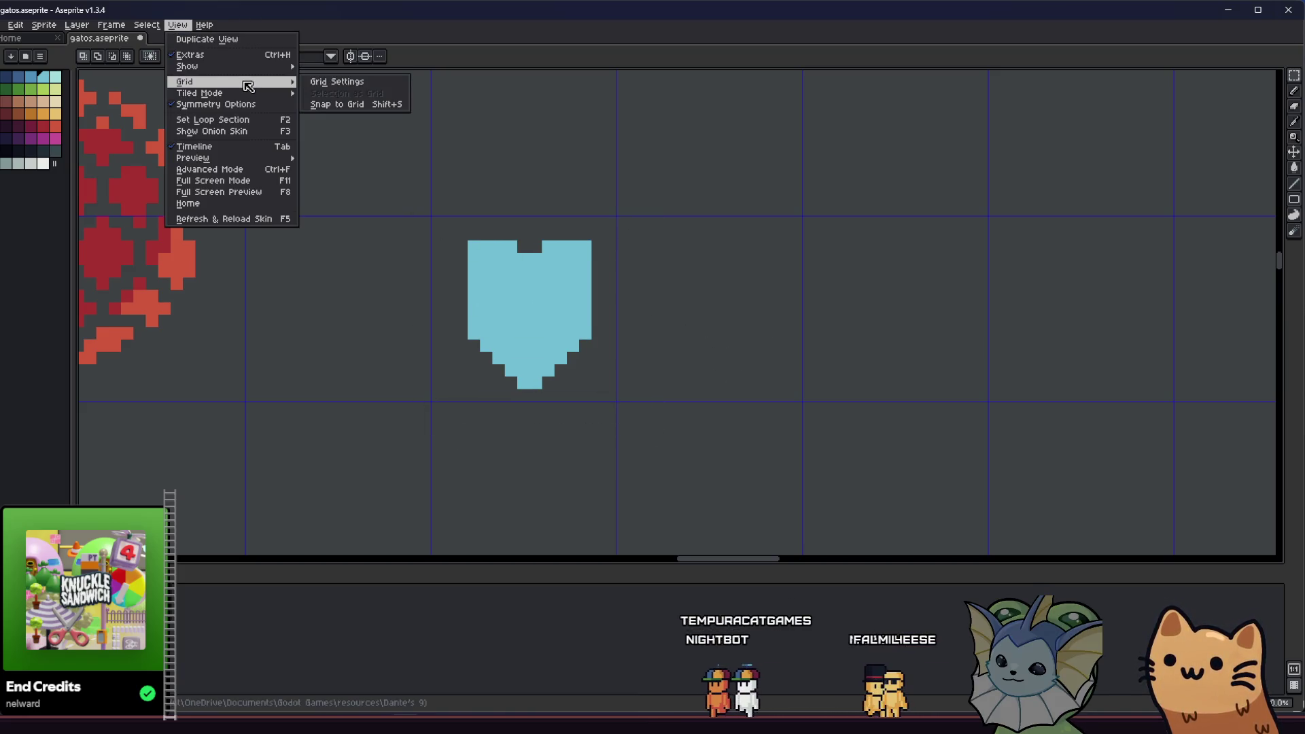
pyautogui.click(338, 85)
pyautogui.click(178, 25)
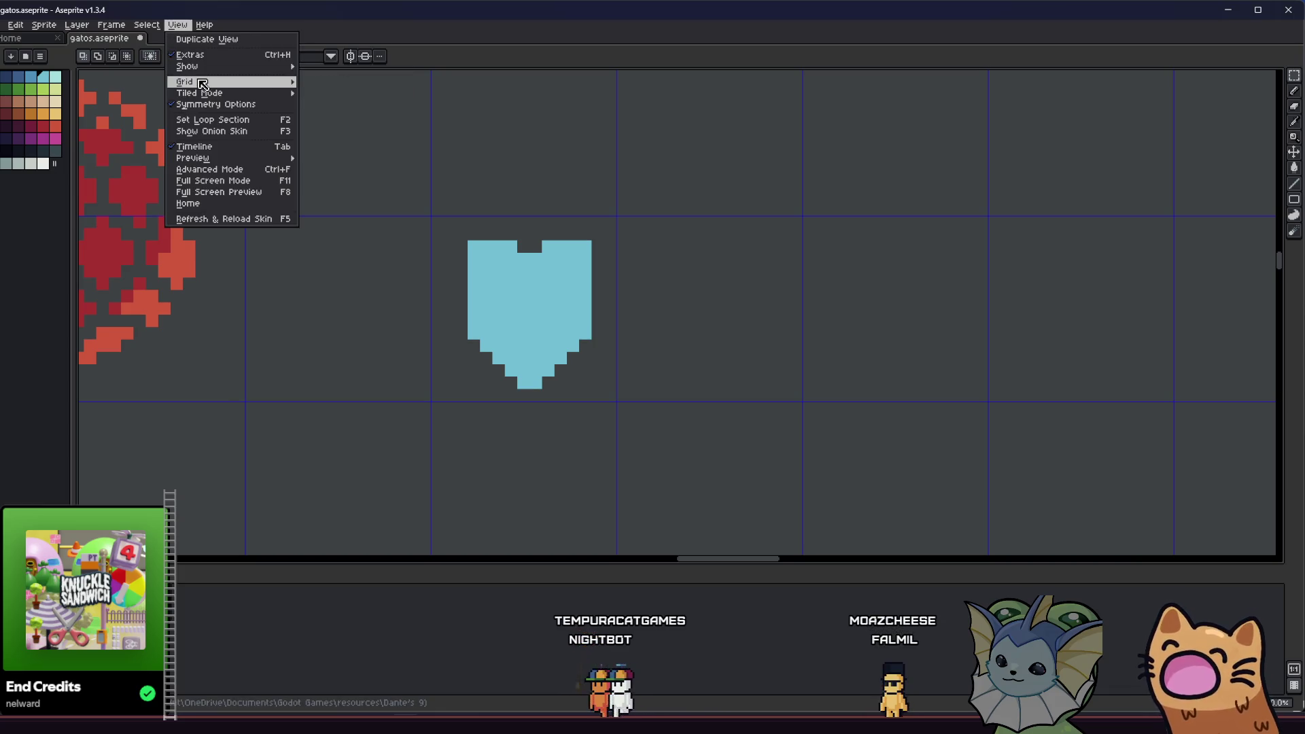
pyautogui.moveTo(210, 83)
pyautogui.click(330, 83)
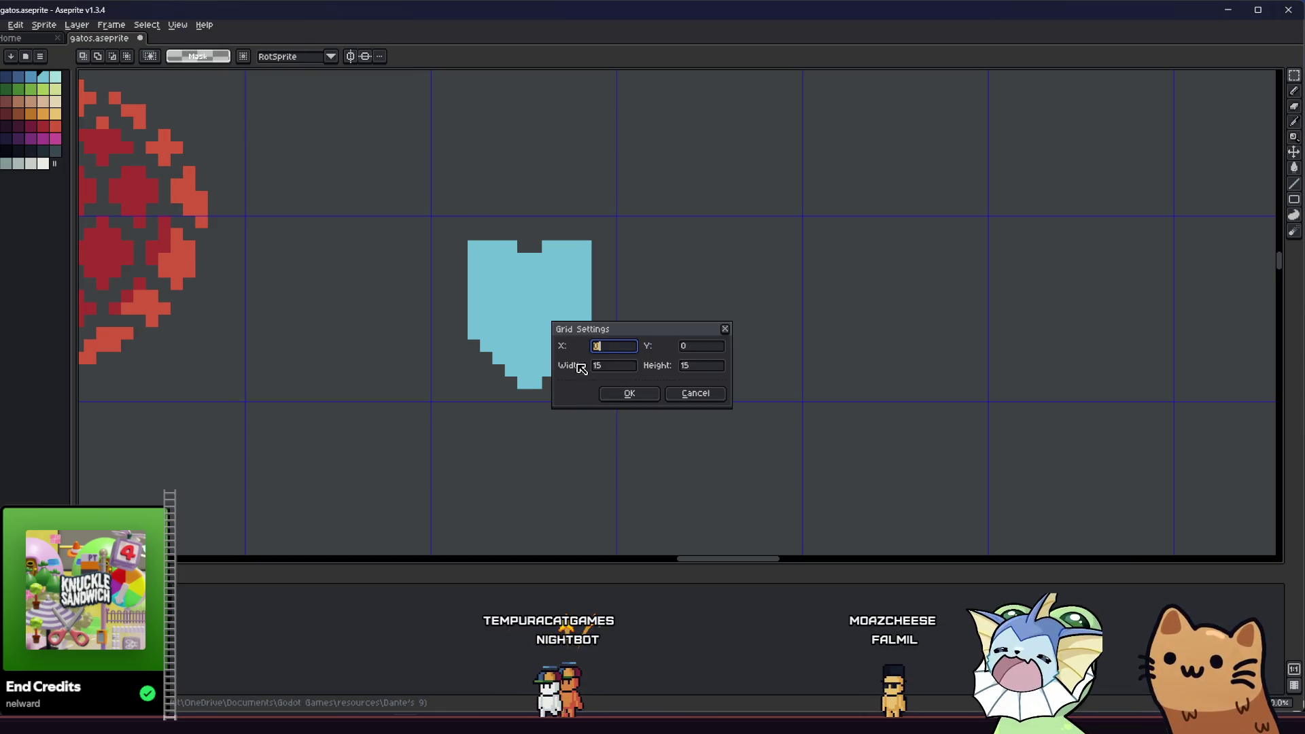
pyautogui.click(615, 366)
pyautogui.press('BackSpace')
pyautogui.write('6')
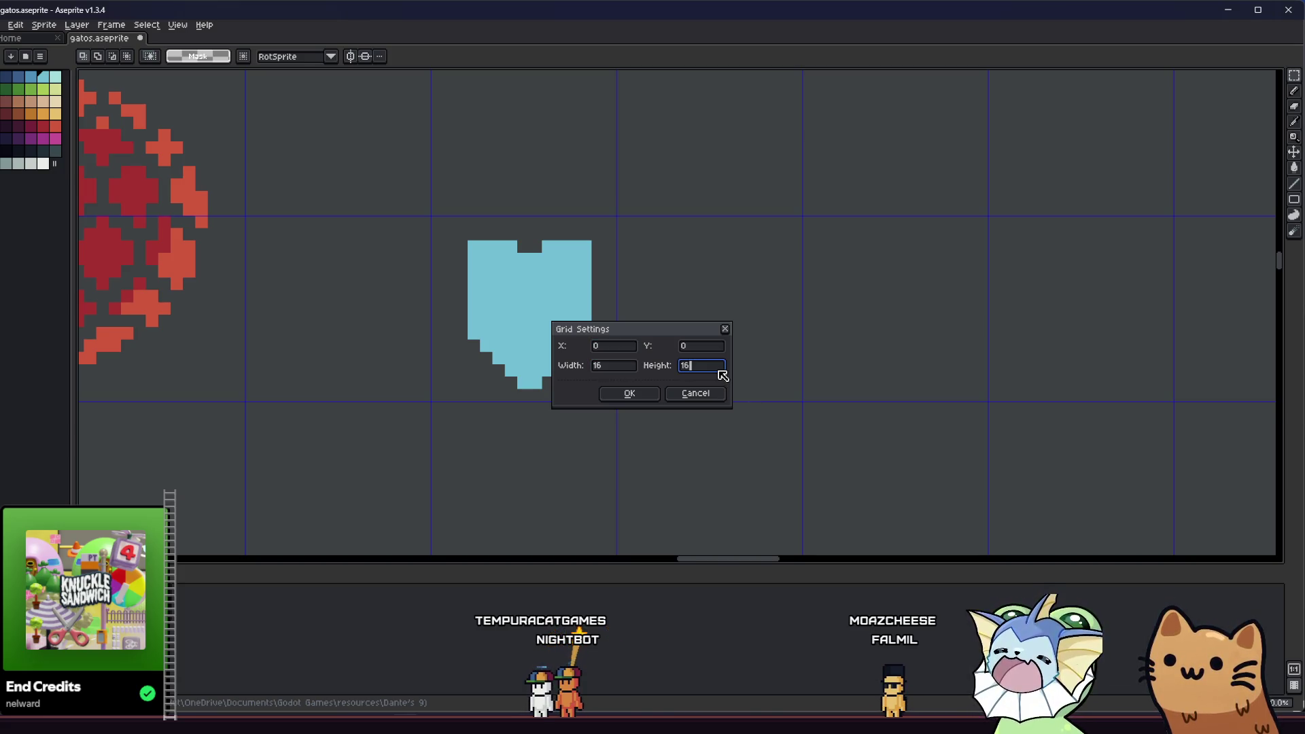
pyautogui.click(630, 393)
# - Select the cyan shield and drag it toward the red orb inside a grid cell
pyautogui.moveTo(435, 206); pyautogui.dragTo(663, 447)
pyautogui.scroll(2, 516, 388)
pyautogui.moveTo(517, 387); pyautogui.dragTo(388, 294)
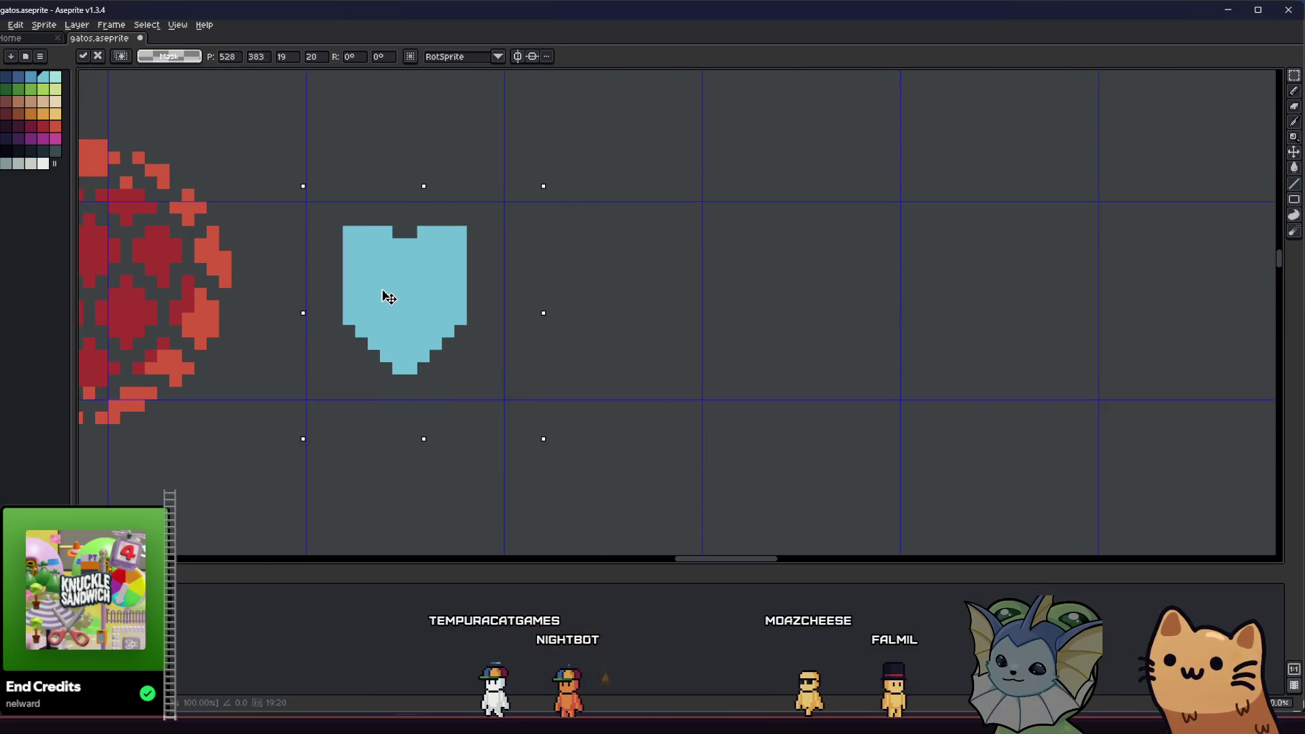
pyautogui.click(287, 280)
pyautogui.hscroll(-5, 286, 280)
pyautogui.scroll(2, 286, 281)
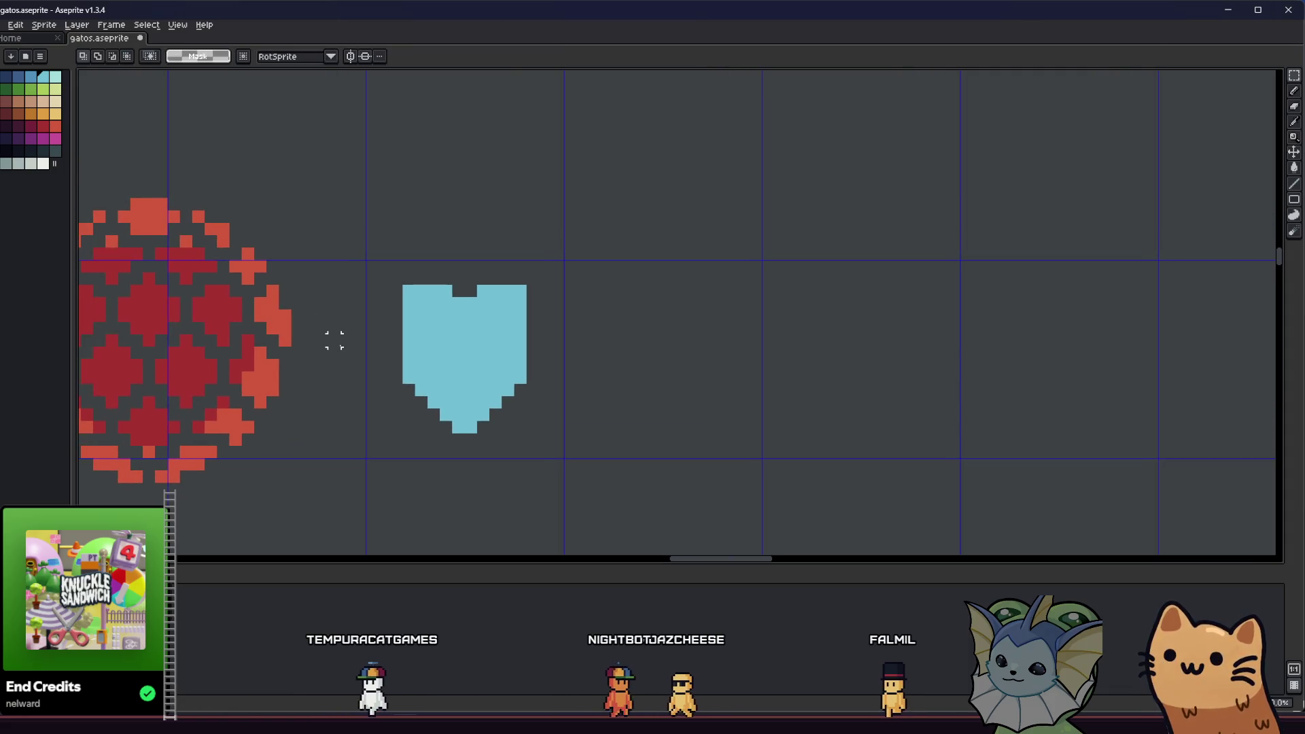
pyautogui.moveTo(426, 255)
pyautogui.mouseDown()
pyautogui.moveTo(597, 394)
pyautogui.moveTo(616, 457)
pyautogui.mouseUp()
pyautogui.click(695, 485)
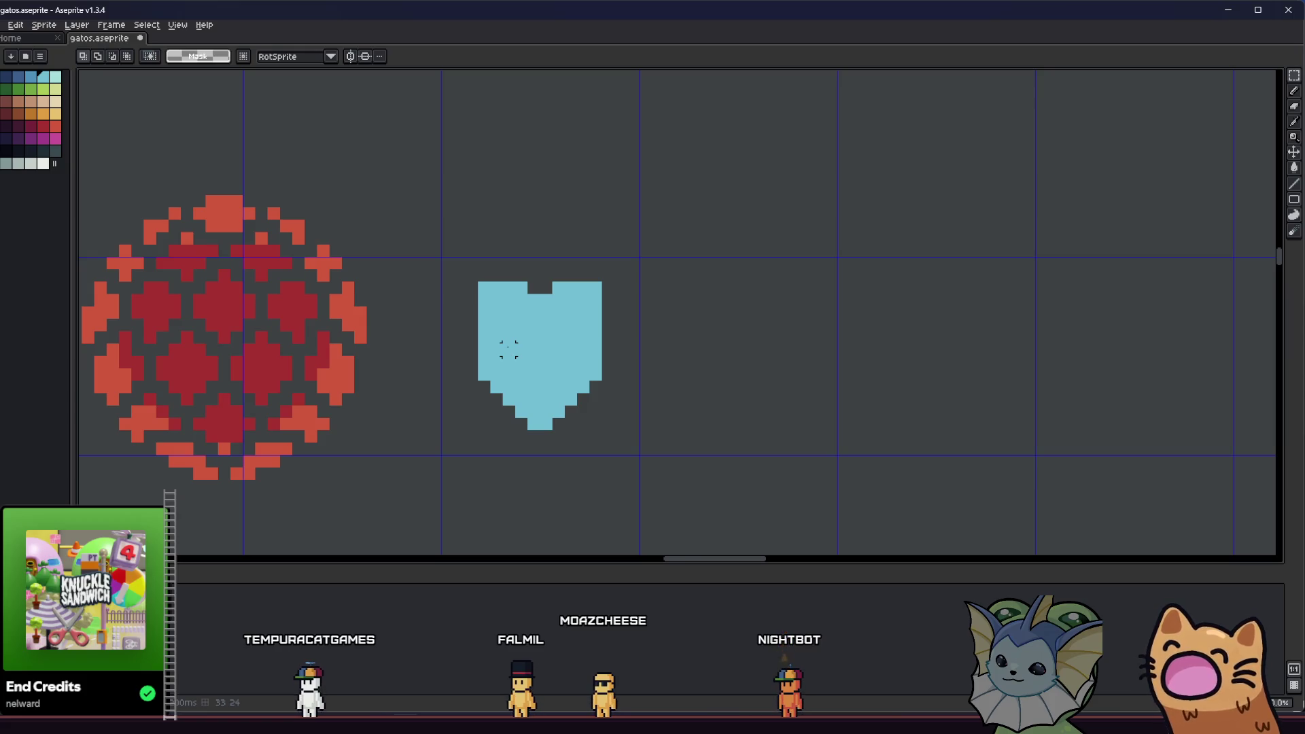
pyautogui.hotkey('ctrl', 'z')
pyautogui.click(731, 326)
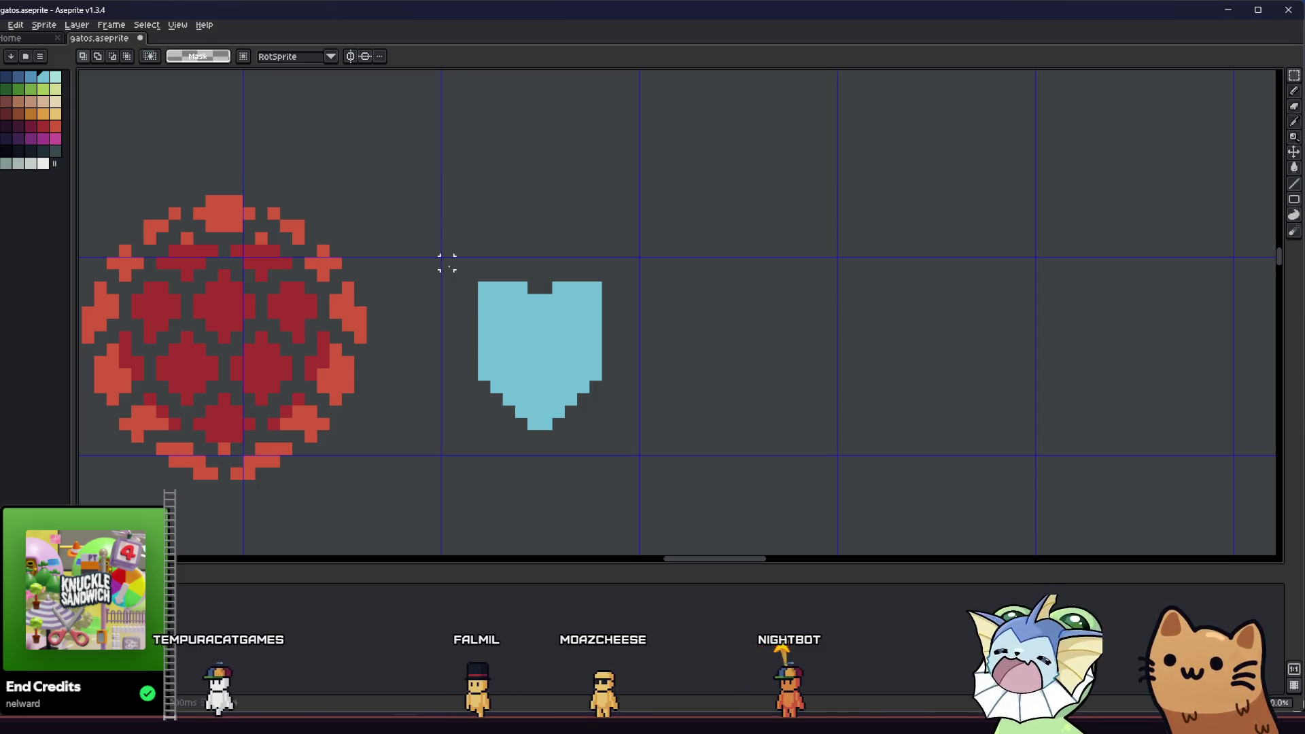
pyautogui.moveTo(445, 259); pyautogui.dragTo(639, 452)
pyautogui.hotkey('ctrl', 'd')
pyautogui.press('u')
pyautogui.moveTo(443, 246); pyautogui.dragTo(537, 441)
pyautogui.hotkey('ctrl', 'd')
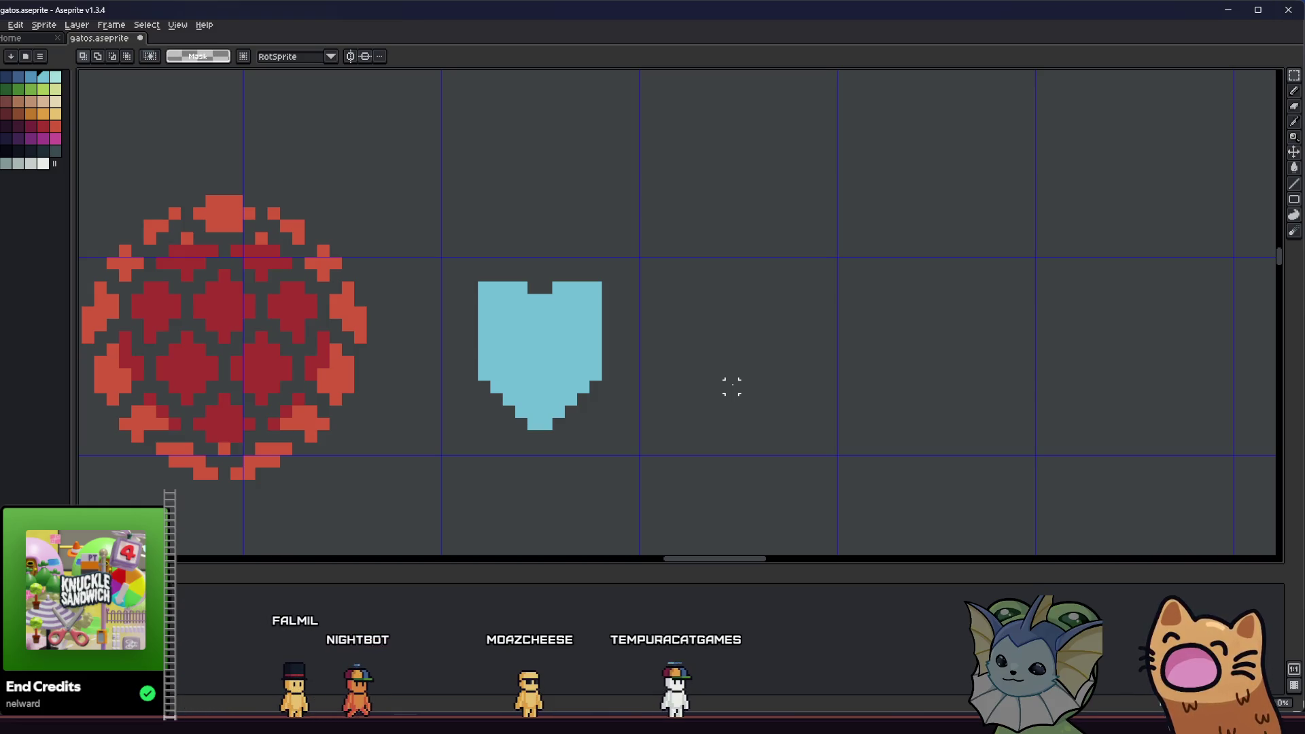
pyautogui.moveTo(678, 231)
pyautogui.mouseDown()
pyautogui.moveTo(643, 357)
pyautogui.moveTo(538, 518)
pyautogui.mouseUp()
pyautogui.moveTo(578, 453); pyautogui.dragTo(587, 419)
pyautogui.hotkey('ctrl', 'd')
pyautogui.press('b')
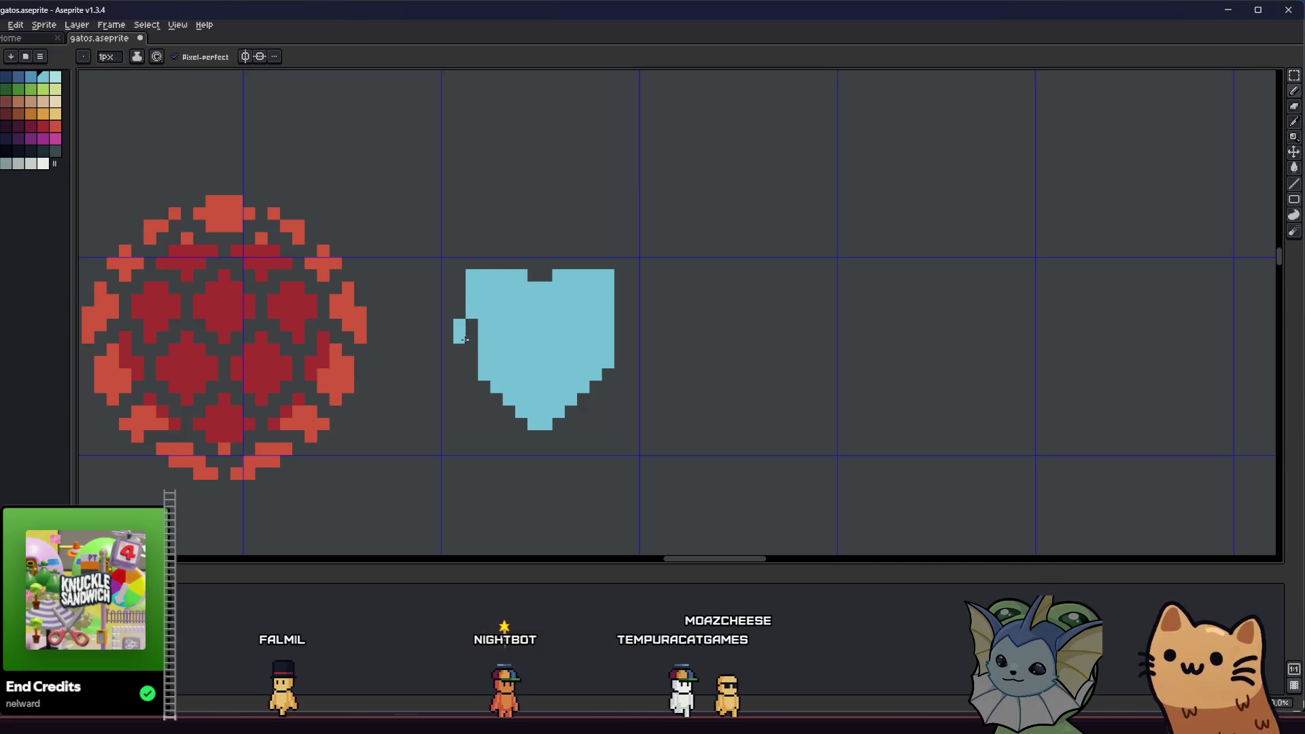
pyautogui.press('e')
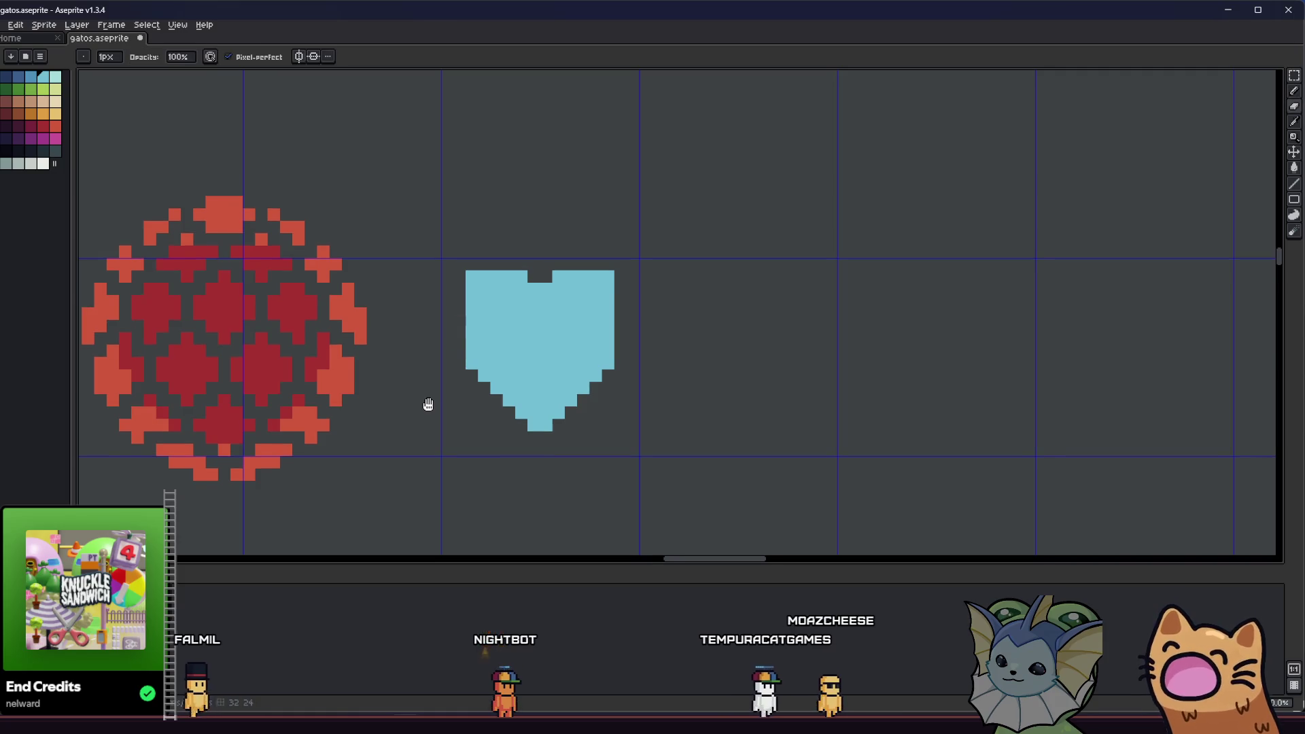
pyautogui.press('m')
pyautogui.moveTo(466, 263); pyautogui.dragTo(676, 458)
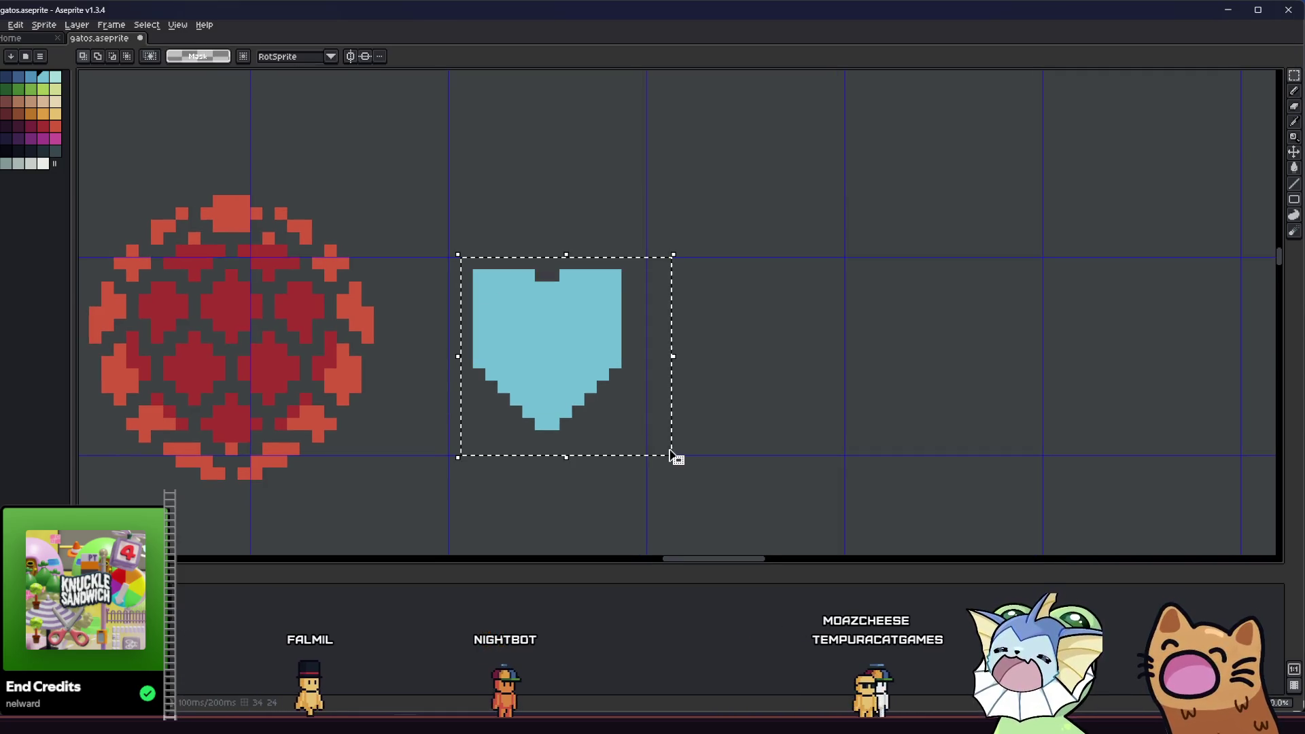
pyautogui.press('Down')
pyautogui.scroll(-2, 758, 443)
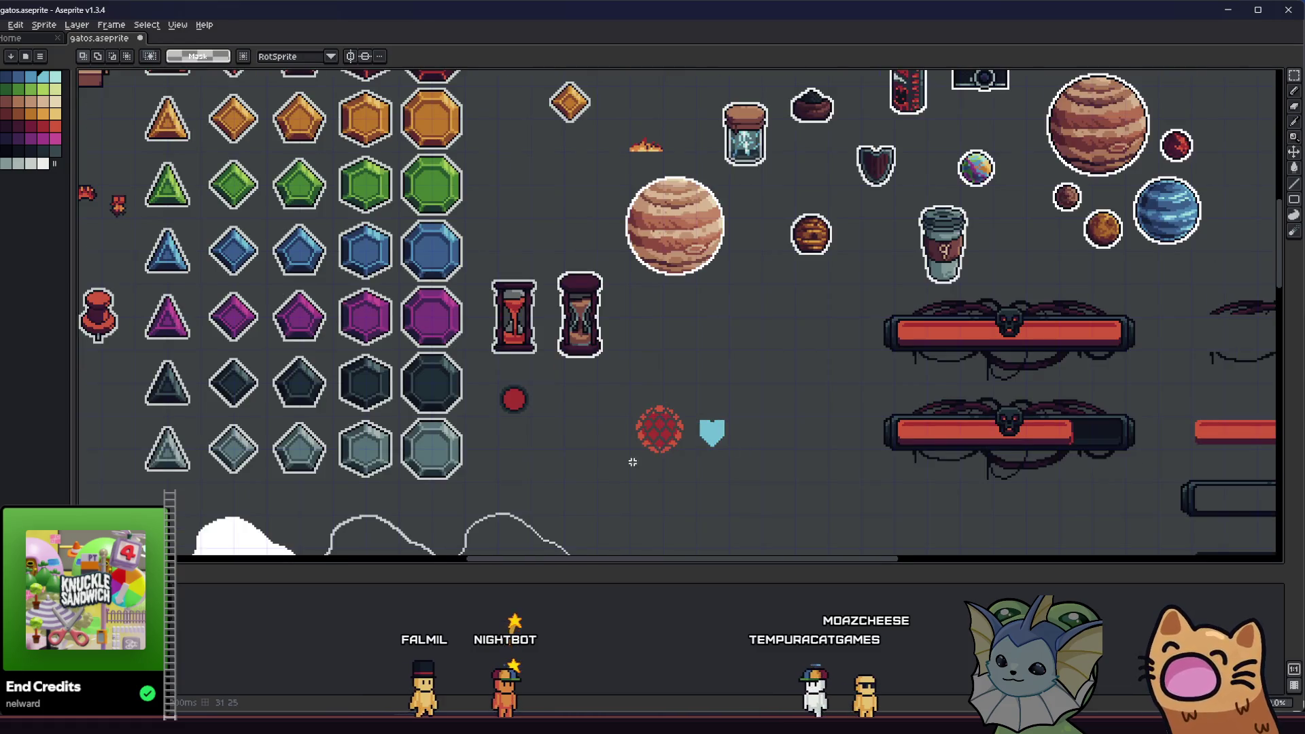
pyautogui.hscroll(2, 680, 445)
pyautogui.scroll(-2, 612, 448)
pyautogui.scroll(3, 593, 449)
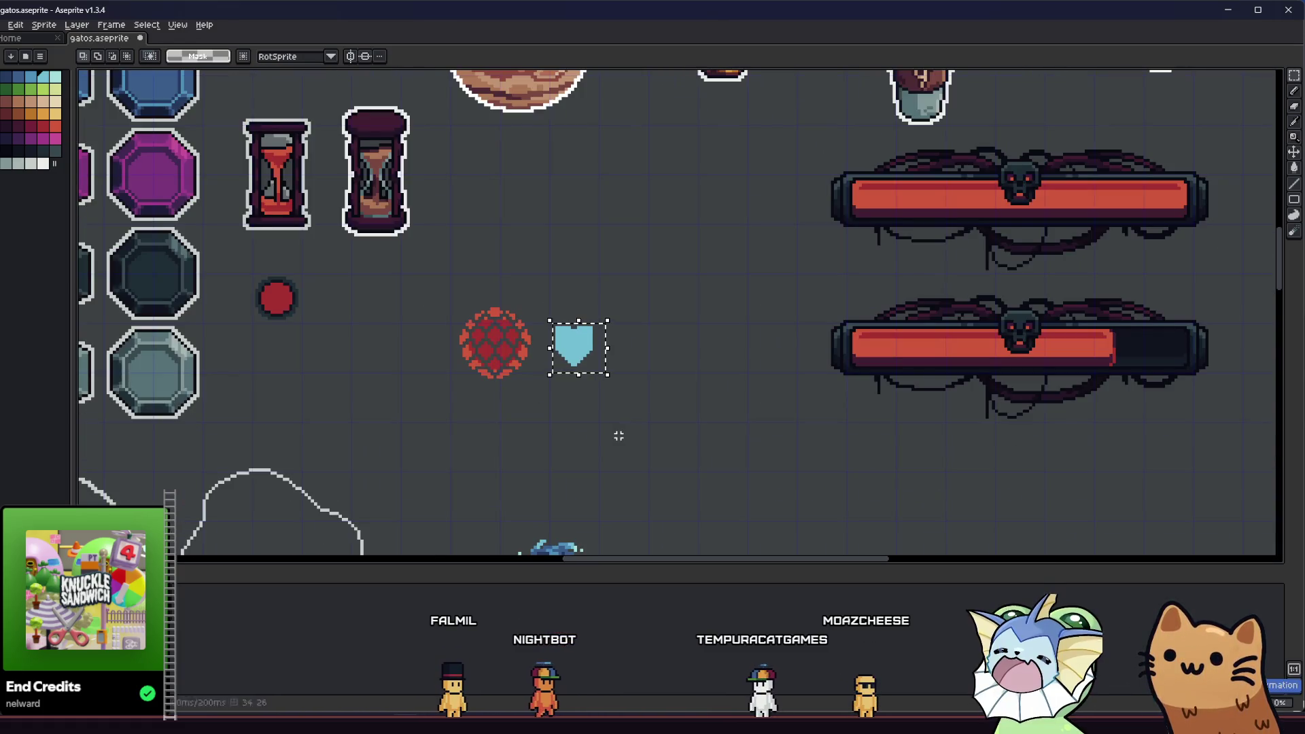
pyautogui.press('b')
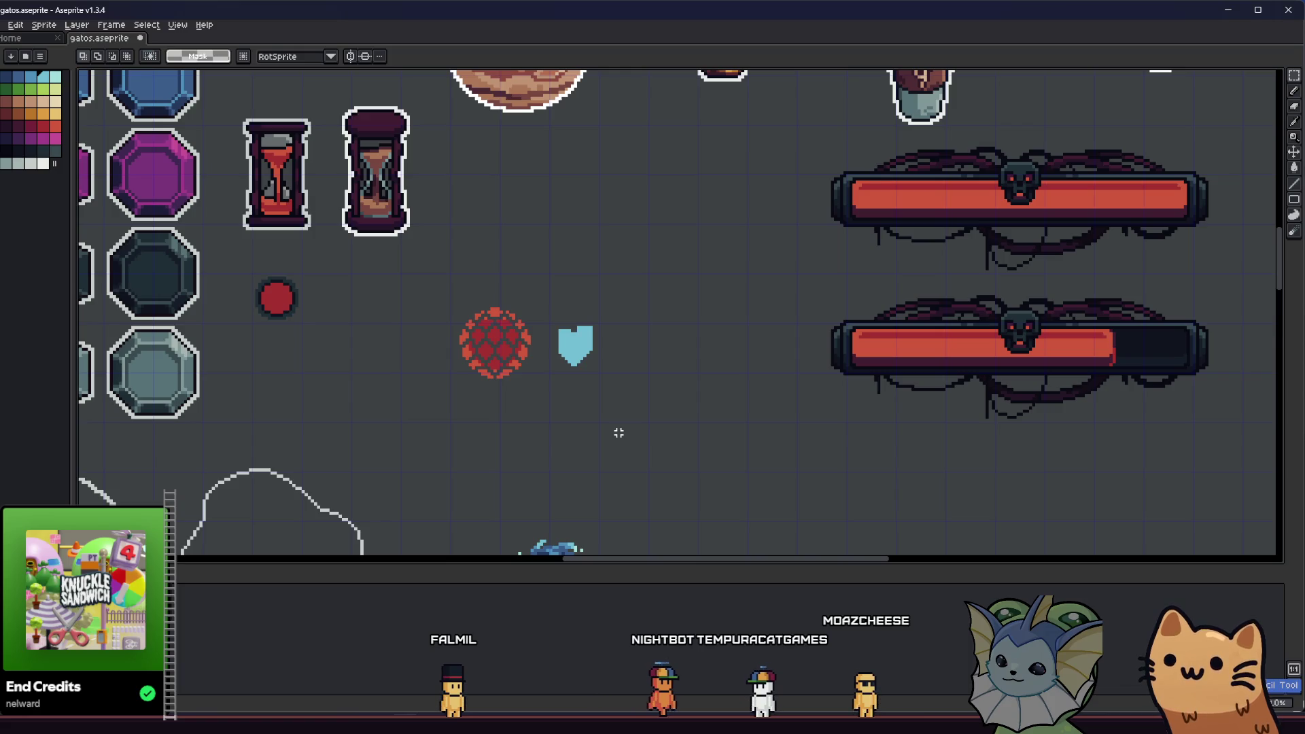
pyautogui.hotkey('ctrl', 'd')
pyautogui.scroll(-1, 635, 414)
pyautogui.scroll(1, 637, 414)
pyautogui.scroll(1, 636, 413)
pyautogui.scroll(2, 560, 345)
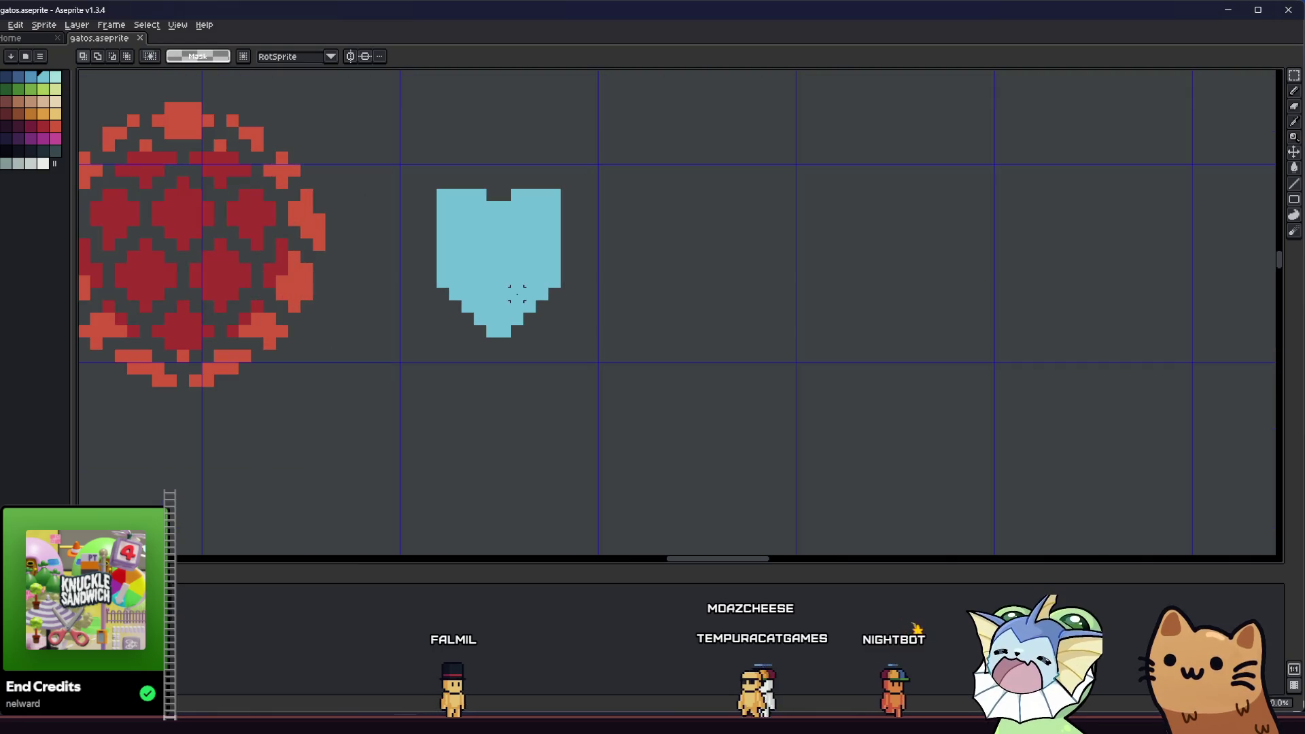
pyautogui.moveTo(386, 172)
pyautogui.mouseDown()
pyautogui.moveTo(582, 367)
pyautogui.moveTo(559, 374)
pyautogui.mouseUp()
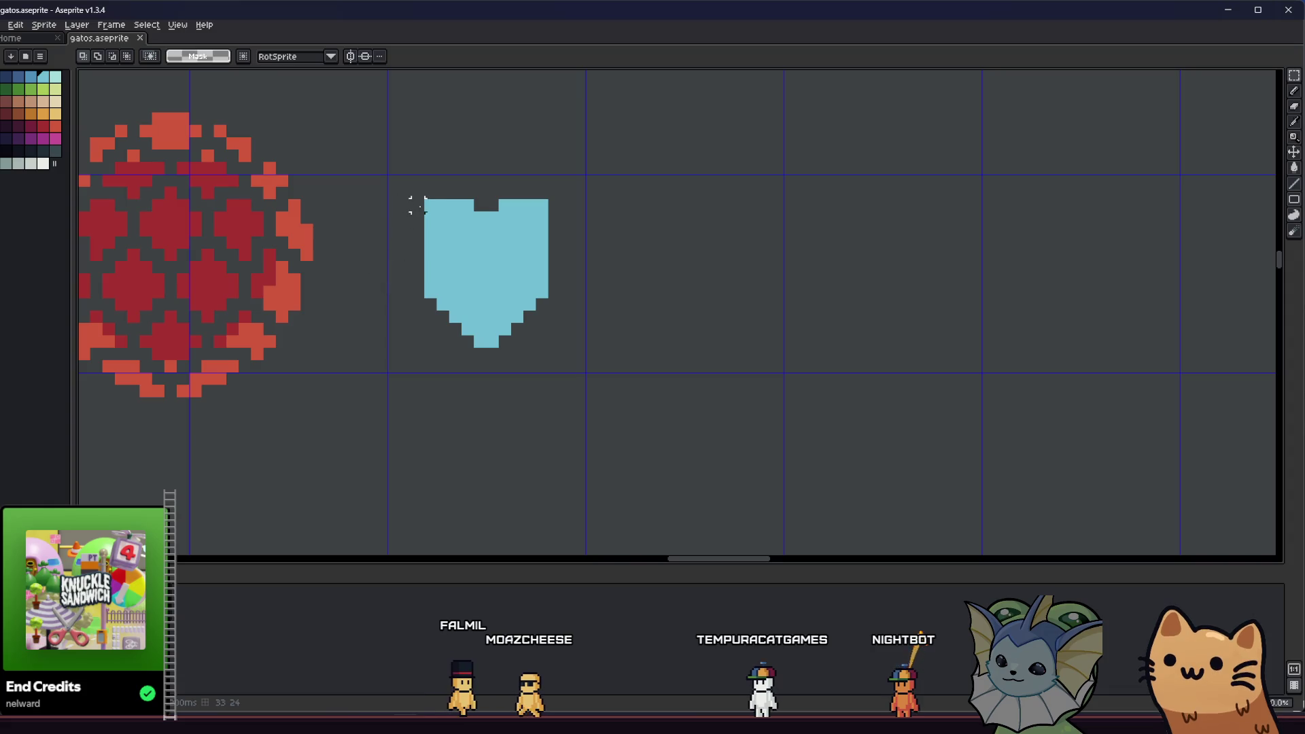
pyautogui.rightClick(605, 328)
# - Export the shield selection as equipment_shield.png, overwriting the existing file
pyautogui.click(642, 391)
pyautogui.click(5, 26)
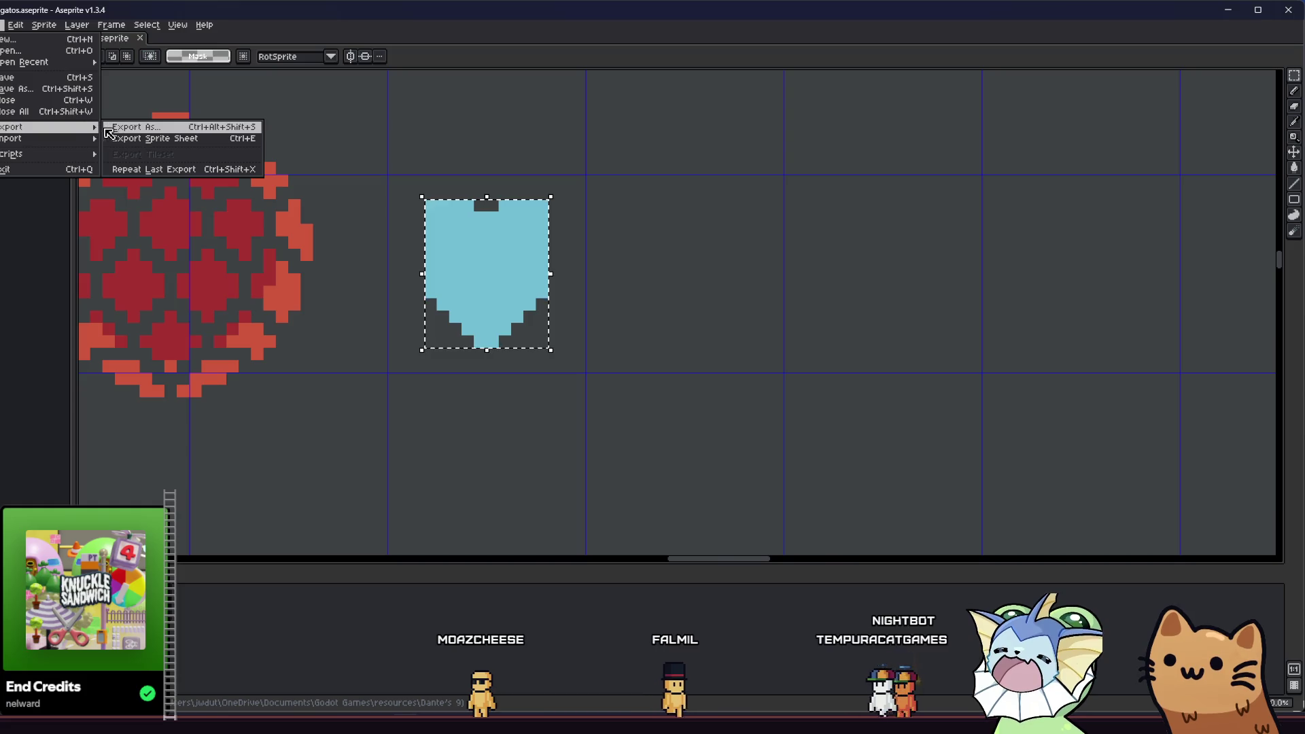
pyautogui.click(108, 128)
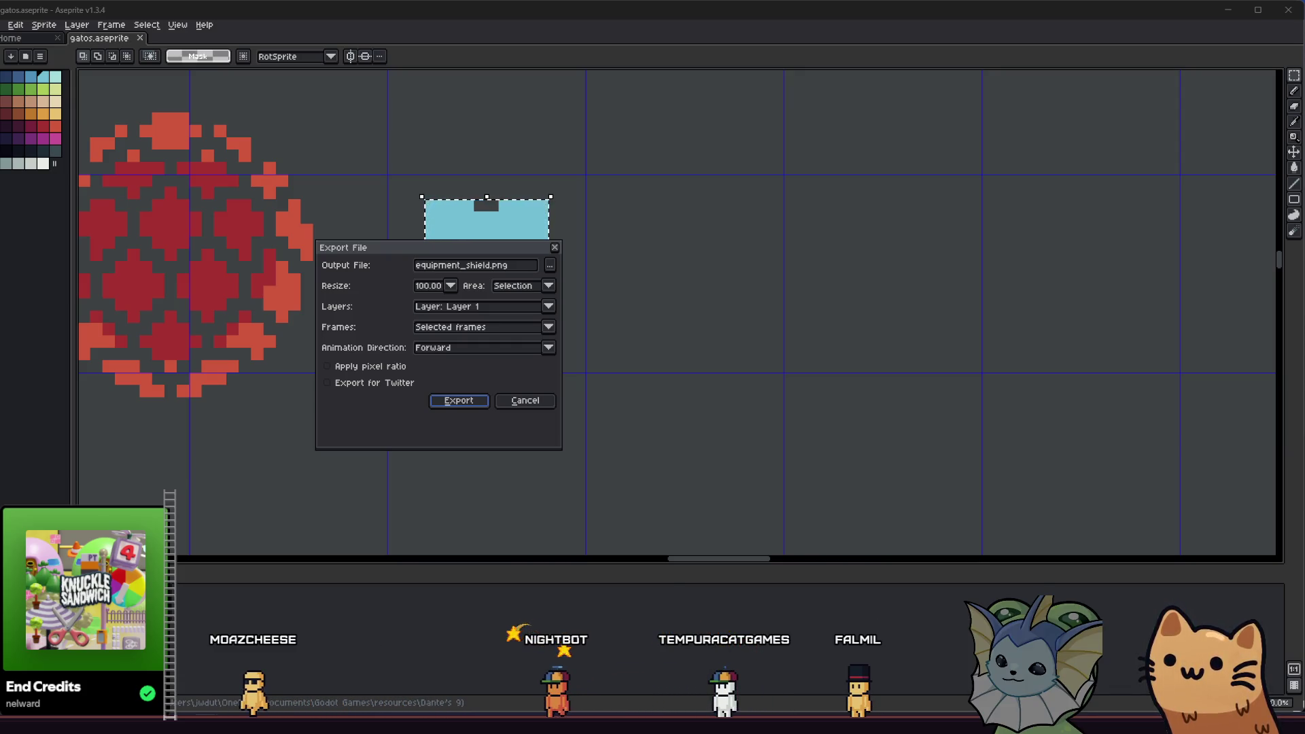
pyautogui.click(454, 400)
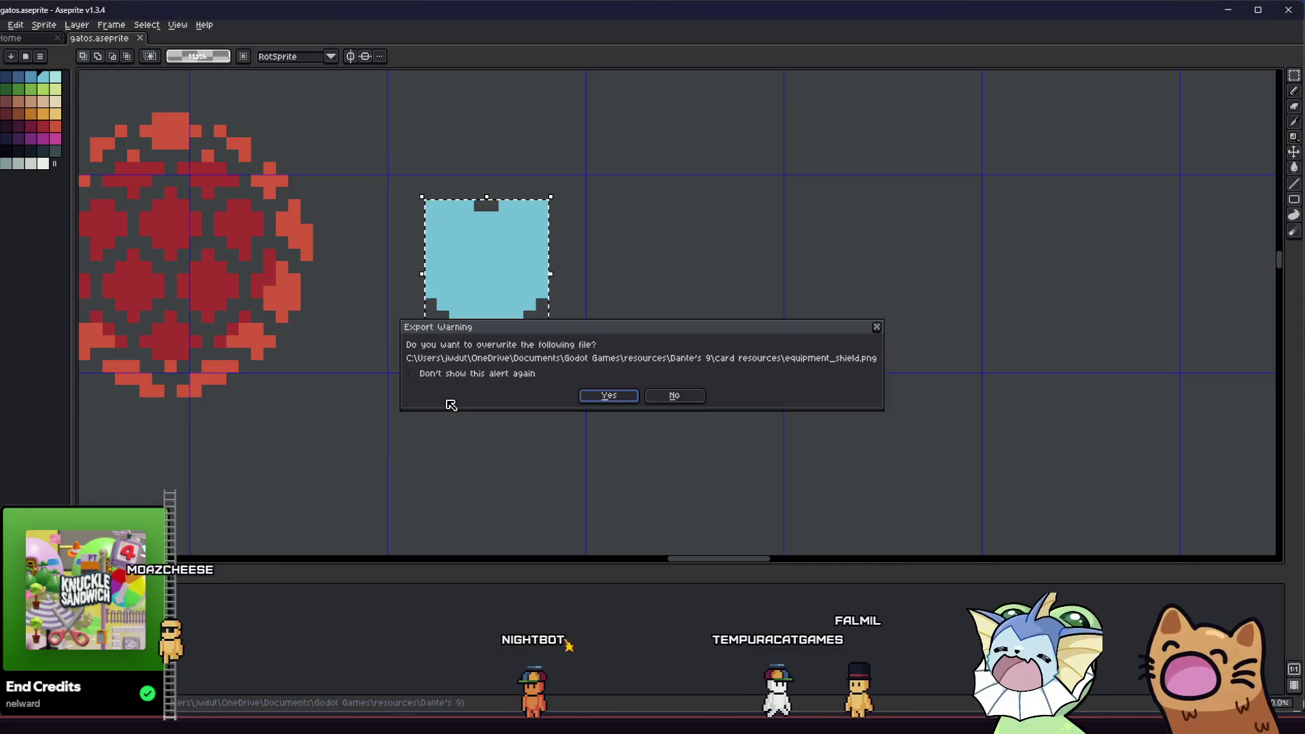
pyautogui.click(603, 398)
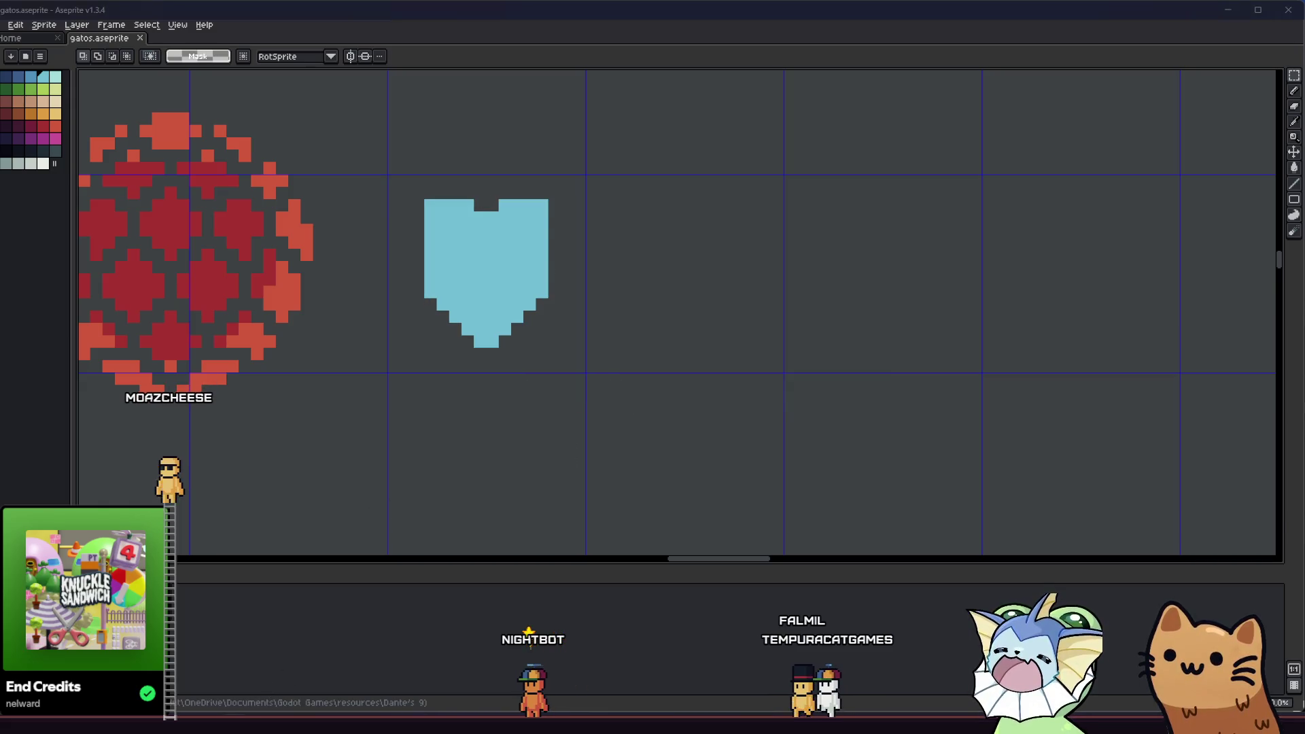
pyautogui.hotkey('alt', 'Tab')
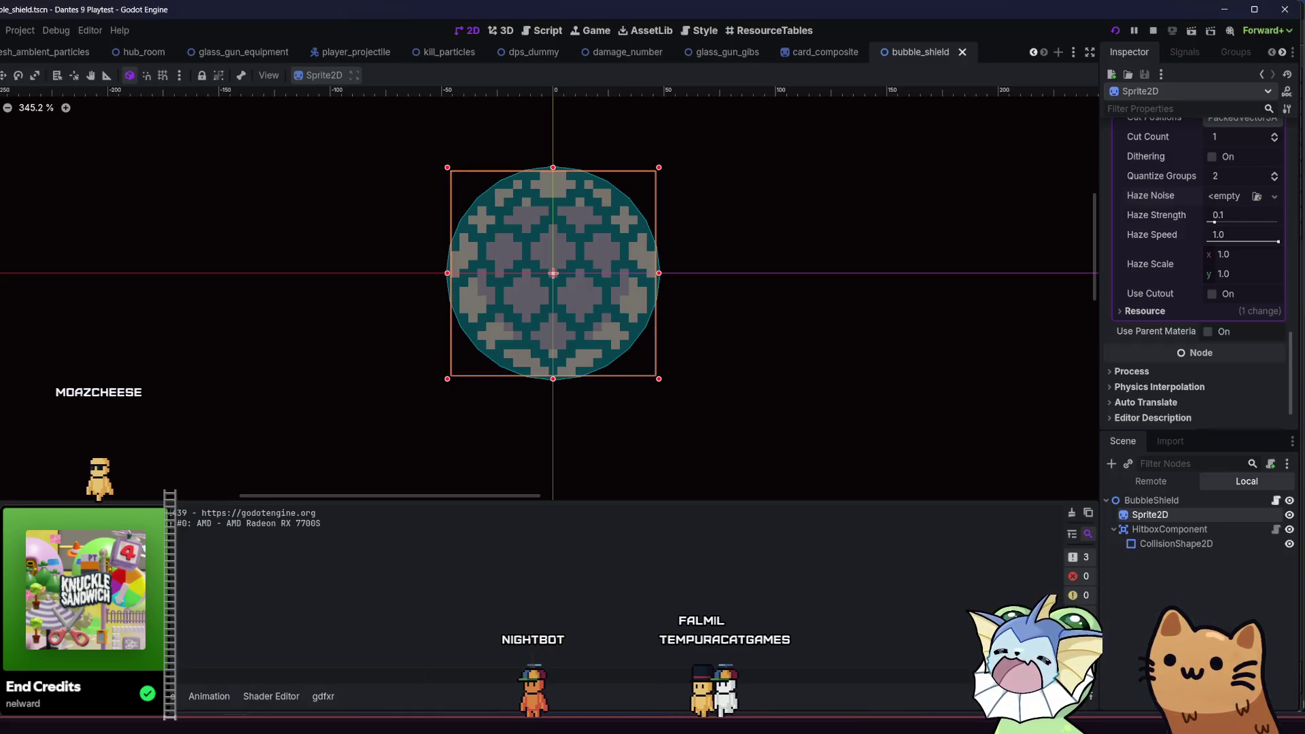
# - Import equipment_shield.png into the Godot project from the file explorer
pyautogui.hotkey('alt', 'f')
pyautogui.hotkey('alt', 'Tab')
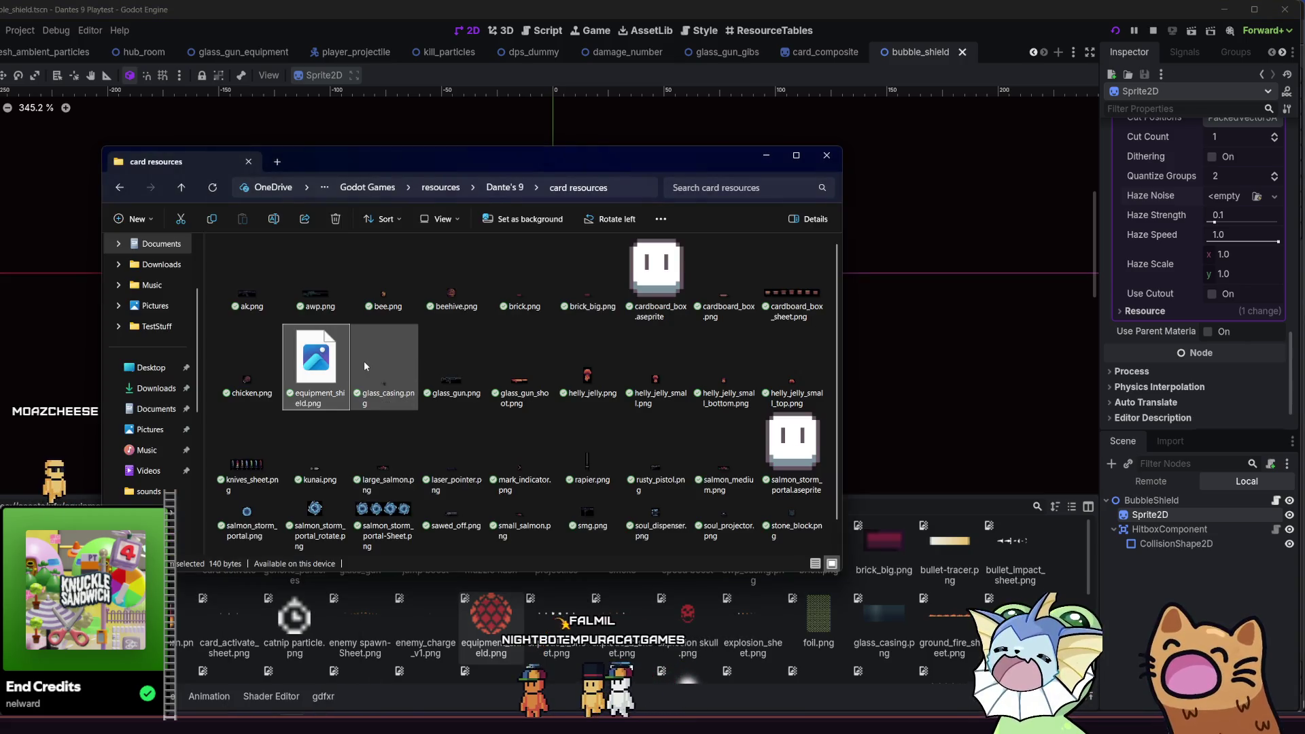
pyautogui.moveTo(316, 363); pyautogui.dragTo(469, 585)
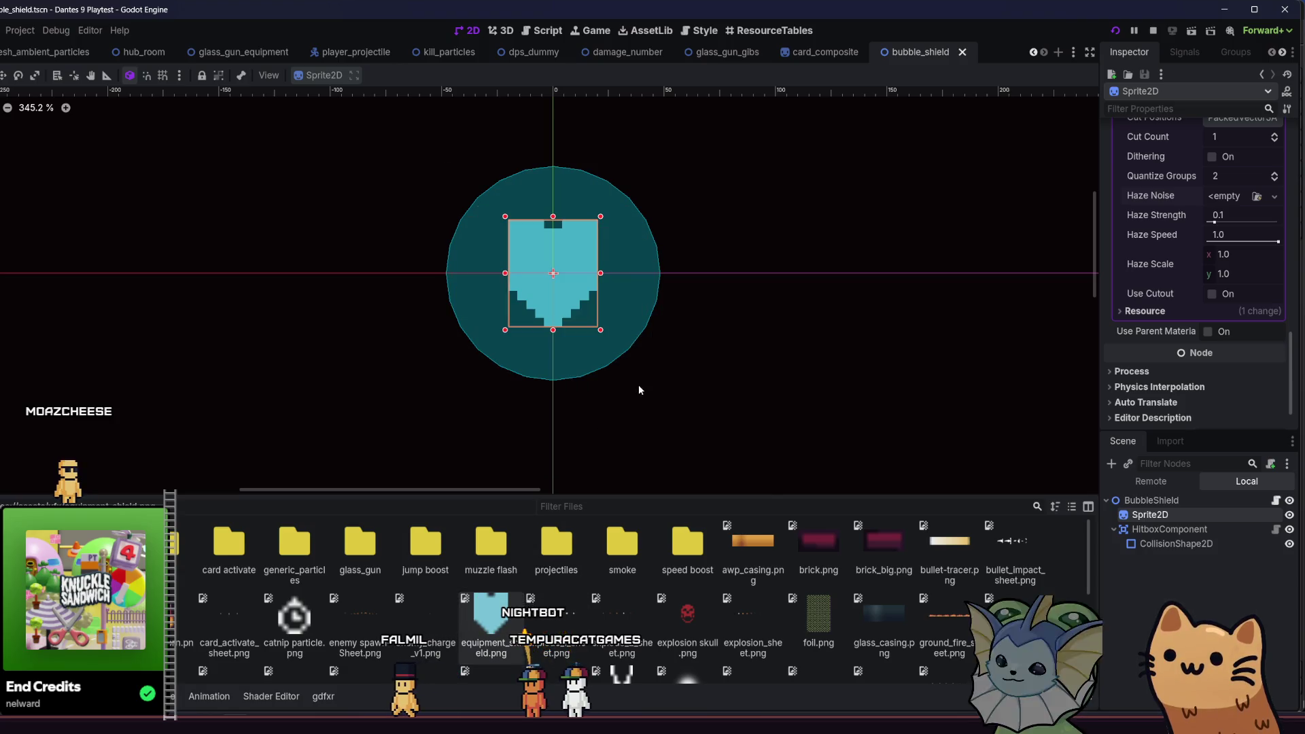
# - Duplicate Sprite2D as Sprite2D2 and review its Ordering and Visibility settings
pyautogui.hotkey('ctrl', 'd')
pyautogui.click(1149, 515)
pyautogui.click(1149, 529)
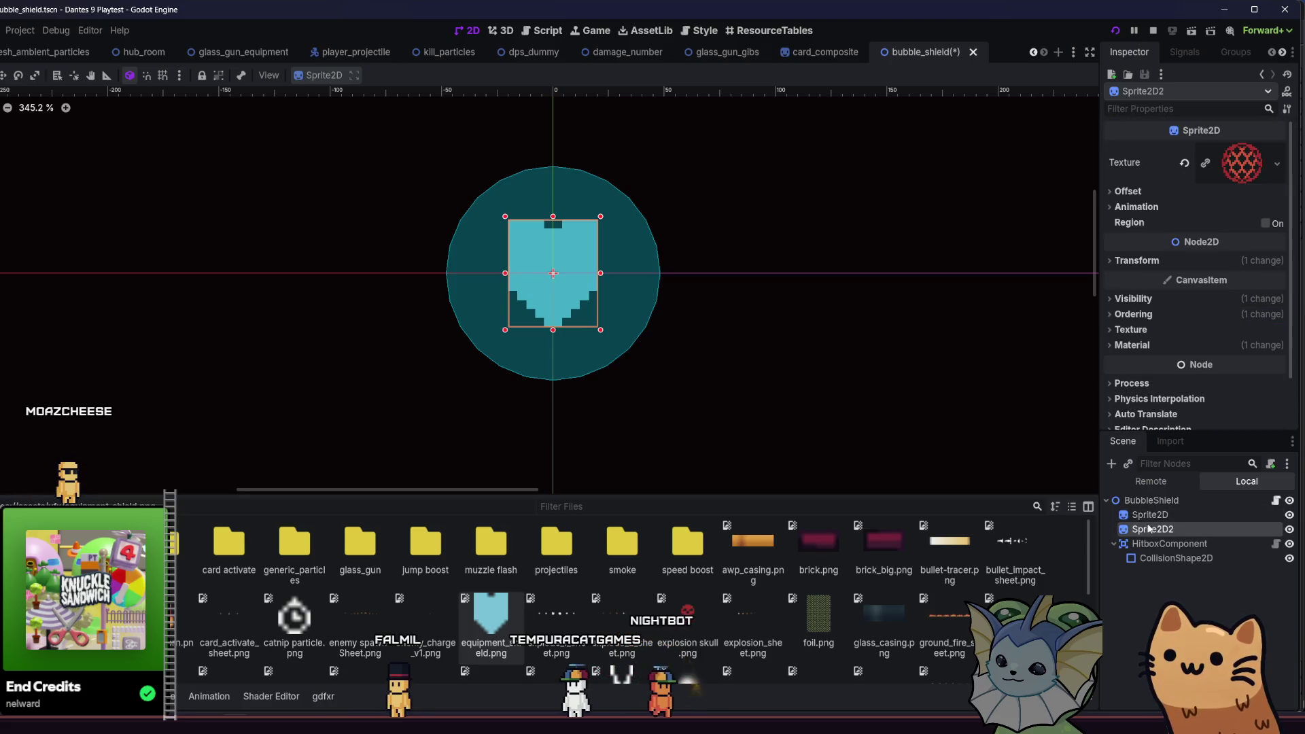
pyautogui.click(1148, 314)
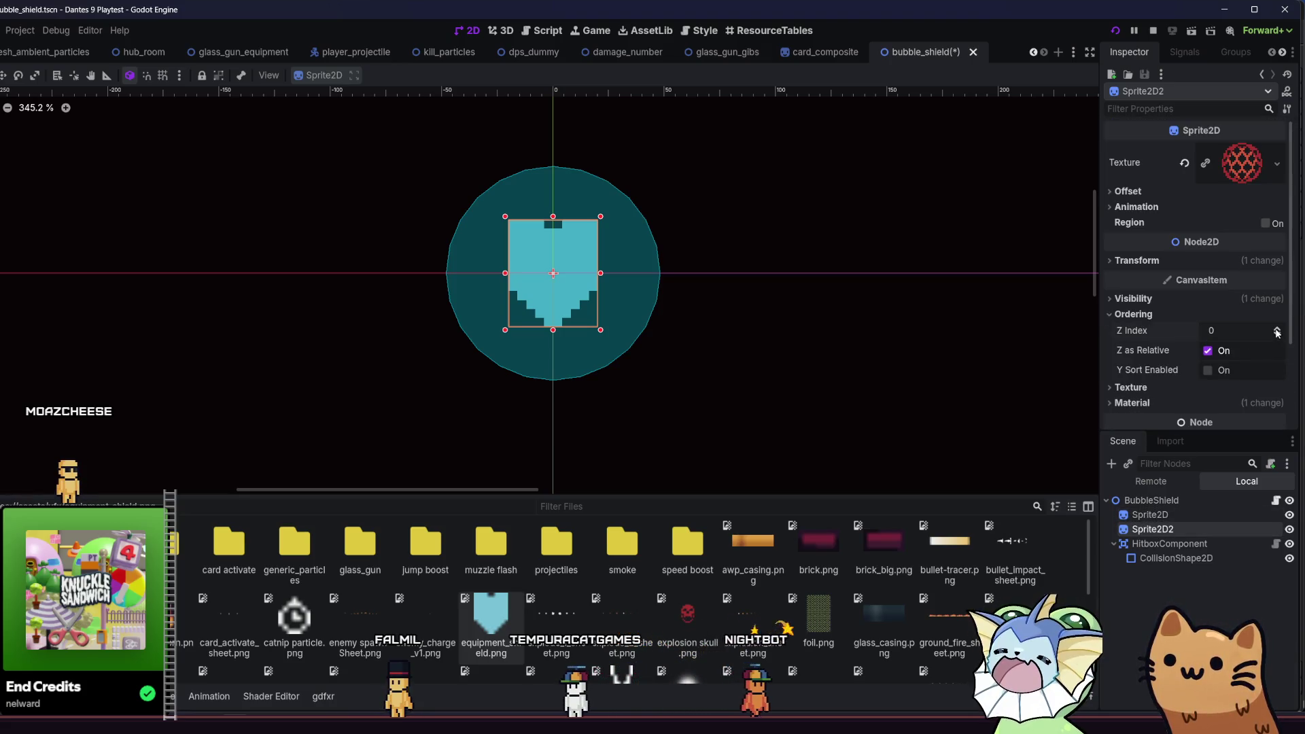
pyautogui.click(1133, 314)
pyautogui.click(1131, 300)
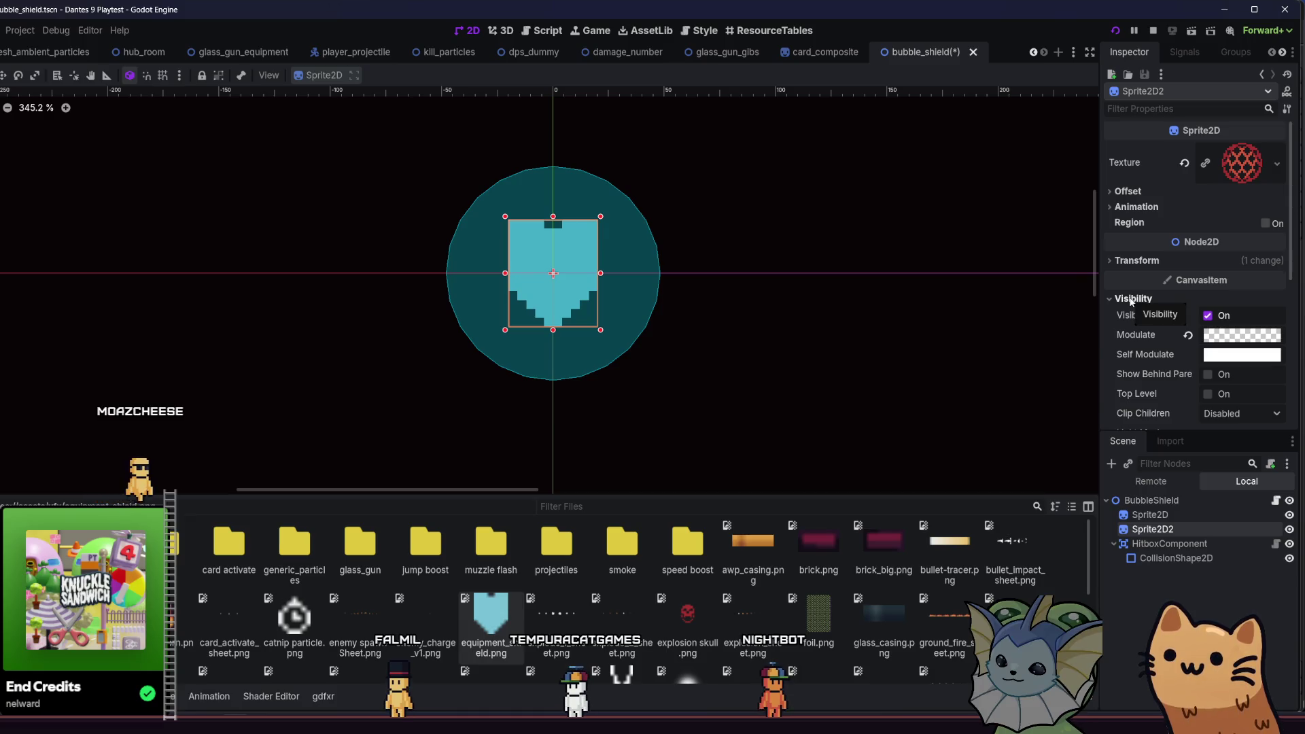
pyautogui.click(1131, 299)
pyautogui.click(1150, 514)
pyautogui.click(1156, 528)
pyautogui.click(1155, 516)
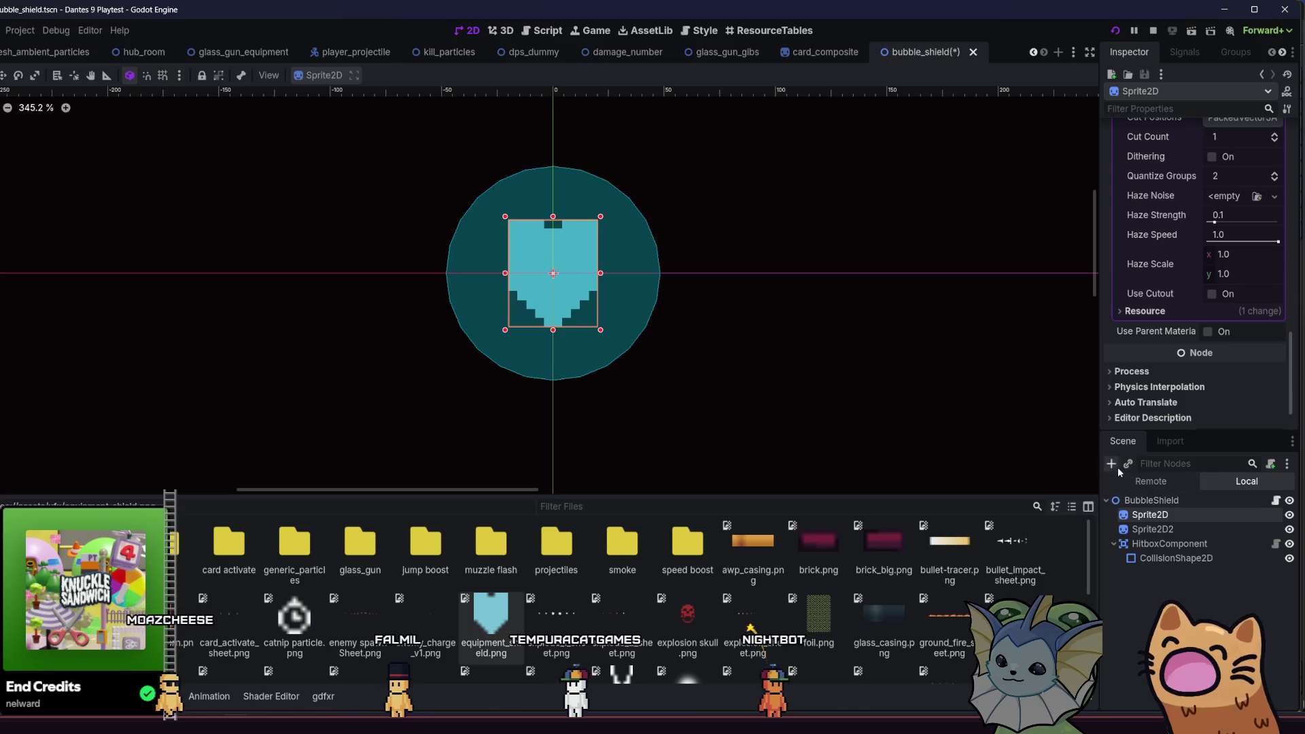
pyautogui.hotkey('ctrl', 'a')
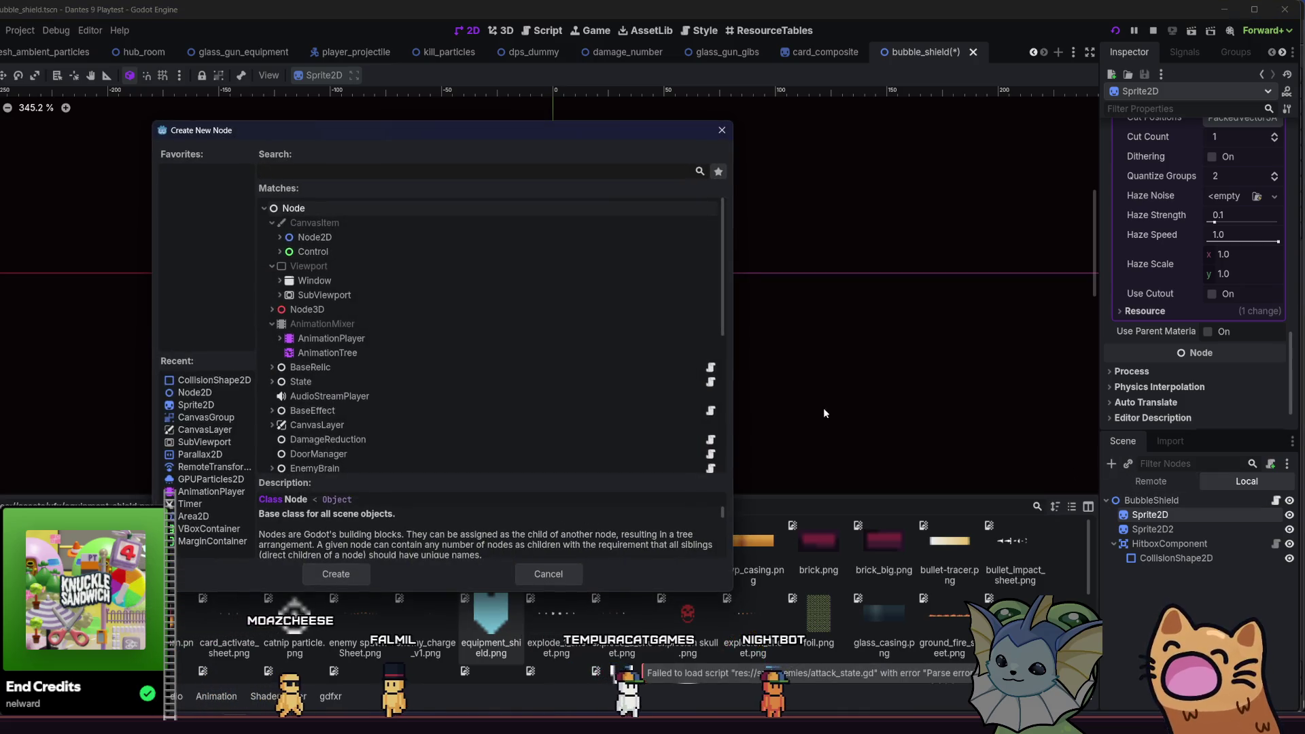
# - Add an AnimationPlayer child under Sprite2D and create a new animation named 'rotate'
pyautogui.click(464, 340)
pyautogui.doubleClick(464, 341)
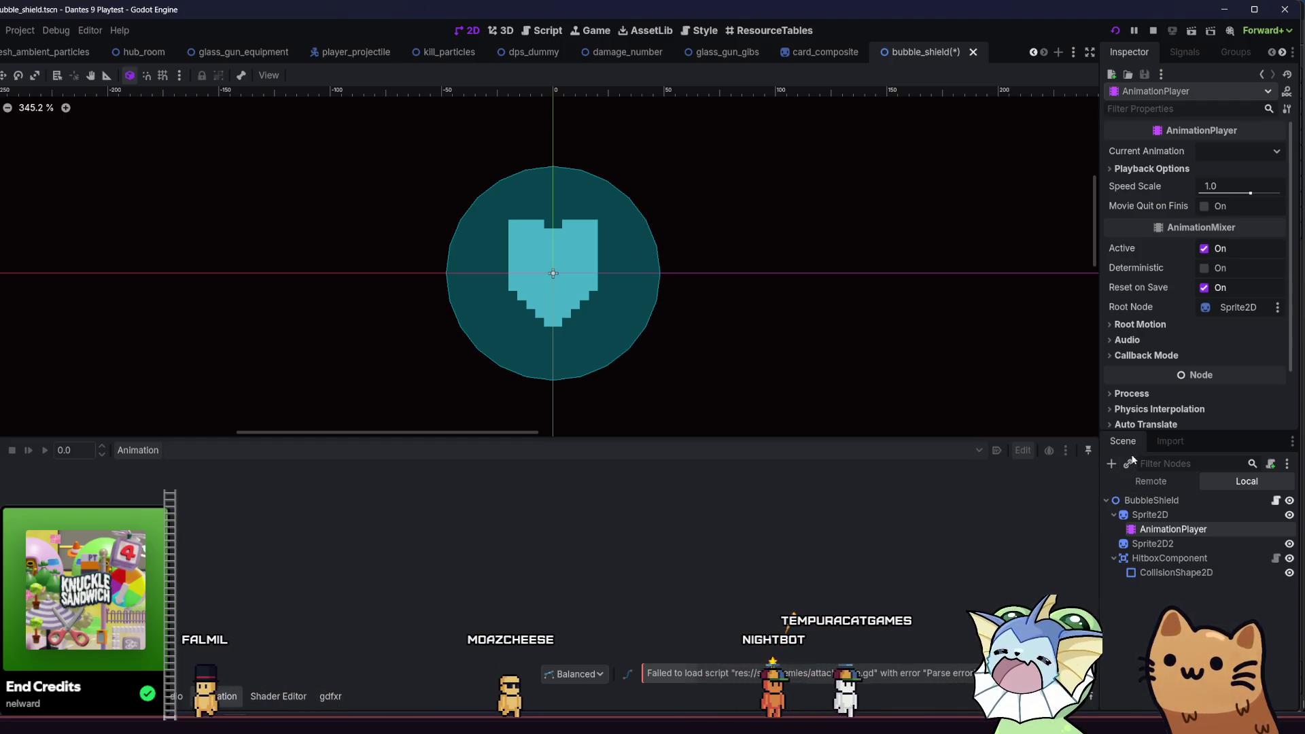
pyautogui.click(150, 451)
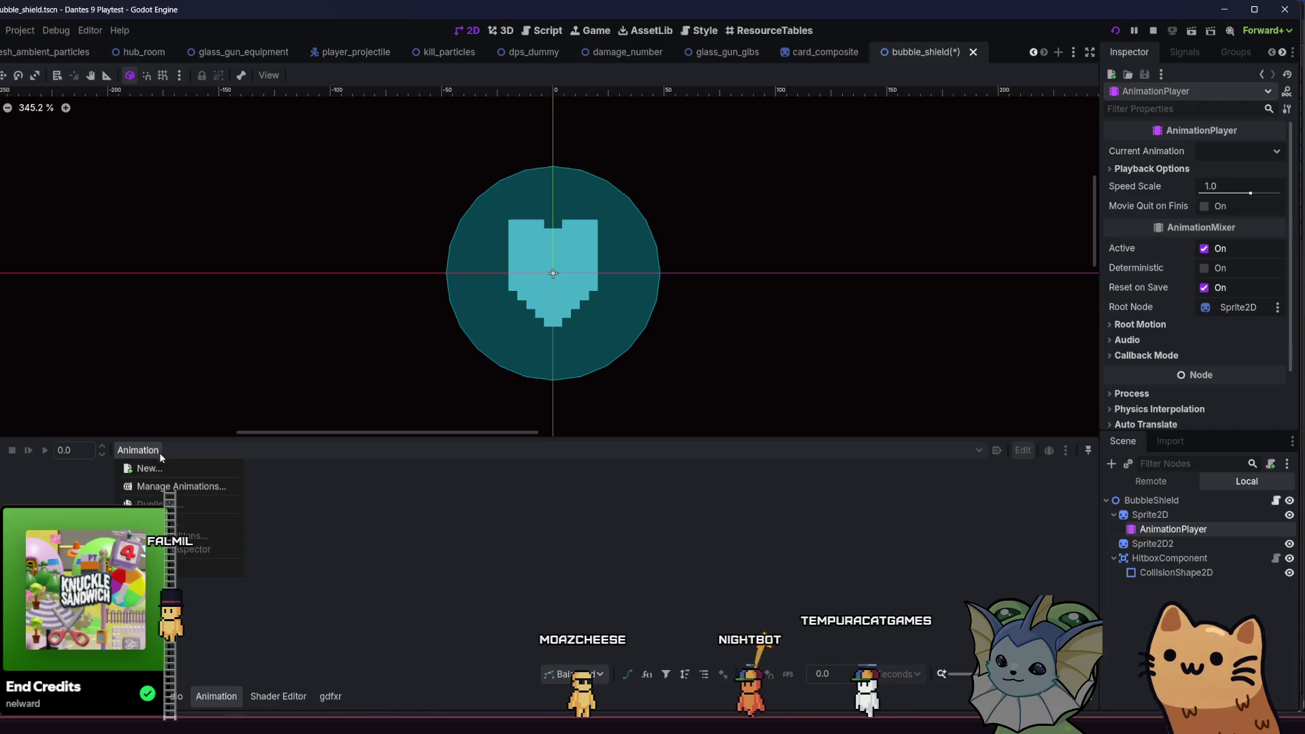
pyautogui.click(154, 465)
pyautogui.write('rotate')
pyautogui.press('Return')
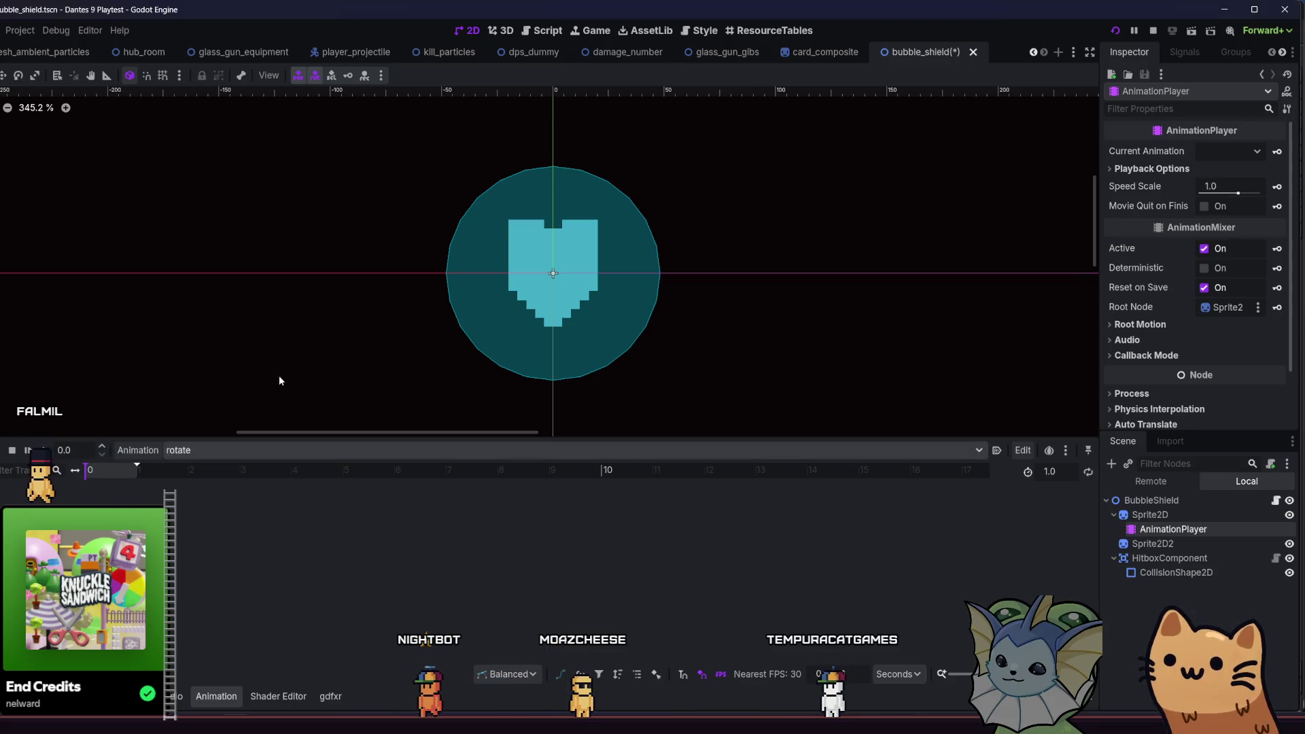
pyautogui.scroll(2, 410, 283)
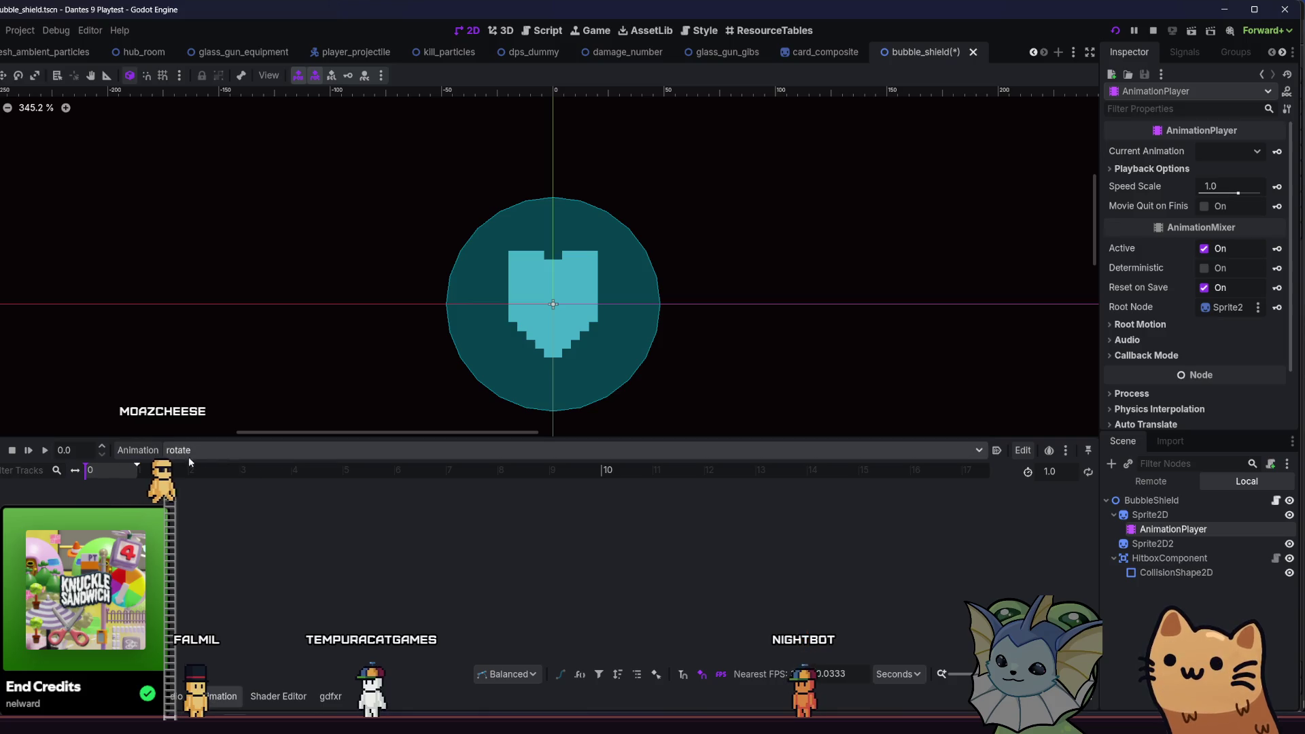
pyautogui.click(1150, 515)
# - Revert Sprite2D's custom Material to clear it
pyautogui.scroll(5, 1184, 308)
pyautogui.scroll(3, 1183, 308)
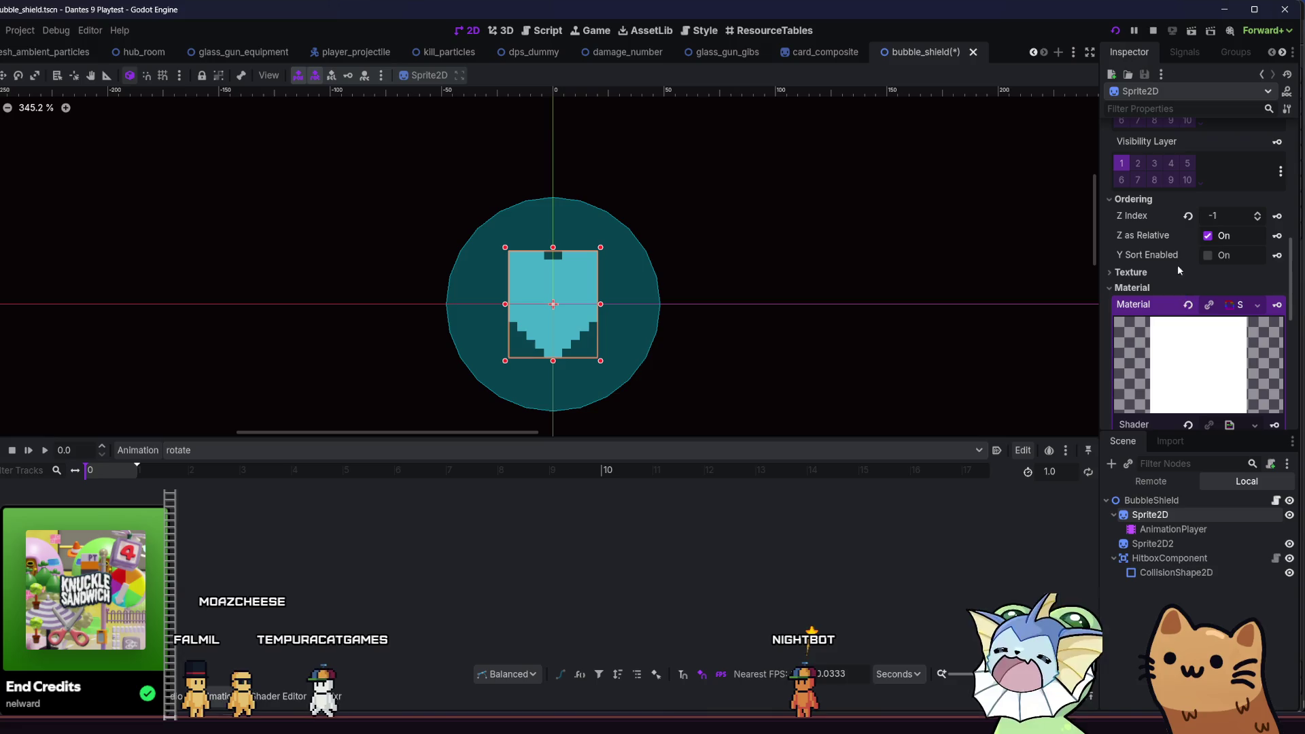
pyautogui.click(1188, 303)
# - Create Sprite2D position and scale tracks keyed at 0.0 in the rotate animation
pyautogui.scroll(5, 1204, 299)
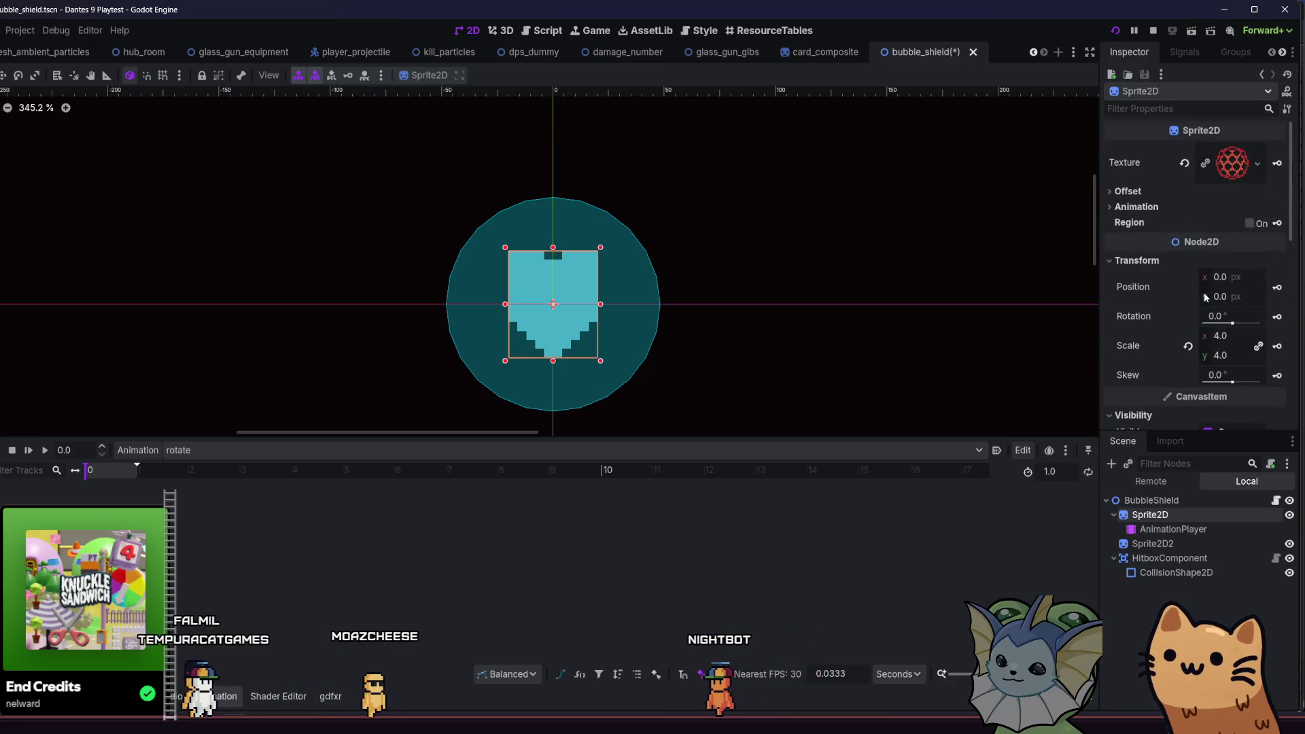
pyautogui.scroll(-9, 1217, 238)
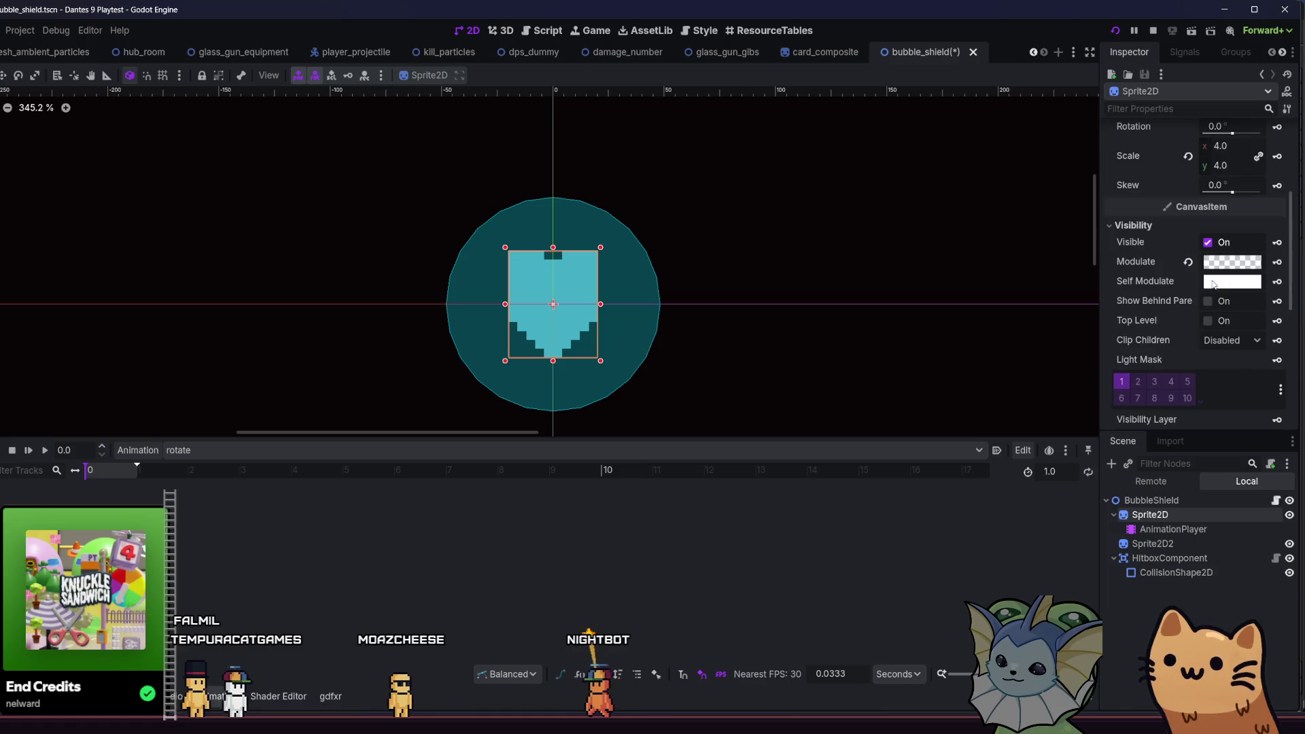
pyautogui.scroll(5, 1233, 250)
pyautogui.scroll(2, 1247, 241)
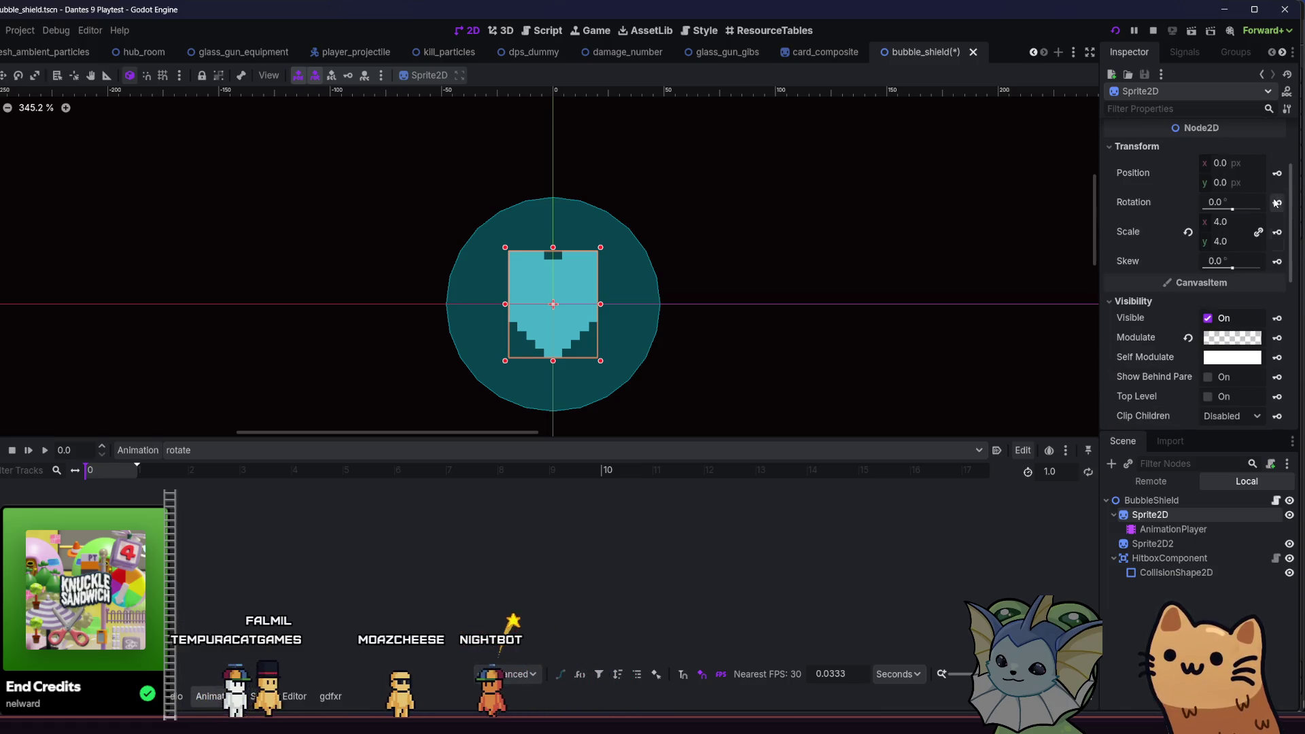
pyautogui.click(1277, 173)
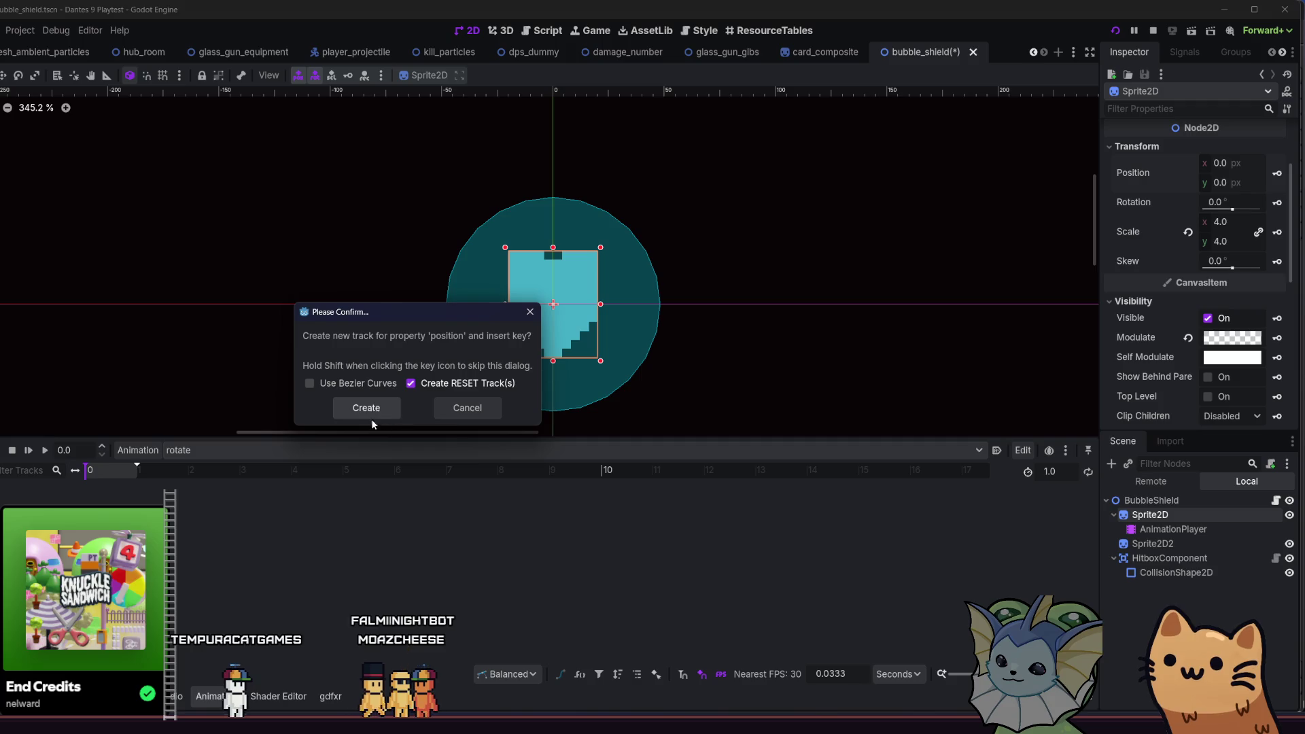
pyautogui.click(367, 407)
pyautogui.click(1277, 232)
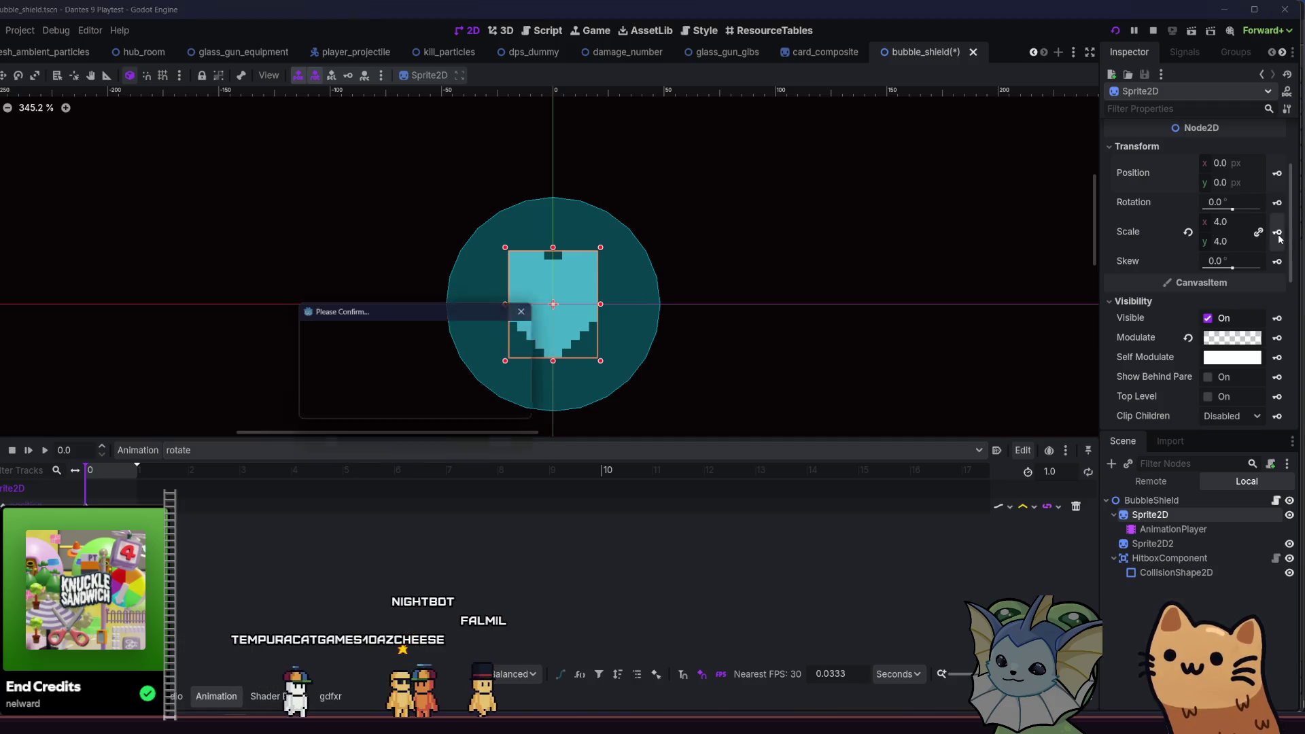
pyautogui.click(361, 402)
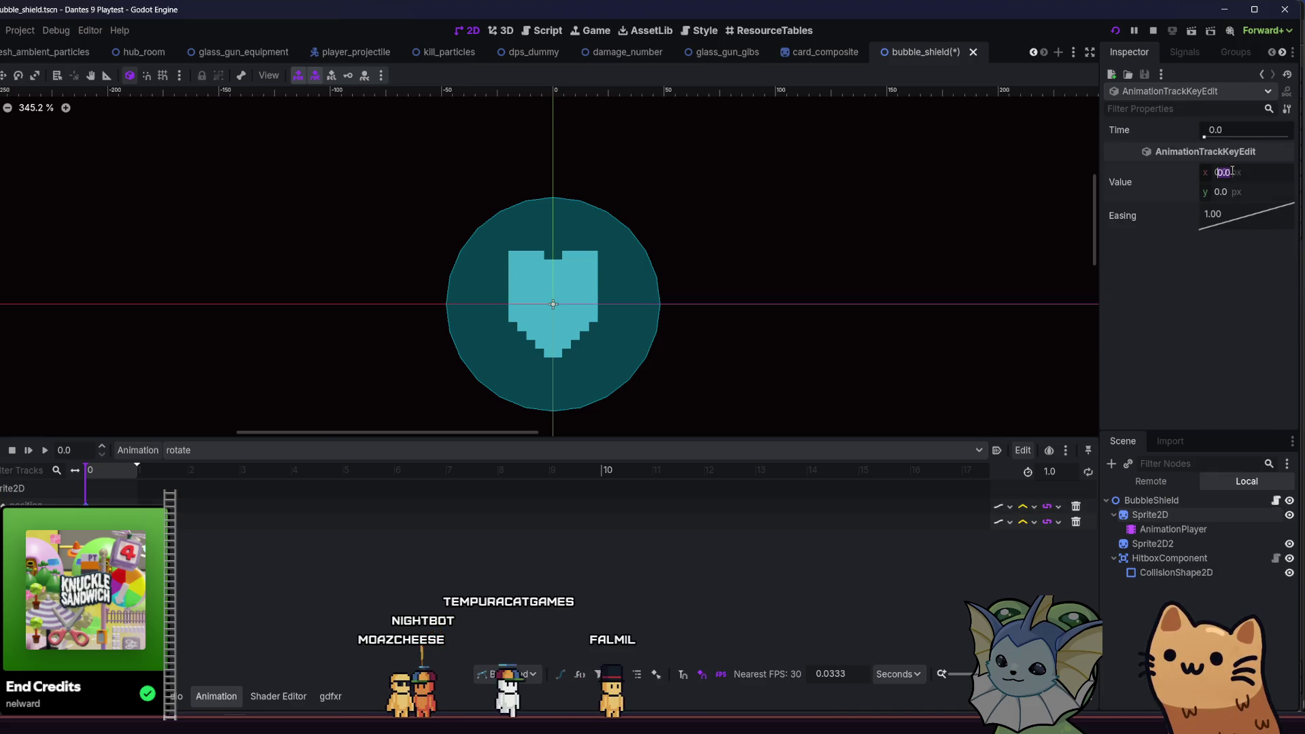
# - Set the starting position key's x to -32 and hide Sprite2D2 from the canvas
pyautogui.write('-32')
pyautogui.press('Return')
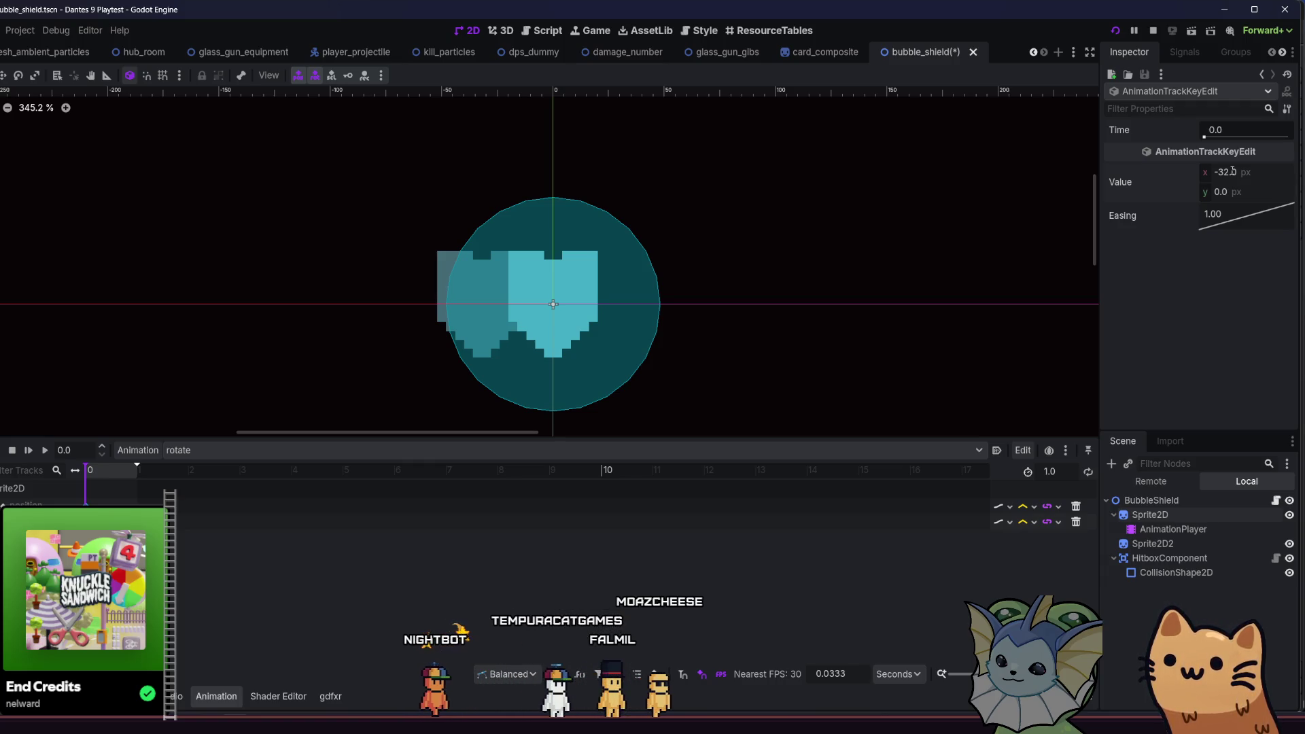
pyautogui.click(1289, 543)
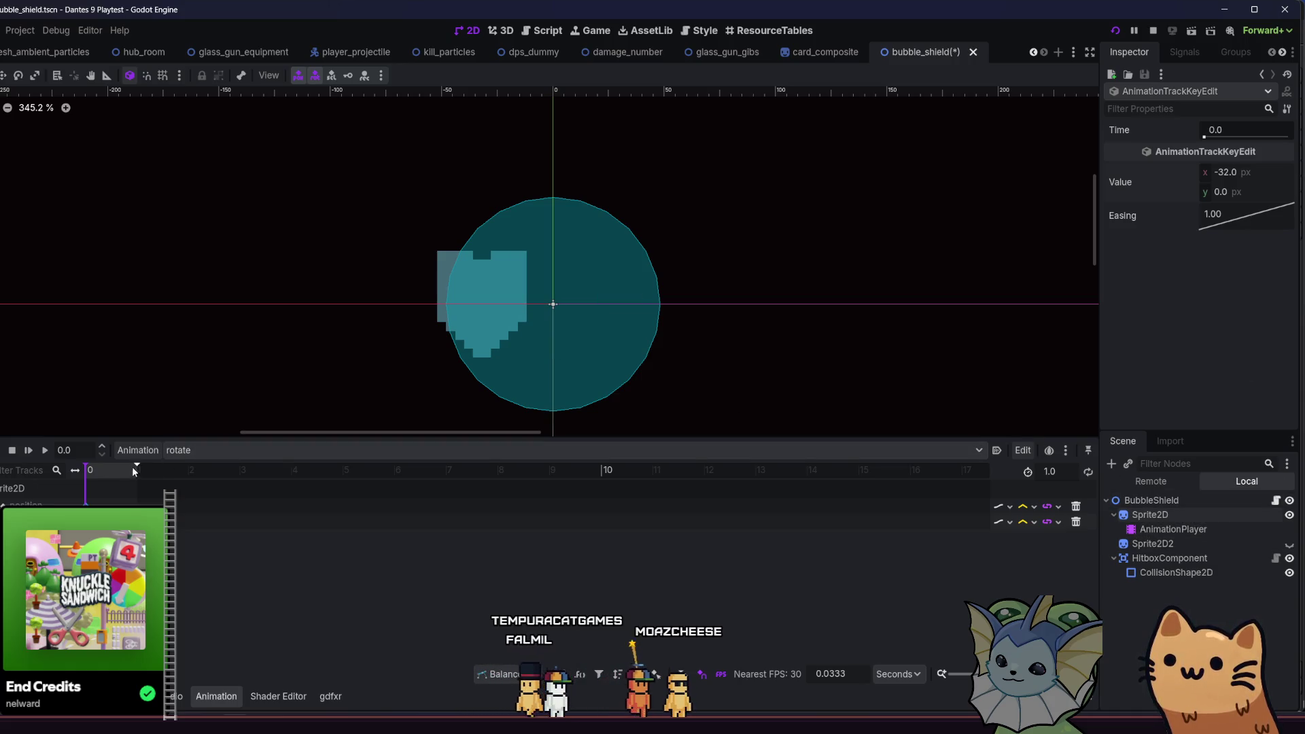
# - Set the starting scale keyframe's x value to 0
pyautogui.scroll(1, 341, 310)
pyautogui.click(86, 522)
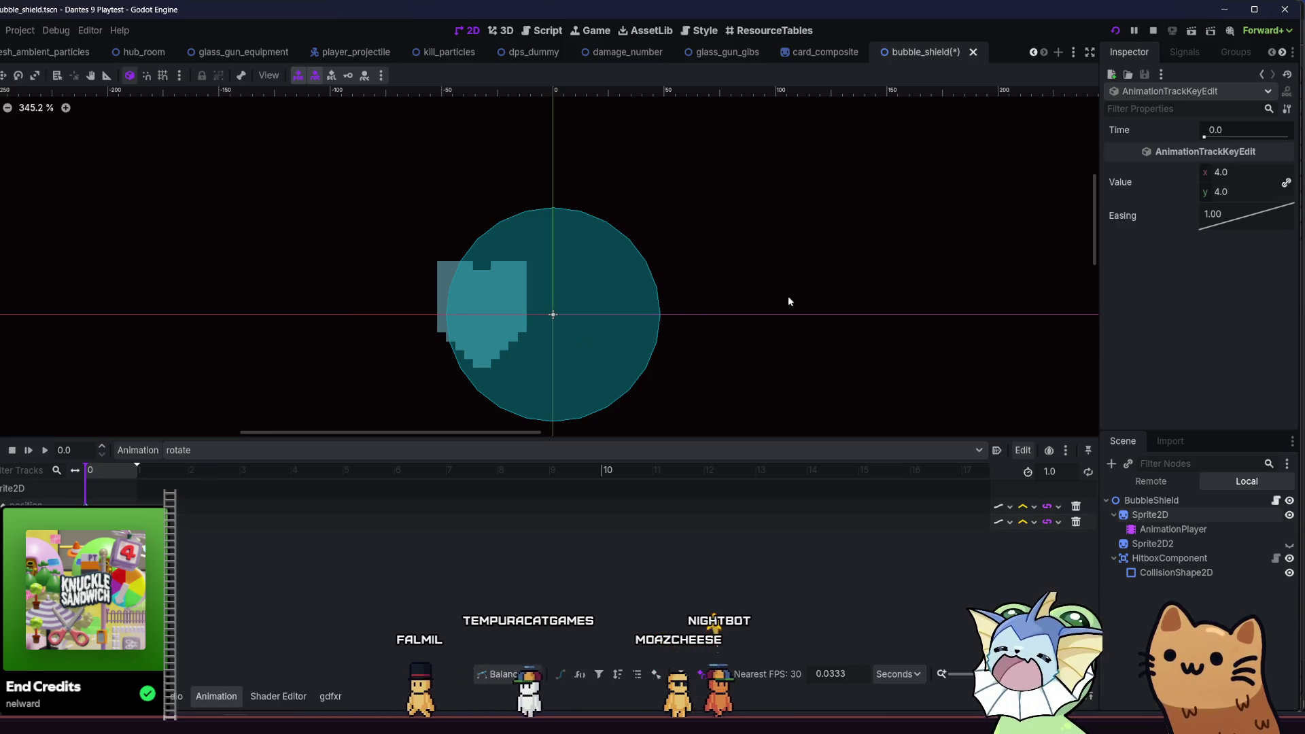
pyautogui.click(1245, 171)
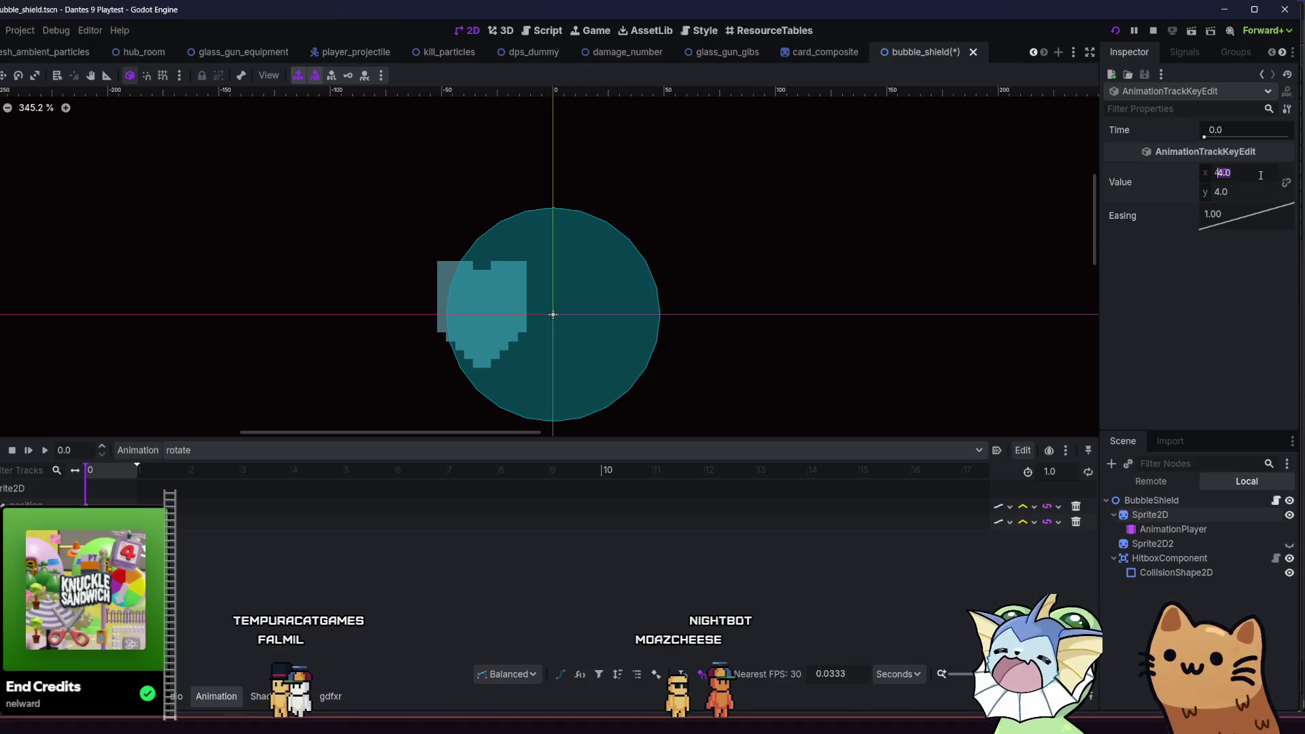
pyautogui.write('0')
pyautogui.press('Return')
# - Place a position keyframe at the 1.0 s mark on the timeline
pyautogui.moveTo(95, 475); pyautogui.dragTo(112, 479)
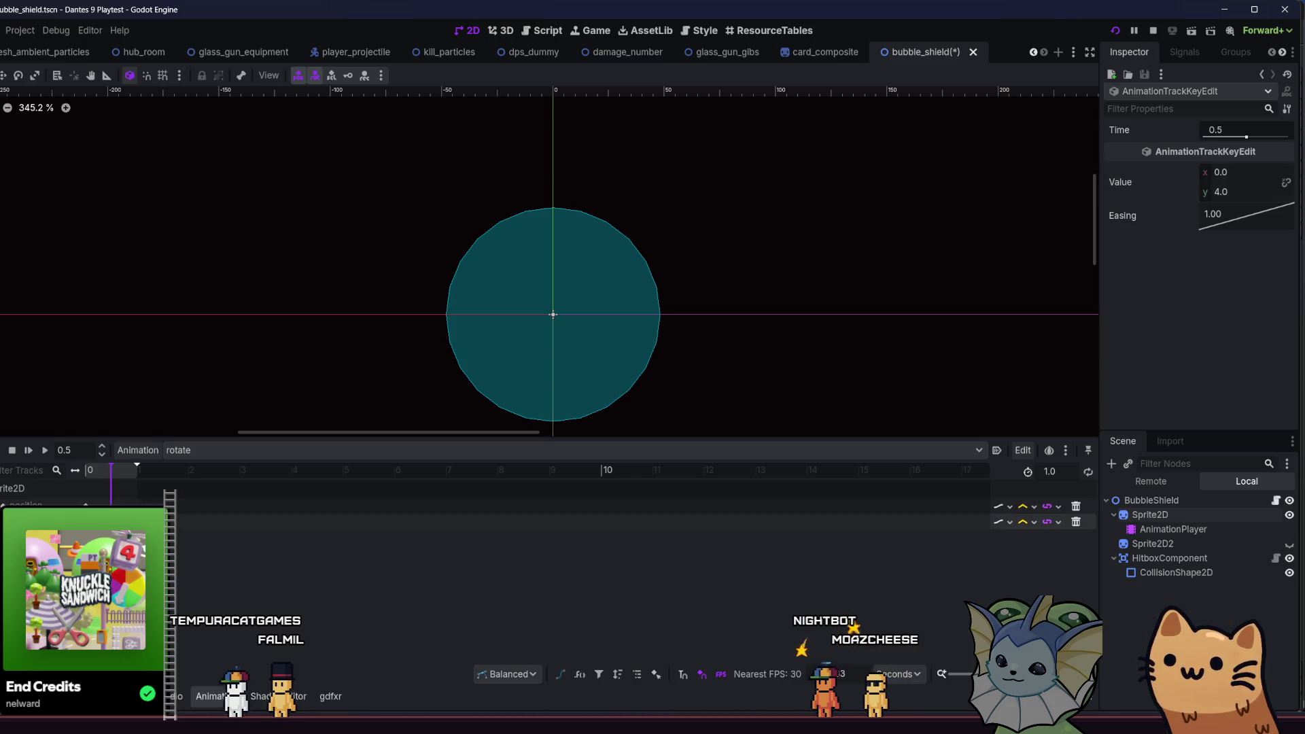
pyautogui.press('Return')
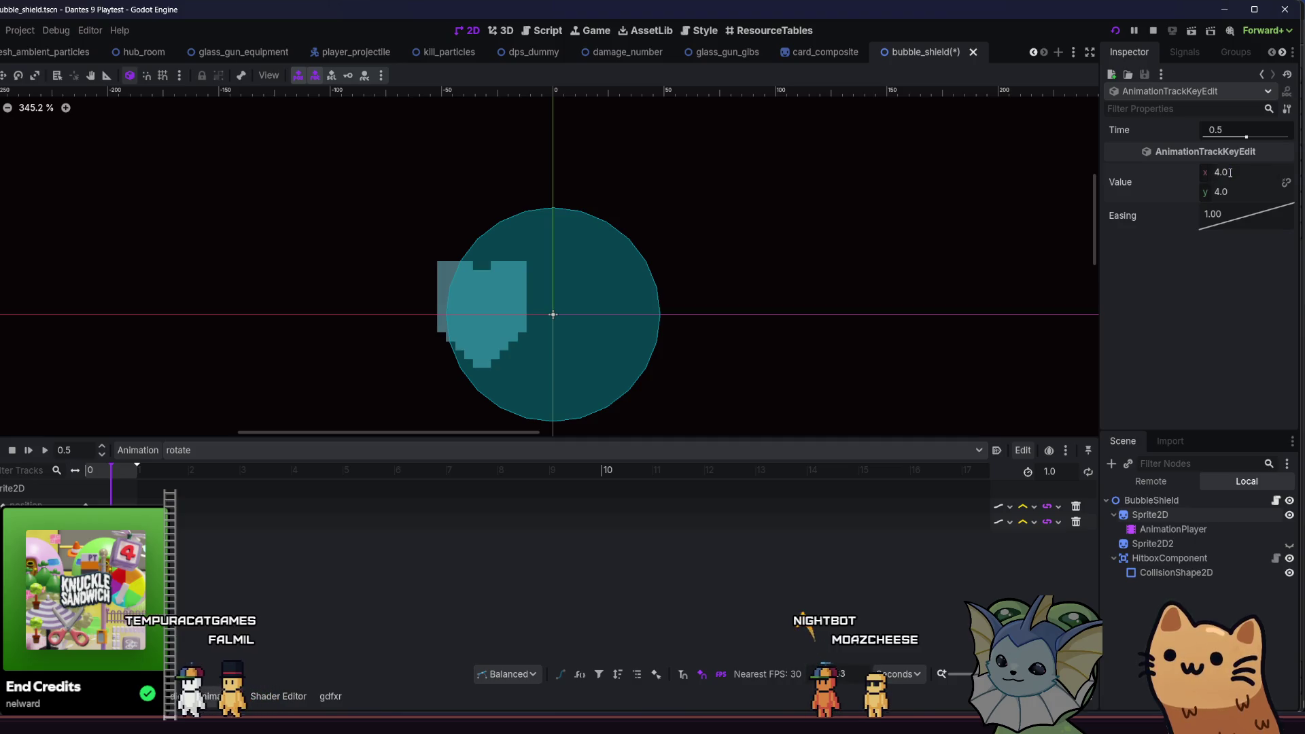
pyautogui.click(133, 471)
pyautogui.click(87, 505)
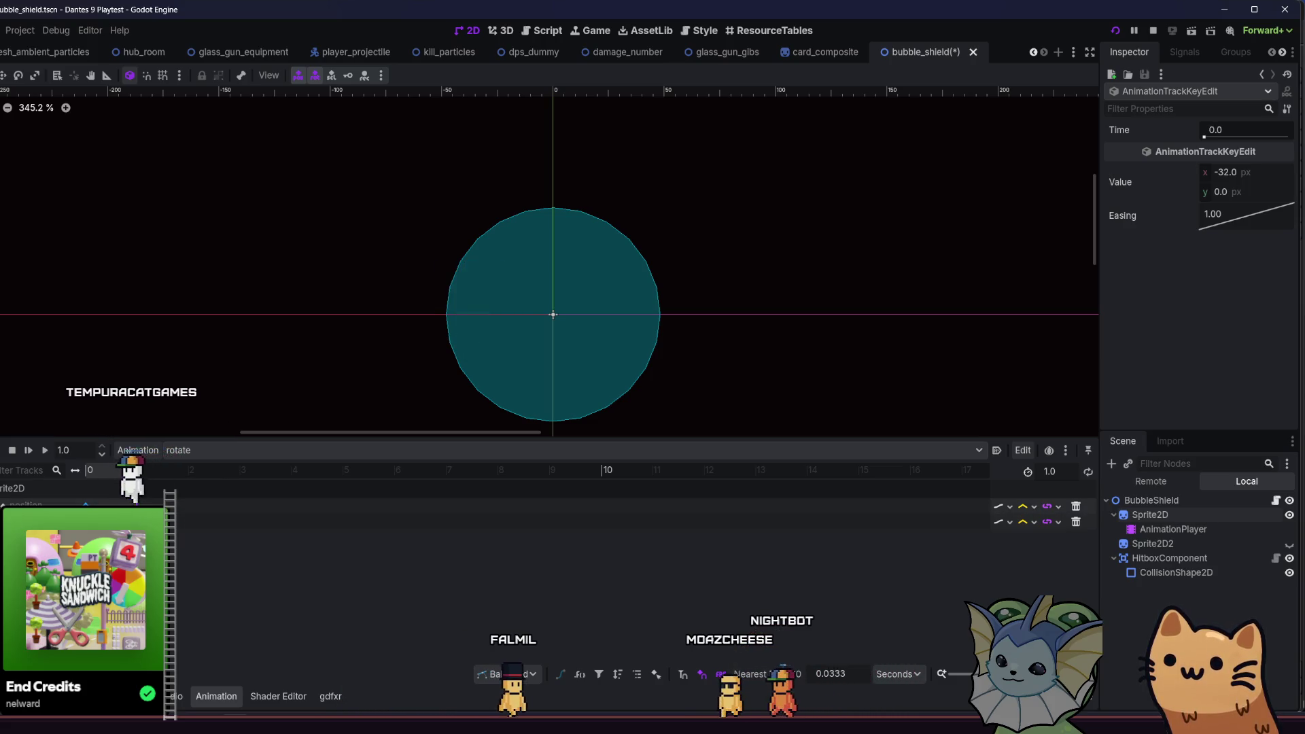
pyautogui.moveTo(1217, 130); pyautogui.dragTo(1232, 204)
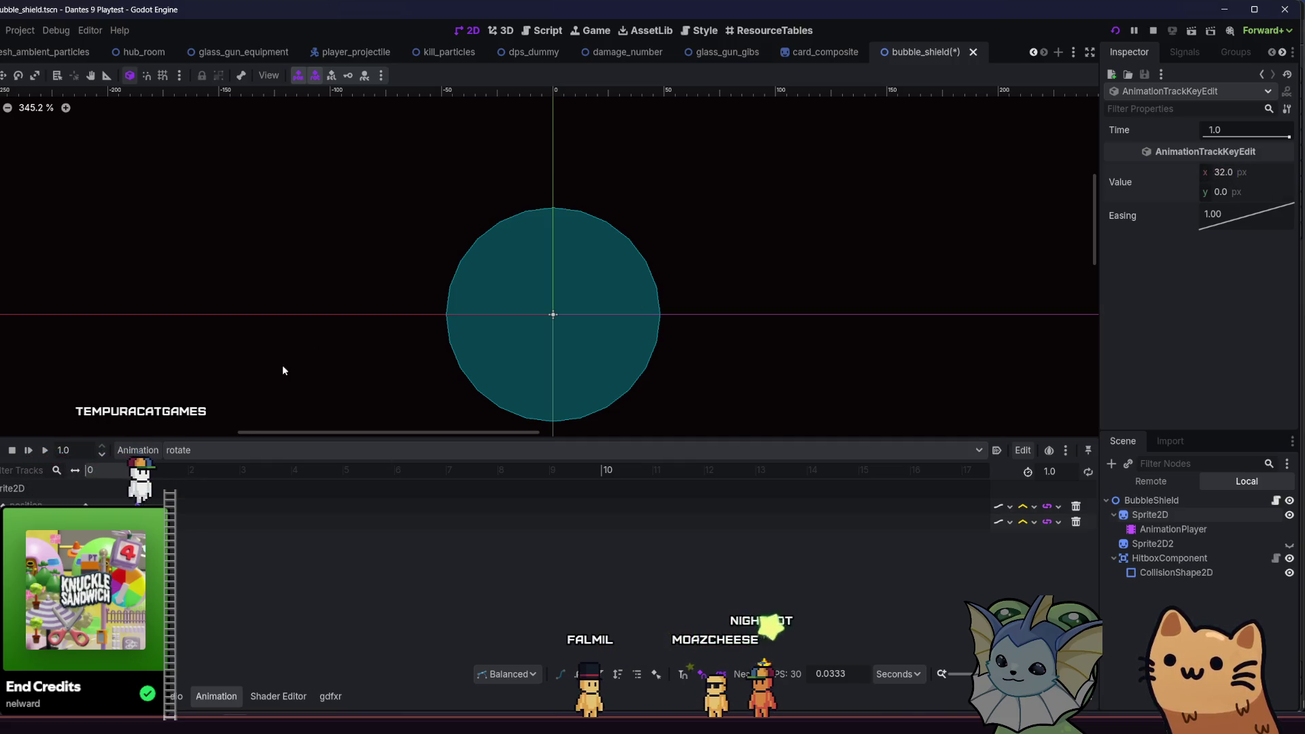
# - Preview the rotate animation playback a few times
pyautogui.click(42, 453)
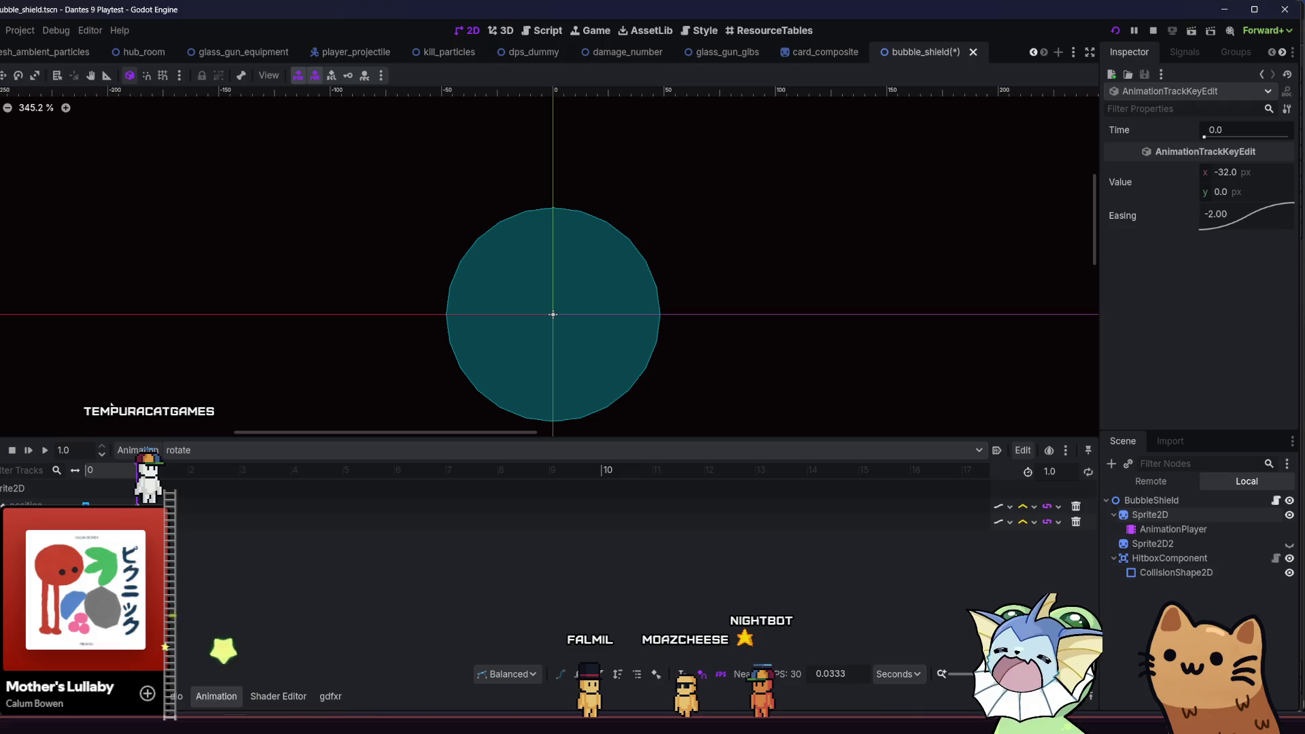
pyautogui.click(45, 450)
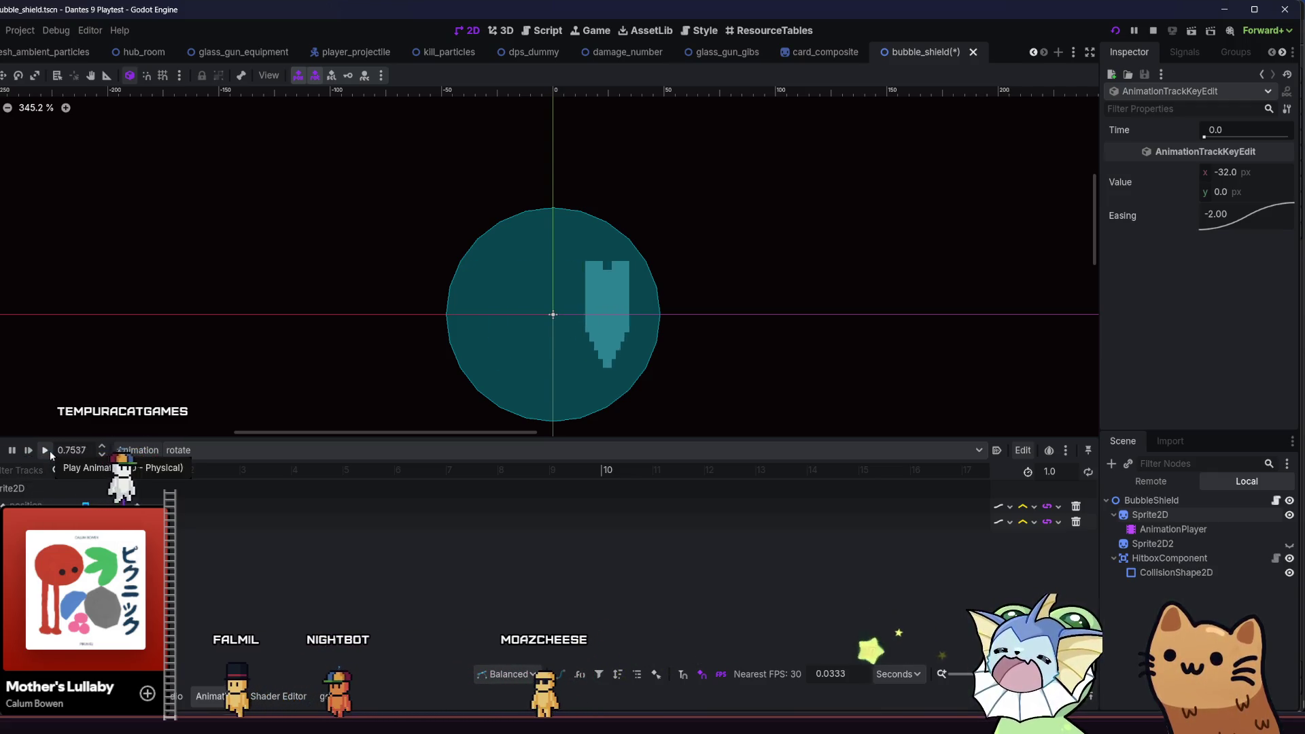
pyautogui.click(45, 451)
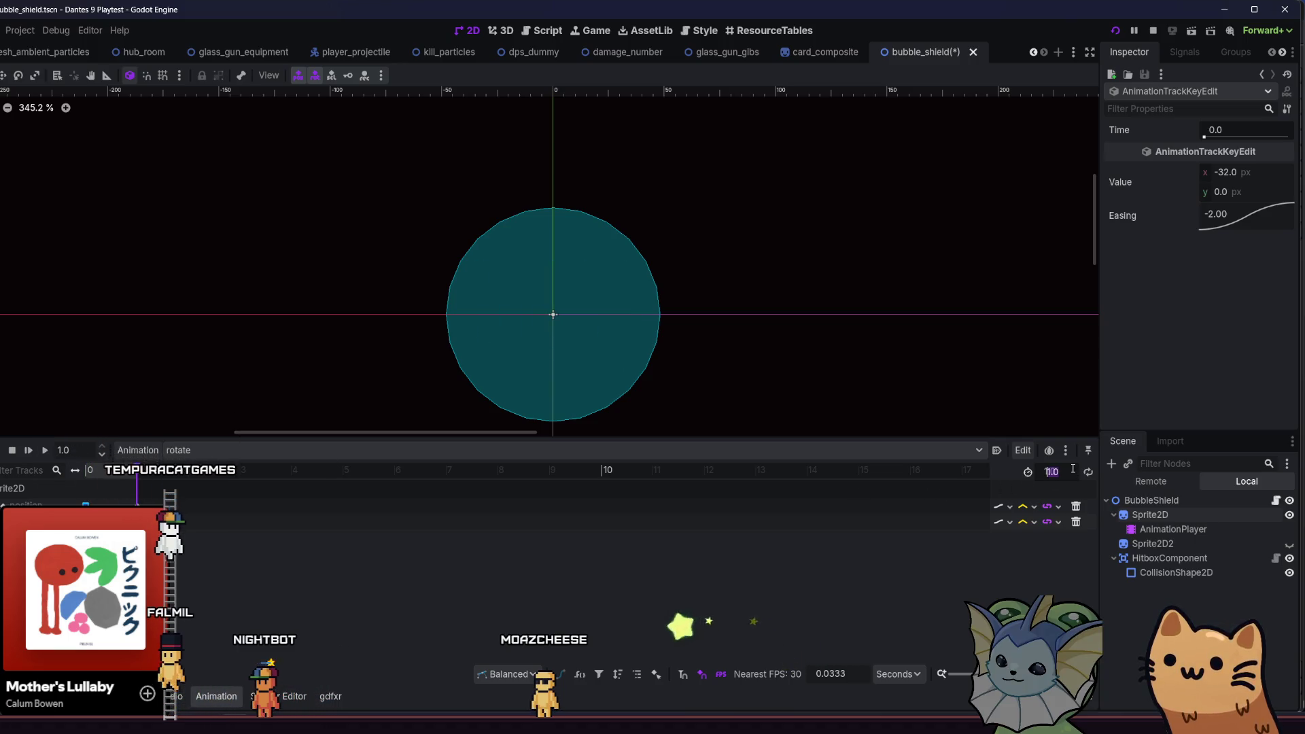
pyautogui.write('2')
# - Set the rotate animation length to 2.0 s, save the scene and enable looping
pyautogui.press('Return')
pyautogui.hotkey('ctrl', 's')
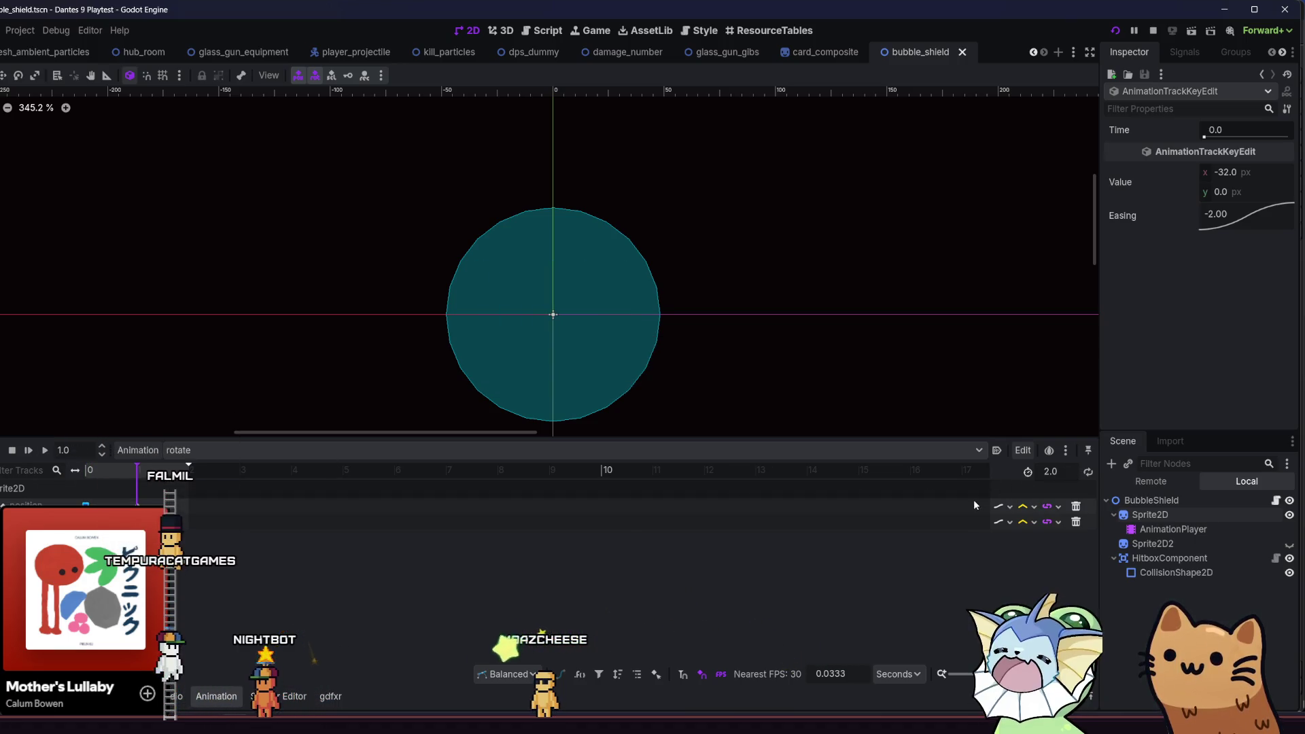
pyautogui.click(42, 453)
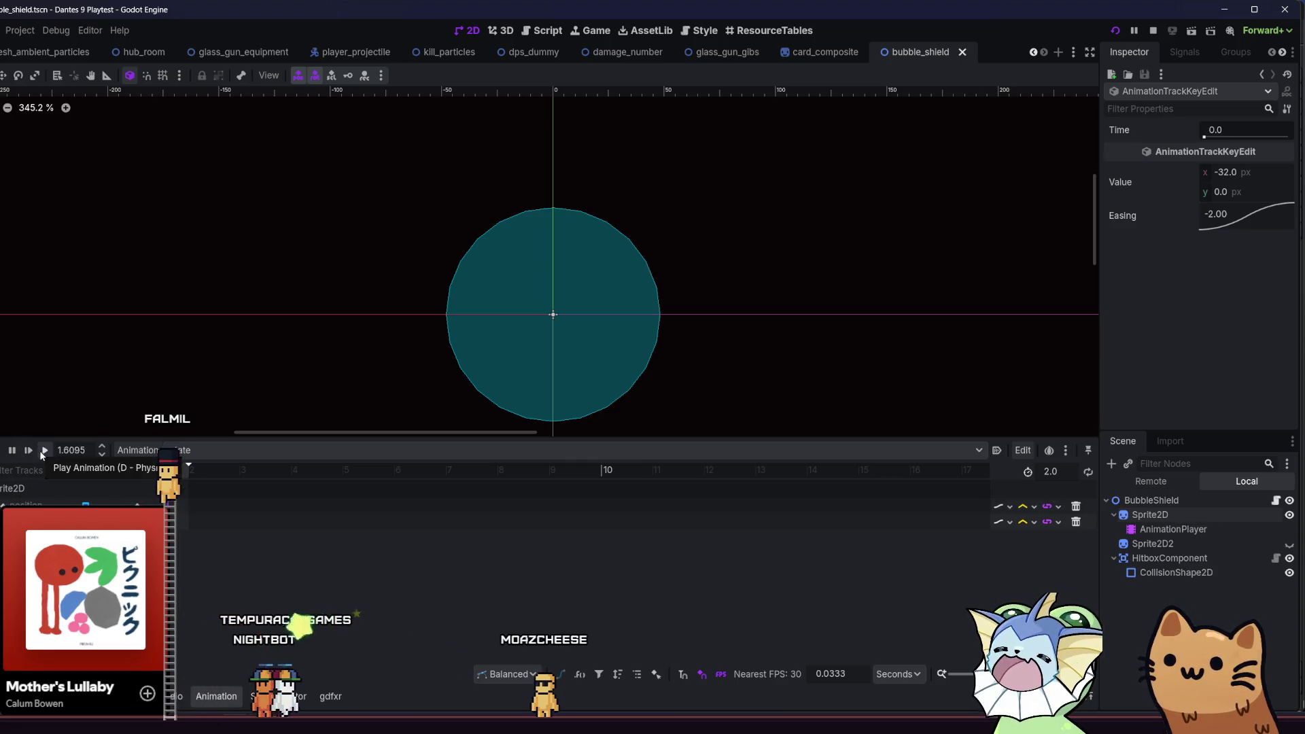
pyautogui.click(42, 455)
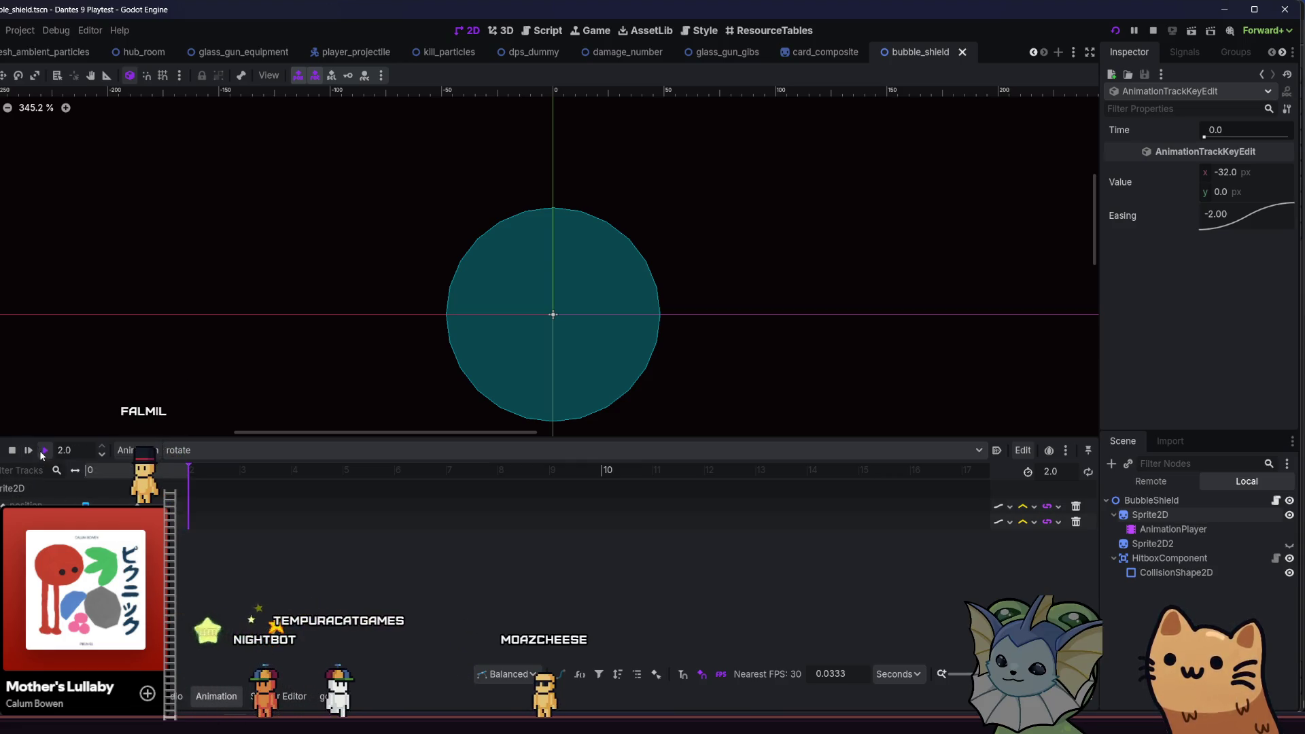
pyautogui.click(1086, 472)
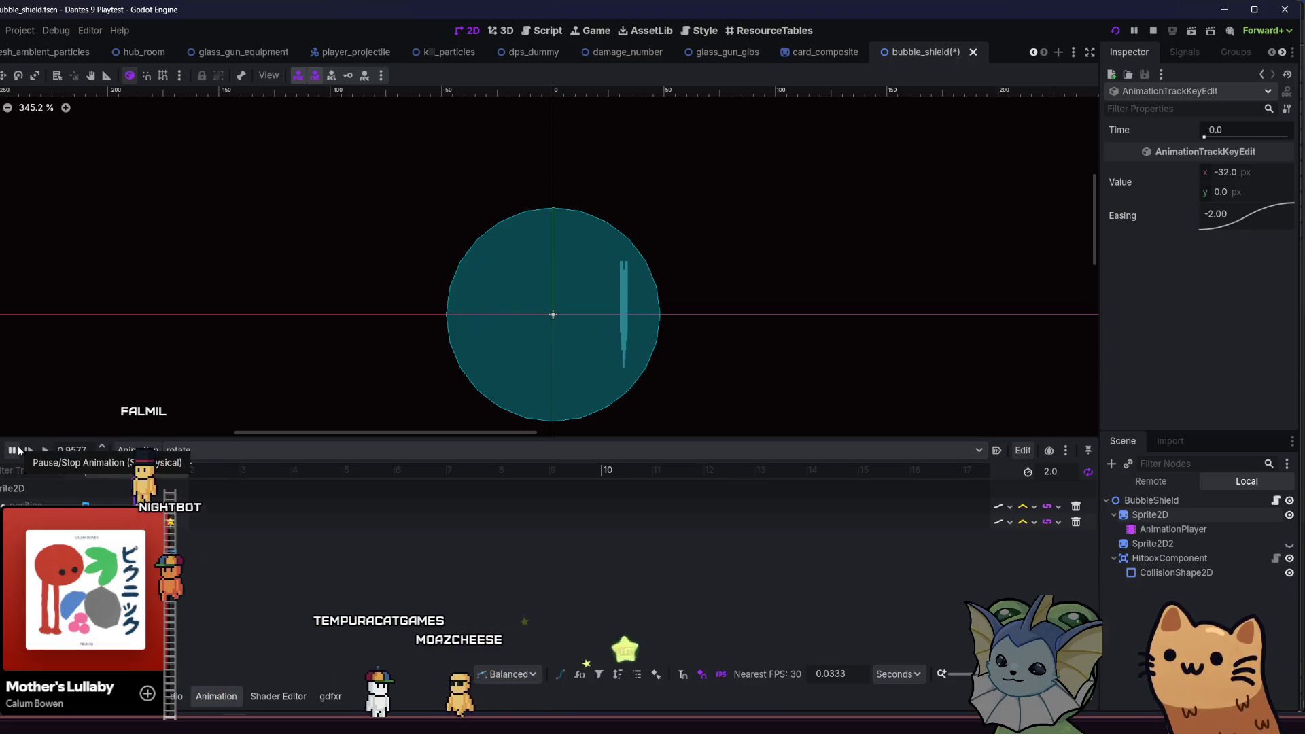
# - Copy Sprite2D's AnimationPlayer onto Sprite2D2 and load 'rotate' in the pasted player
pyautogui.click(1178, 542)
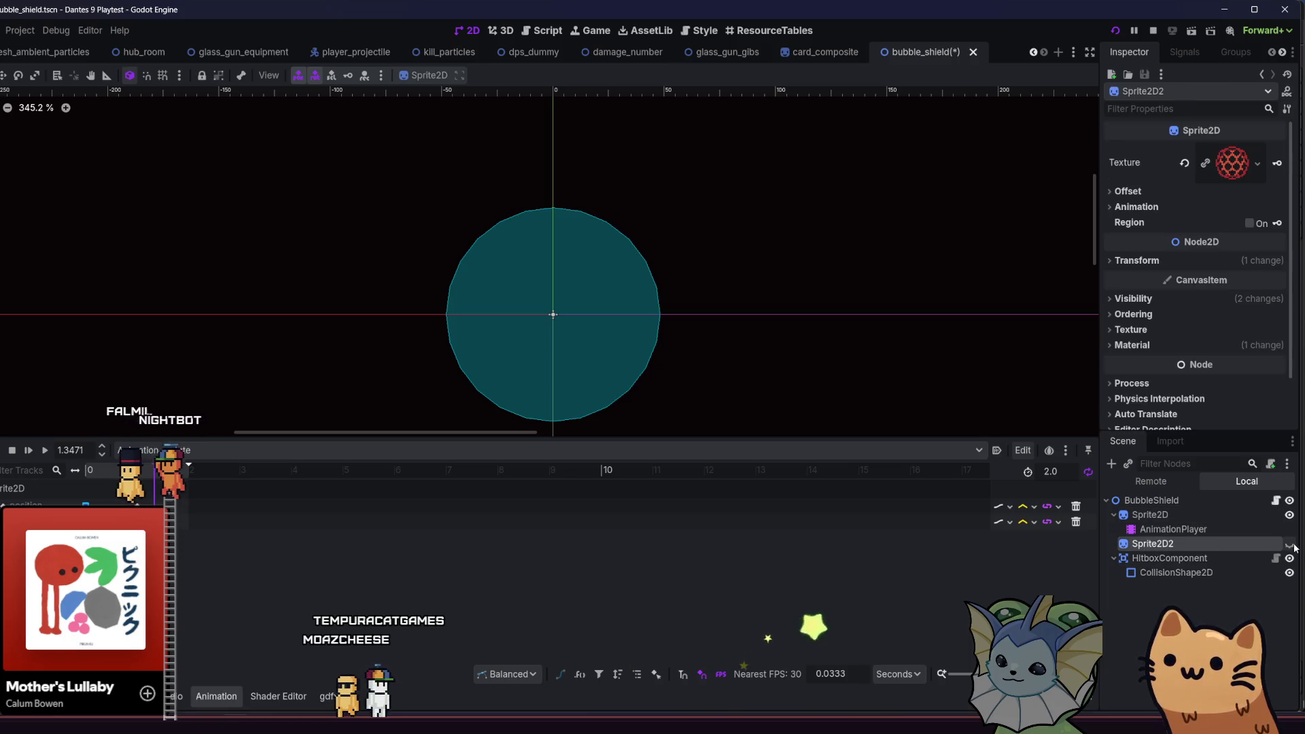
pyautogui.click(1228, 531)
pyautogui.hotkey('ctrl', 'c')
pyautogui.click(1183, 542)
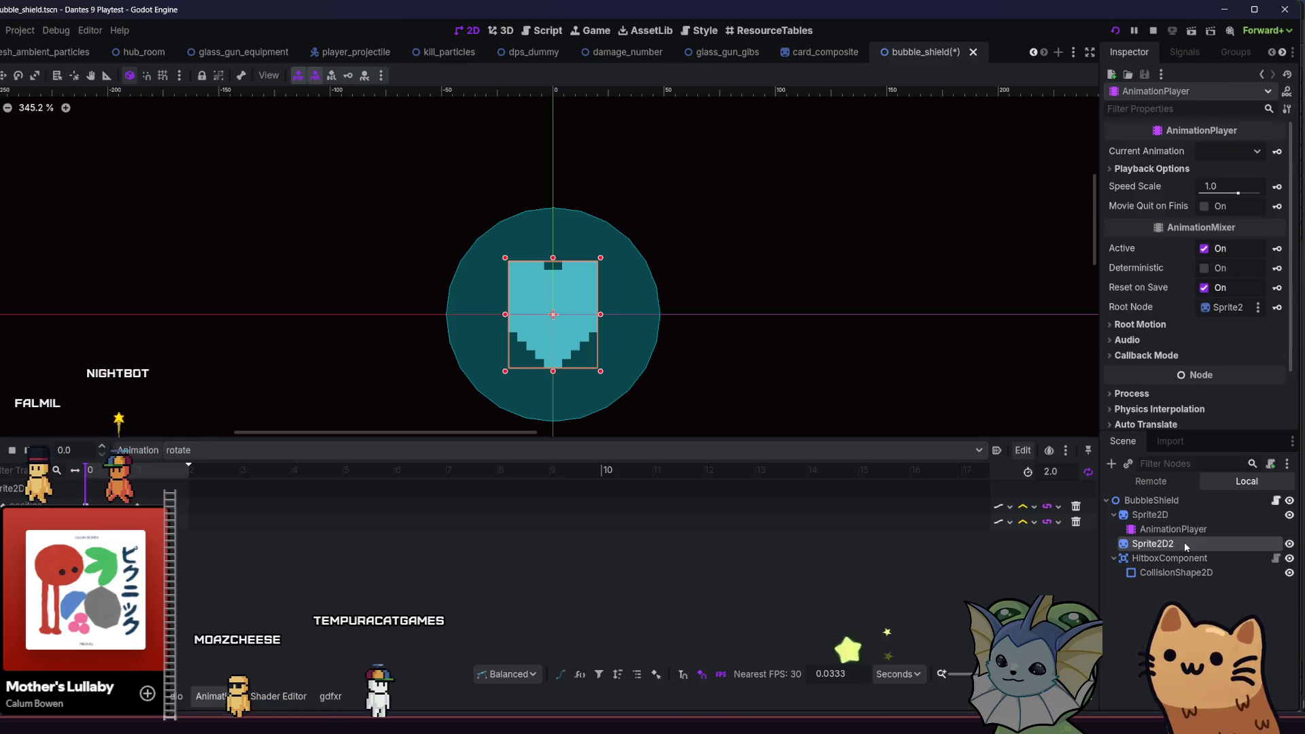
pyautogui.hotkey('ctrl', 'v')
pyautogui.click(379, 456)
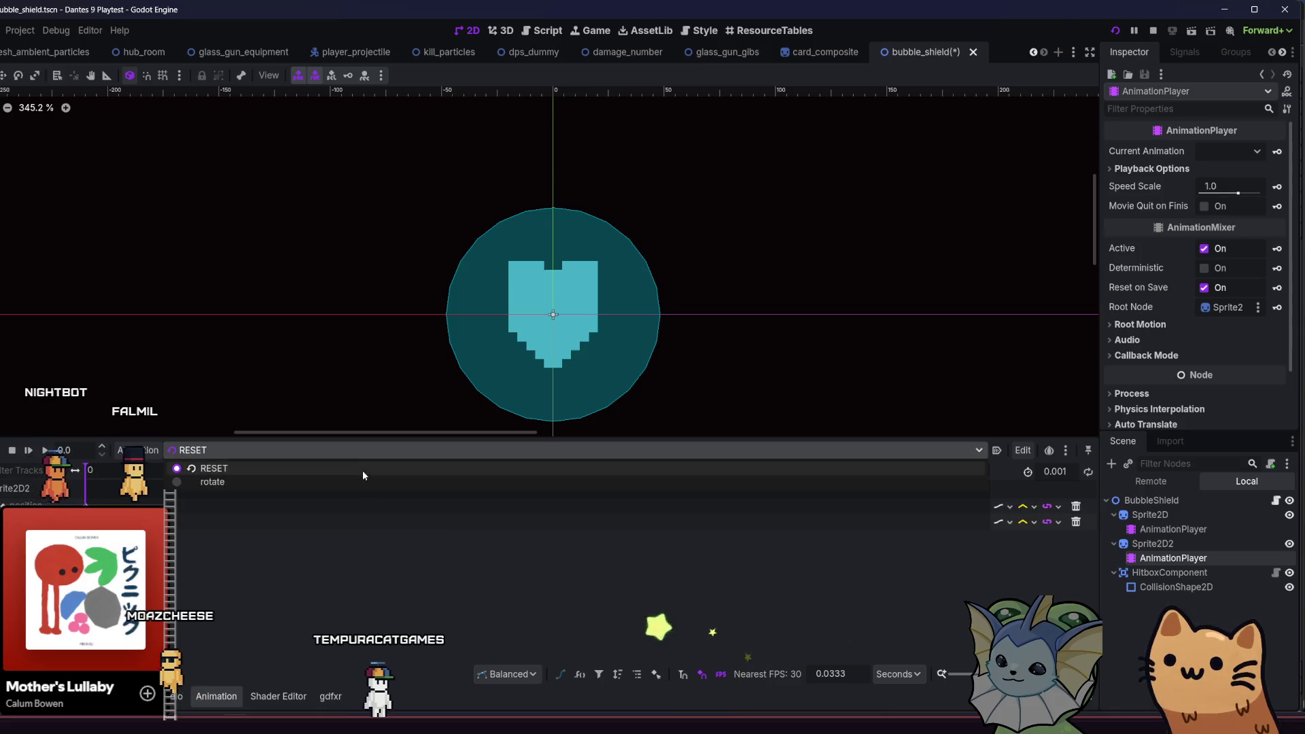
pyautogui.click(362, 470)
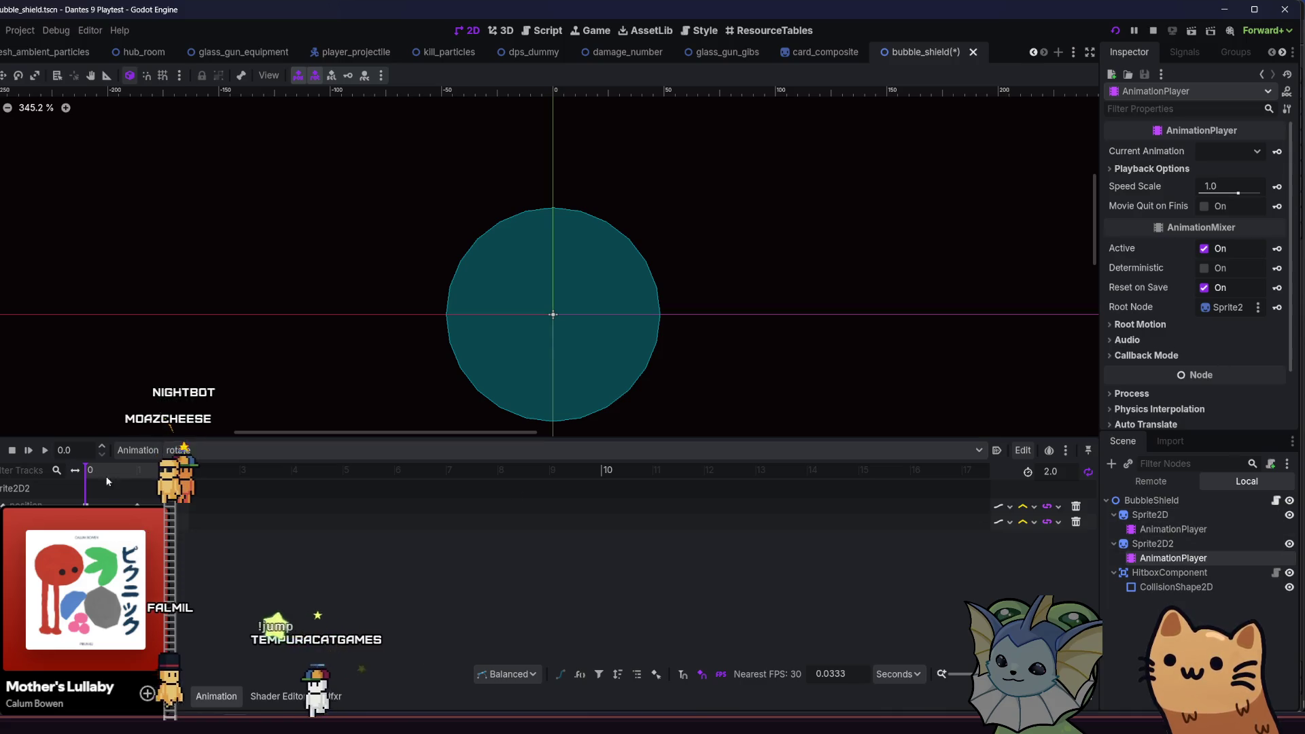
# - Check the RESET and rotate entries in Manage Animations, then select the timeline keyframes
pyautogui.click(137, 449)
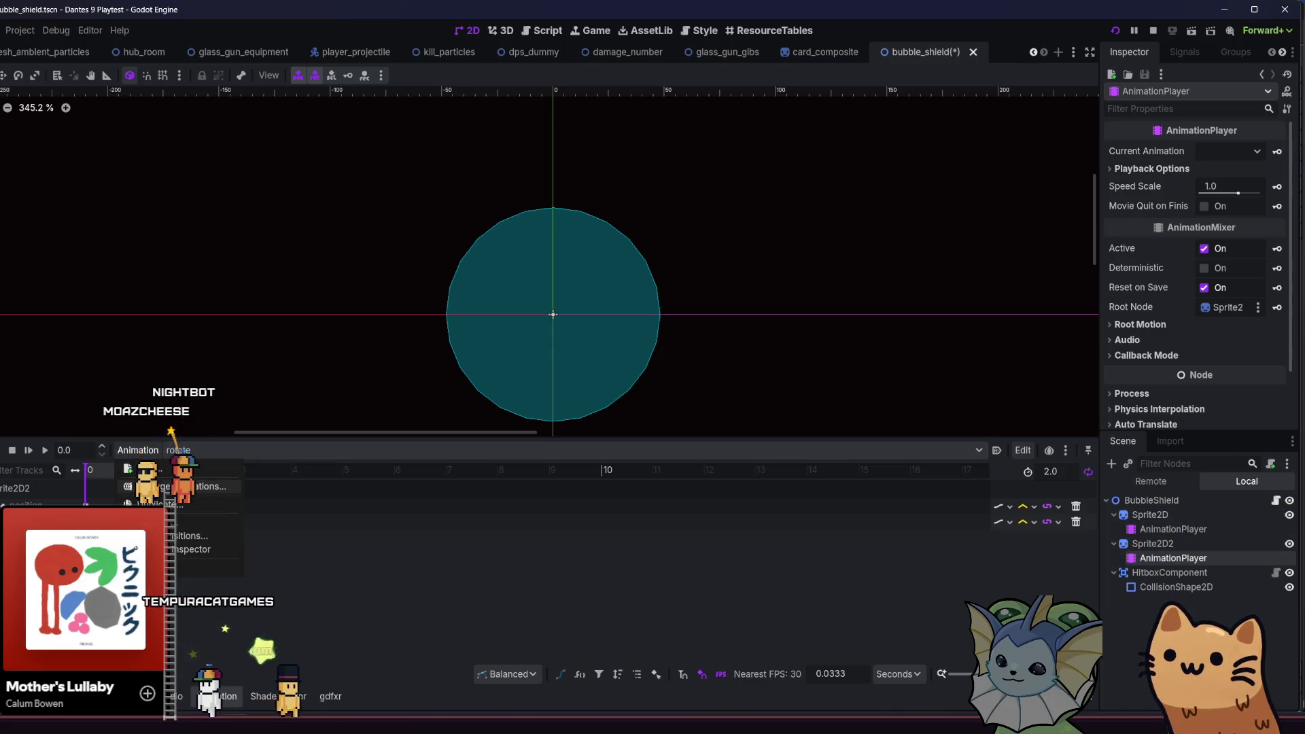
pyautogui.click(197, 486)
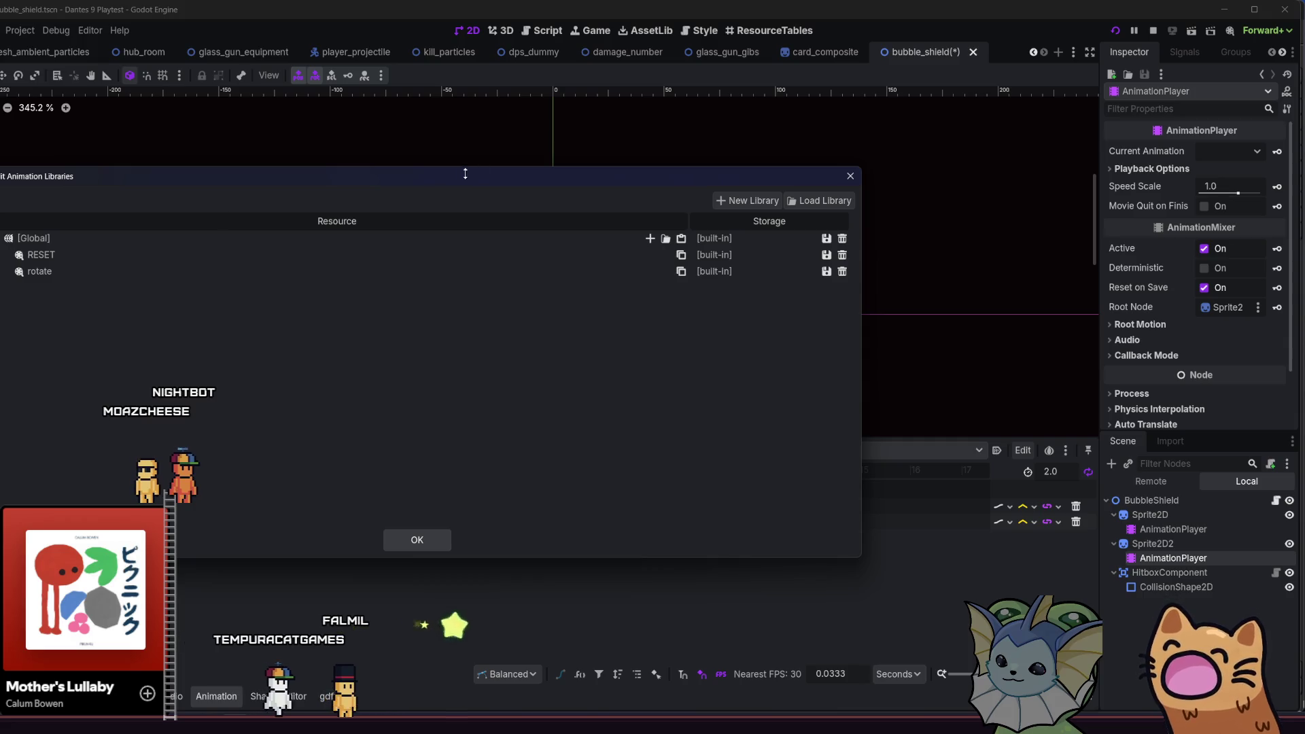
pyautogui.click(827, 272)
pyautogui.click(837, 320)
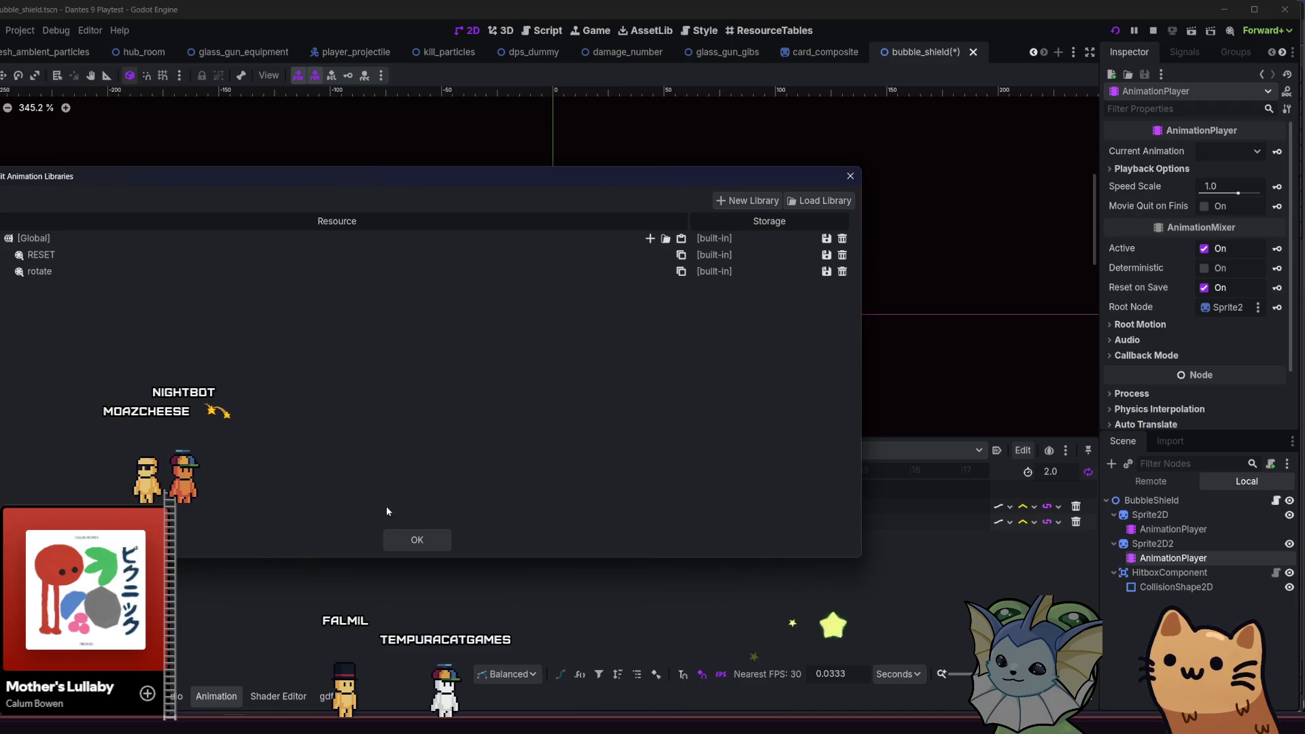
pyautogui.click(395, 538)
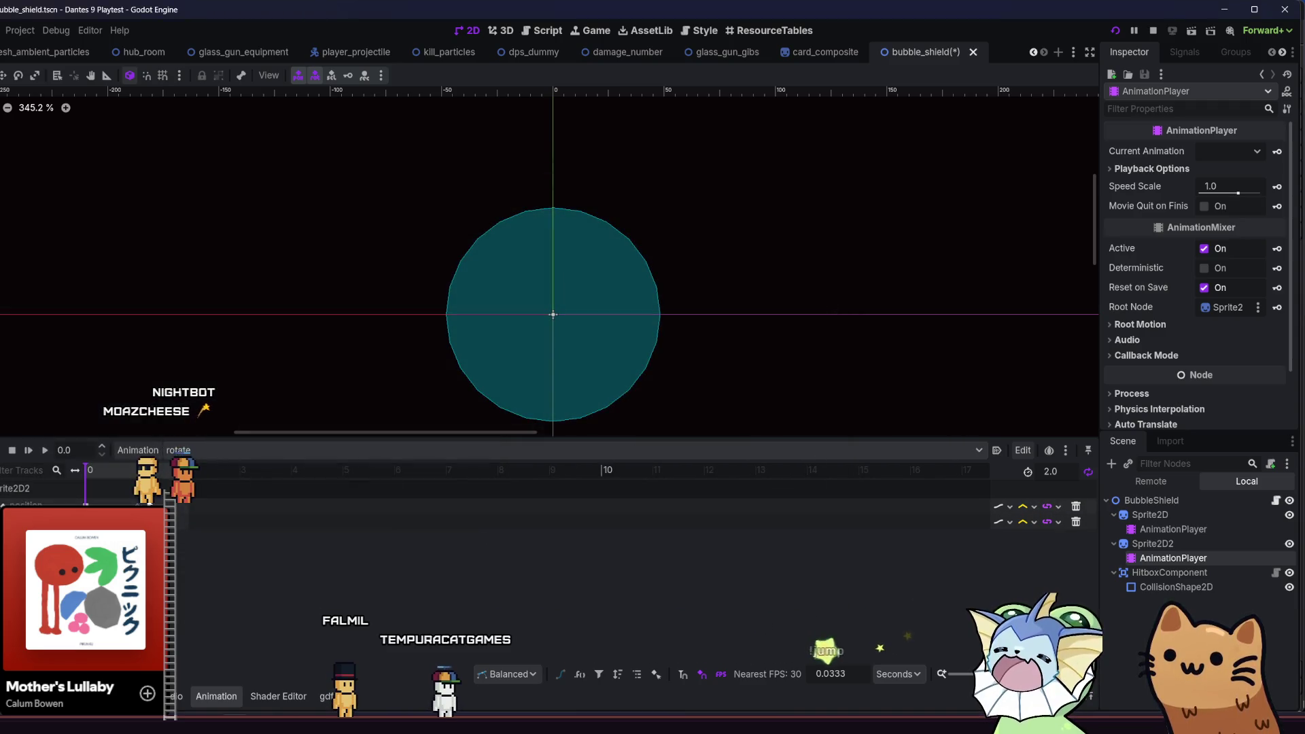
pyautogui.click(86, 507)
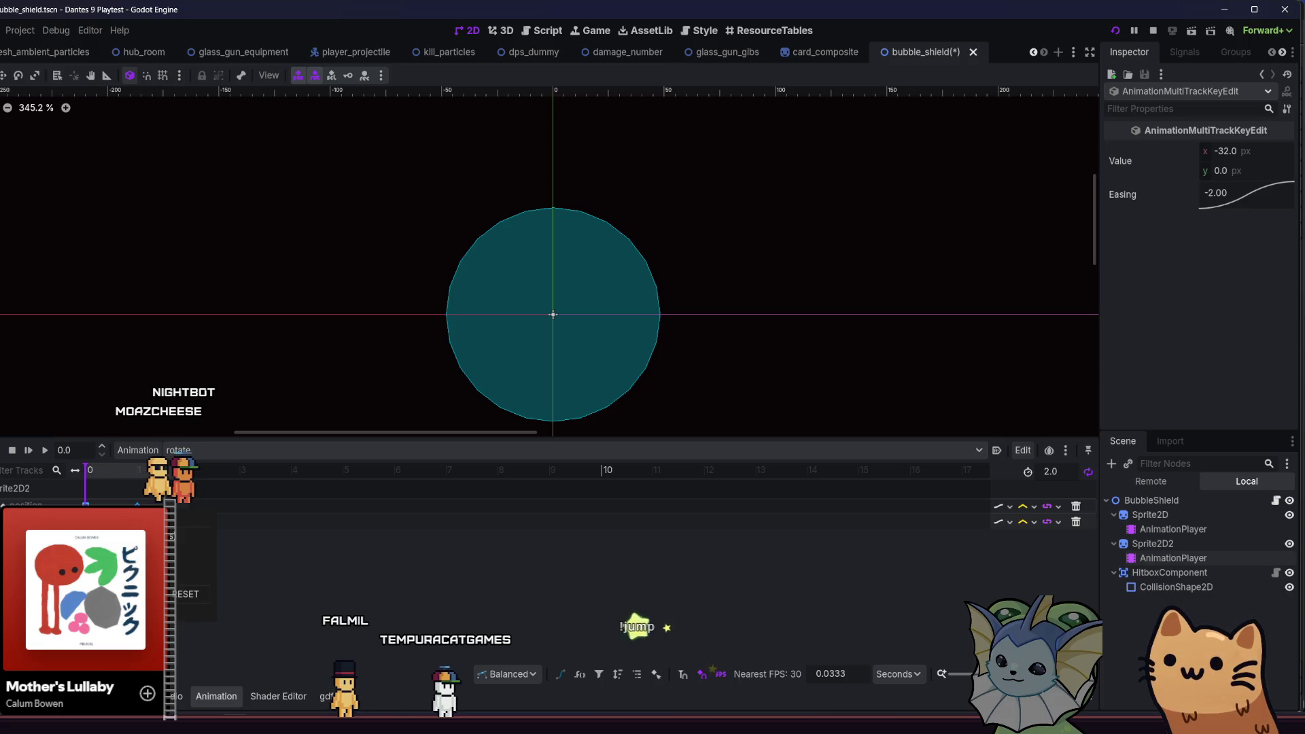
# - Bring up the Animation panel's Edit menu of keyframe commands, dismissing and reopening it
pyautogui.click(1024, 451)
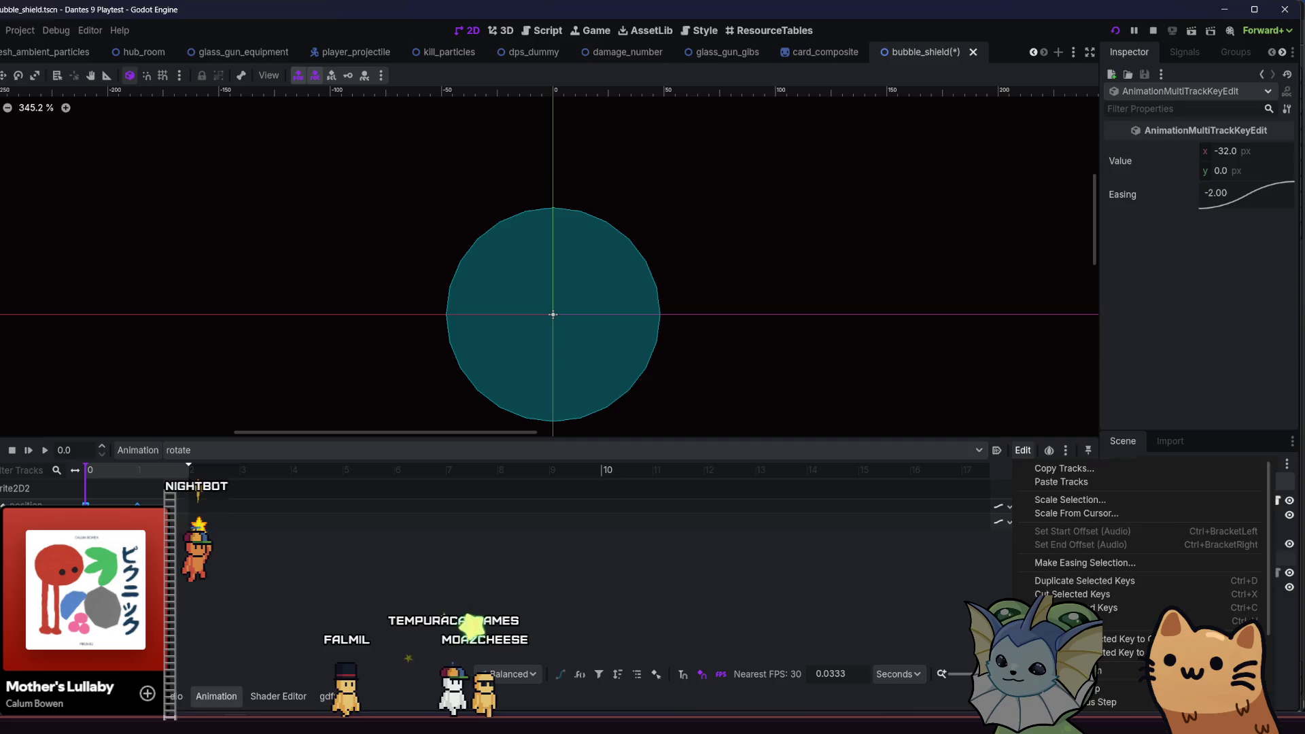
pyautogui.press('Escape')
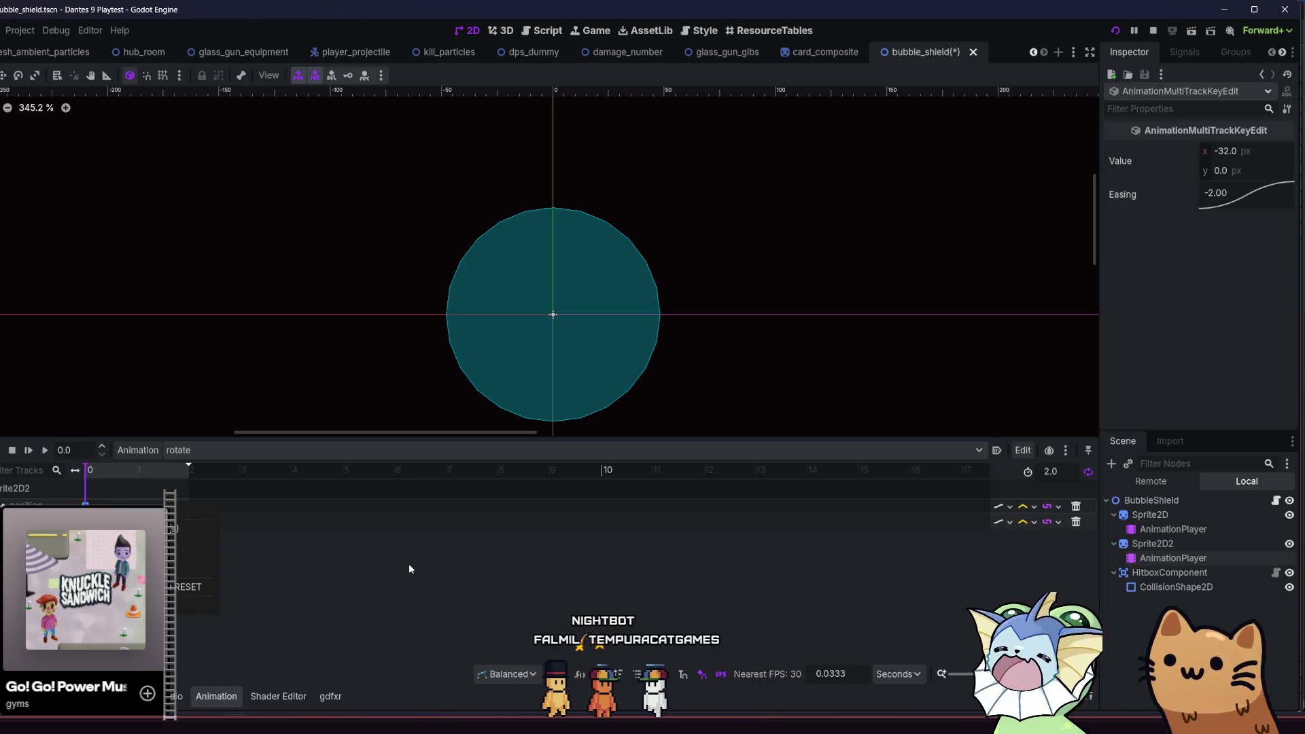
pyautogui.click(1023, 449)
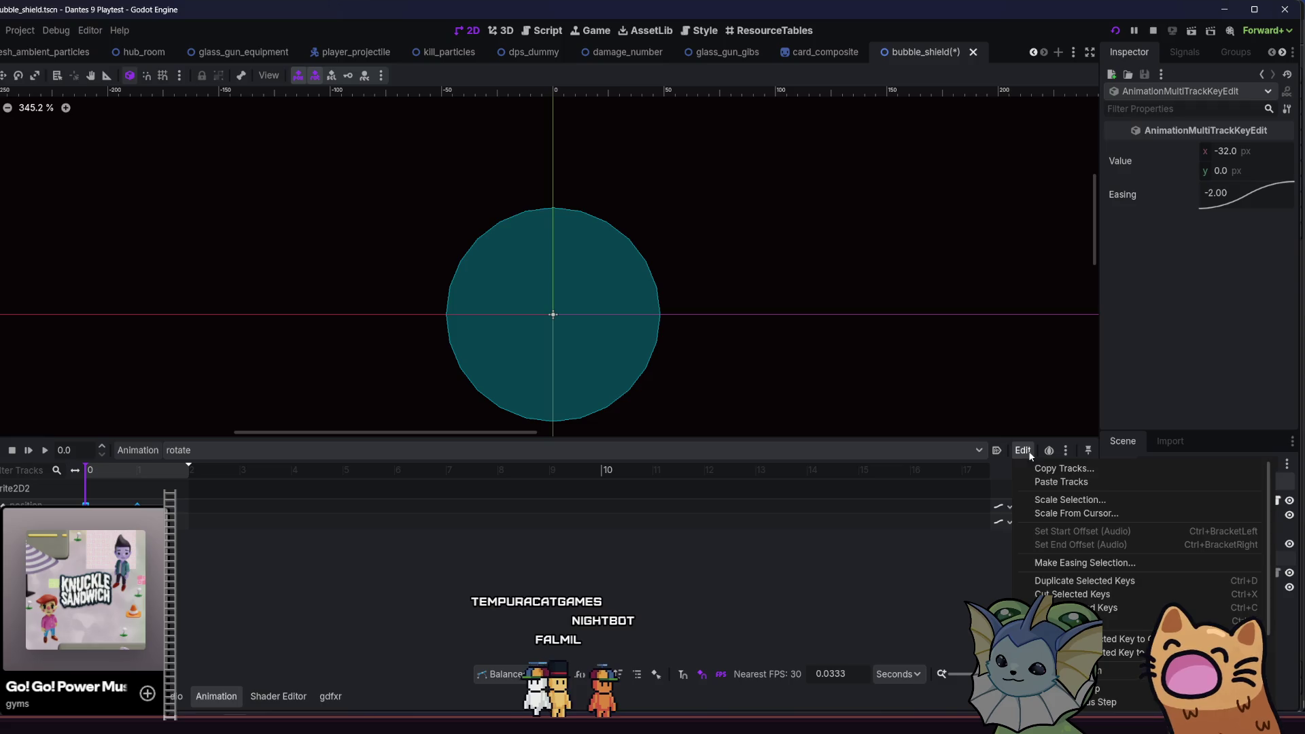
# - Reverse the selected keyframes with Edit > Scale Selection using a negative ratio
pyautogui.scroll(-2, 1090, 535)
pyautogui.scroll(2, 1123, 586)
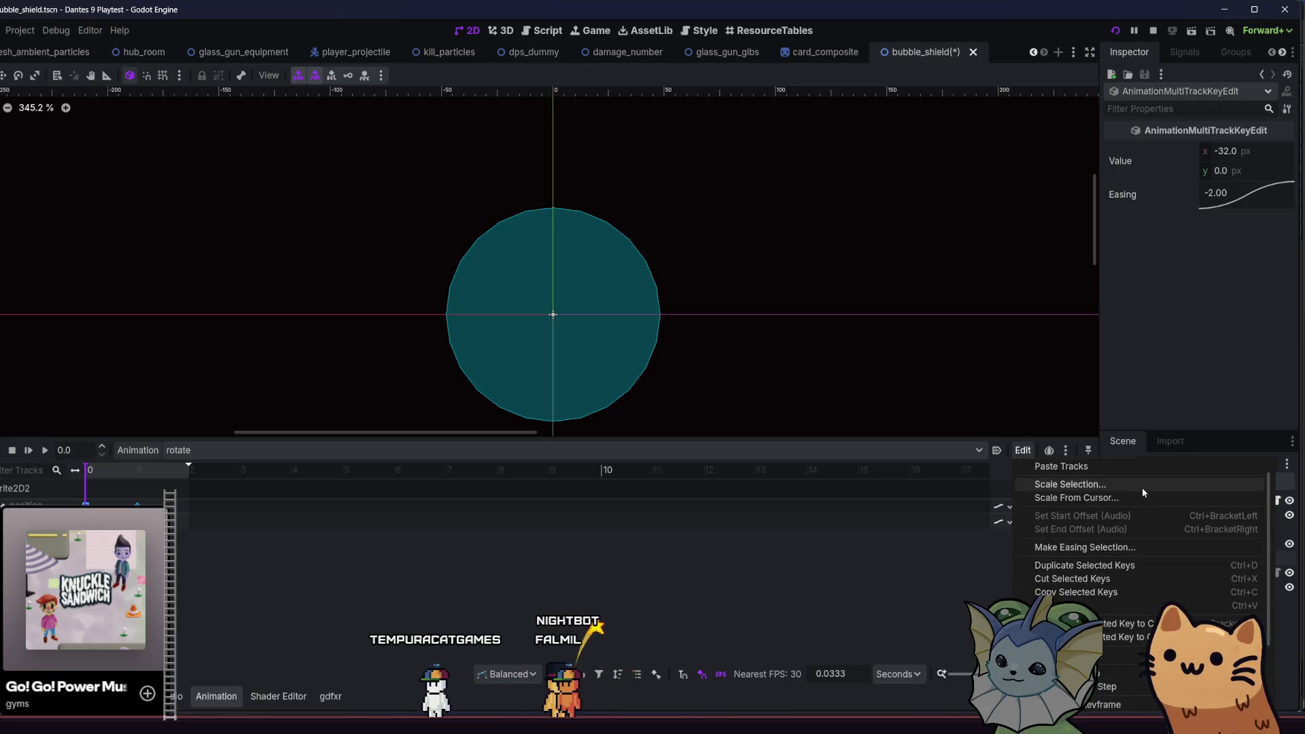
pyautogui.press('Escape')
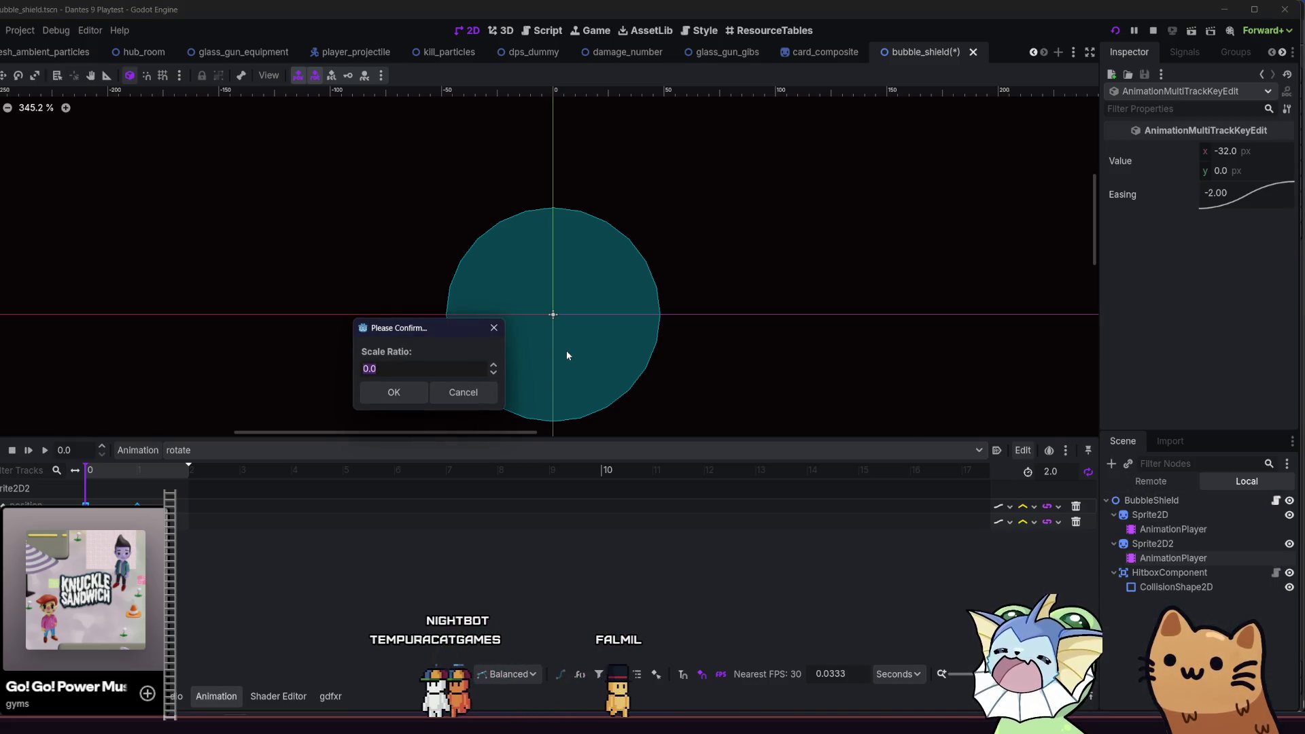
pyautogui.press('Return')
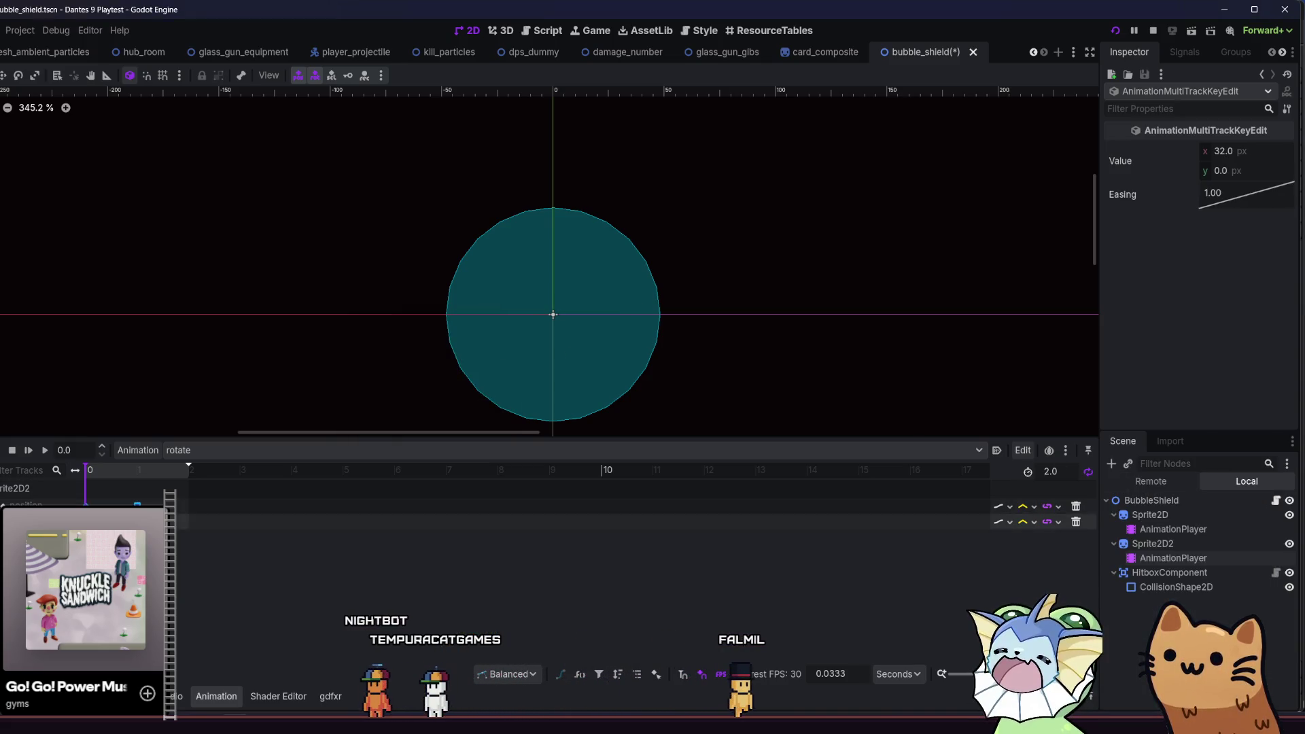
# - Drag the reversed keys back onto the timeline so they start at 0
pyautogui.moveTo(137, 505); pyautogui.dragTo(185, 507)
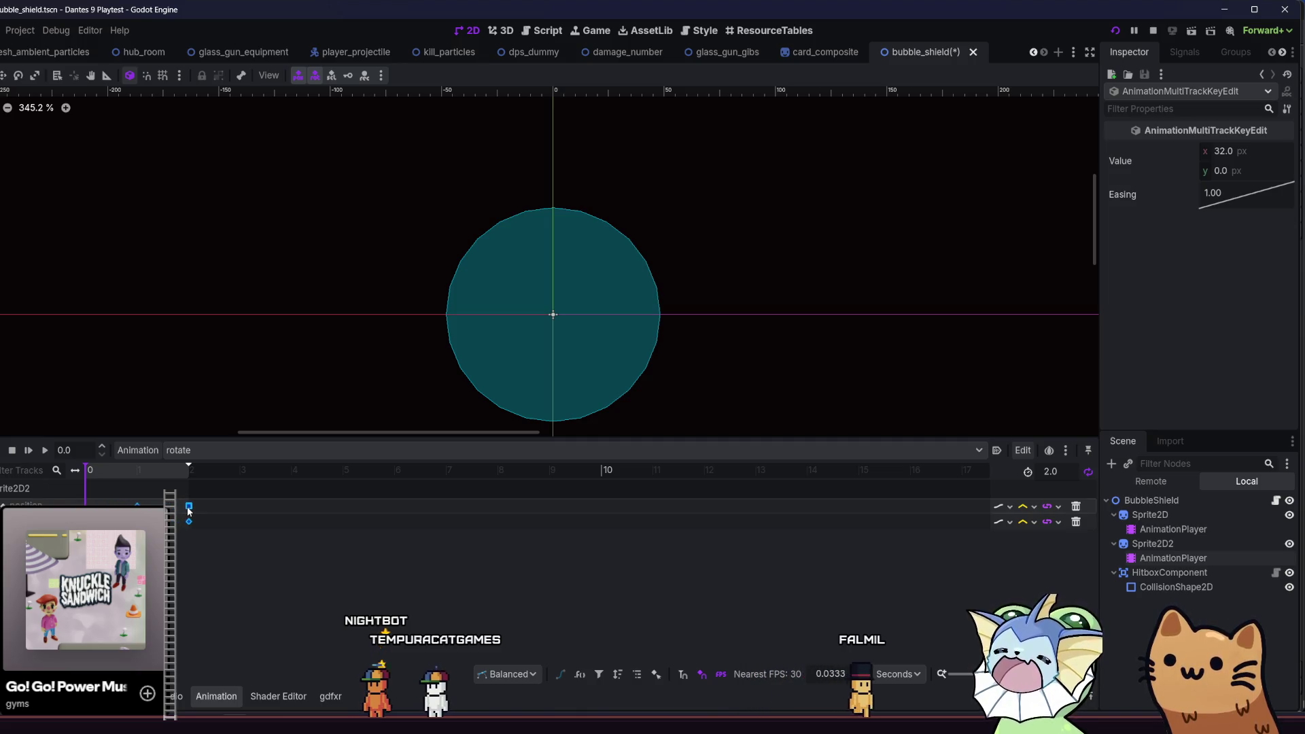
pyautogui.hotkey('ctrl', 'z')
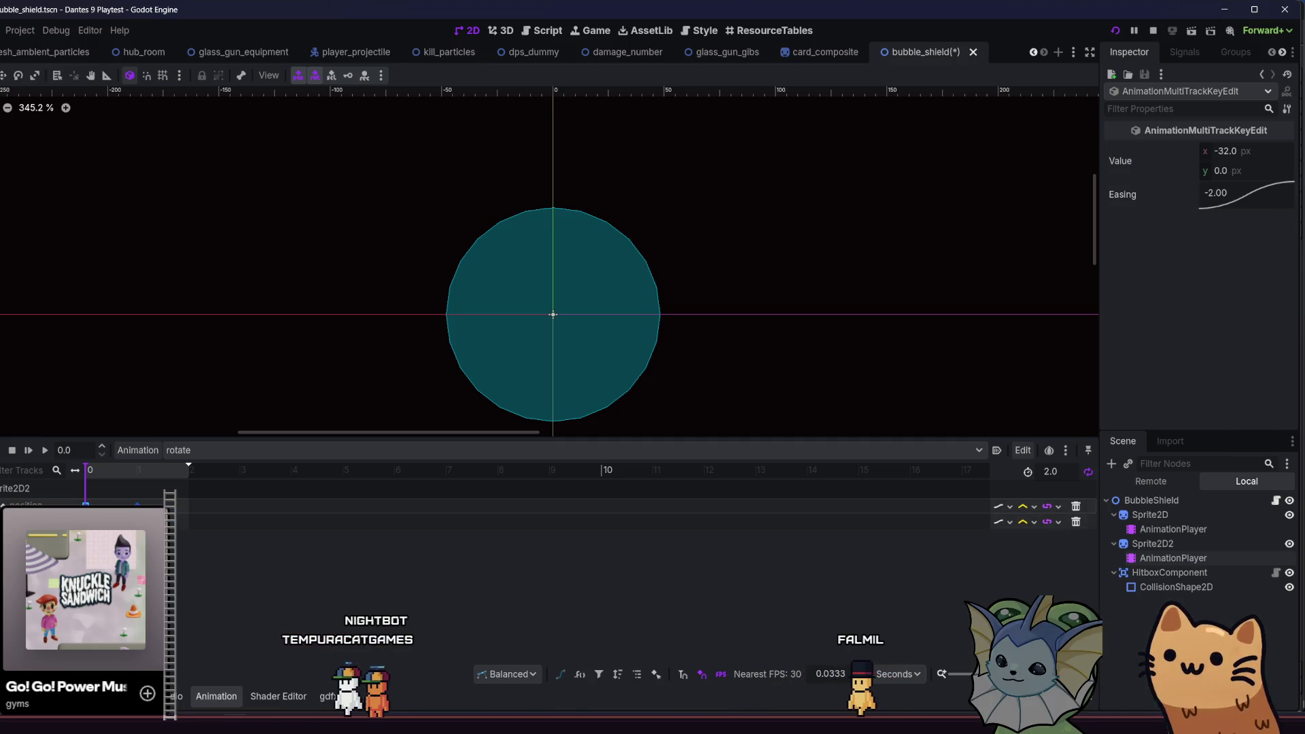
pyautogui.hotkey('ctrl', 'shift', 'z')
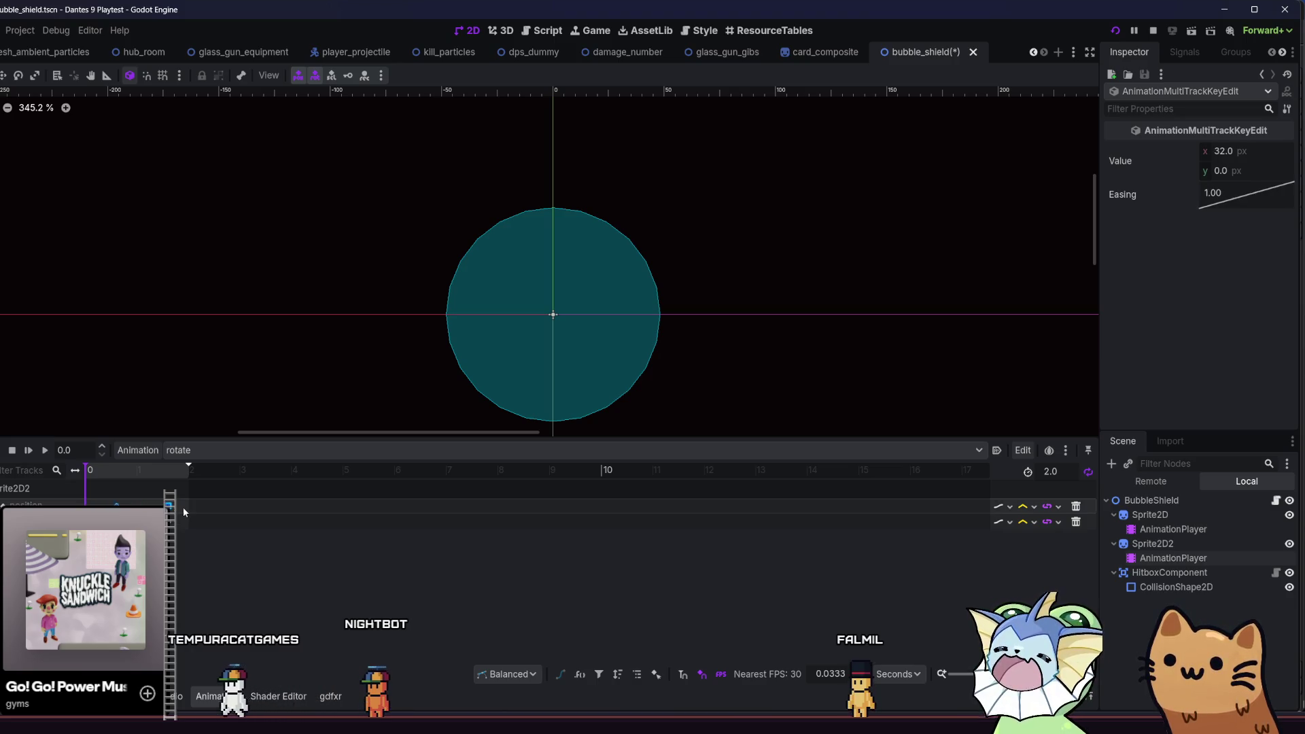
pyautogui.moveTo(188, 507); pyautogui.dragTo(193, 505)
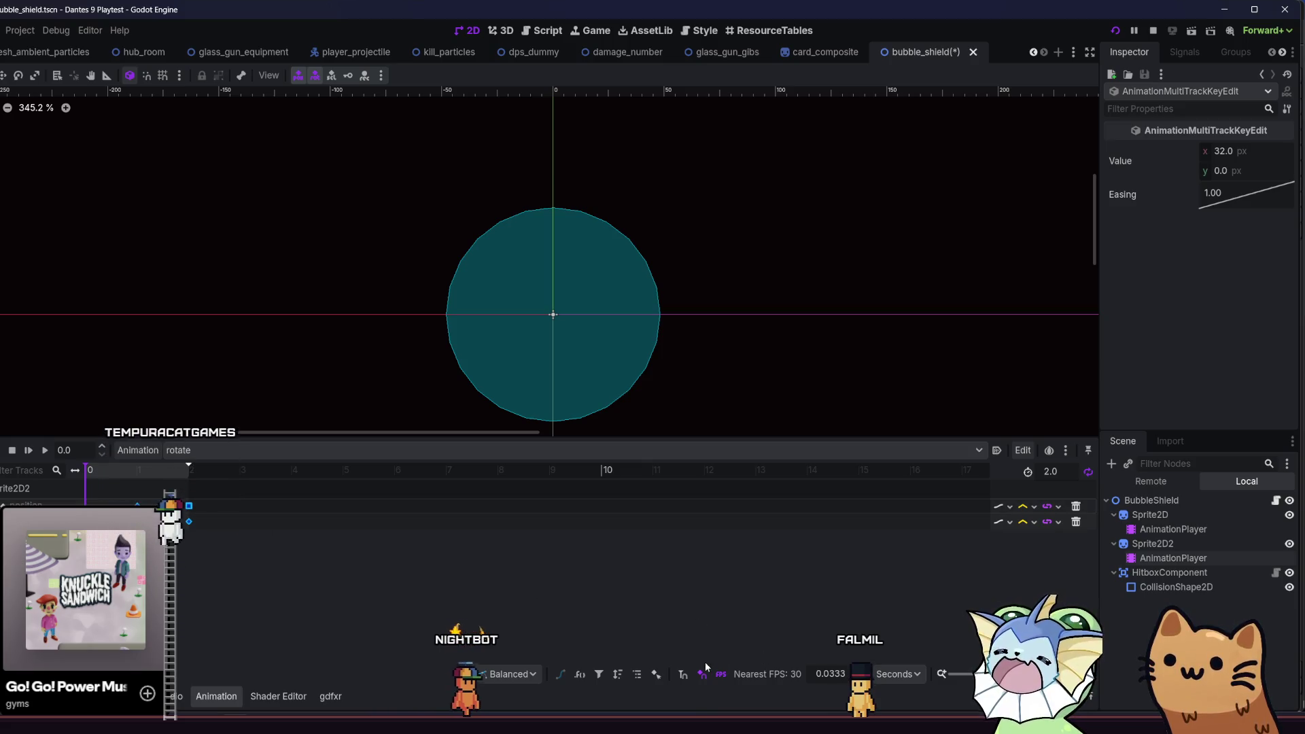
pyautogui.scroll(5, 275, 515)
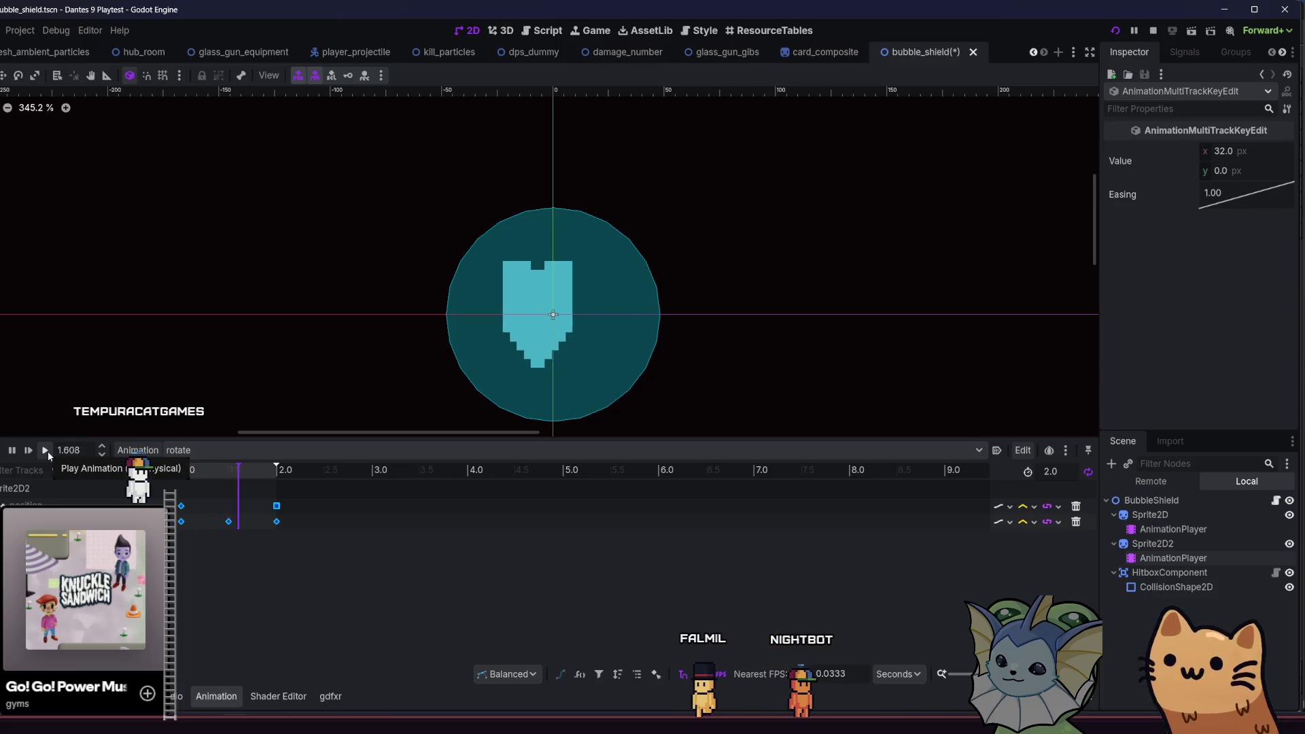
# - Give the 2.0 s key Linear easing and the 1.0 s key ease in-out (-2.00)
pyautogui.click(276, 506)
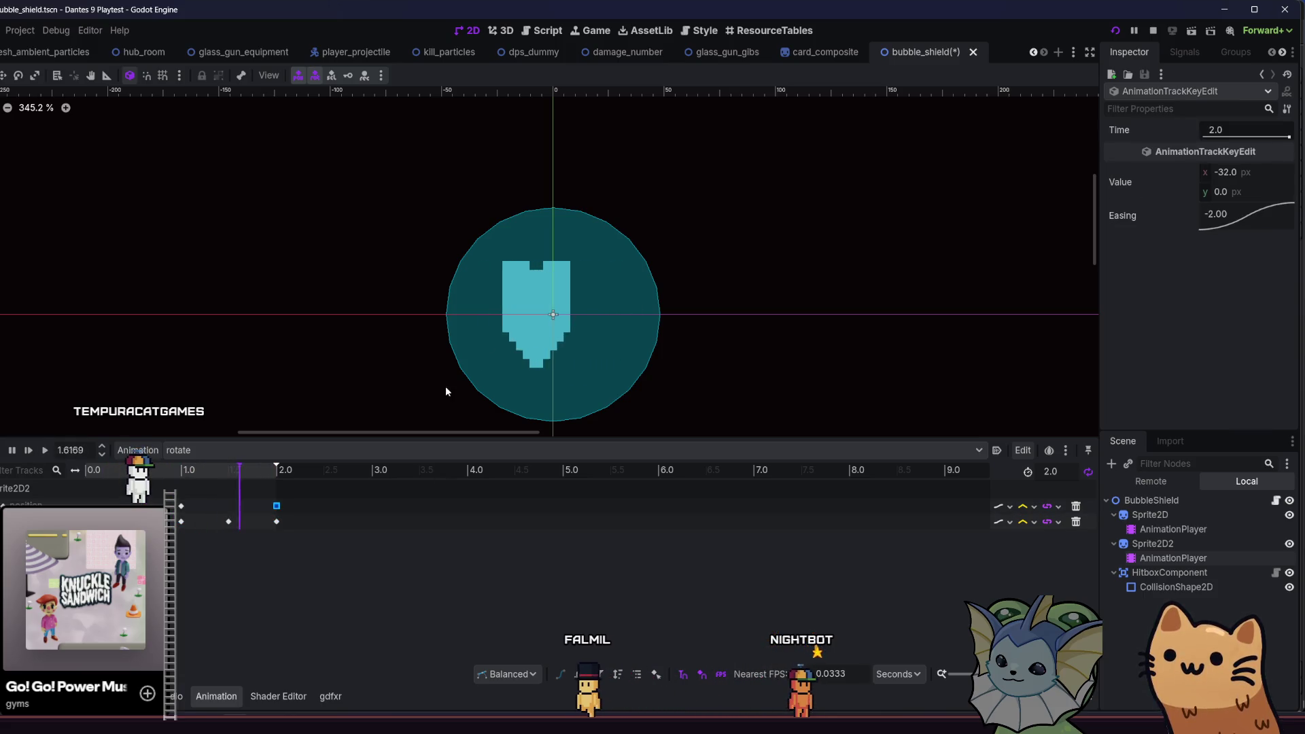
pyautogui.click(1245, 230)
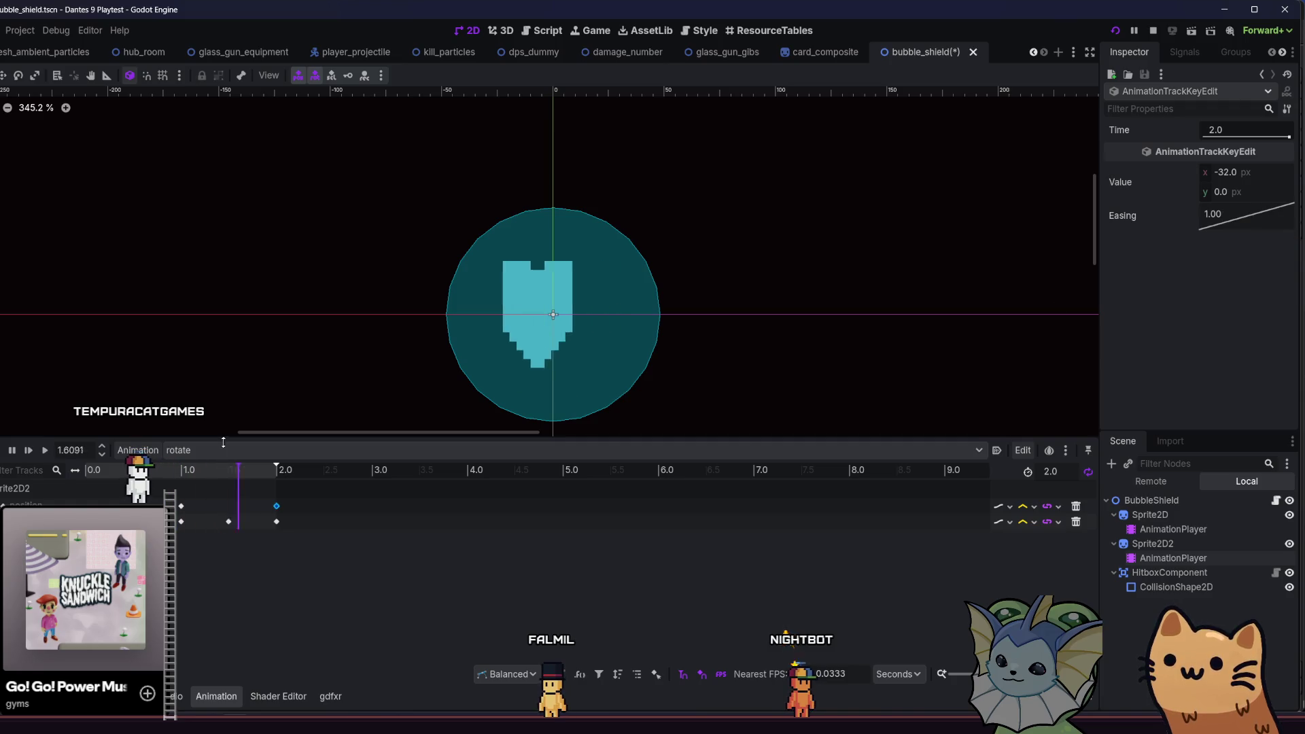
pyautogui.click(181, 506)
pyautogui.rightClick(1224, 212)
pyautogui.click(1285, 272)
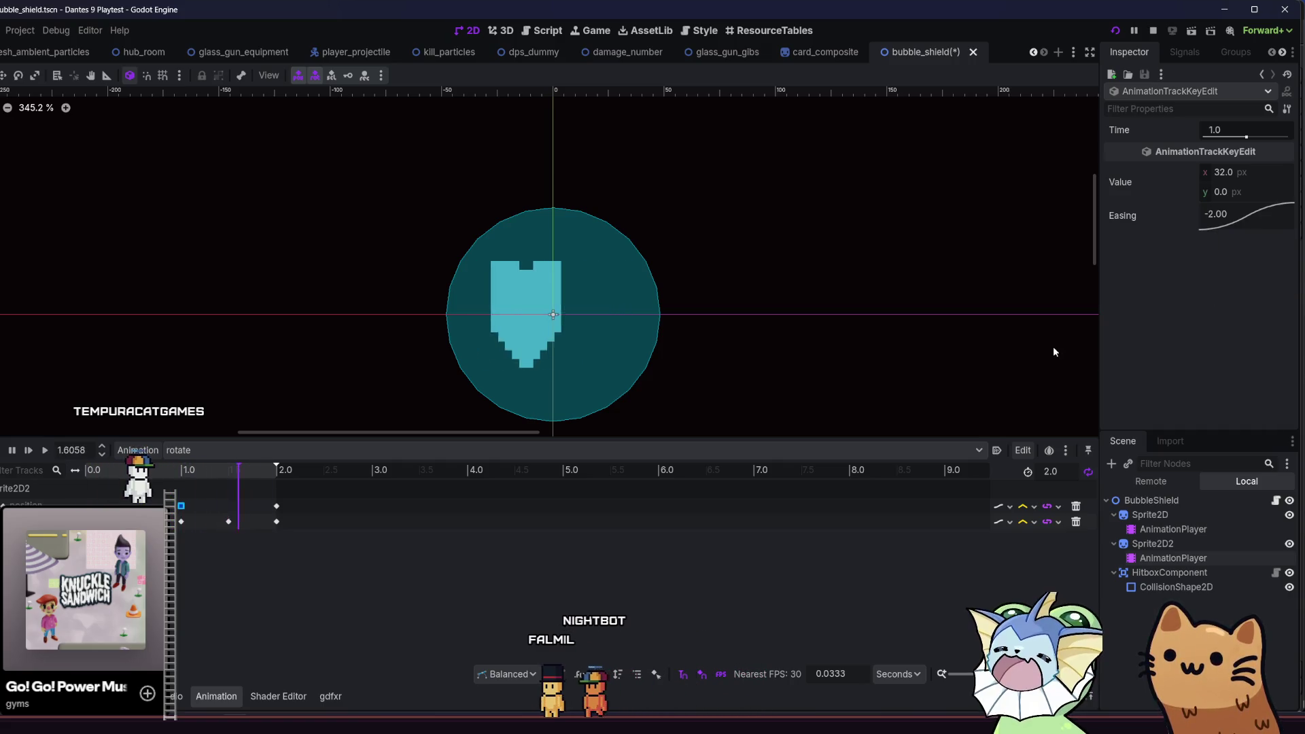
pyautogui.click(1157, 530)
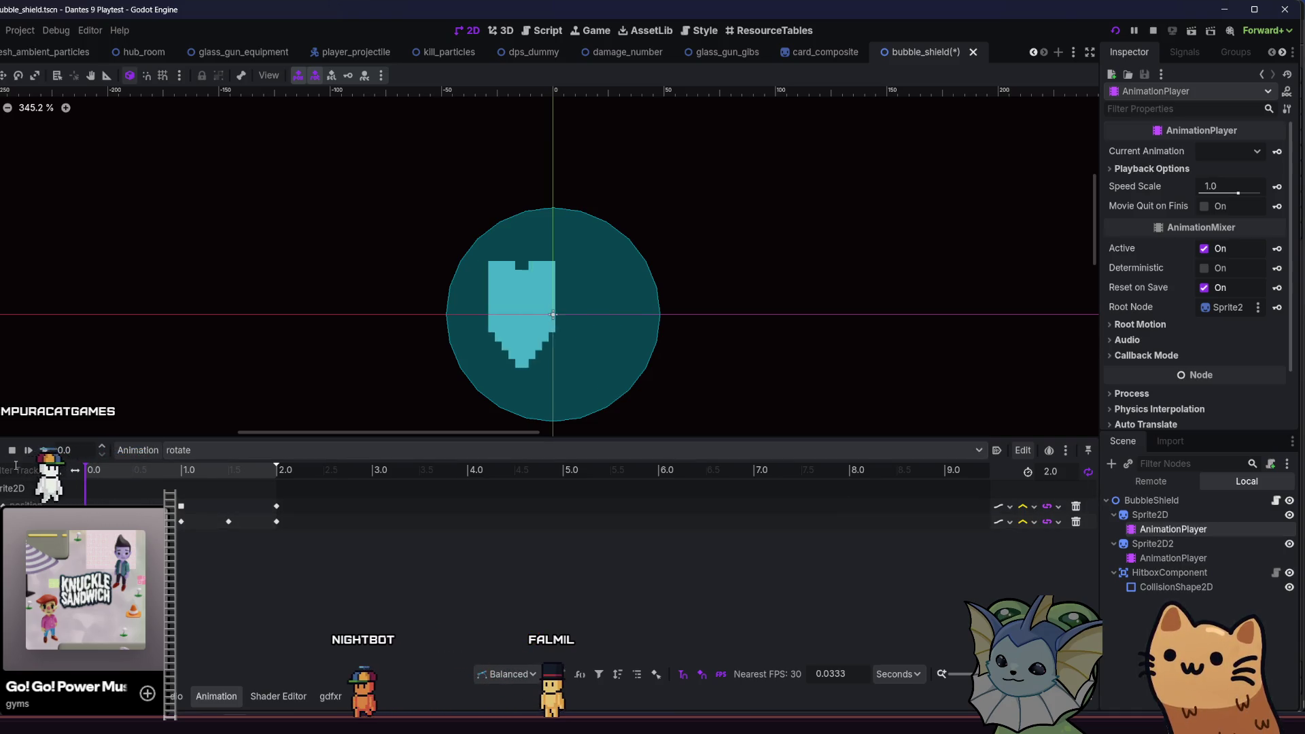
# - Preview the rotate animation on the first shield's AnimationPlayer, then stop it
pyautogui.click(41, 456)
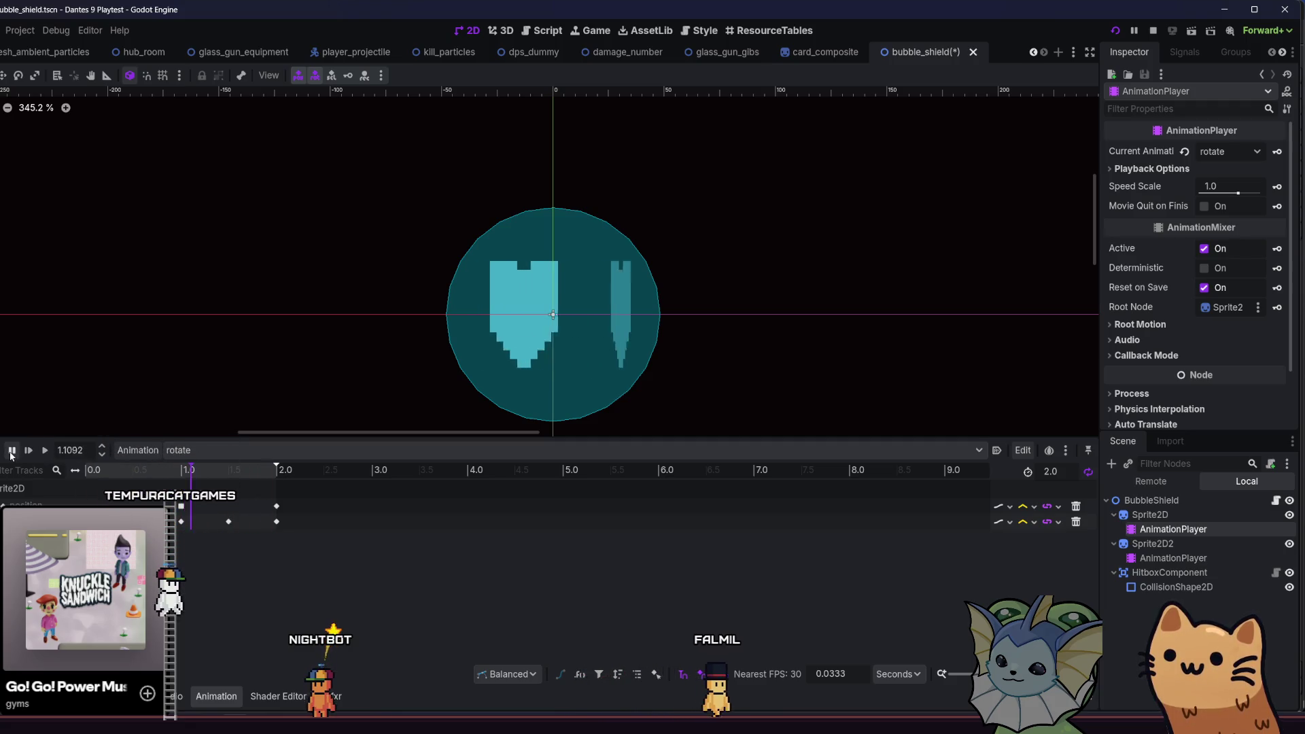
pyautogui.click(11, 451)
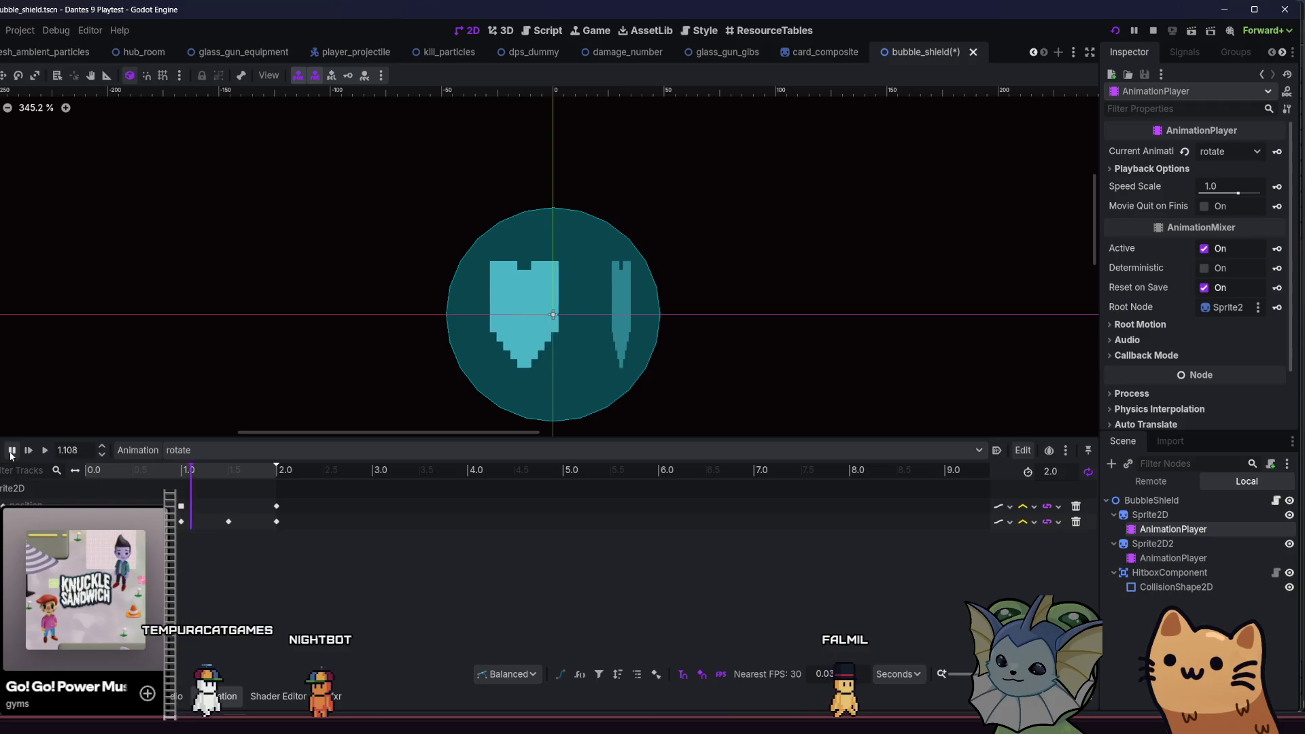
pyautogui.click(12, 451)
# - Check the second shield player's 1.0 s key, then return to the first player's Animation menu
pyautogui.click(1246, 541)
pyautogui.click(1242, 555)
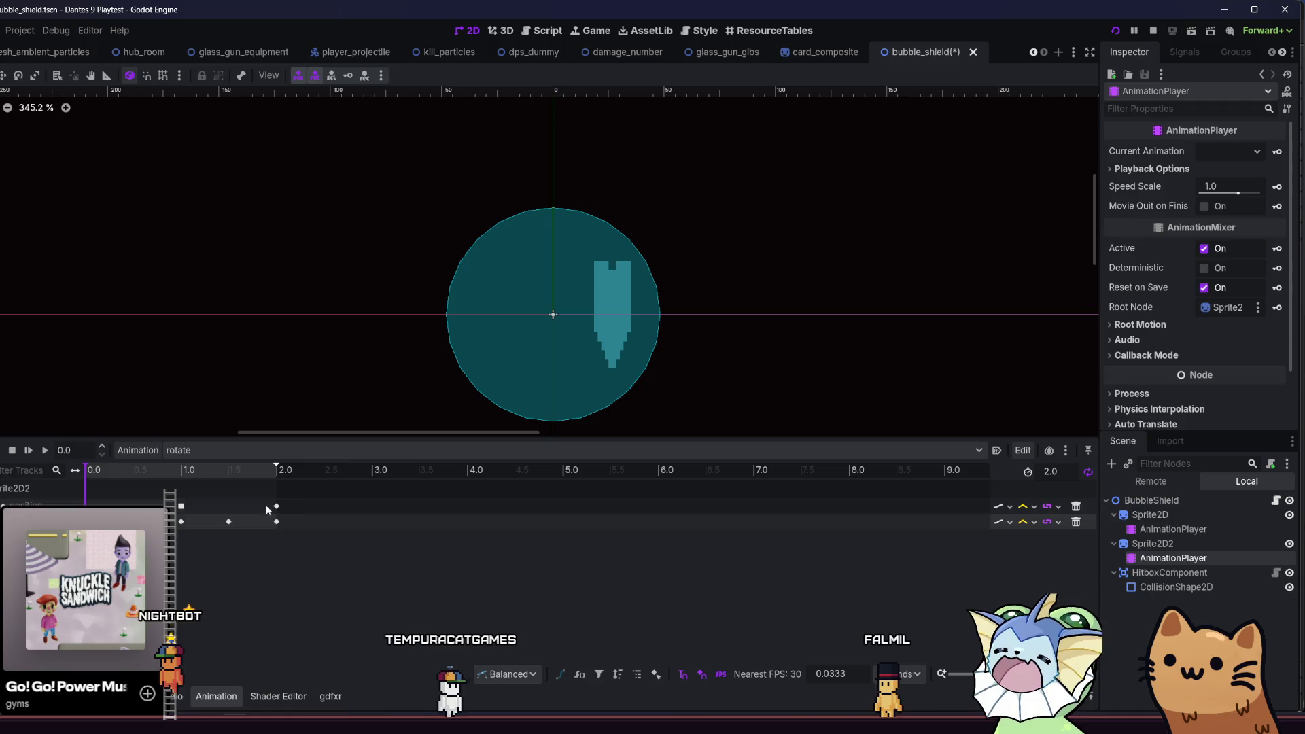
pyautogui.click(181, 506)
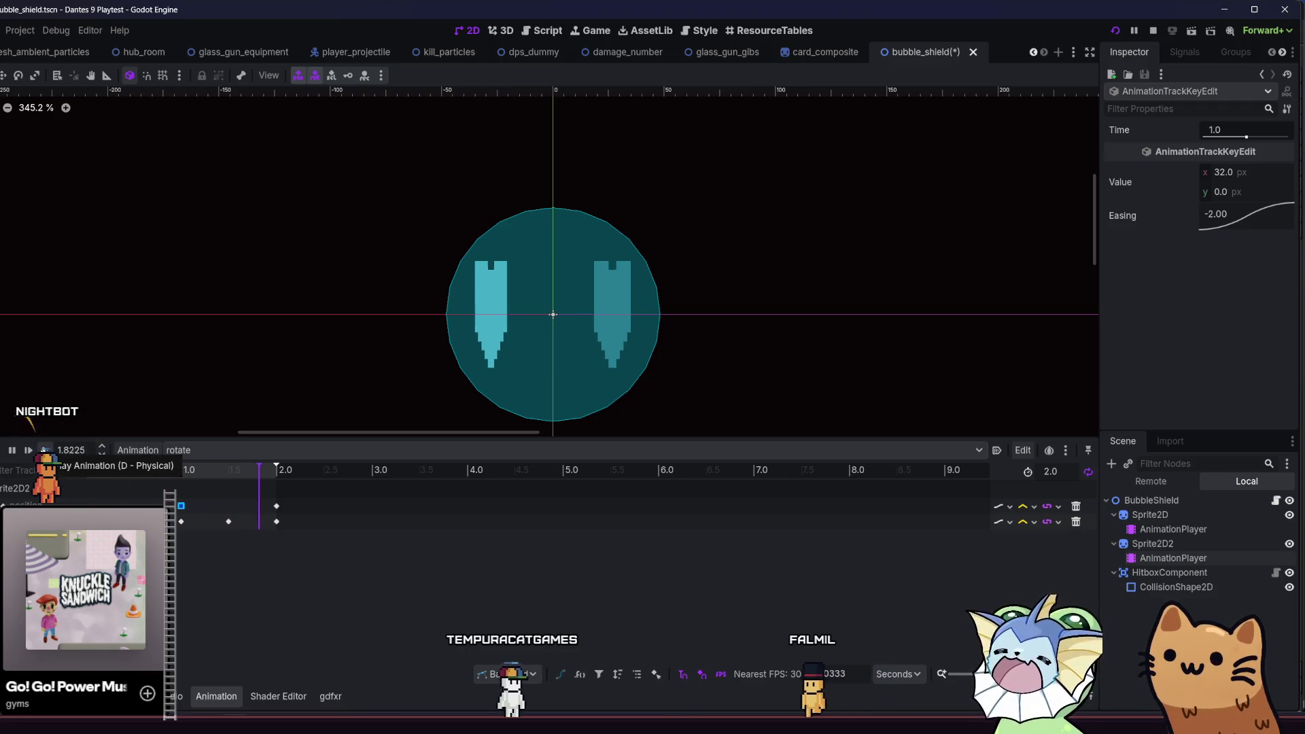
pyautogui.click(12, 450)
pyautogui.click(1247, 530)
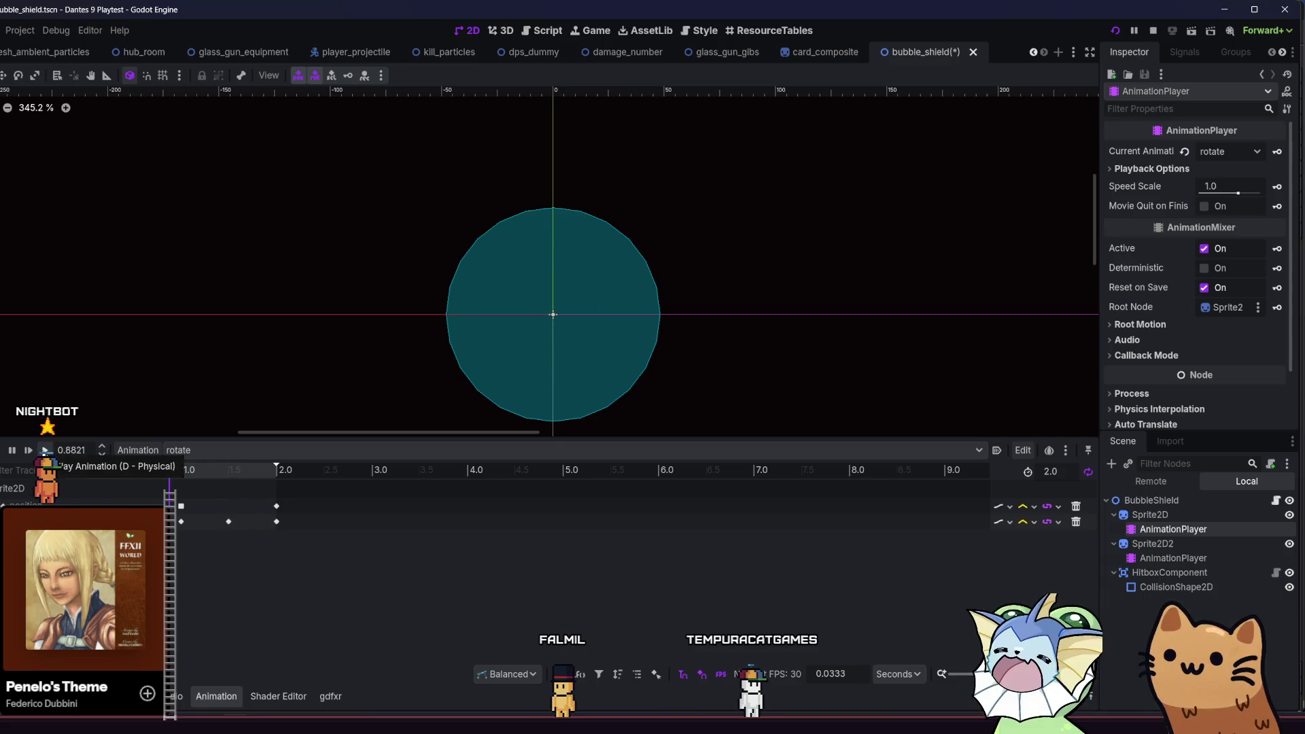
pyautogui.click(132, 455)
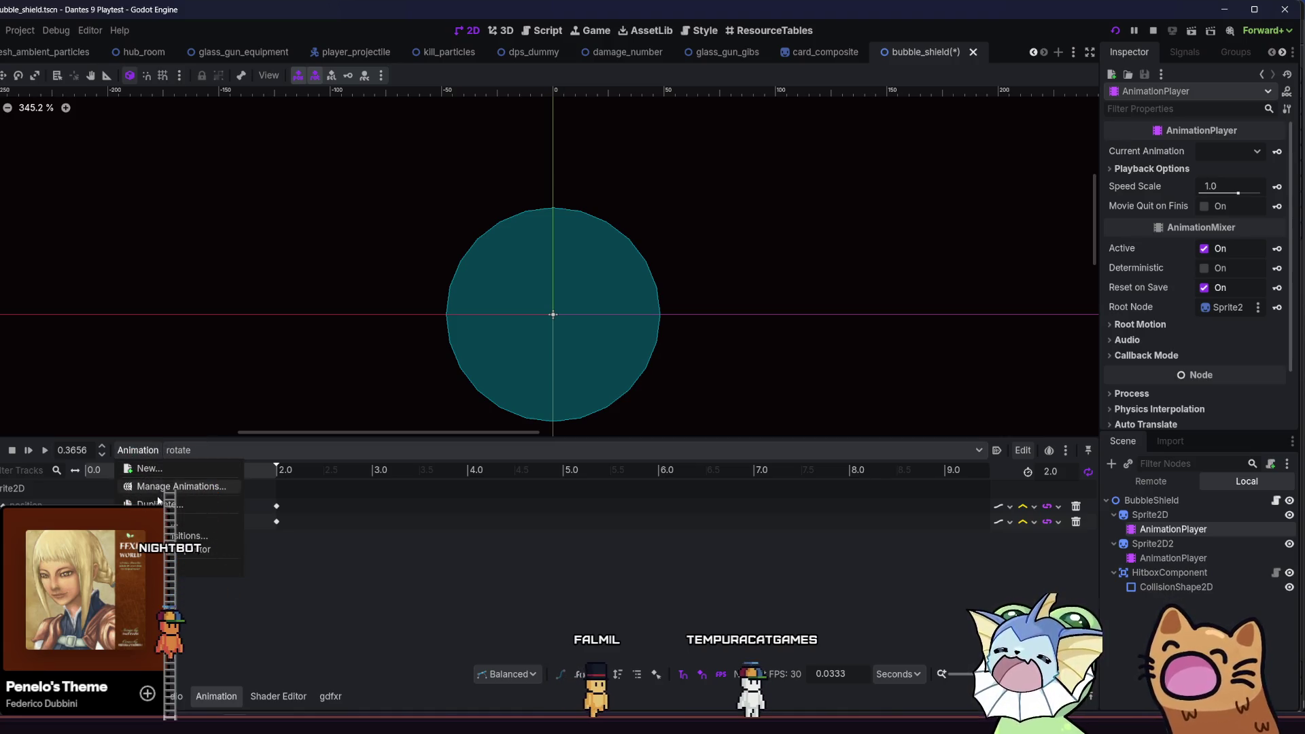
# - Review the animation libraries in Manage Animations, including RESET's save options, and close it
pyautogui.click(163, 486)
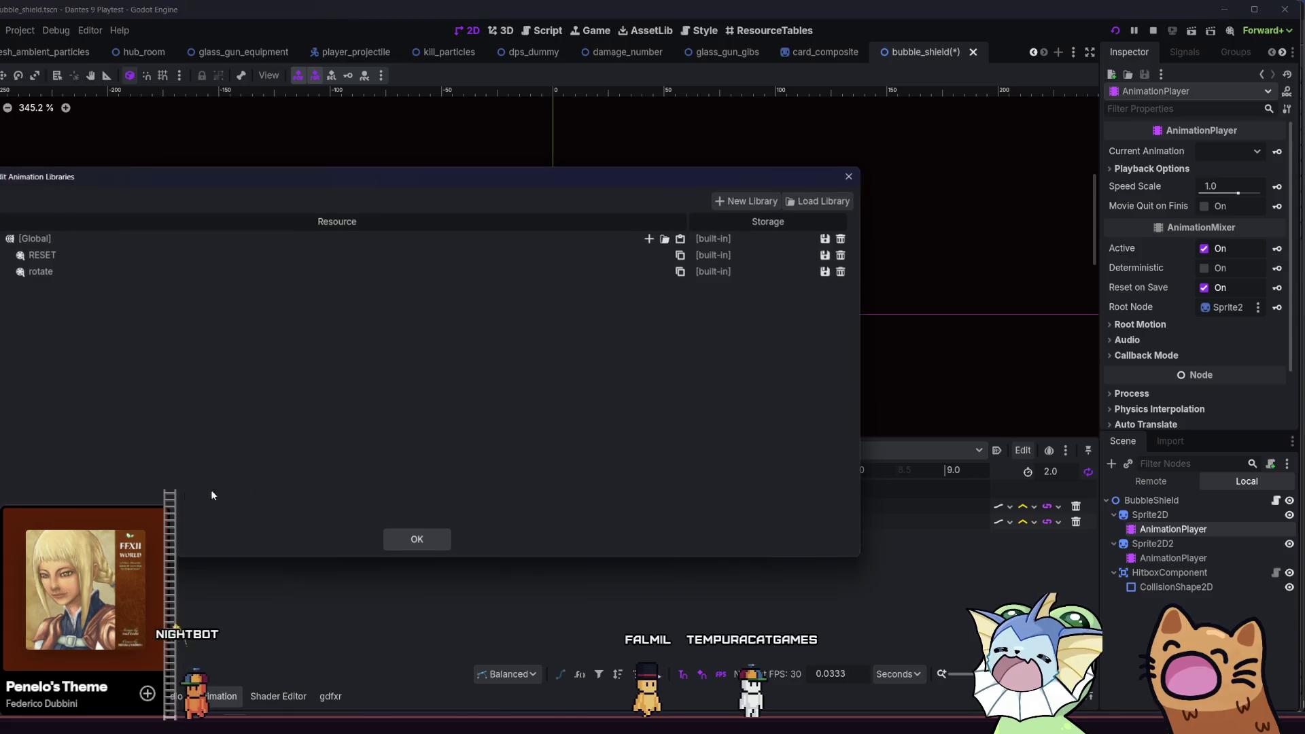
pyautogui.click(828, 255)
pyautogui.click(864, 317)
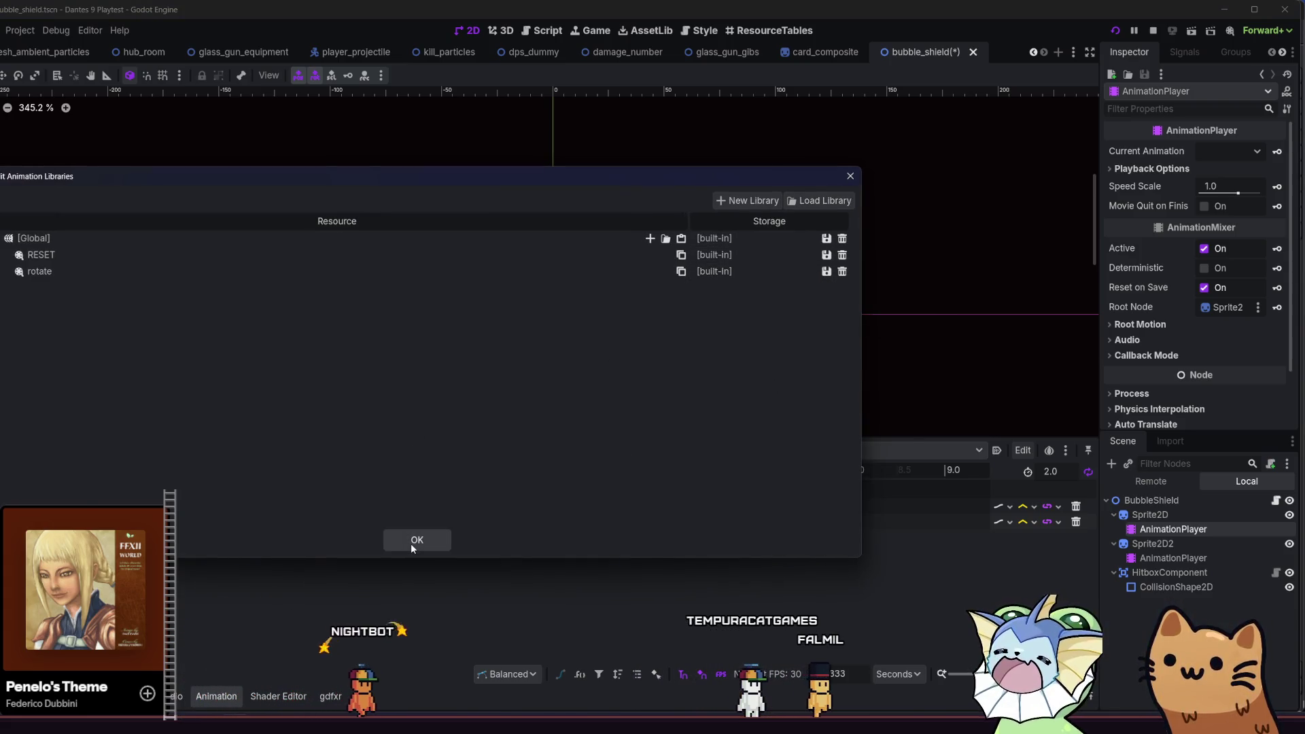
pyautogui.click(412, 544)
# - Box-select the rotate keys, shift them earlier, and save the bubble_shield scene
pyautogui.moveTo(300, 490); pyautogui.dragTo(129, 570)
pyautogui.moveTo(180, 527); pyautogui.dragTo(164, 528)
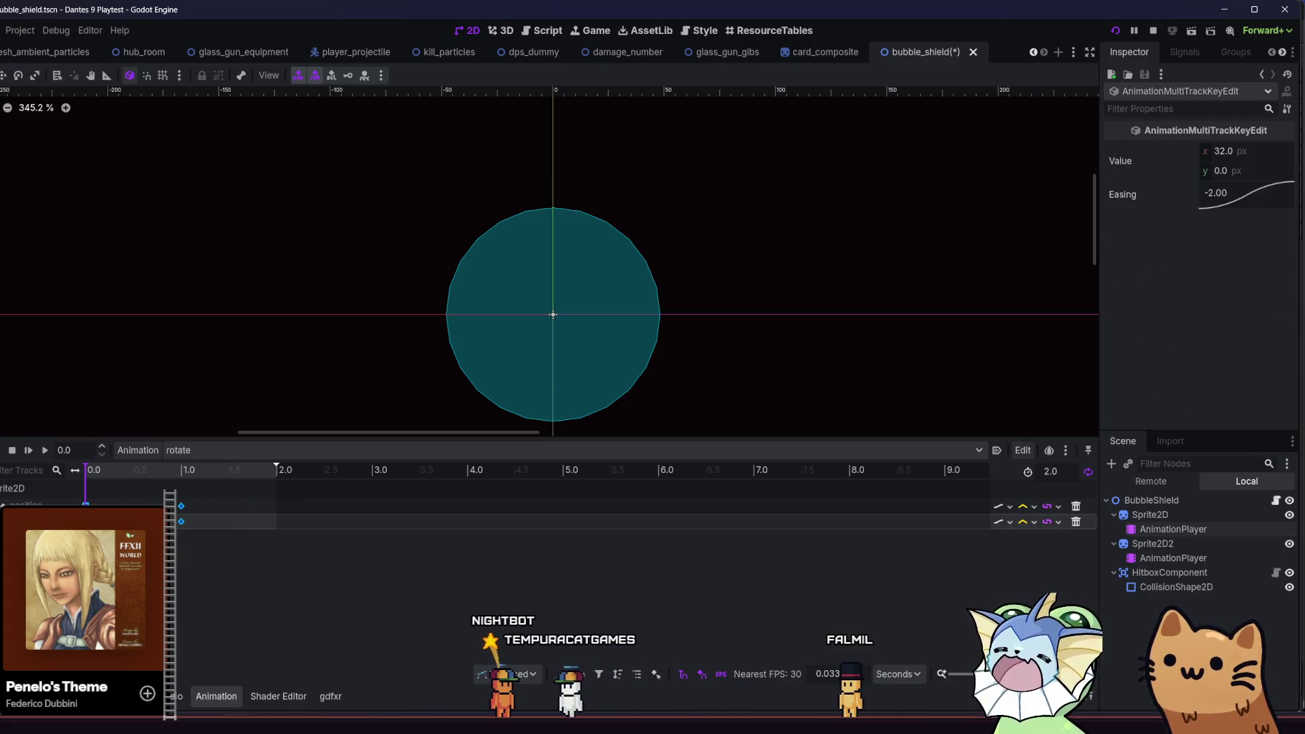
pyautogui.click(181, 505)
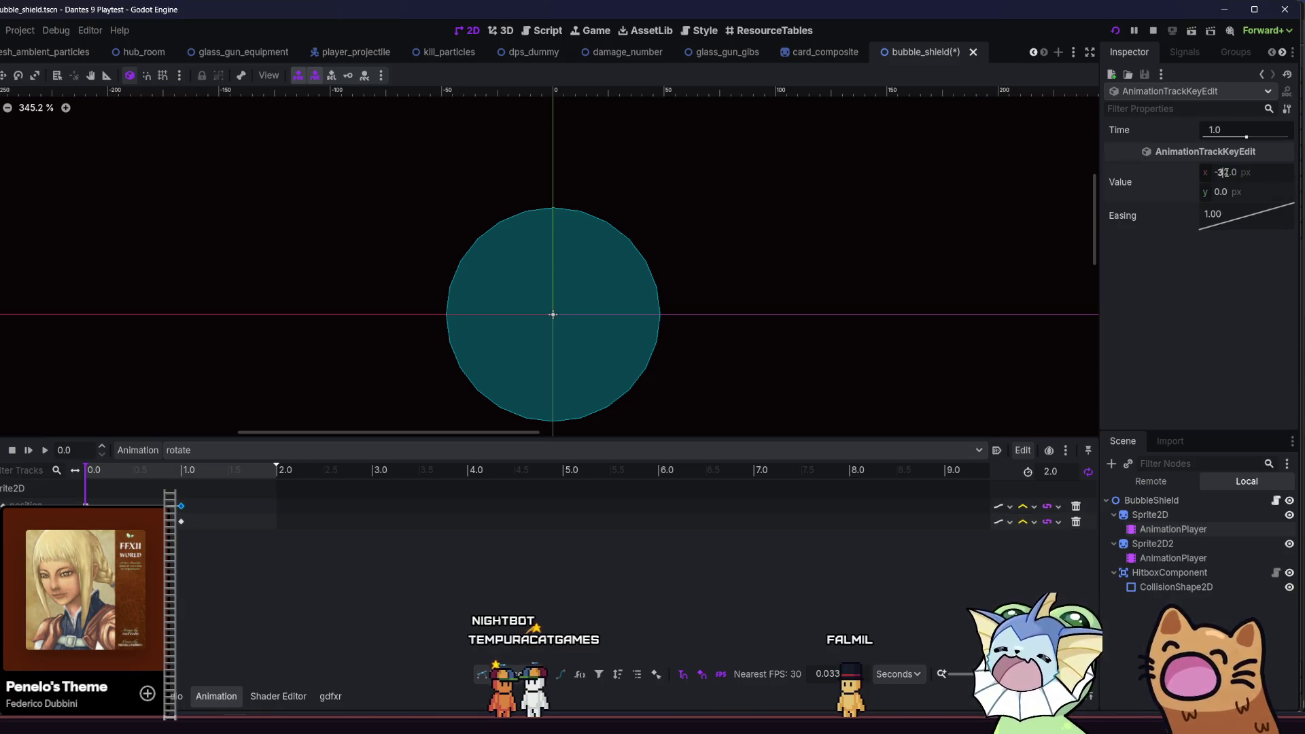
pyautogui.hotkey('ctrl', 's')
pyautogui.click(1194, 559)
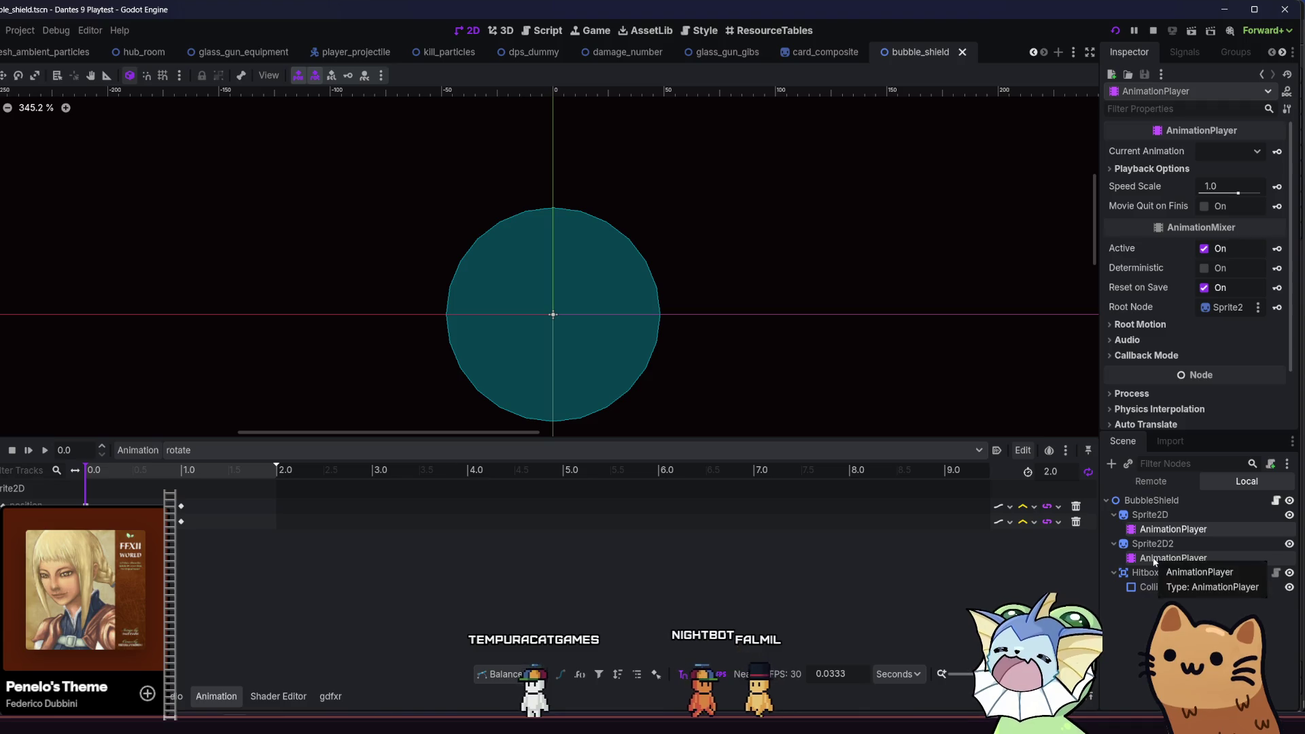
# - Inspect the first shield player's animation libraries and the Global library's save options
pyautogui.click(1170, 532)
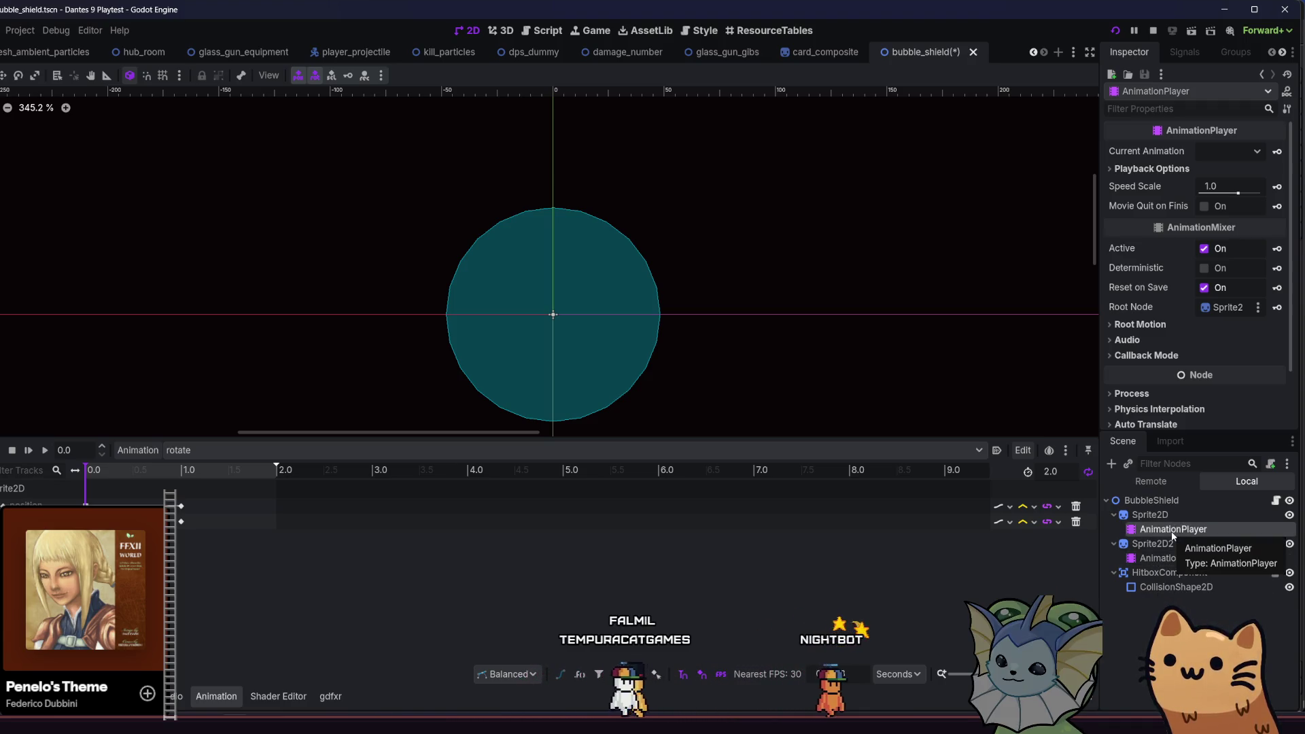
pyautogui.click(1173, 558)
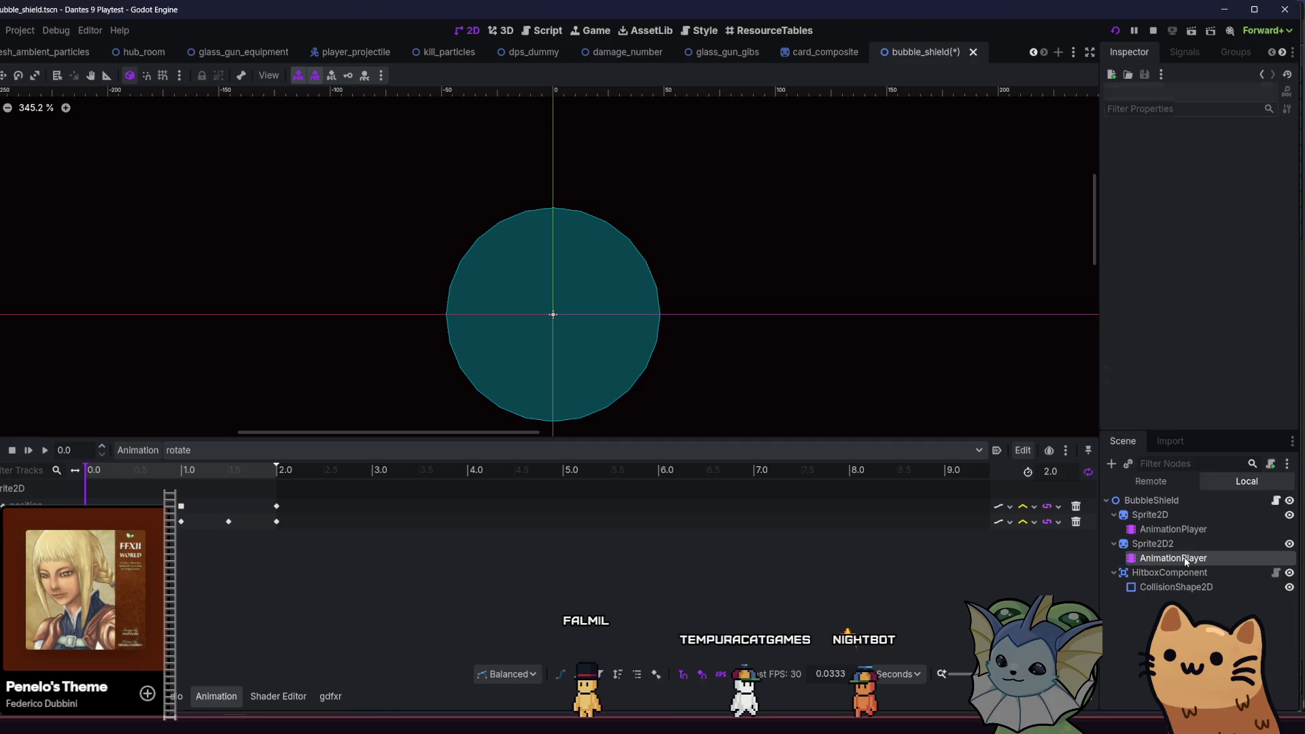
pyautogui.click(1198, 534)
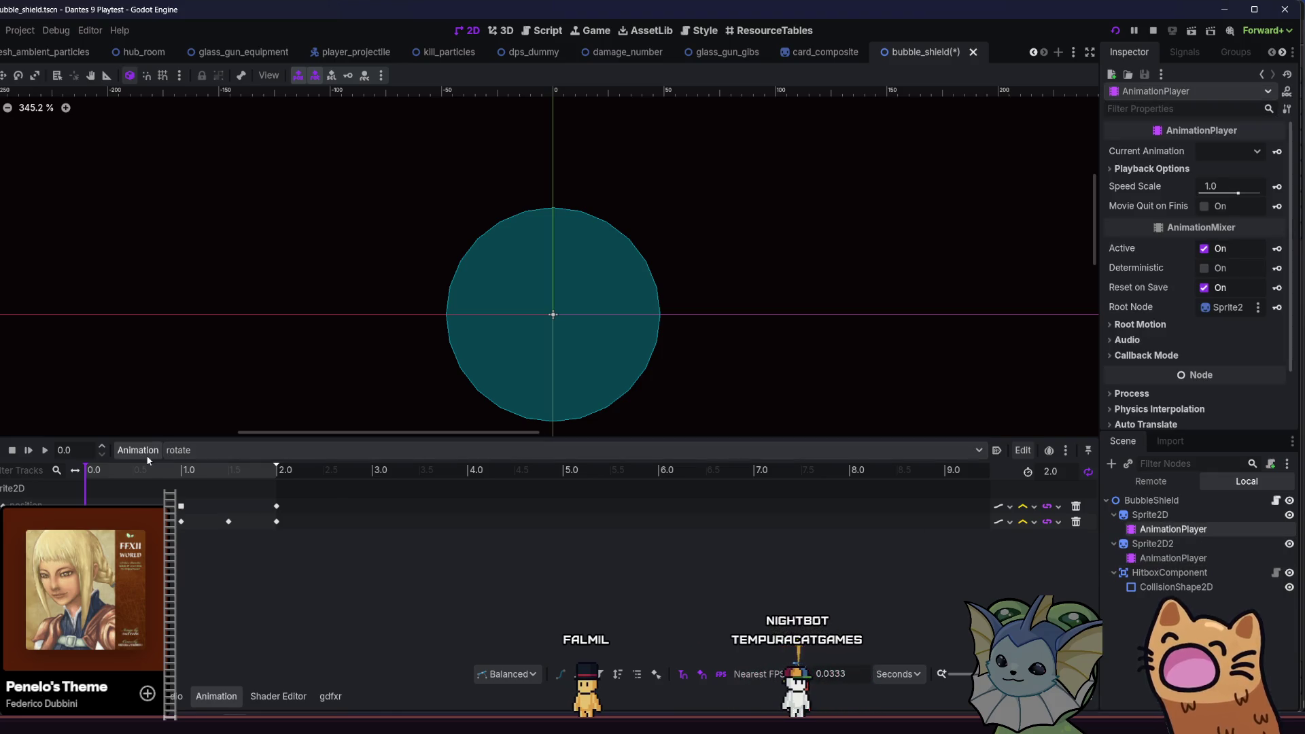
pyautogui.click(152, 487)
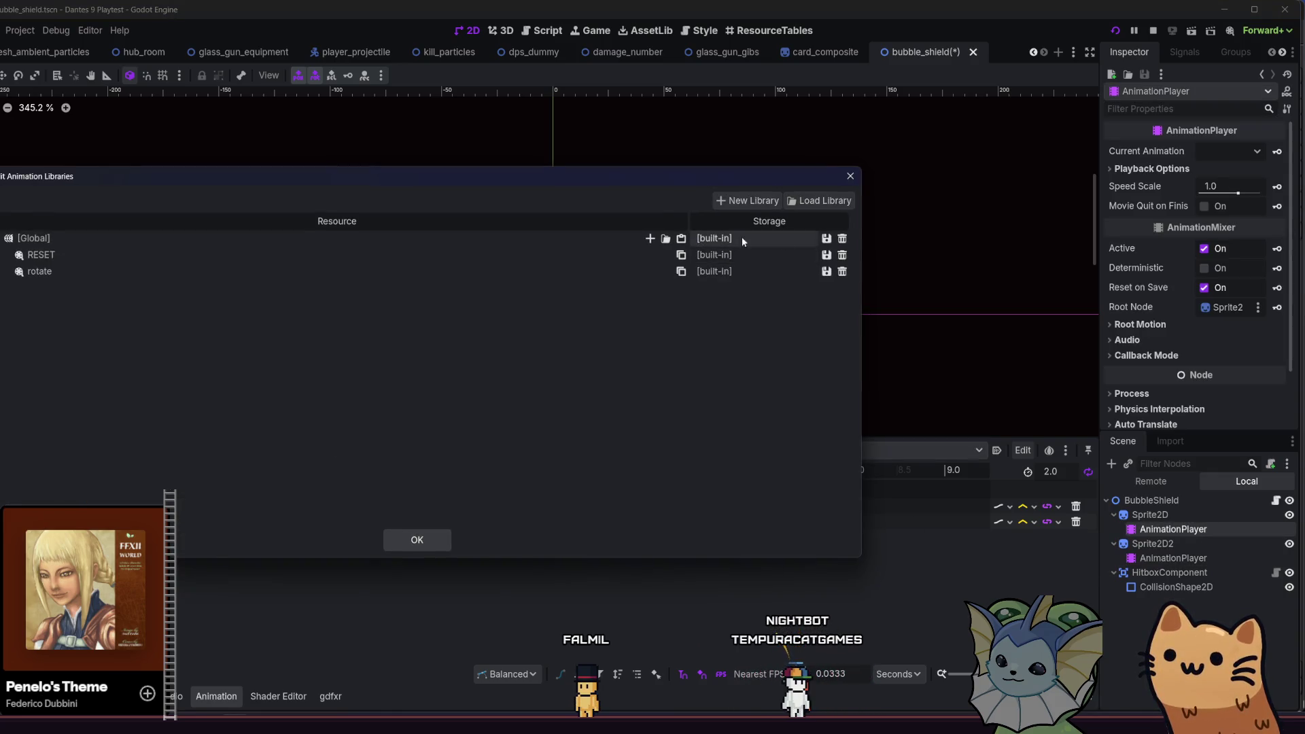
pyautogui.click(826, 238)
pyautogui.click(826, 296)
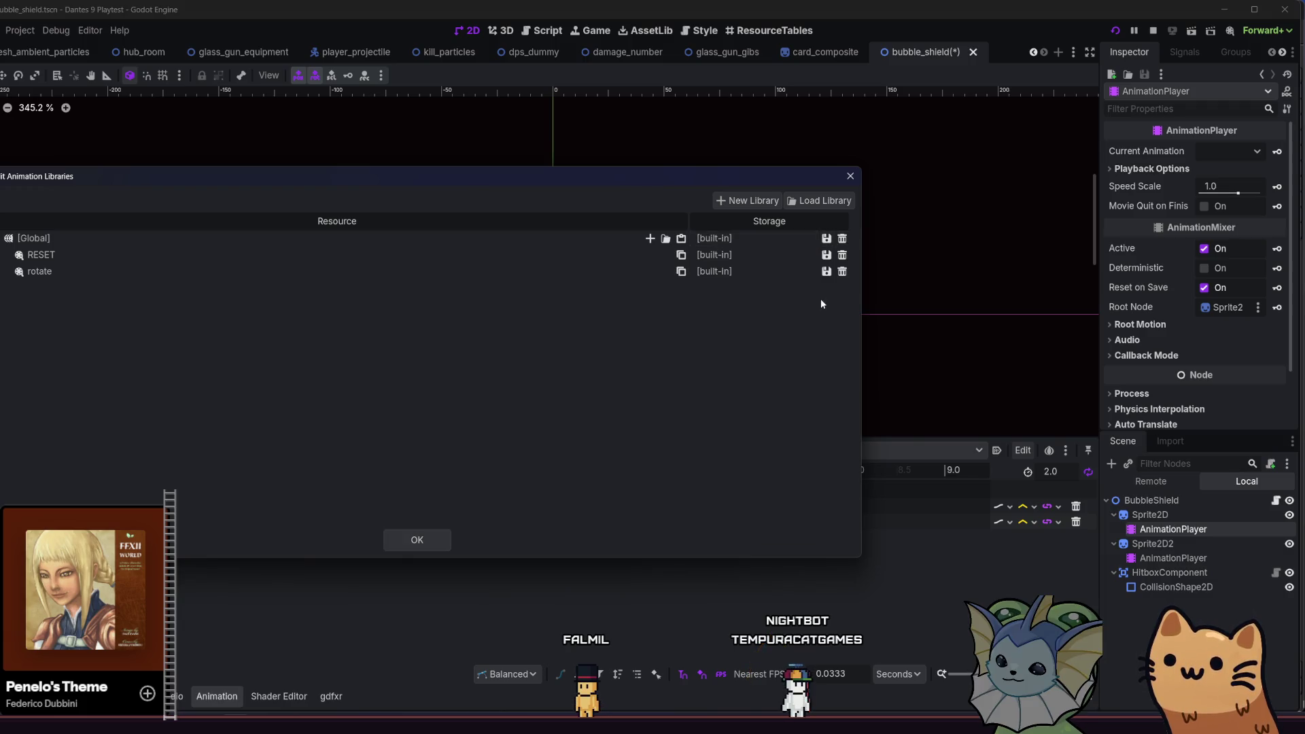
pyautogui.click(425, 541)
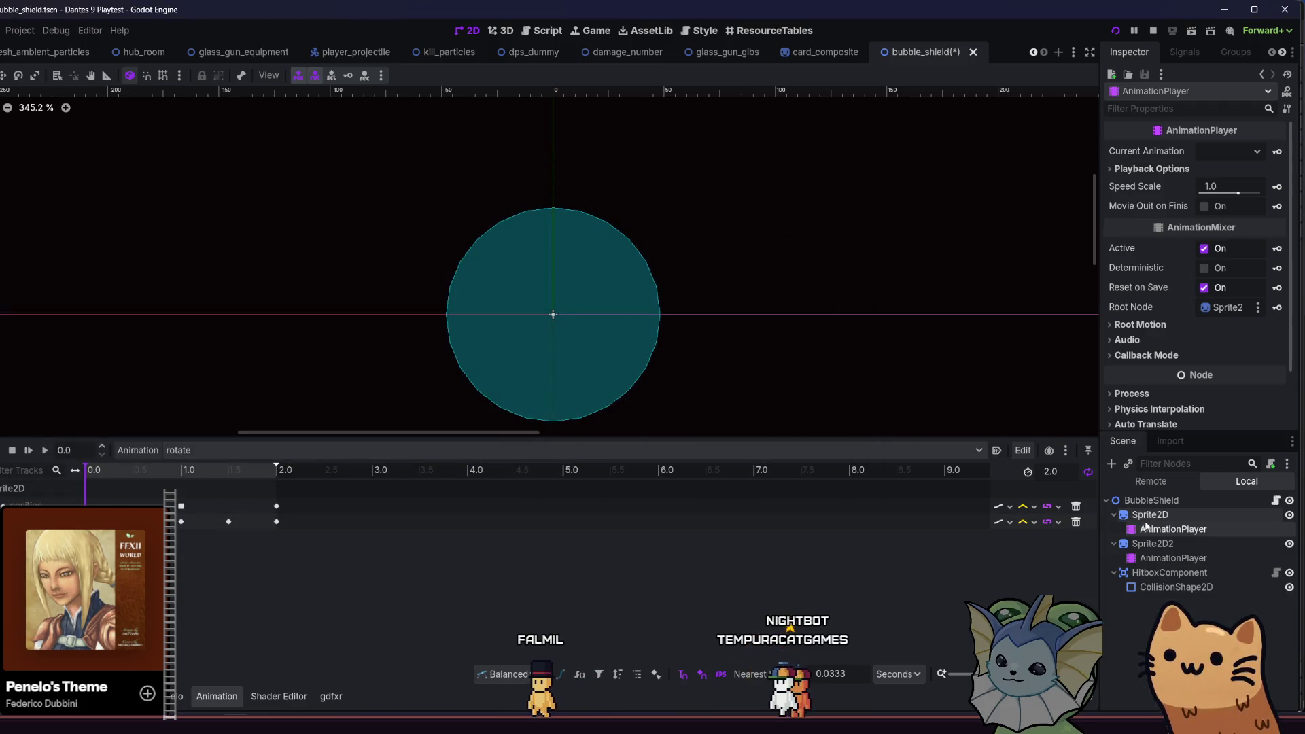
# - Make the Global animation library unique on Sprite2D2's AnimationPlayer
pyautogui.click(1152, 548)
pyautogui.click(1152, 559)
pyautogui.click(138, 450)
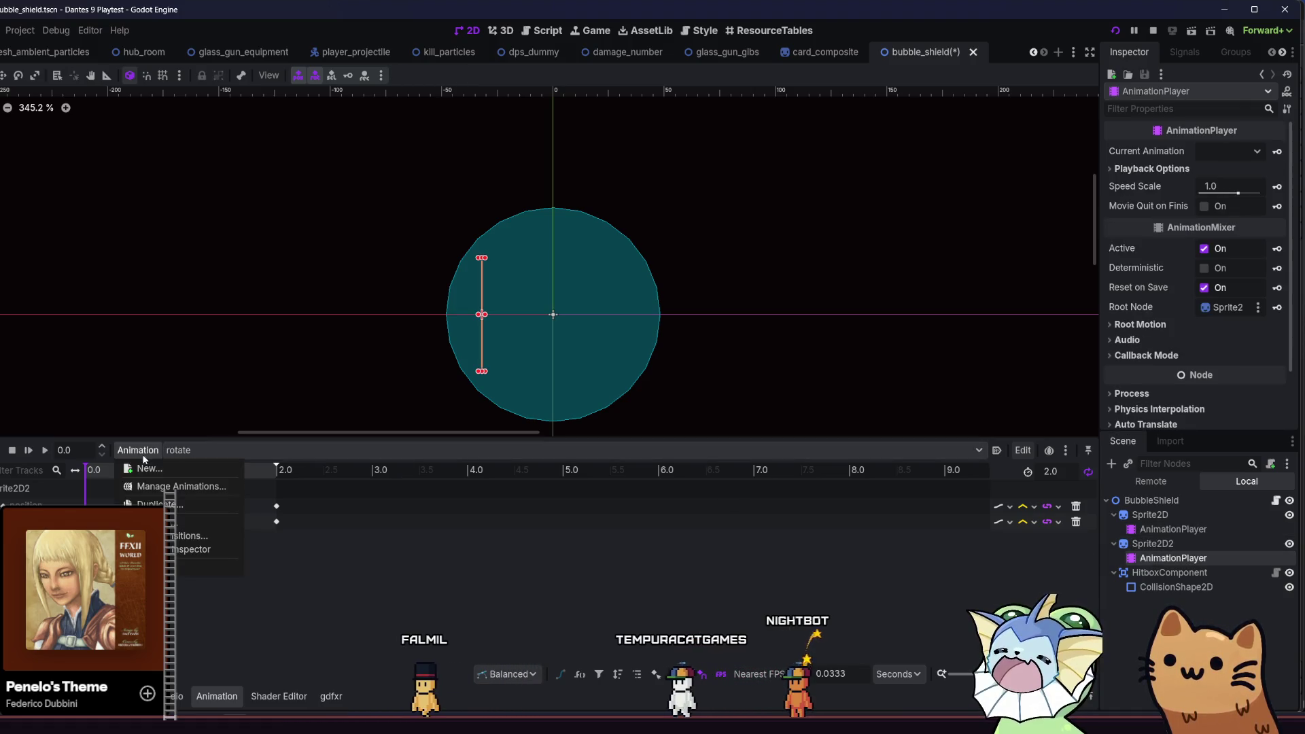
pyautogui.click(152, 487)
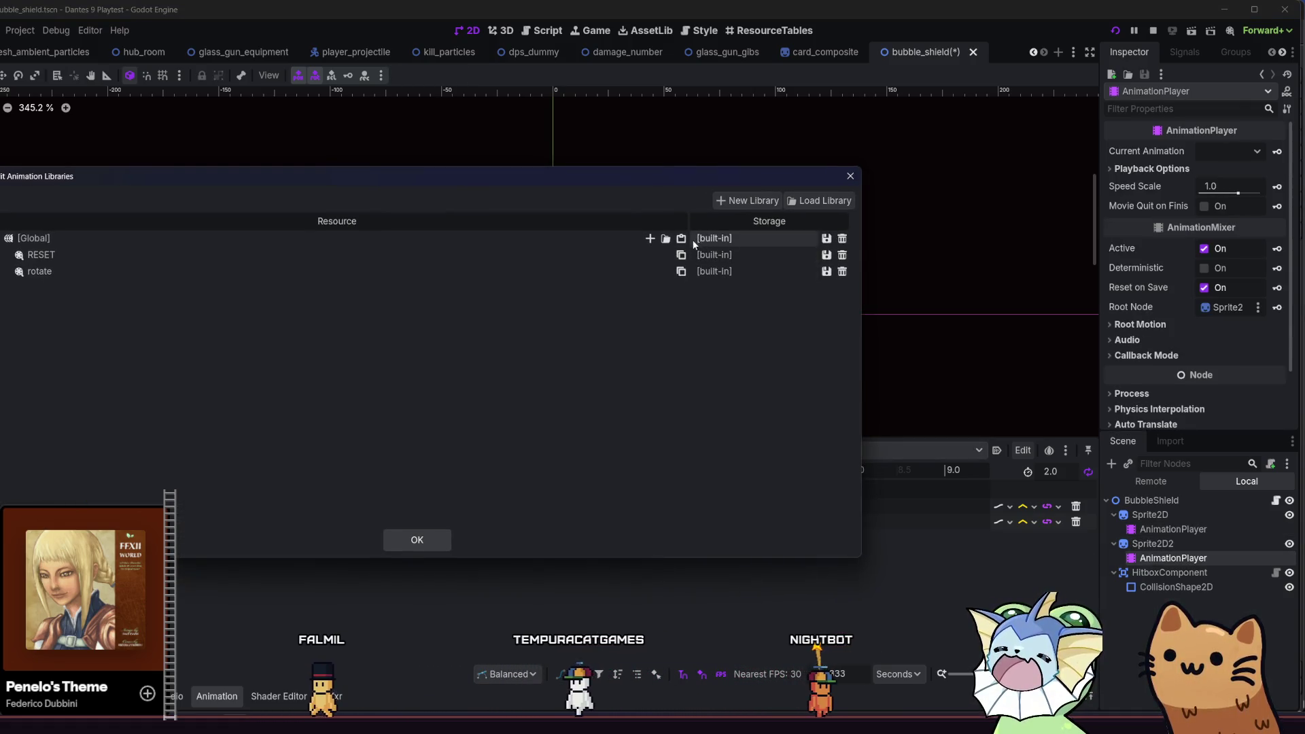
pyautogui.click(826, 238)
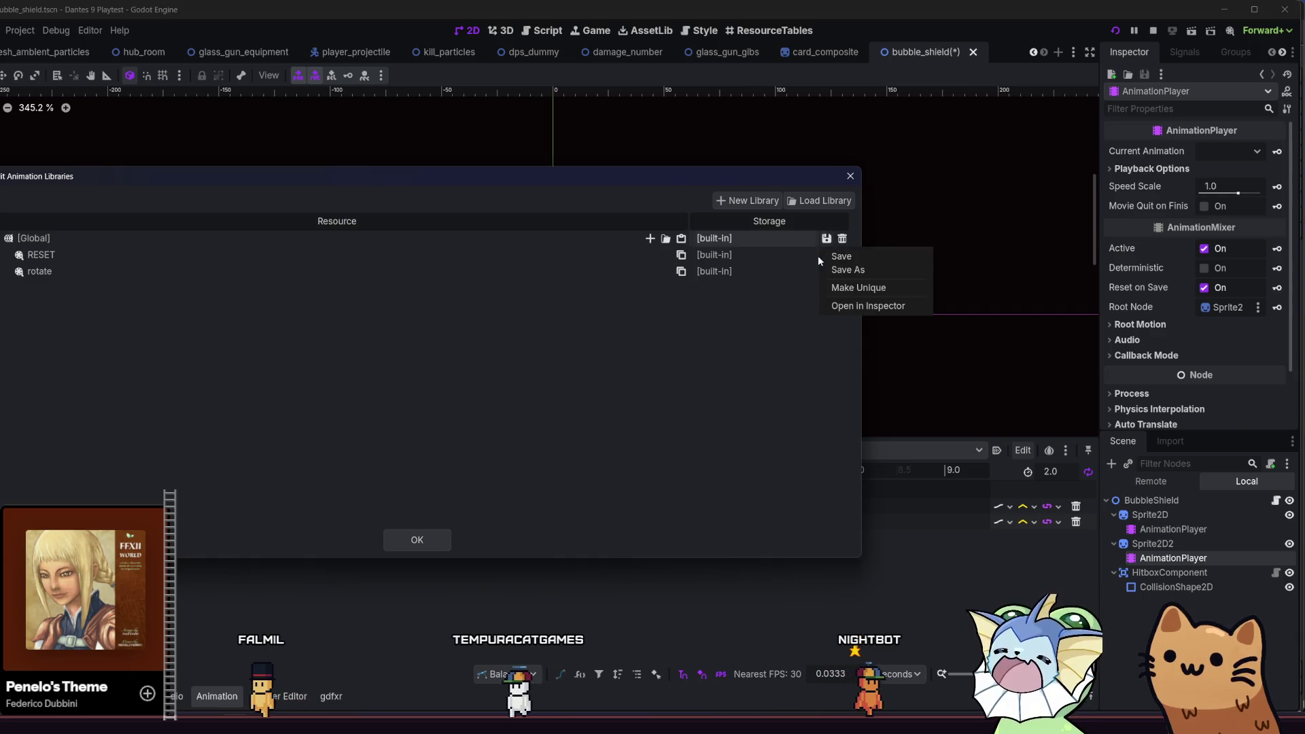
pyautogui.click(853, 286)
pyautogui.click(400, 541)
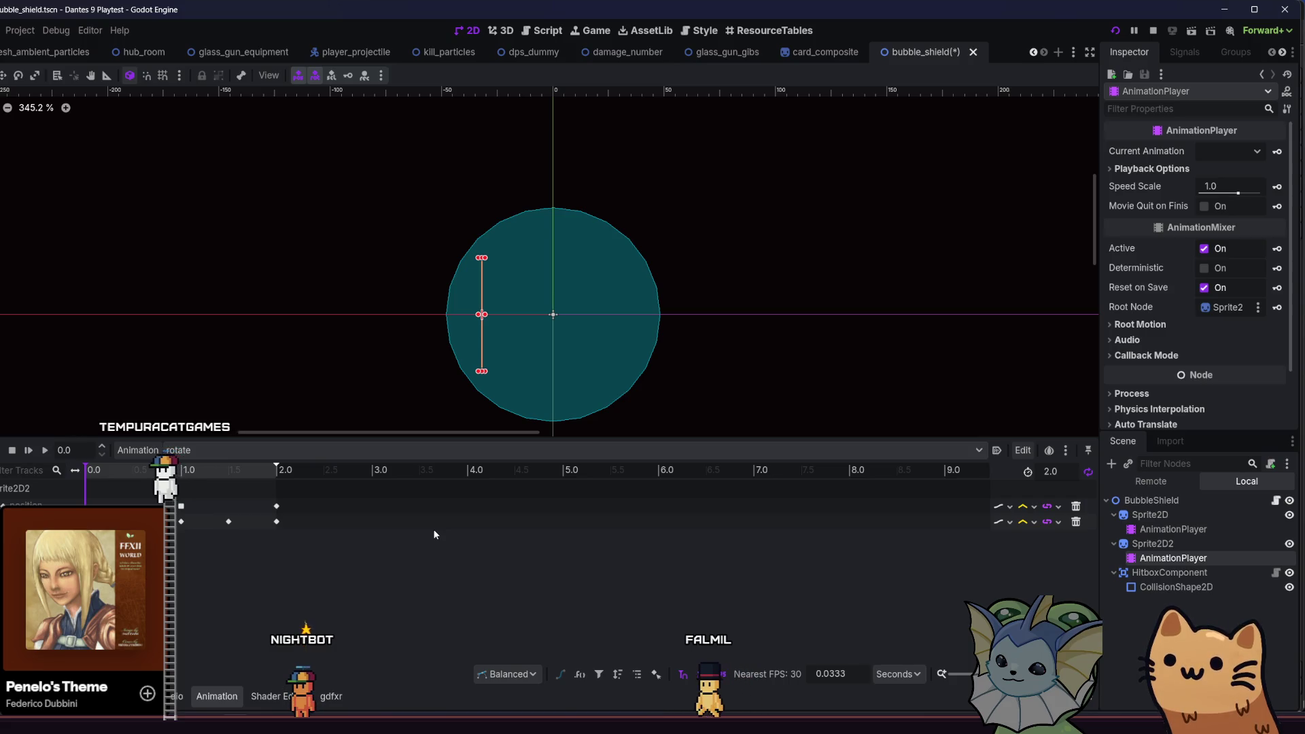
# - Box-select the keyframes at the start of the first sprite's rotate timeline
pyautogui.click(1153, 514)
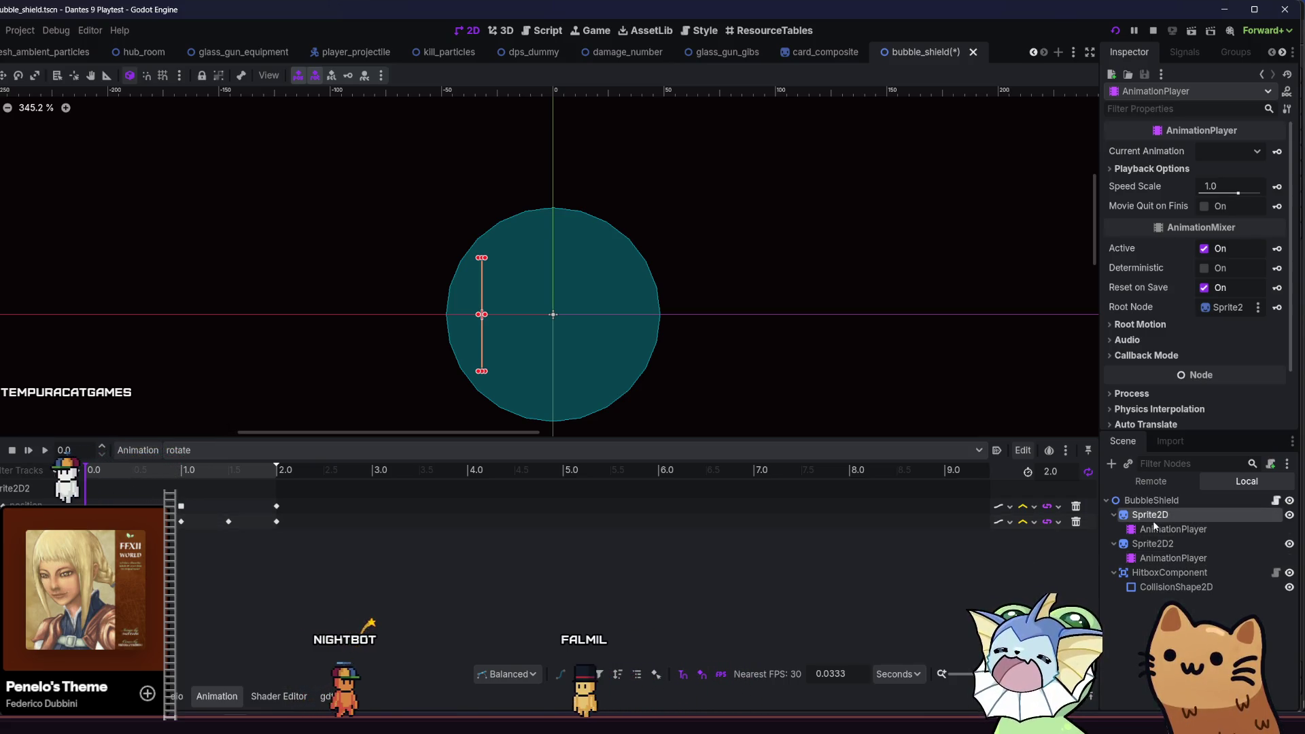
pyautogui.click(1153, 515)
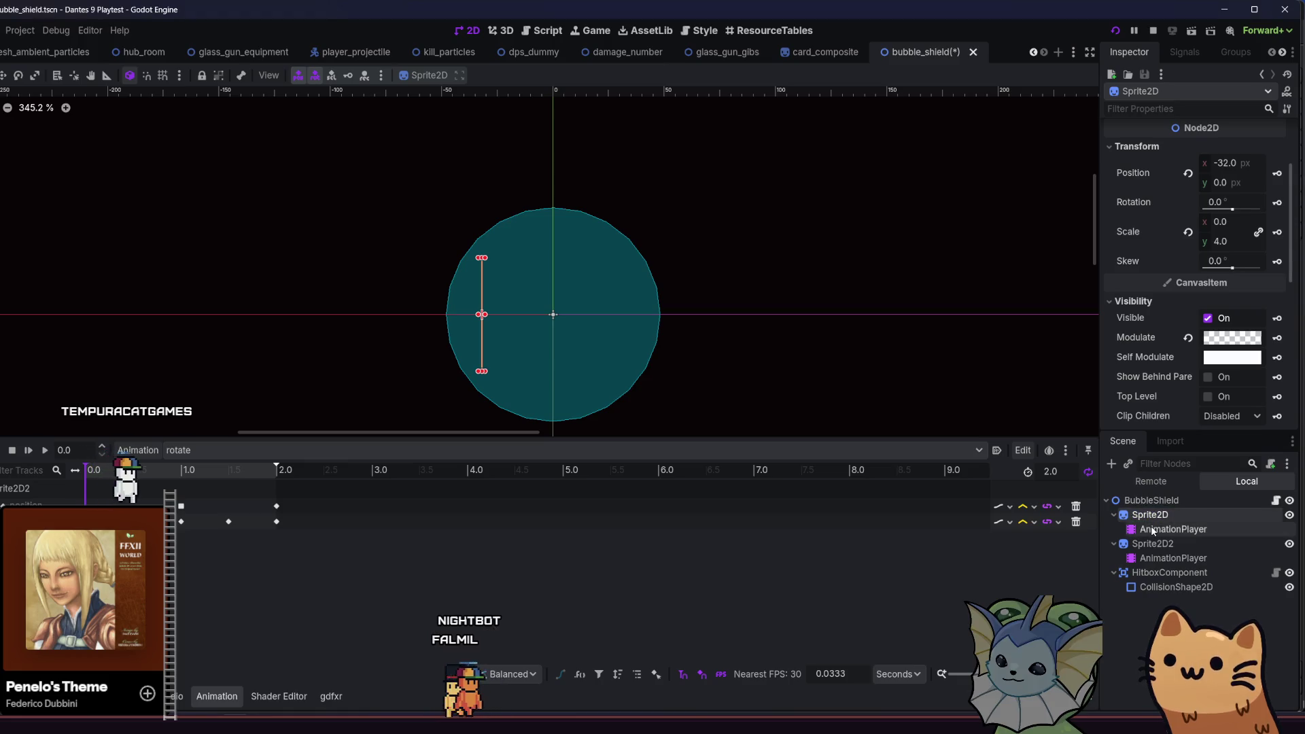
pyautogui.click(1152, 526)
pyautogui.moveTo(305, 500)
pyautogui.mouseDown()
pyautogui.moveTo(239, 530)
pyautogui.moveTo(174, 531)
pyautogui.mouseUp()
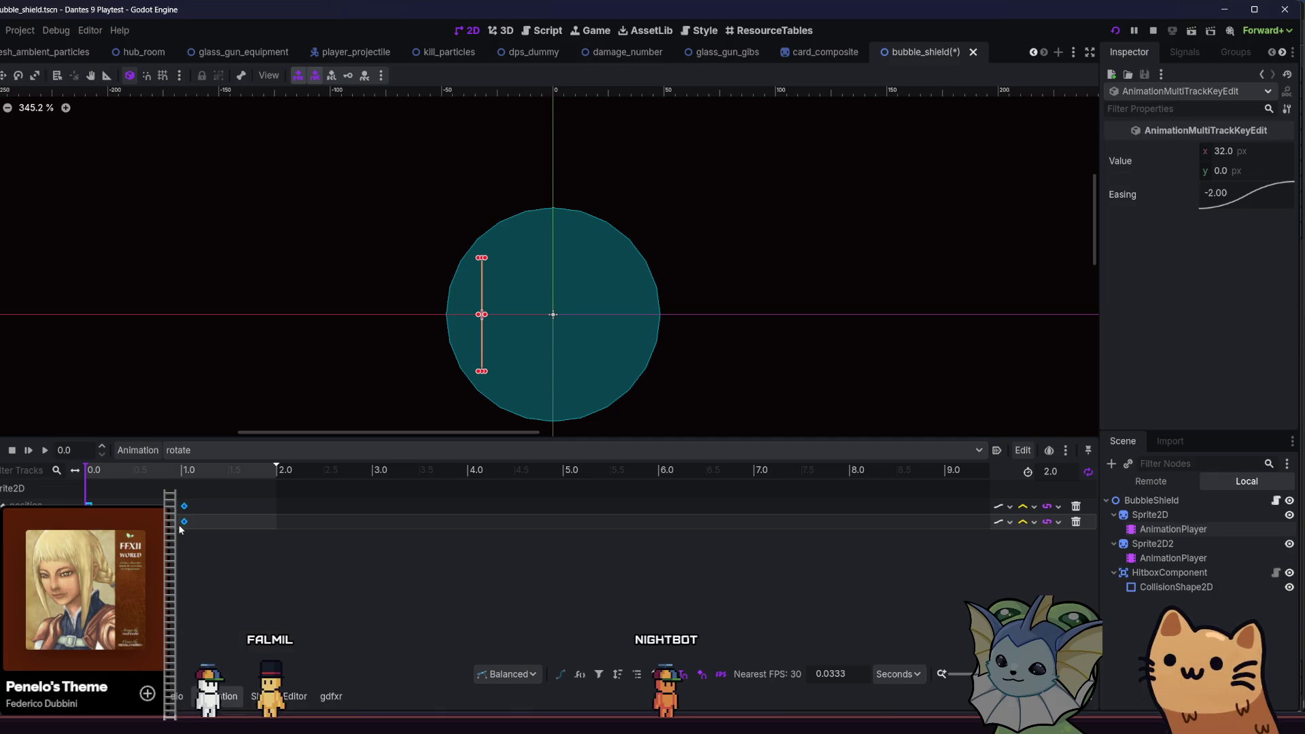
# - Compare both AnimationPlayers, then select Sprite2D2's and press Delete
pyautogui.click(1159, 557)
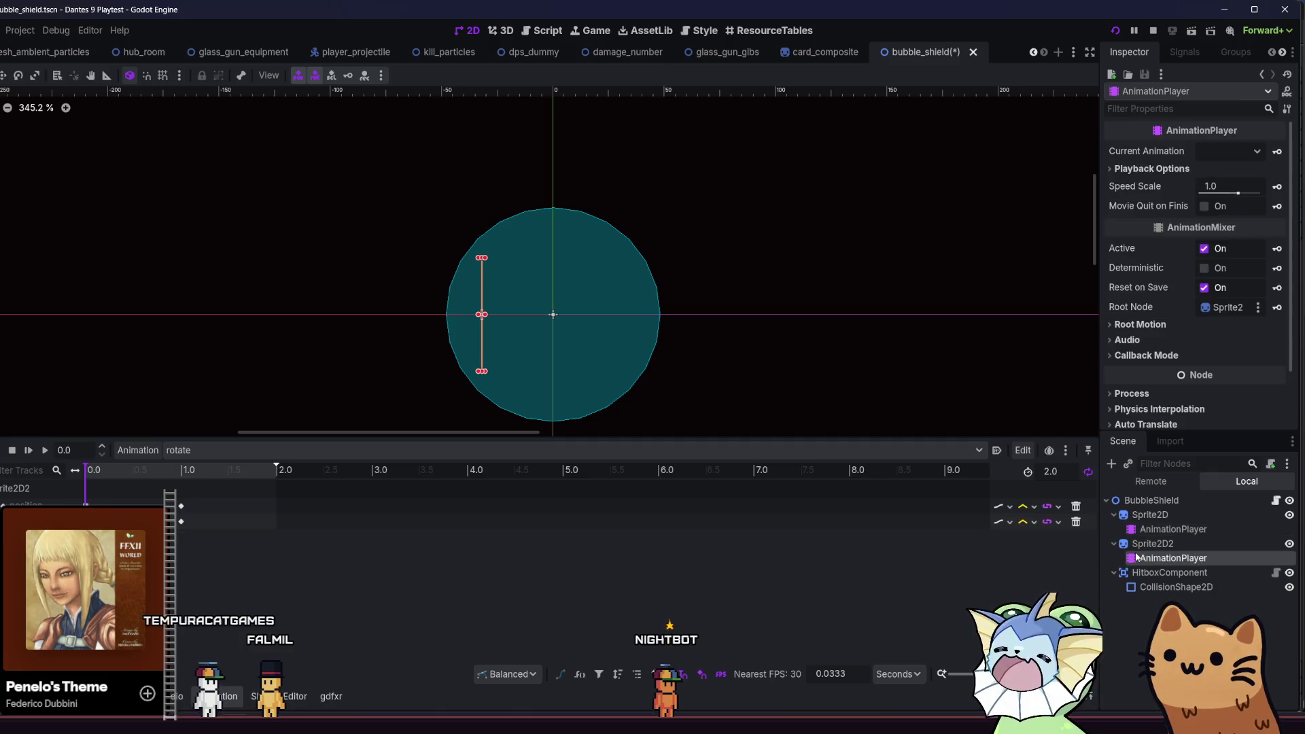
pyautogui.click(1143, 517)
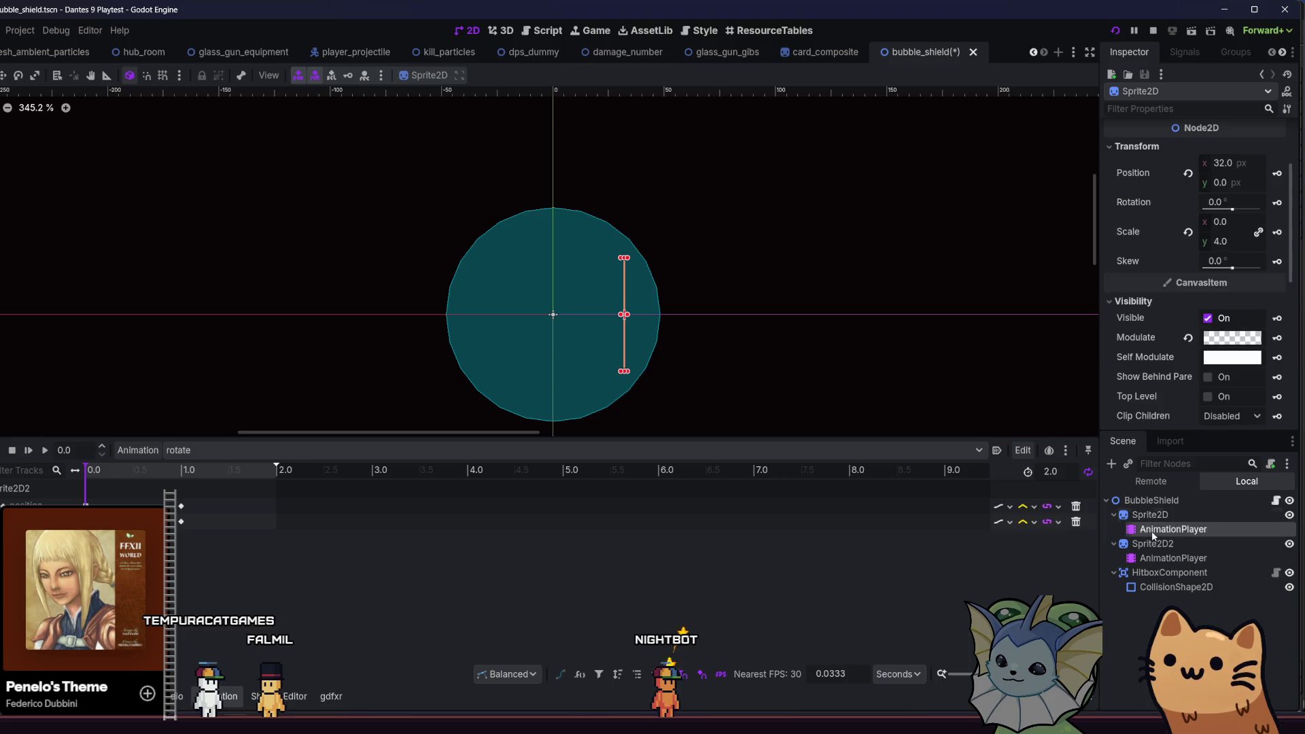
pyautogui.click(1151, 531)
pyautogui.click(1157, 556)
pyautogui.click(1156, 530)
pyautogui.click(1158, 559)
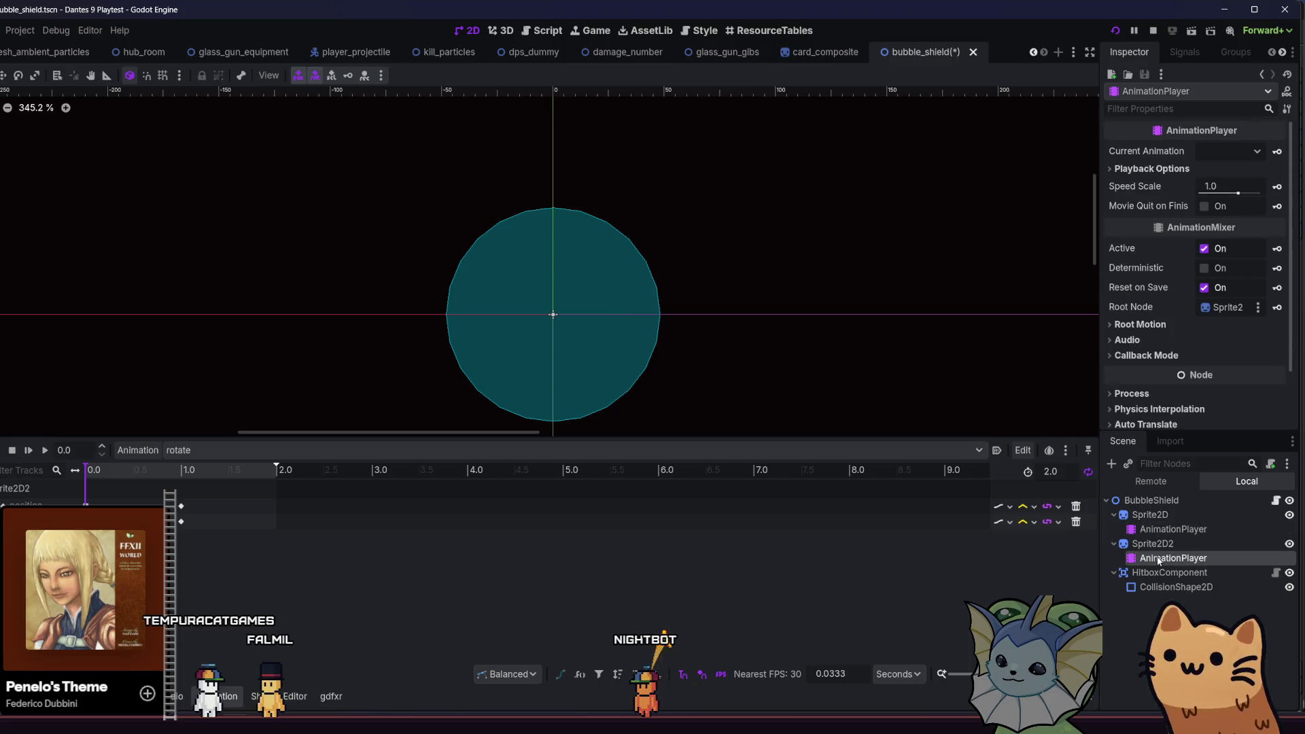
pyautogui.press('Delete')
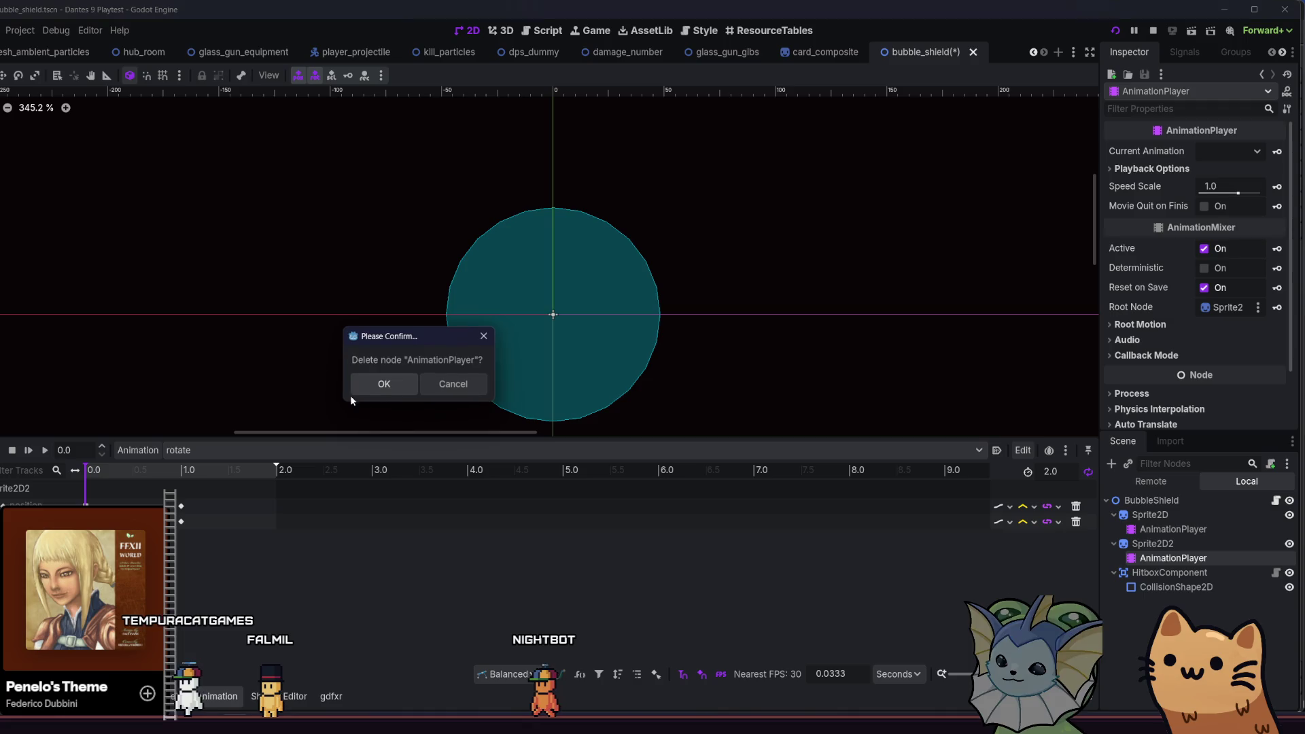
# - Confirm the deletion and add a fresh AnimationPlayer under Sprite2D2
pyautogui.click(382, 380)
pyautogui.click(1131, 534)
pyautogui.click(1149, 544)
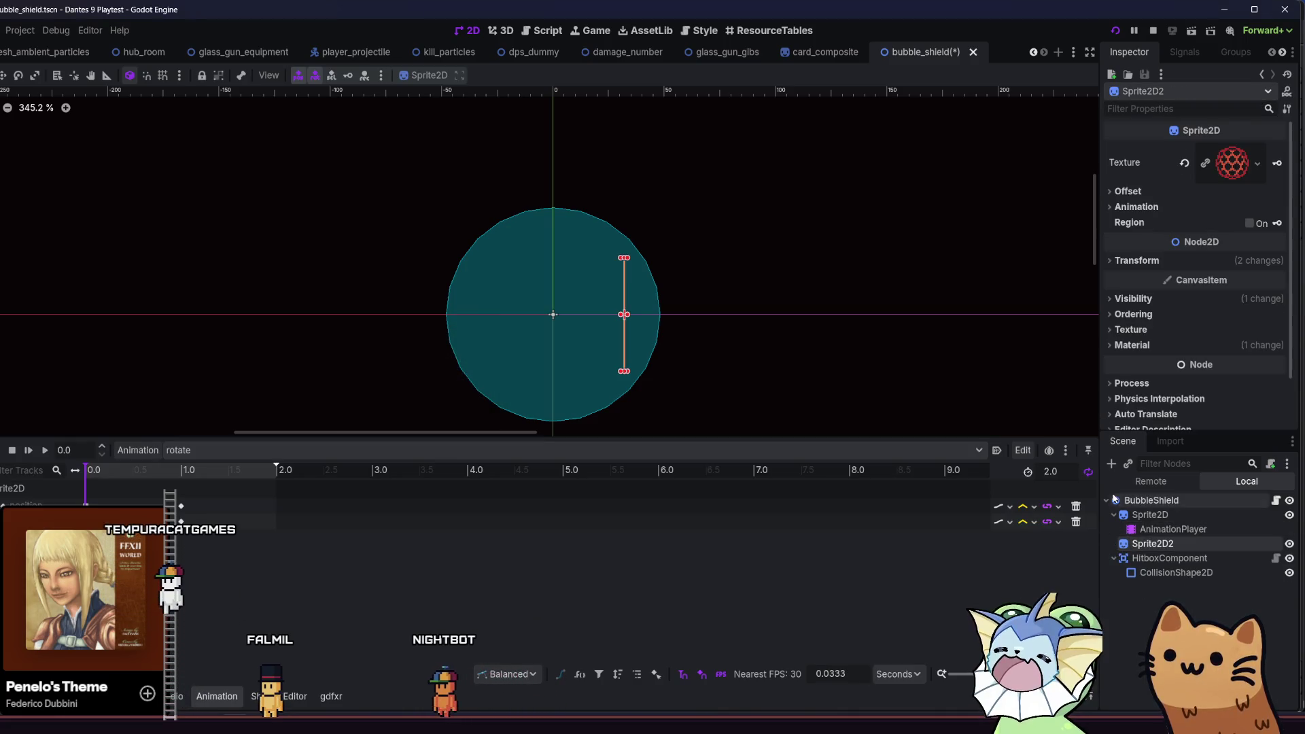
pyautogui.click(1112, 464)
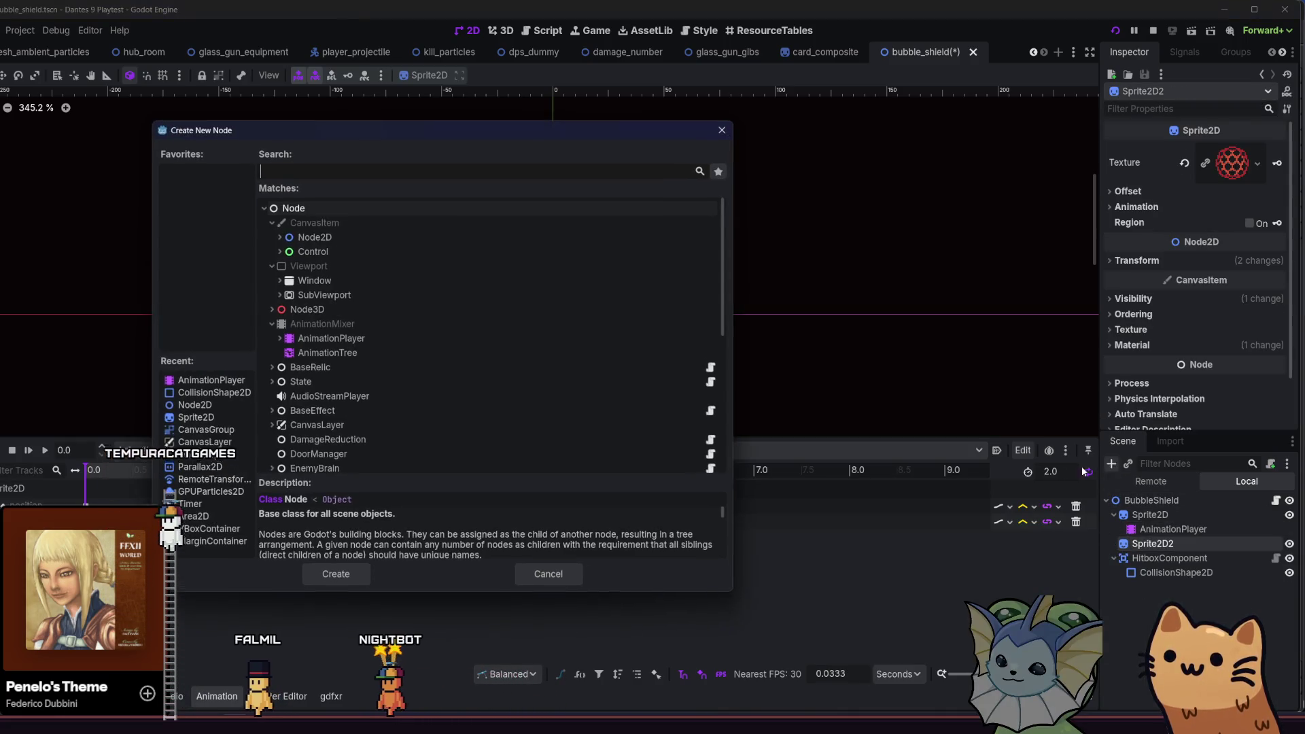
pyautogui.doubleClick(442, 334)
# - Copy the rotate animation from Sprite2D's AnimationPlayer via Manage Animations
pyautogui.click(1176, 529)
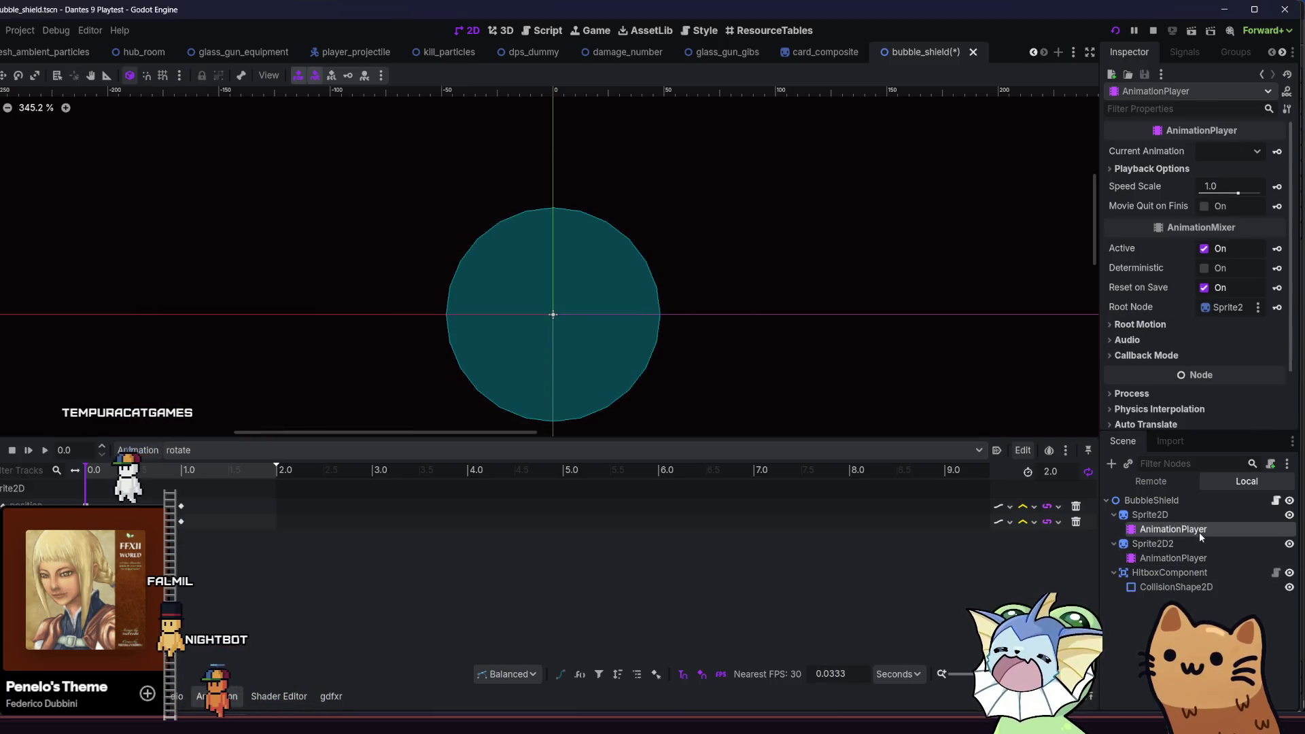
pyautogui.click(143, 450)
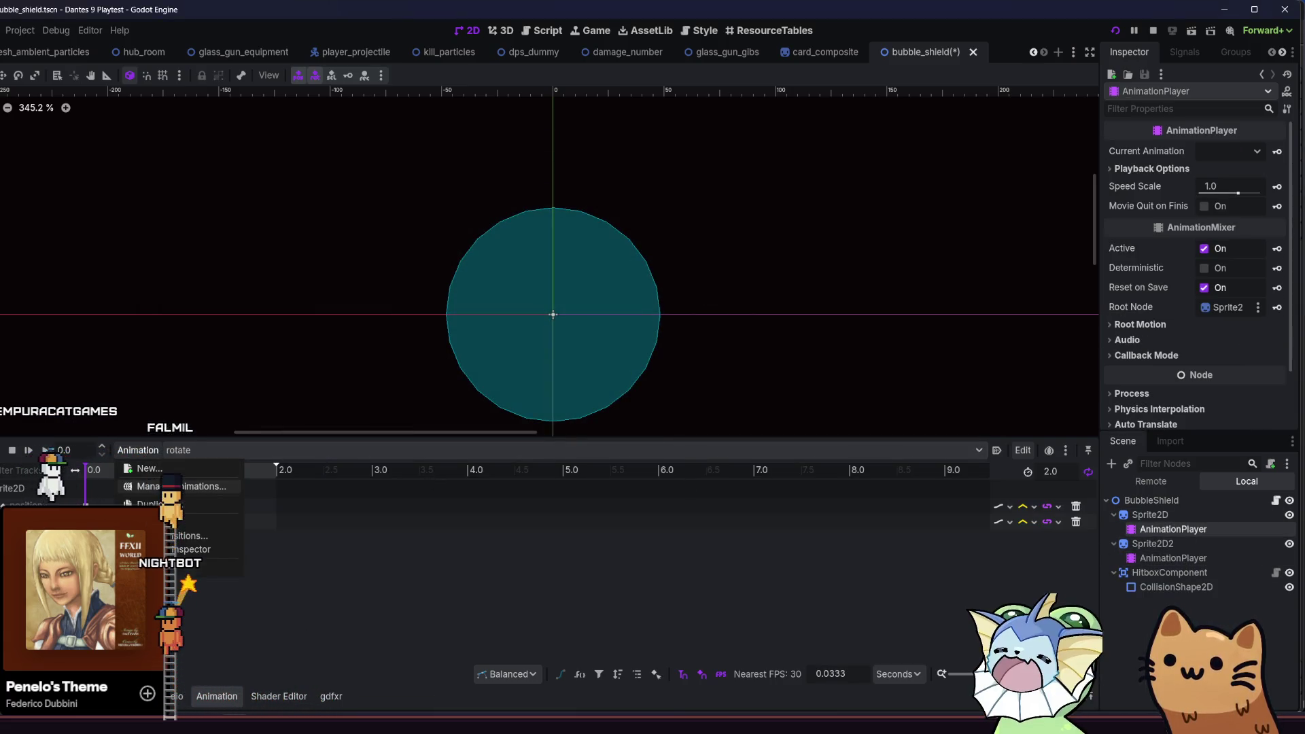
pyautogui.click(181, 487)
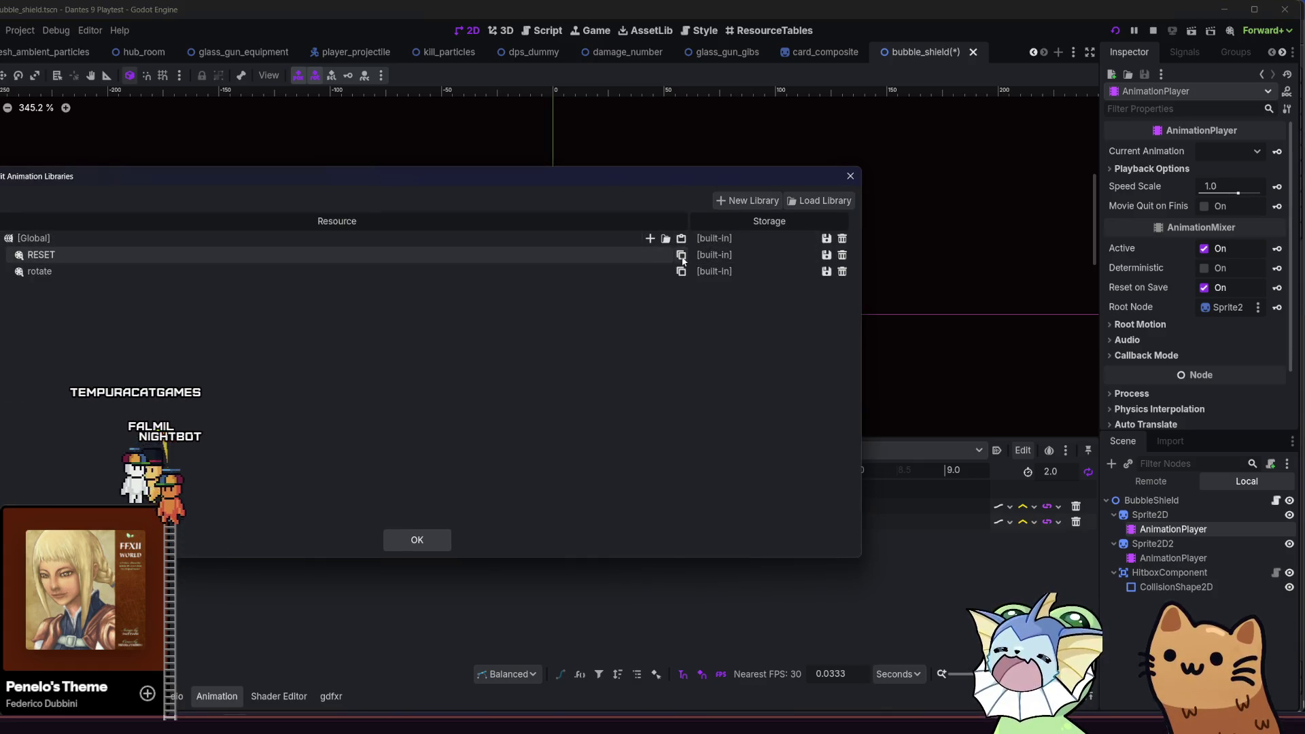
pyautogui.click(417, 543)
# - Create a Global library on Sprite2D2's new AnimationPlayer and paste rotate into it
pyautogui.click(1173, 558)
pyautogui.click(156, 454)
pyautogui.click(178, 486)
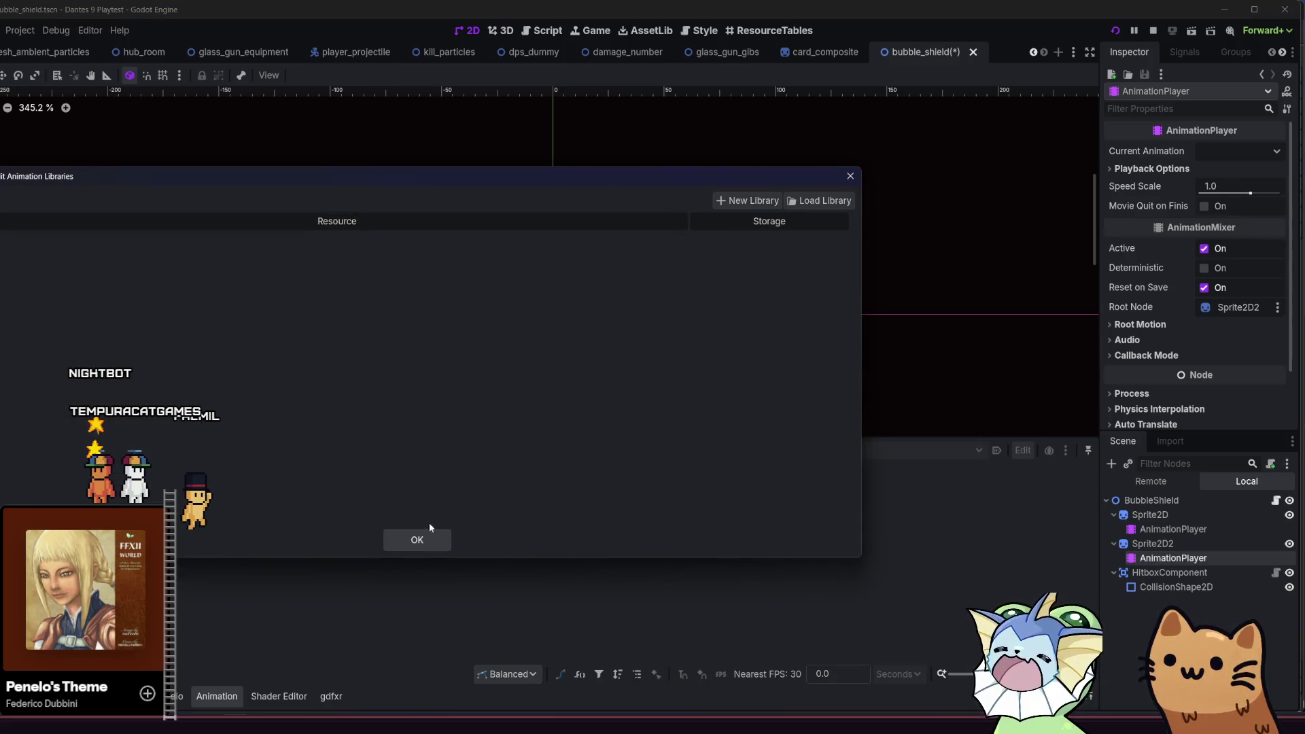
pyautogui.click(408, 541)
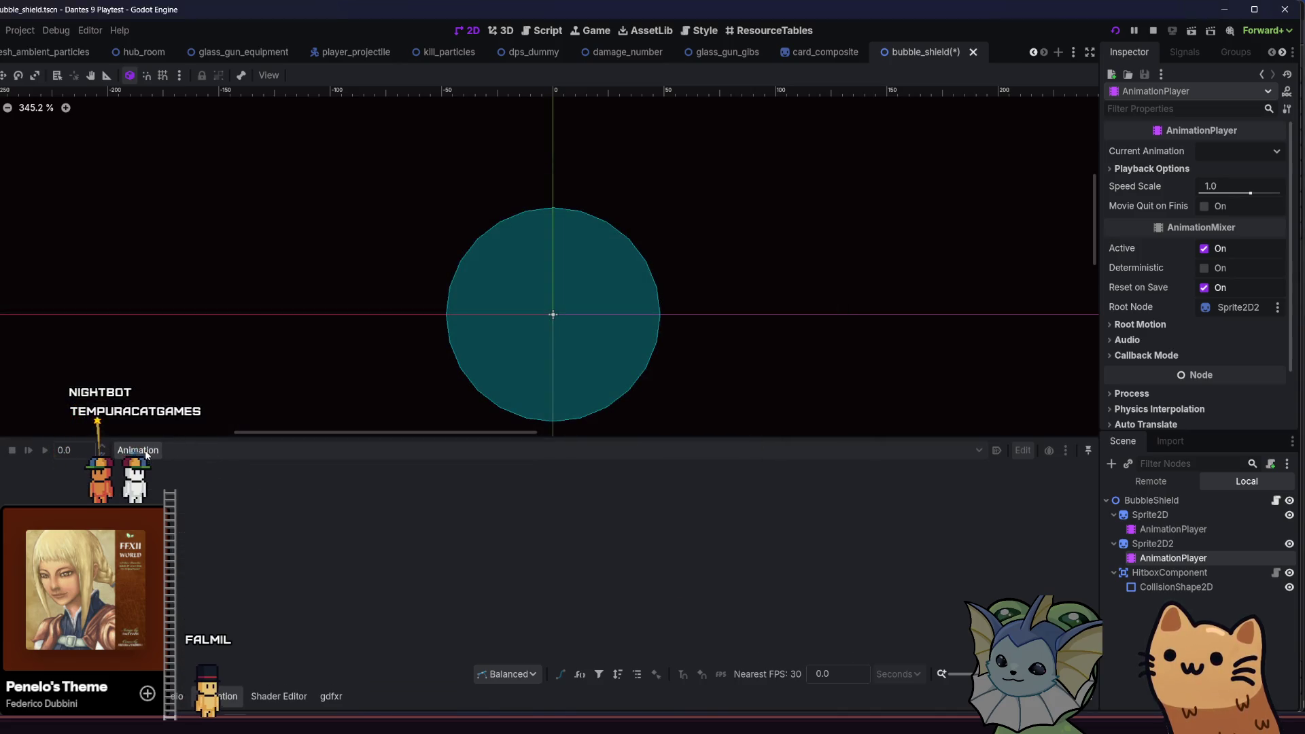
pyautogui.click(178, 486)
pyautogui.click(751, 201)
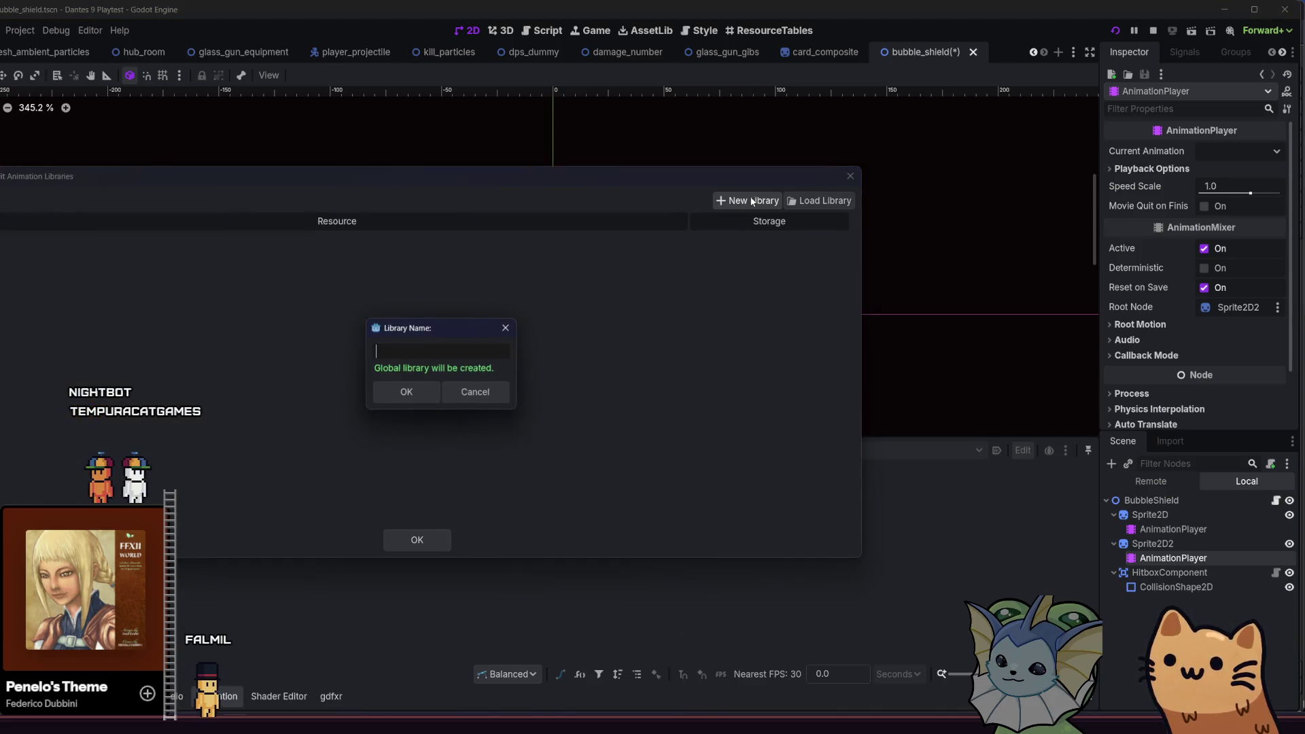
pyautogui.click(408, 393)
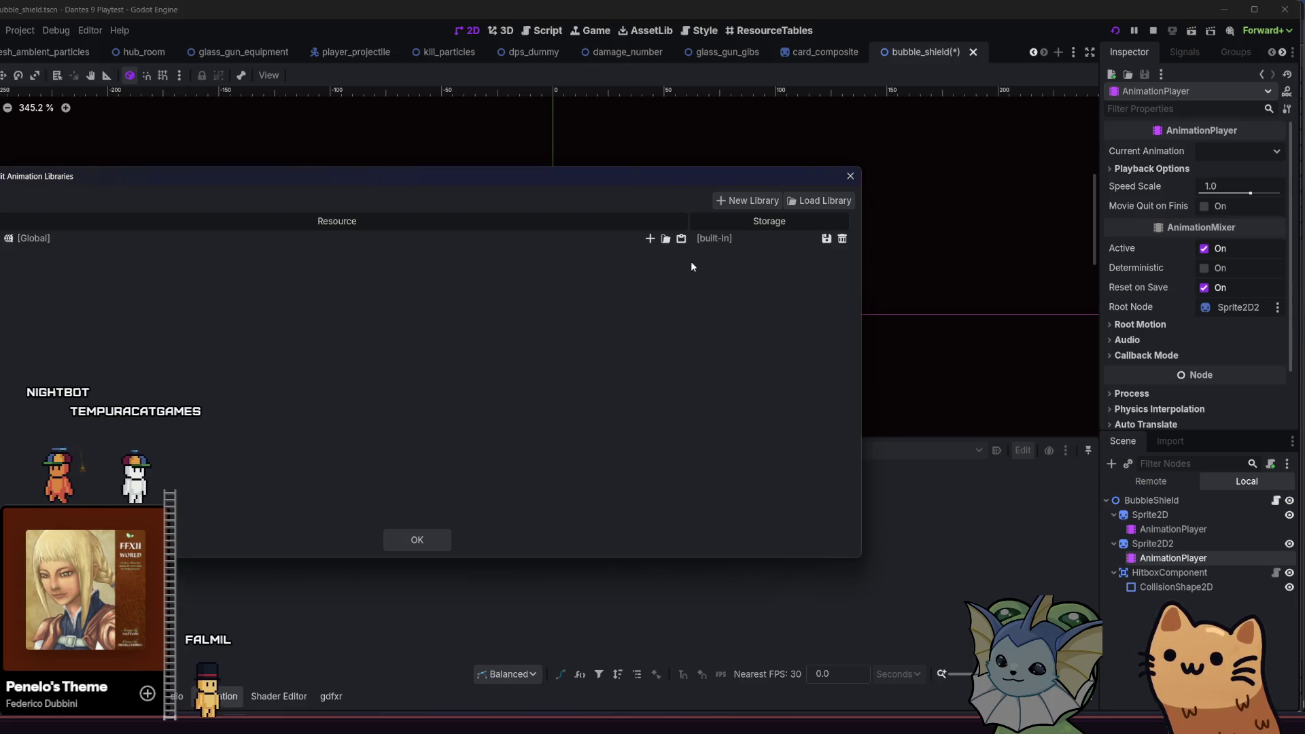
pyautogui.click(681, 239)
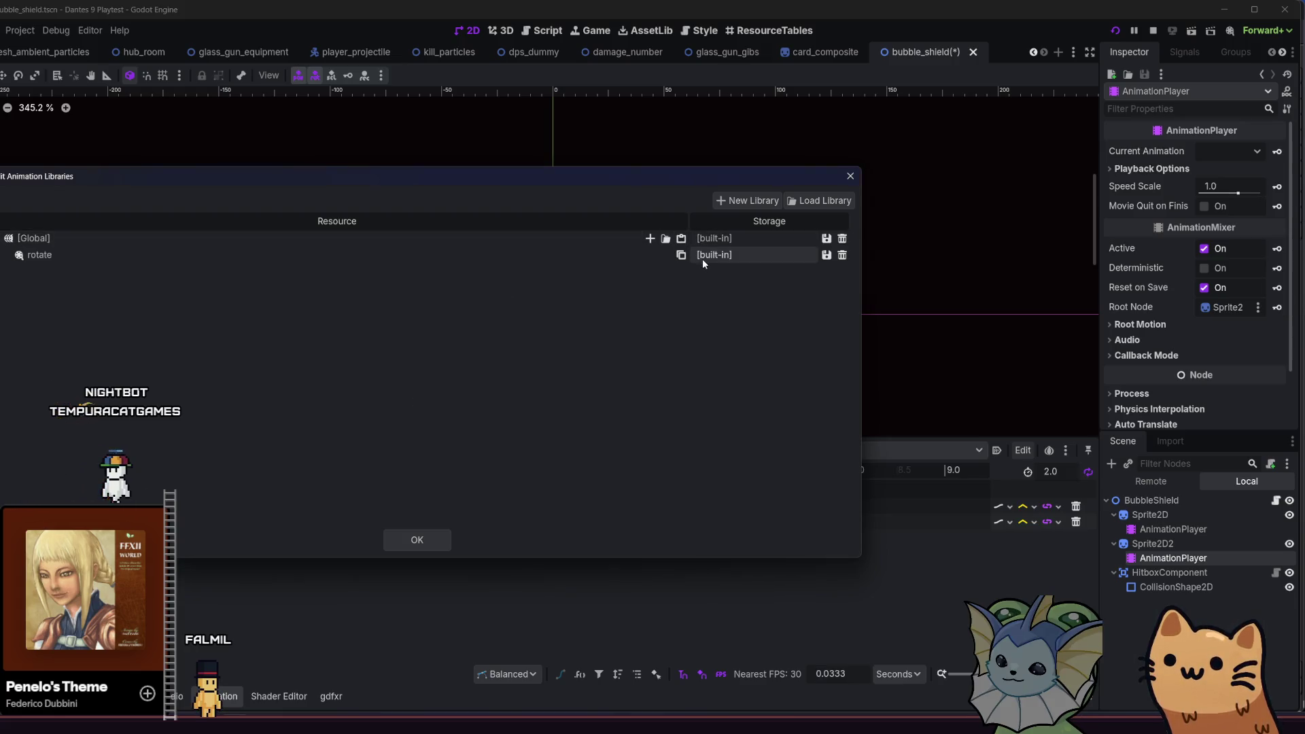
pyautogui.click(417, 539)
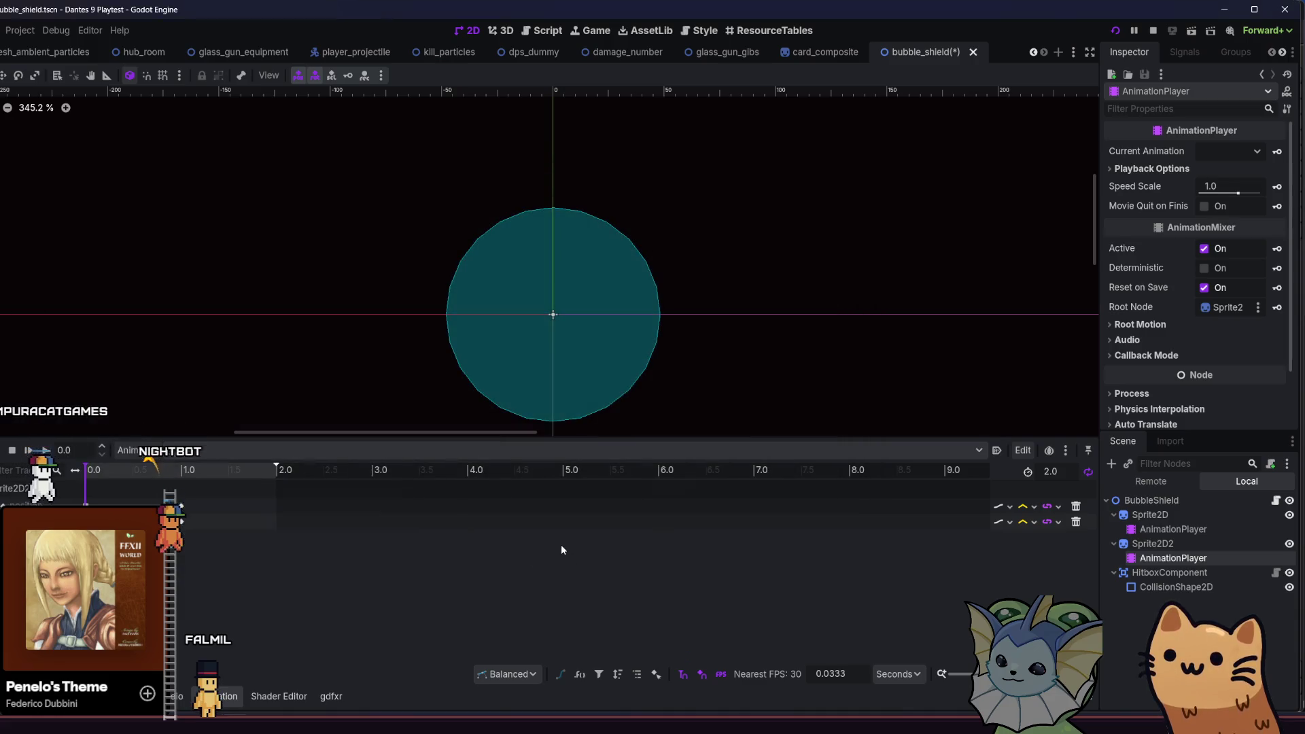
# - Preview rotate, then move the selected keys to the 1.0 s mark
pyautogui.click(45, 450)
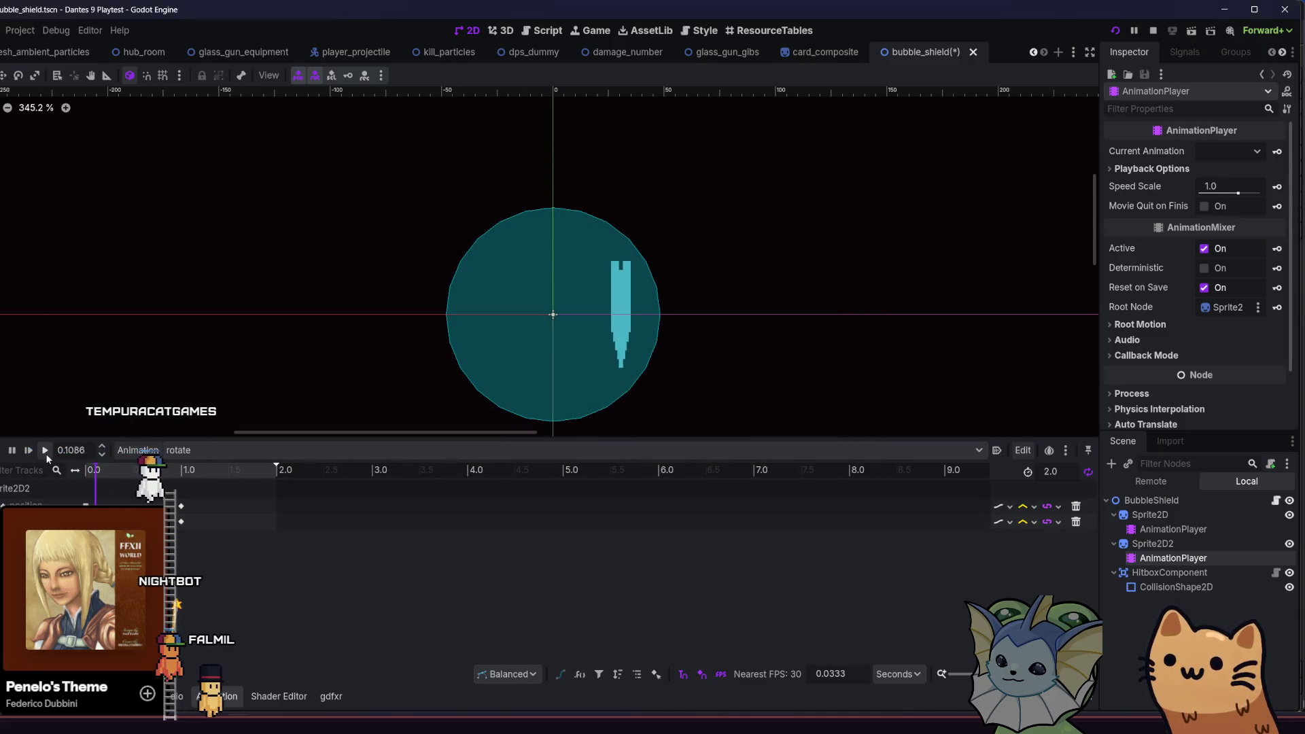
pyautogui.click(12, 450)
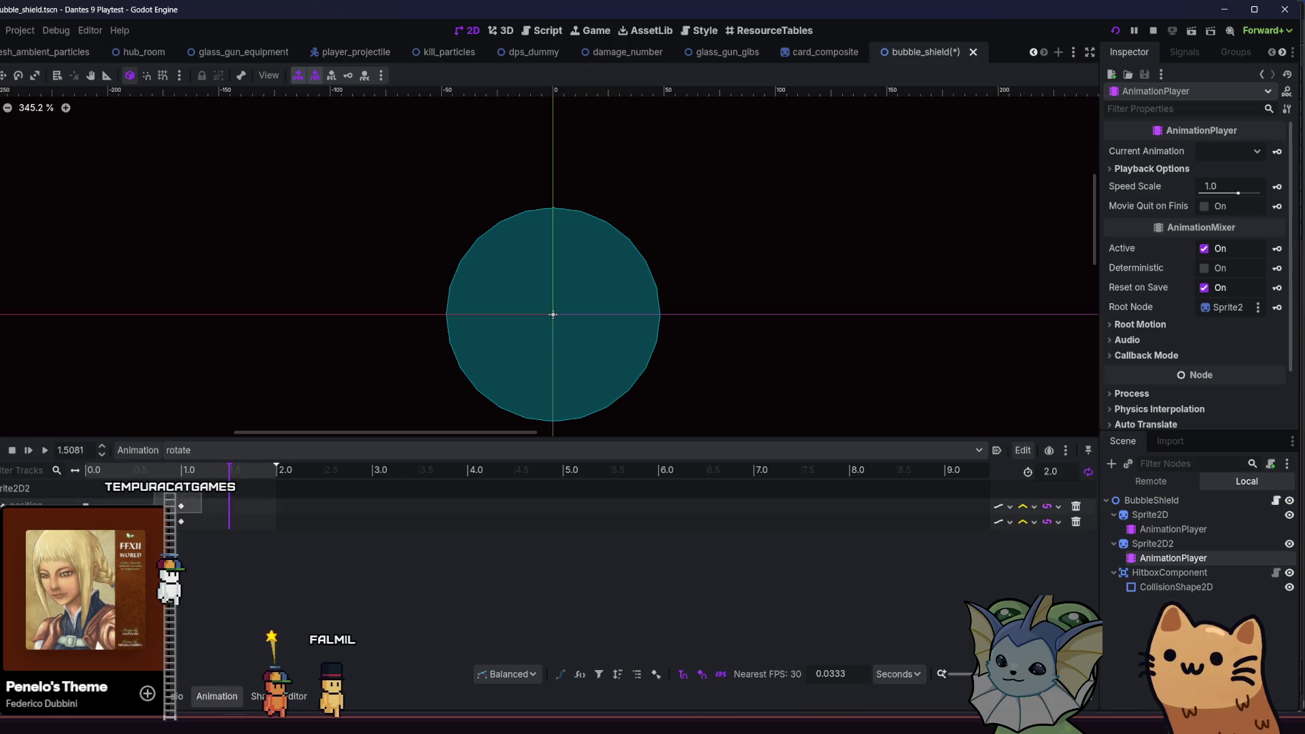
pyautogui.click(171, 506)
pyautogui.moveTo(171, 507); pyautogui.dragTo(181, 507)
# - Try -32 as the 1.0 s key's X, revert to 32, replay, and save
pyautogui.click(181, 506)
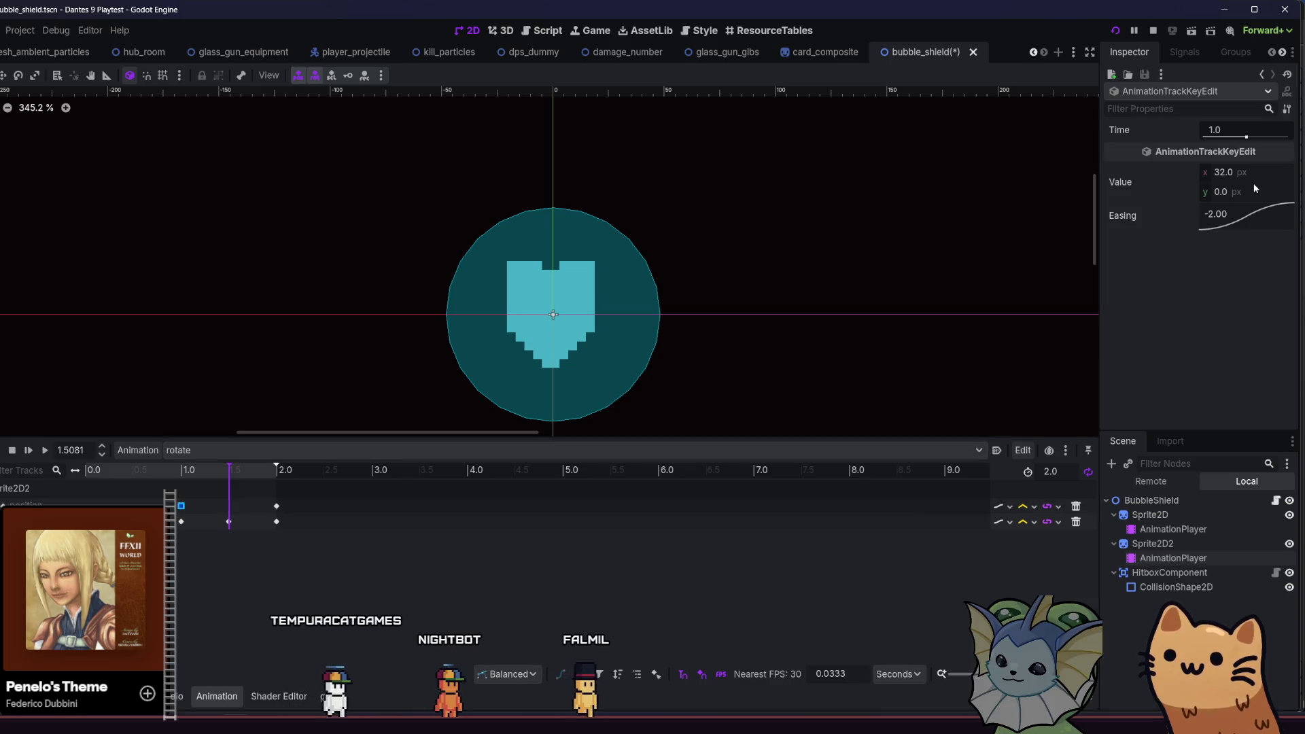
pyautogui.write('-32')
pyautogui.press('Return')
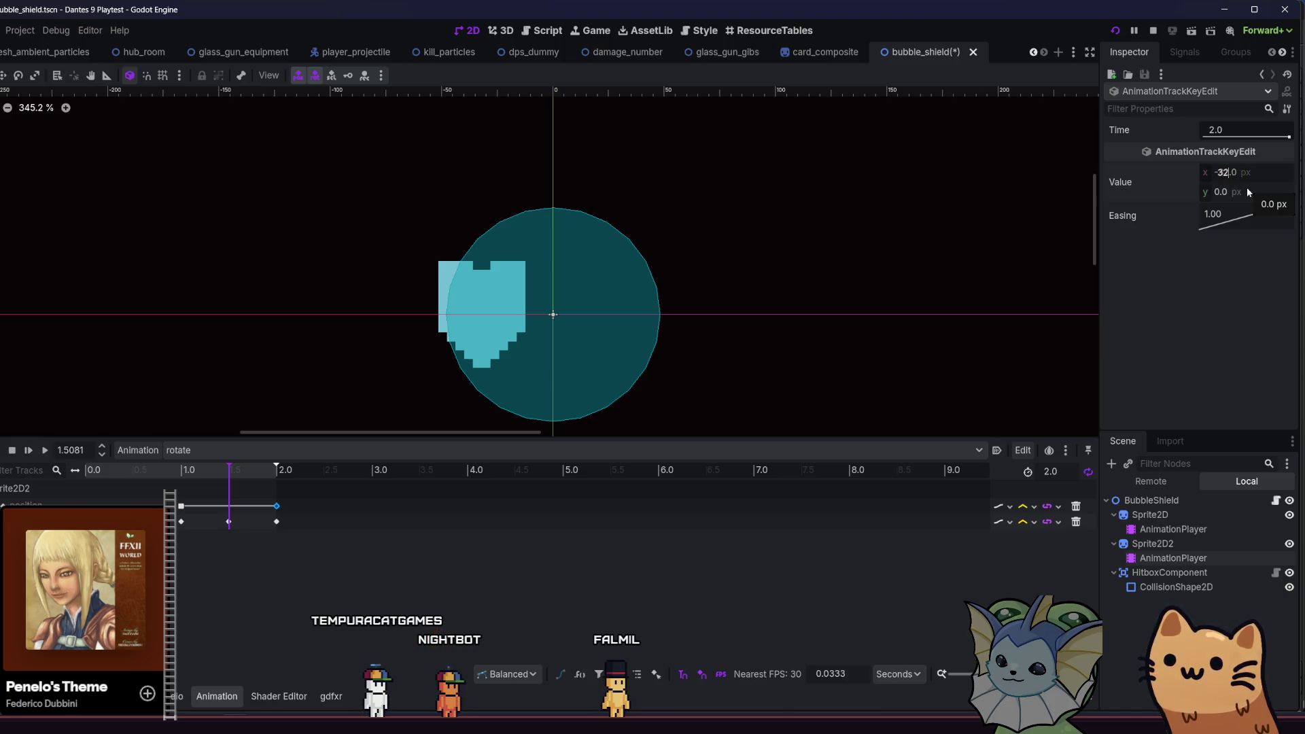
pyautogui.hotkey('ctrl', 'z')
pyautogui.click(165, 470)
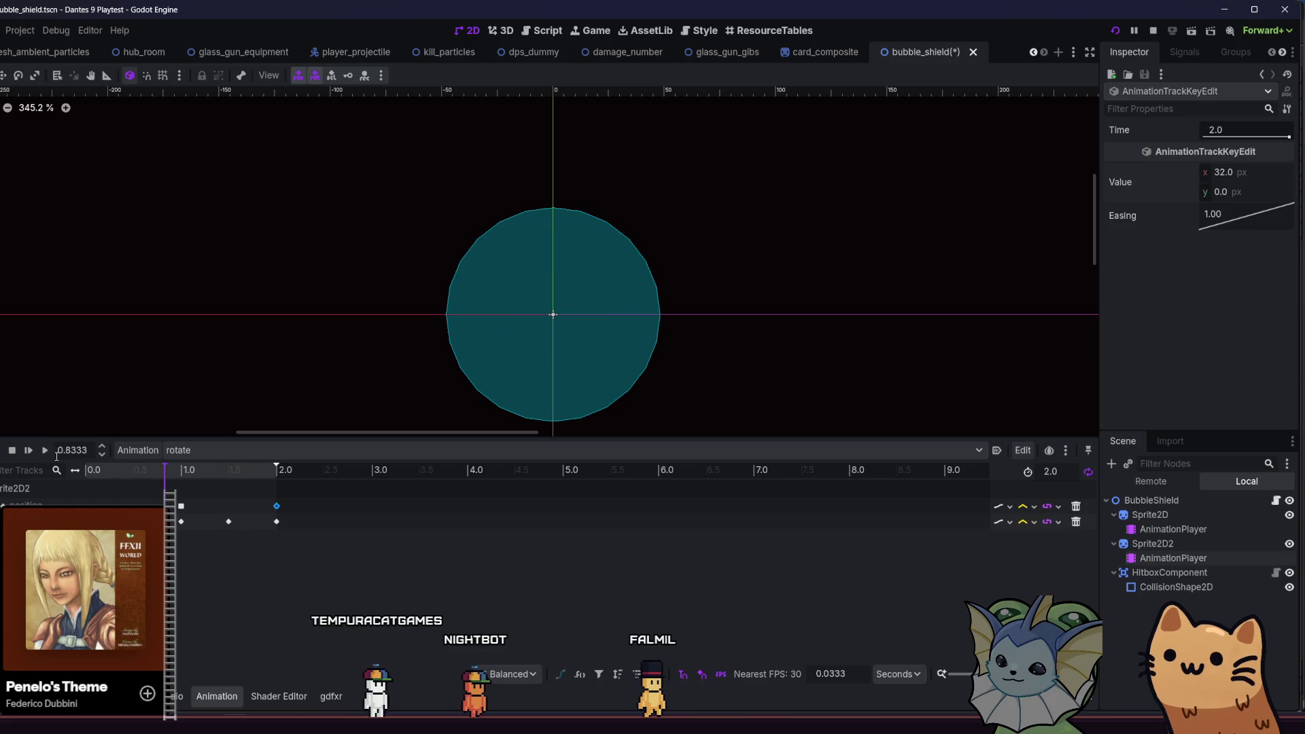
pyautogui.click(46, 450)
pyautogui.hotkey('ctrl', 's')
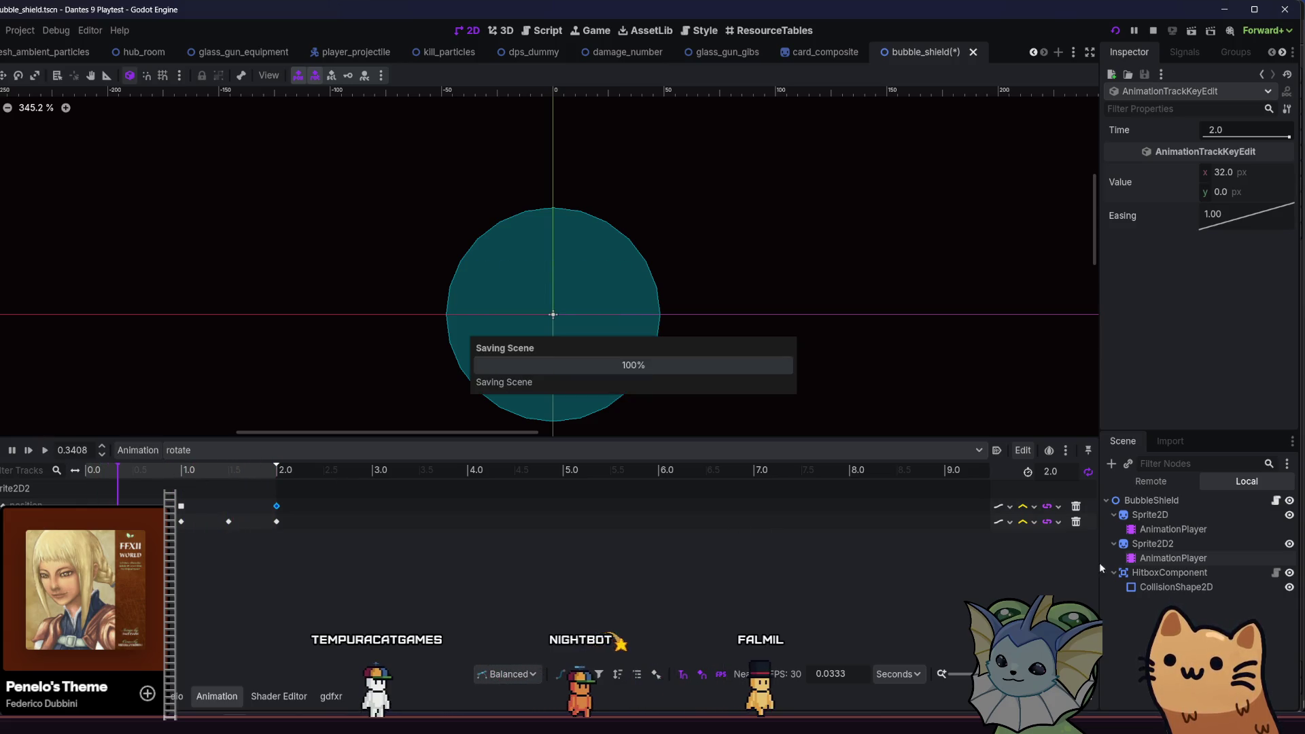
# - Review Sprite2D2's and Sprite2D's animation keys and save bubble_shield again
pyautogui.click(1159, 543)
pyautogui.click(1182, 531)
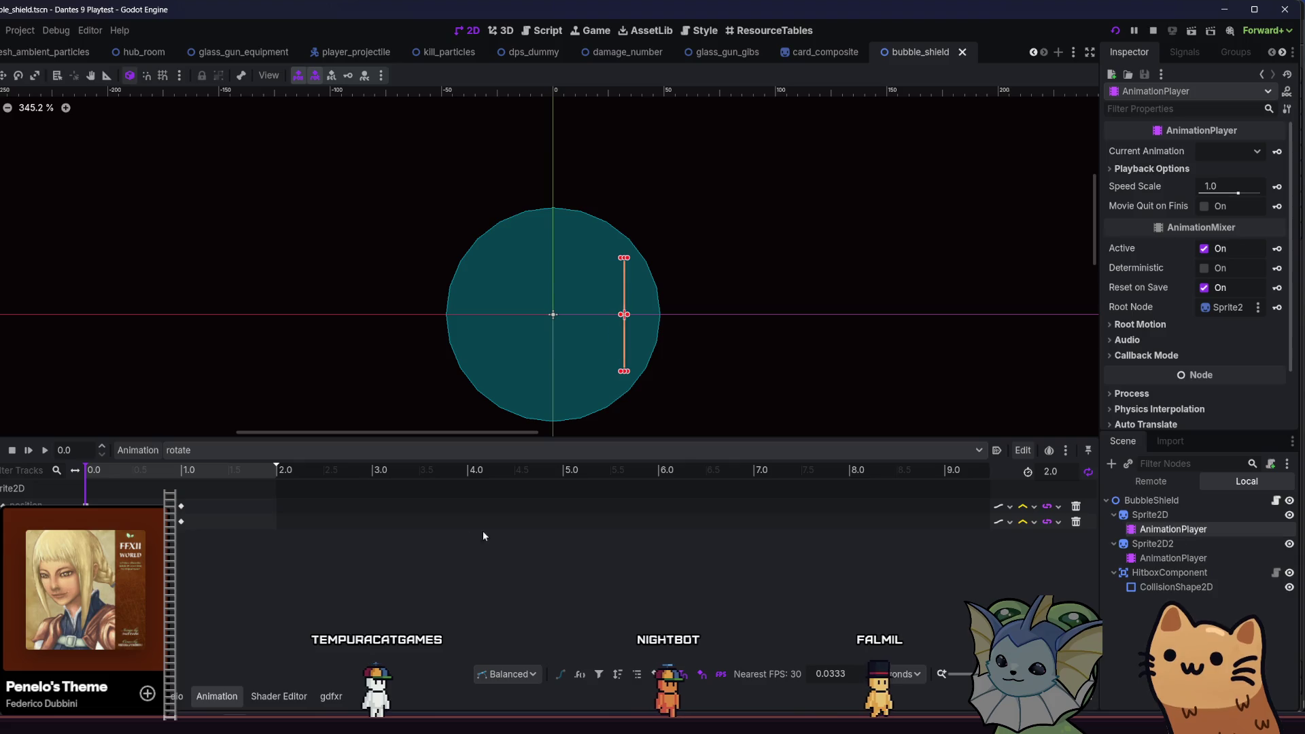
pyautogui.click(1163, 558)
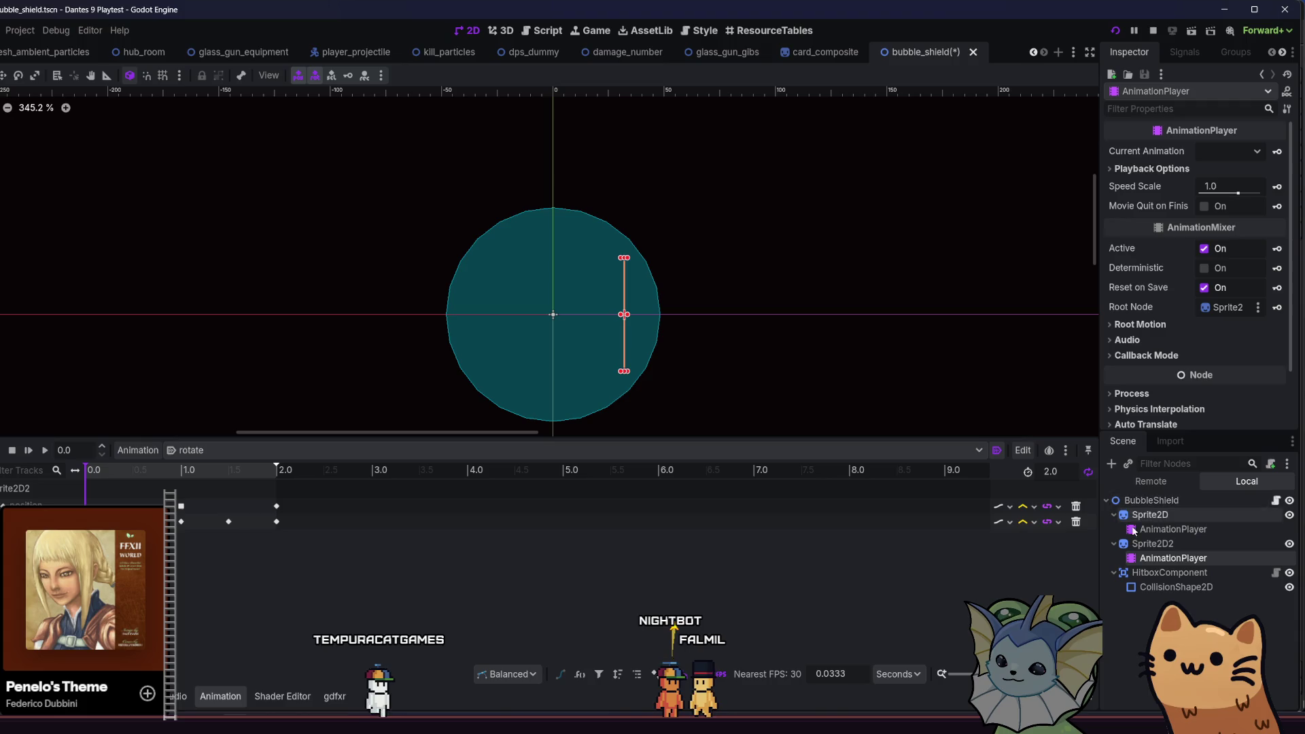
pyautogui.click(1132, 531)
pyautogui.hotkey('ctrl', 's')
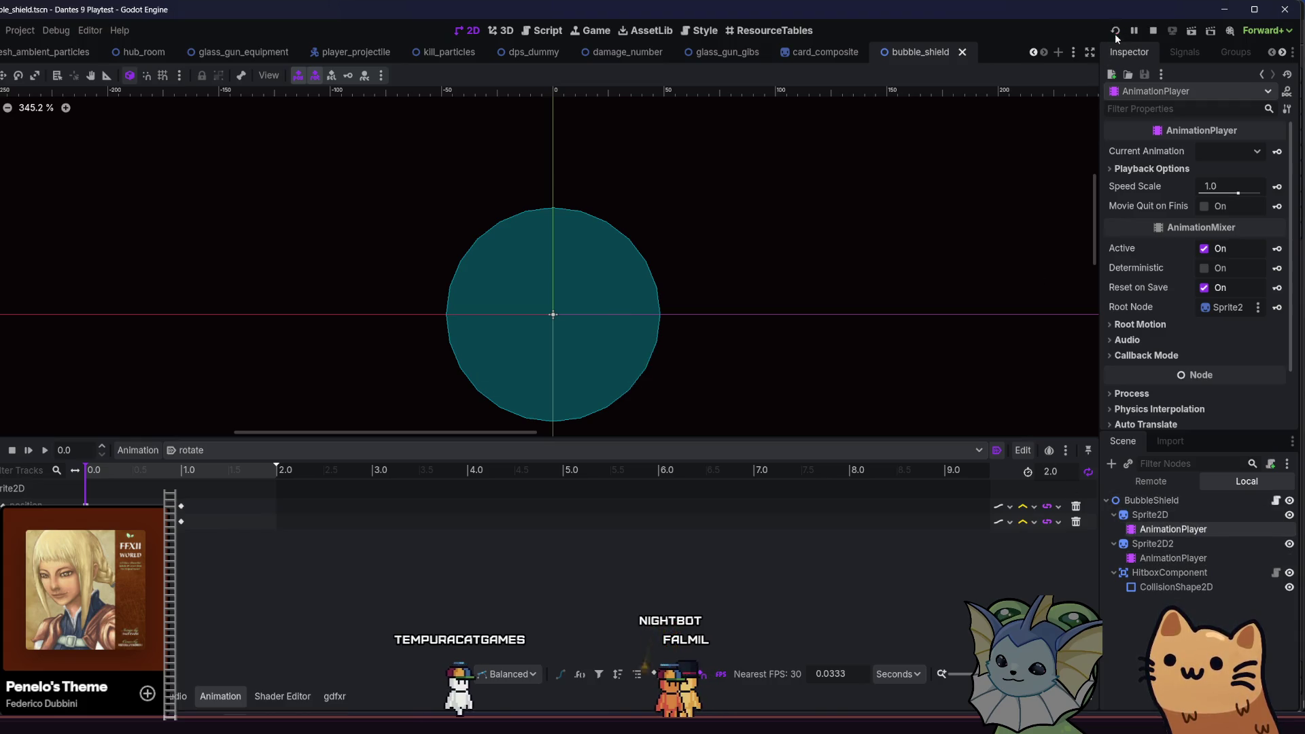
# - Run the project, start a game, and add the AK47 card from the debug menu
pyautogui.click(1115, 31)
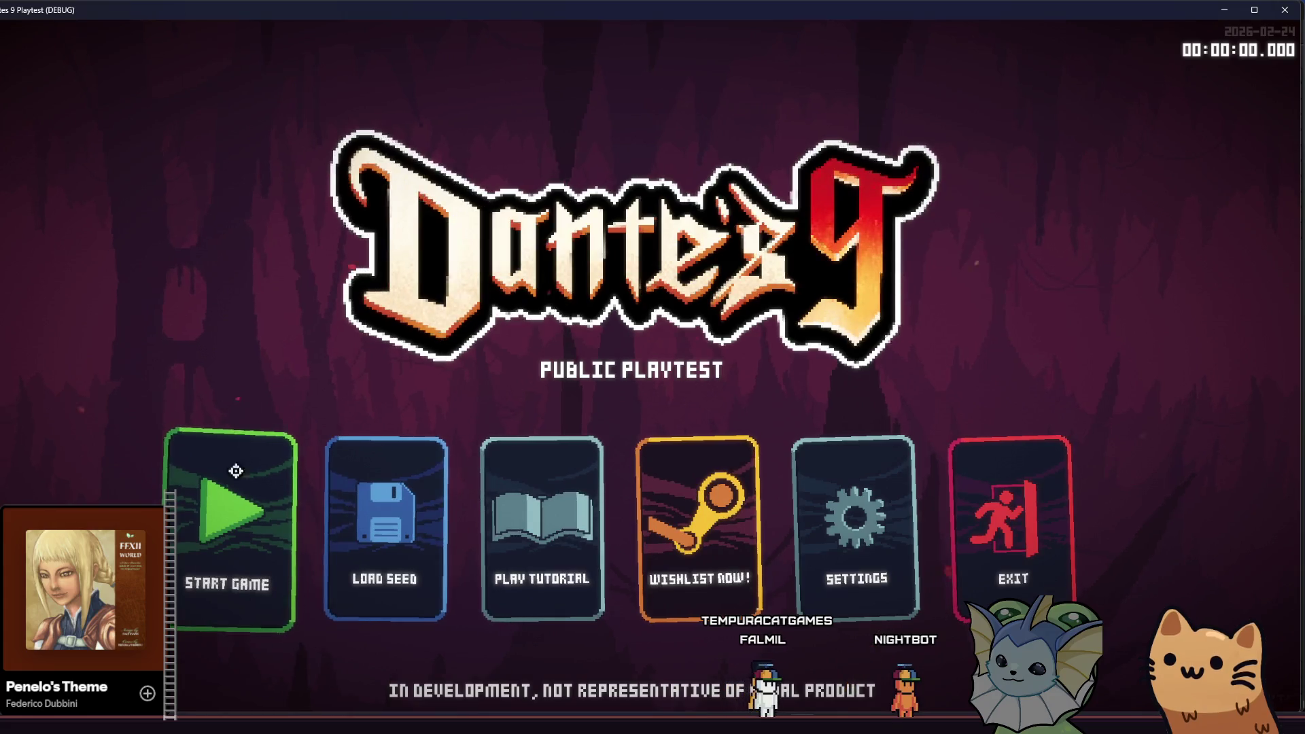
pyautogui.click(288, 463)
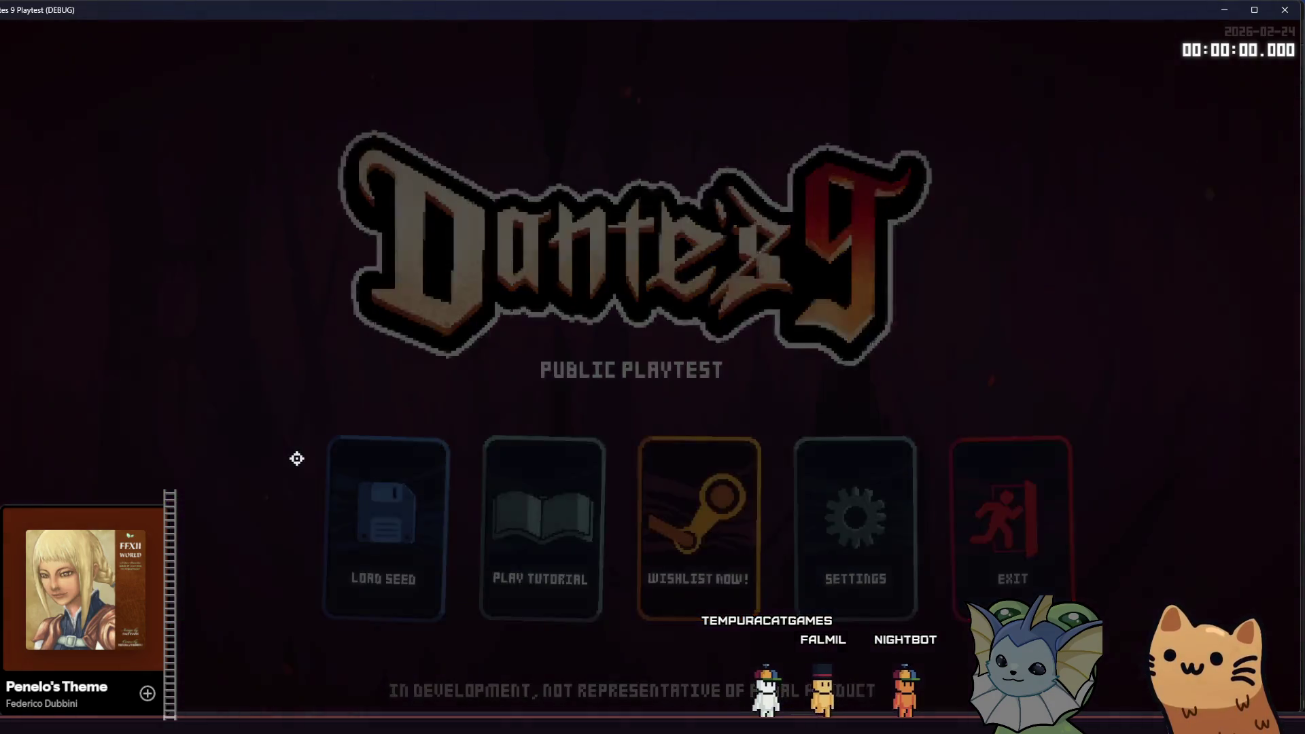
pyautogui.press('F1')
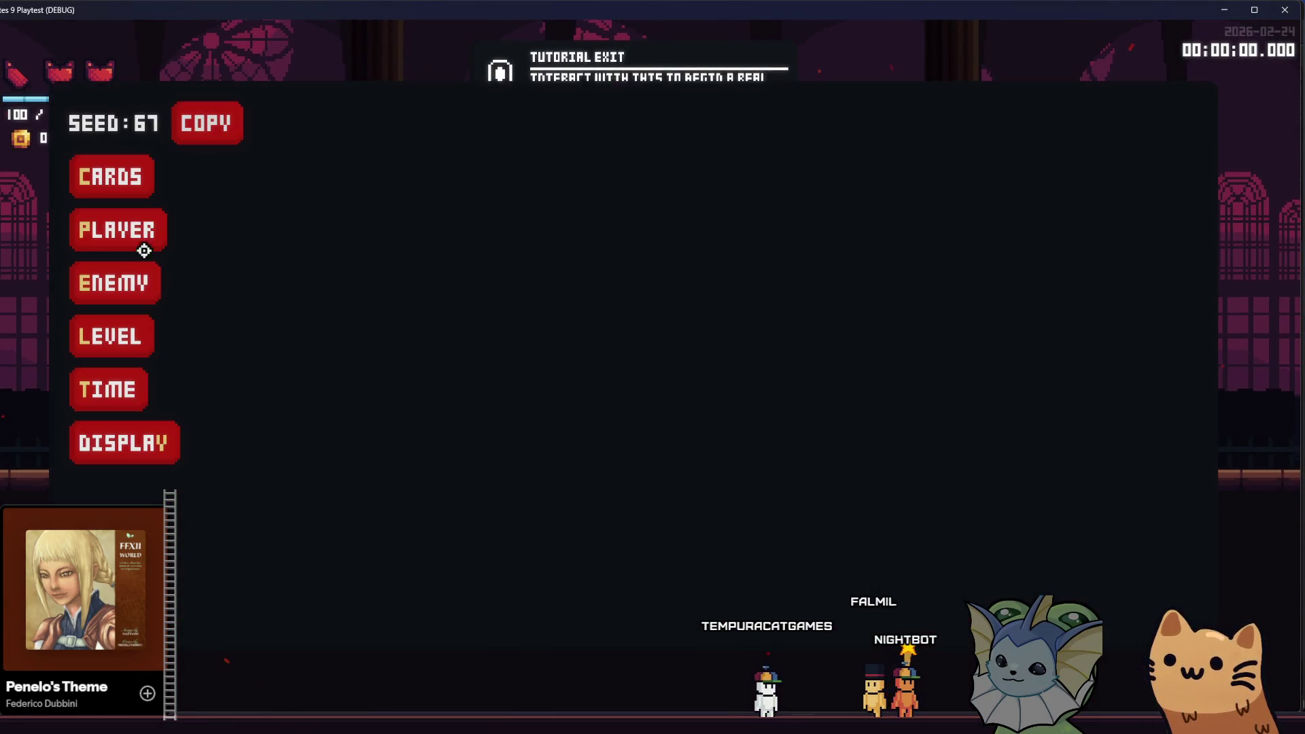
pyautogui.click(112, 176)
pyautogui.click(333, 135)
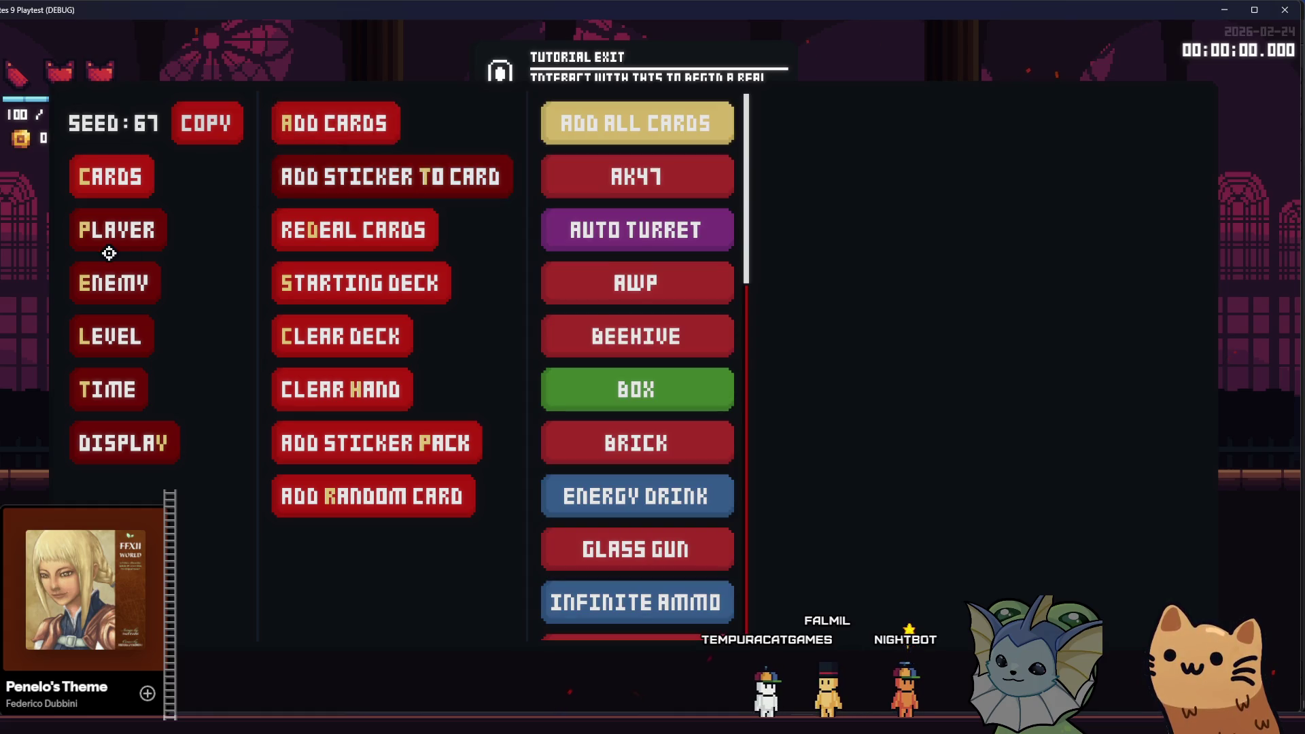
pyautogui.click(571, 176)
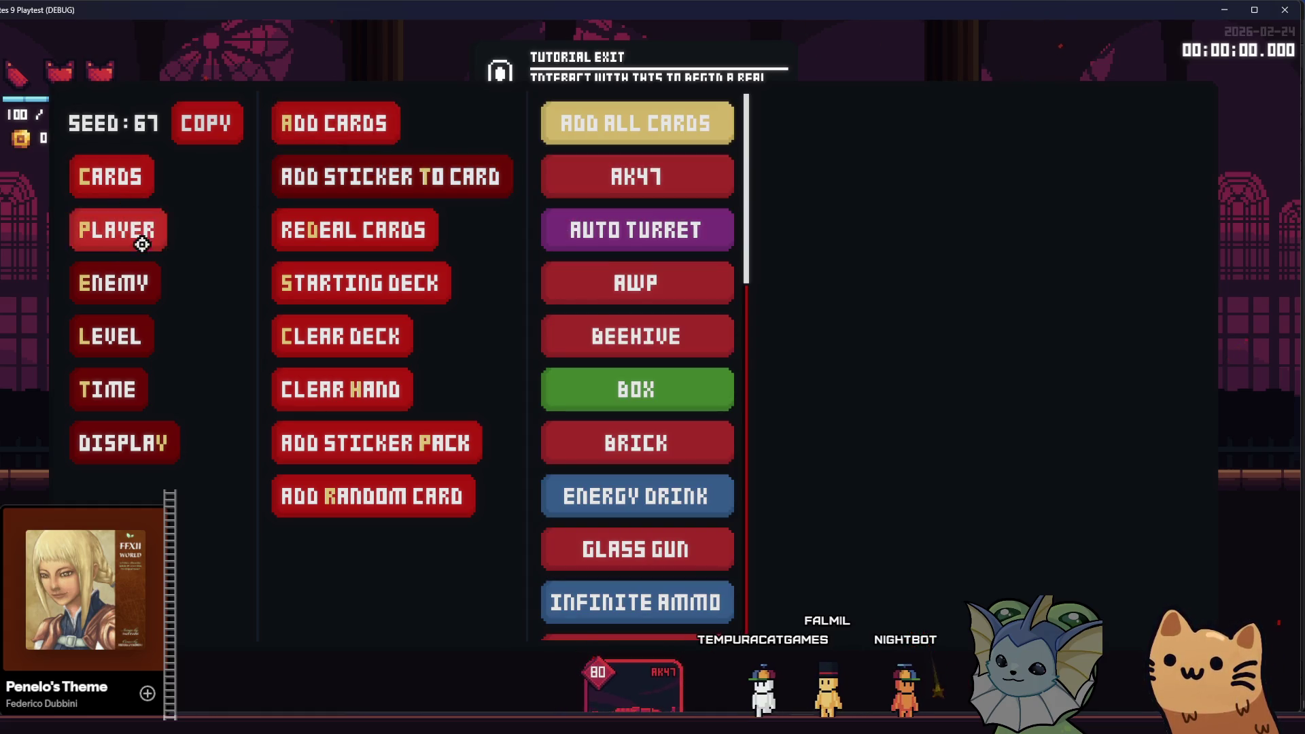
# - Put the Shield sticker on the AK47 card and walk the character right
pyautogui.press('F1')
pyautogui.press('F1')
pyautogui.click(119, 175)
pyautogui.click(329, 175)
pyautogui.scroll(-3, 563, 256)
pyautogui.click(649, 557)
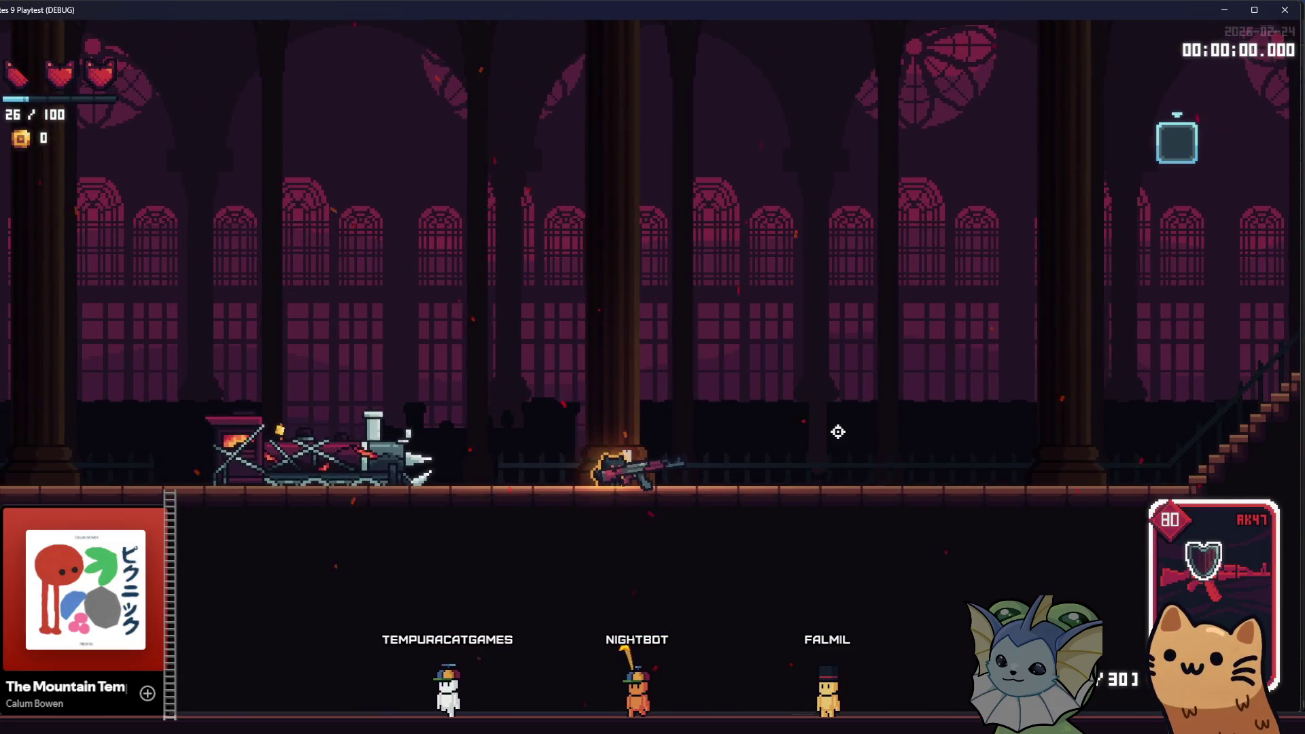
pyautogui.press('d')
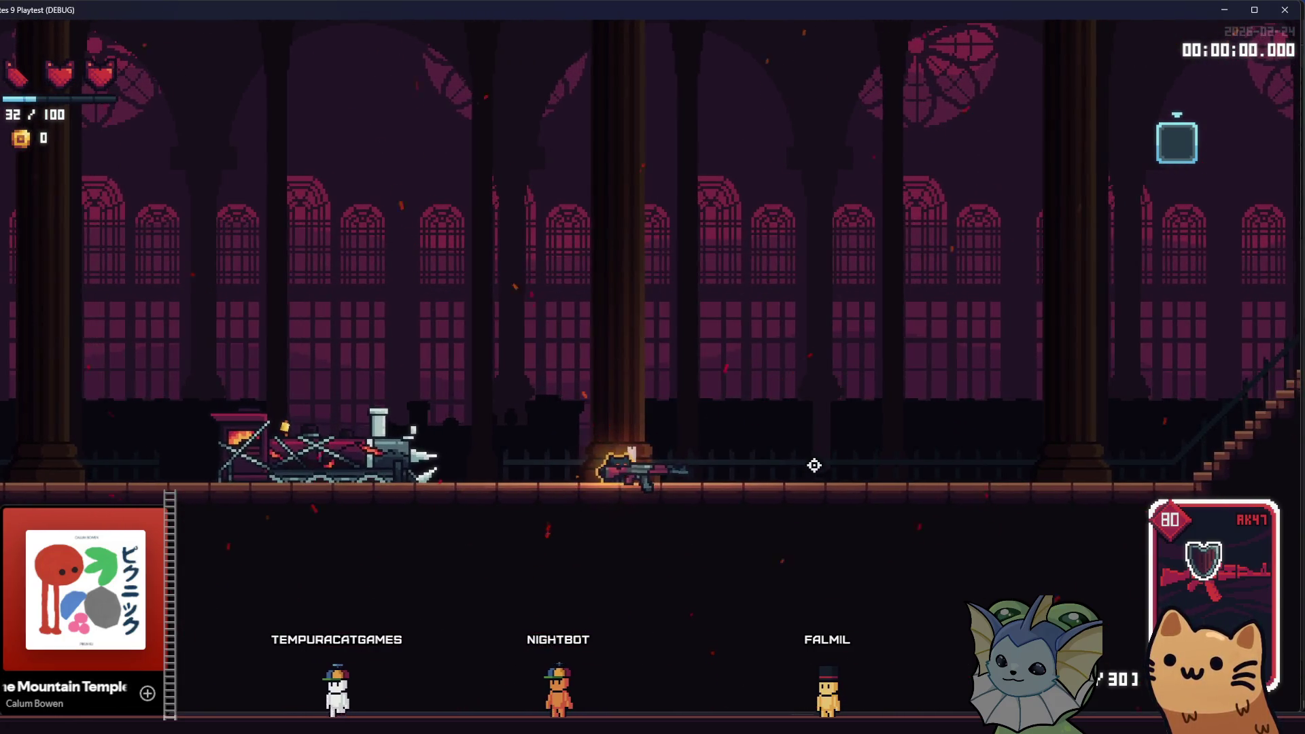
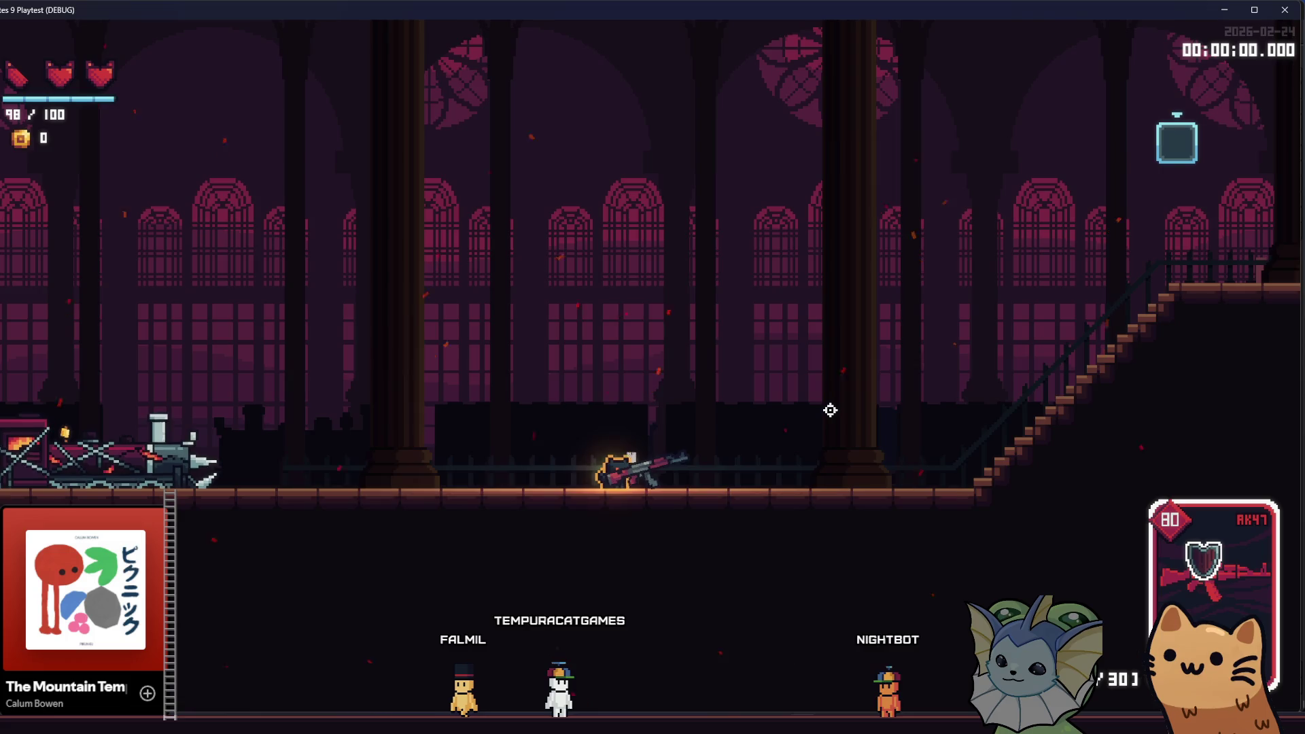
# - Walk the player left and right, down the cathedral stairs, and drop prone
pyautogui.press('d')
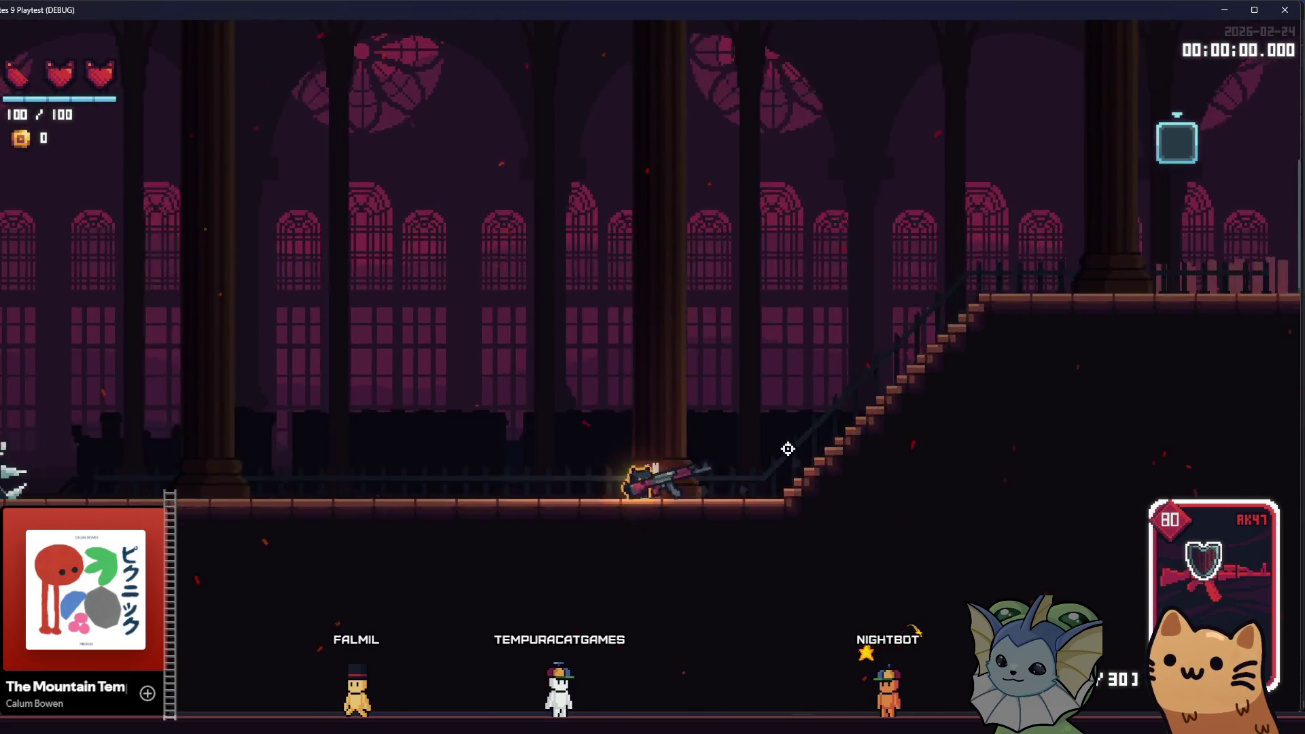
pyautogui.press('a')
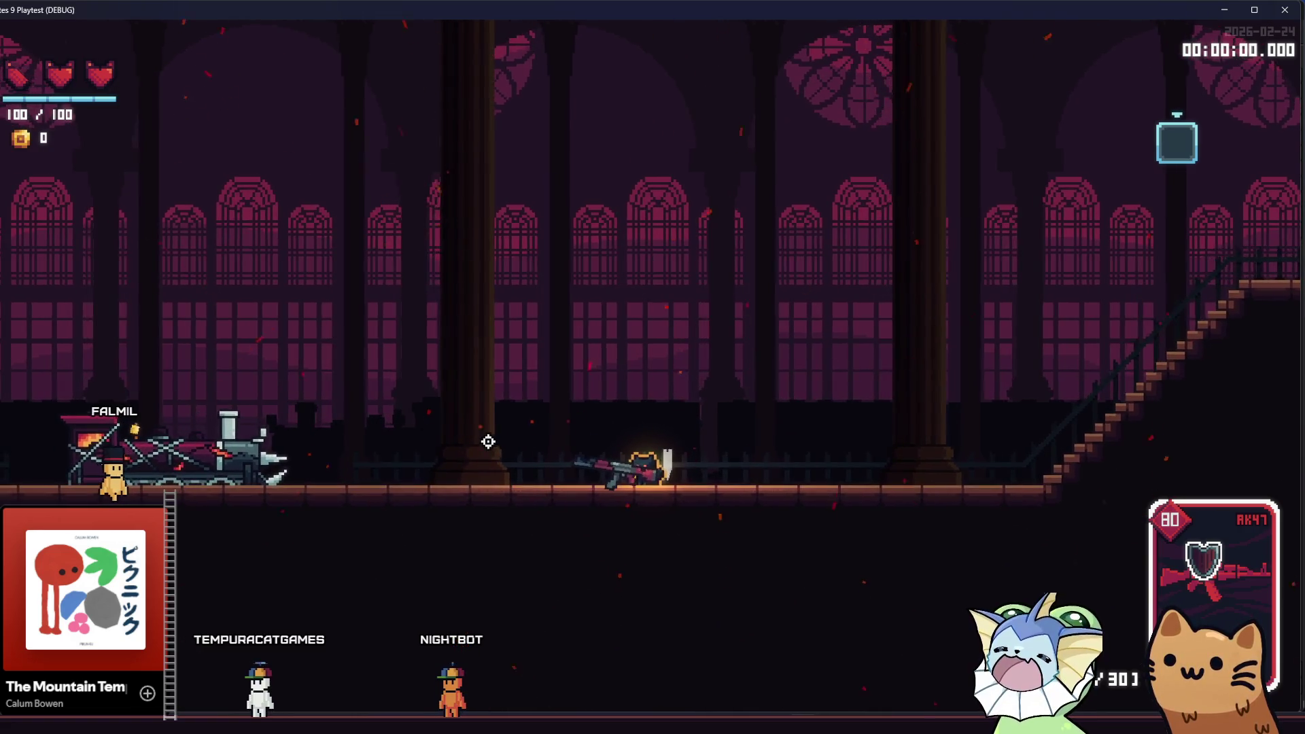
pyautogui.press('d')
pyautogui.press('d')
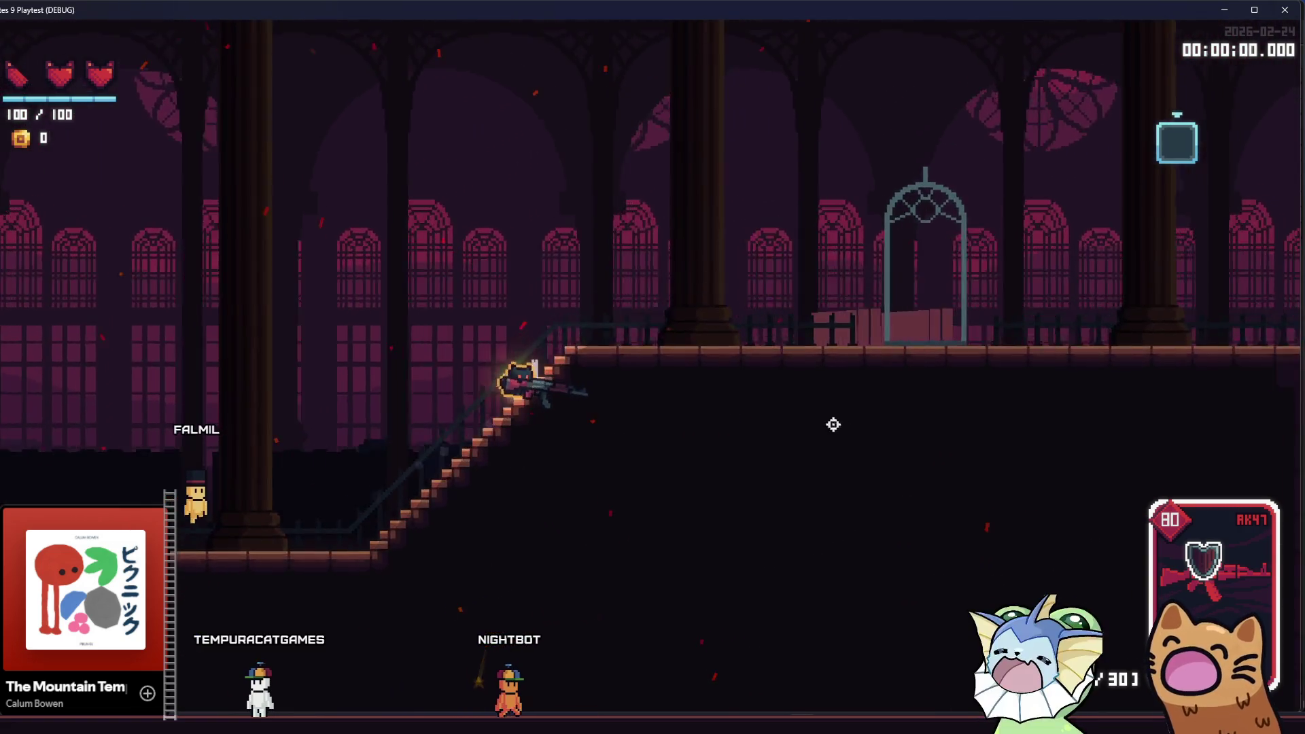
pyautogui.press('a')
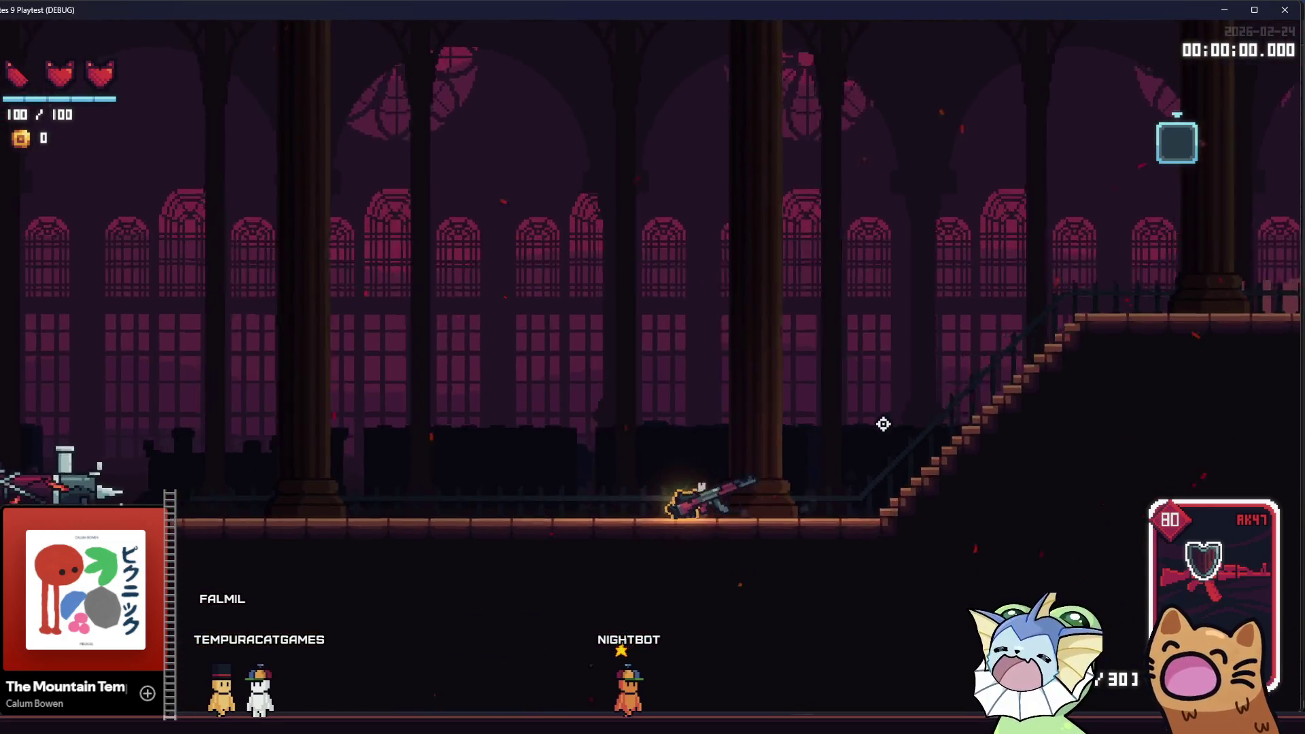
pyautogui.press('s')
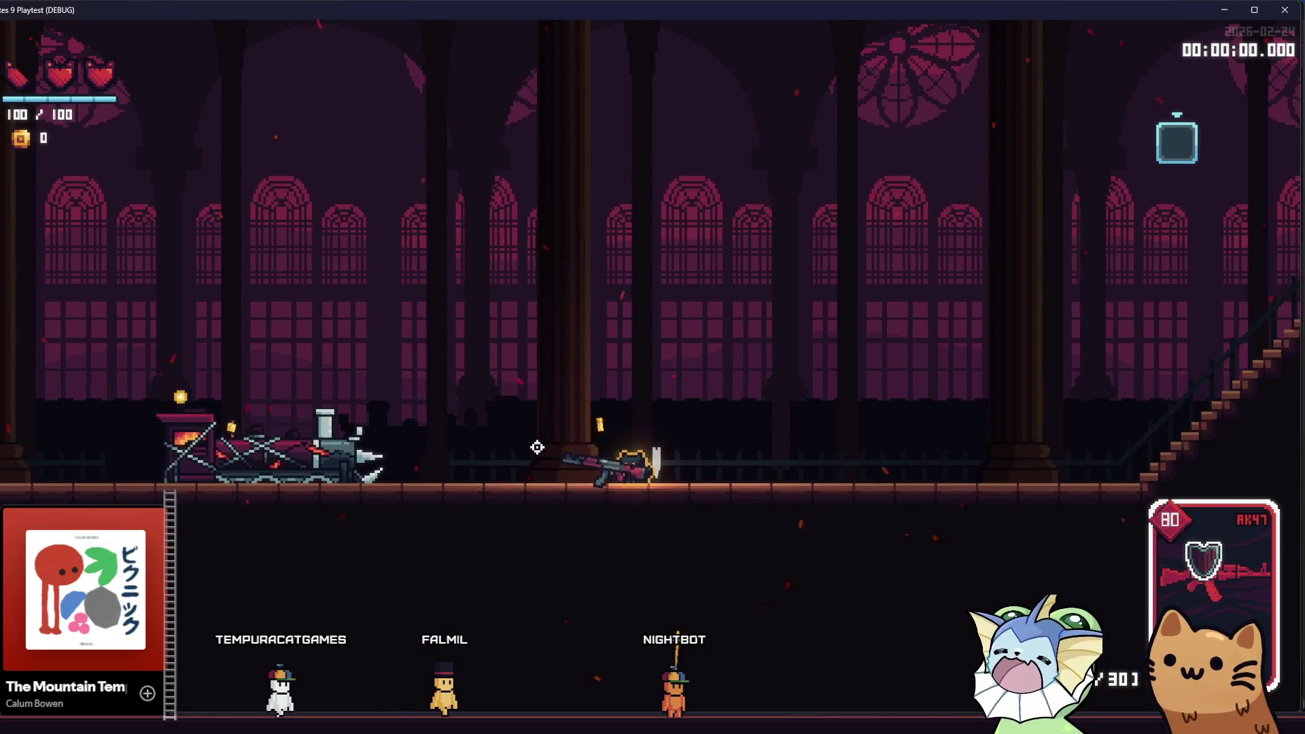
# - Fire the AK47 to the right, jump twice landing prone, then return to the bubble_shield editor
pyautogui.click(809, 437)
pyautogui.press('space')
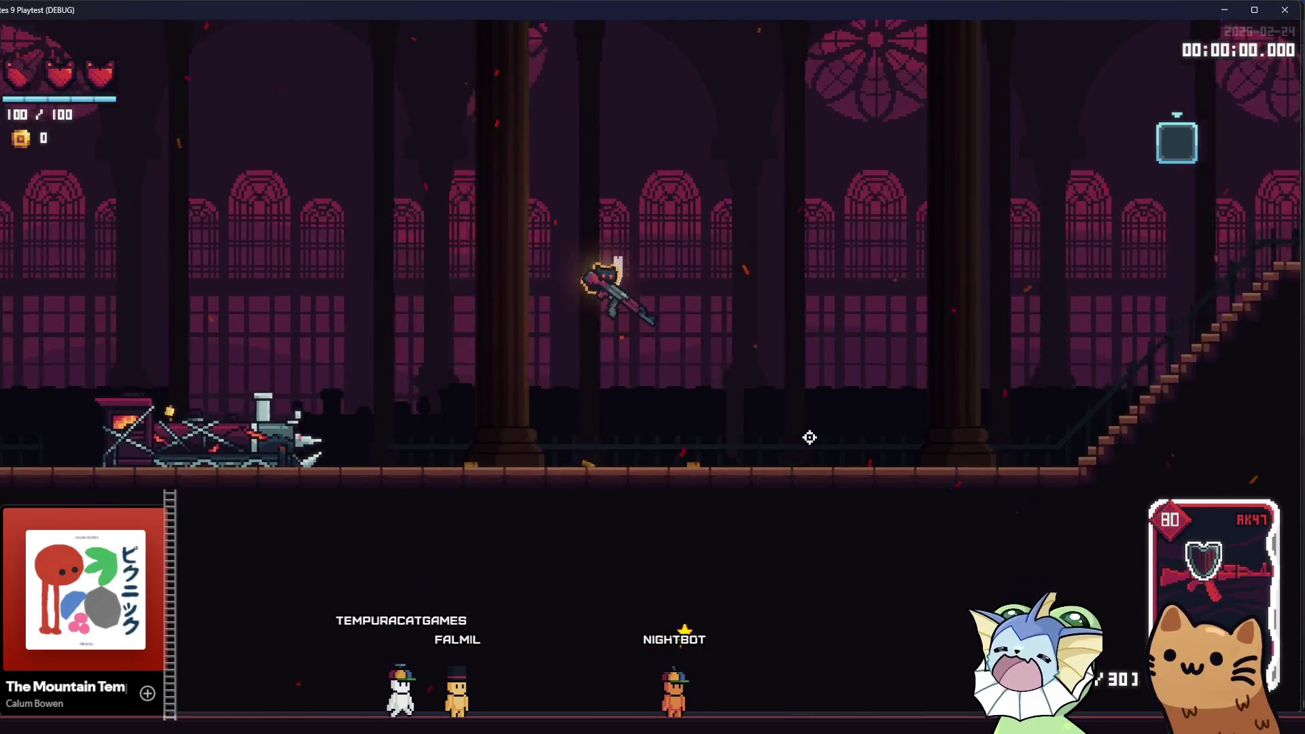
pyautogui.press('s')
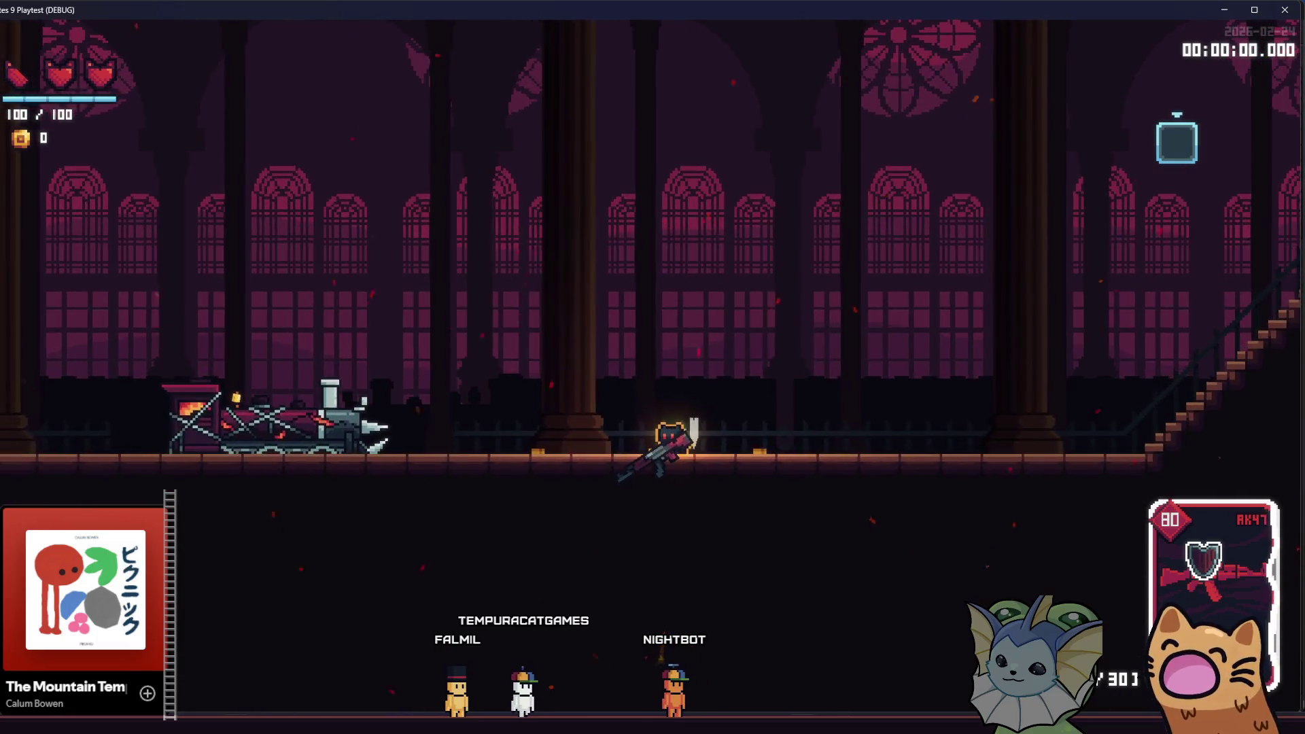
pyautogui.moveTo(270, 722)
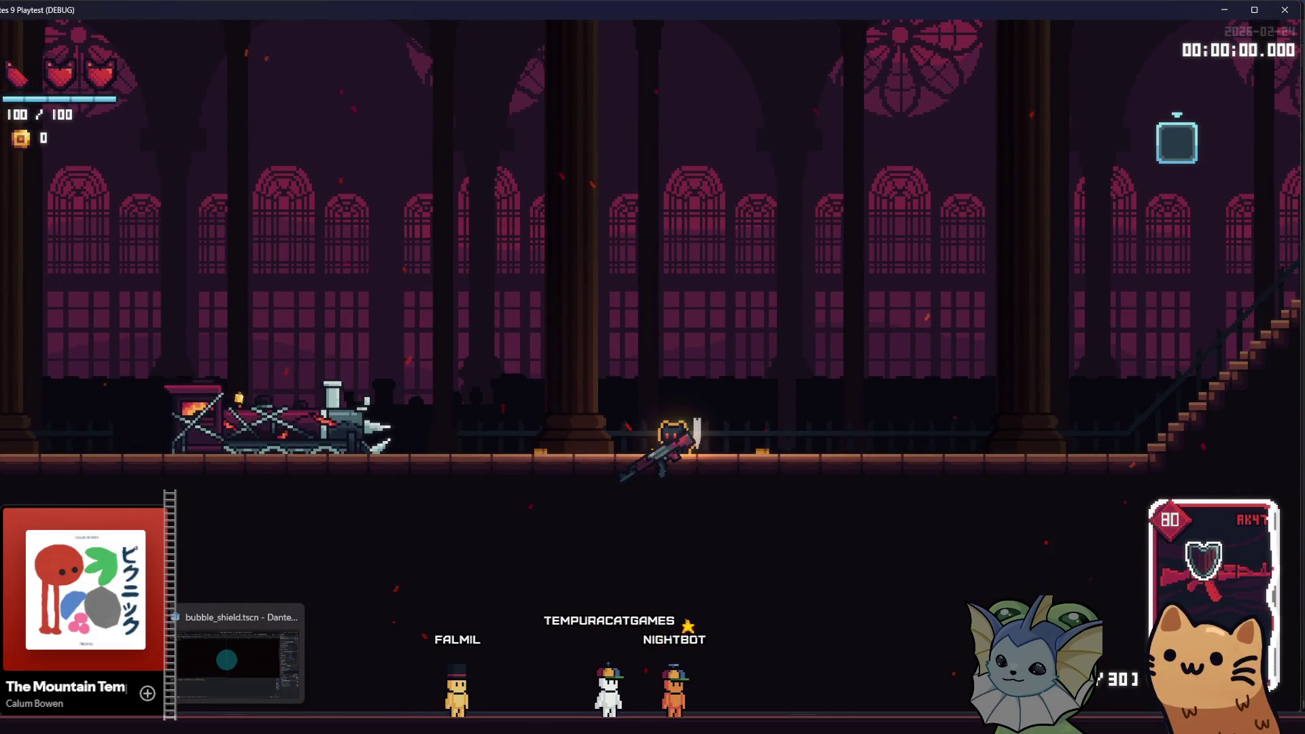
pyautogui.click(238, 652)
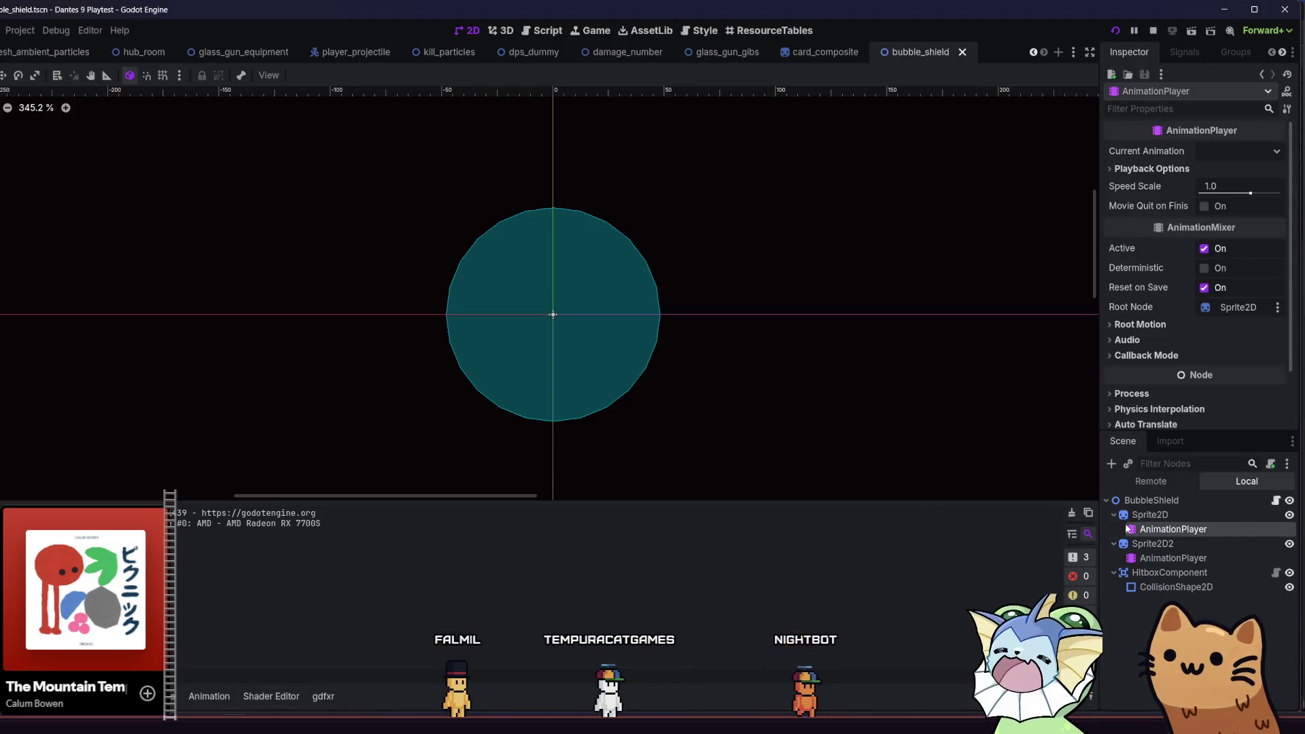
# - Set the second sprite's 1-second rotate position key to x 48 and select its 2-second key
pyautogui.press('F2')
pyautogui.click(1149, 557)
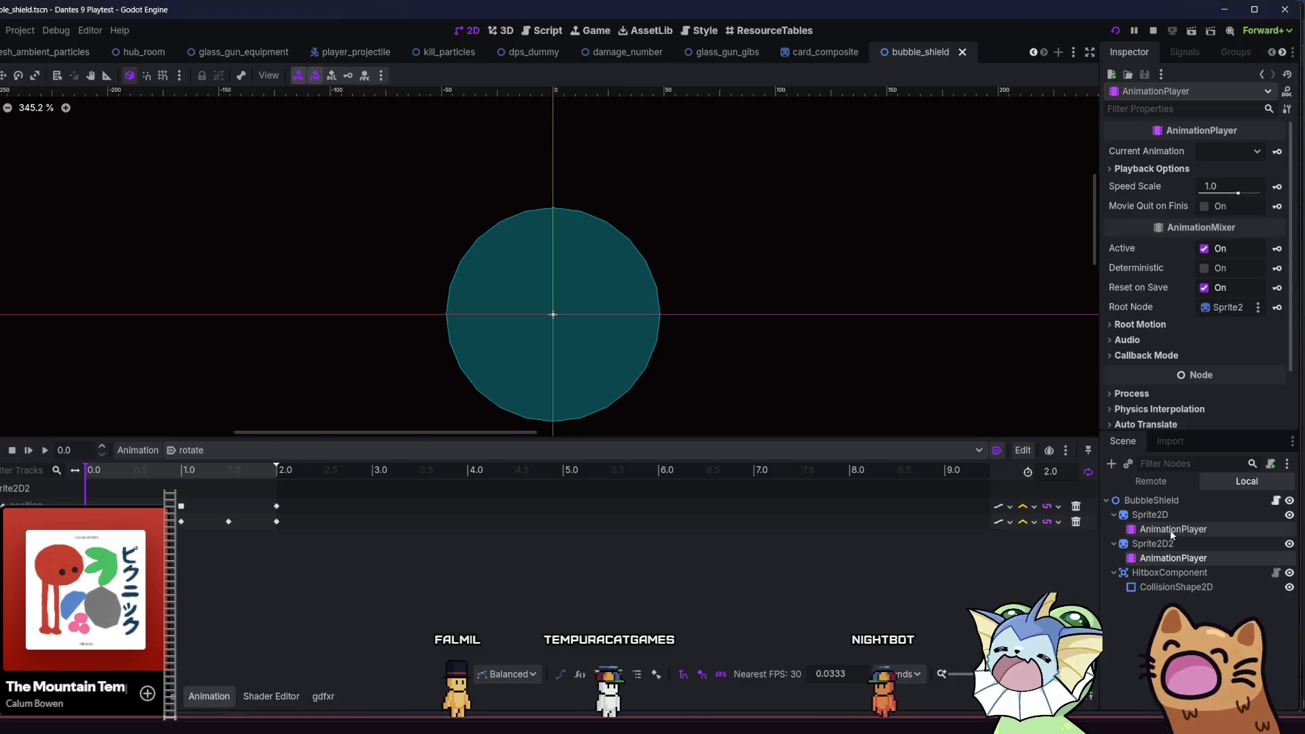
pyautogui.click(182, 506)
pyautogui.click(1269, 169)
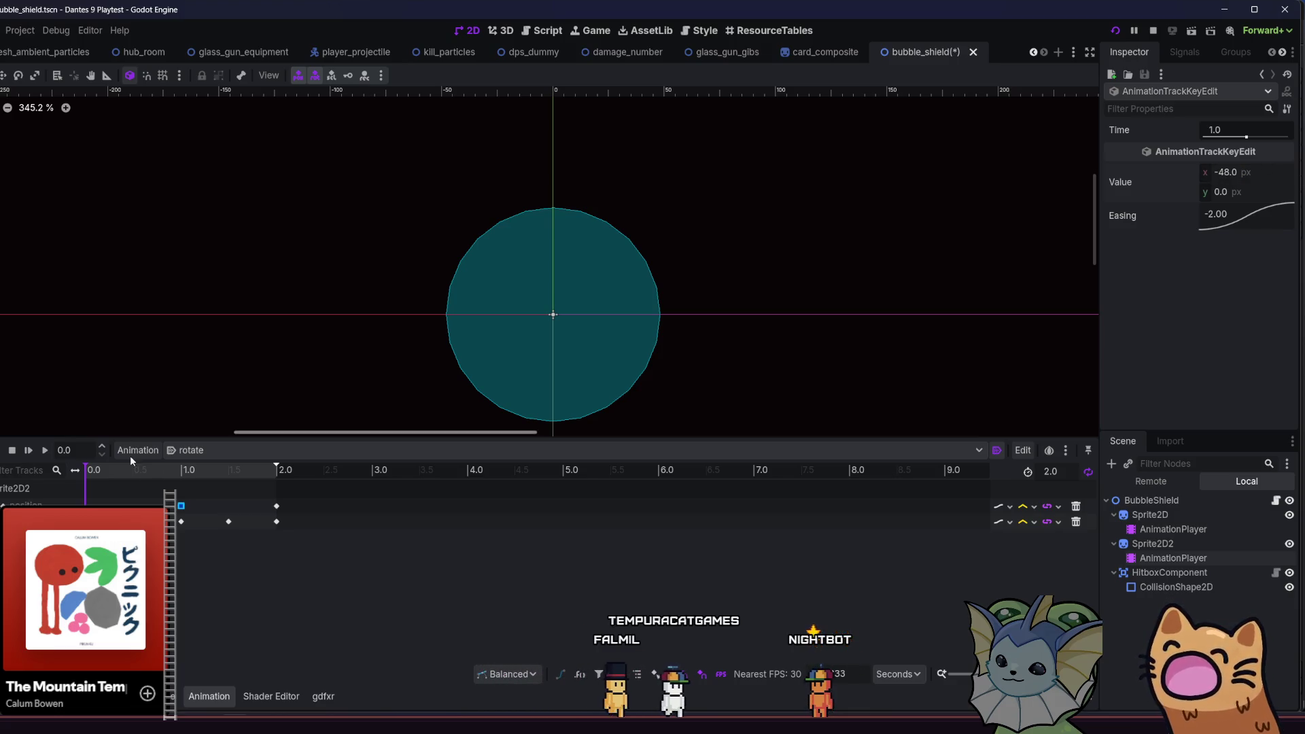
pyautogui.click(274, 506)
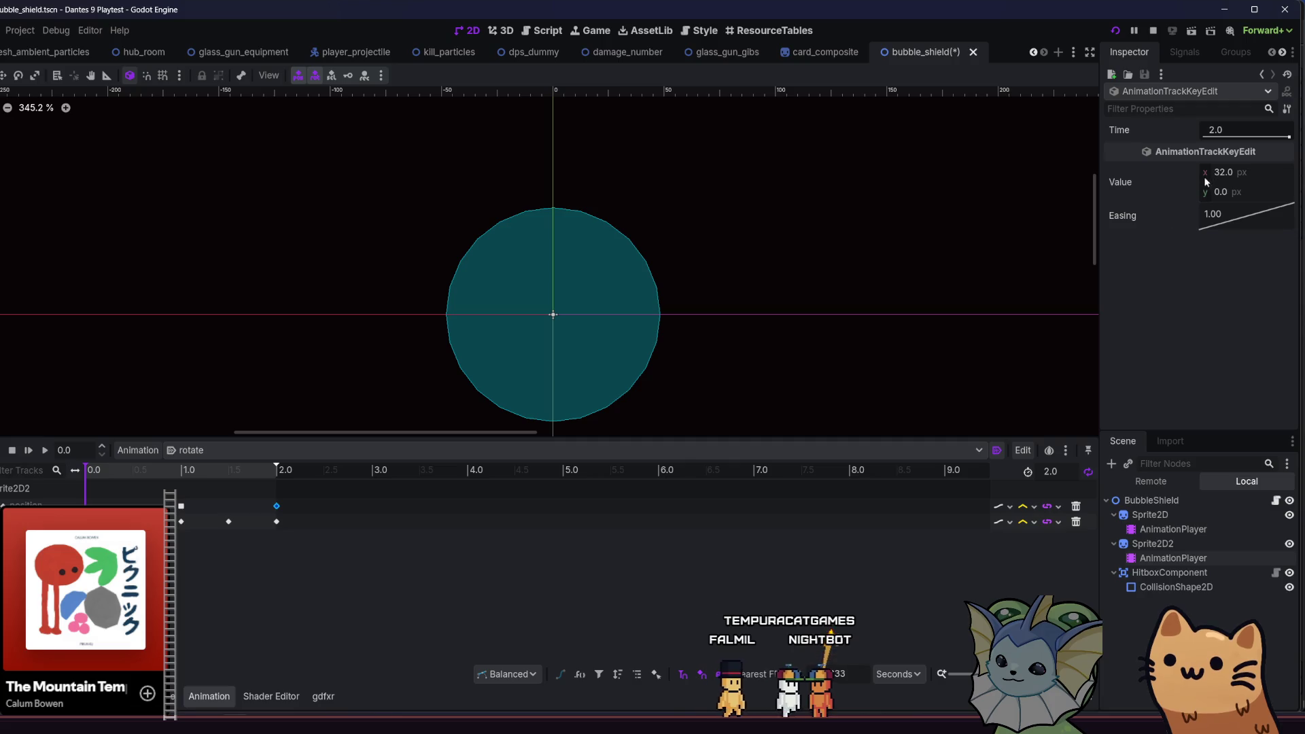
# - Edit the first sprite's rotate keyframe x values to -48, then save and run with F5
pyautogui.click(1203, 530)
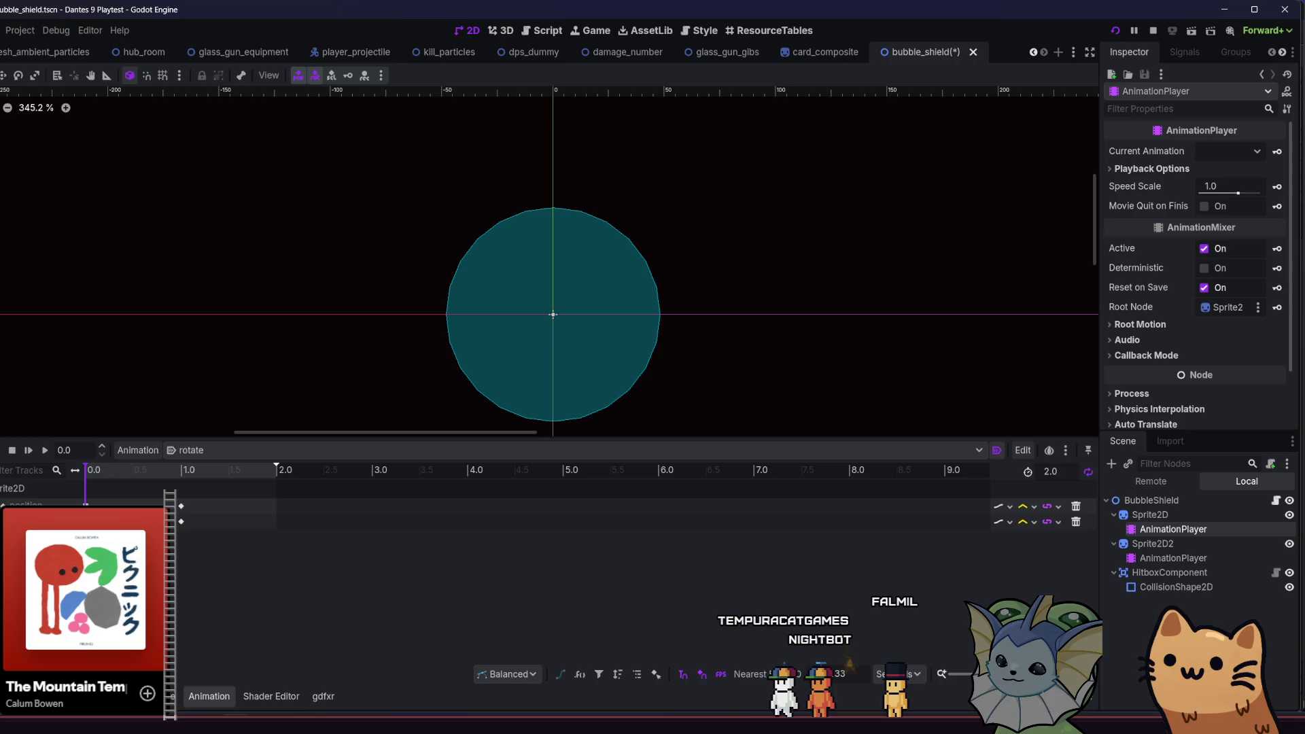
pyautogui.click(86, 506)
pyautogui.click(1227, 173)
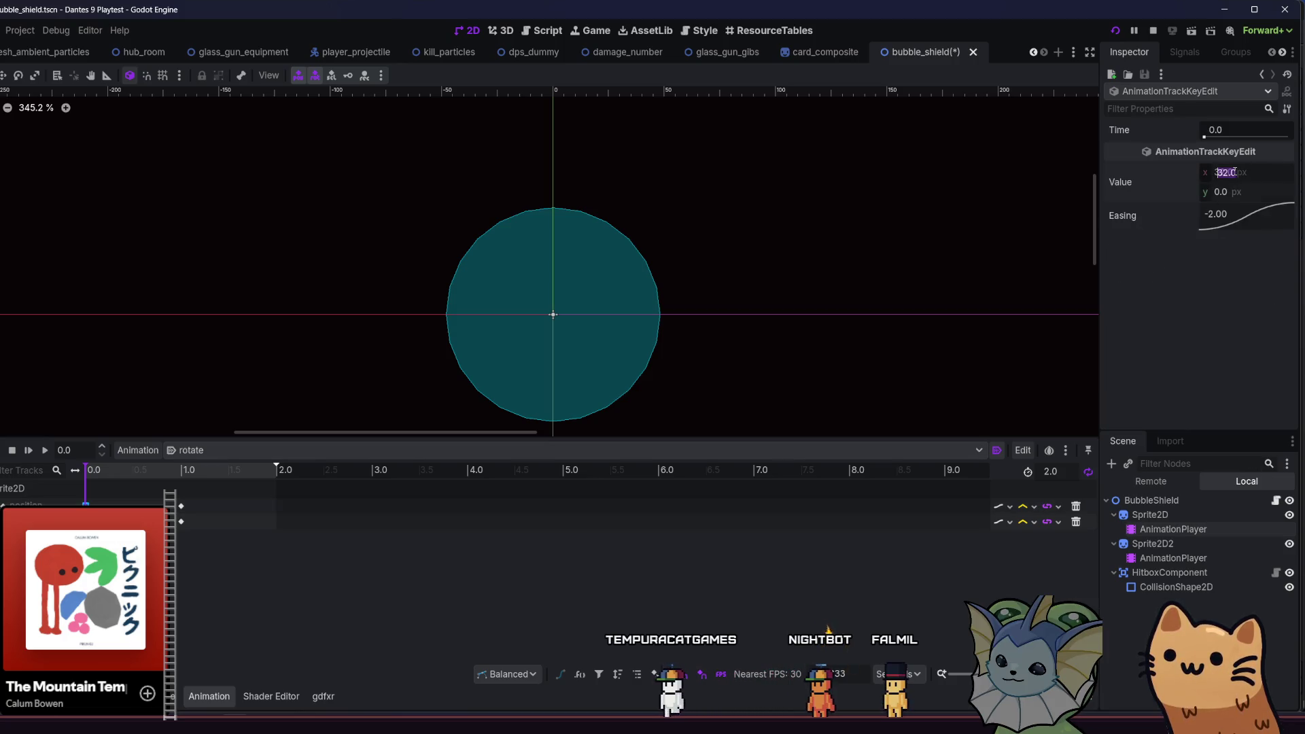
pyautogui.click(181, 506)
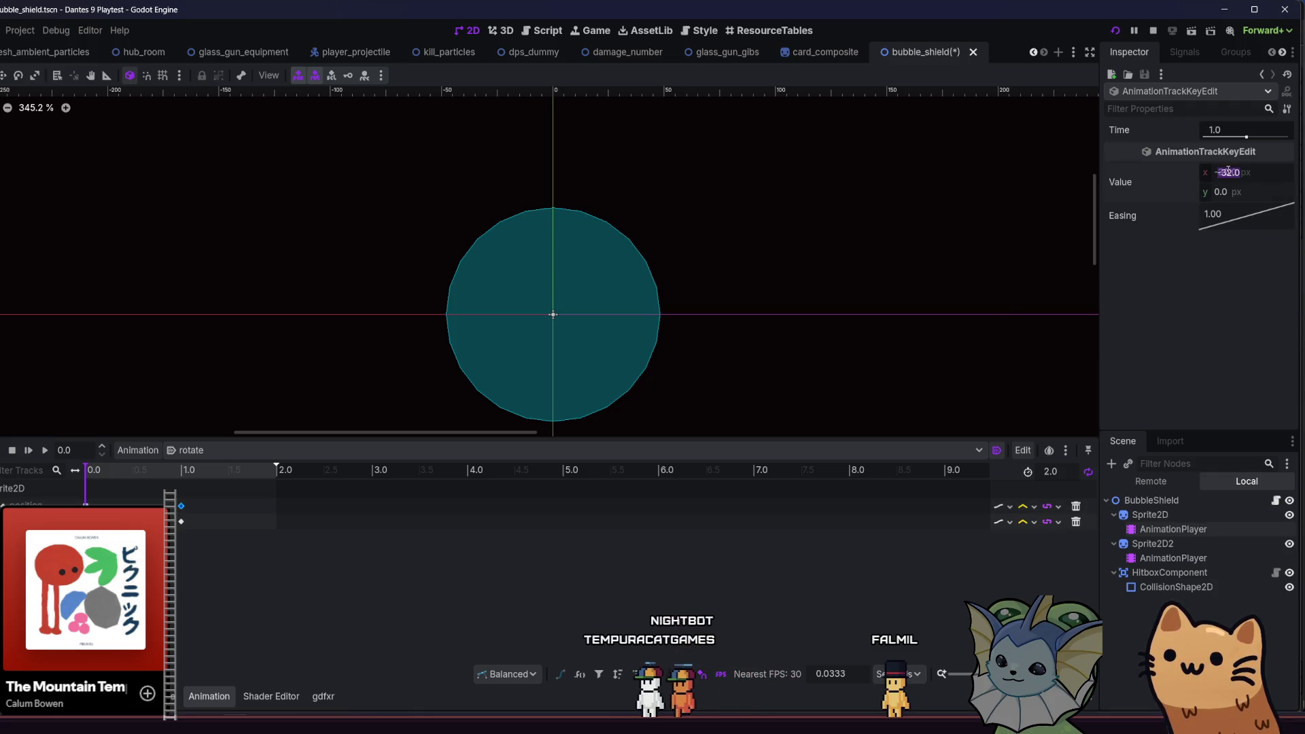
pyautogui.press('F5')
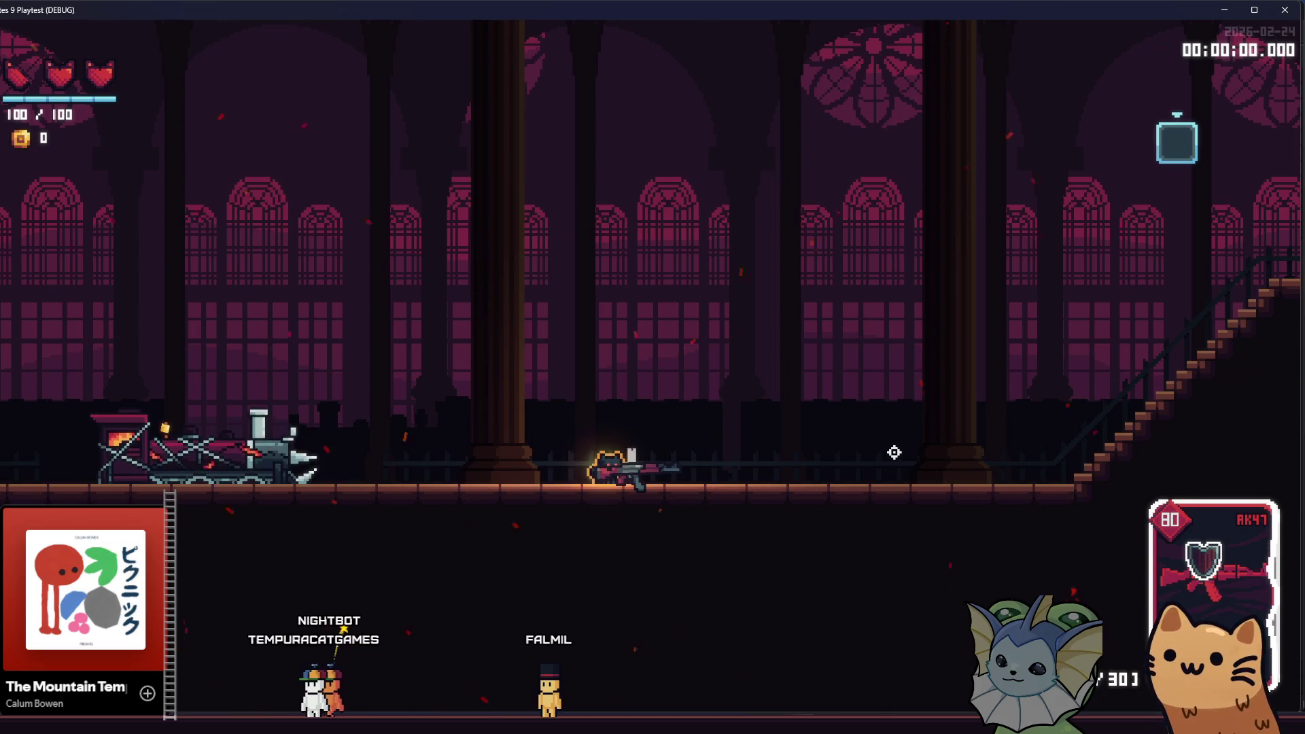
# - Aim down-left firing the AK47, jump, then switch back to the bubble_shield editor
pyautogui.moveTo(431, 408)
pyautogui.mouseDown()
pyautogui.moveTo(456, 469)
pyautogui.moveTo(426, 483)
pyautogui.moveTo(373, 431)
pyautogui.moveTo(289, 532)
pyautogui.mouseUp()
pyautogui.press('space')
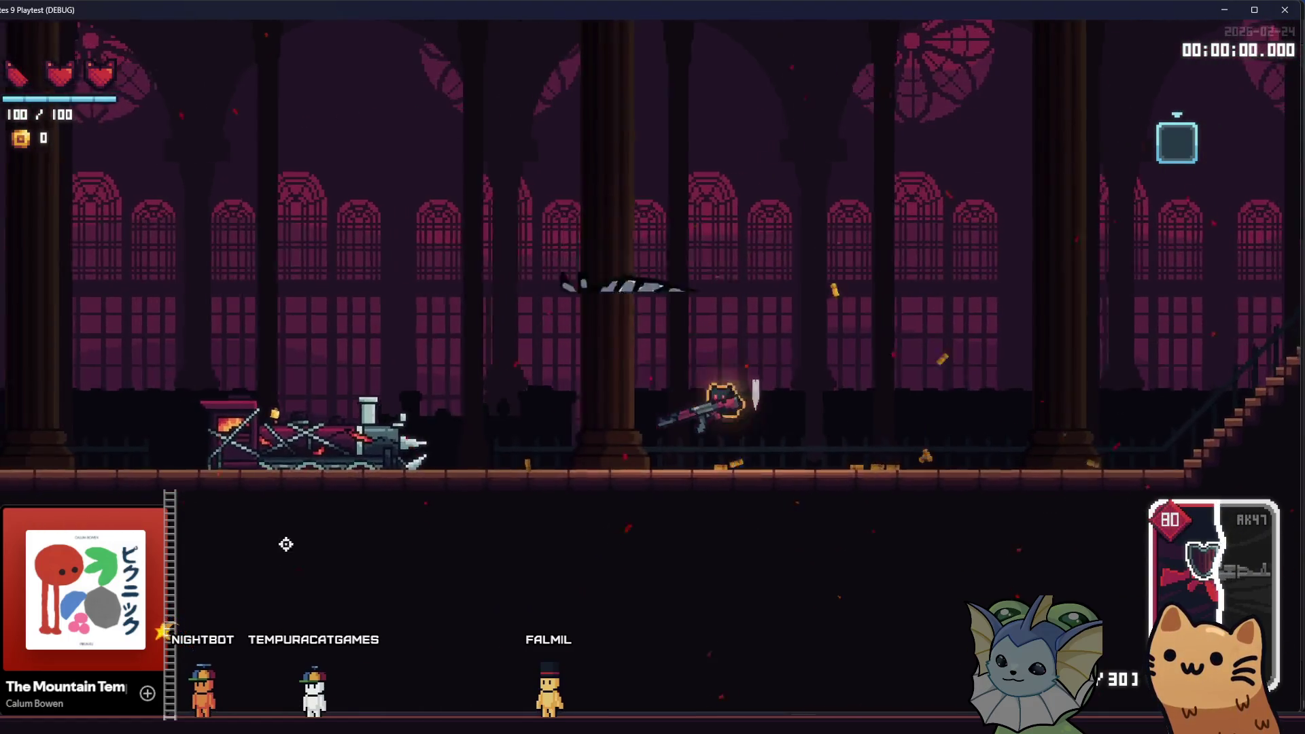
pyautogui.moveTo(238, 731)
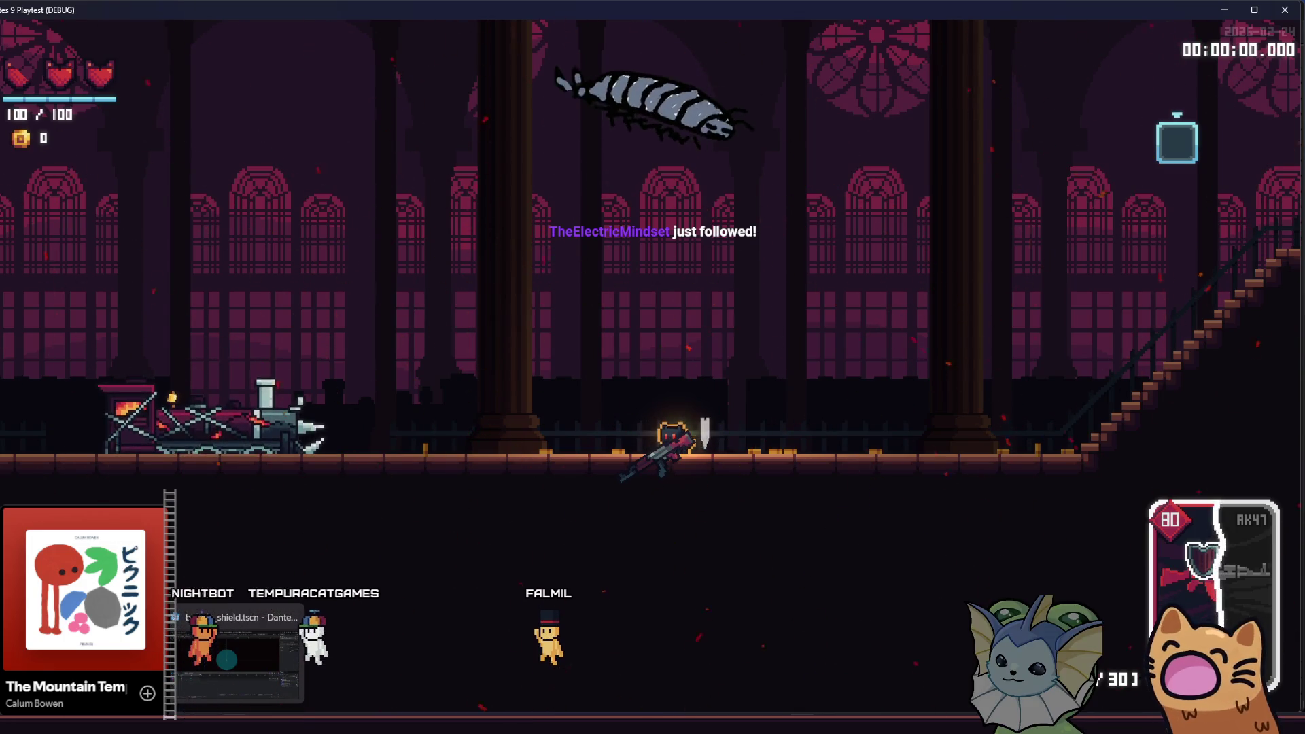
pyautogui.click(238, 669)
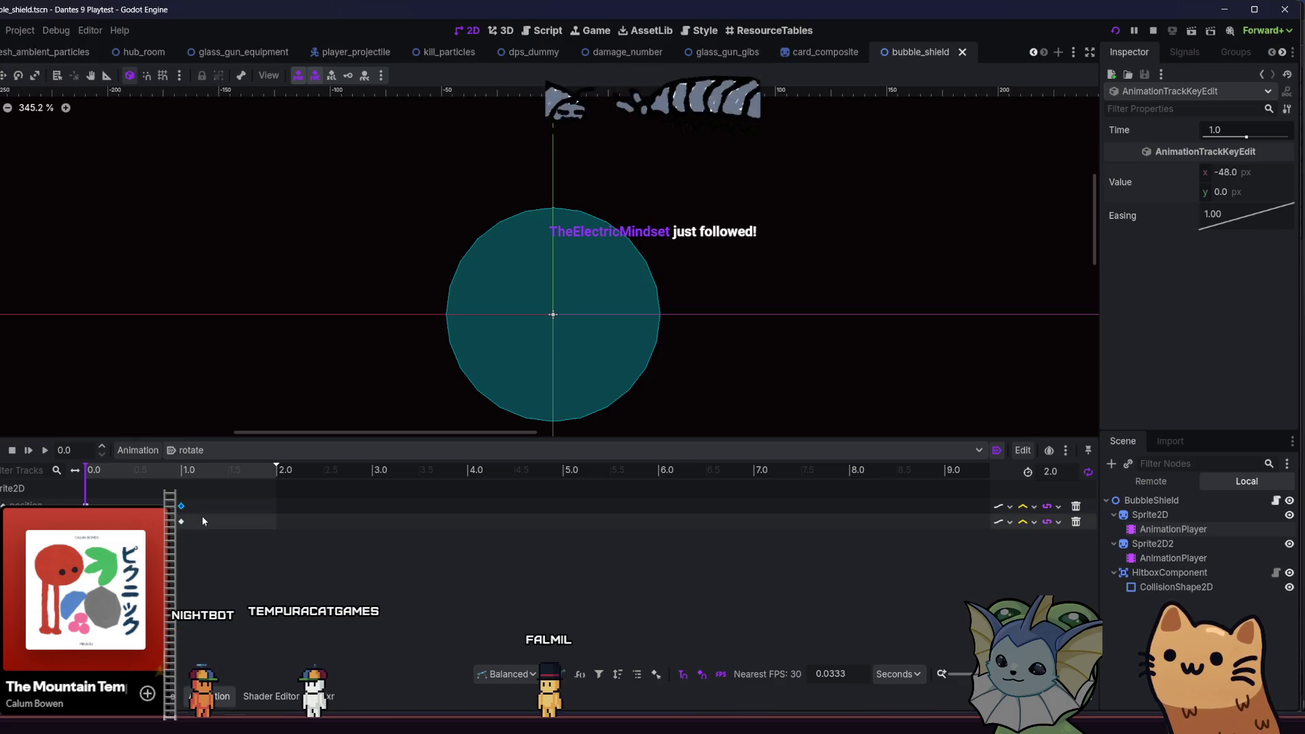
# - Box-select the start keyframes and scrub the rotate animation up to 1.4 seconds to preview the orbit
pyautogui.moveTo(124, 491); pyautogui.dragTo(75, 529)
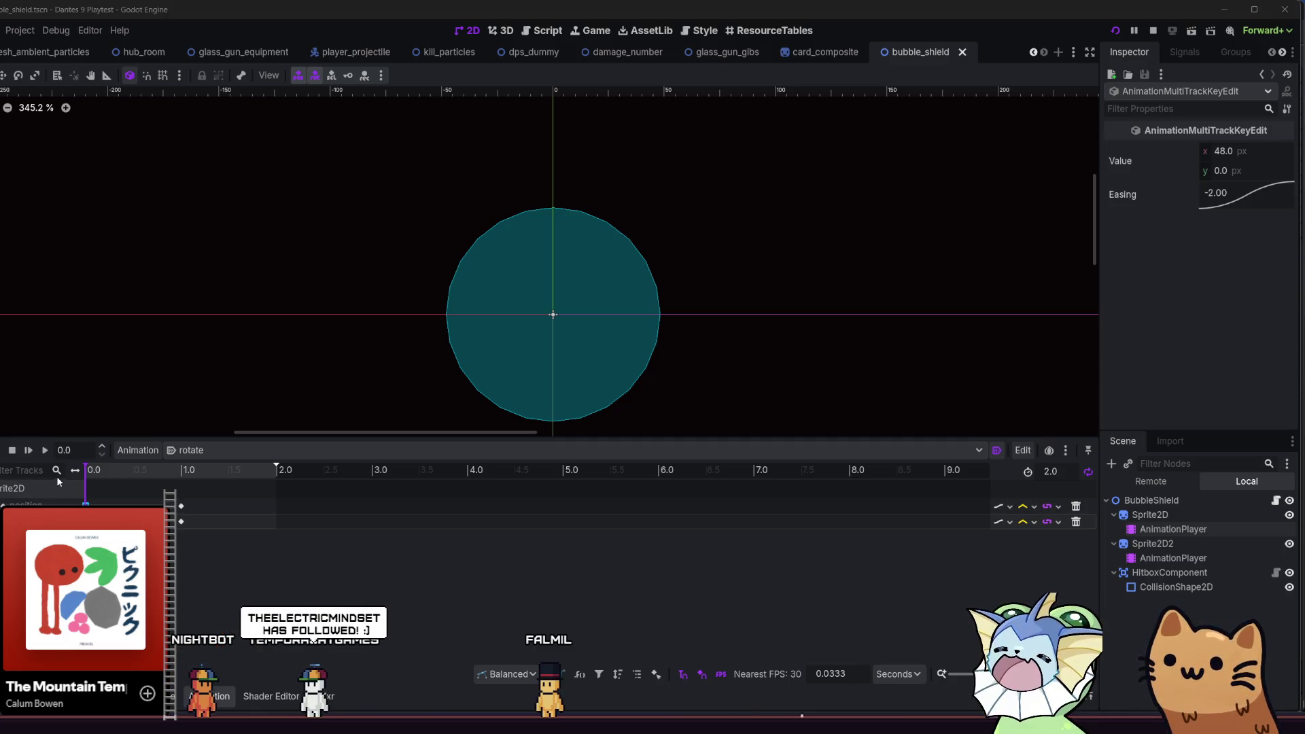
pyautogui.moveTo(91, 476)
pyautogui.mouseDown()
pyautogui.moveTo(187, 504)
pyautogui.moveTo(275, 503)
pyautogui.moveTo(85, 507)
pyautogui.moveTo(151, 492)
pyautogui.moveTo(85, 507)
pyautogui.mouseUp()
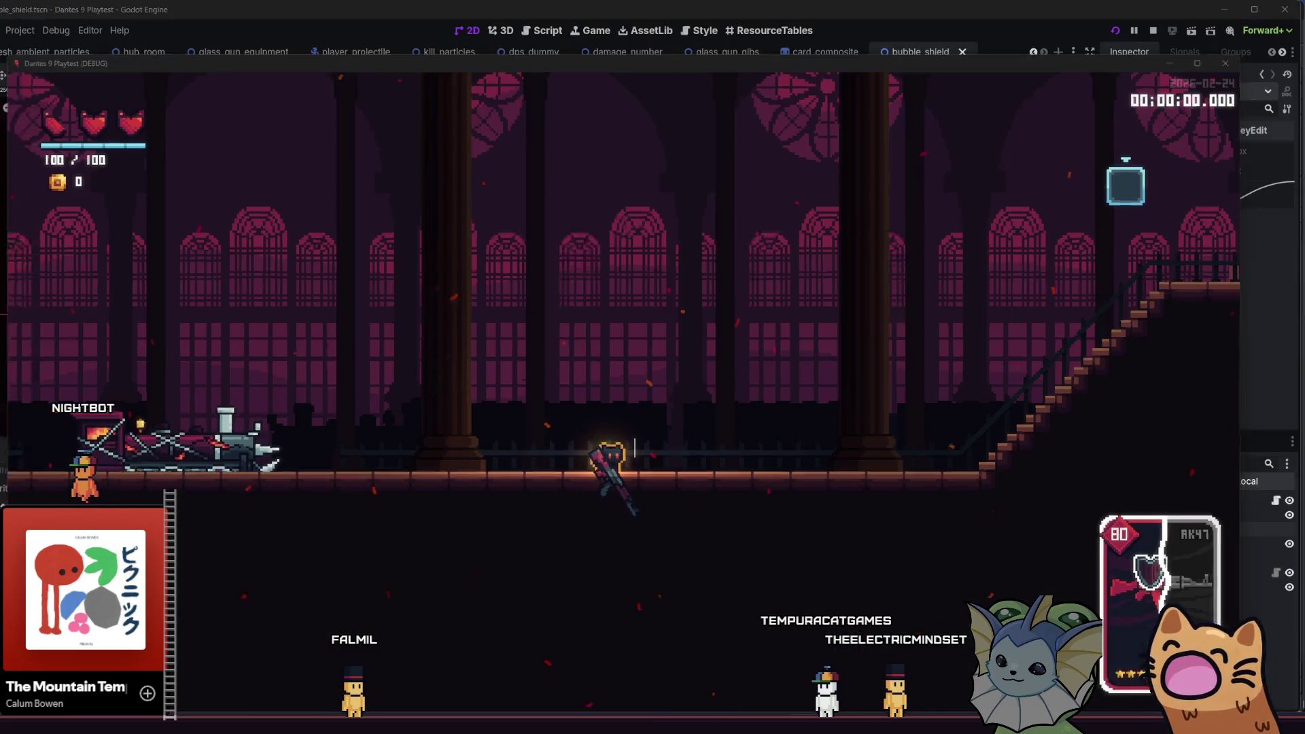
pyautogui.hotkey('alt', 'Tab')
pyautogui.moveTo(224, 492); pyautogui.dragTo(164, 533)
pyautogui.moveTo(114, 474); pyautogui.dragTo(223, 480)
# - Duplicate Sprite2D2 and Sprite2D into third and fourth orbiting sprites, Sprite2D3 and Sprite2D4
pyautogui.click(205, 493)
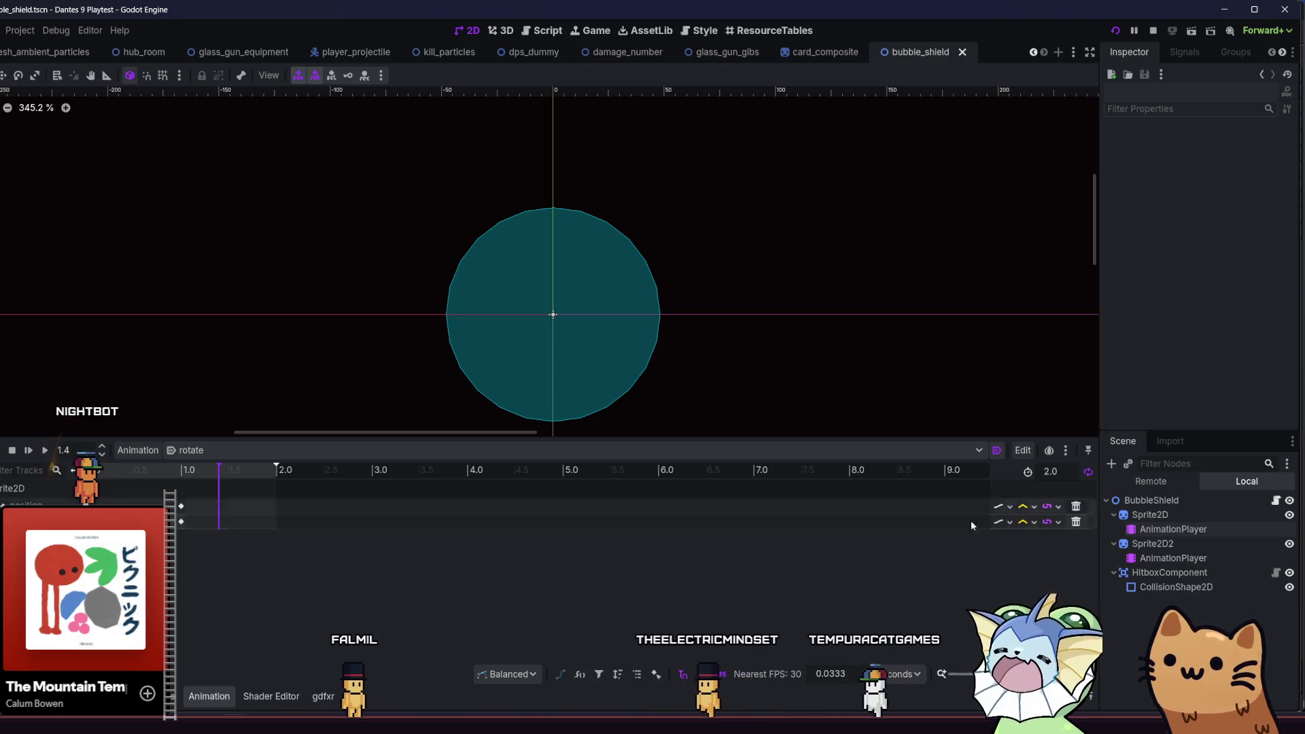
pyautogui.click(1166, 516)
pyautogui.click(1183, 543)
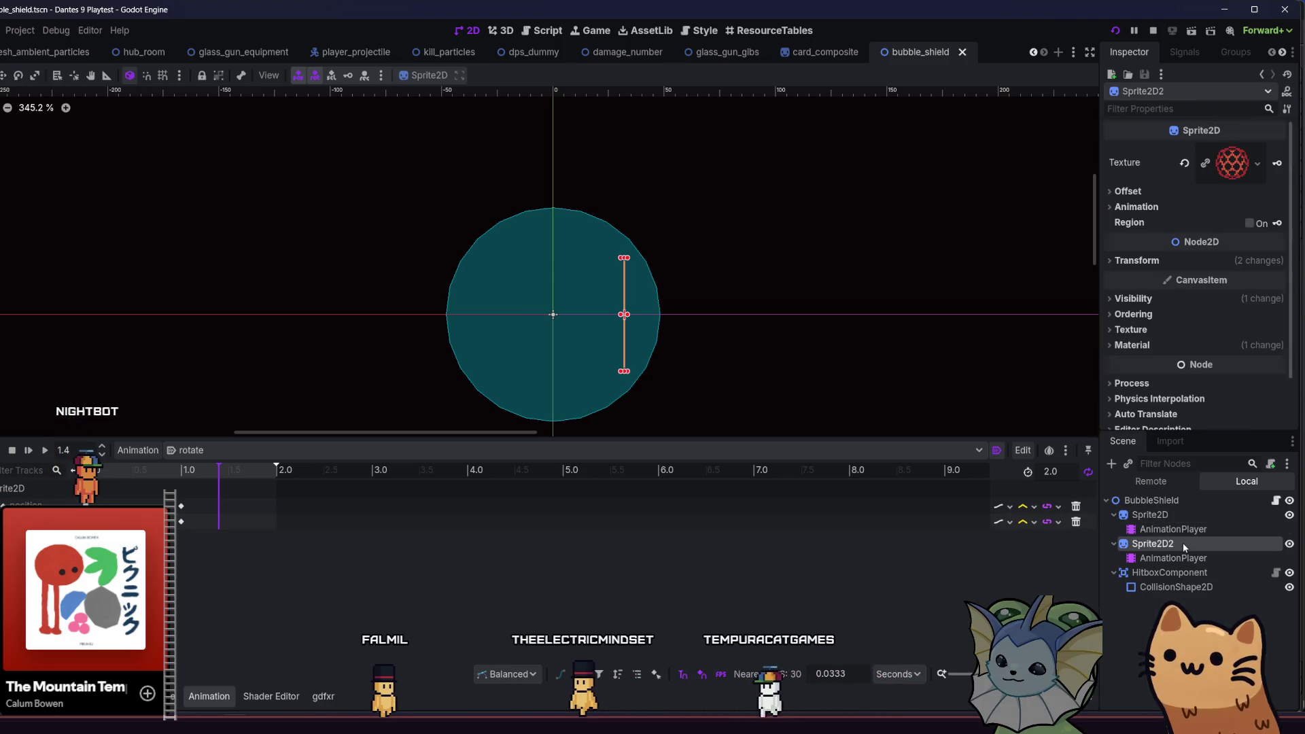
pyautogui.click(1188, 515)
pyautogui.click(1175, 543)
pyautogui.hotkey('ctrl', 'd')
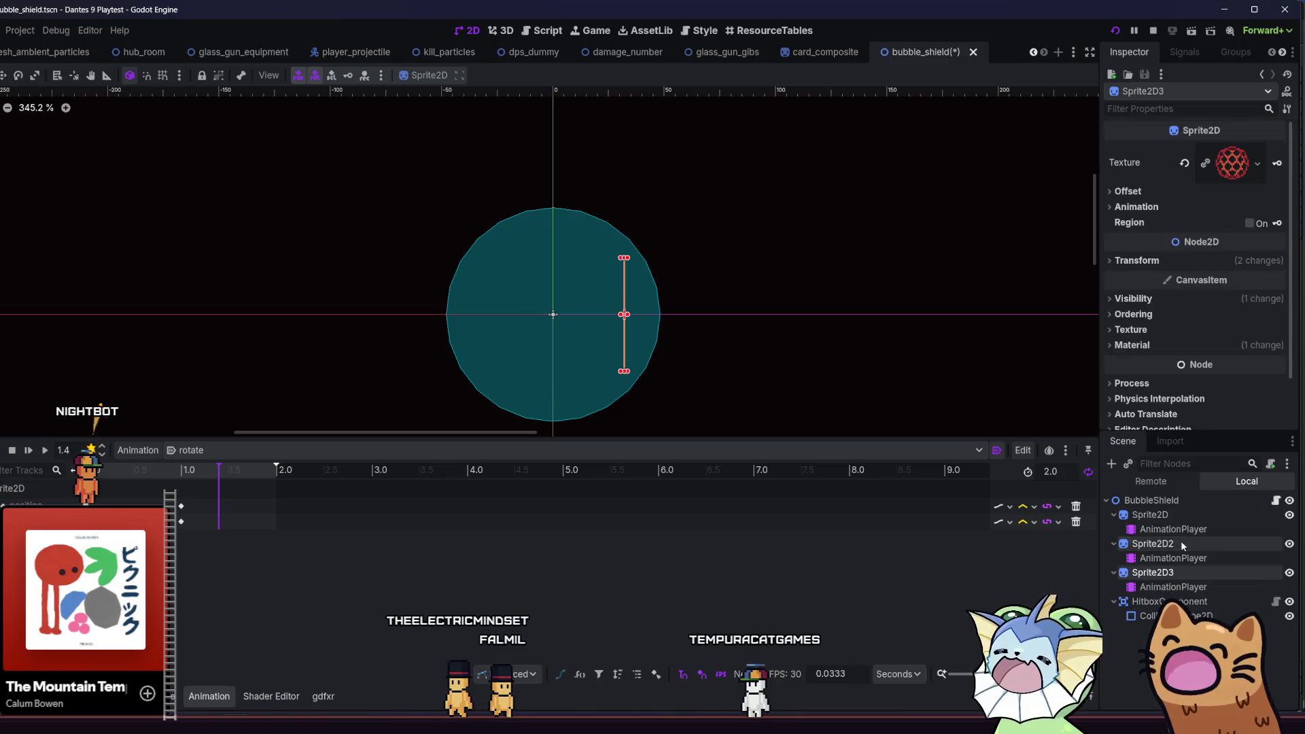
pyautogui.click(1175, 513)
pyautogui.hotkey('ctrl', 'd')
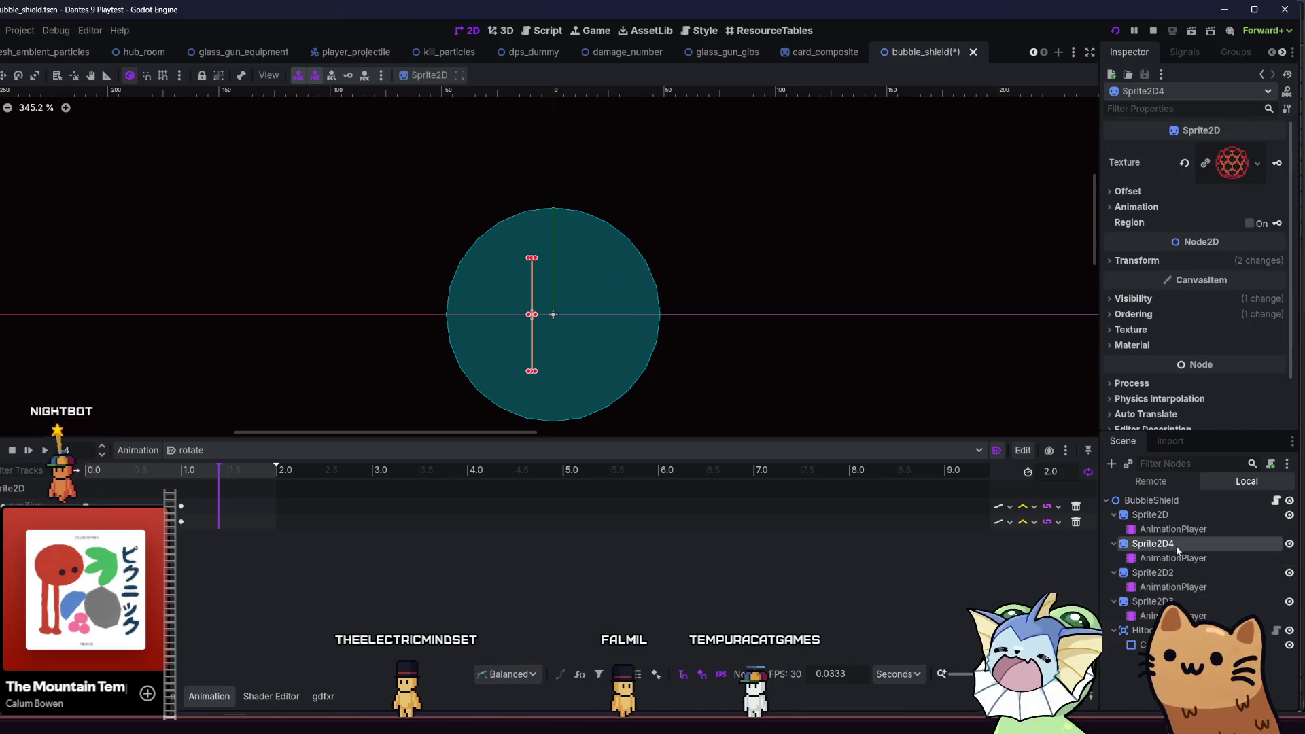
# - Check the Z Index ordering of Sprite2D3 and Sprite2D4, then save the bubble_shield scene
pyautogui.click(1168, 601)
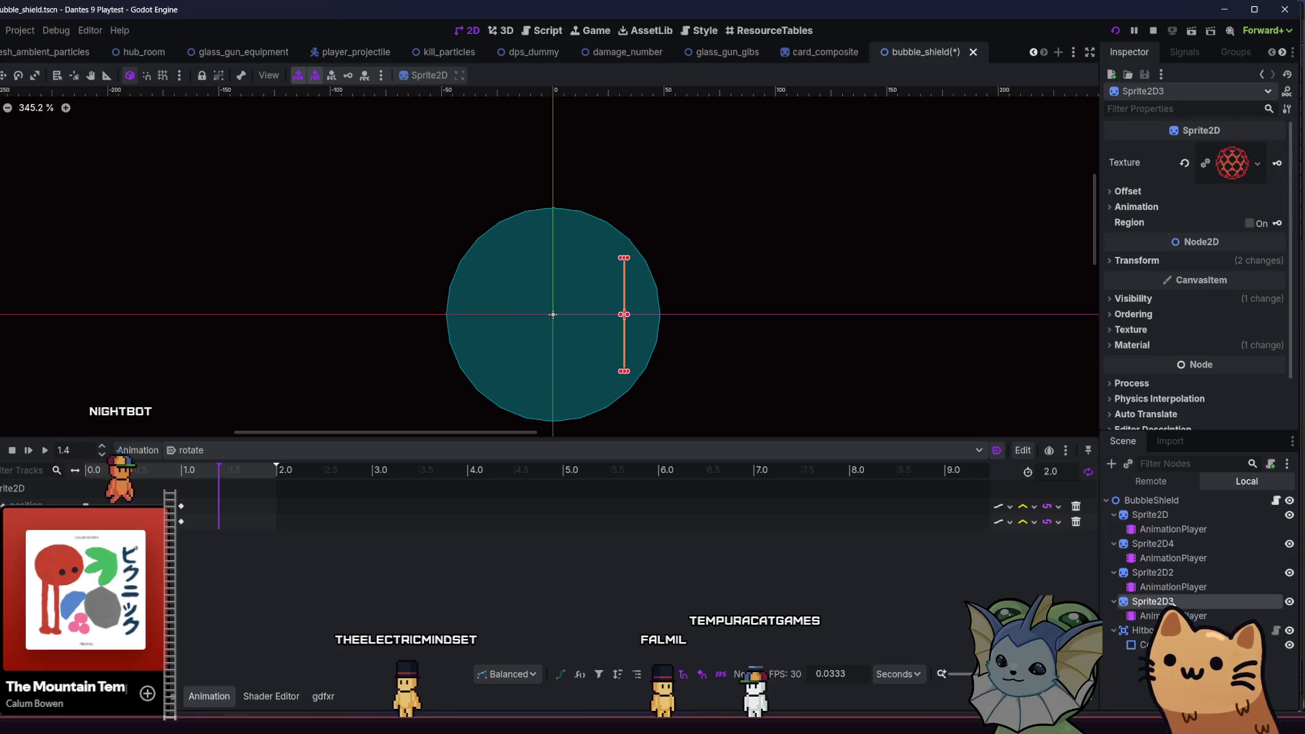
pyautogui.click(1181, 570)
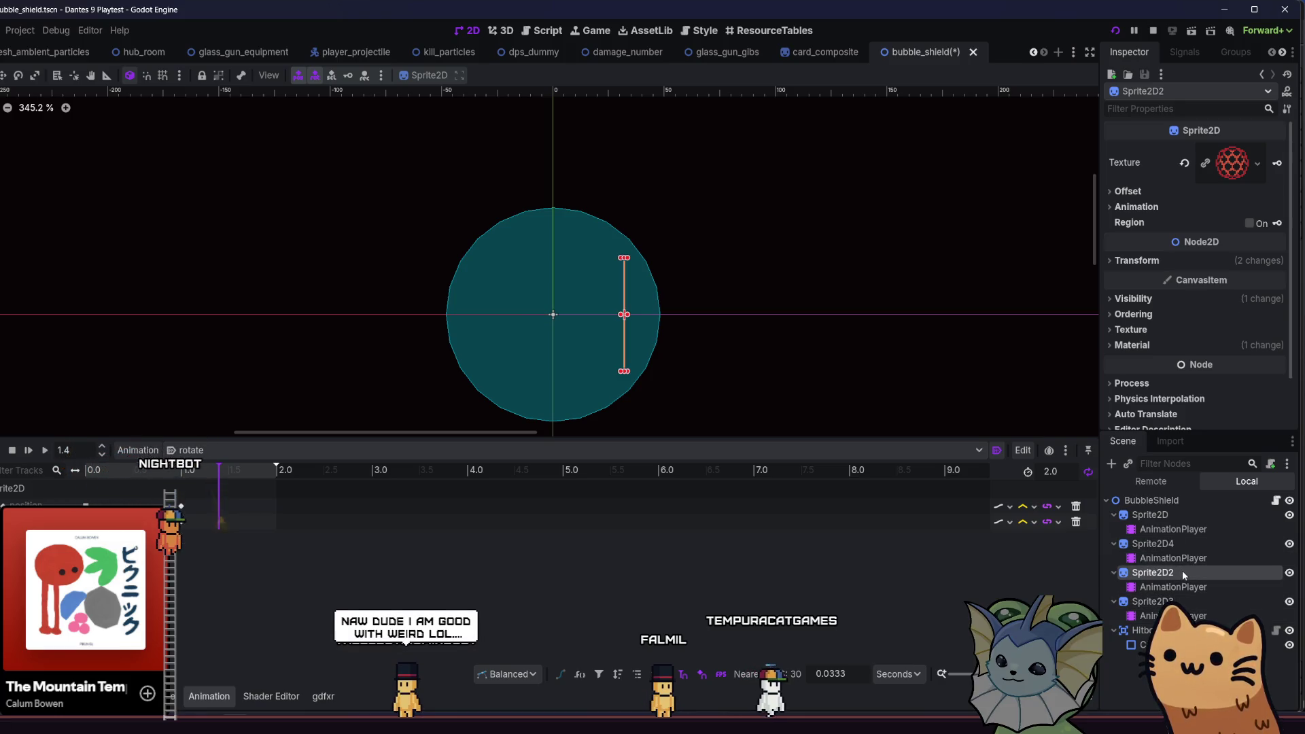
pyautogui.click(1175, 601)
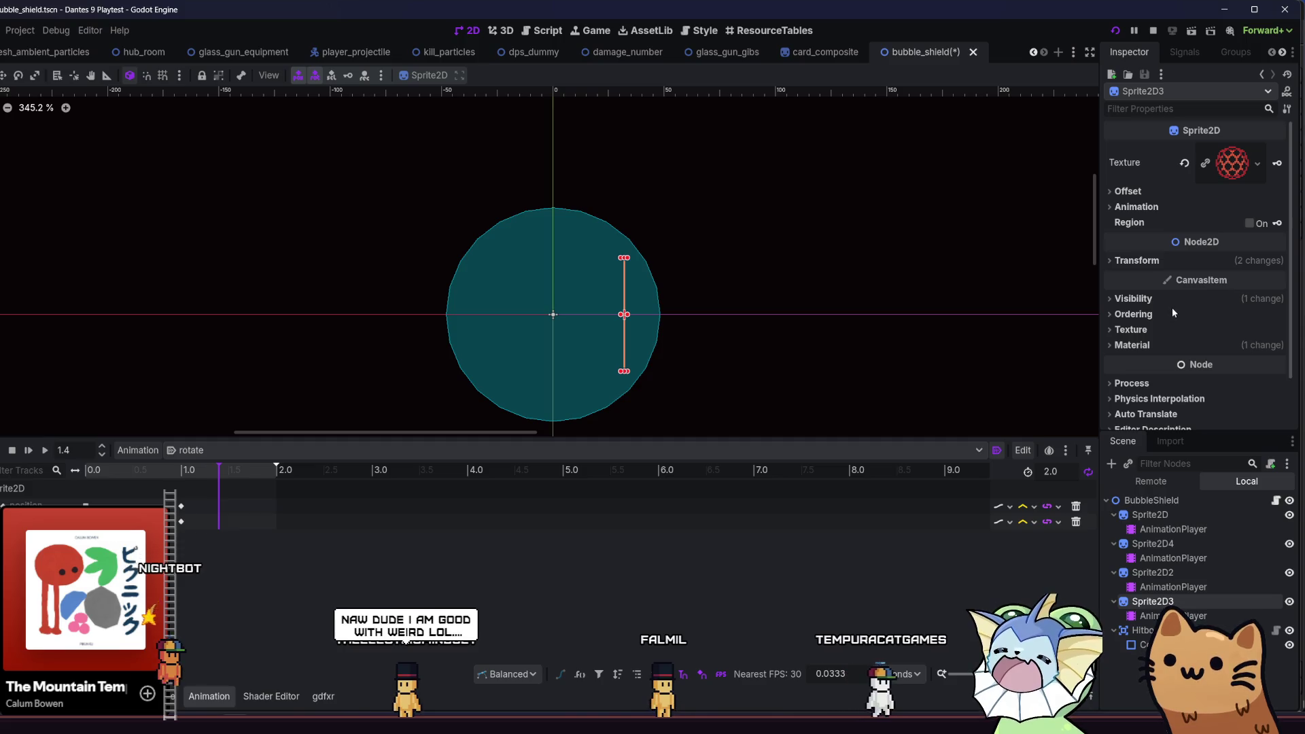
pyautogui.click(1172, 309)
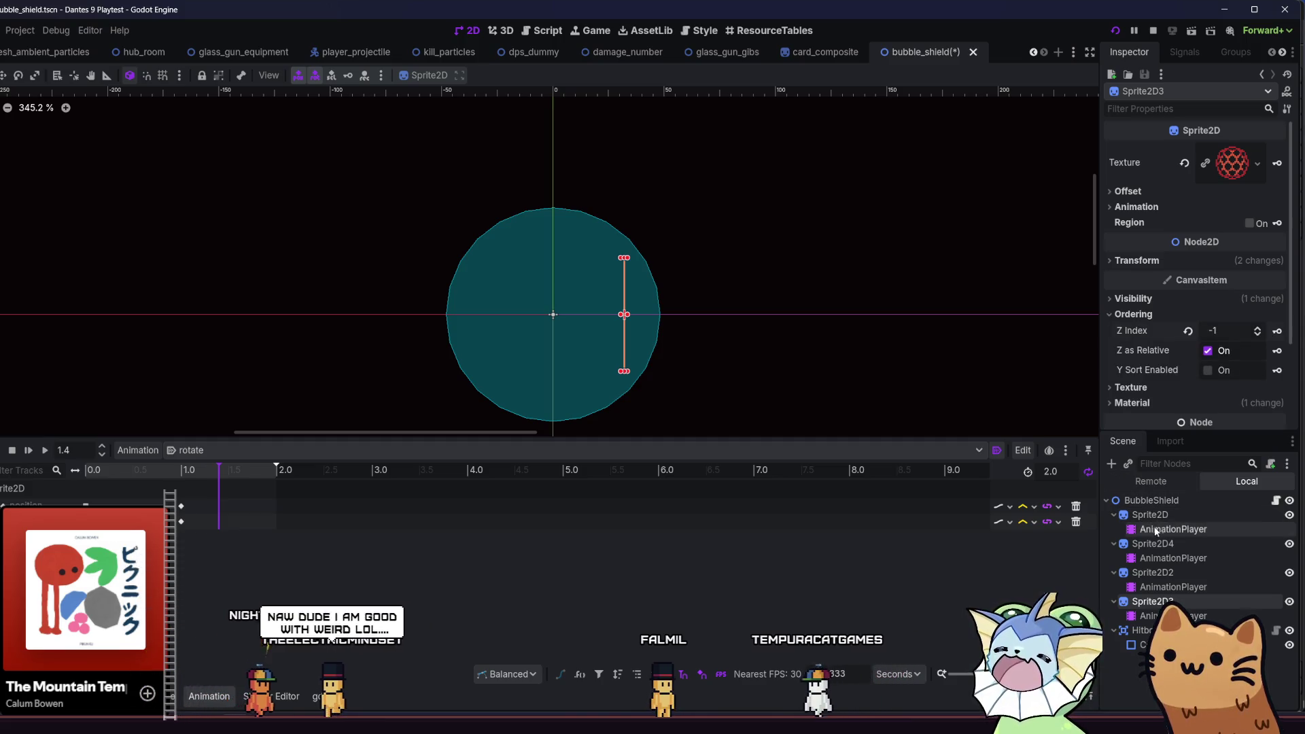
pyautogui.click(1165, 544)
pyautogui.click(1171, 515)
pyautogui.click(1169, 544)
pyautogui.click(1207, 314)
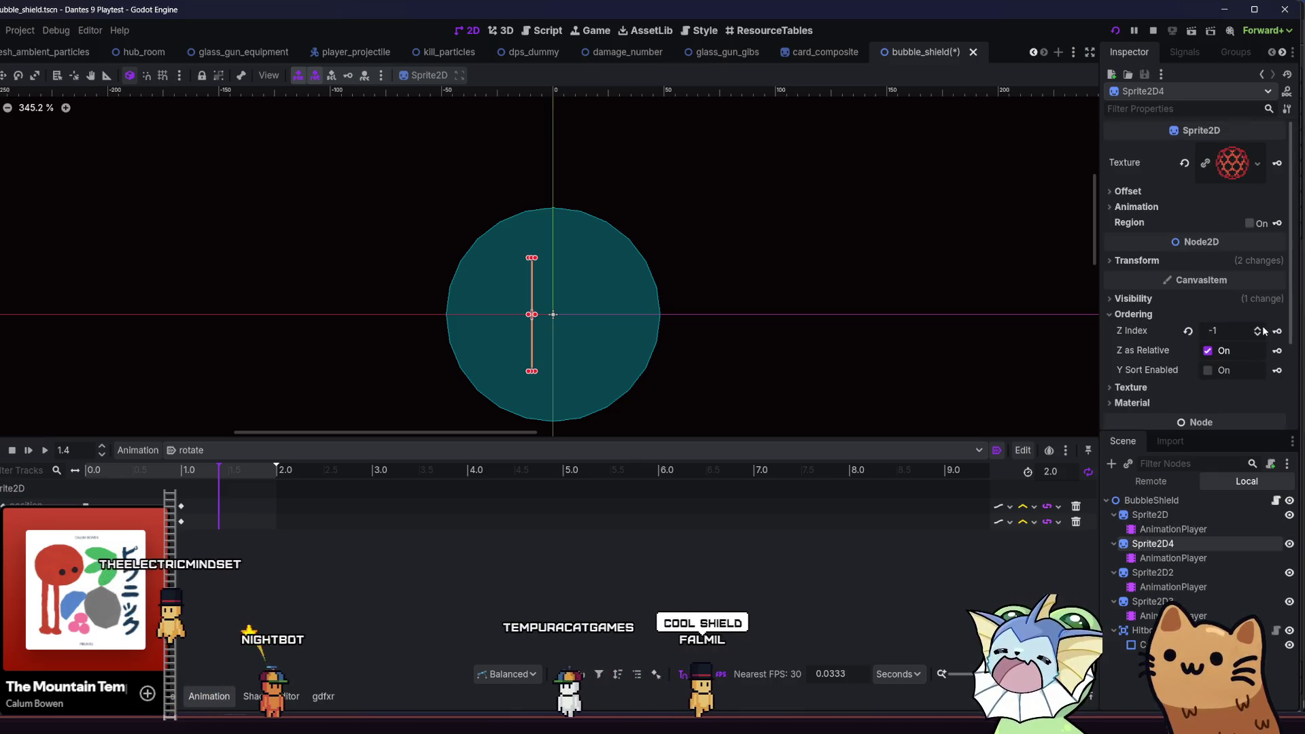
pyautogui.hotkey('ctrl', 's')
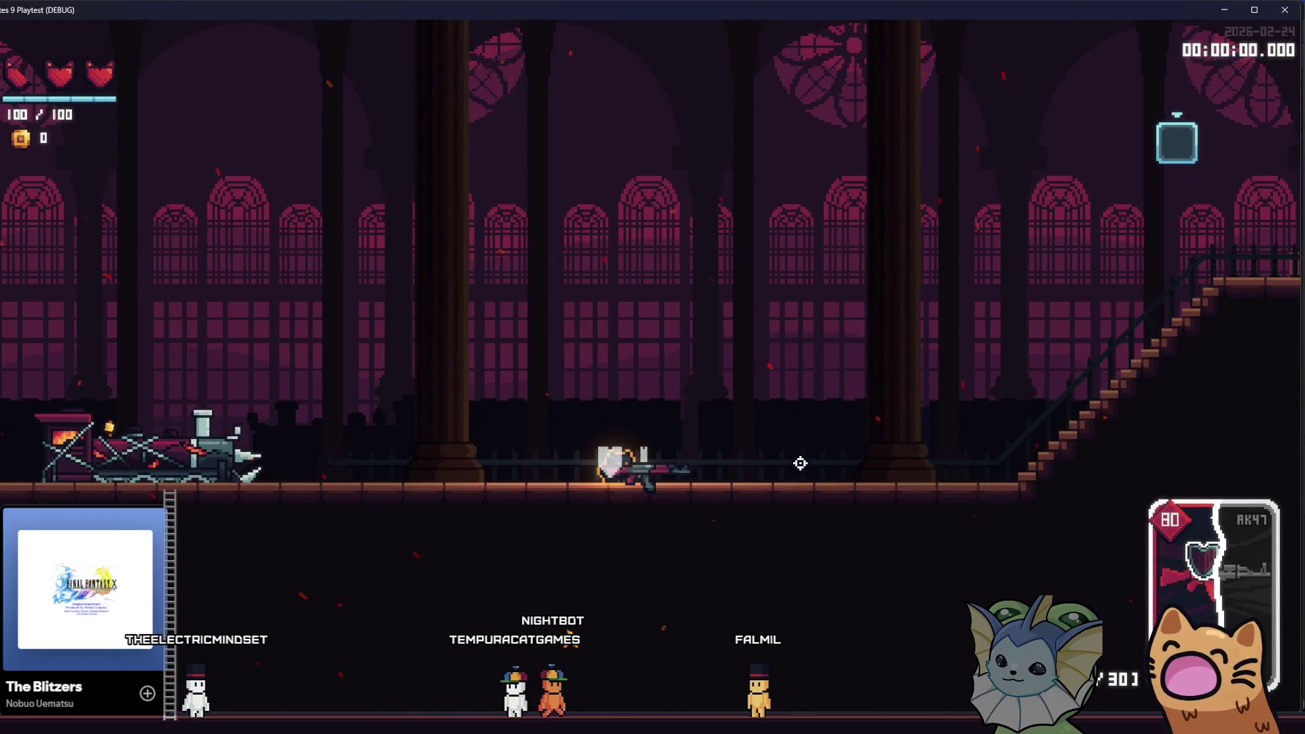
# - Stop the running playtest, relaunch the game, and start a new game from the main menu
pyautogui.press('d')
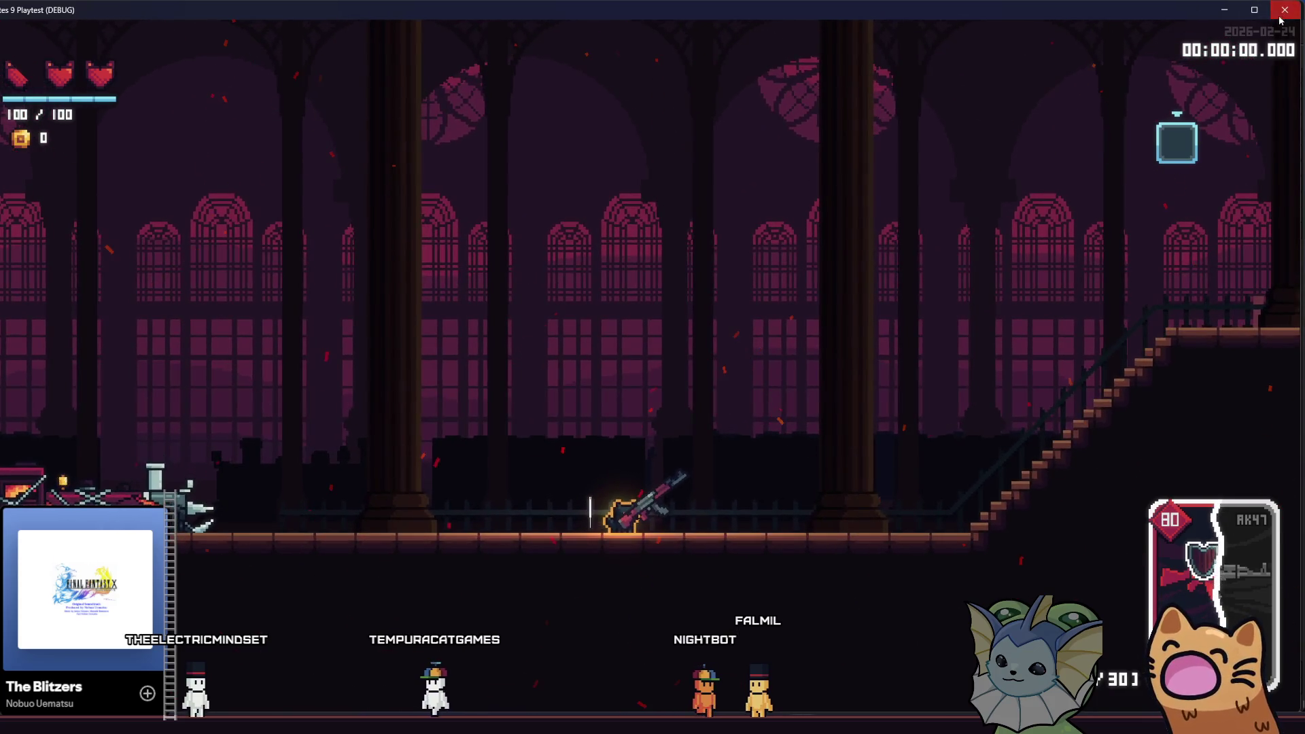
pyautogui.click(1285, 9)
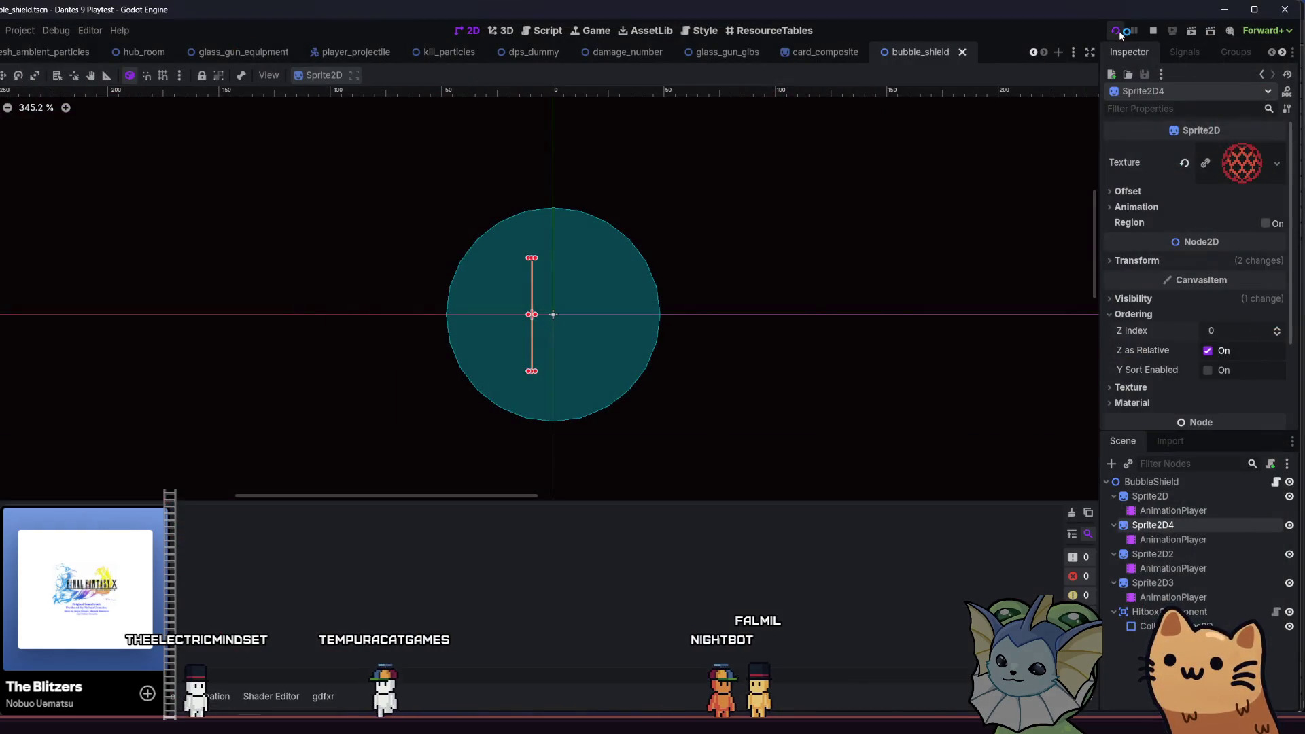
pyautogui.click(1117, 31)
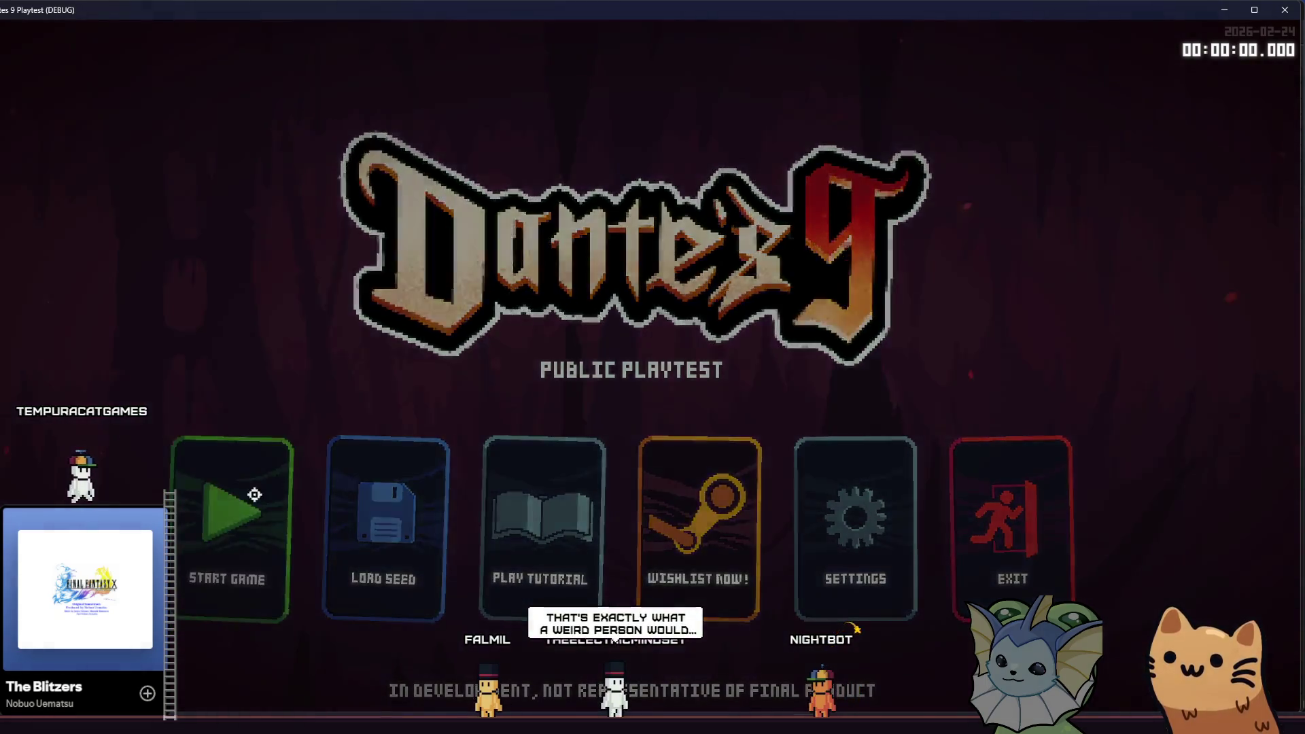
pyautogui.click(254, 494)
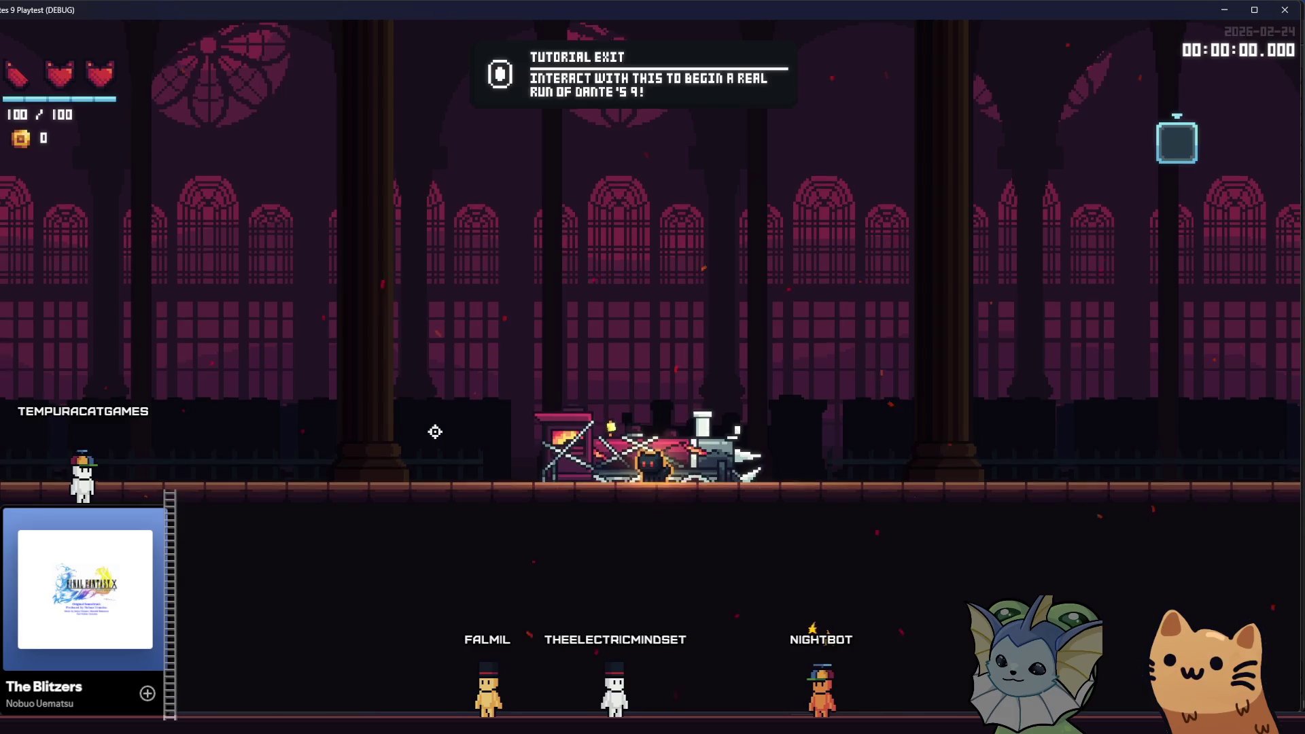
# - Use the debug menu's Cards > Add Cards > Add All Cards to give every card
pyautogui.press('`')
pyautogui.click(100, 170)
pyautogui.click(303, 122)
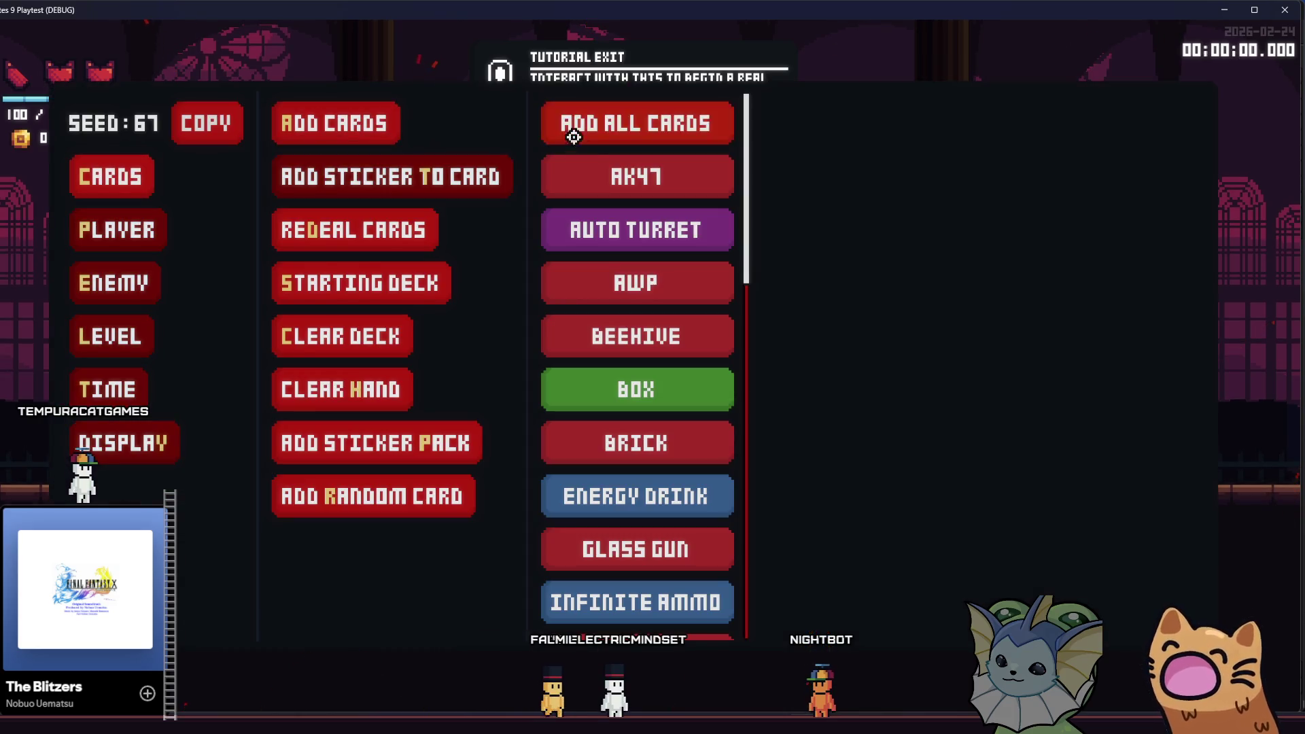
pyautogui.click(574, 125)
# - Add the Shield sticker to a card, run right to test it, then close the game with F8
pyautogui.press('`')
pyautogui.press('`')
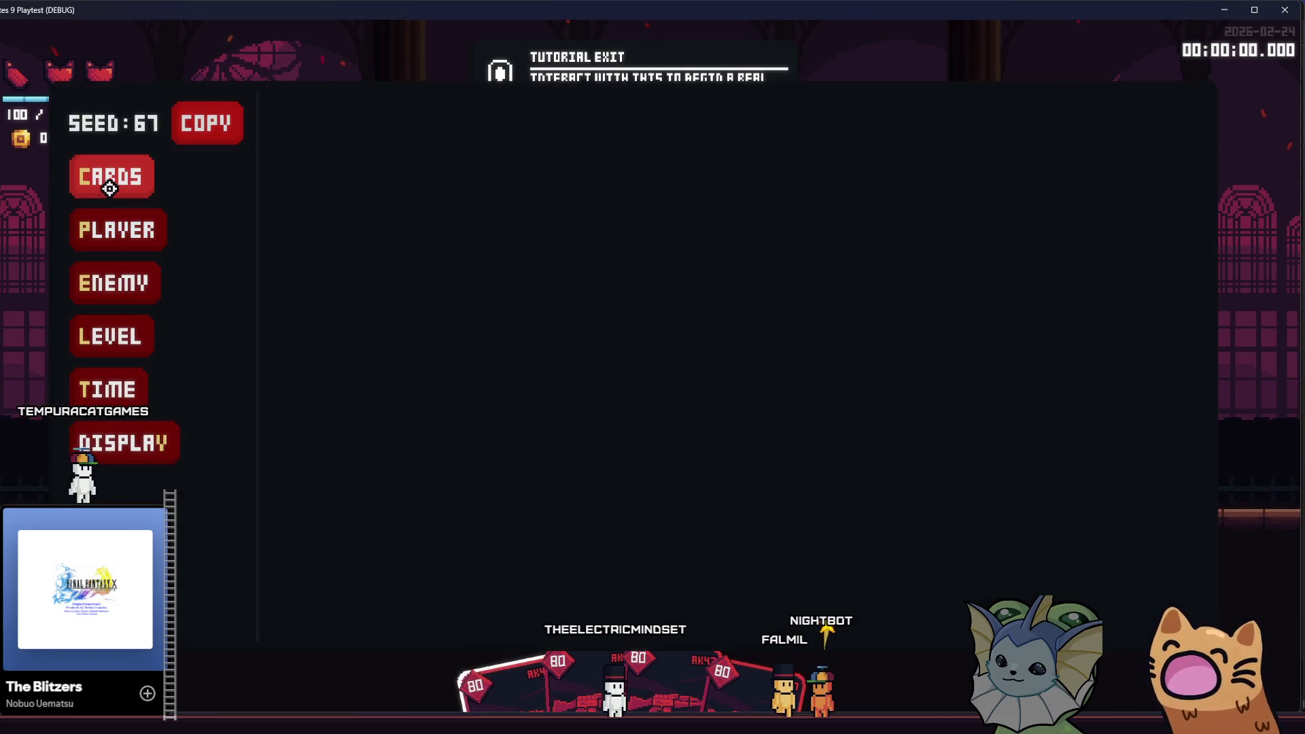
pyautogui.click(110, 188)
pyautogui.click(308, 176)
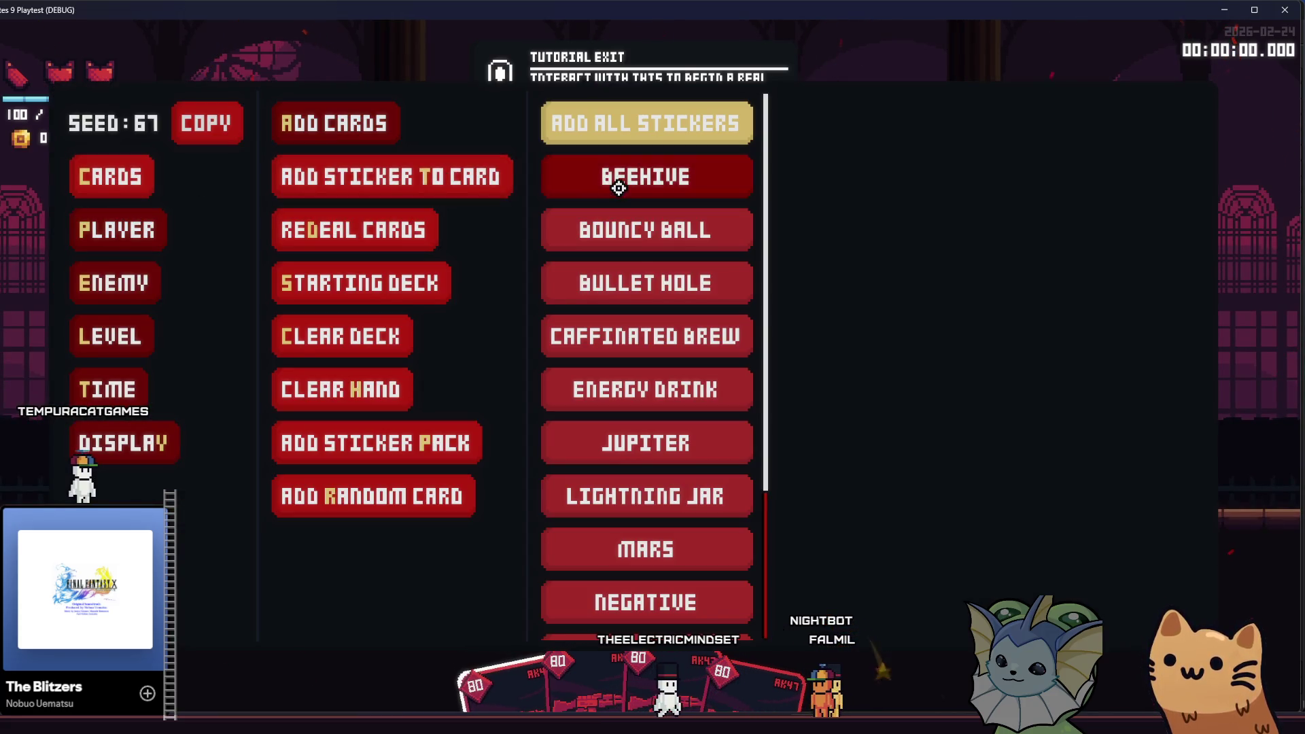
pyautogui.scroll(-3, 634, 373)
pyautogui.click(630, 548)
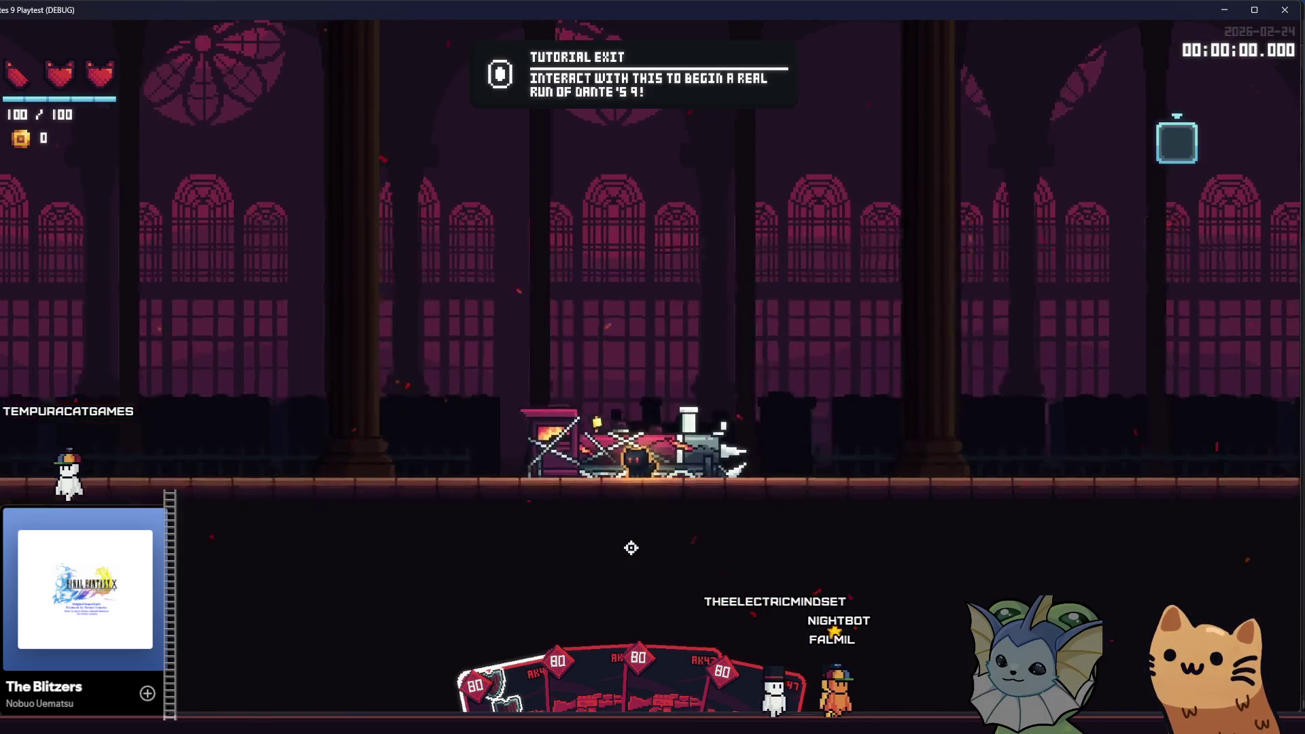
pyautogui.press('d')
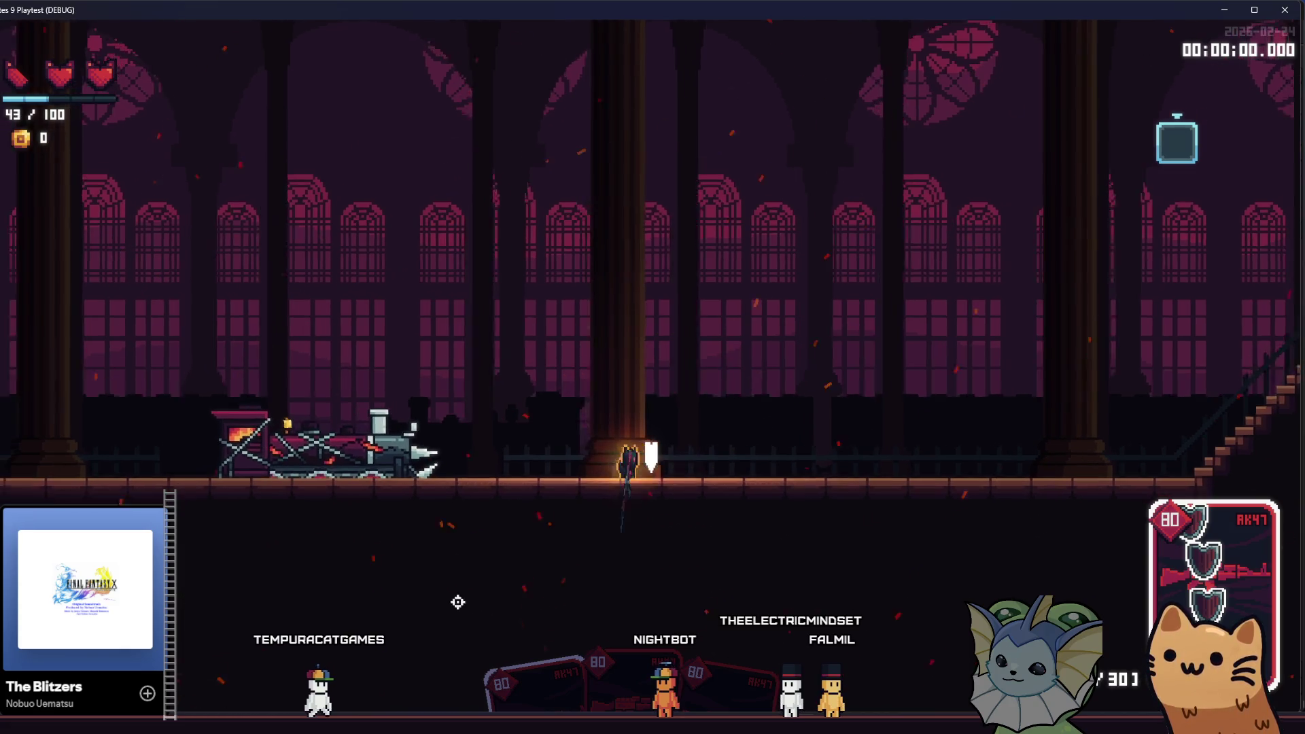
pyautogui.press('F8')
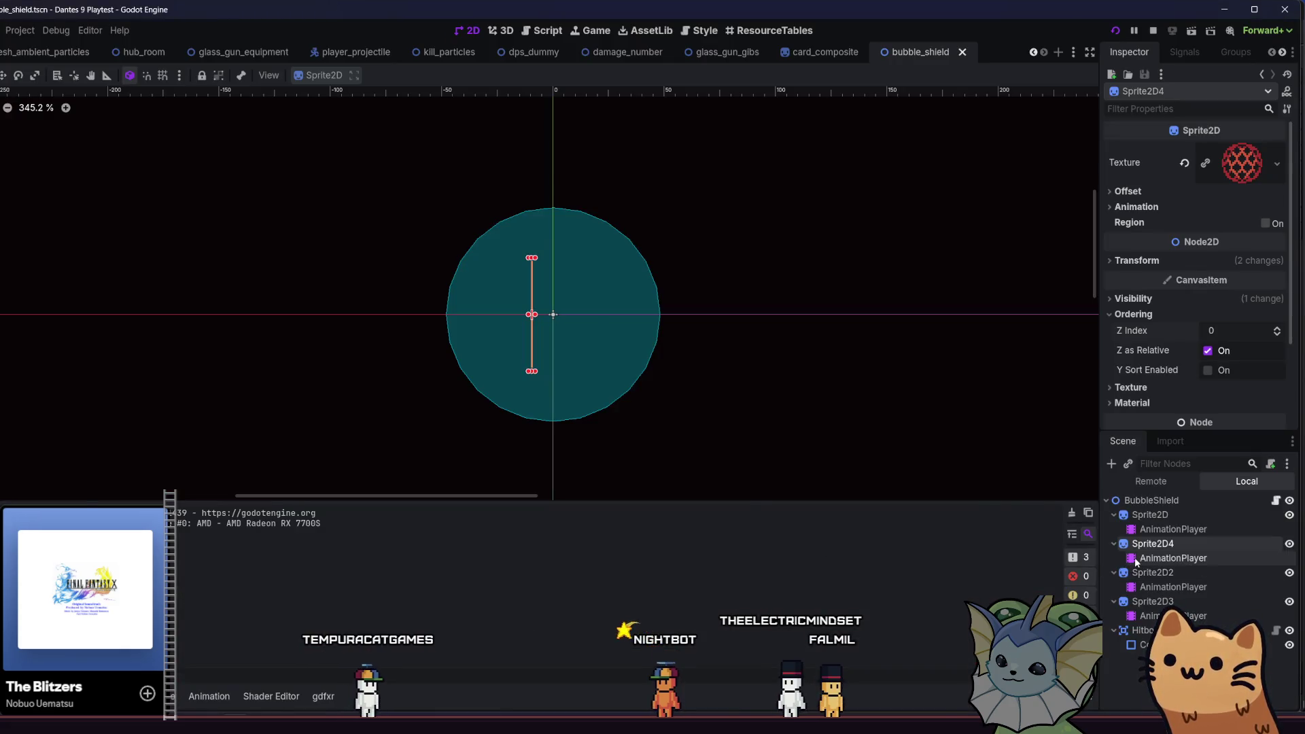
# - Select Sprite2D4's AnimationPlayer and inspect its Root Motion, Audio and Playback Options sections
pyautogui.click(1136, 560)
pyautogui.scroll(-1, 1151, 322)
pyautogui.scroll(-1, 1168, 299)
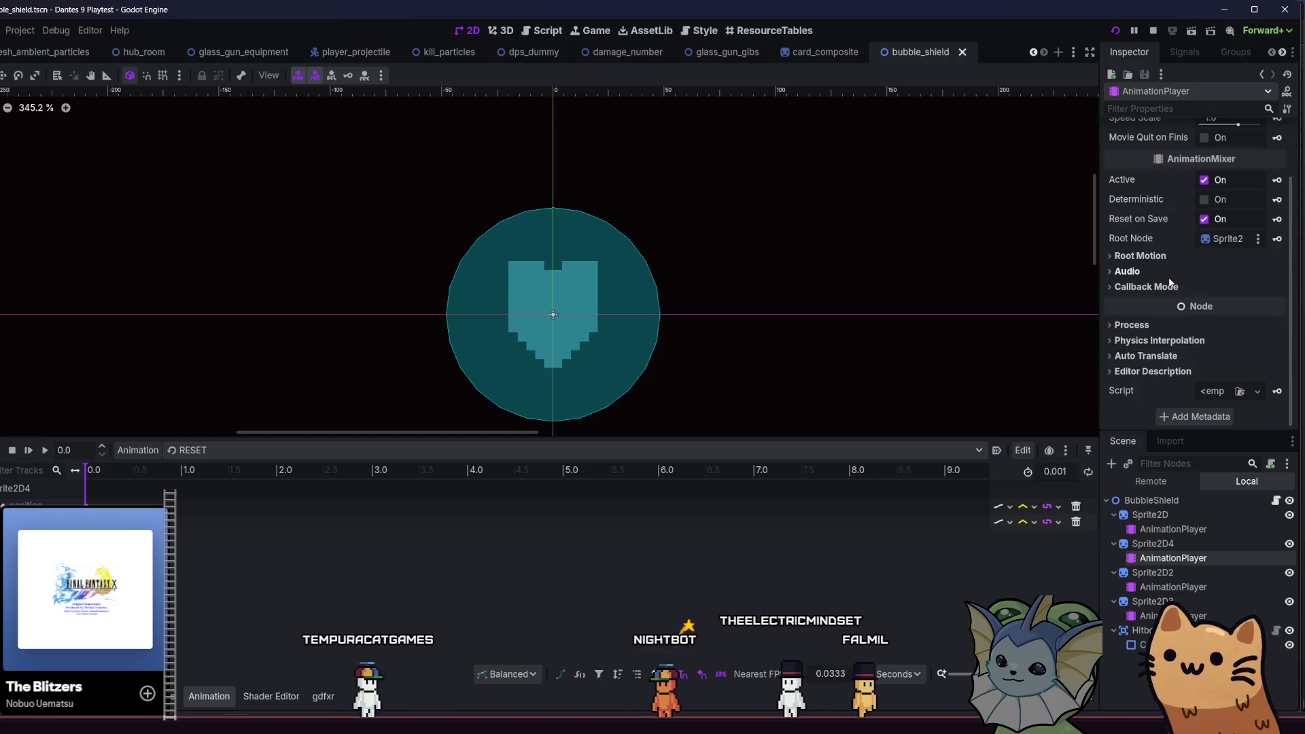
pyautogui.scroll(2, 1176, 236)
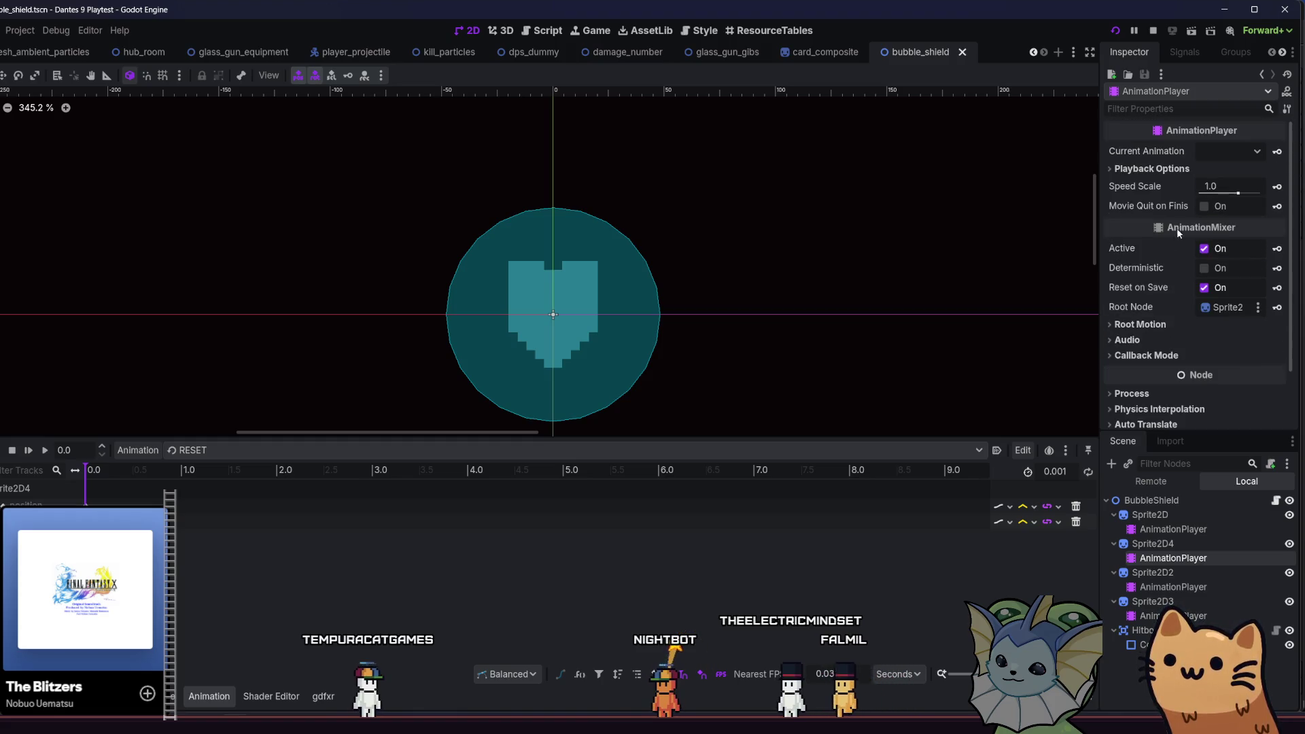
pyautogui.click(1148, 328)
pyautogui.click(1148, 328)
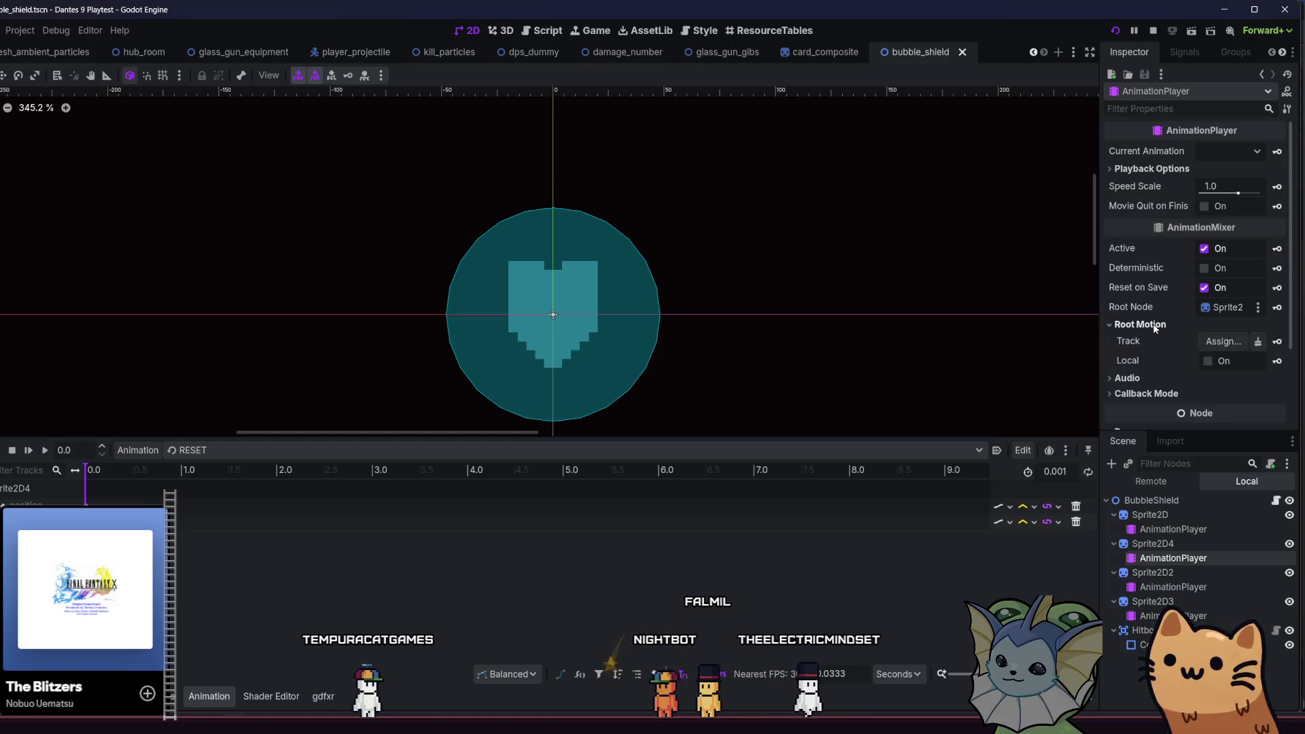
pyautogui.click(1155, 345)
pyautogui.click(1156, 346)
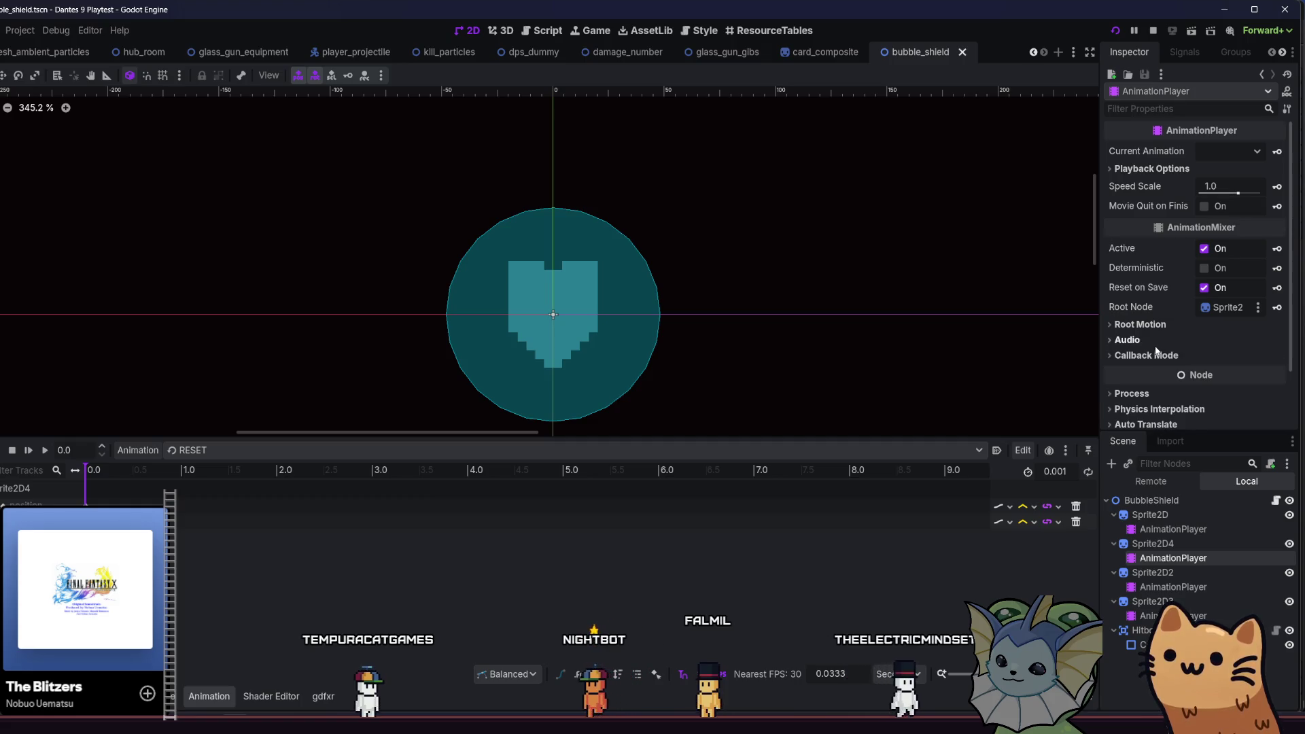
pyautogui.click(1174, 170)
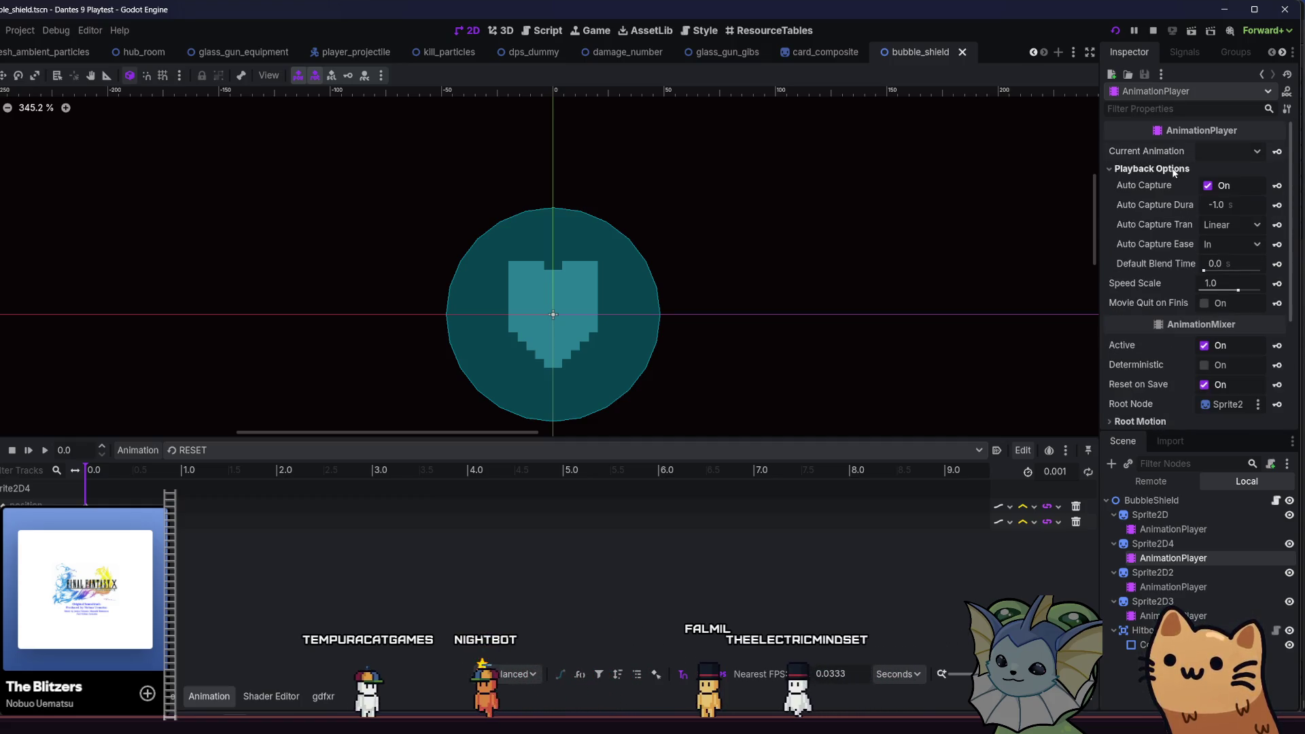
pyautogui.click(1174, 170)
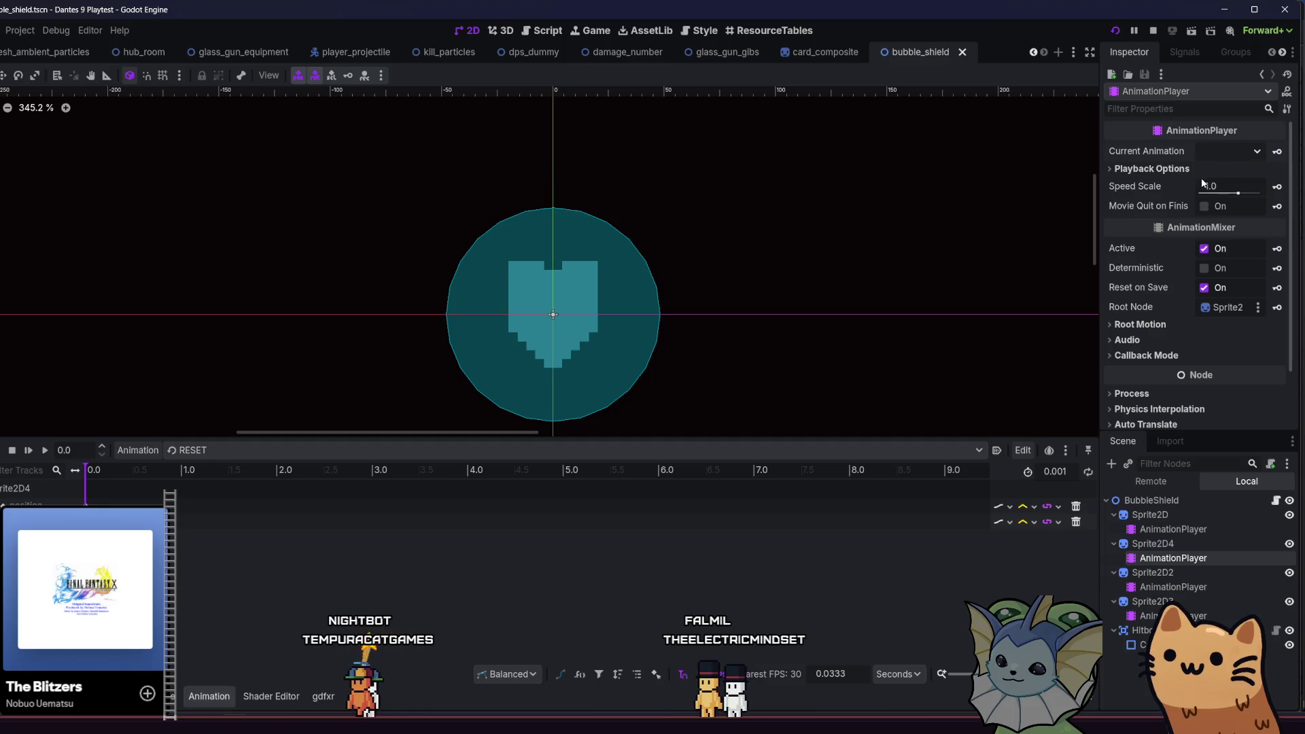
pyautogui.scroll(-2, 1134, 361)
pyautogui.scroll(2, 1134, 362)
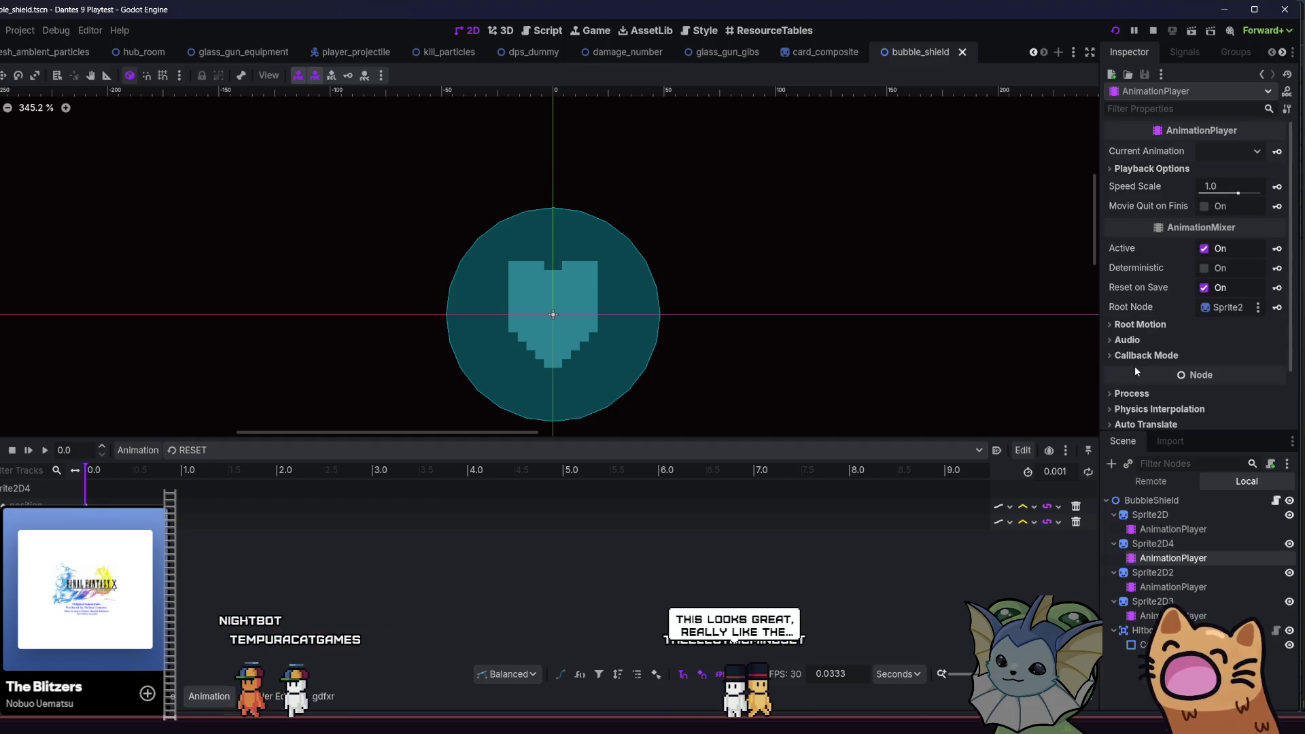
# - Check the Audio and Callback Mode settings, then switch the current animation from RESET to rotate
pyautogui.click(1140, 338)
pyautogui.click(1140, 336)
pyautogui.click(1140, 355)
pyautogui.scroll(-2, 1139, 360)
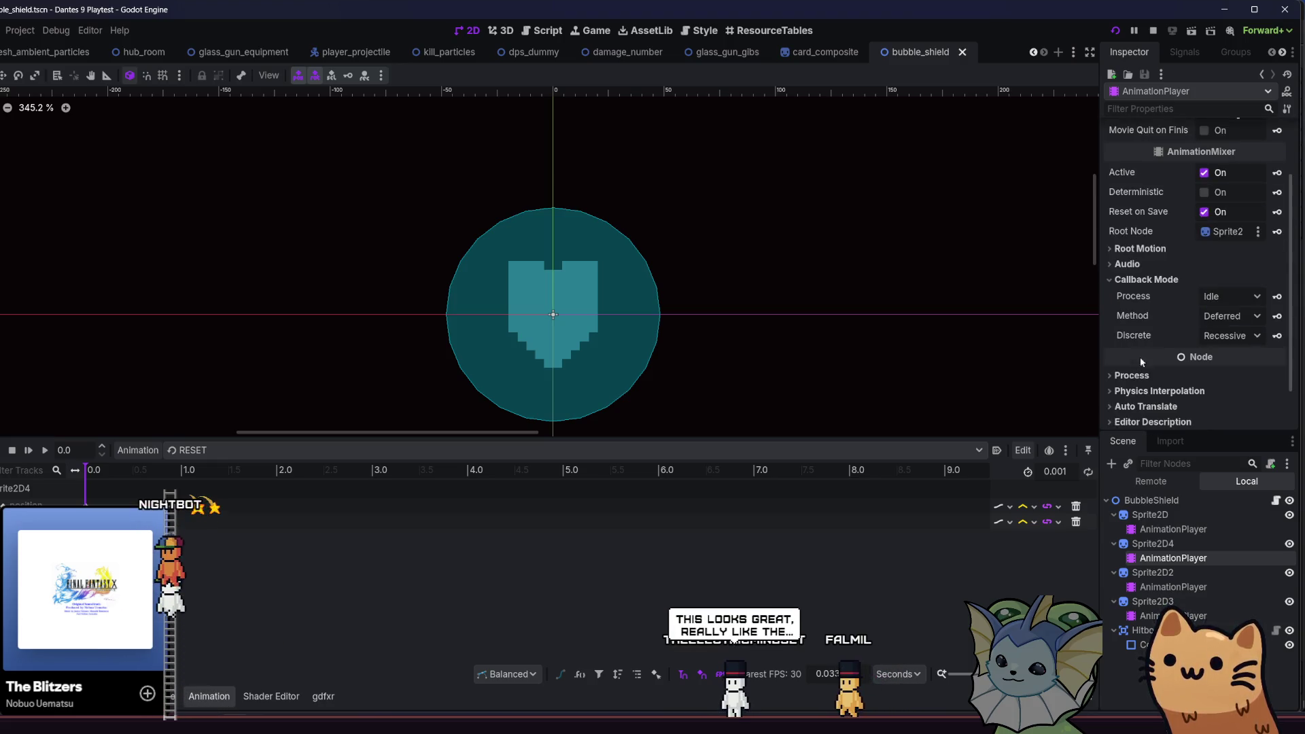
pyautogui.click(1147, 282)
pyautogui.click(1155, 559)
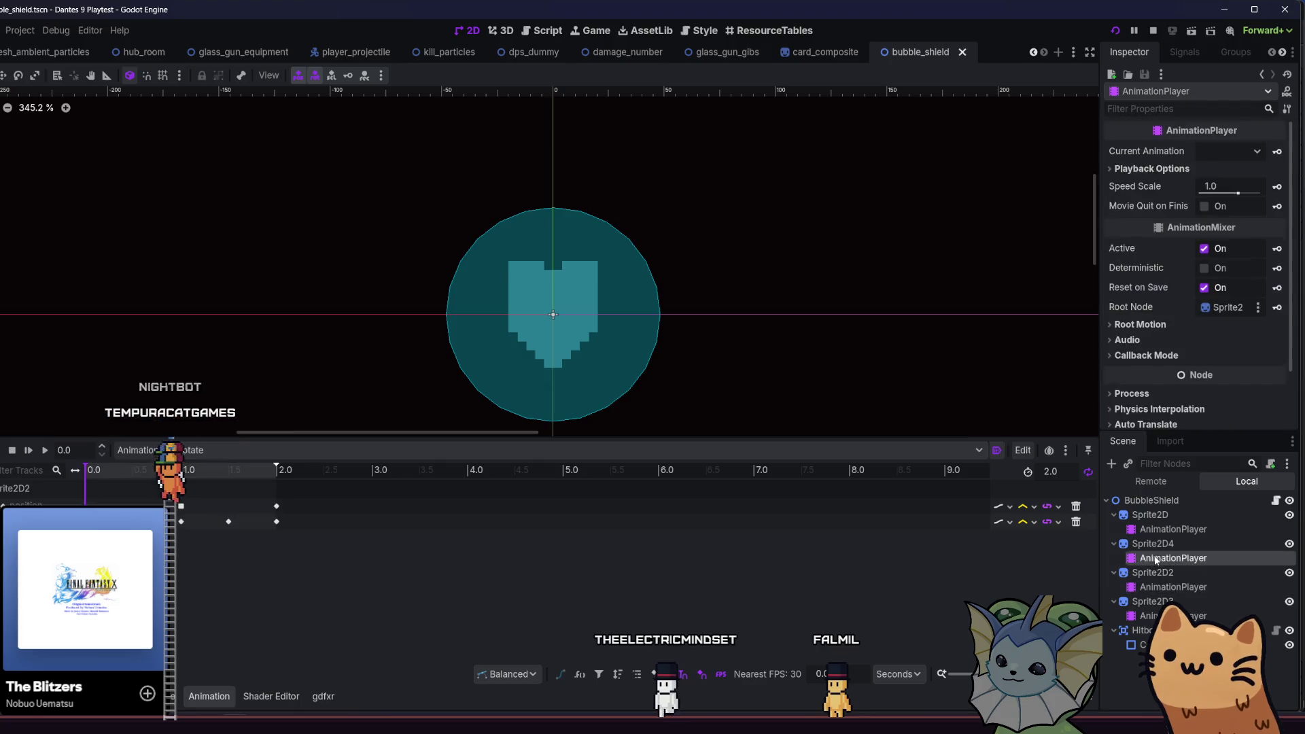
pyautogui.click(349, 450)
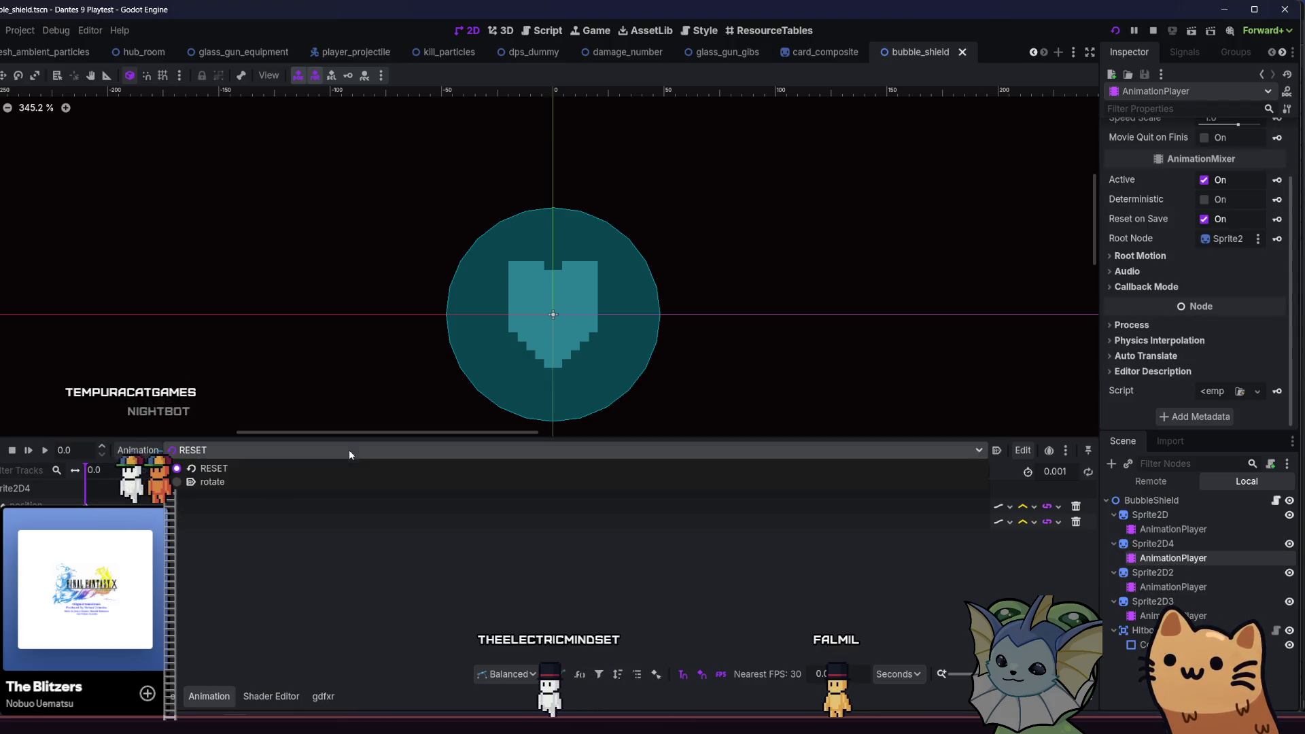
pyautogui.click(320, 484)
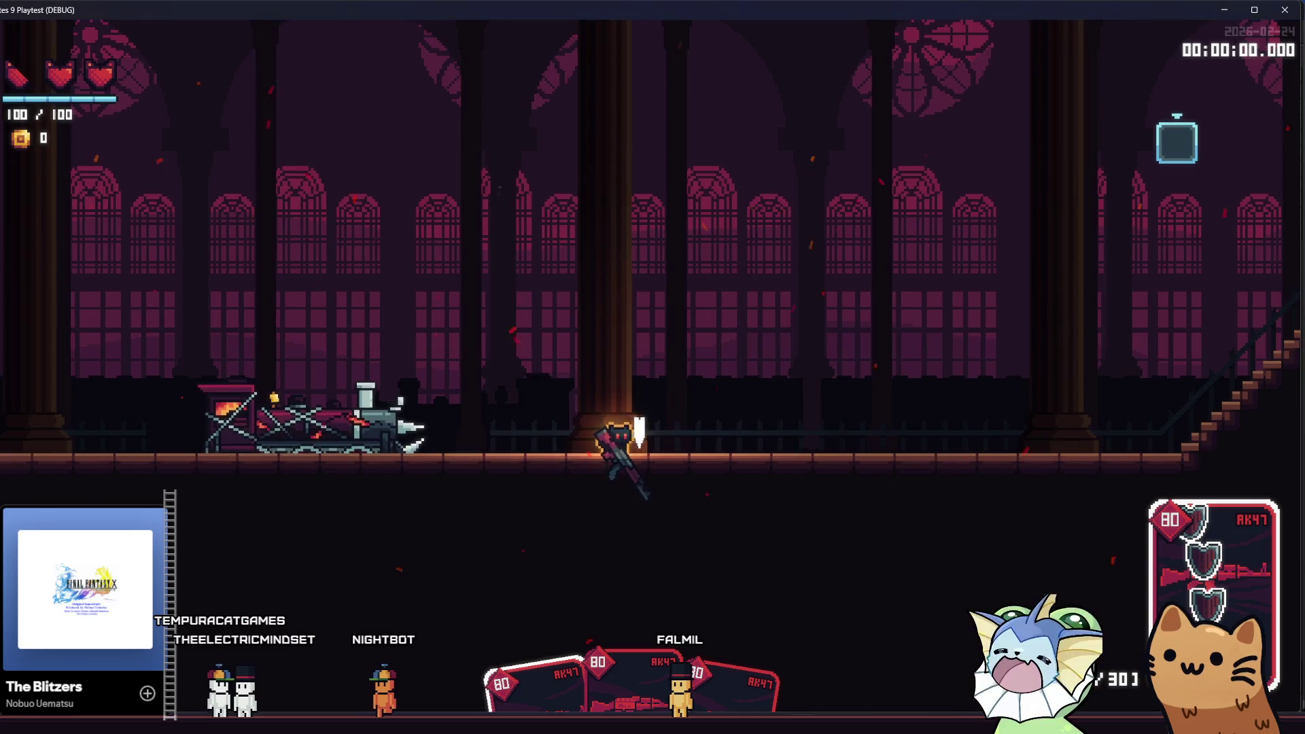
pyautogui.press('d')
pyautogui.press('space')
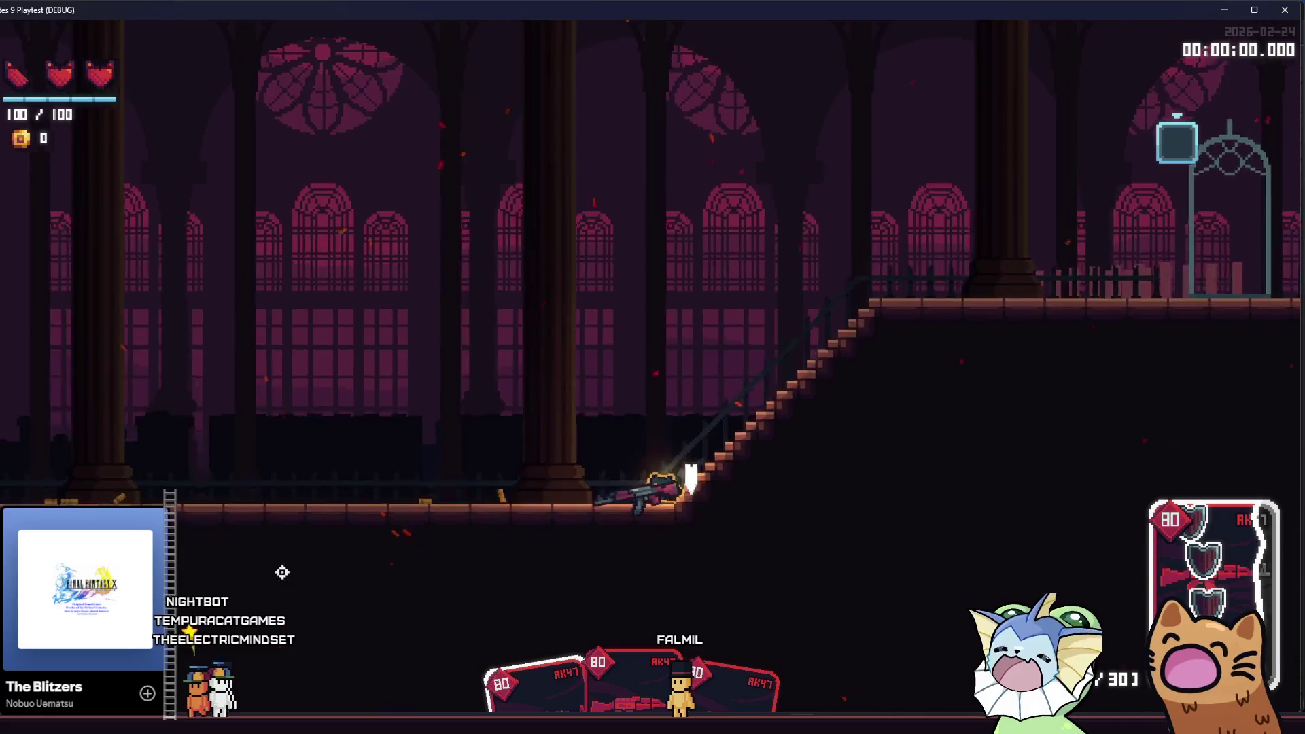
pyautogui.press('F8')
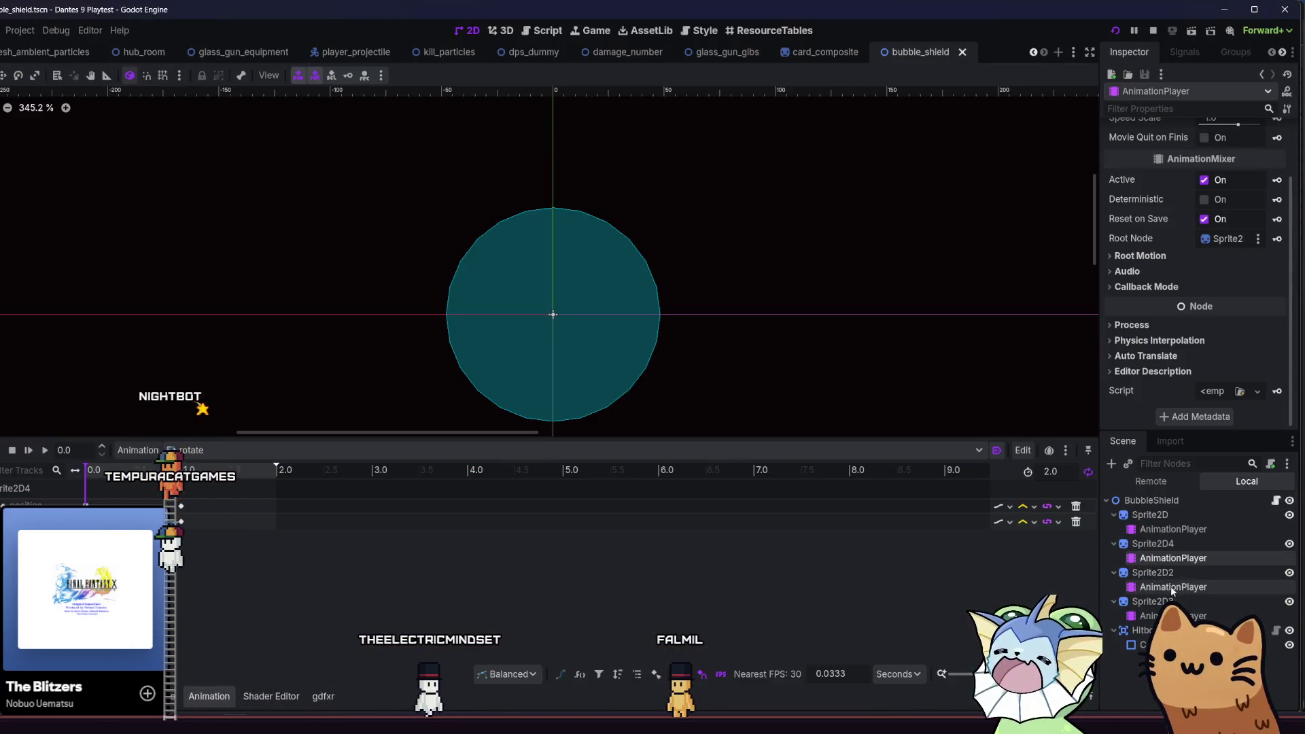
# - Delete the AnimationPlayer nodes under Sprite2D4 and Sprite2D3, confirming each removal
pyautogui.click(1153, 544)
pyautogui.click(1173, 558)
pyautogui.press('Delete')
pyautogui.press('Return')
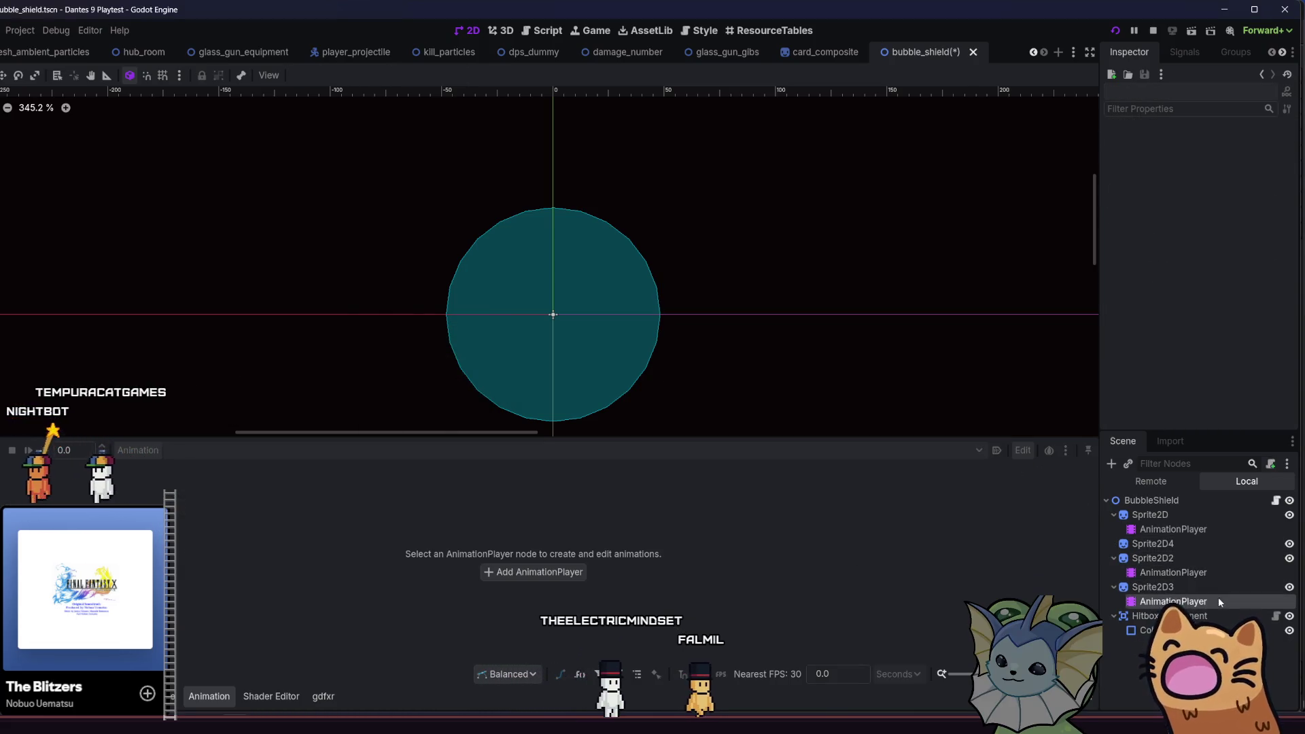
pyautogui.click(1217, 601)
pyautogui.press('Delete')
pyautogui.click(385, 382)
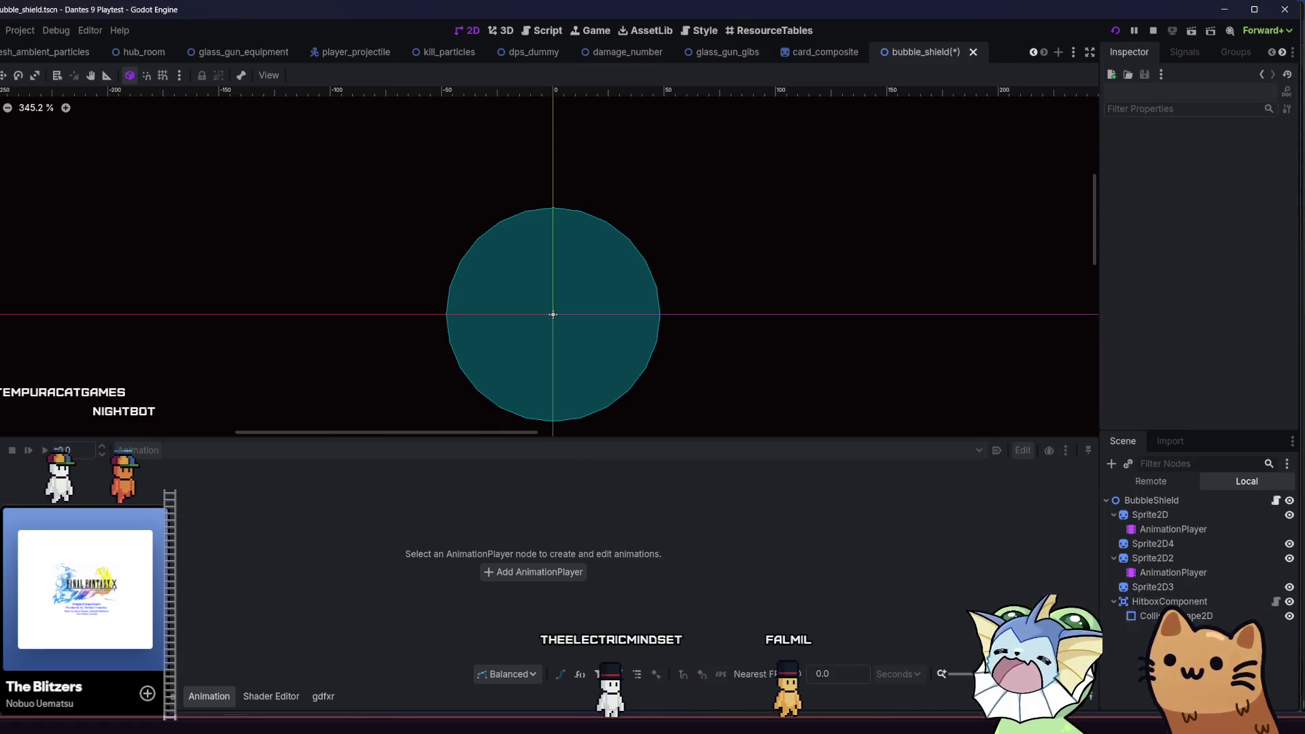
# - Add a new AnimationPlayer child node under Sprite2D4
pyautogui.click(1176, 529)
pyautogui.click(1153, 544)
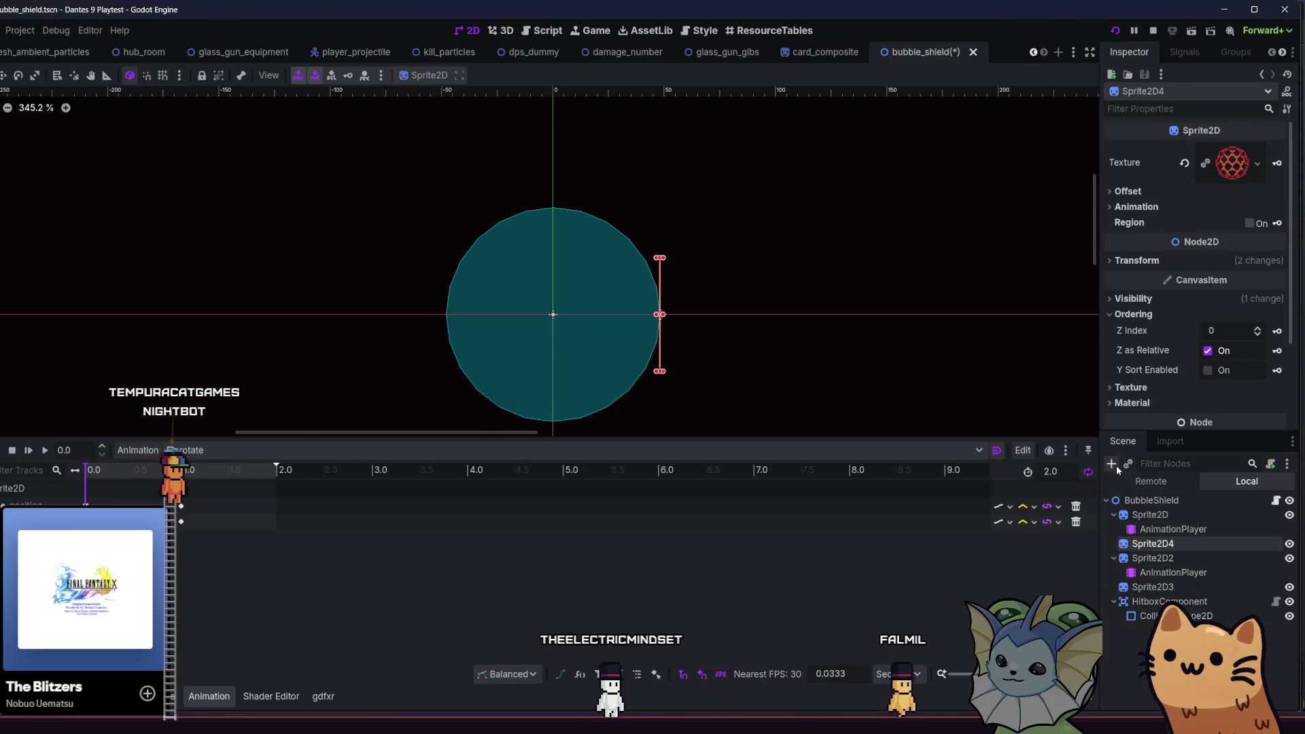
pyautogui.click(1112, 464)
pyautogui.doubleClick(406, 333)
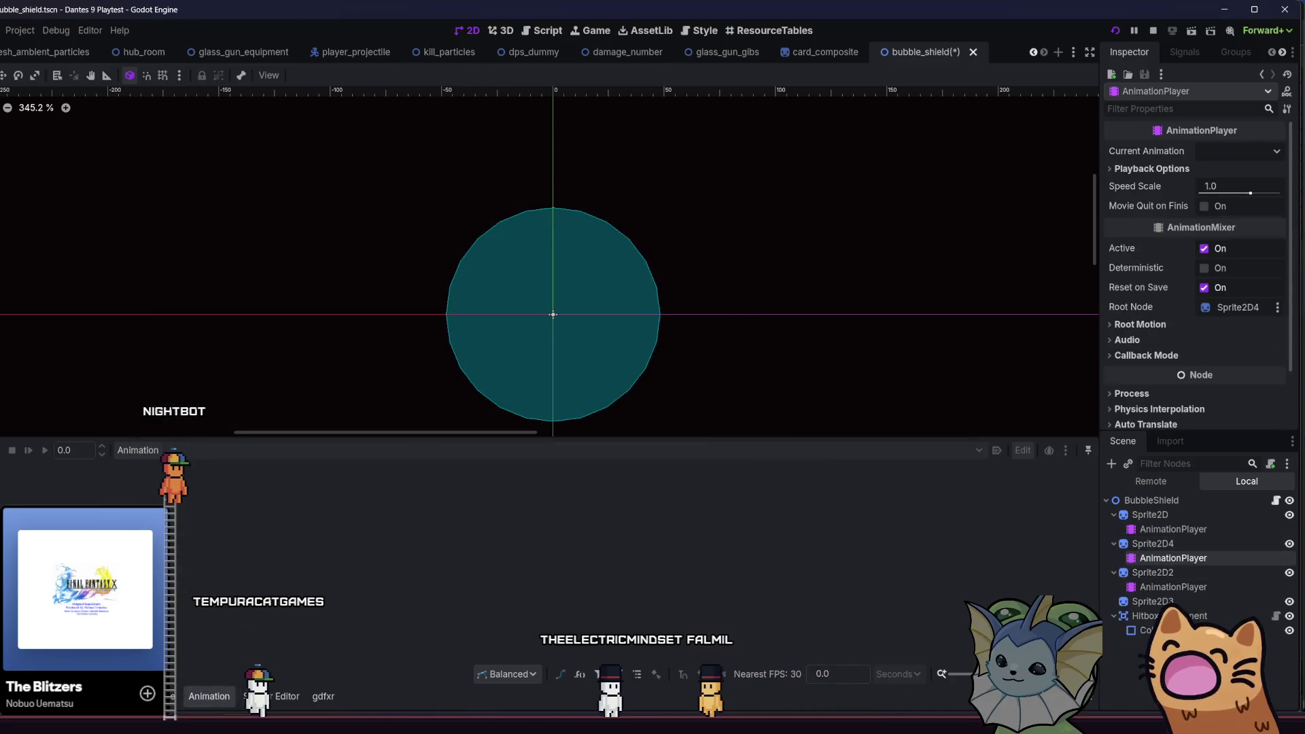
# - In Manage Animations, create a Global library and put the rotate animation into it
pyautogui.click(138, 450)
pyautogui.click(182, 486)
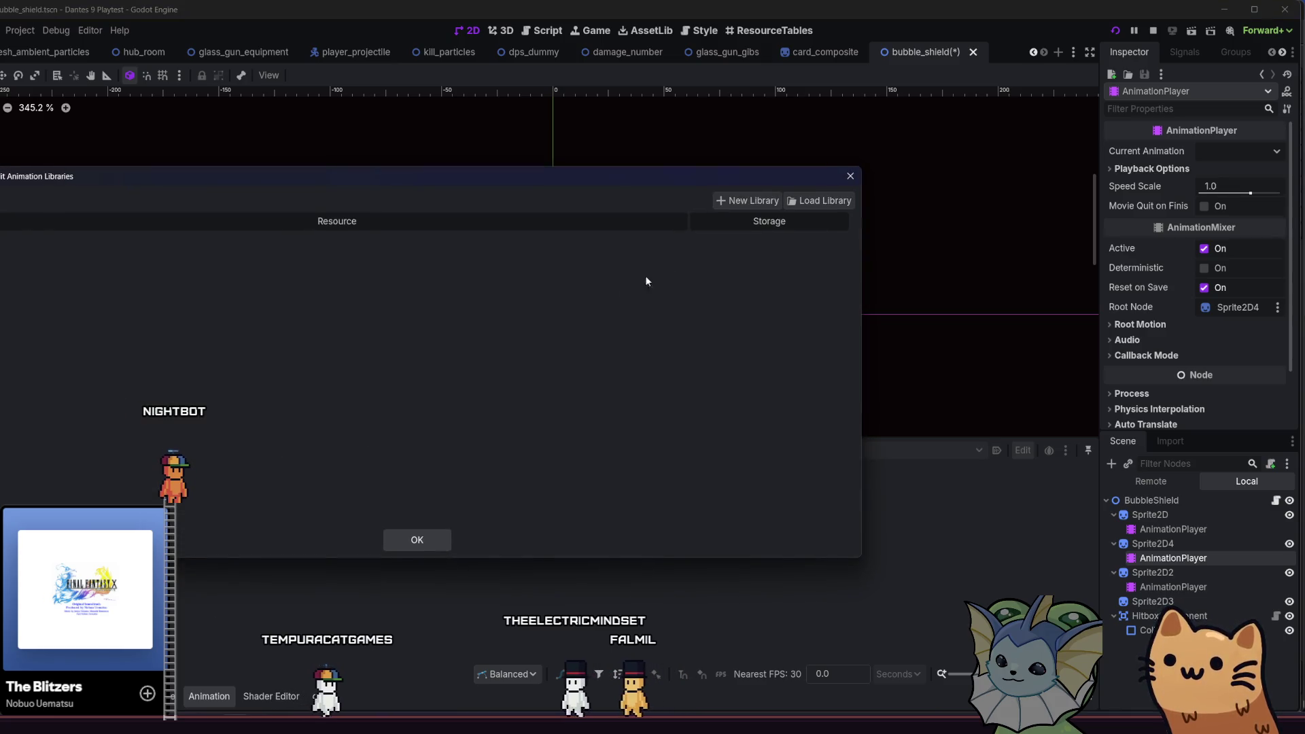
pyautogui.click(728, 201)
pyautogui.press('Return')
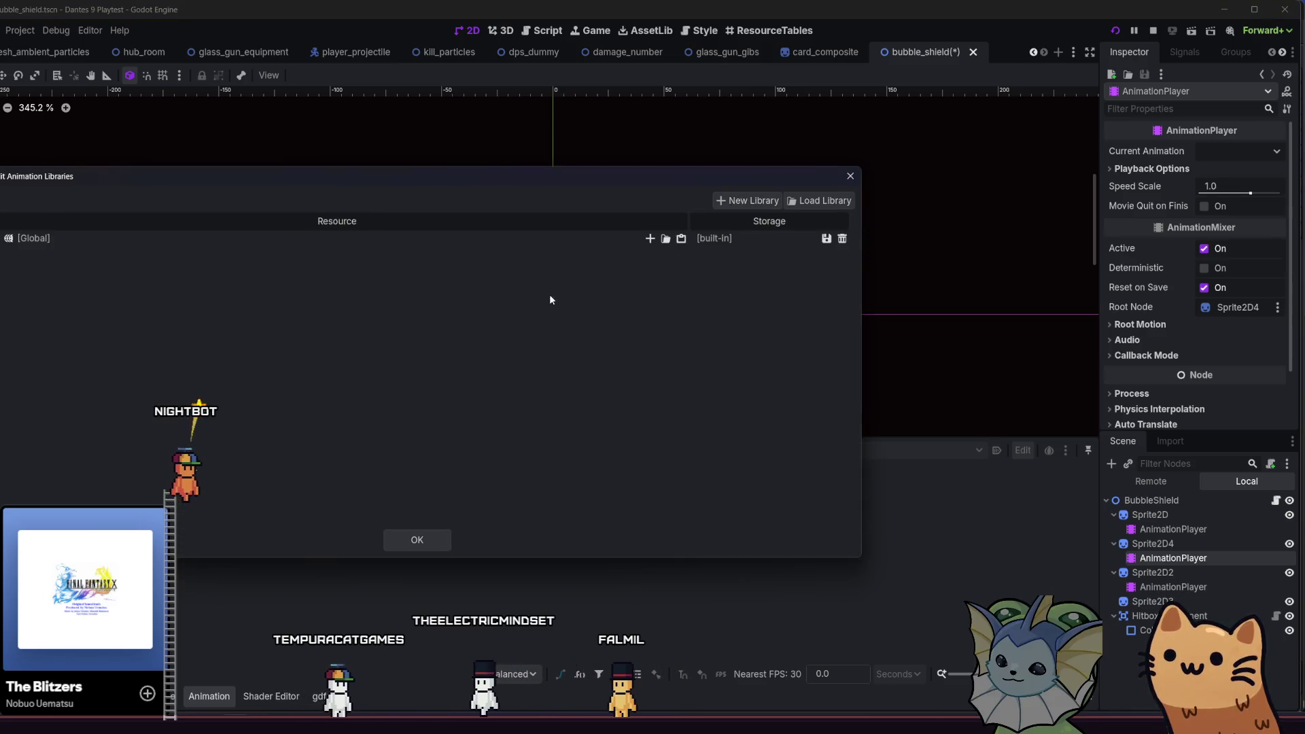
pyautogui.click(649, 239)
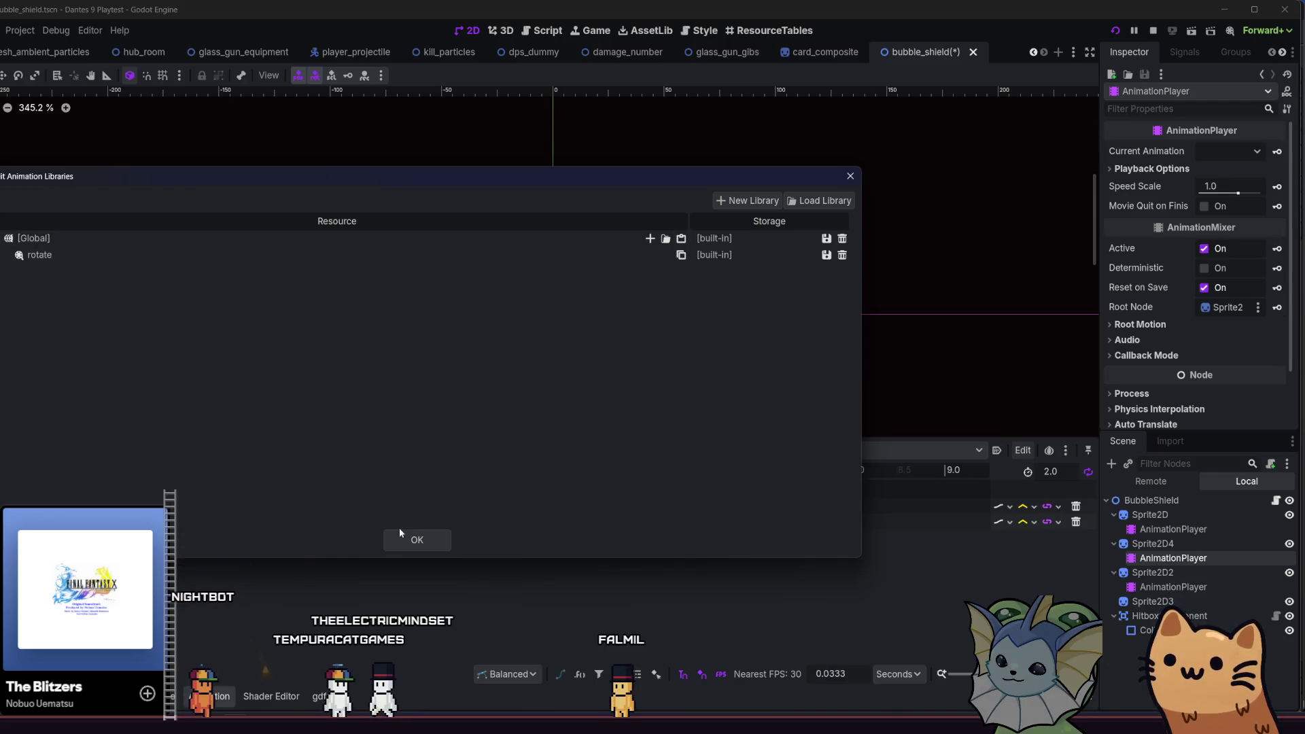
pyautogui.click(416, 539)
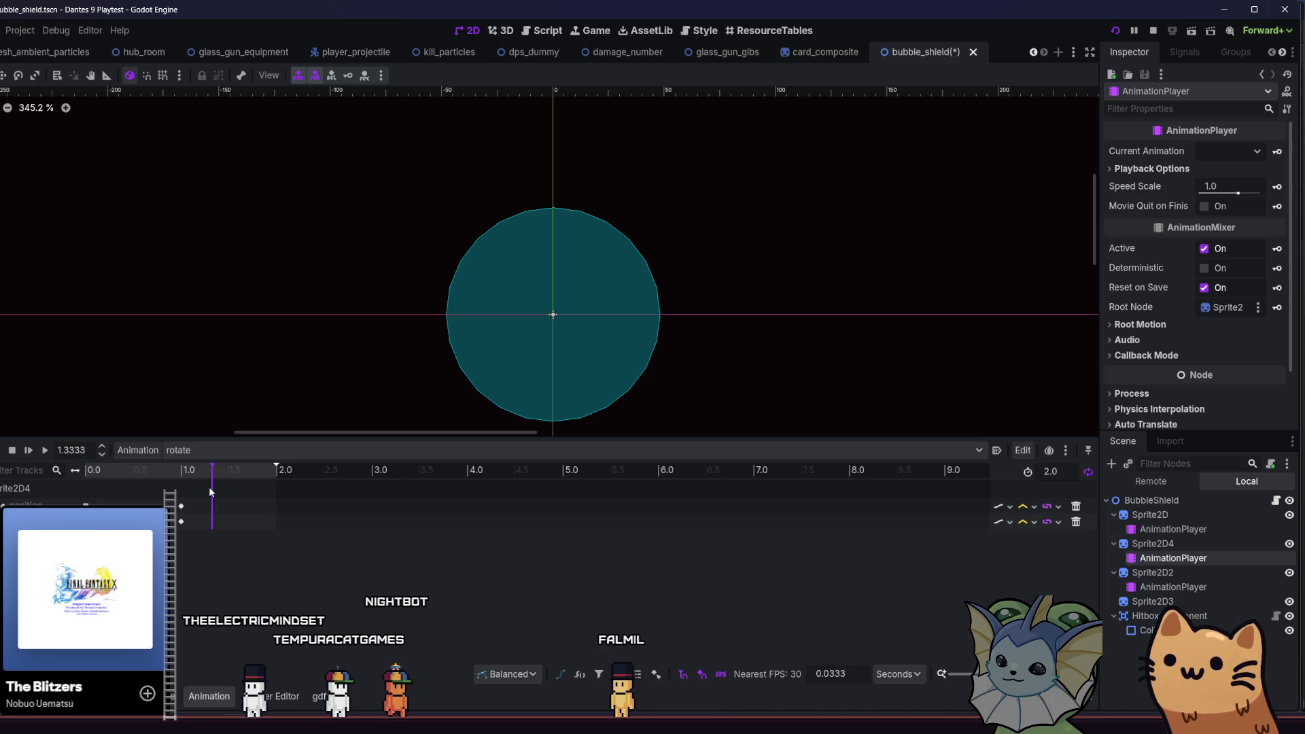
# - Select the 1.0-second keyframes, then duplicate Sprite2D2 into a new Sprite2D5
pyautogui.moveTo(210, 487); pyautogui.dragTo(170, 530)
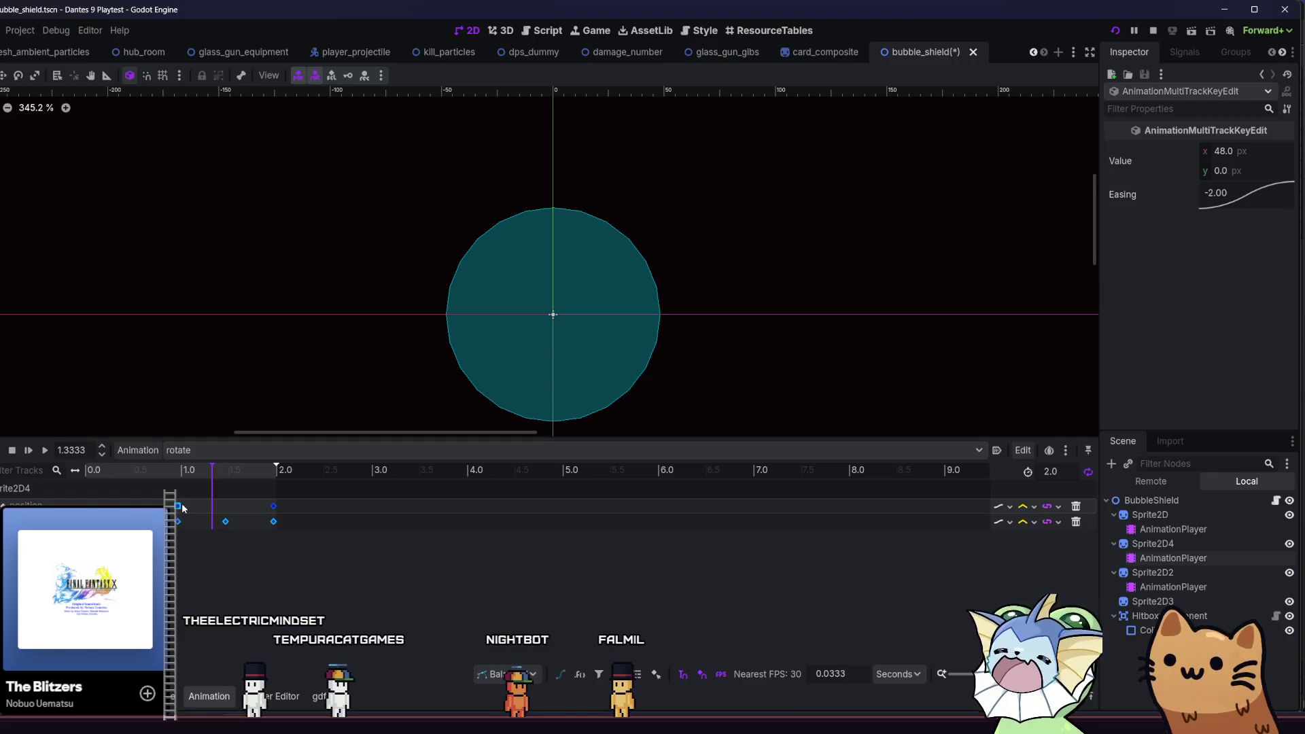
pyautogui.click(1215, 532)
pyautogui.click(1203, 544)
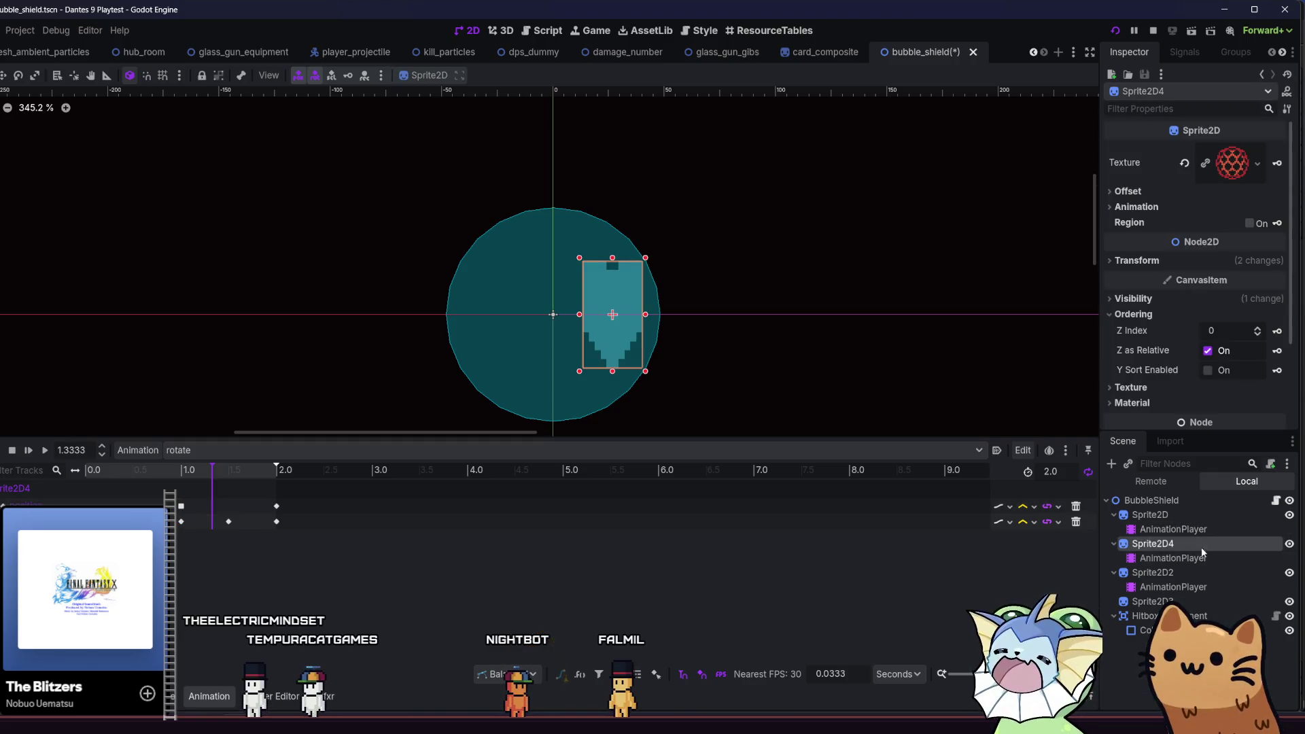
pyautogui.click(1199, 558)
pyautogui.click(1196, 545)
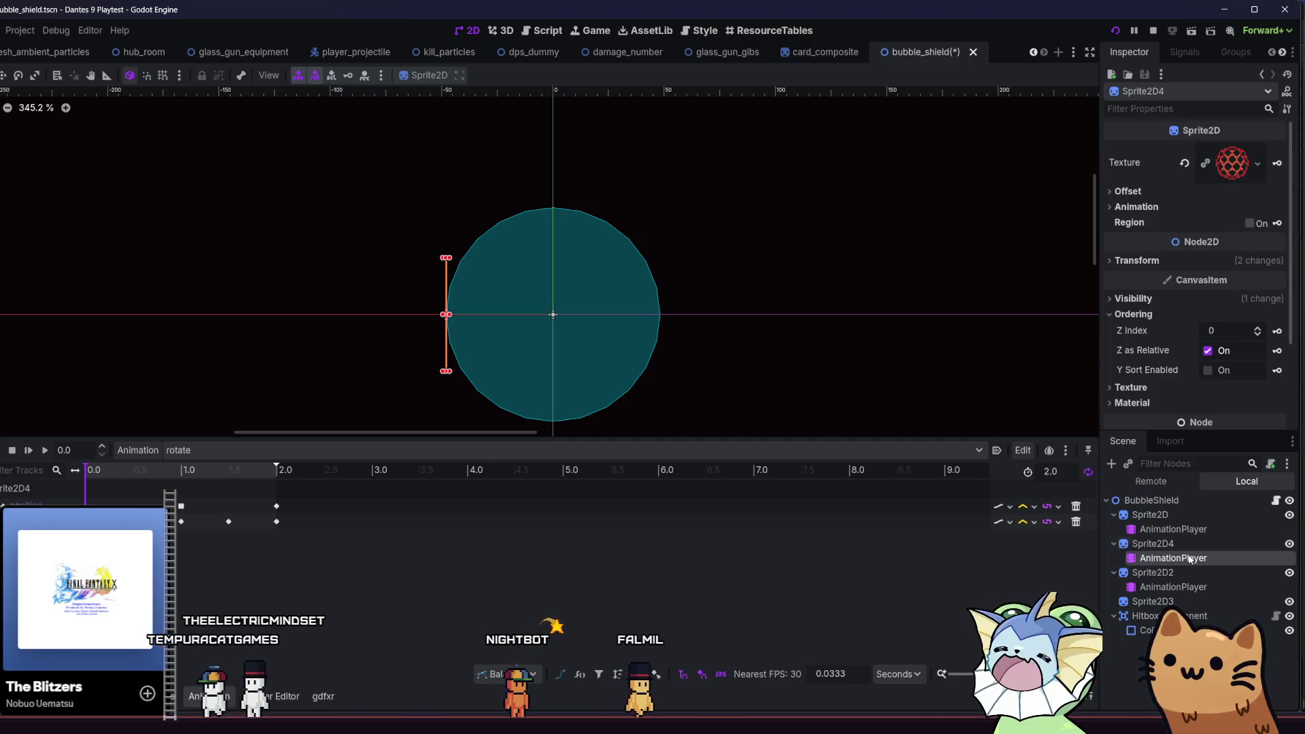
pyautogui.click(1189, 558)
pyautogui.click(1187, 571)
pyautogui.hotkey('ctrl', 'd')
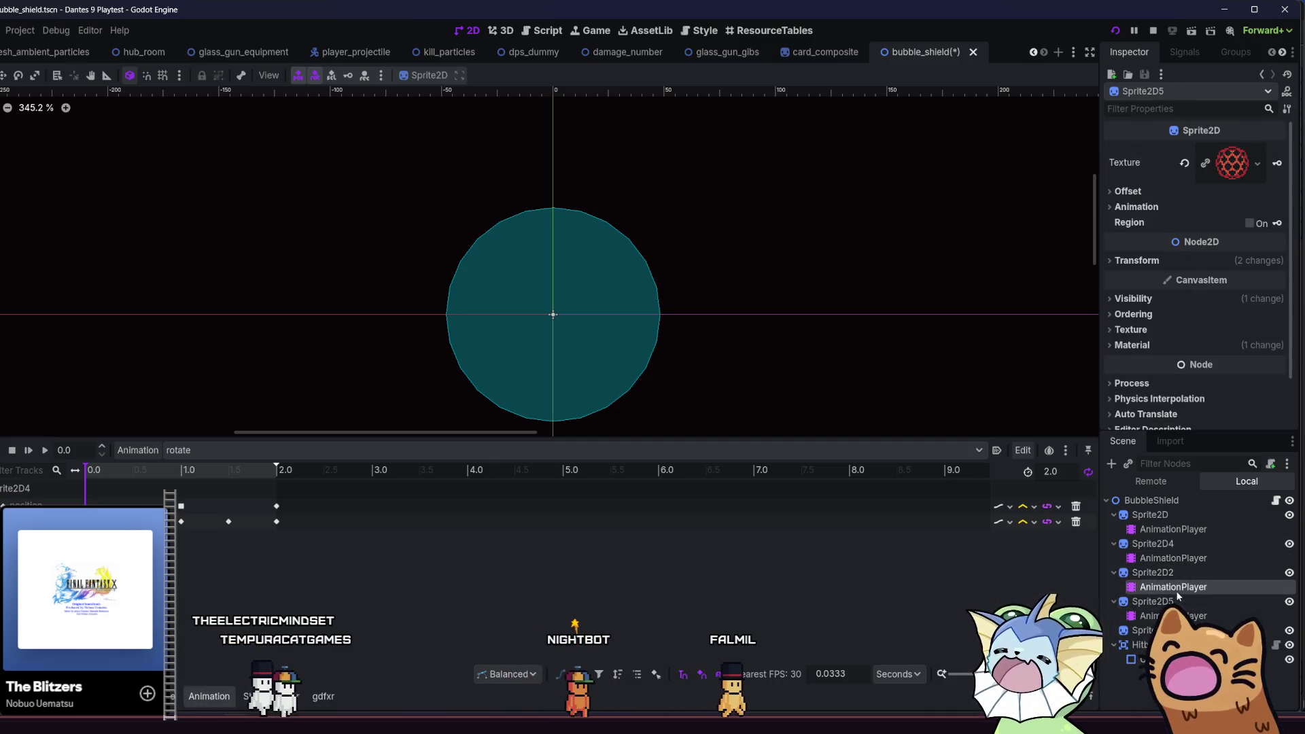
# - Delete the AnimationPlayer copied under Sprite2D5 and confirm the removal
pyautogui.click(1176, 590)
pyautogui.click(1155, 601)
pyautogui.click(1173, 616)
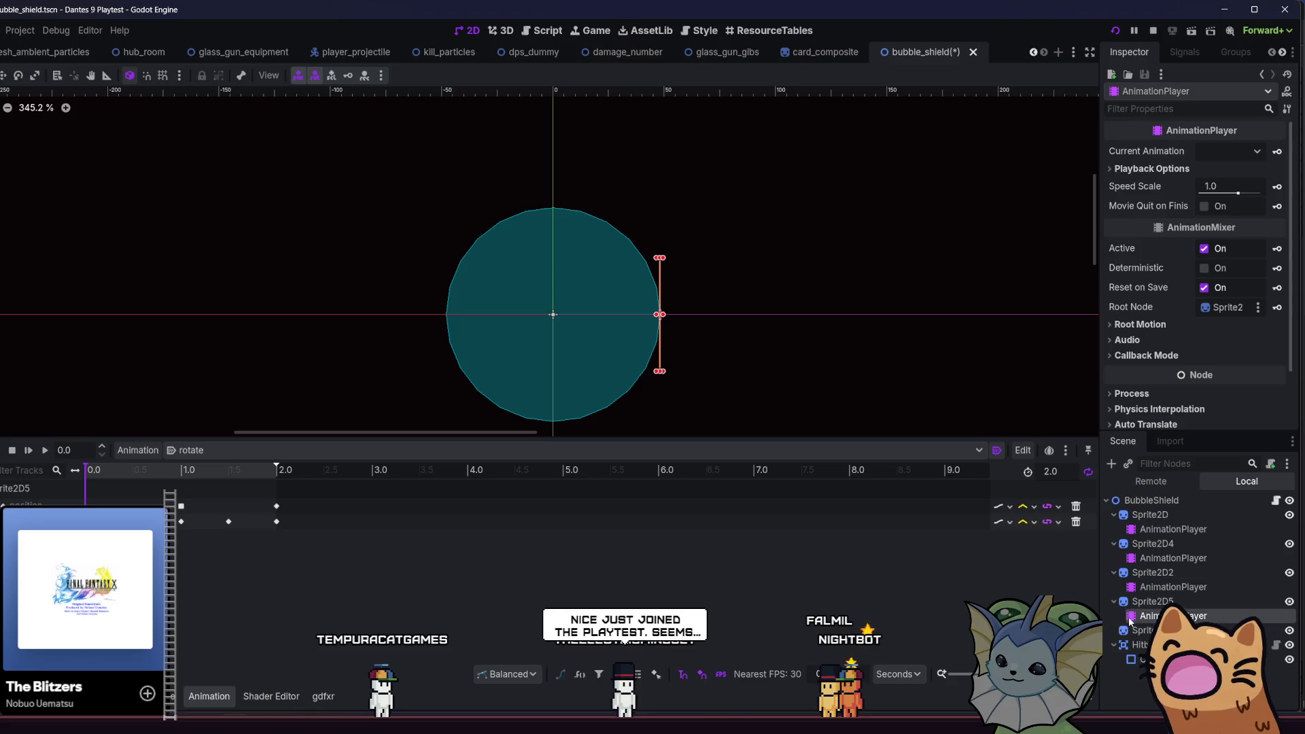
pyautogui.press('Delete')
pyautogui.click(408, 382)
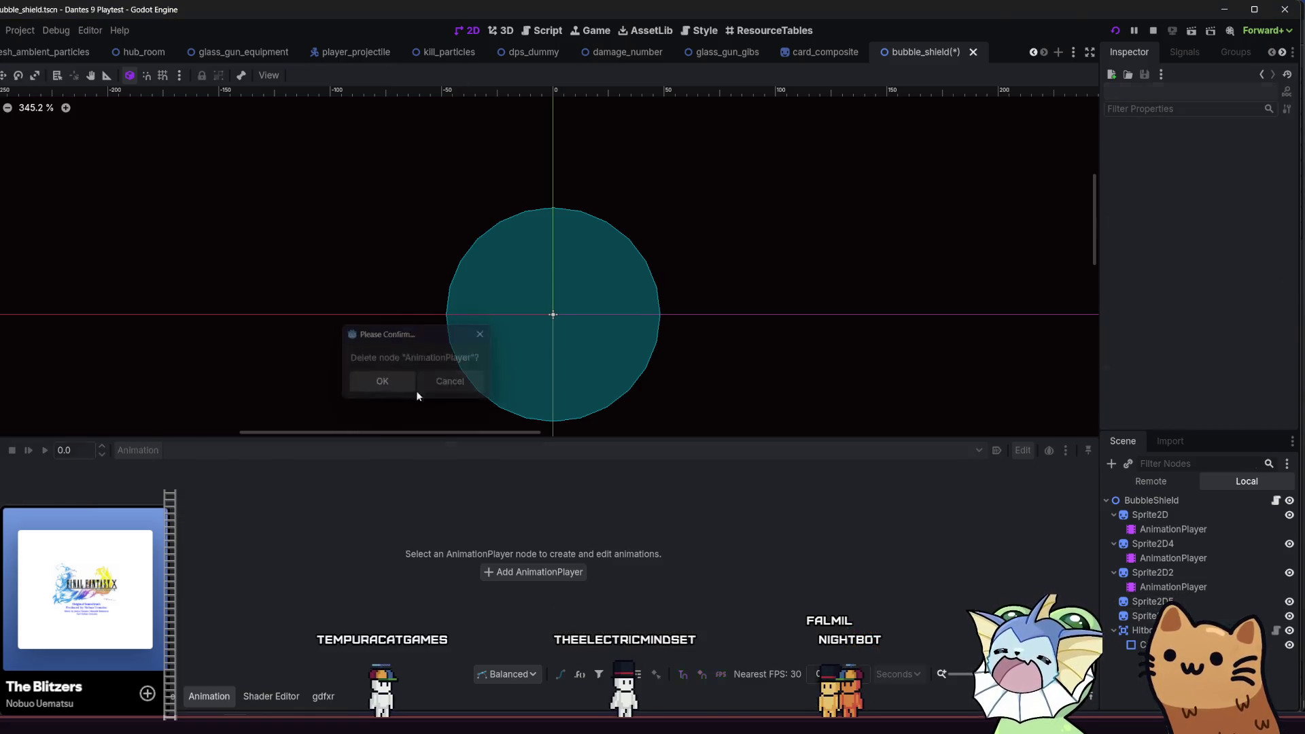
# - Add a new AnimationPlayer node and drag it under Sprite2D5
pyautogui.click(1112, 464)
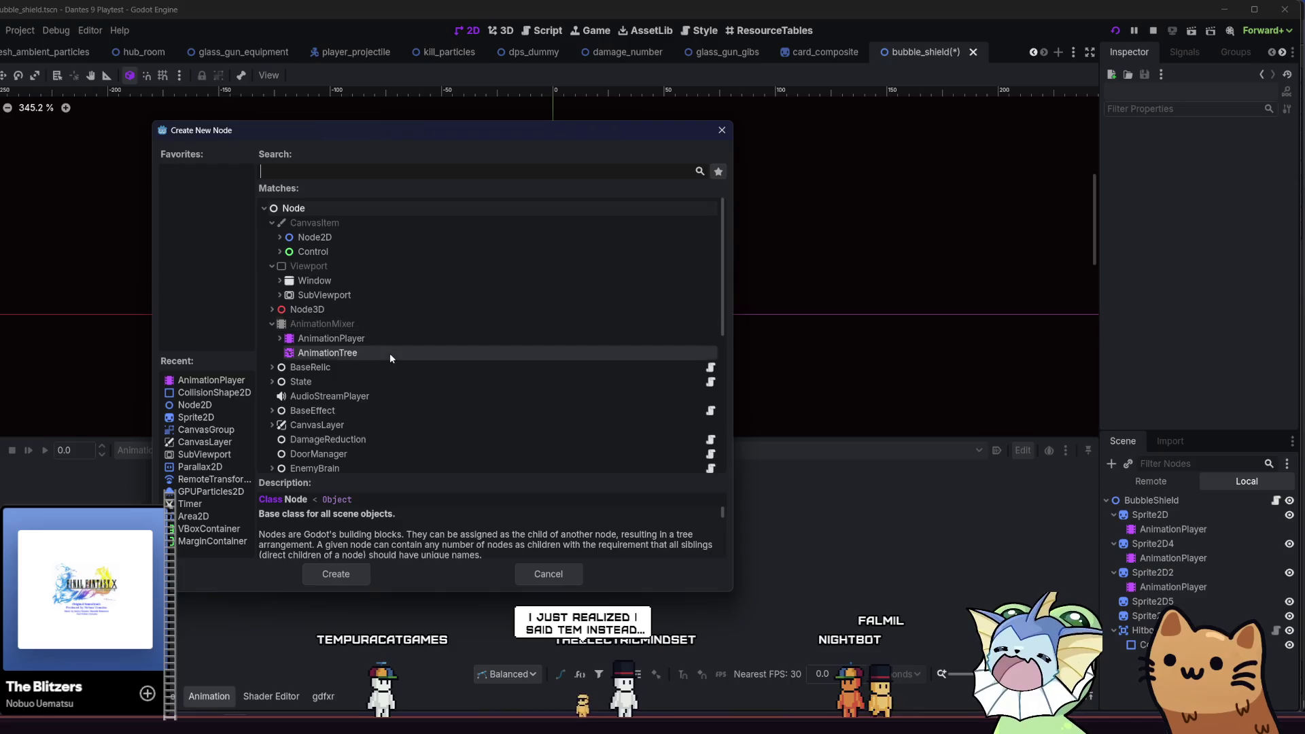
pyautogui.doubleClick(397, 337)
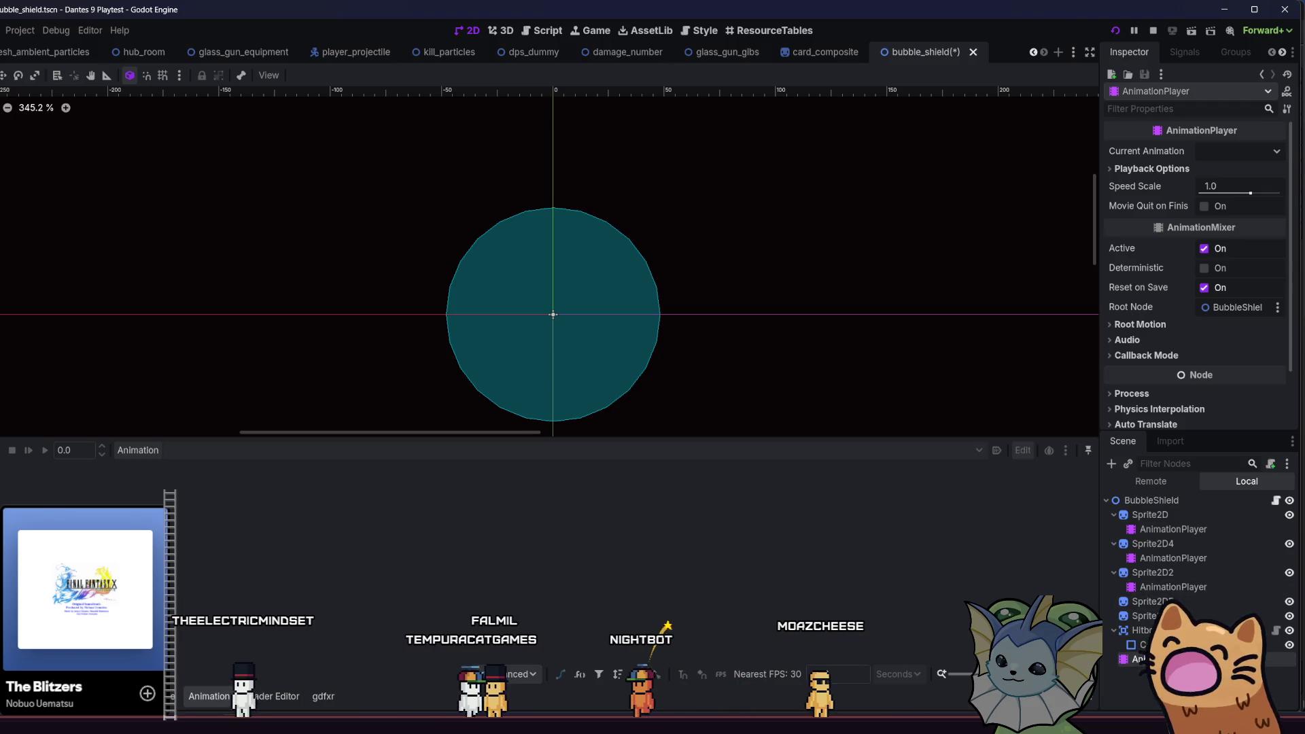
pyautogui.press('Up')
pyautogui.press('Down')
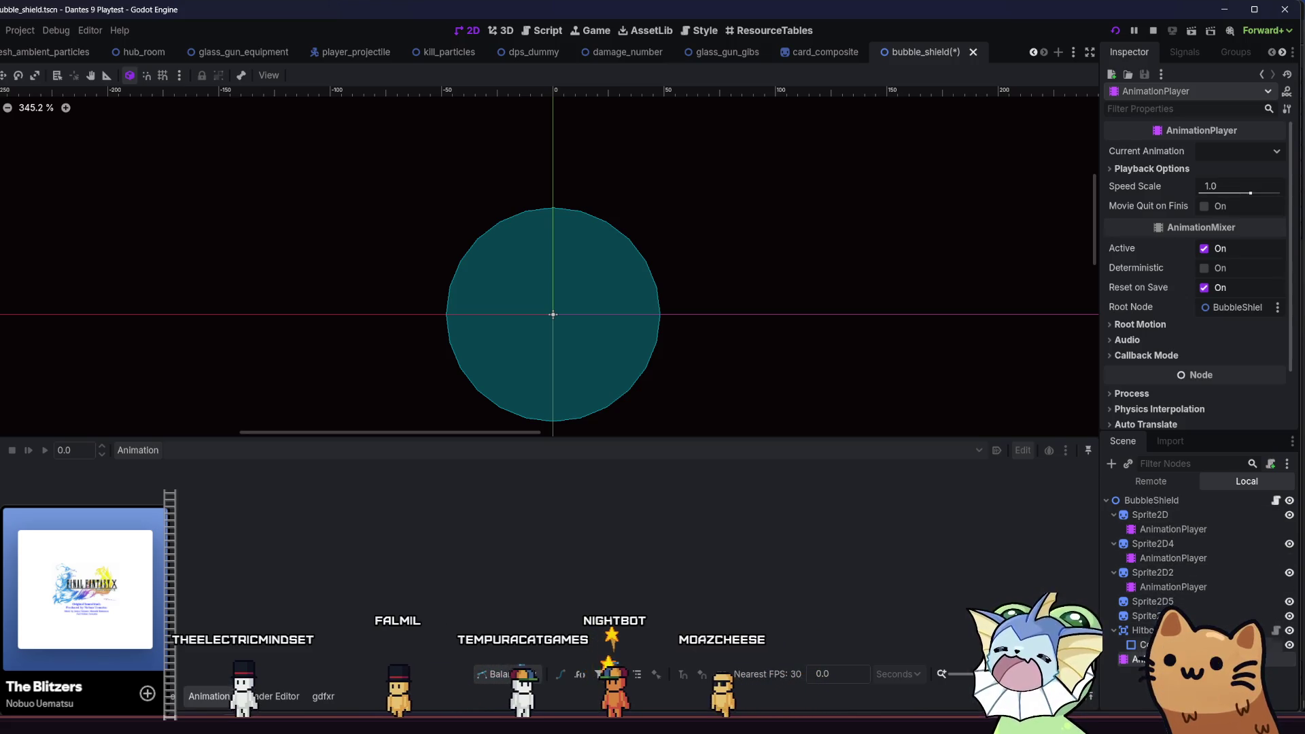
pyautogui.moveTo(1190, 607); pyautogui.dragTo(1190, 603)
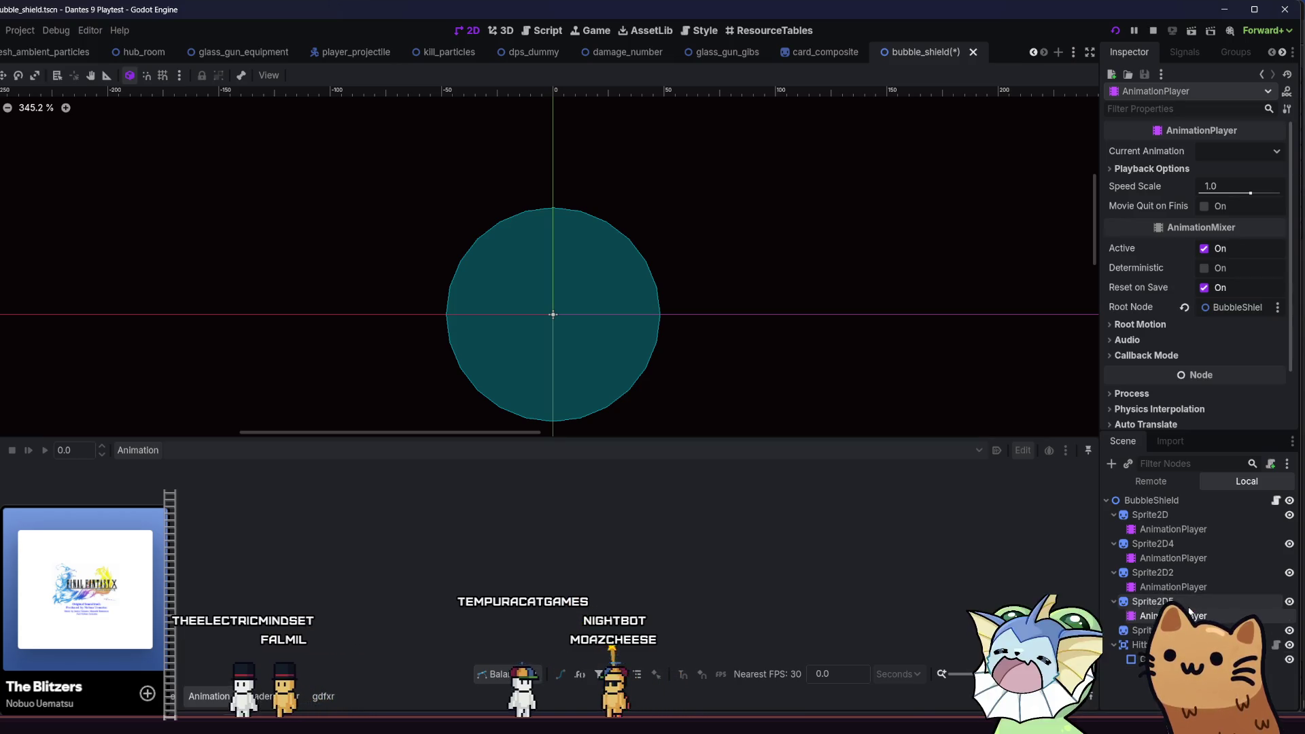
# - Delete Sprite2D3, then undo the deletion to restore it
pyautogui.click(1147, 631)
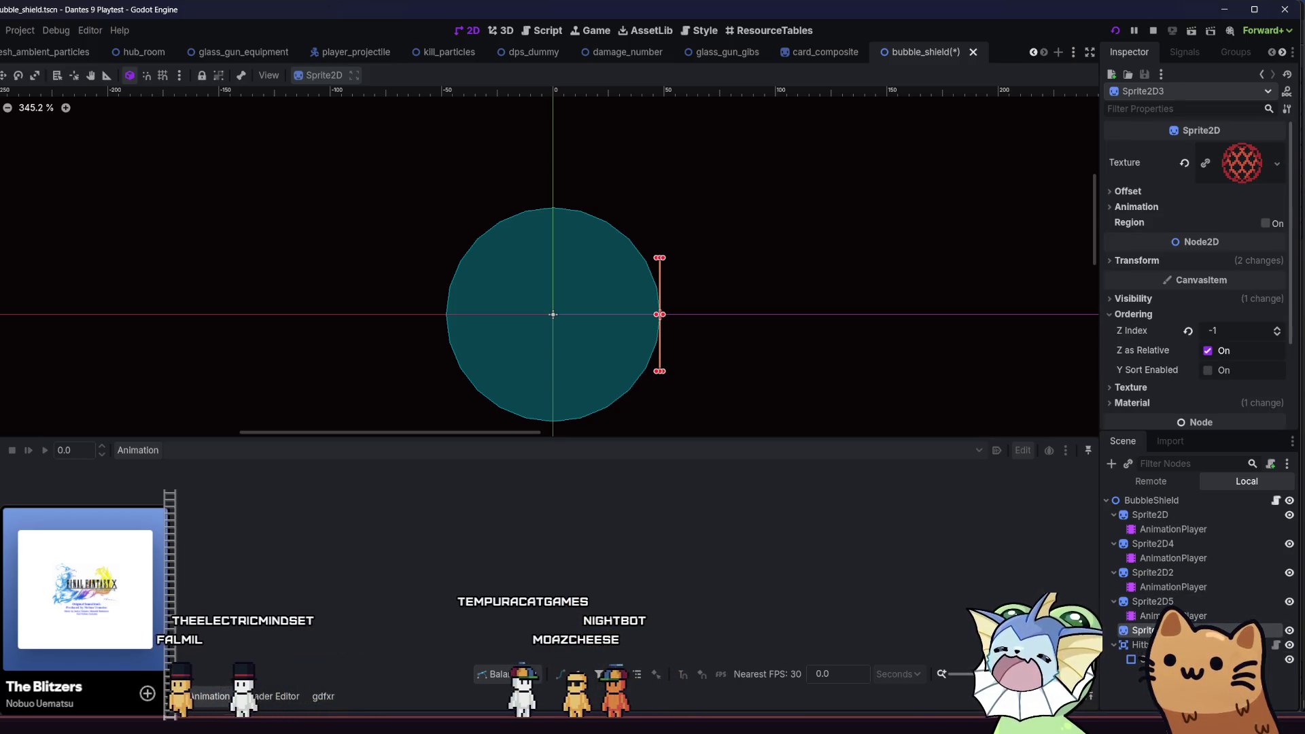
pyautogui.press('Delete')
pyautogui.press('Return')
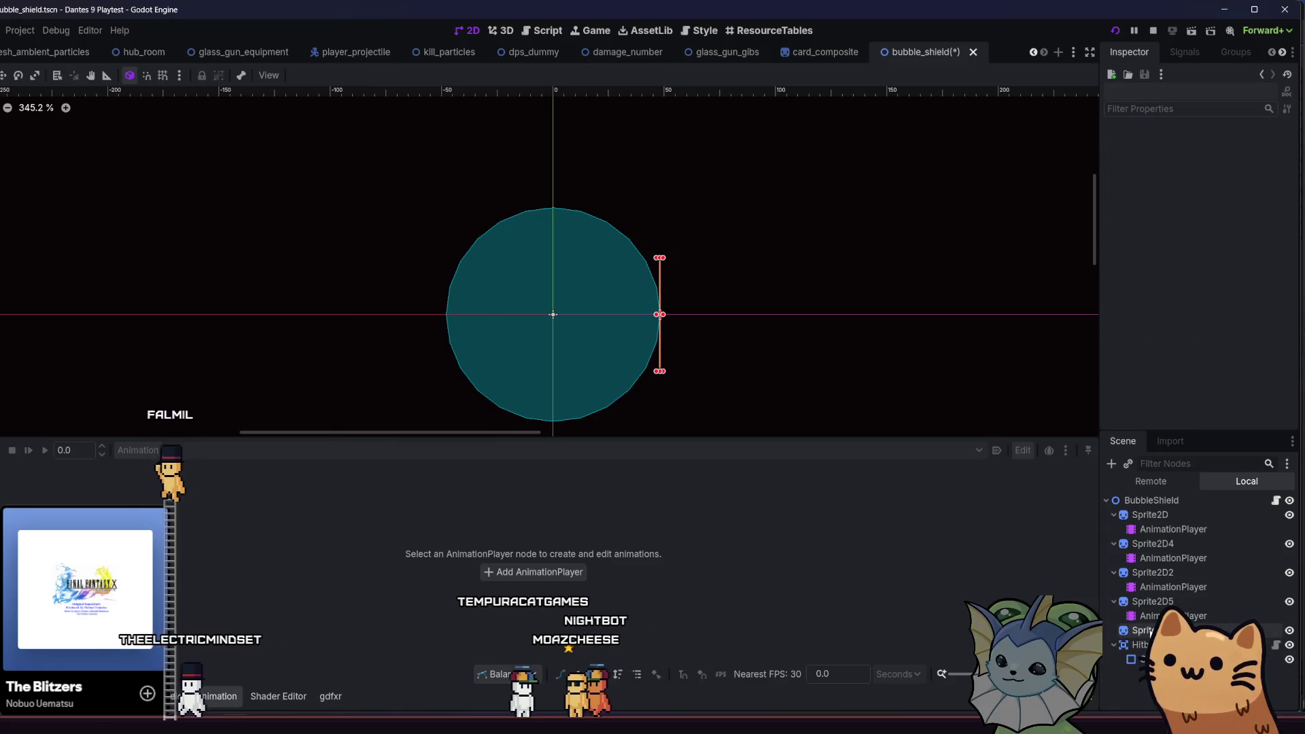
pyautogui.hotkey('ctrl', 'z')
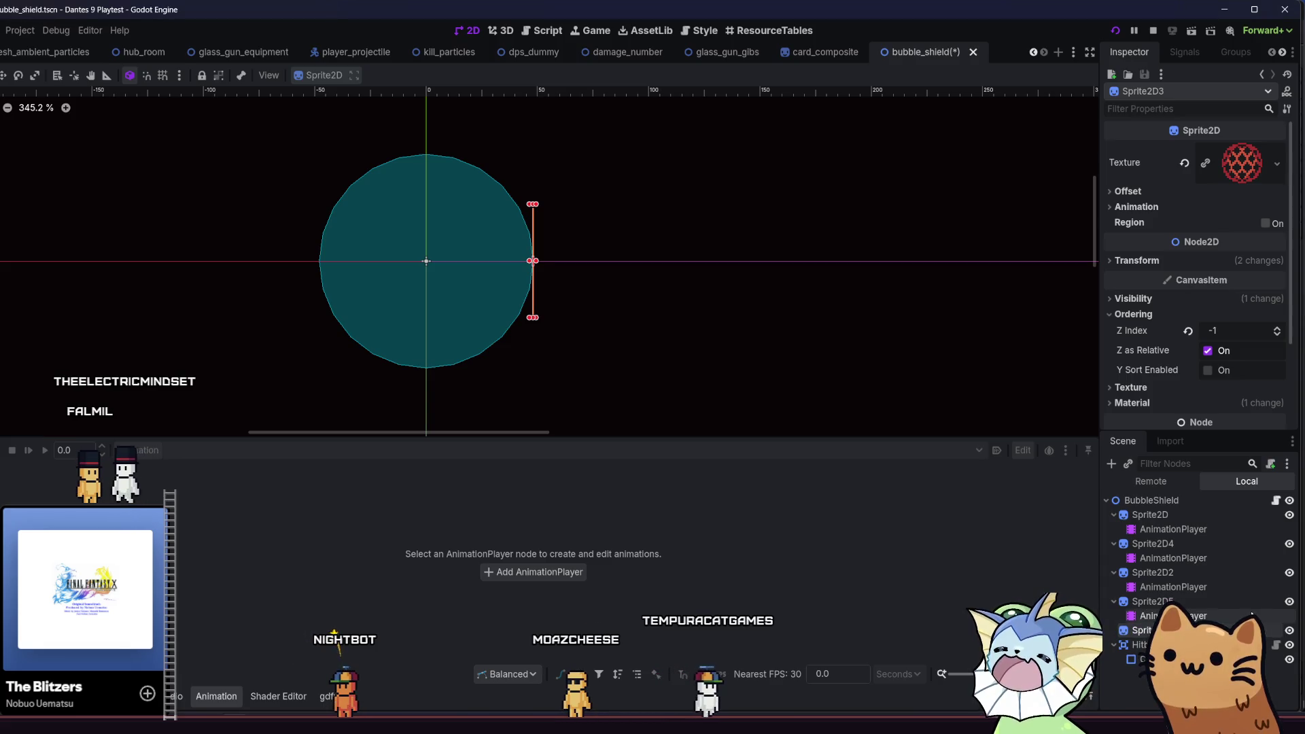
# - Delete Sprite2D5's AnimationPlayer, then begin adding a new child node to Sprite2D5
pyautogui.click(1284, 616)
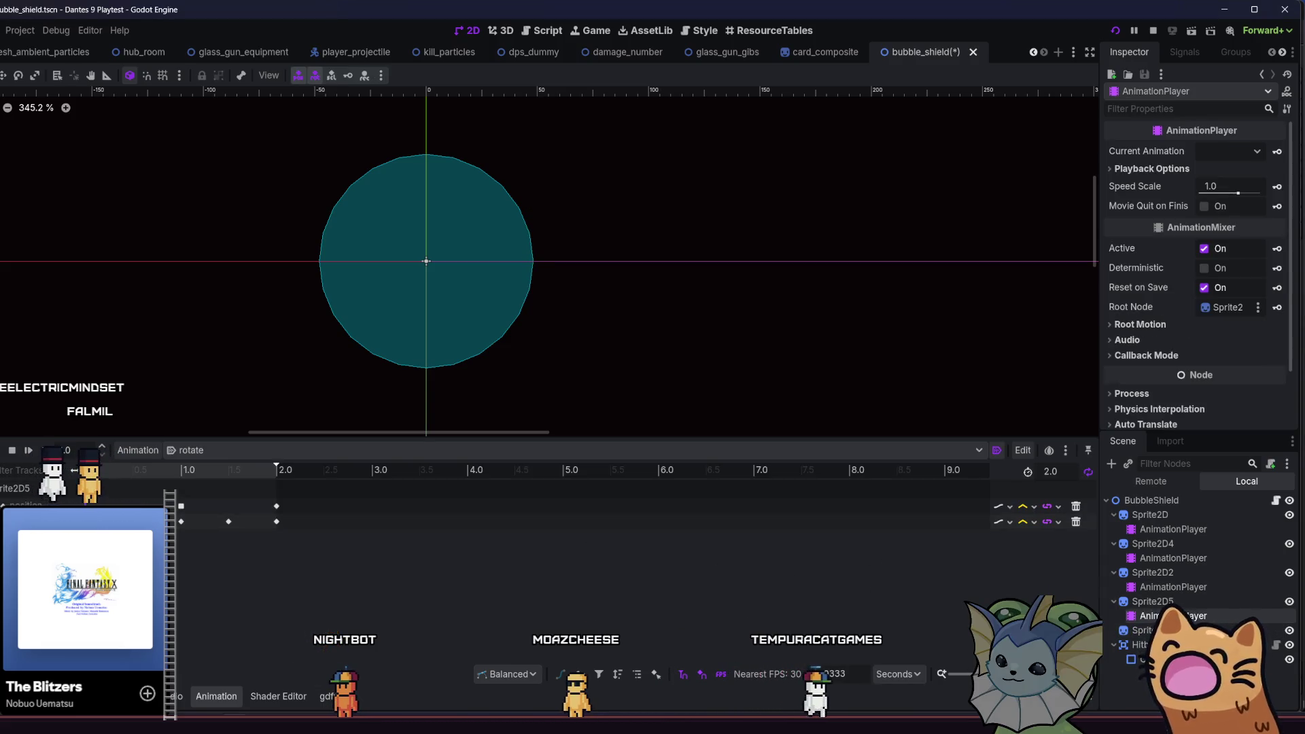
pyautogui.click(1154, 589)
pyautogui.click(1164, 616)
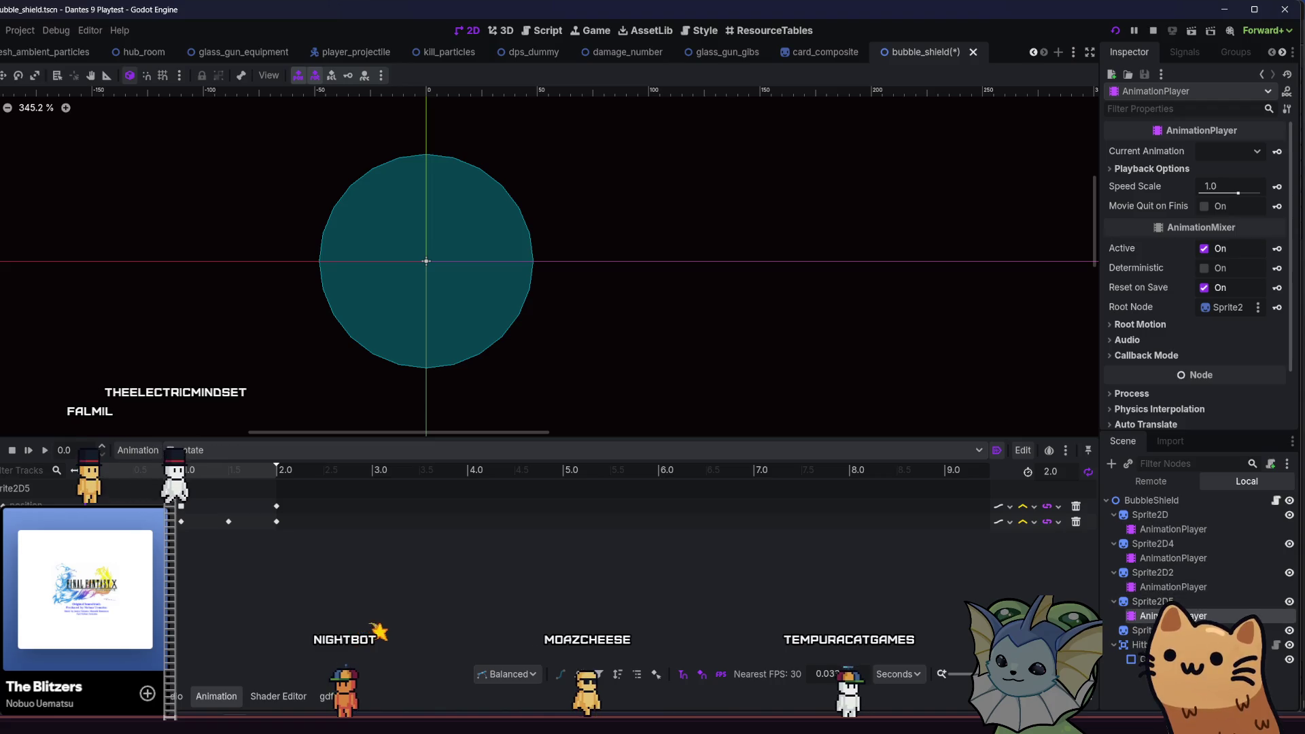
pyautogui.press('Delete')
pyautogui.click(382, 381)
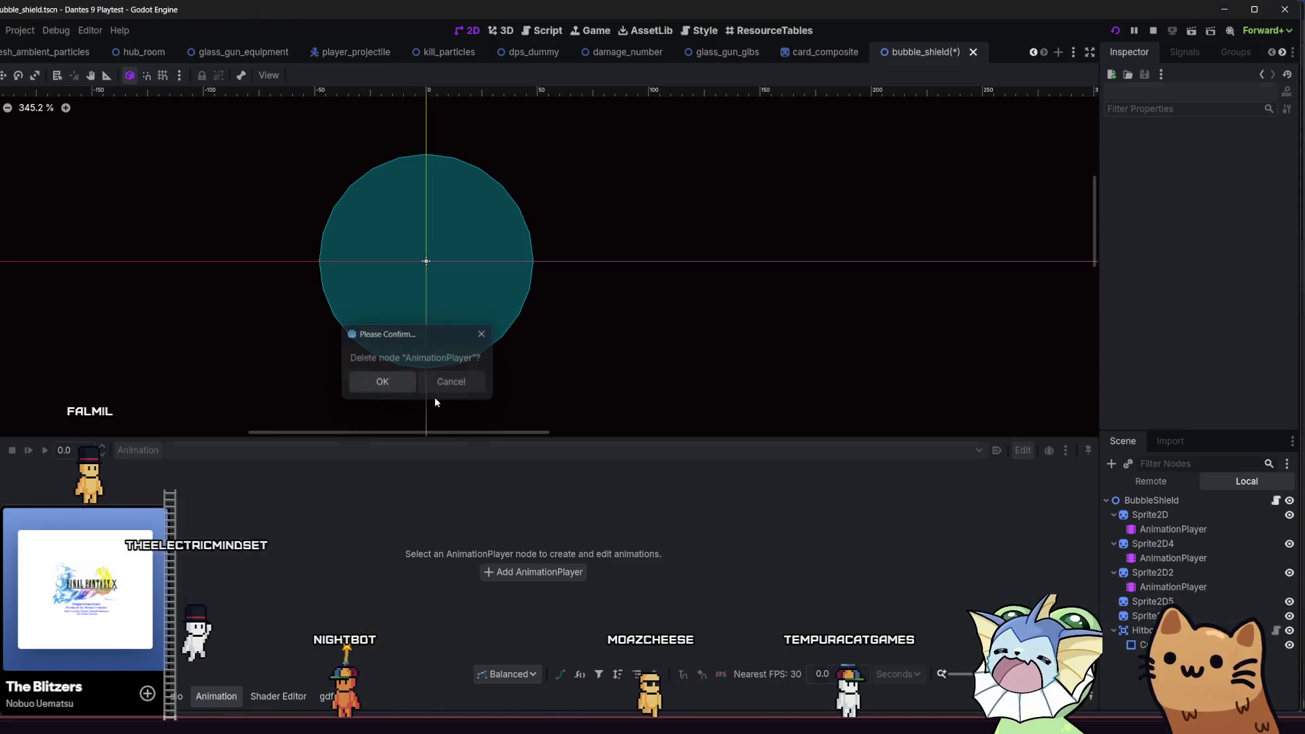
pyautogui.click(1153, 601)
pyautogui.click(1112, 464)
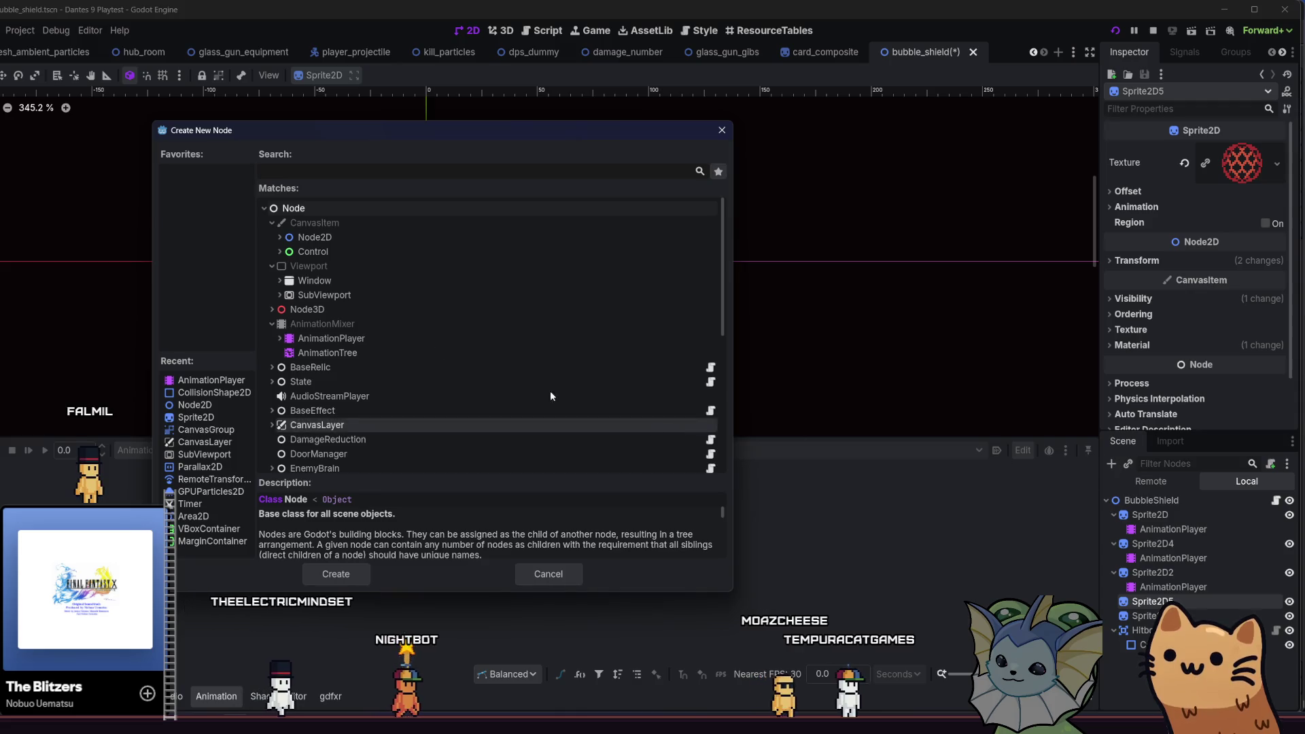
# - Add an AnimationPlayer node as a child of Sprite2D5 and select it
pyautogui.doubleClick(340, 338)
pyautogui.click(1149, 601)
pyautogui.click(1173, 616)
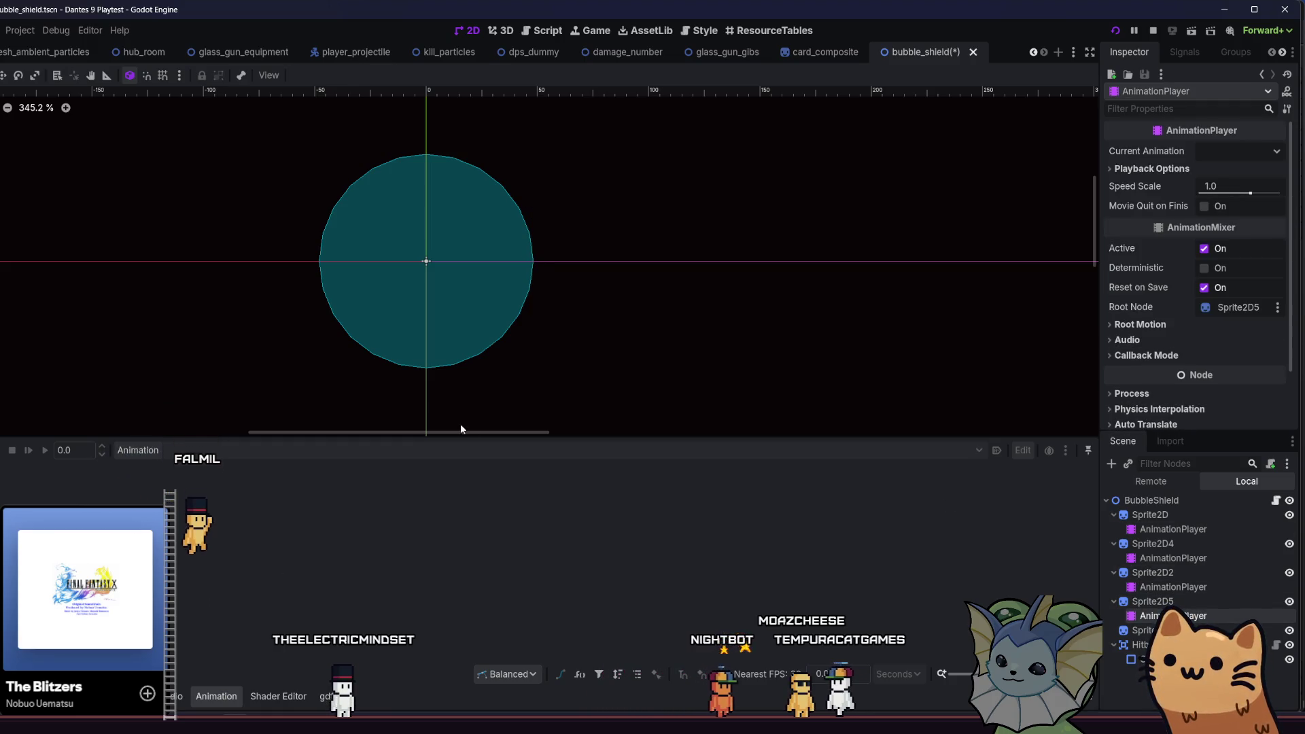
# - Cancel a new animation on it, then open the Animation menu of Sprite2D2's player
pyautogui.click(138, 450)
pyautogui.click(144, 468)
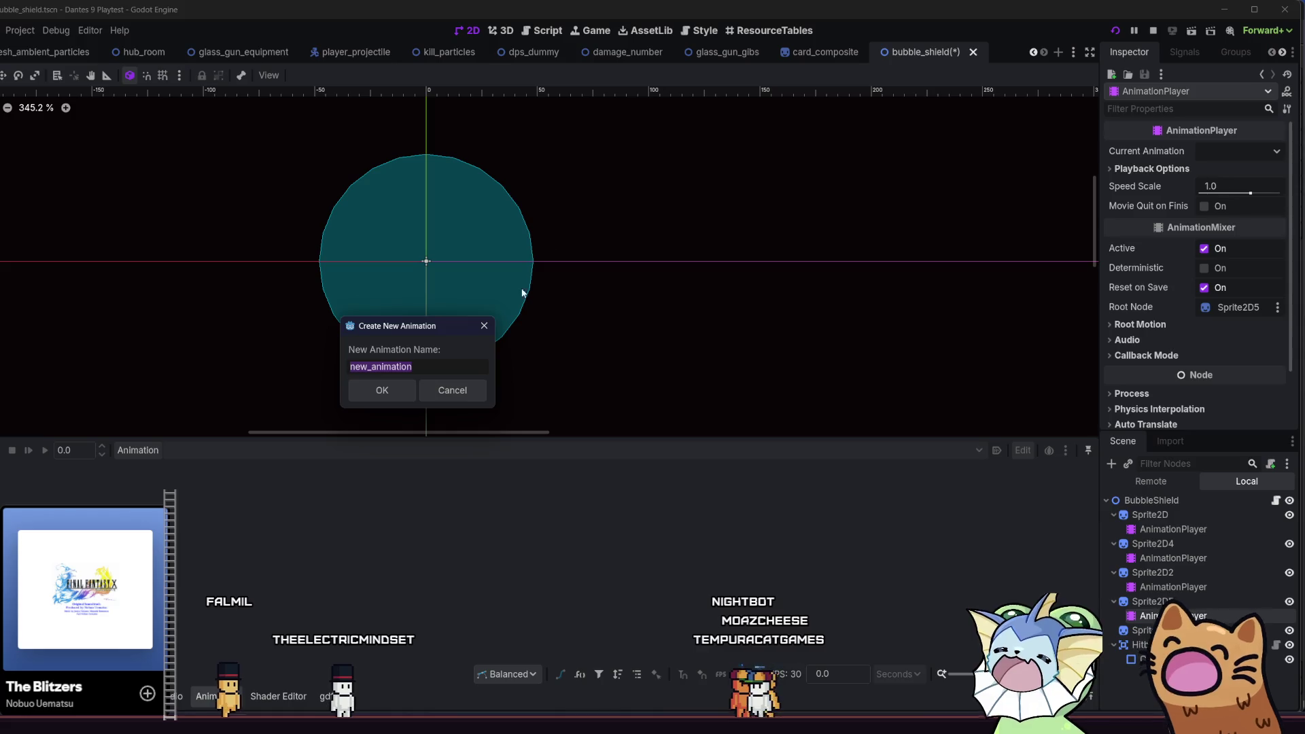
pyautogui.click(451, 389)
pyautogui.click(1146, 588)
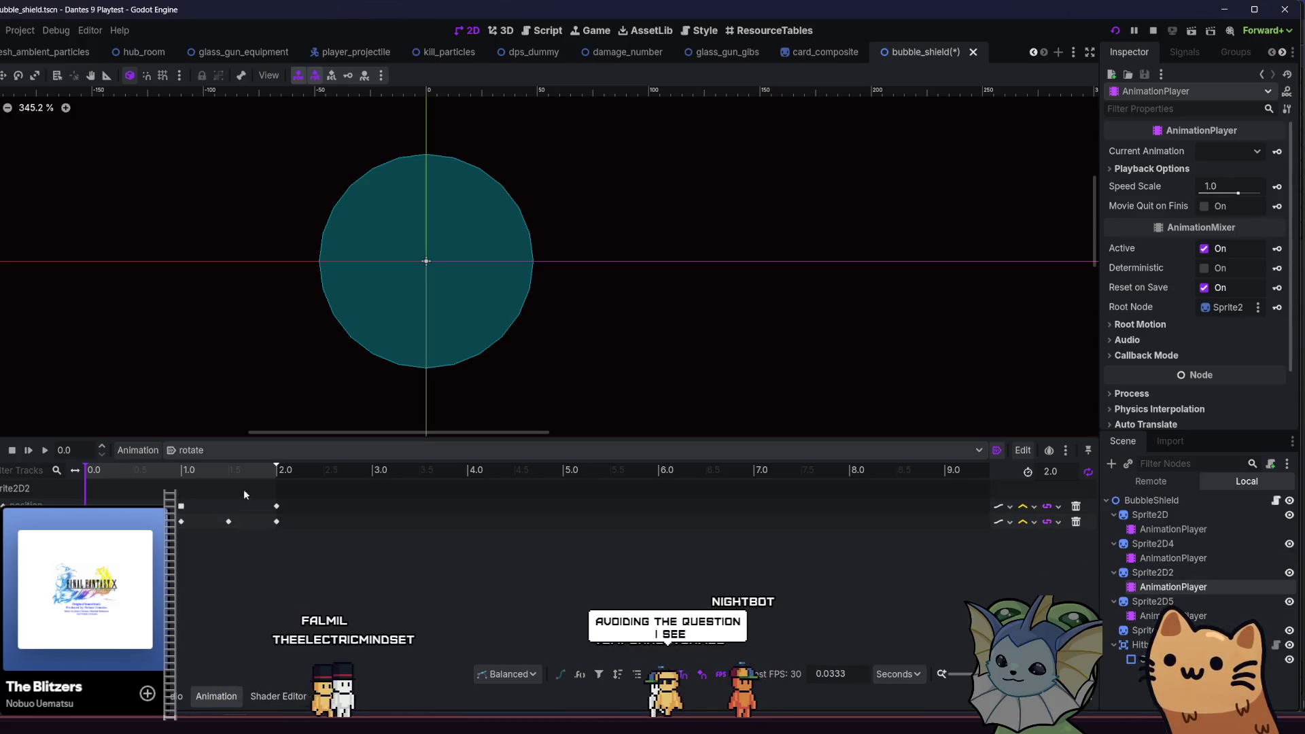
pyautogui.click(153, 452)
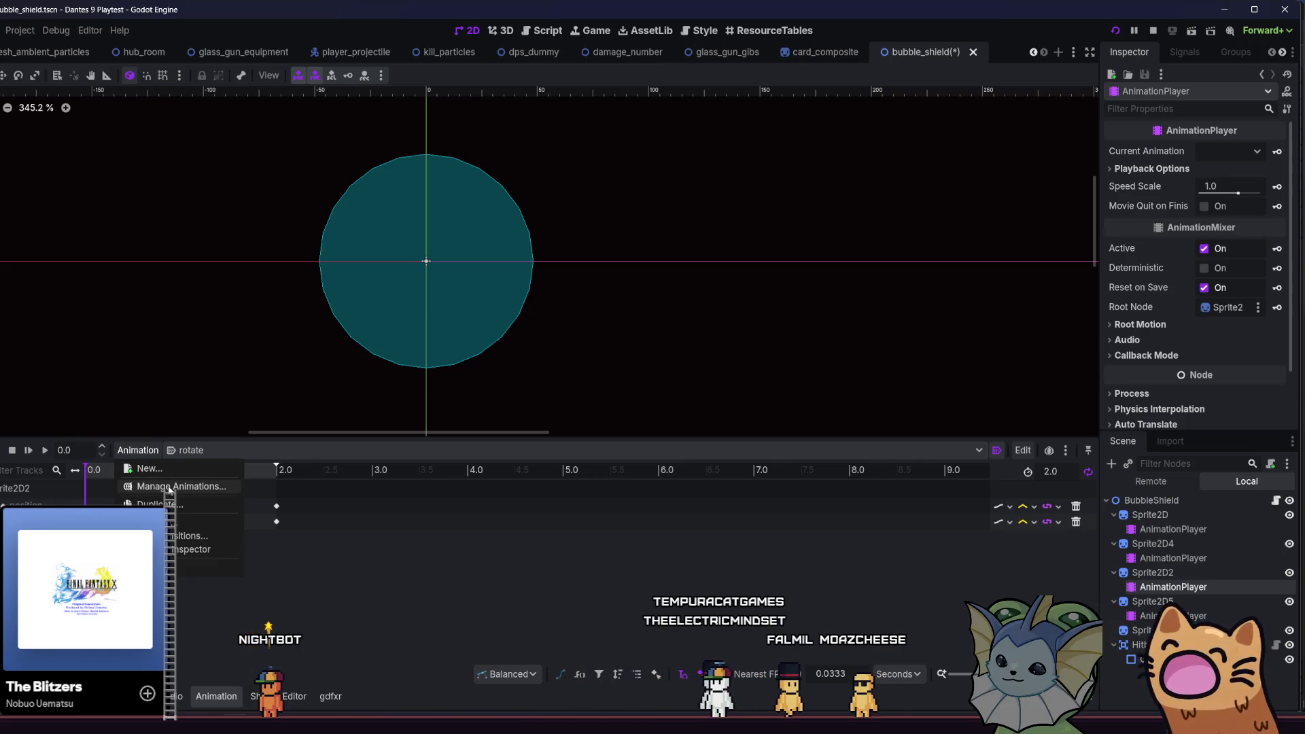
# - Copy the rotate animation from Sprite2D2's animation libraries, then select Sprite2D5's AnimationPlayer
pyautogui.click(171, 486)
pyautogui.click(423, 538)
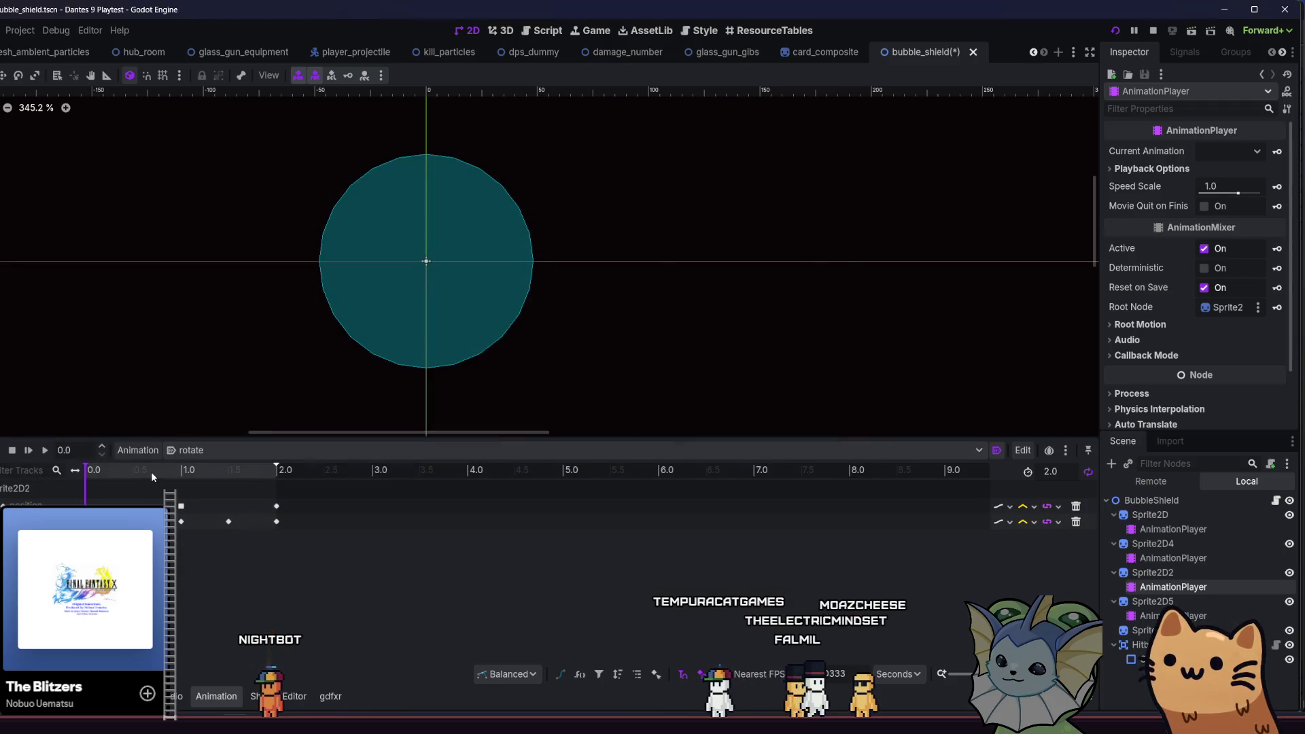
pyautogui.click(148, 451)
pyautogui.click(161, 486)
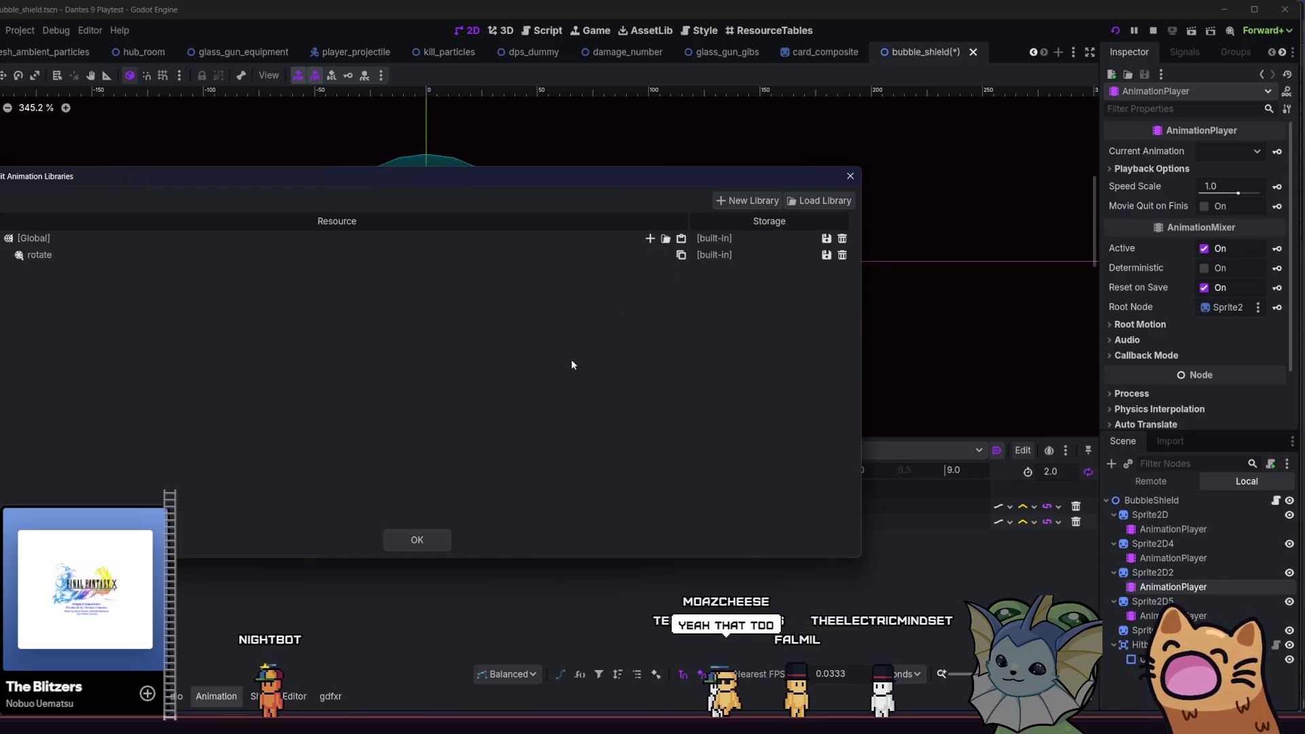
pyautogui.click(401, 541)
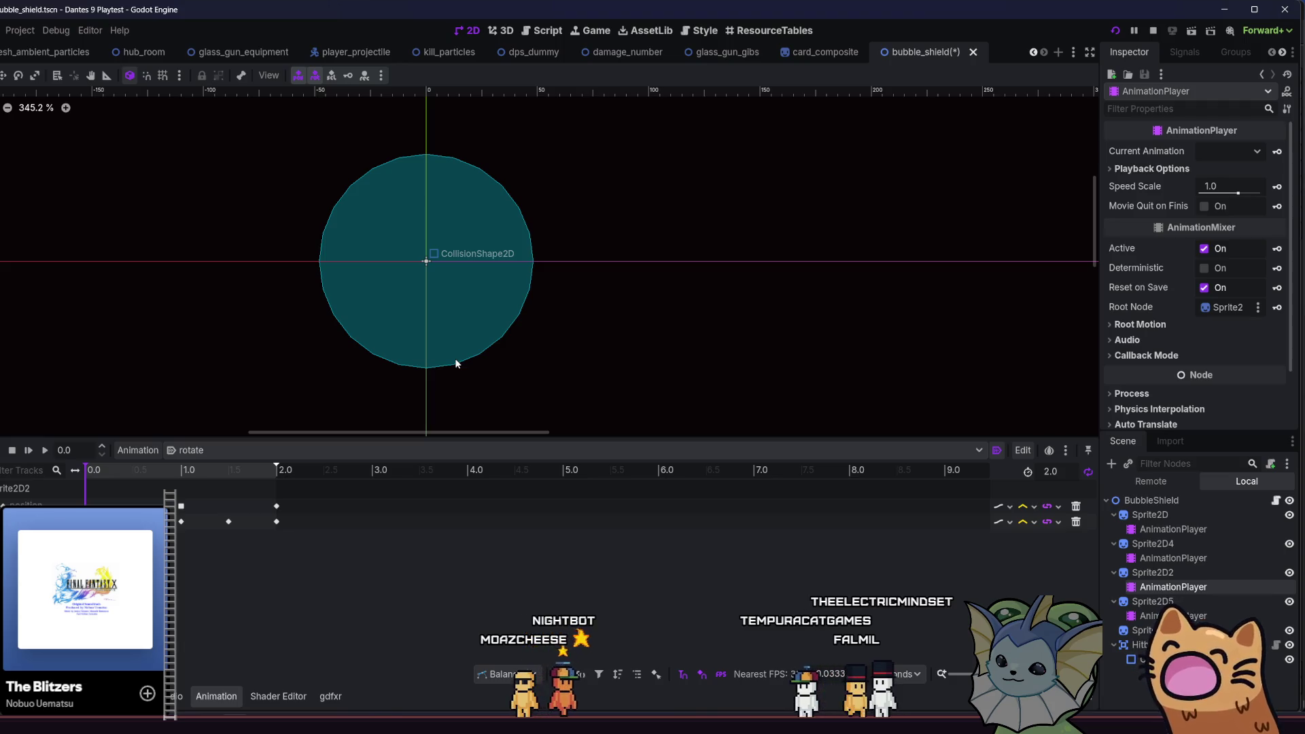
pyautogui.click(1173, 616)
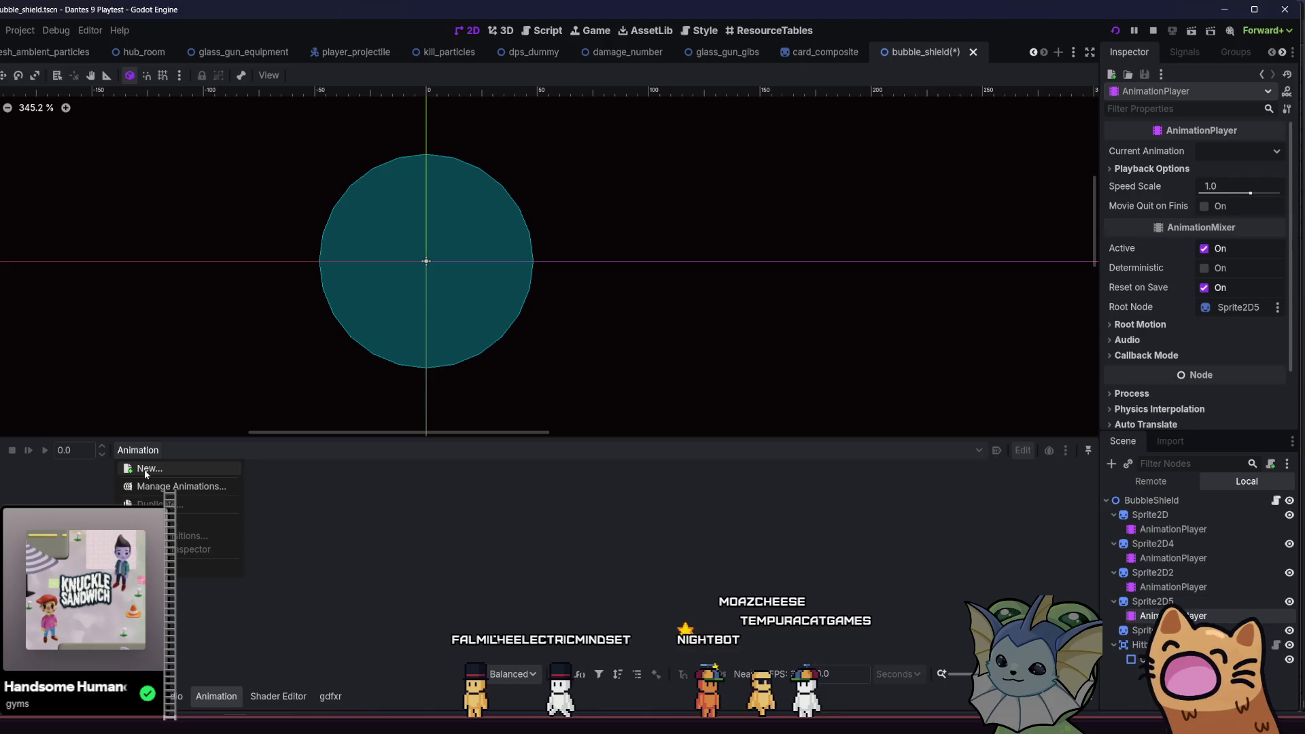
# - Create a new [Global] library on Sprite2D5's player and paste rotate into it
pyautogui.click(190, 487)
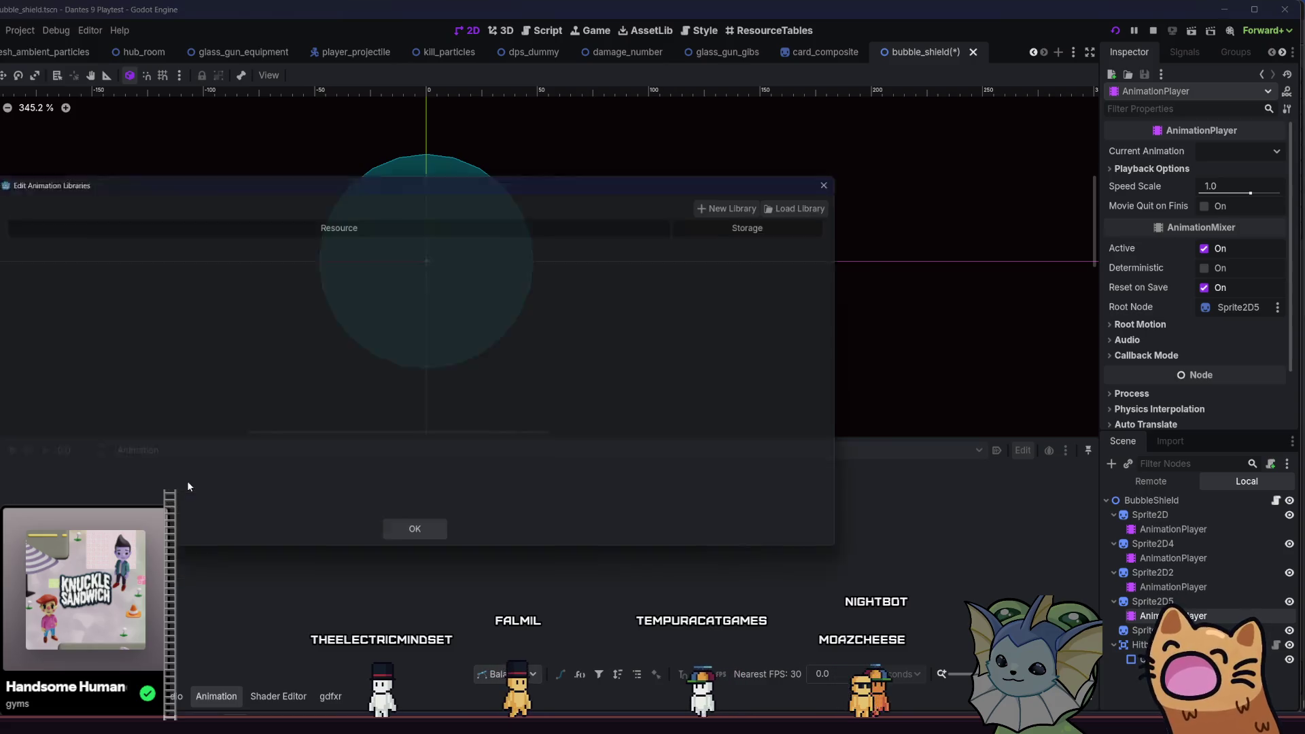
pyautogui.click(734, 202)
pyautogui.click(401, 382)
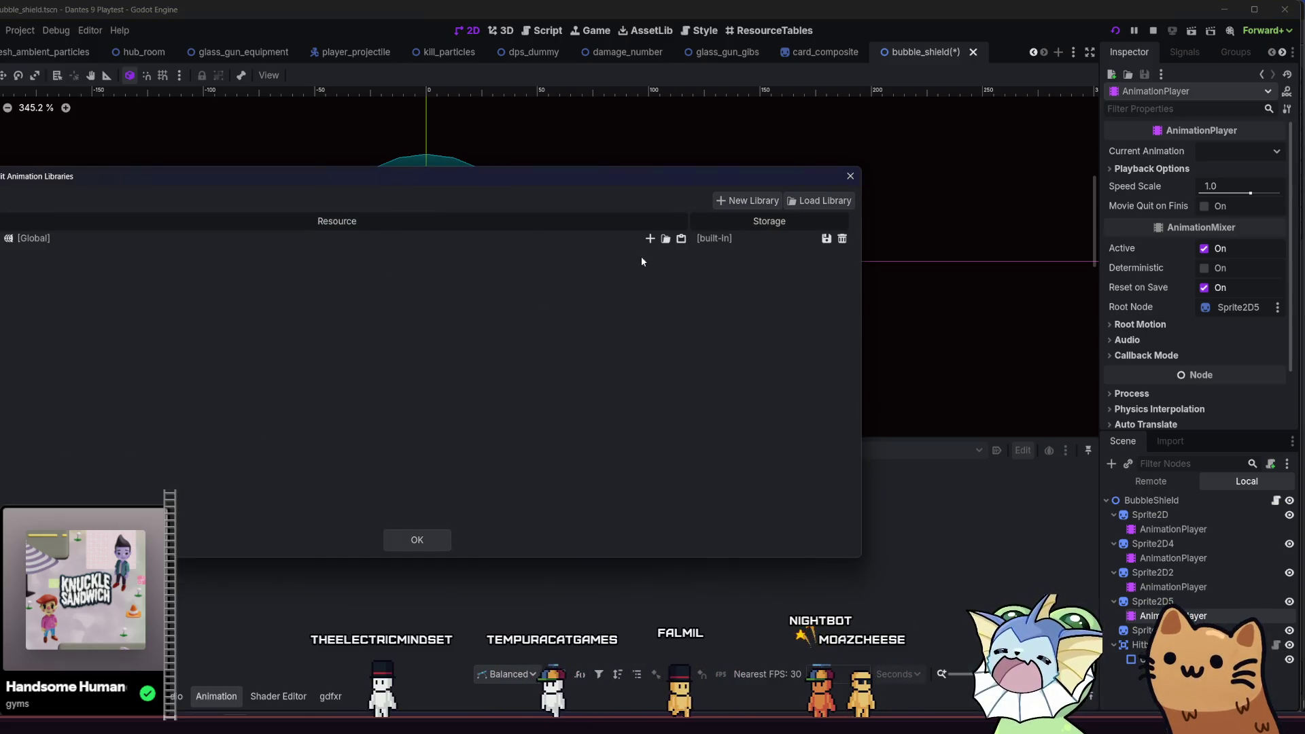
pyautogui.click(681, 241)
pyautogui.click(406, 539)
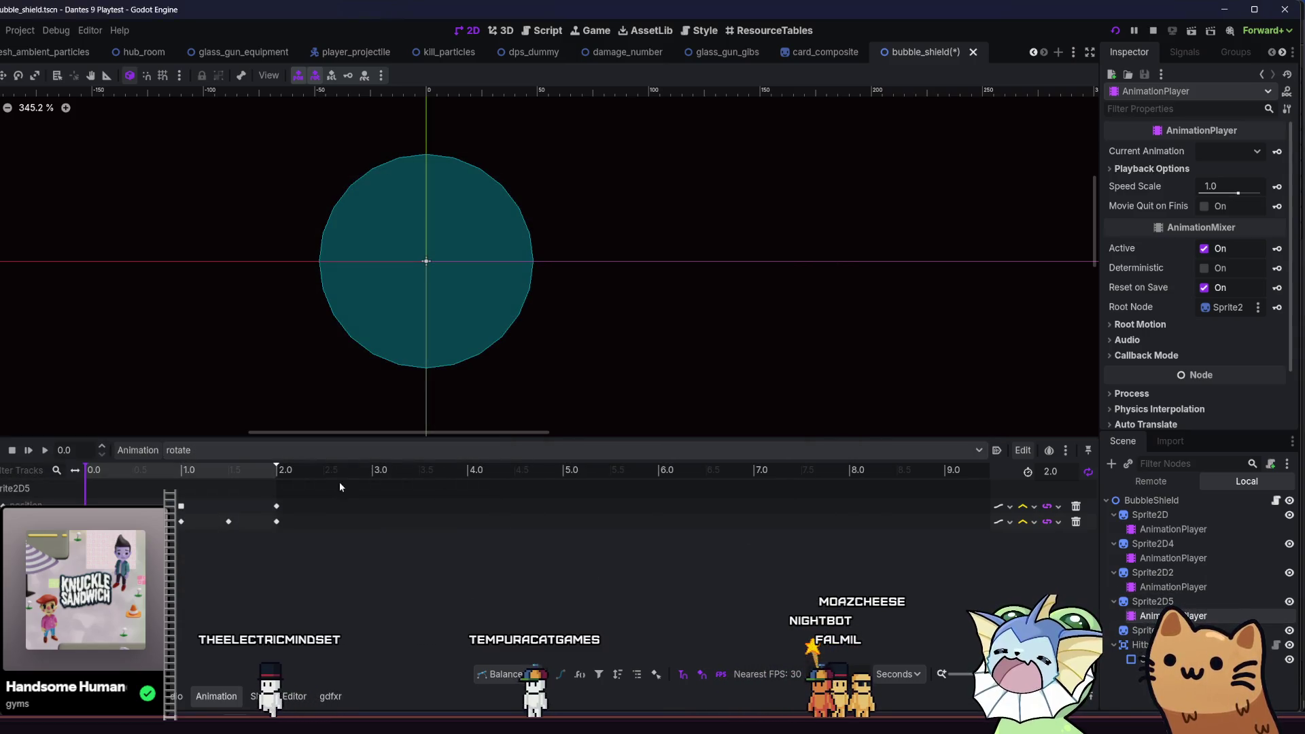
# - Shift all rotate keyframes slightly earlier and save the bubble_shield scene
pyautogui.moveTo(340, 486); pyautogui.dragTo(160, 537)
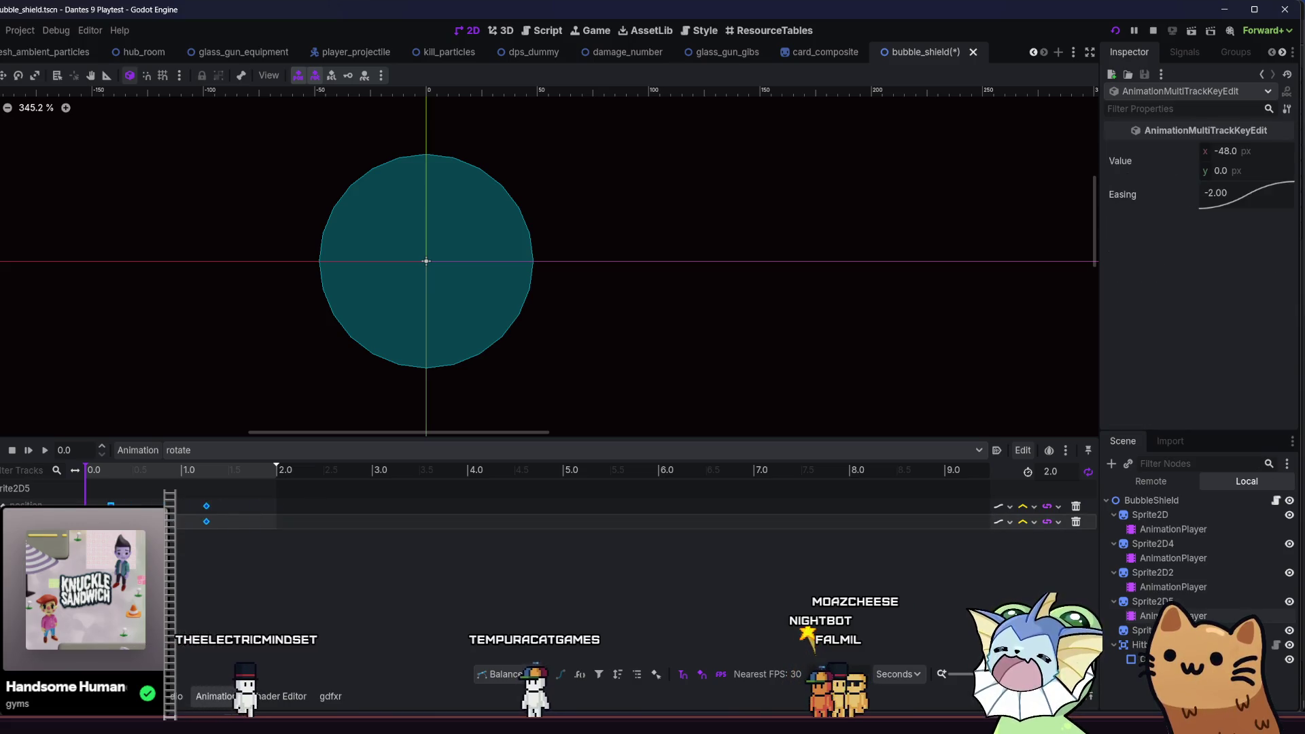
pyautogui.moveTo(98, 504); pyautogui.dragTo(88, 504)
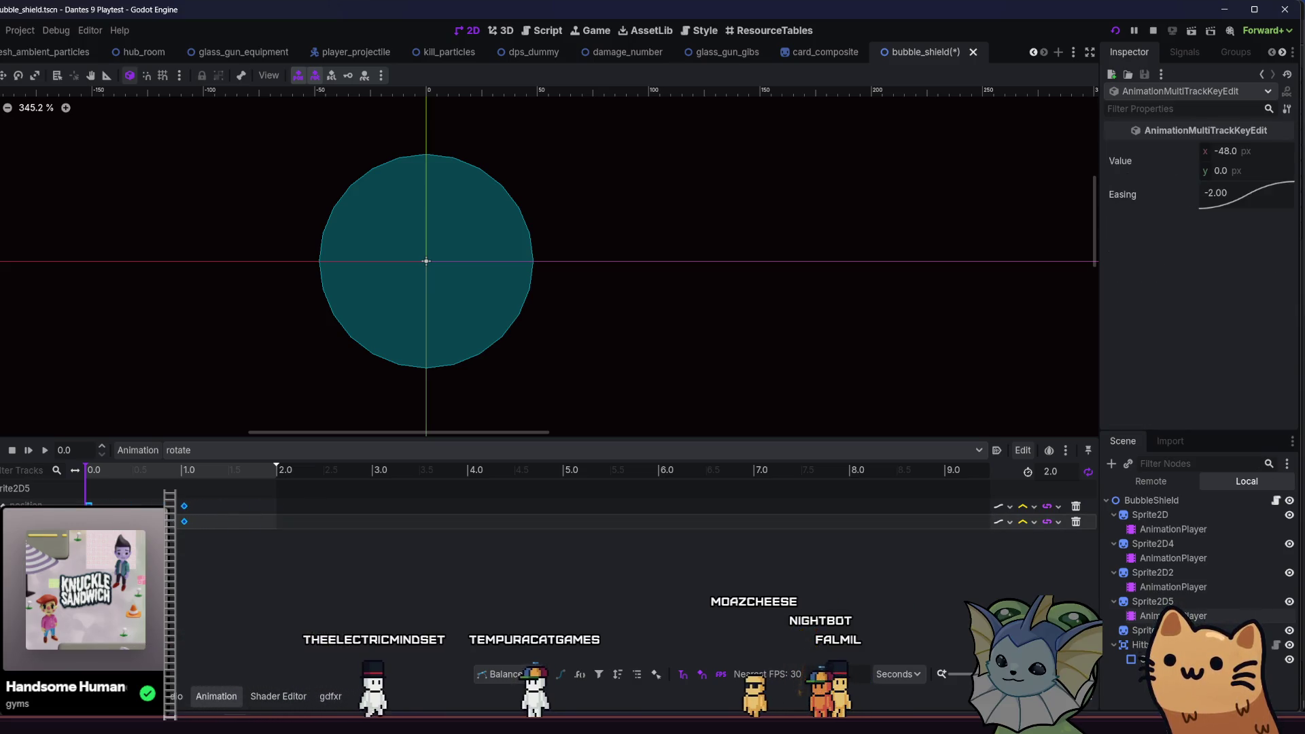
pyautogui.press('Escape')
pyautogui.hotkey('ctrl', 's')
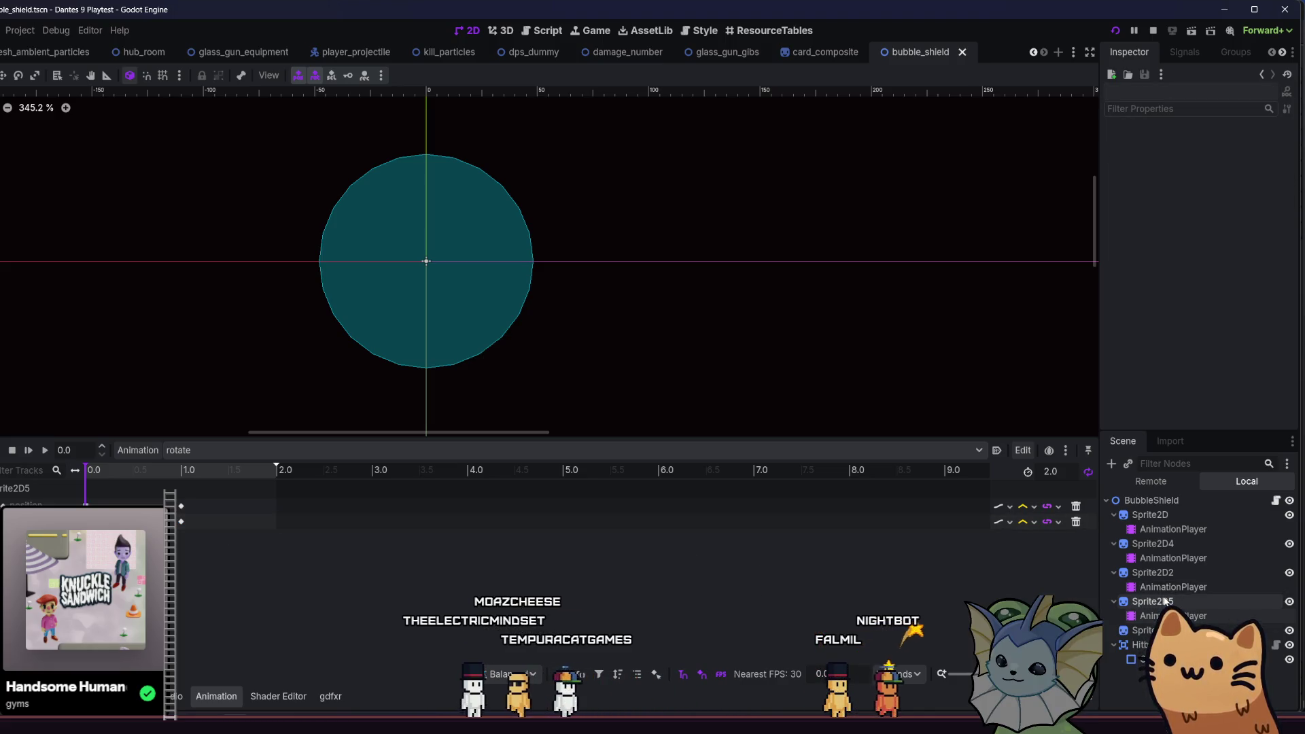
# - Run the project to playtest the bubble shield
pyautogui.click(1173, 586)
pyautogui.click(1167, 602)
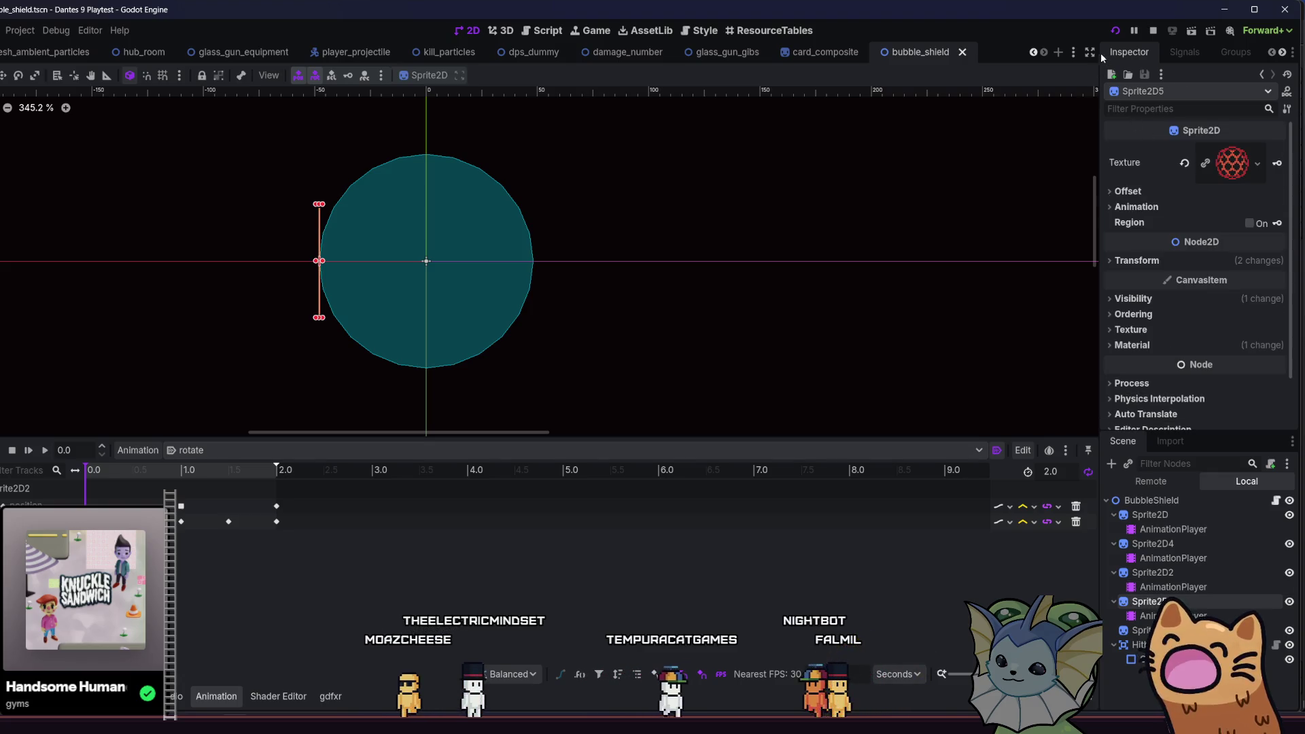
pyautogui.click(1114, 31)
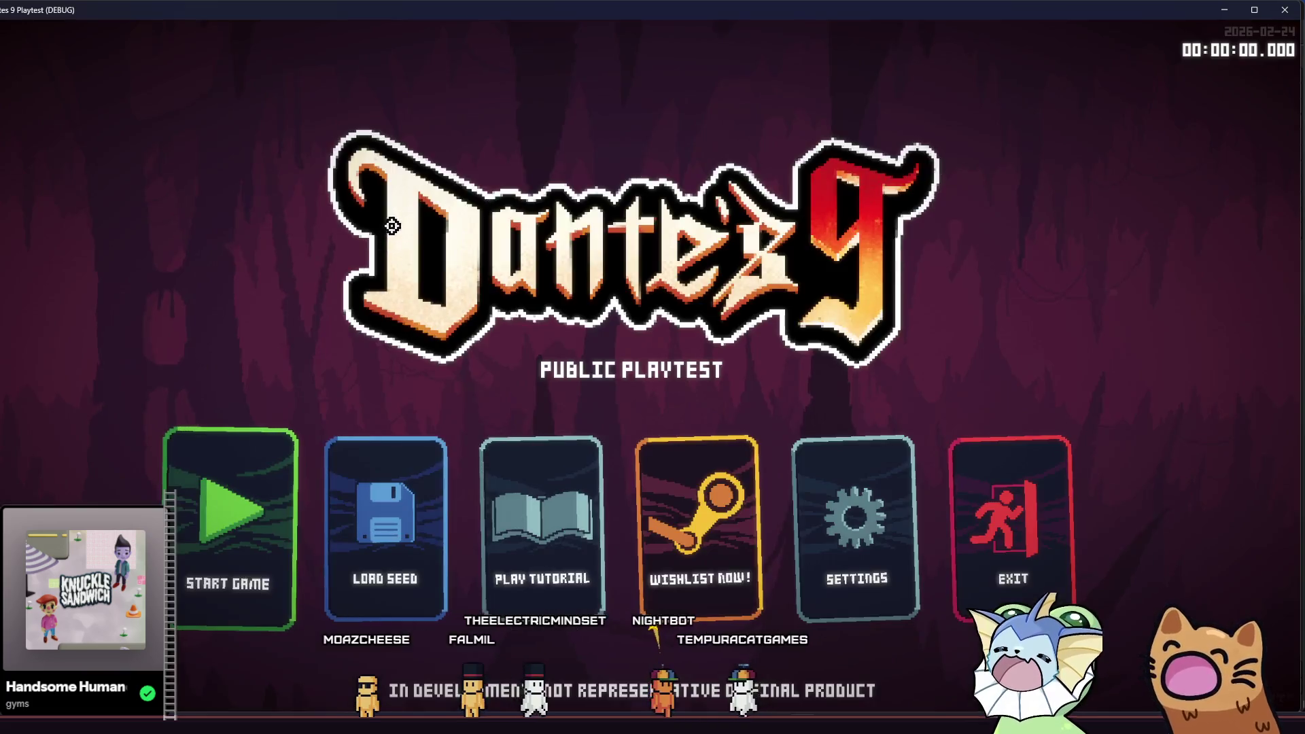
# - Start a game run, walk right, and add AK47 cards through the debug menu
pyautogui.click(241, 484)
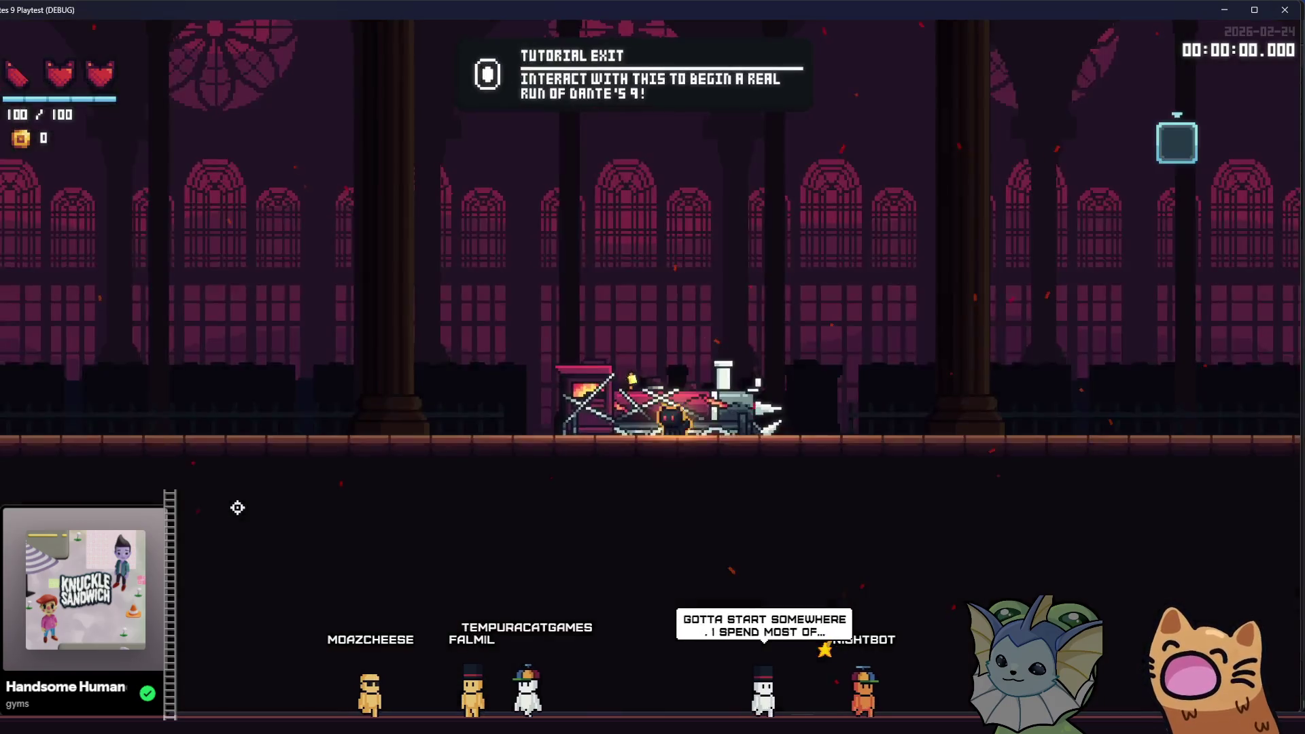
pyautogui.press('d')
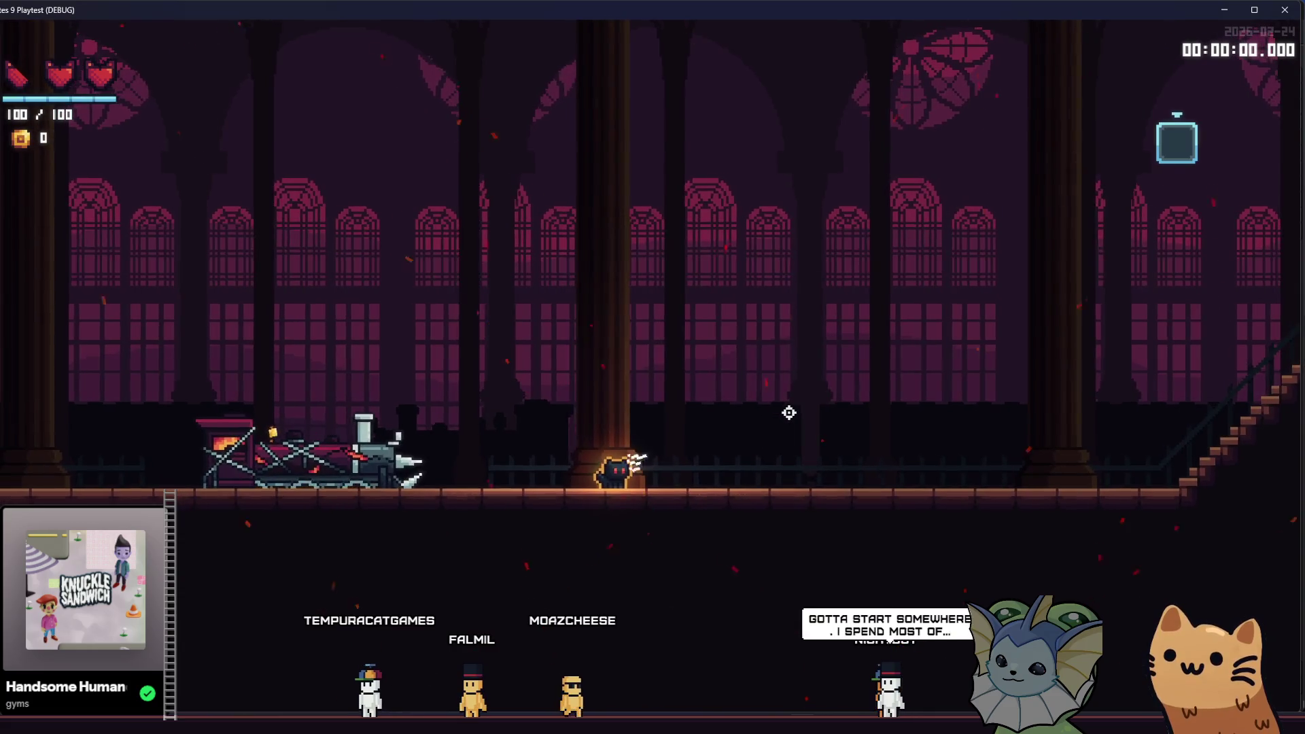
pyautogui.press('`')
pyautogui.click(107, 196)
pyautogui.click(367, 126)
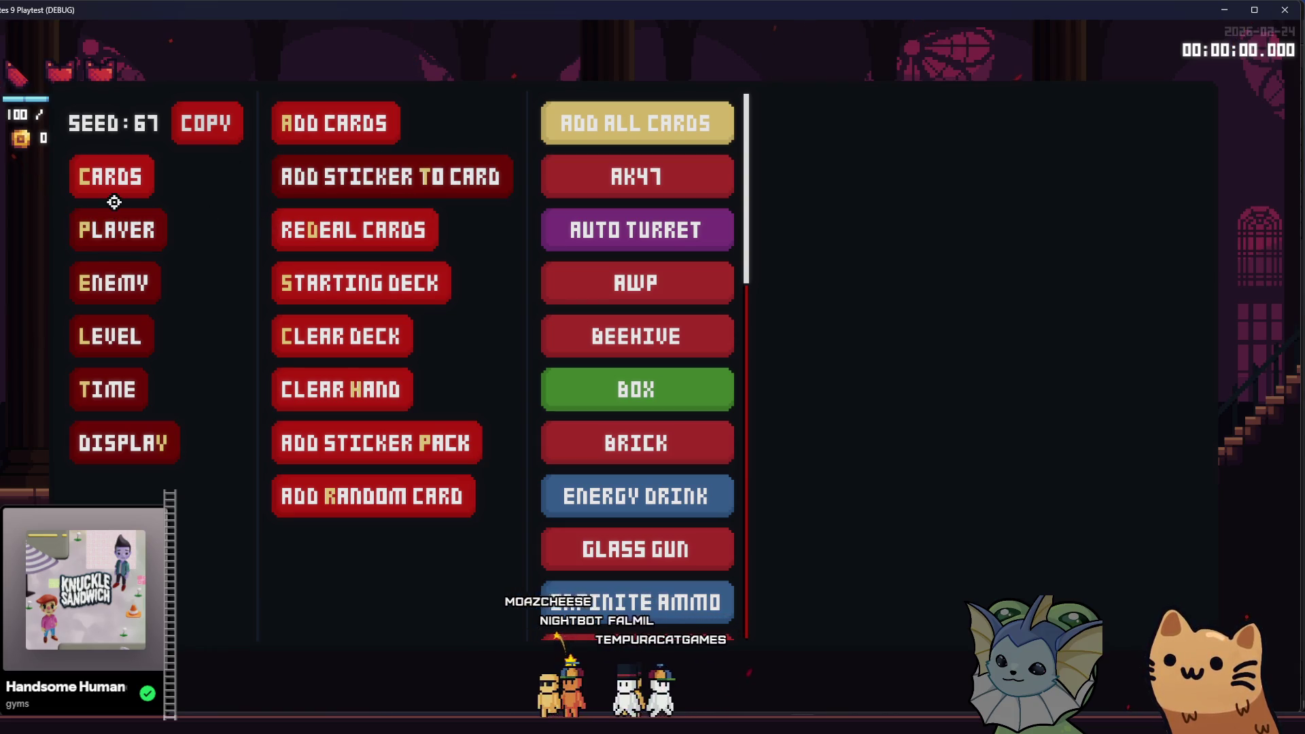
pyautogui.click(109, 176)
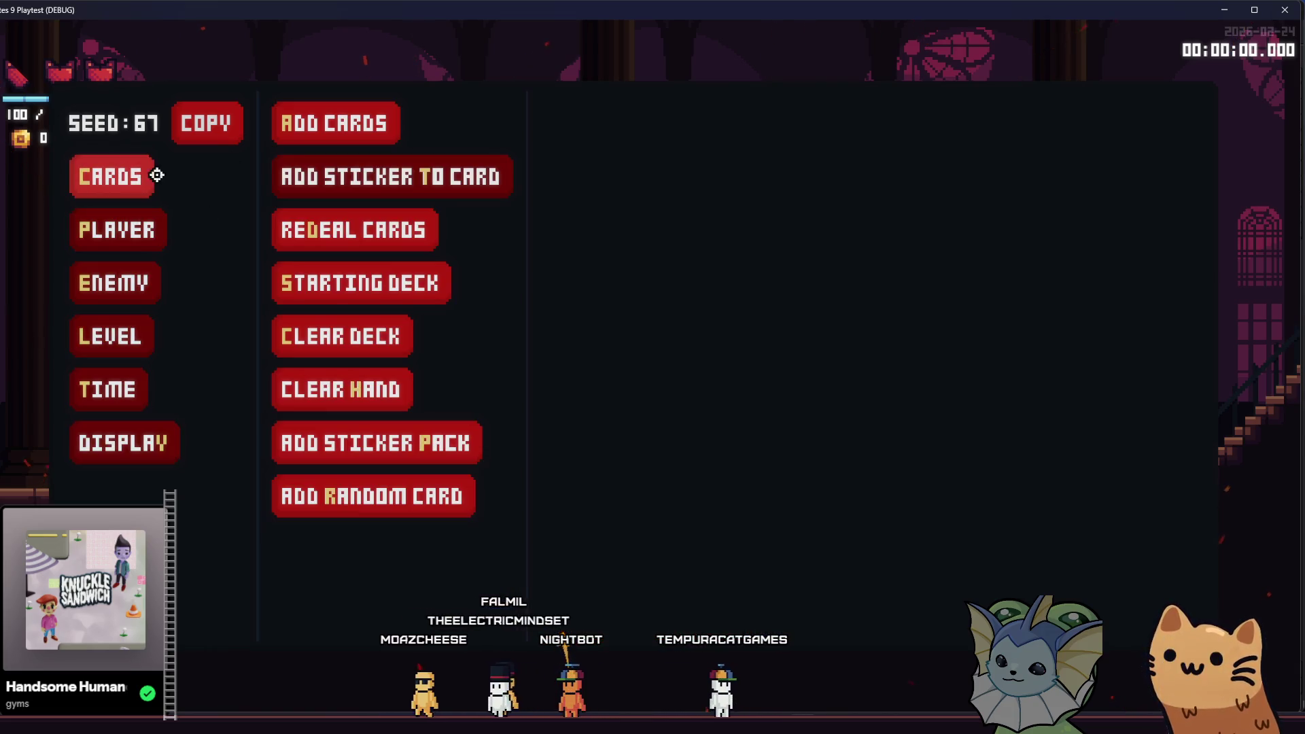
pyautogui.click(333, 123)
pyautogui.click(609, 177)
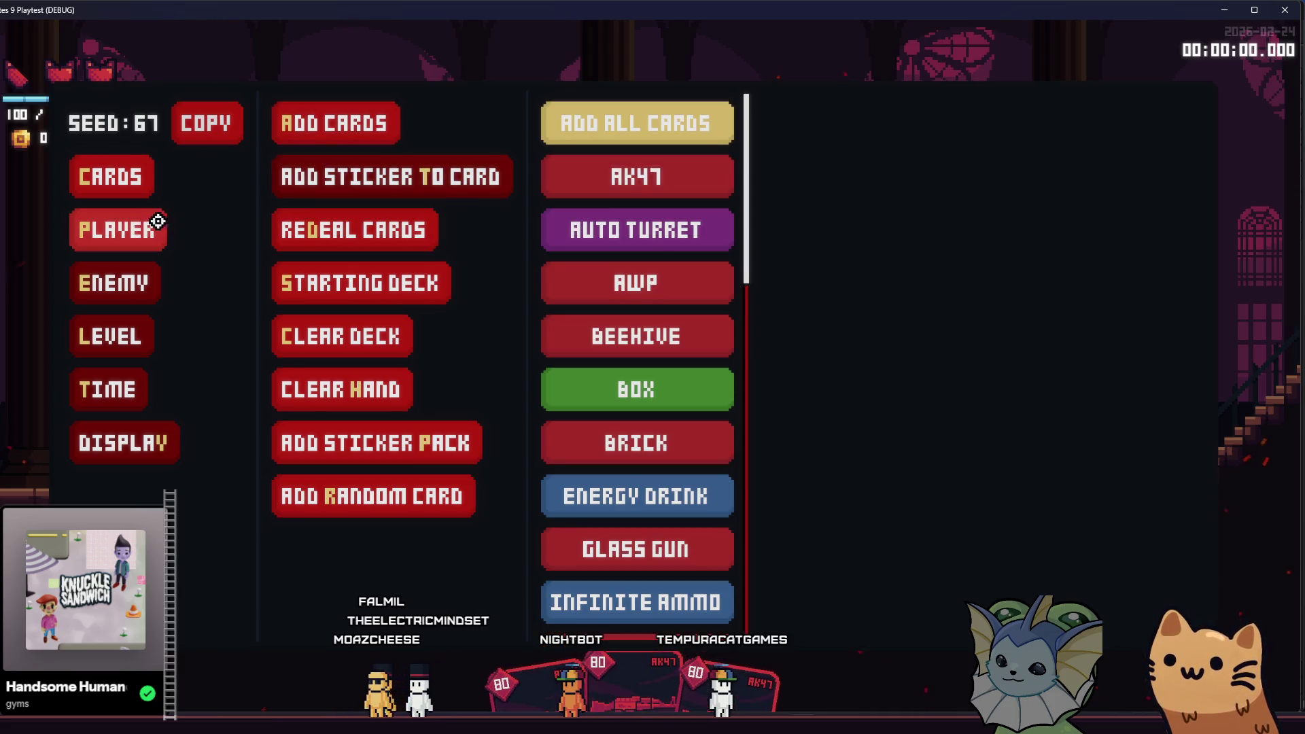
# - Apply the Shield sticker to a card via the debug menu, then close the game
pyautogui.press('`')
pyautogui.press('`')
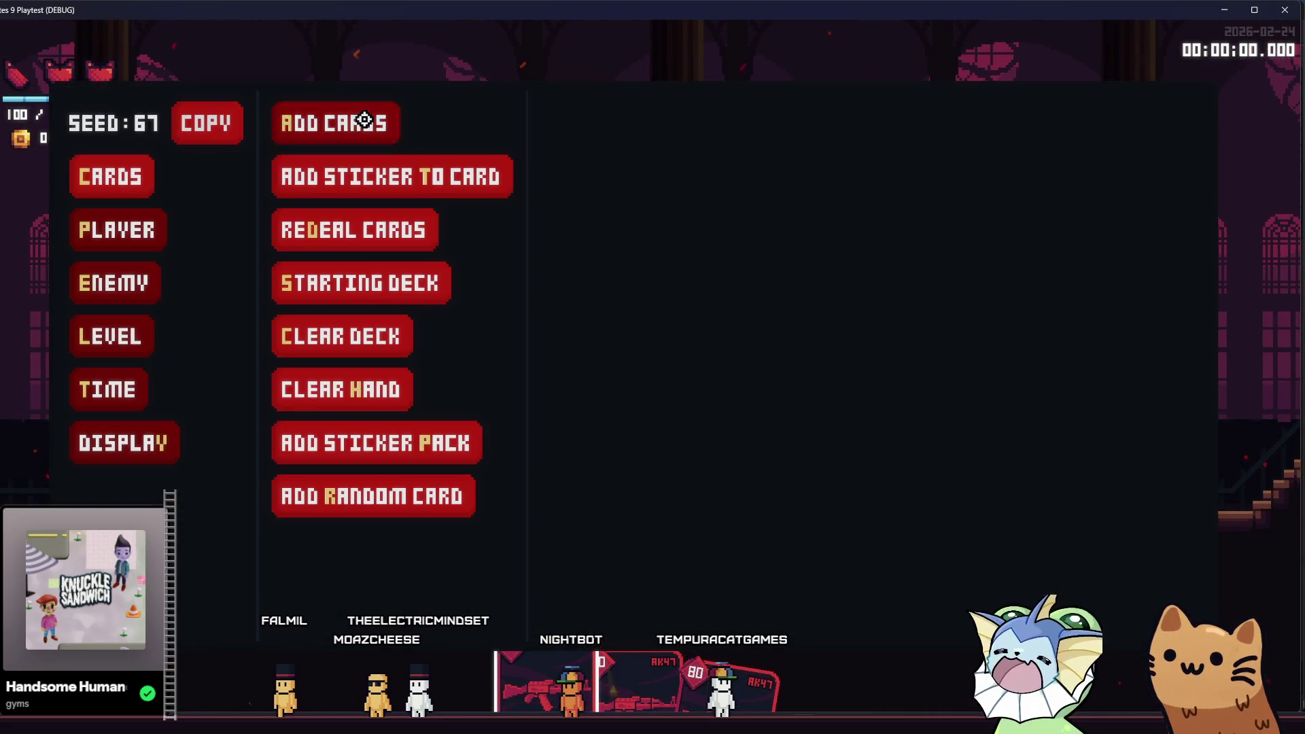
pyautogui.click(370, 123)
pyautogui.click(345, 184)
pyautogui.scroll(-4, 559, 192)
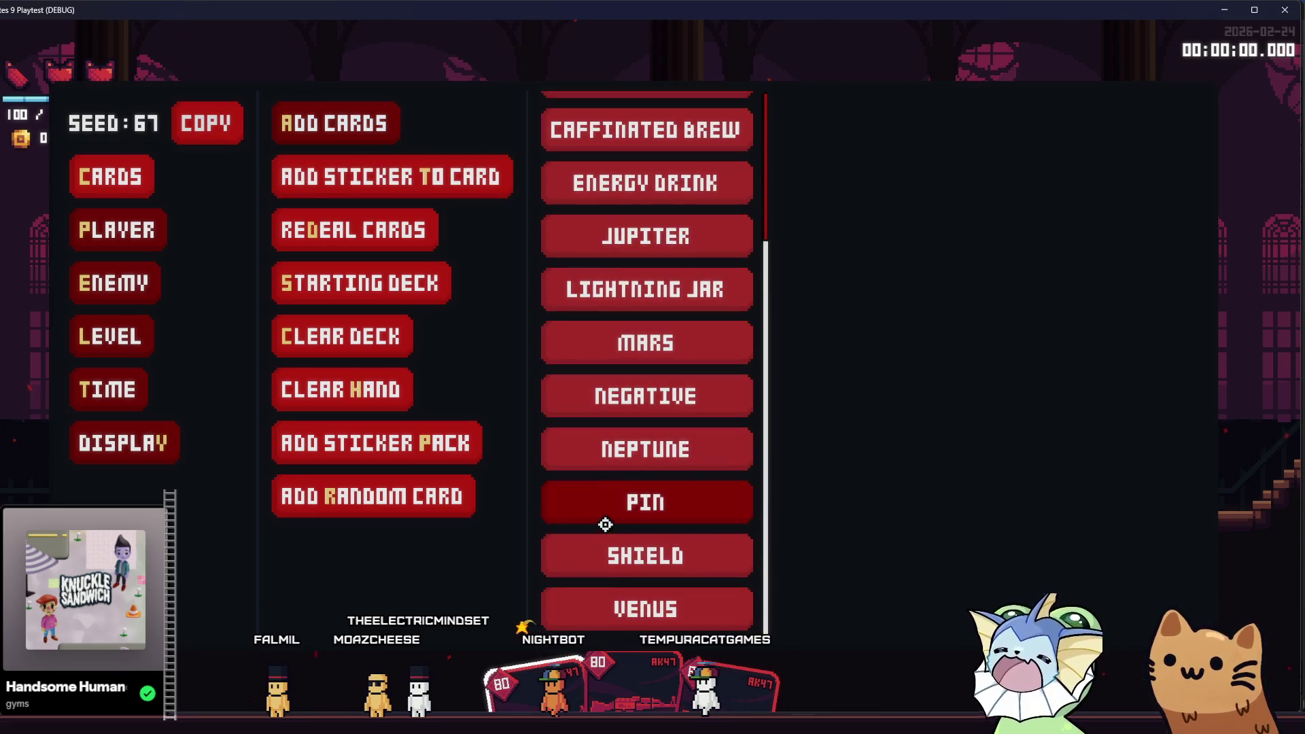
pyautogui.click(599, 549)
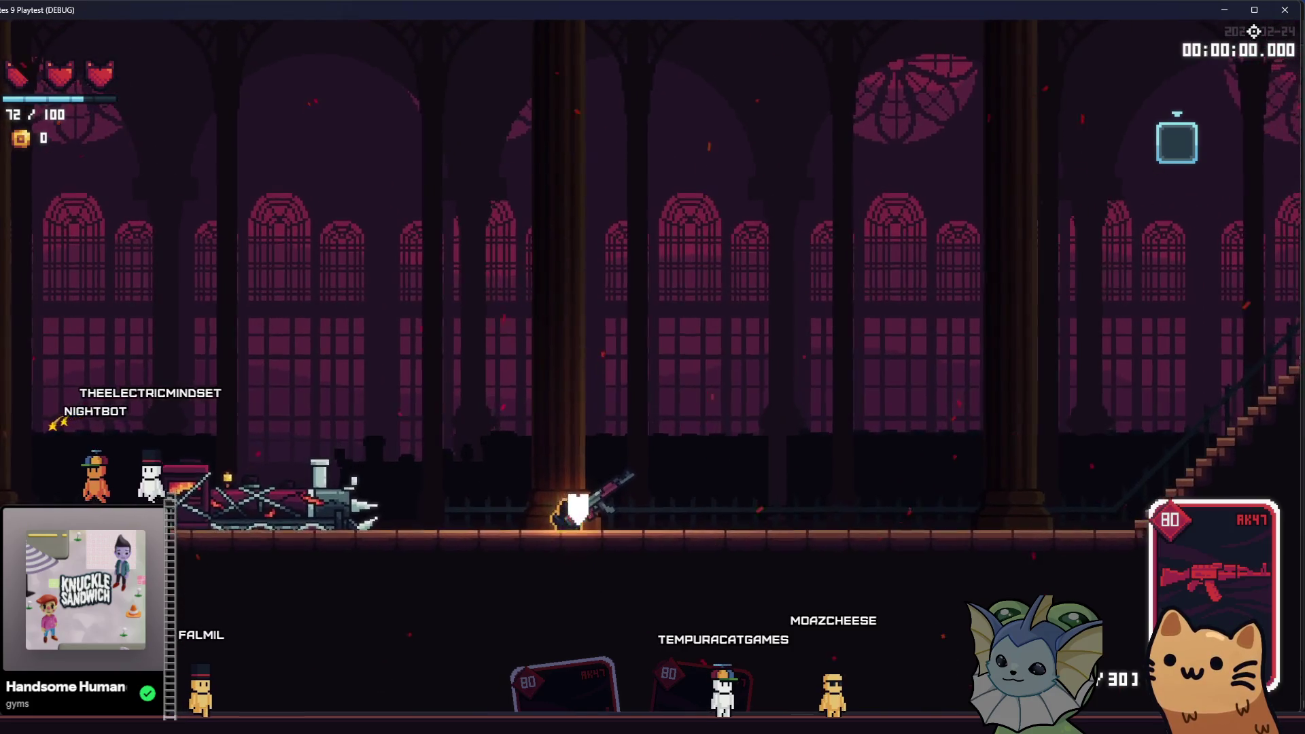
pyautogui.hotkey('alt', 'F4')
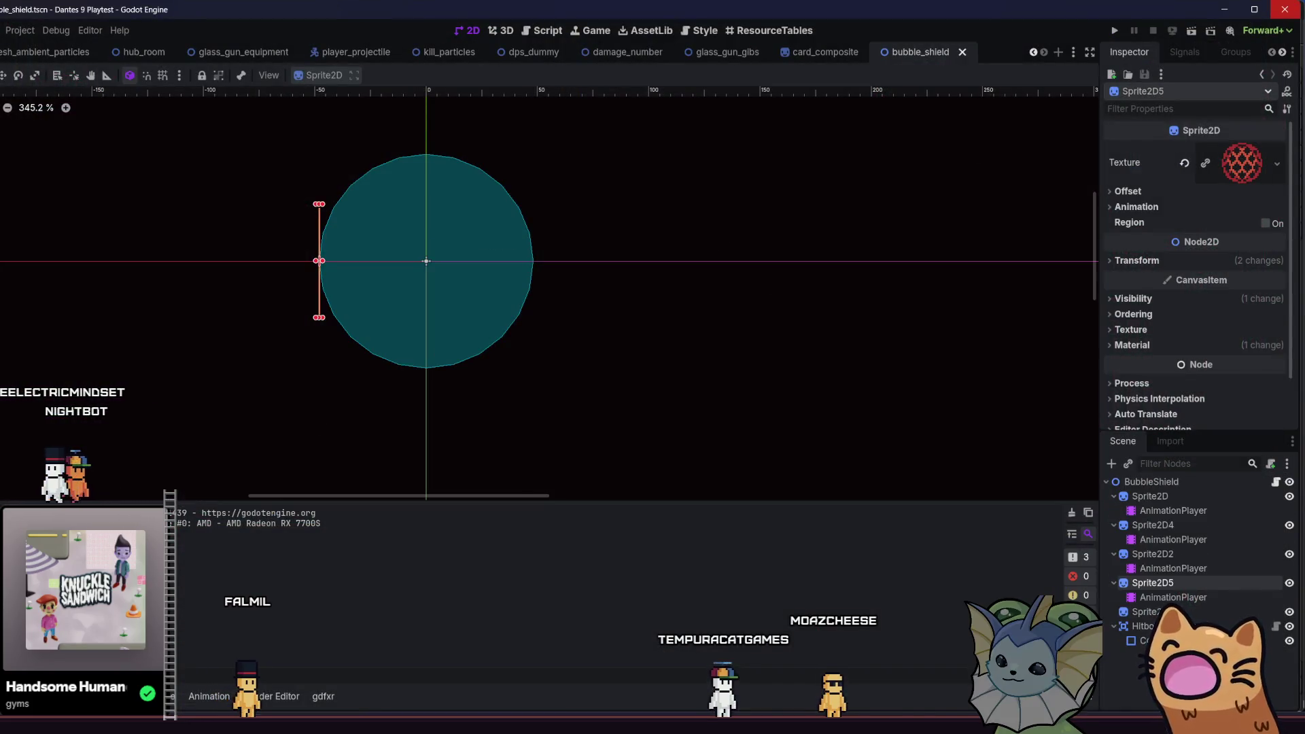
# - Set Sprite2D5's rotate animation to autoplay on load
pyautogui.hotkey('alt', 'f')
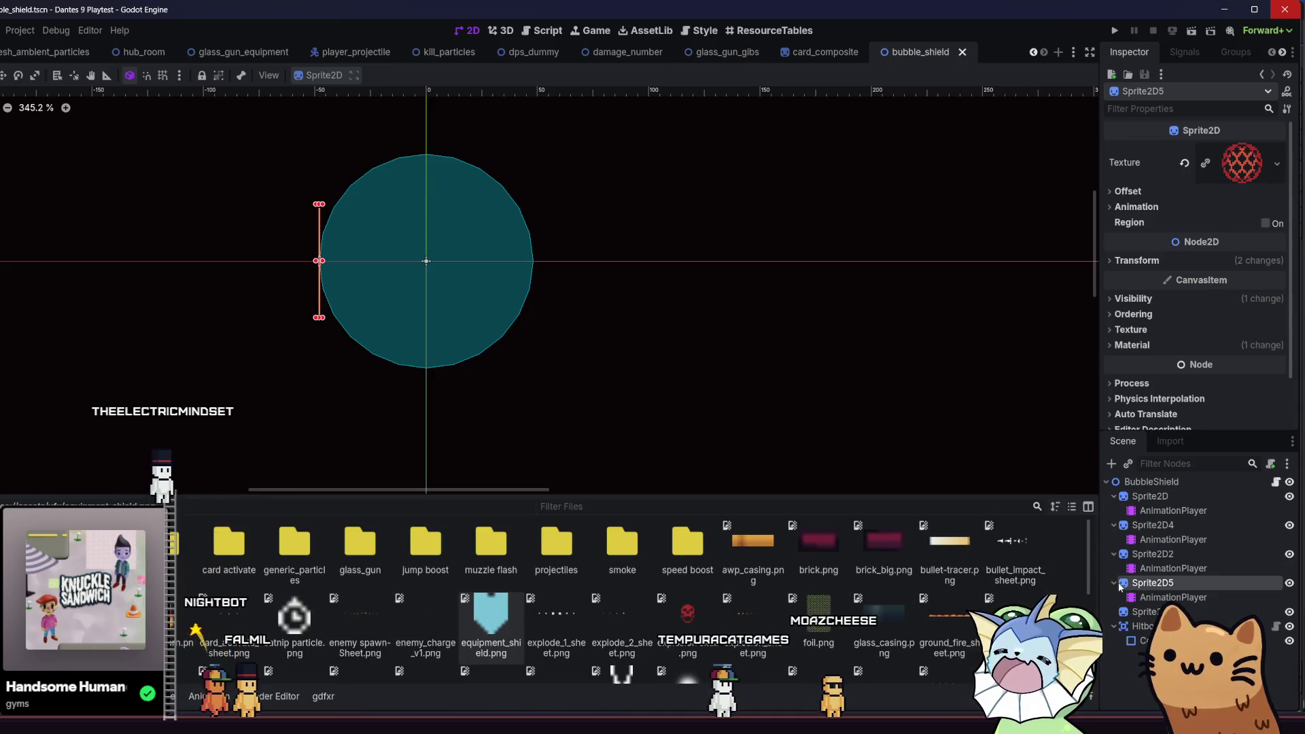
pyautogui.click(1161, 570)
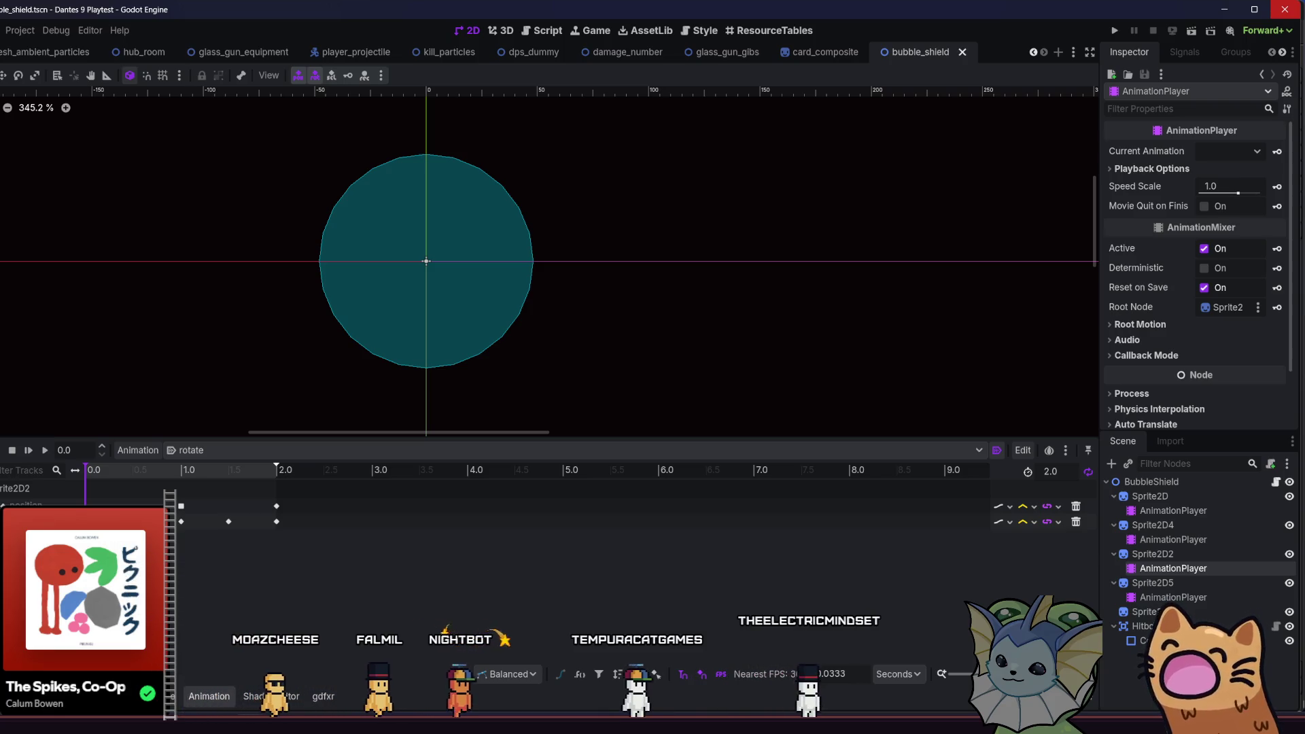
pyautogui.click(1169, 583)
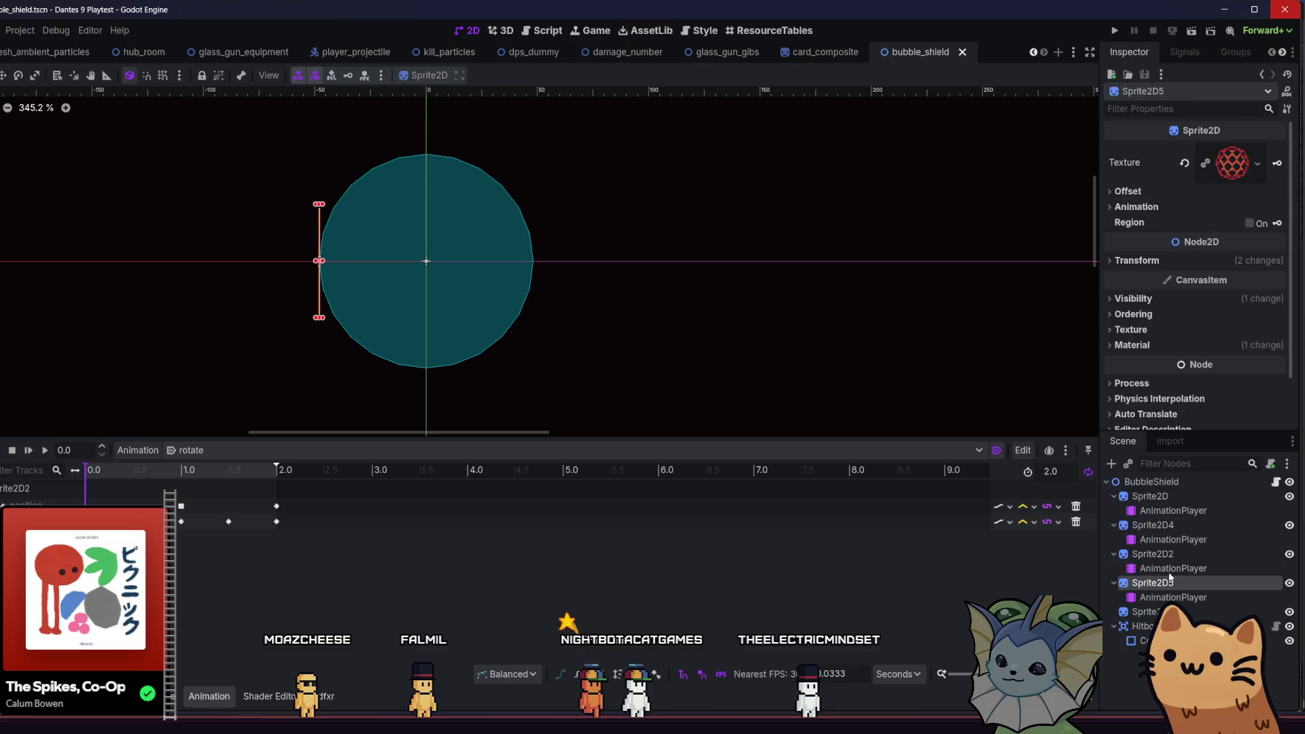
pyautogui.click(1174, 598)
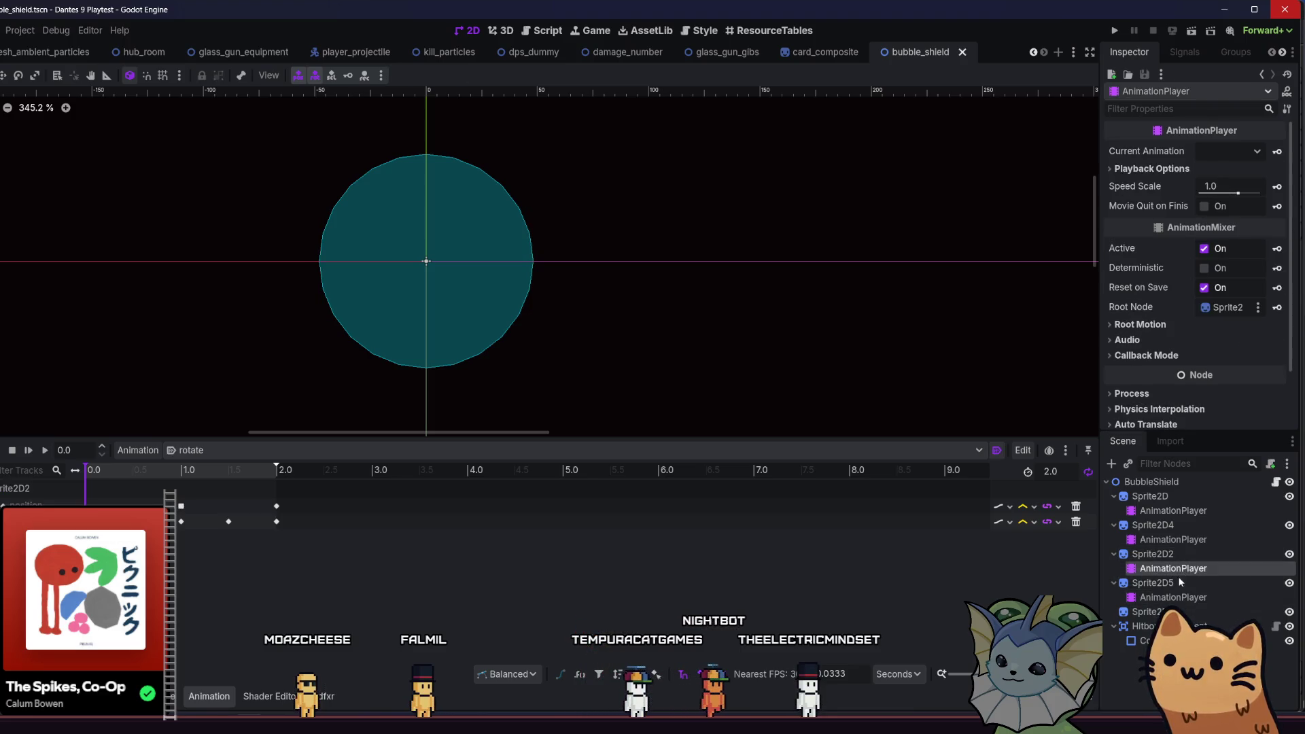
pyautogui.click(1178, 584)
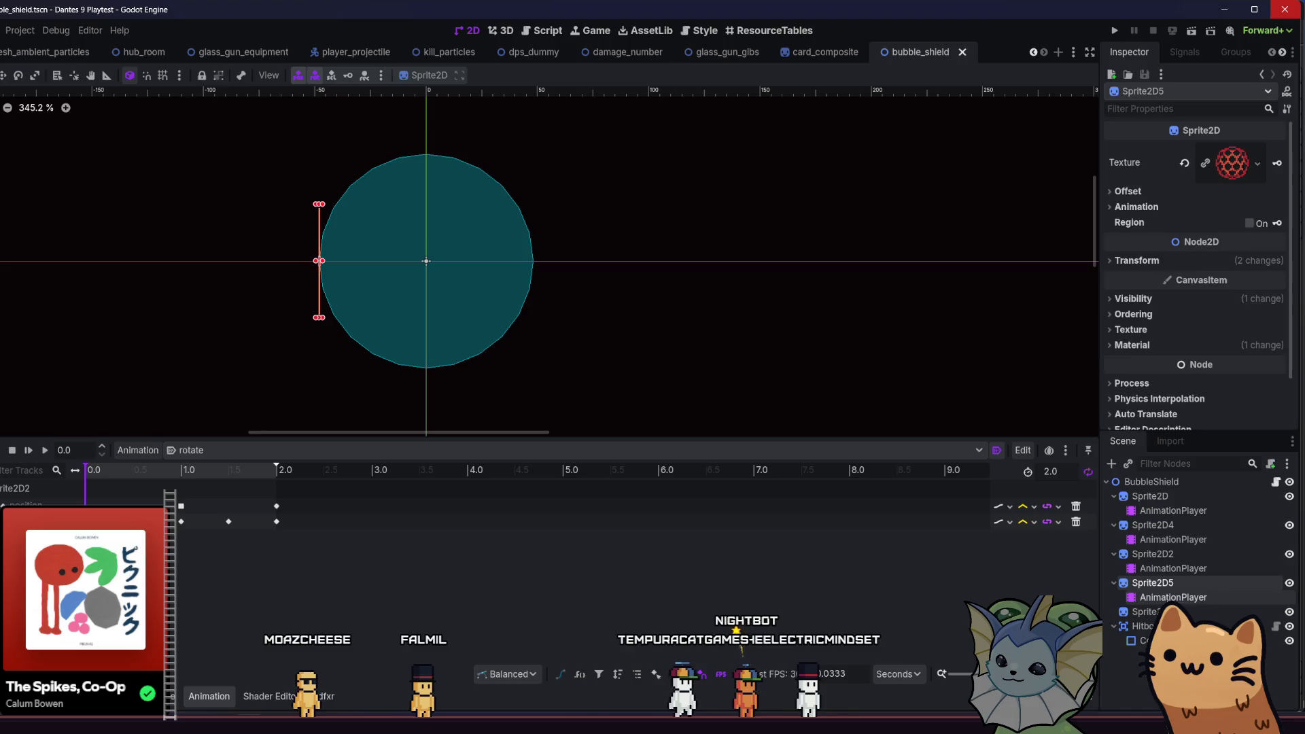
pyautogui.click(1171, 598)
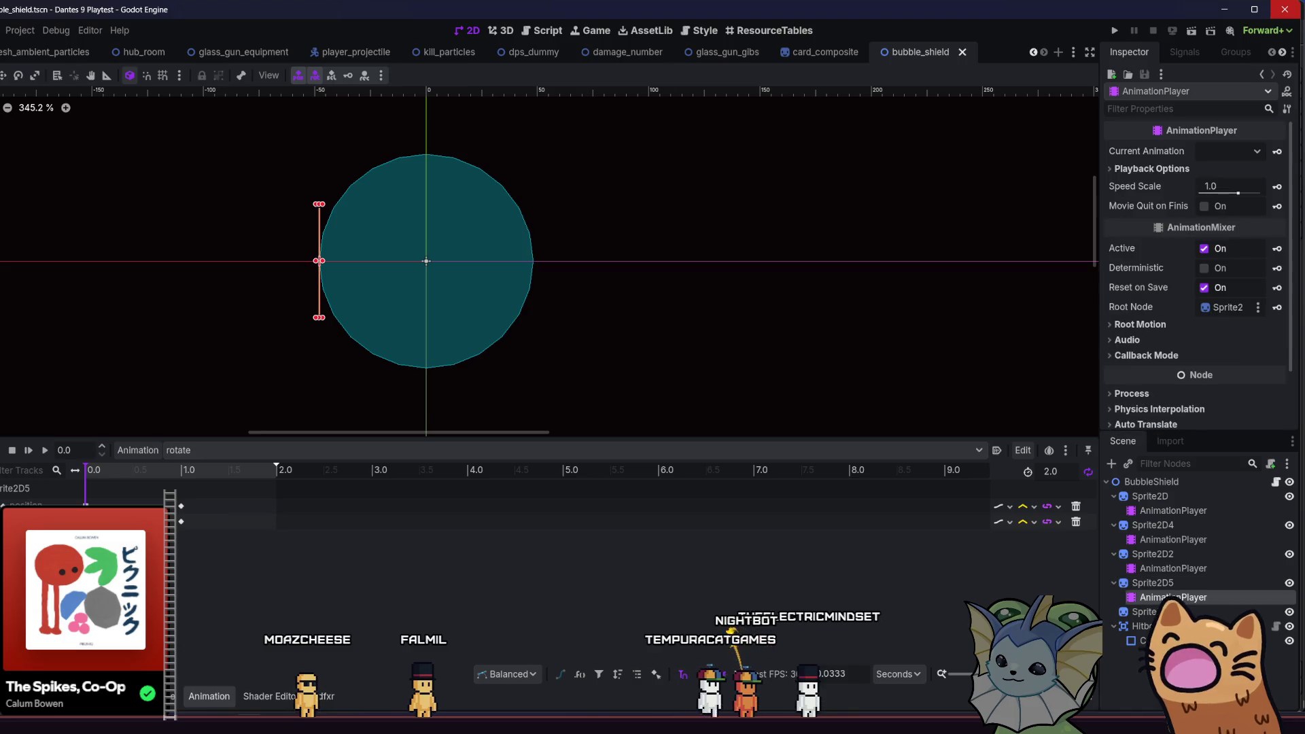
pyautogui.click(996, 452)
# - Save the bubble_shield scene and run the game again
pyautogui.click(1170, 539)
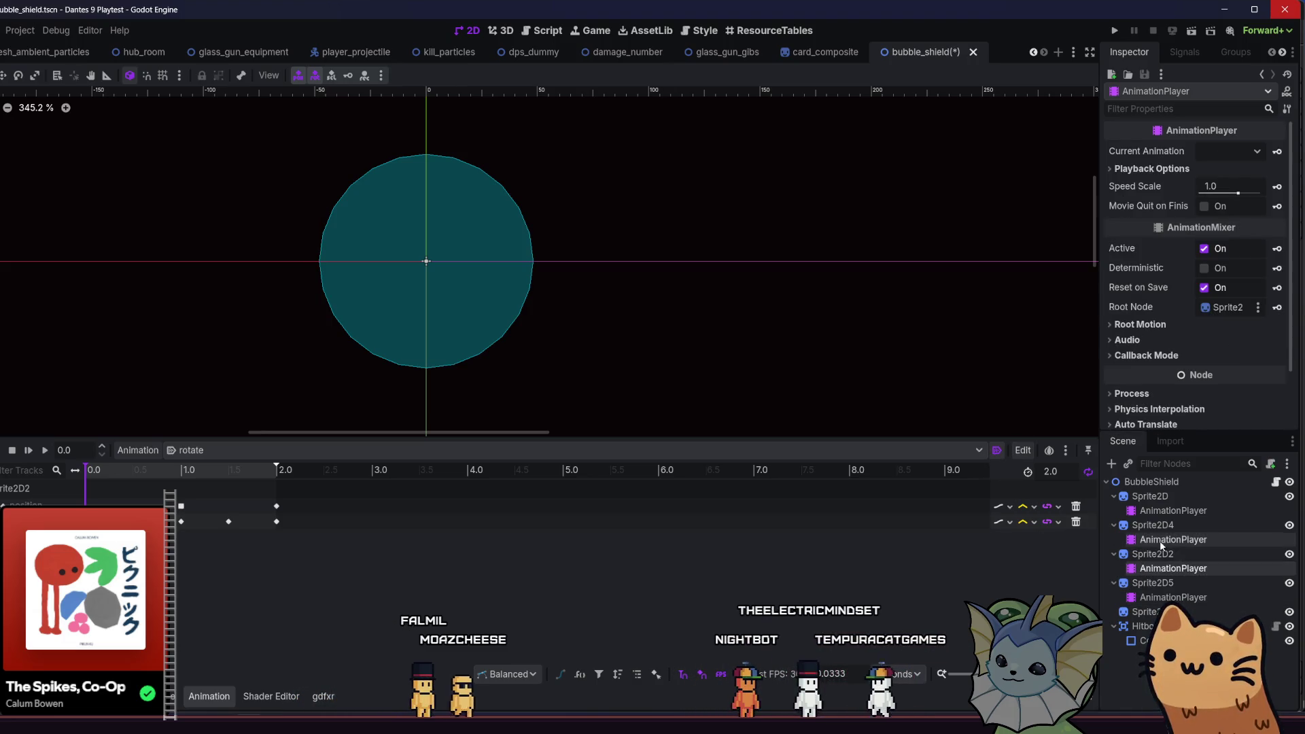
pyautogui.click(1159, 511)
pyautogui.click(1114, 30)
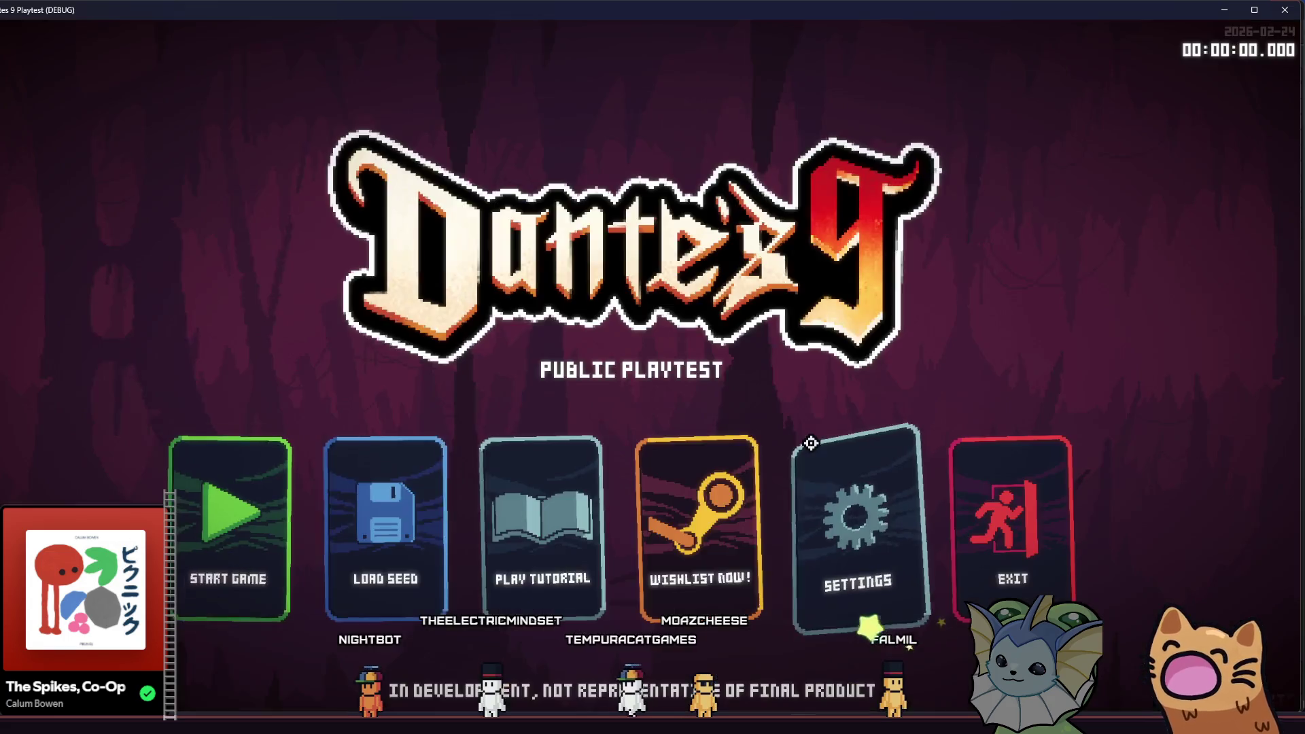
# - Start the game into the cathedral tutorial hall, then switch to Steam
pyautogui.click(203, 547)
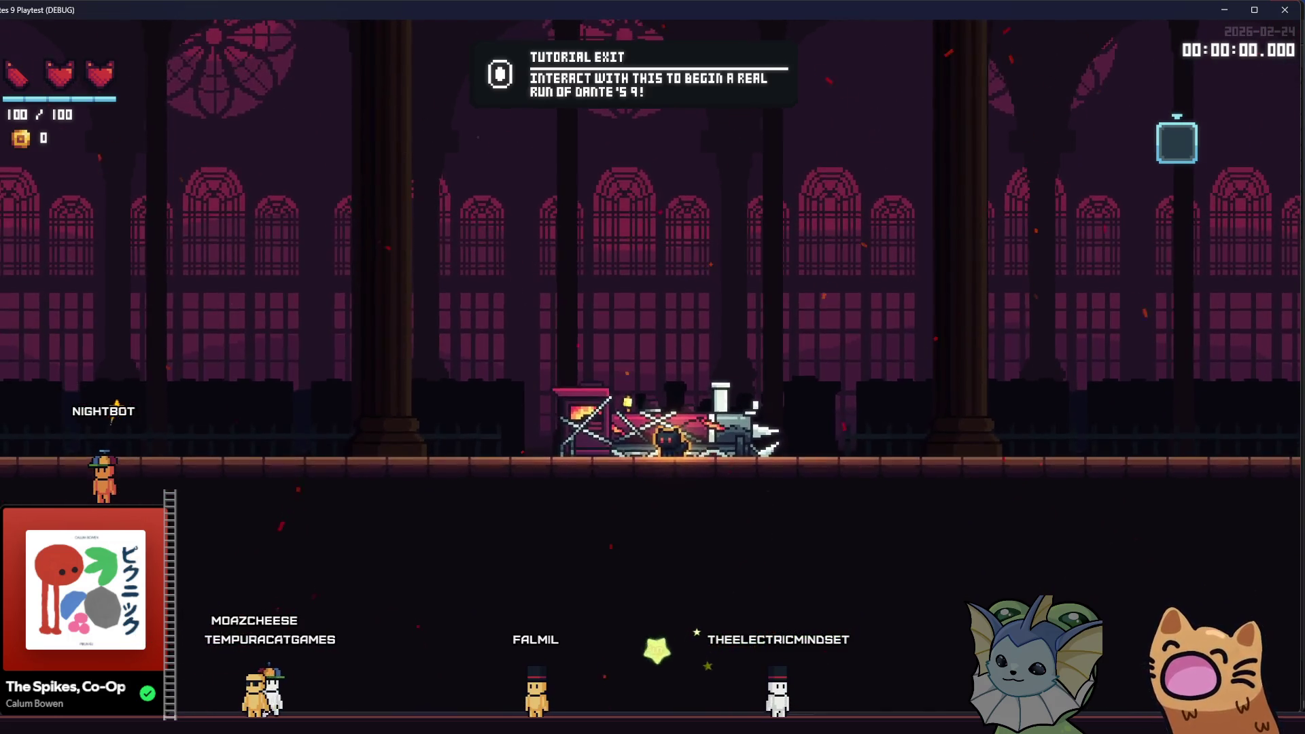
pyautogui.hotkey('alt', 'Tab')
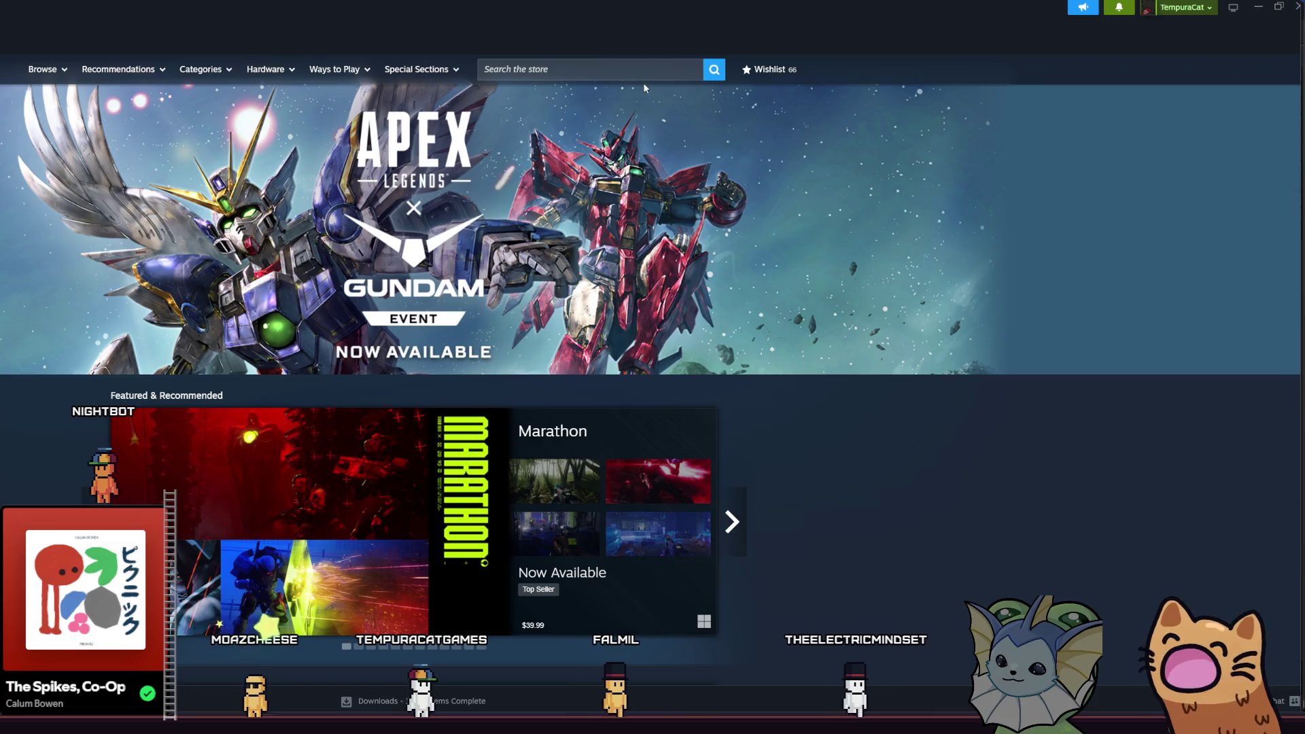
# - Search the Steam store for 'mini tank' and open Mini Tank Mayhem
pyautogui.click(625, 73)
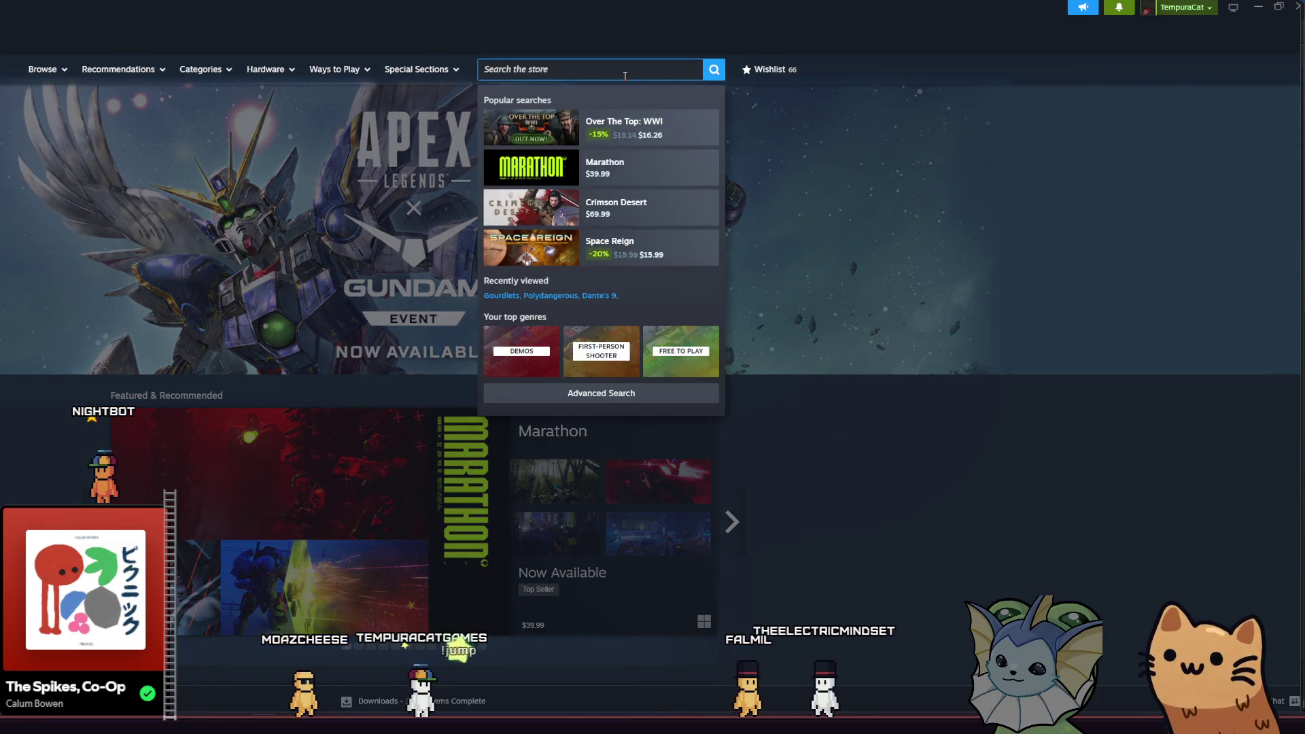
pyautogui.write('mini tank')
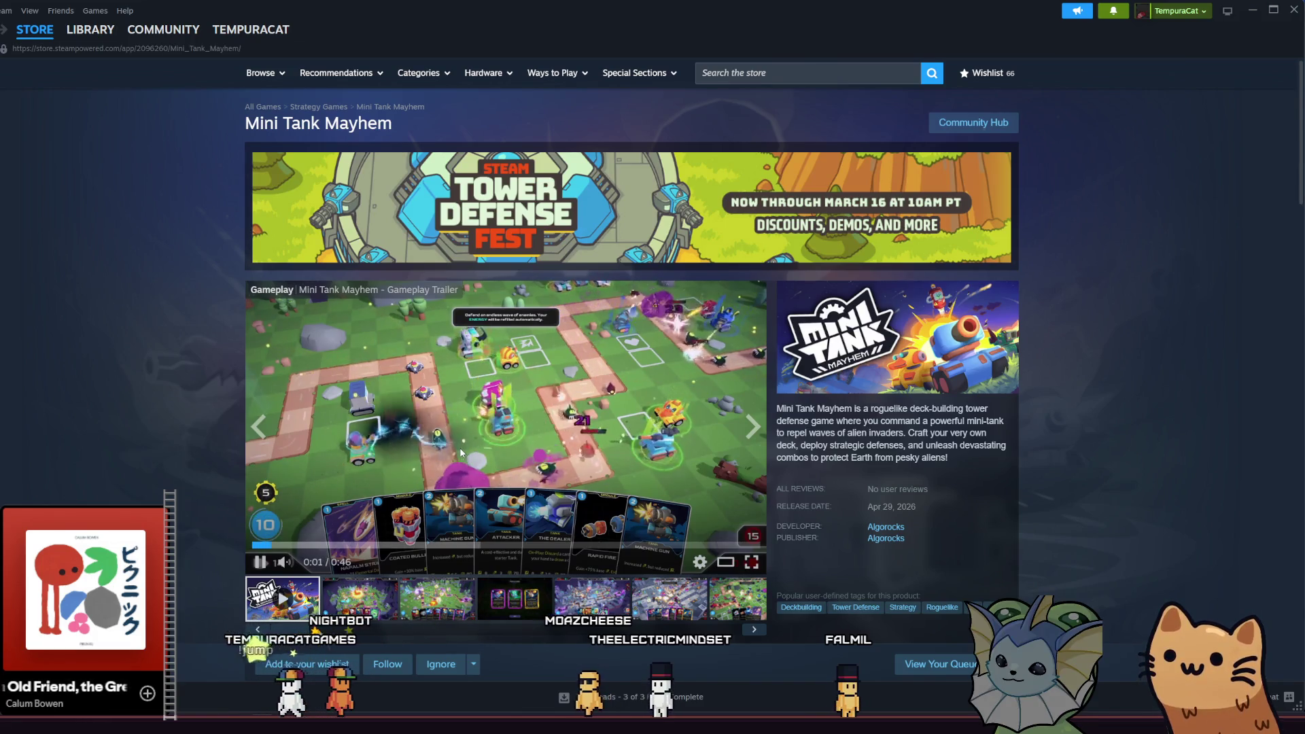
pyautogui.scroll(-1, 185, 420)
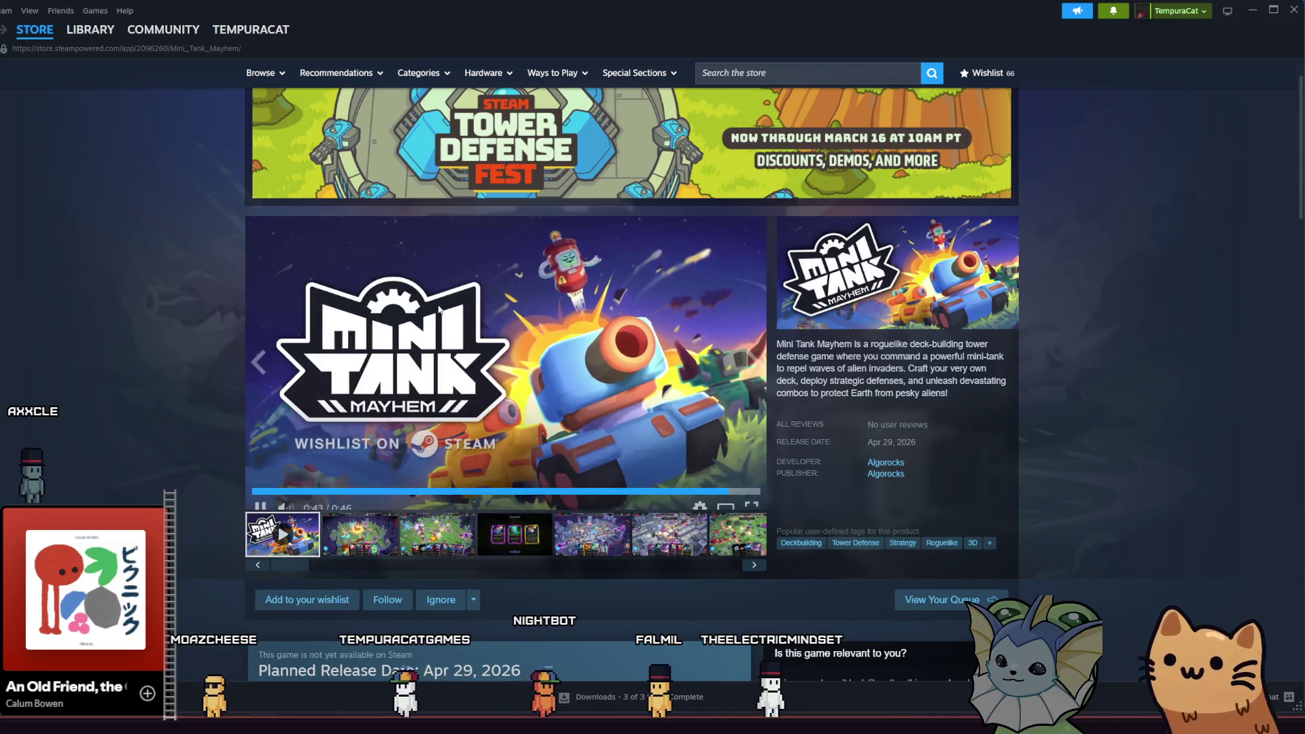
# - Rewind the trailer to about 0:14, scroll down the store page, then minimize Steam
pyautogui.click(404, 480)
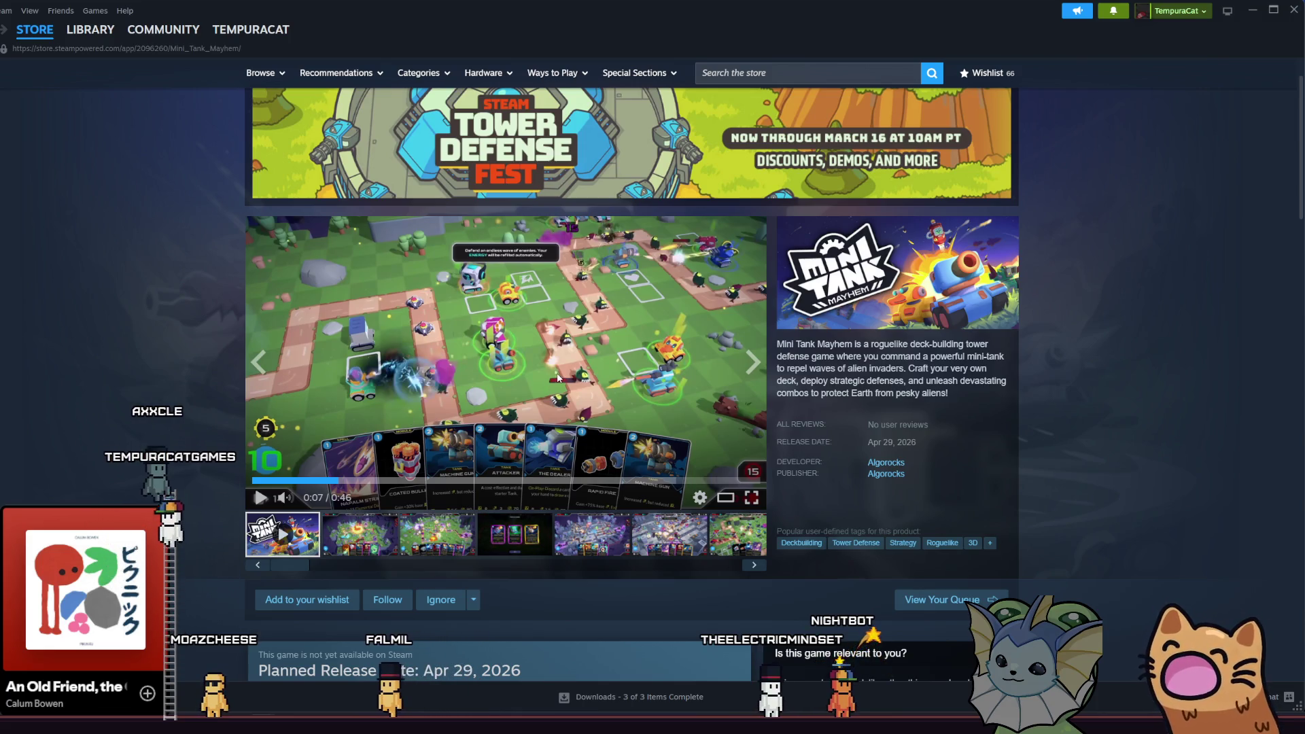
pyautogui.scroll(-15, 236, 385)
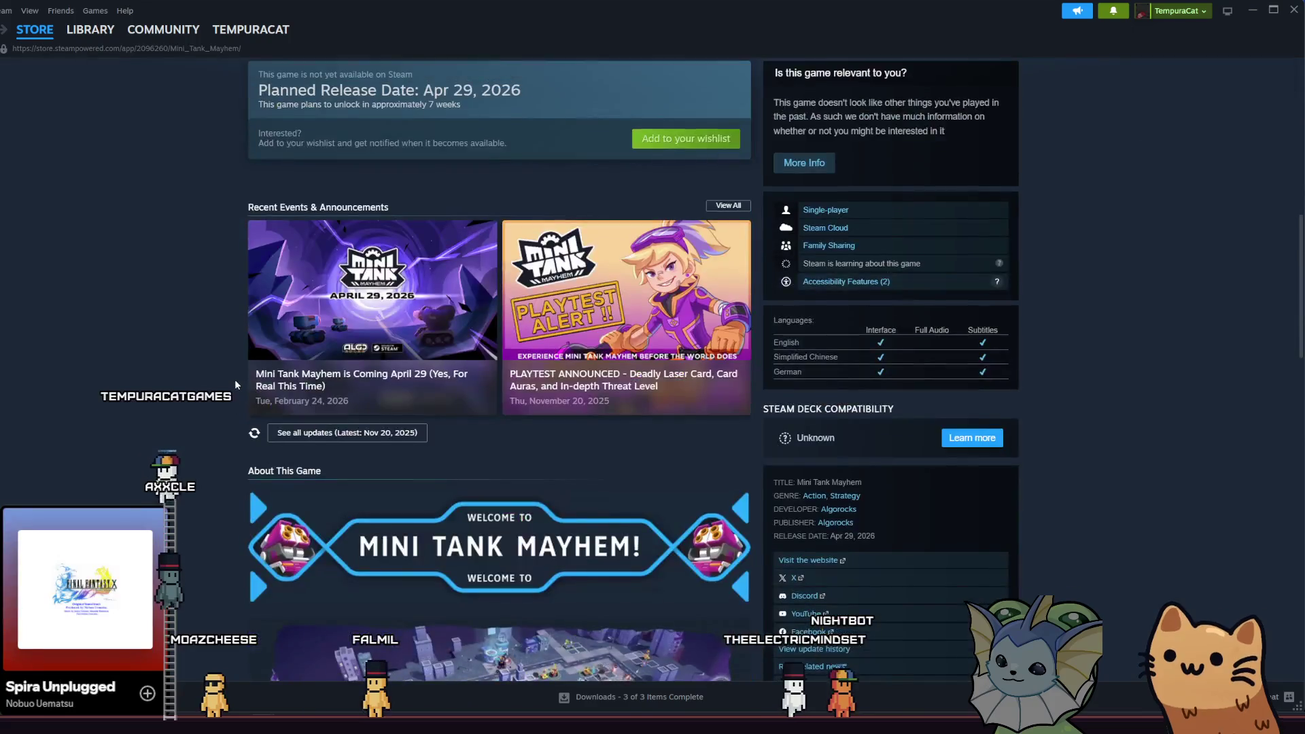
pyautogui.scroll(-10, 235, 385)
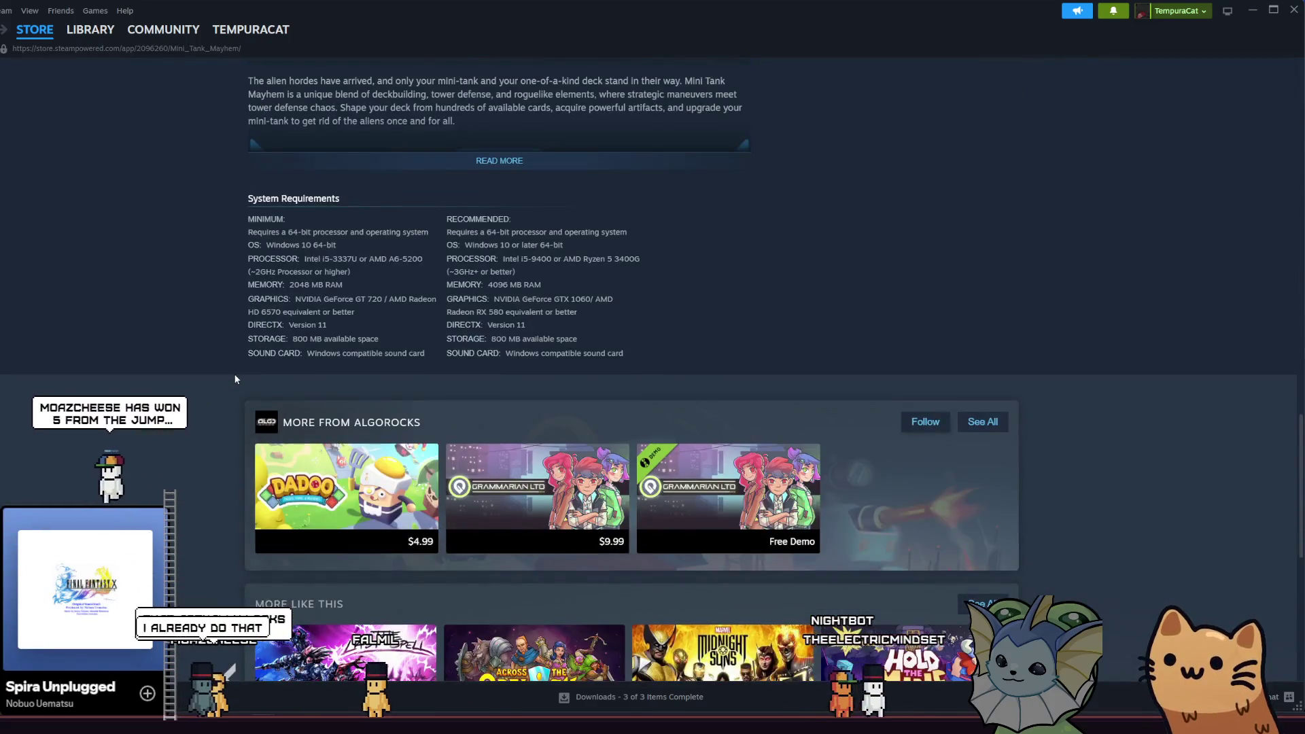
pyautogui.scroll(-4, 235, 379)
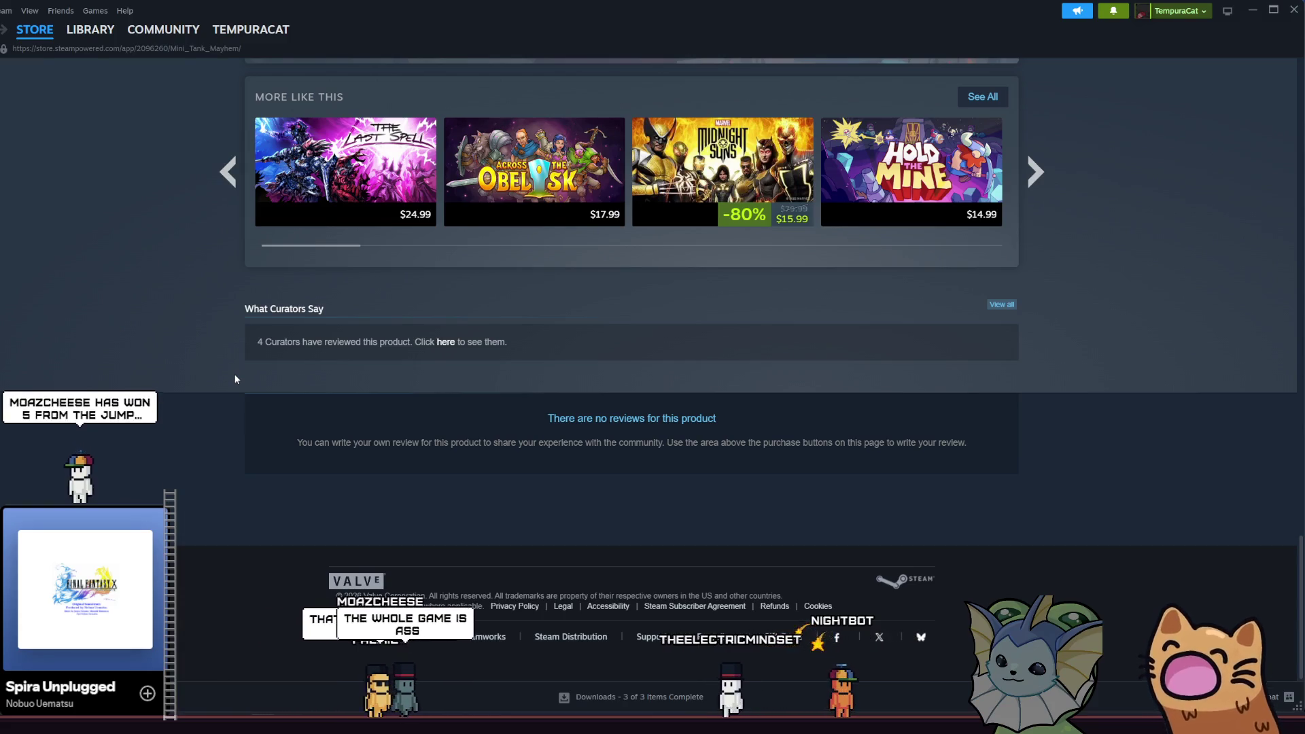
pyautogui.click(1257, 11)
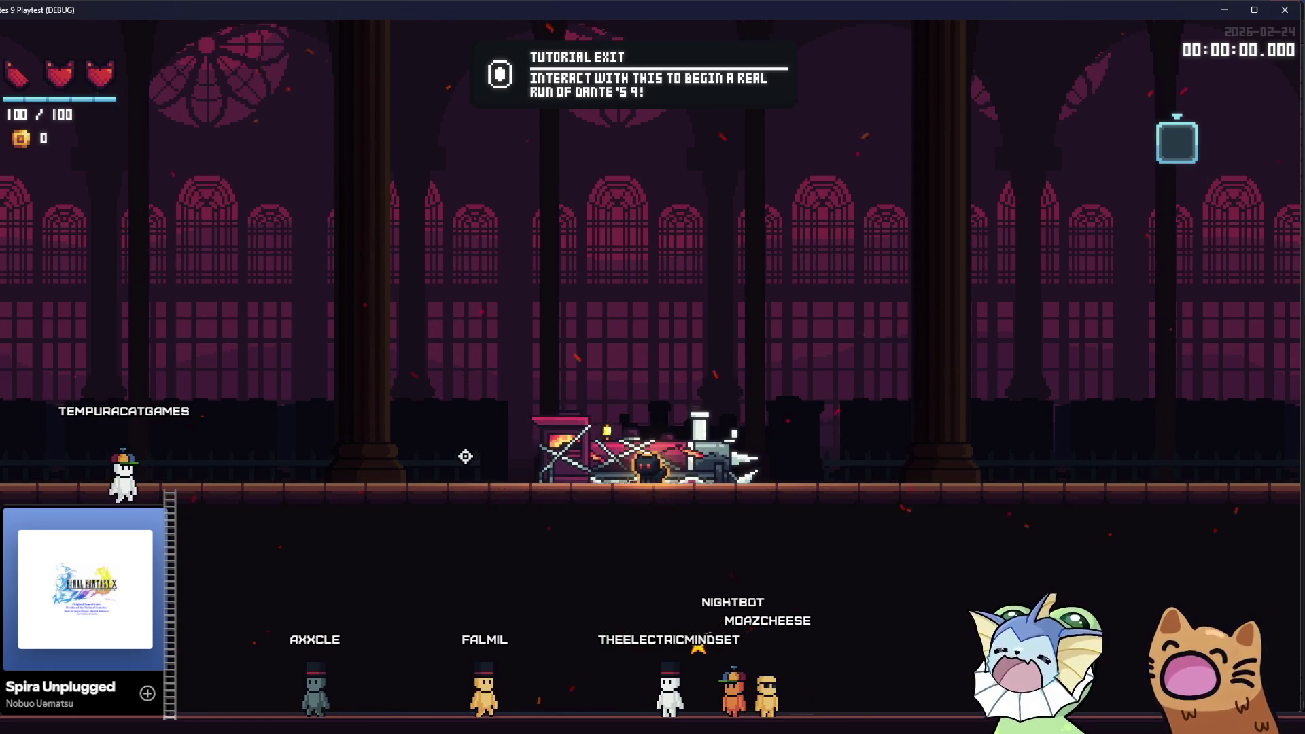
# - Run the cat right past the train toward the stairs, then back left, and close the playtest
pyautogui.press('d')
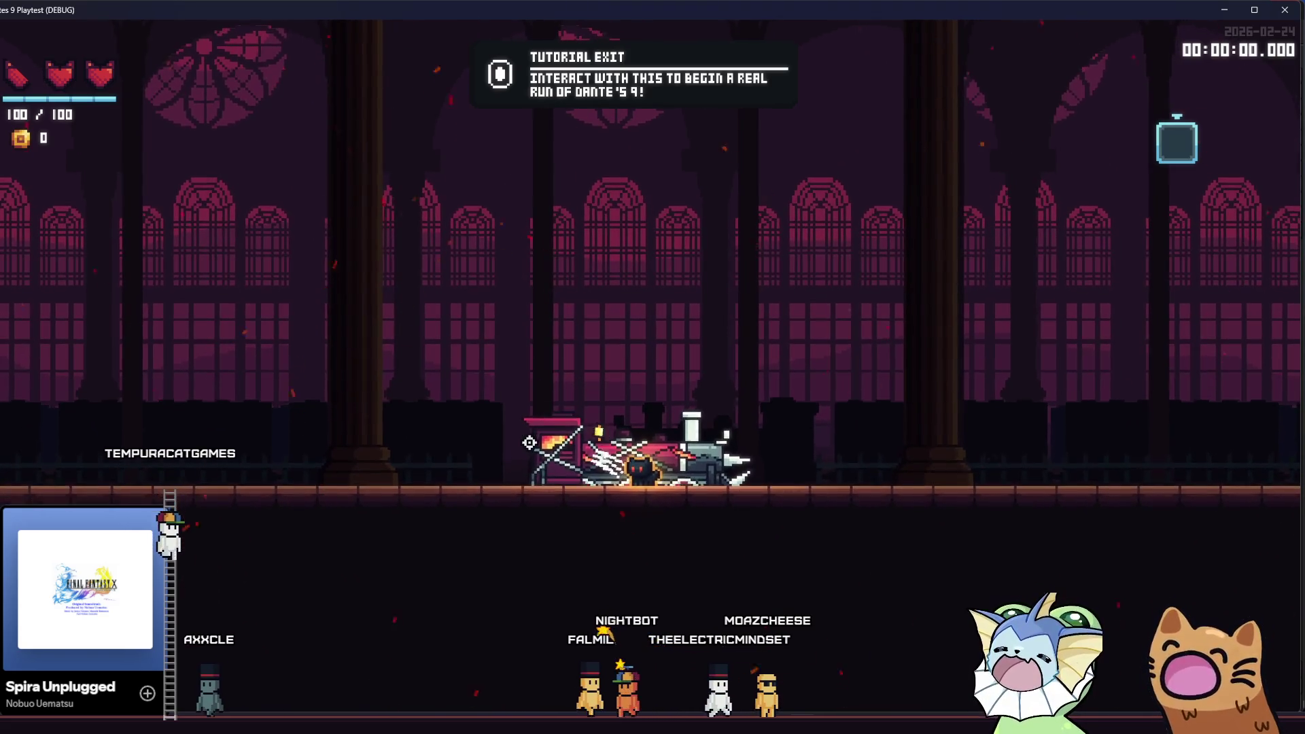
pyautogui.press('d')
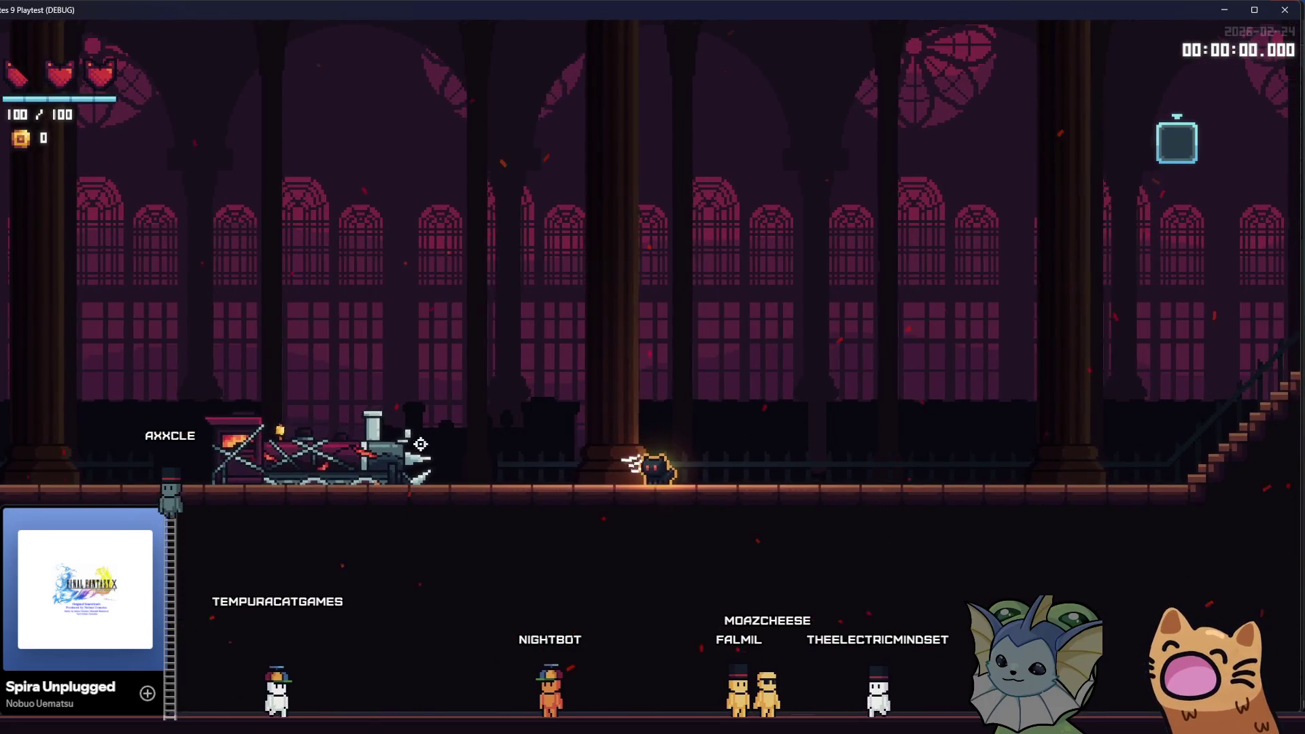
pyautogui.press('Right')
pyautogui.press('space')
pyautogui.press('Left')
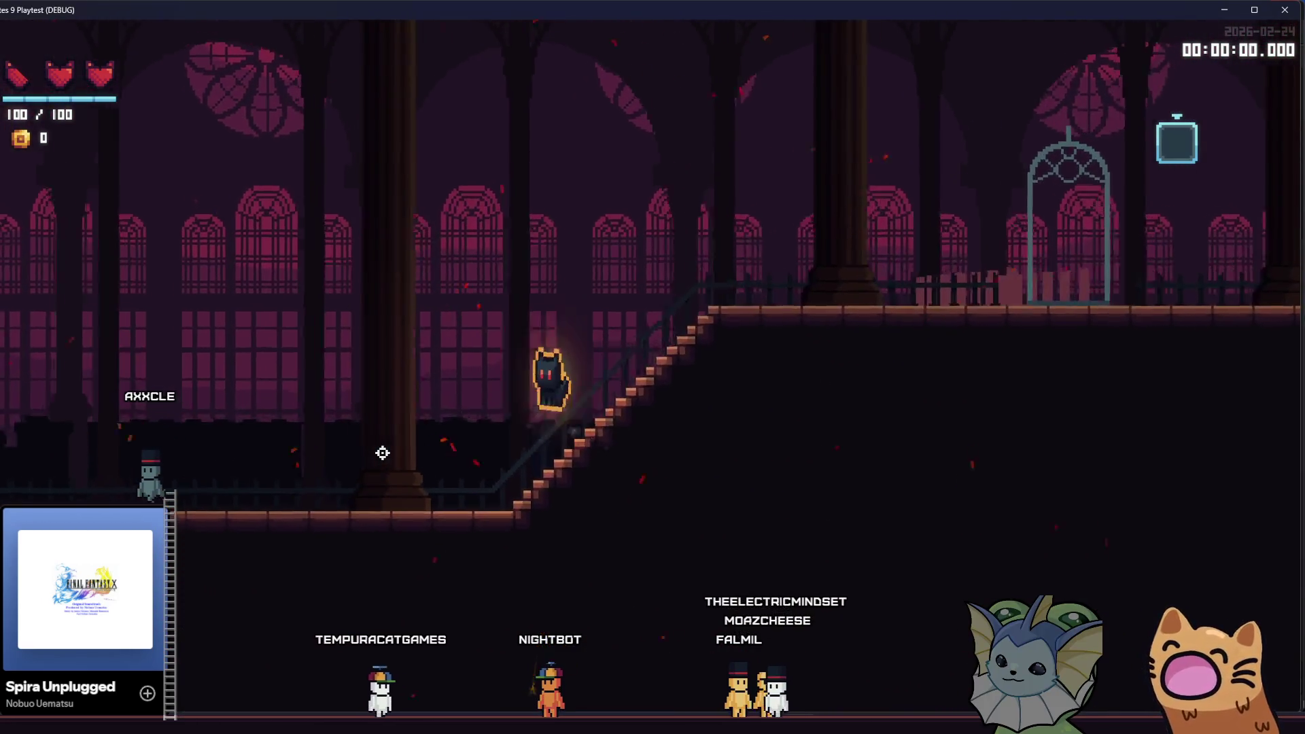
pyautogui.press('space')
pyautogui.press('Left')
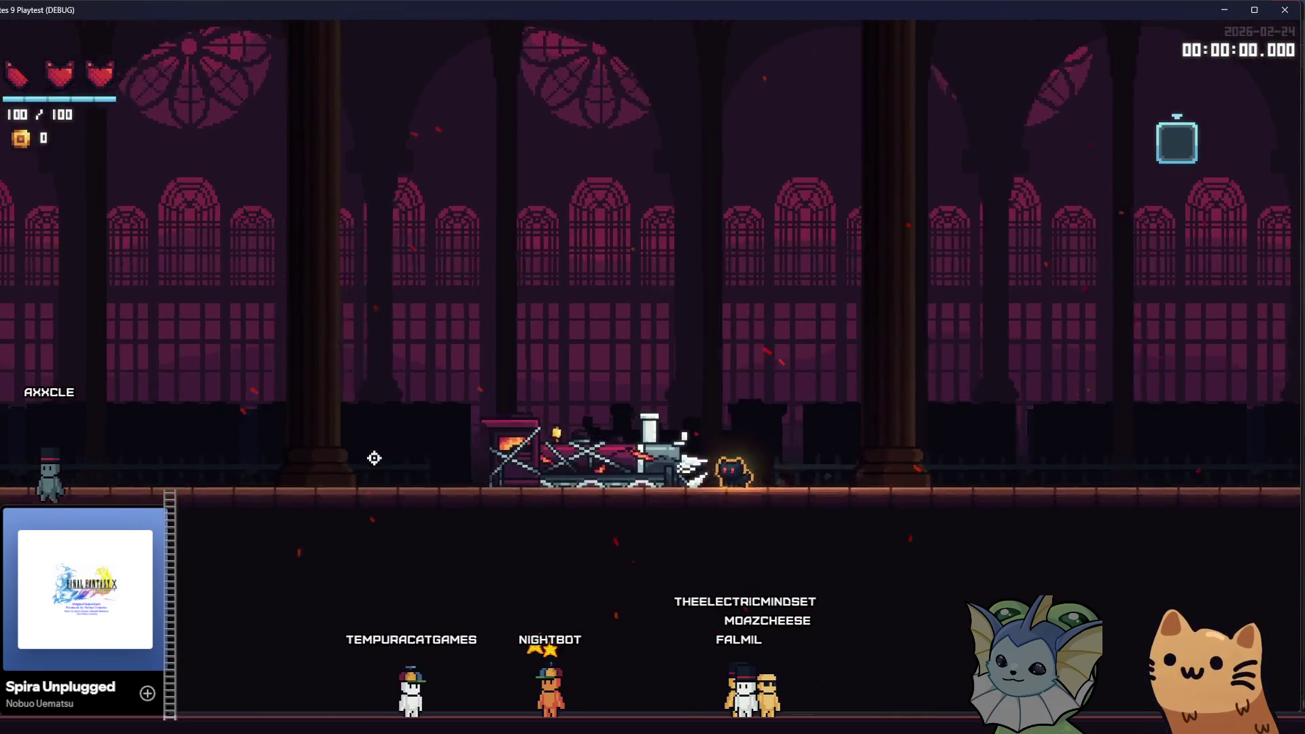
pyautogui.press('Left')
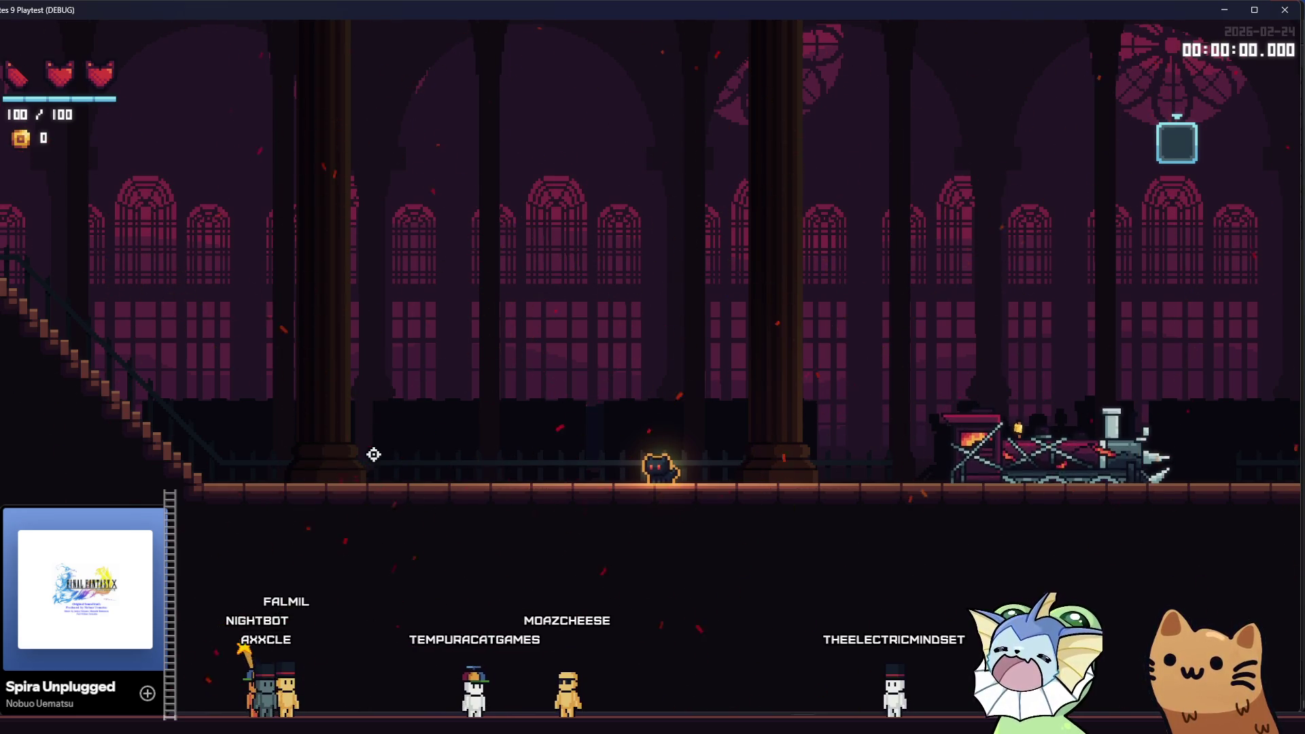
pyautogui.press('F8')
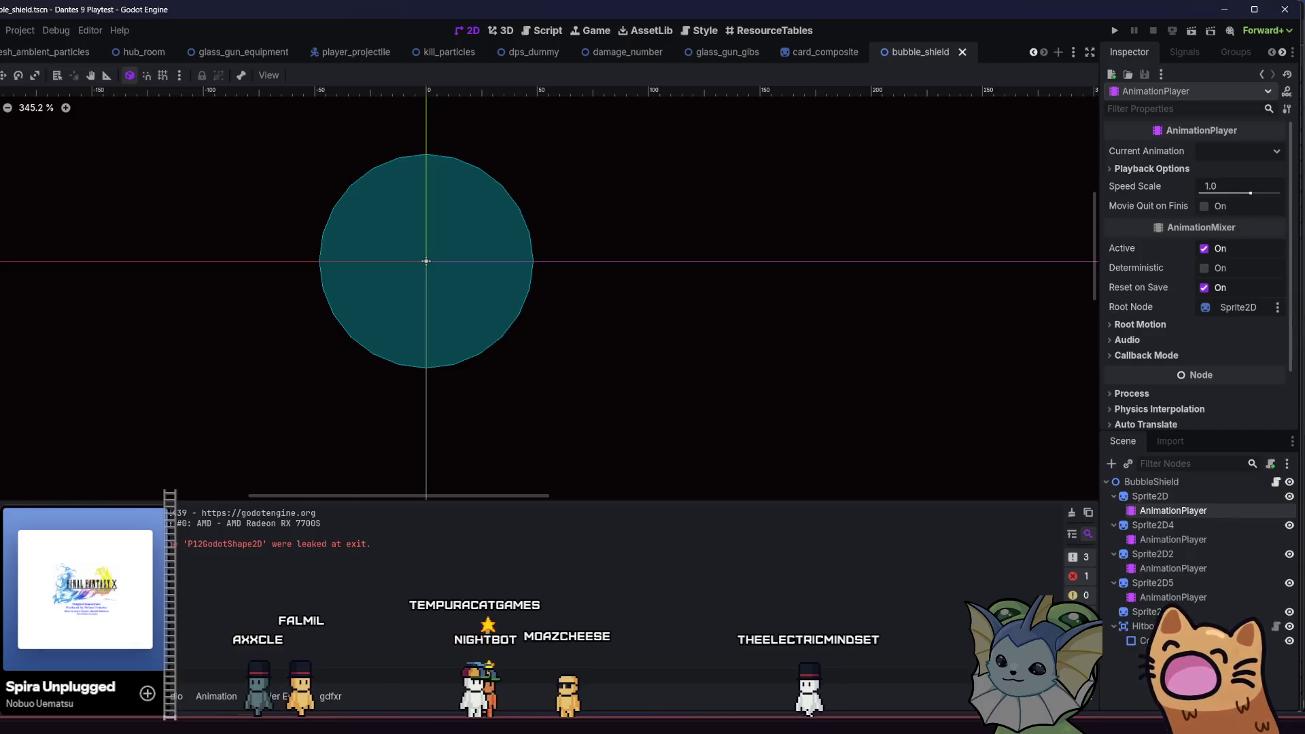
# - Show the FileSystem dock and relaunch the project
pyautogui.hotkey('alt', 'f')
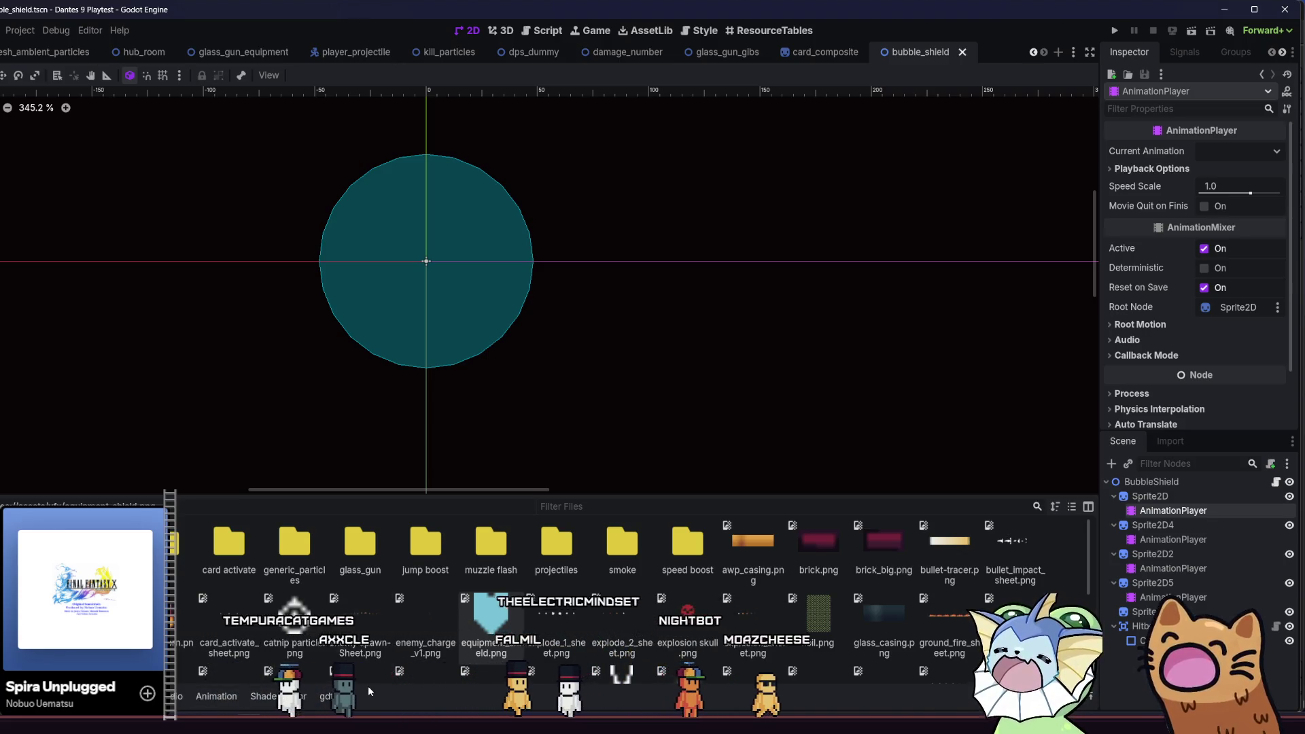
pyautogui.click(1115, 31)
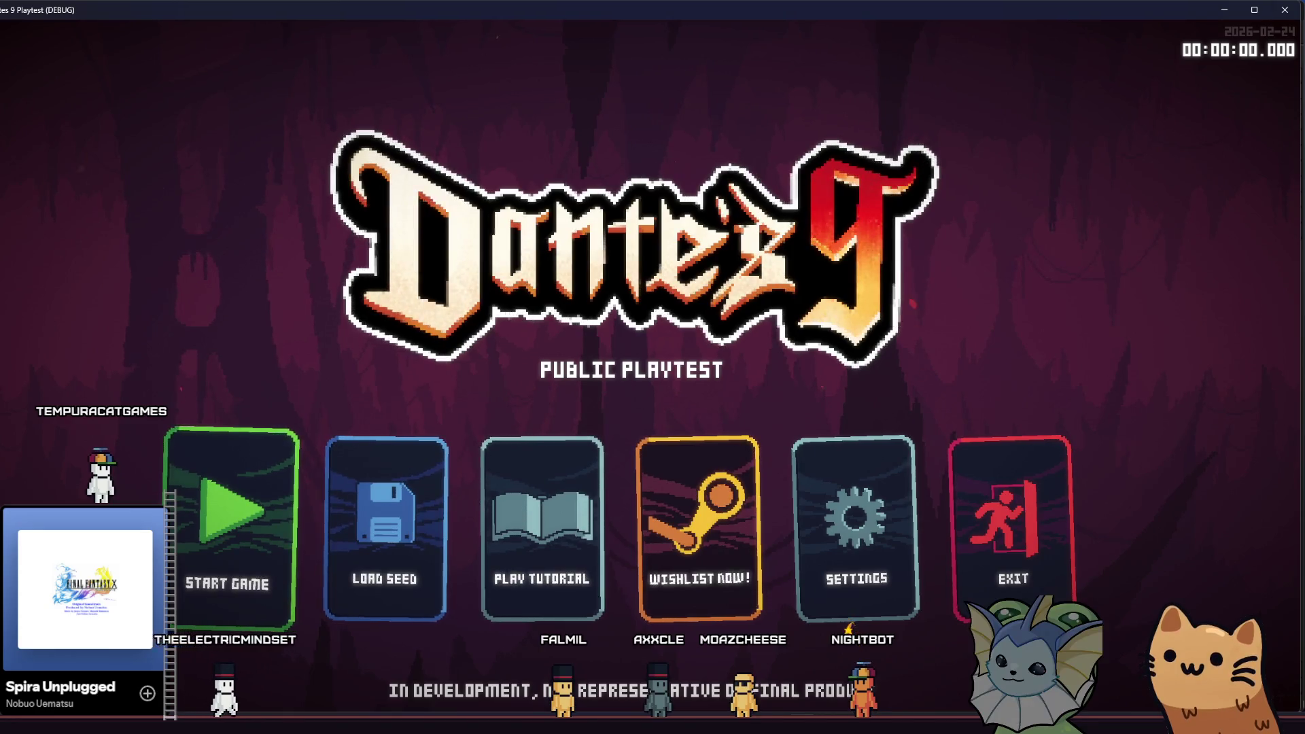
# - Start the game and add an AK47 card from the debug menu's card list
pyautogui.click(204, 516)
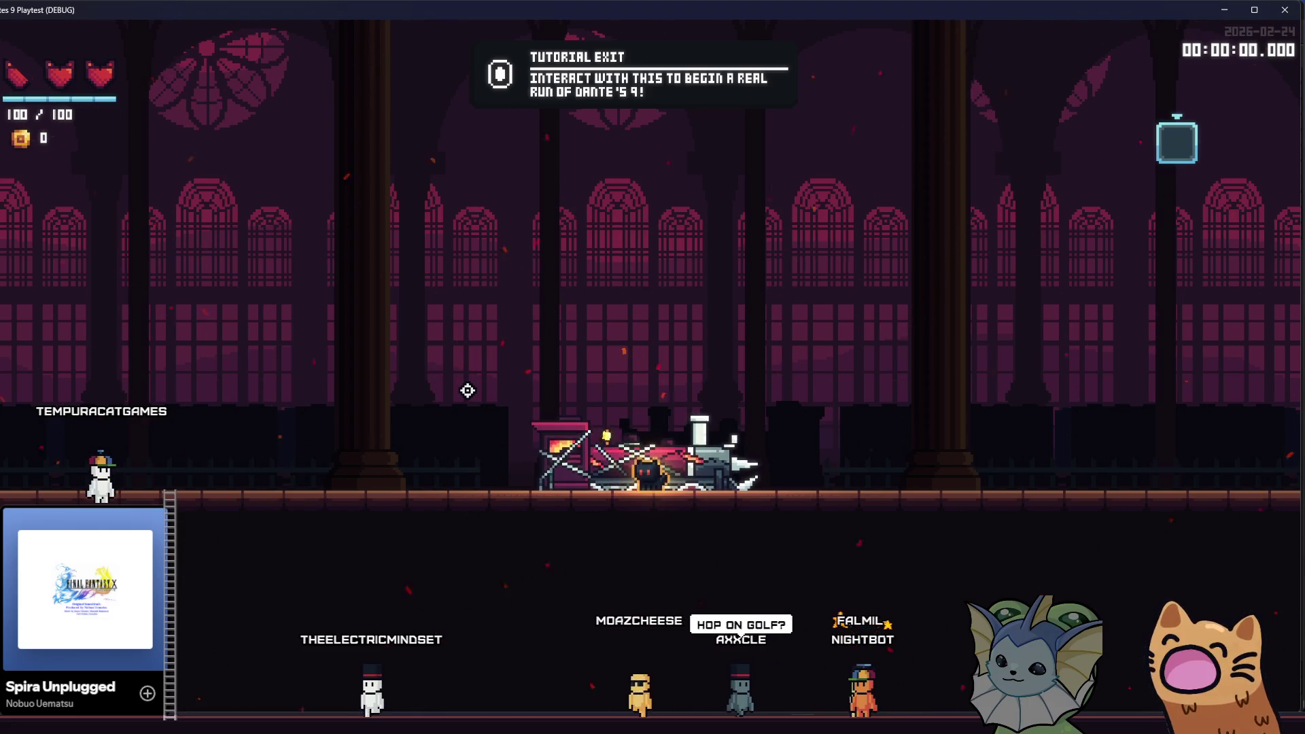
pyautogui.press('`')
pyautogui.click(81, 182)
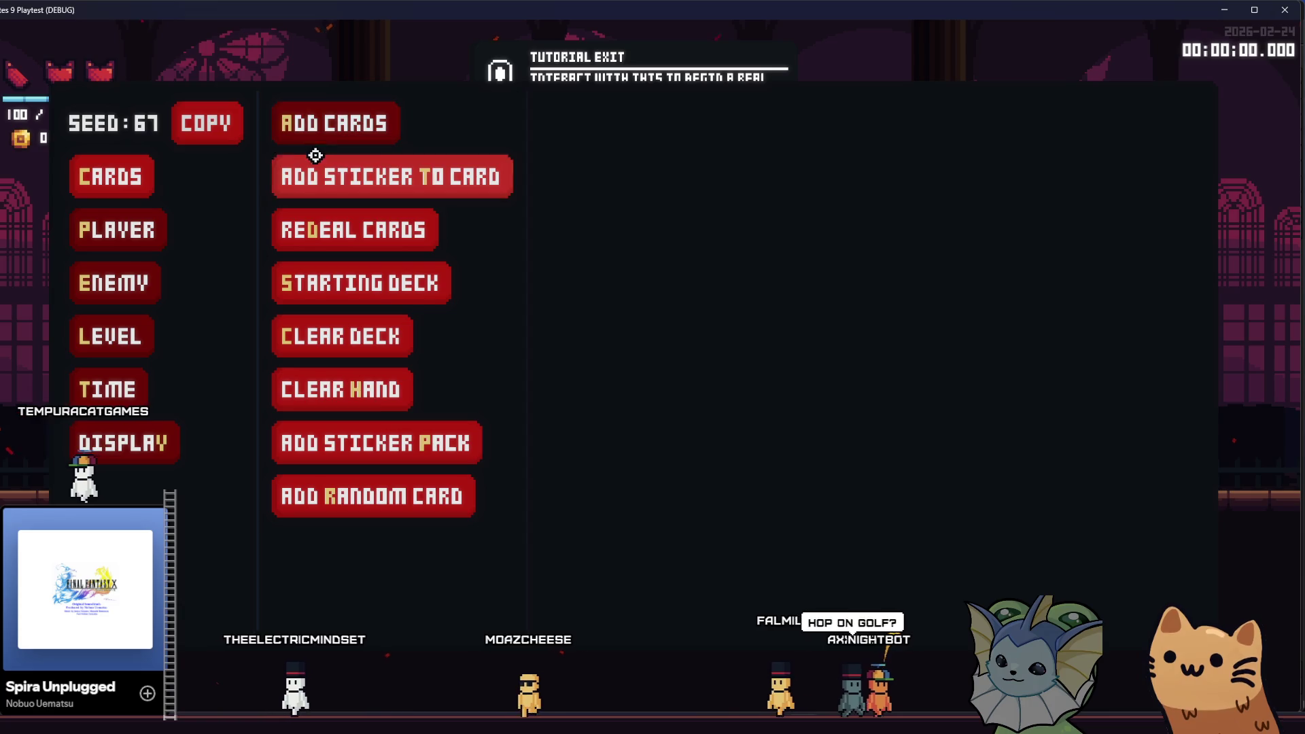
pyautogui.click(345, 135)
pyautogui.scroll(-5, 593, 310)
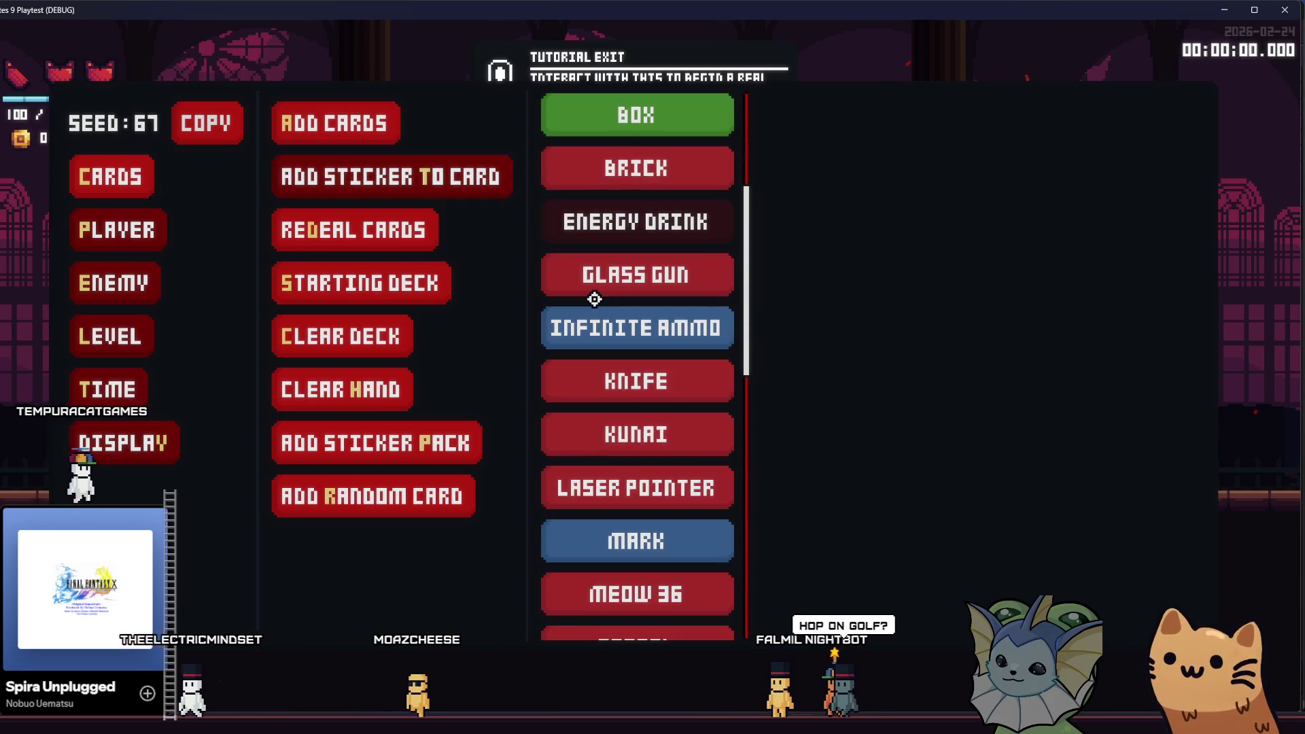
pyautogui.scroll(3, 593, 310)
pyautogui.scroll(5, 593, 310)
pyautogui.click(564, 175)
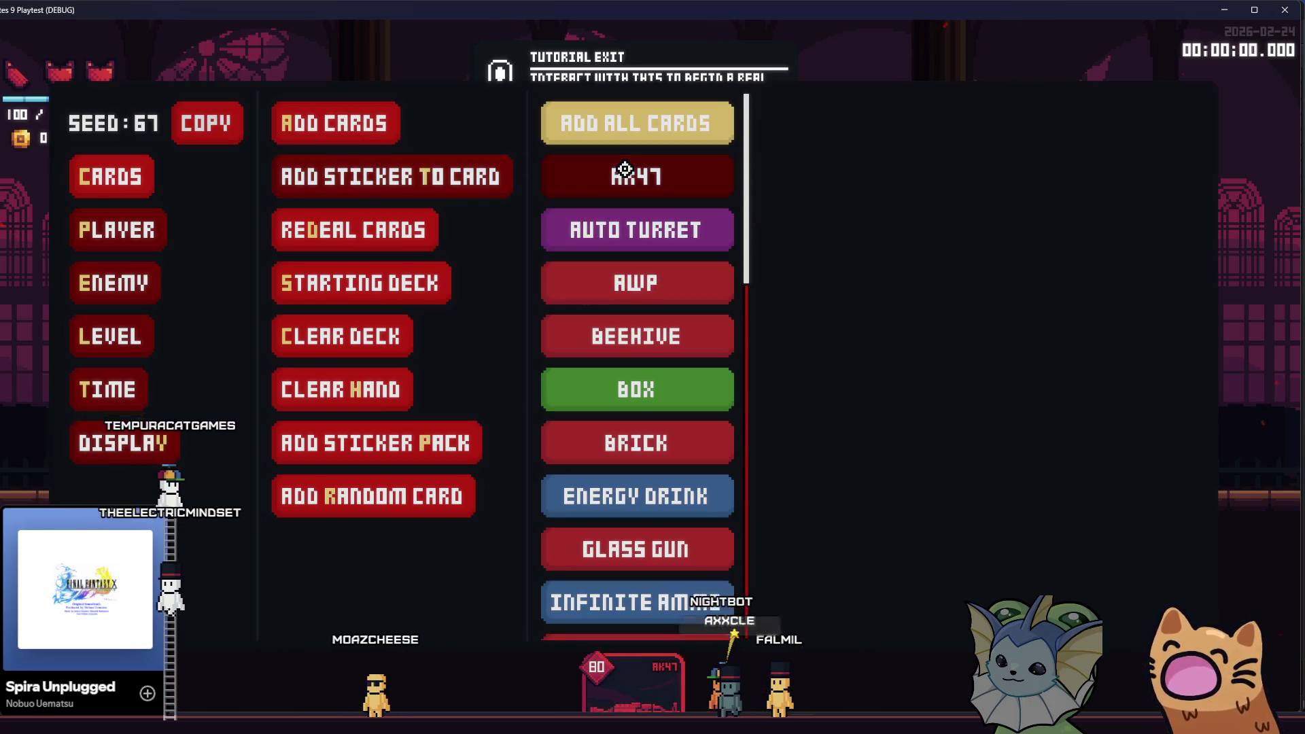
# - Browse the Player and Enemy debug options, then return to the card options
pyautogui.click(149, 230)
pyautogui.click(110, 282)
pyautogui.click(129, 233)
pyautogui.click(128, 273)
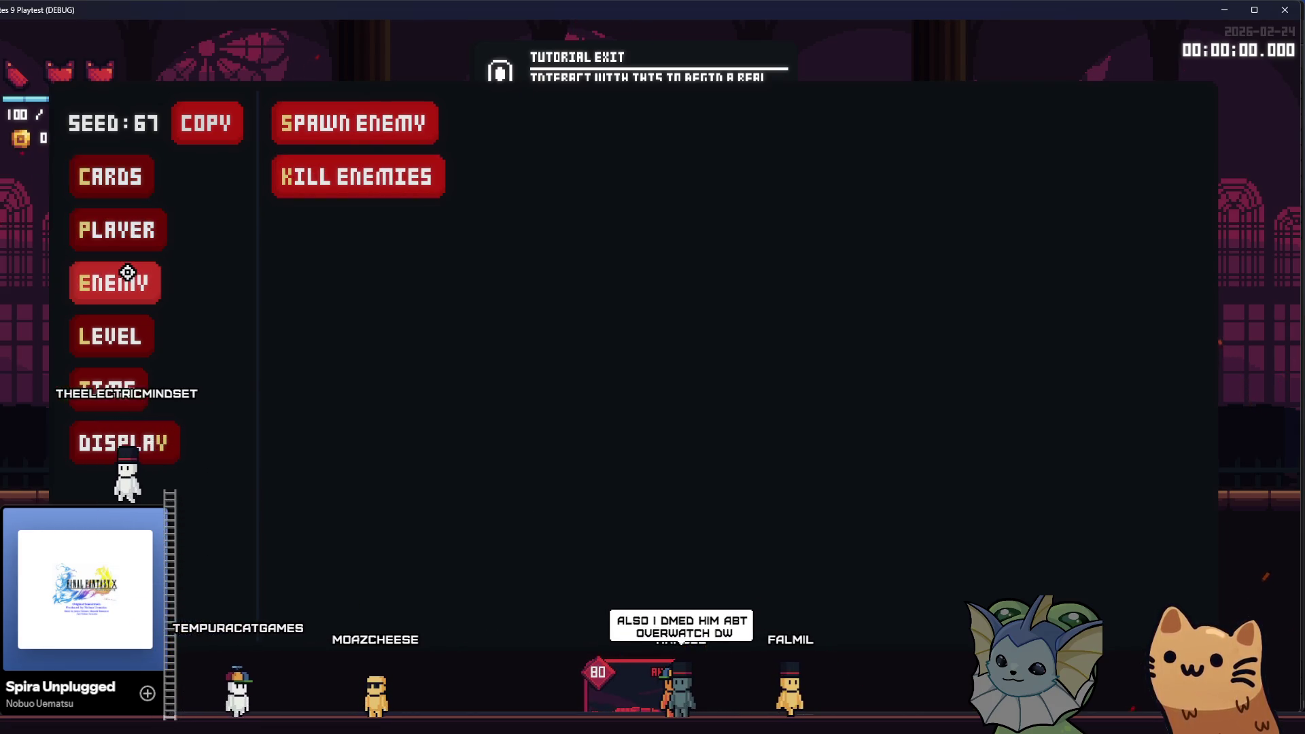
pyautogui.click(102, 176)
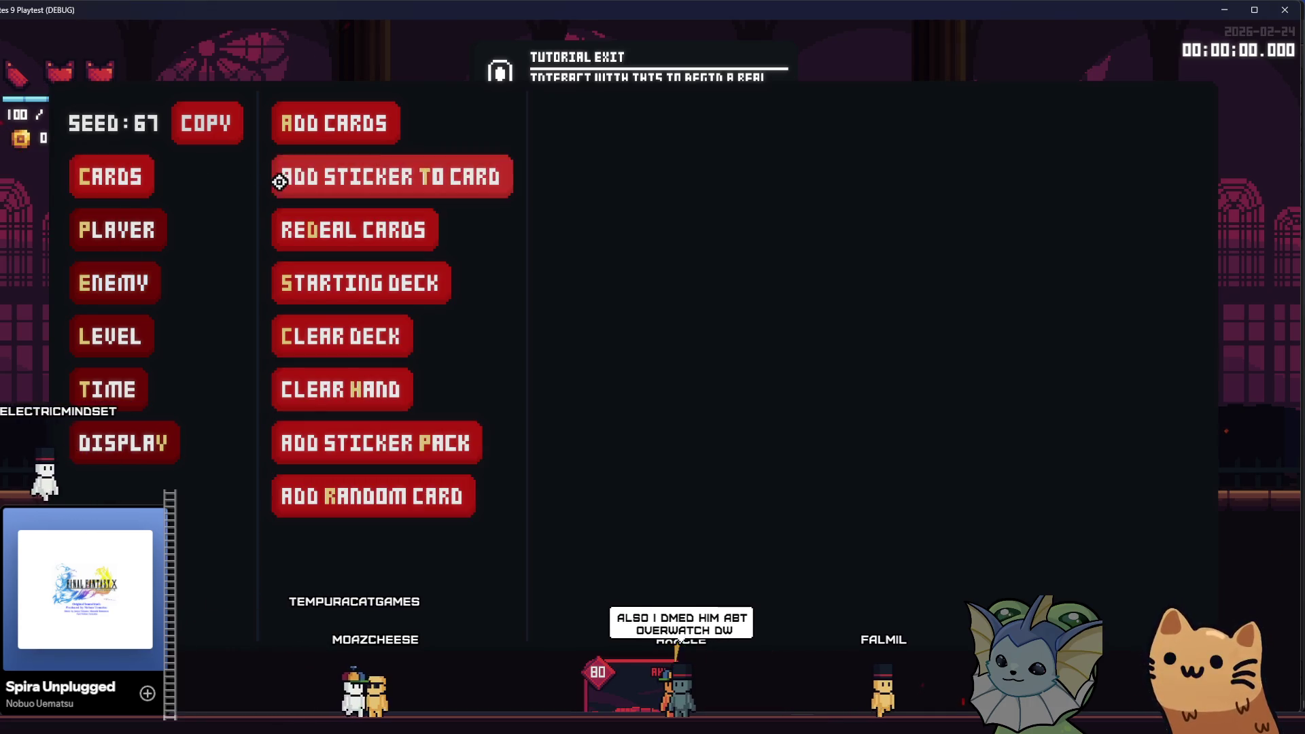
pyautogui.click(299, 135)
pyautogui.click(354, 177)
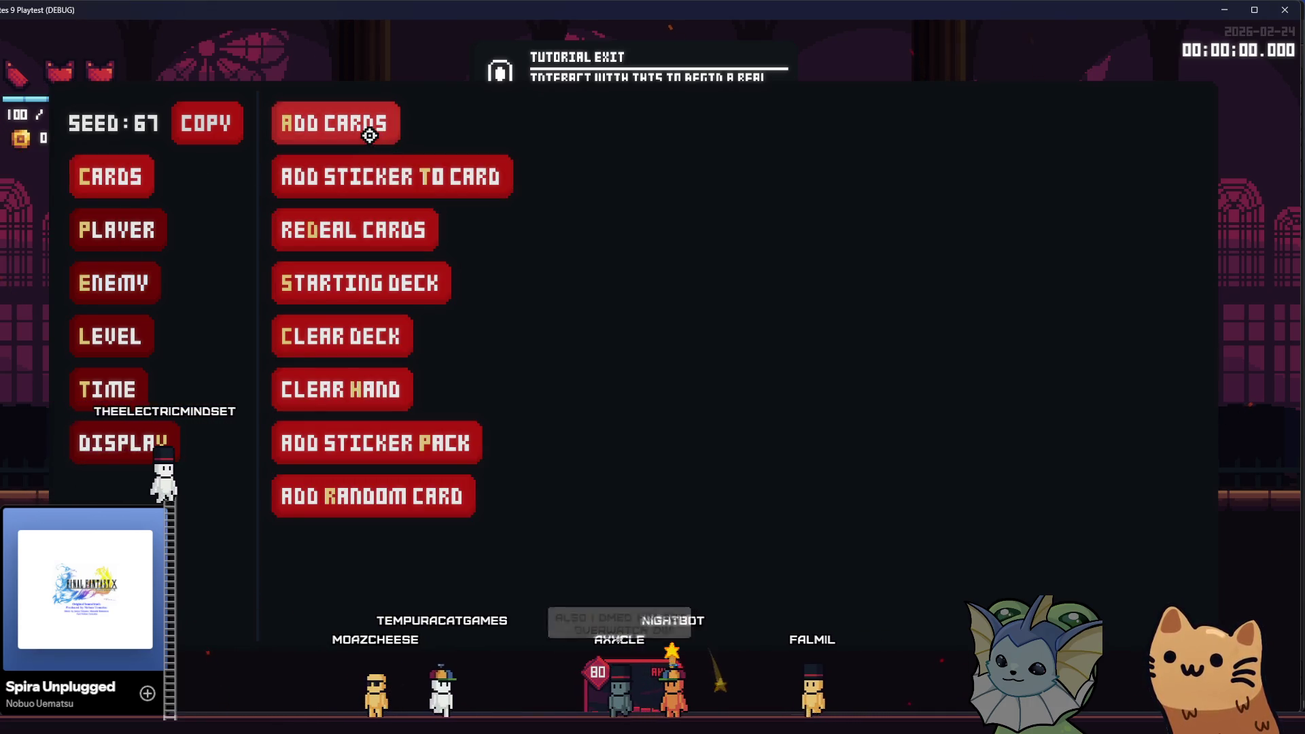
# - Reopen the debug menu and pick the Shield sticker for a card
pyautogui.press('`')
pyautogui.press('`')
pyautogui.click(111, 177)
pyautogui.click(353, 176)
pyautogui.scroll(-4, 638, 215)
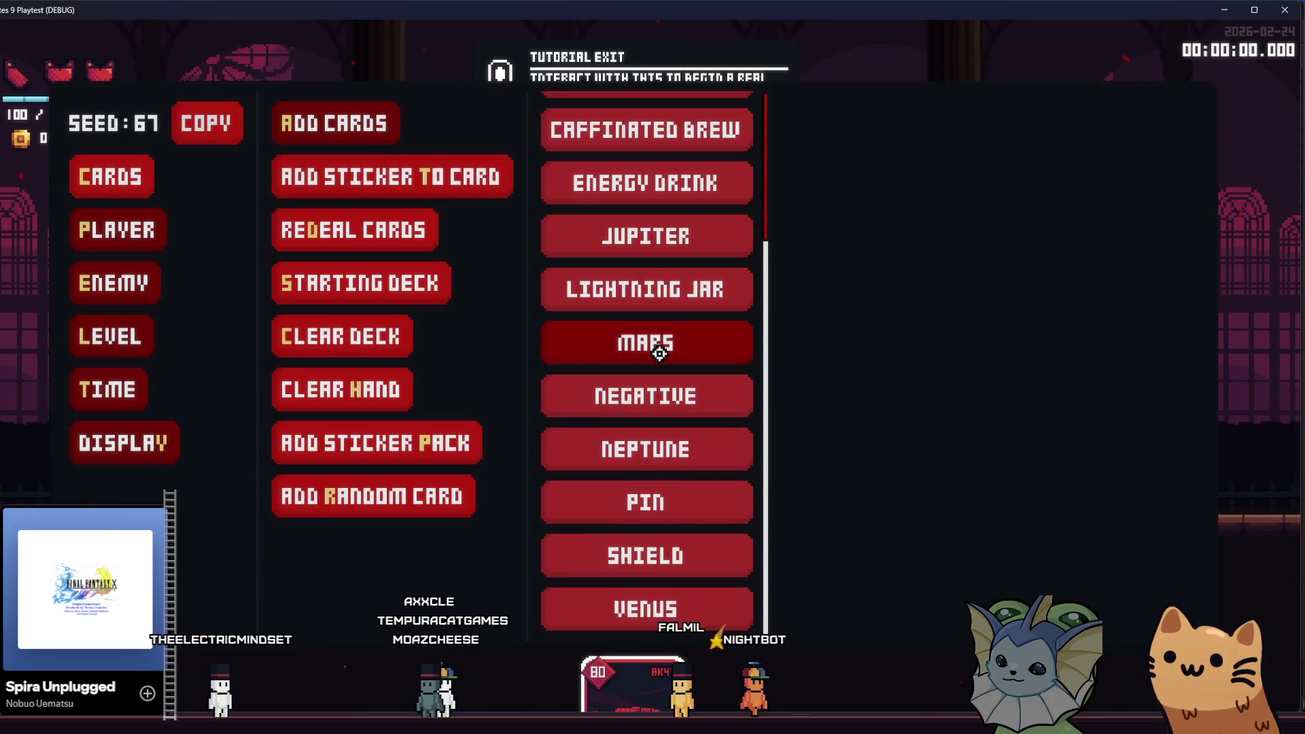
pyautogui.click(666, 553)
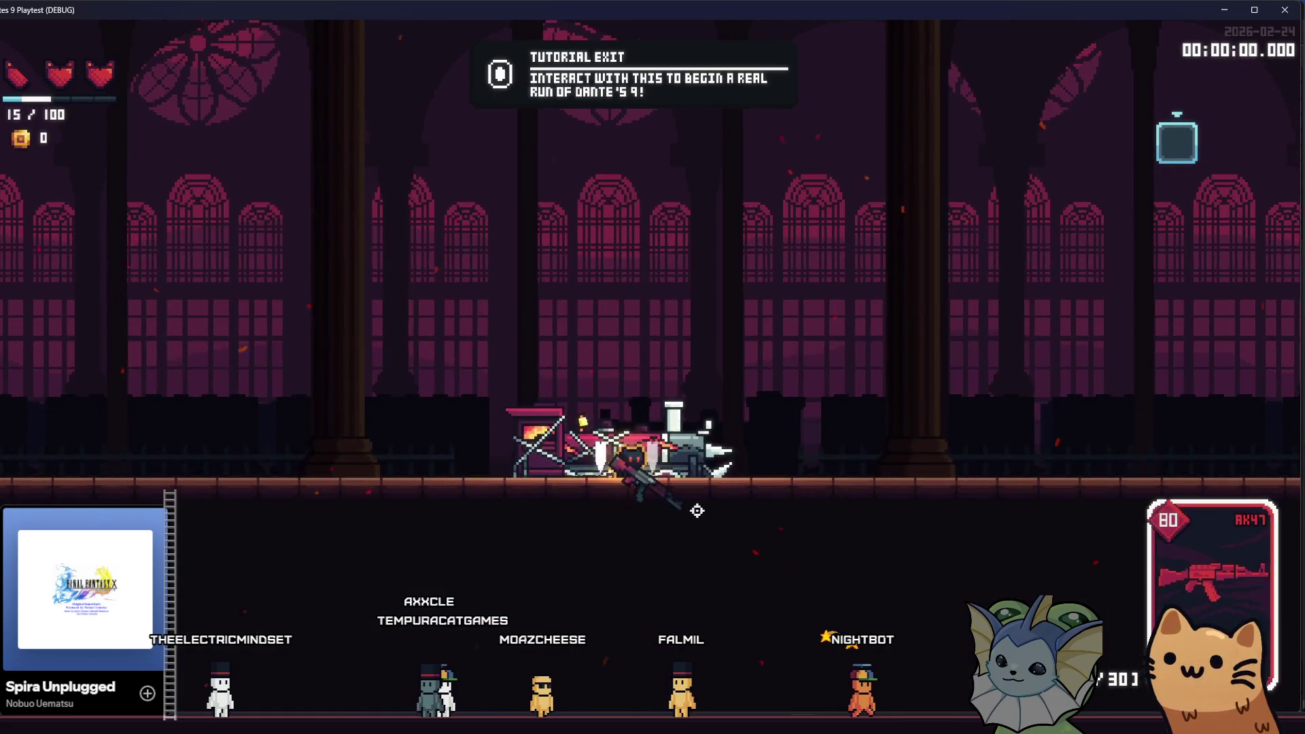
# - Walk the player up the staircase, drop back to the lower floor, then stop the playtest
pyautogui.press('d')
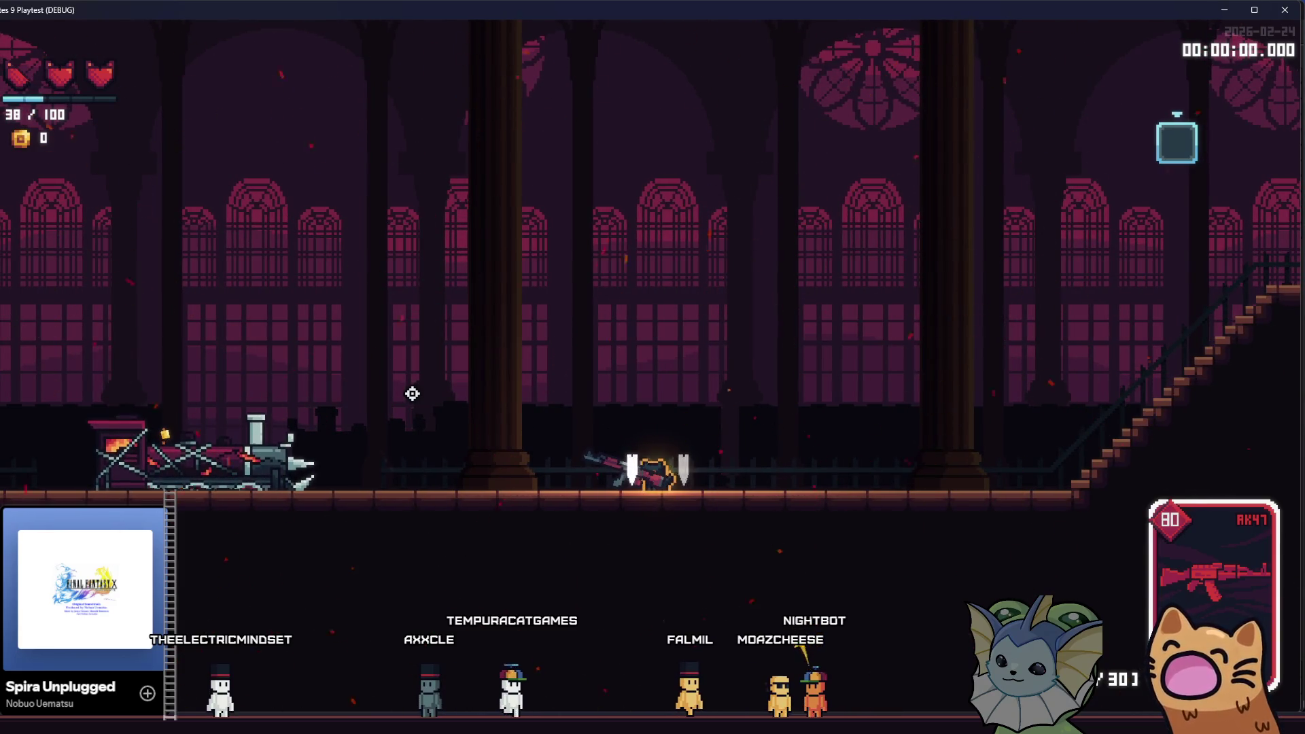
pyautogui.press('d')
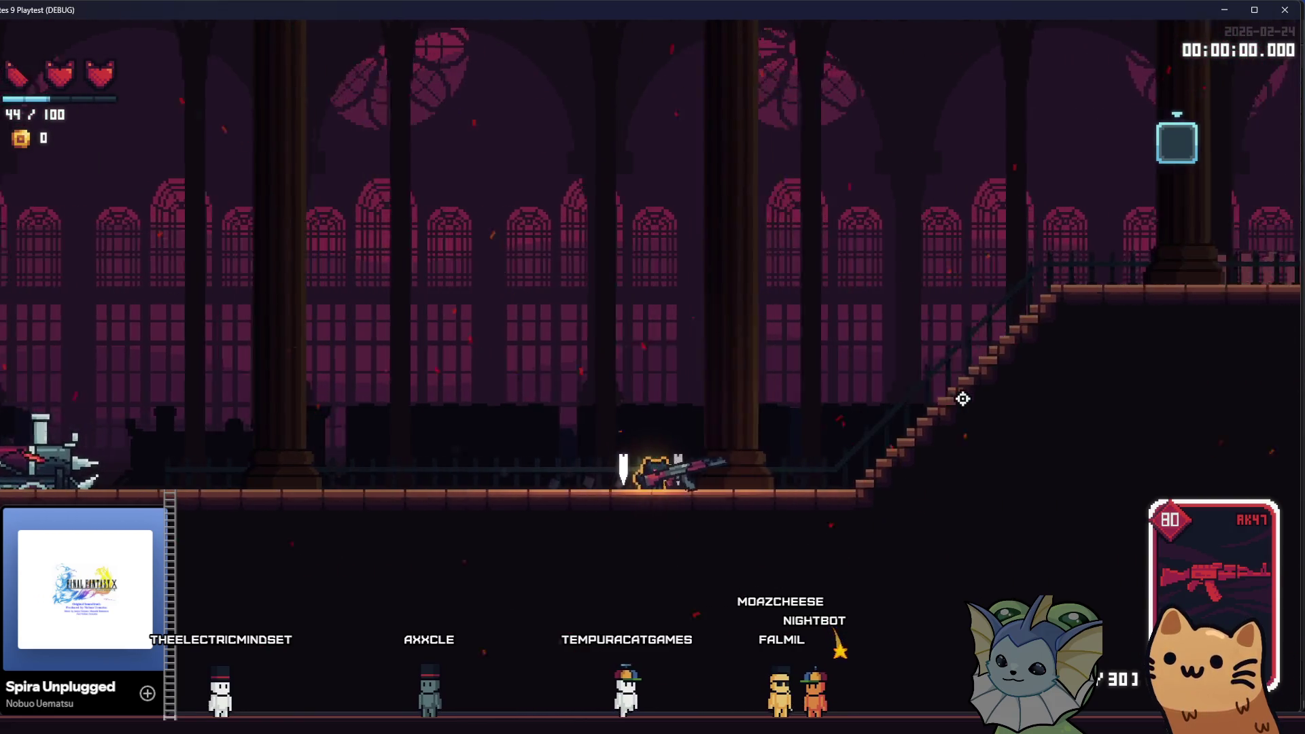
pyautogui.press('a')
pyautogui.press('space')
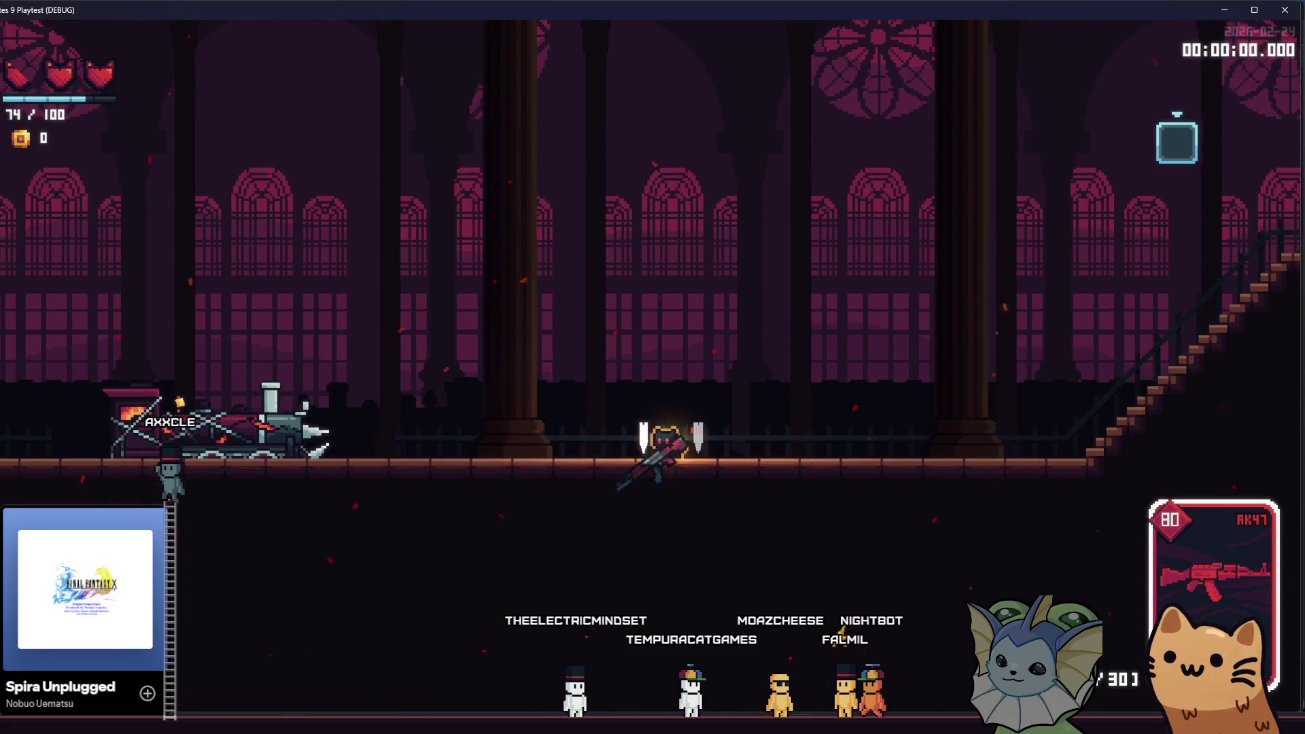
pyautogui.press('F8')
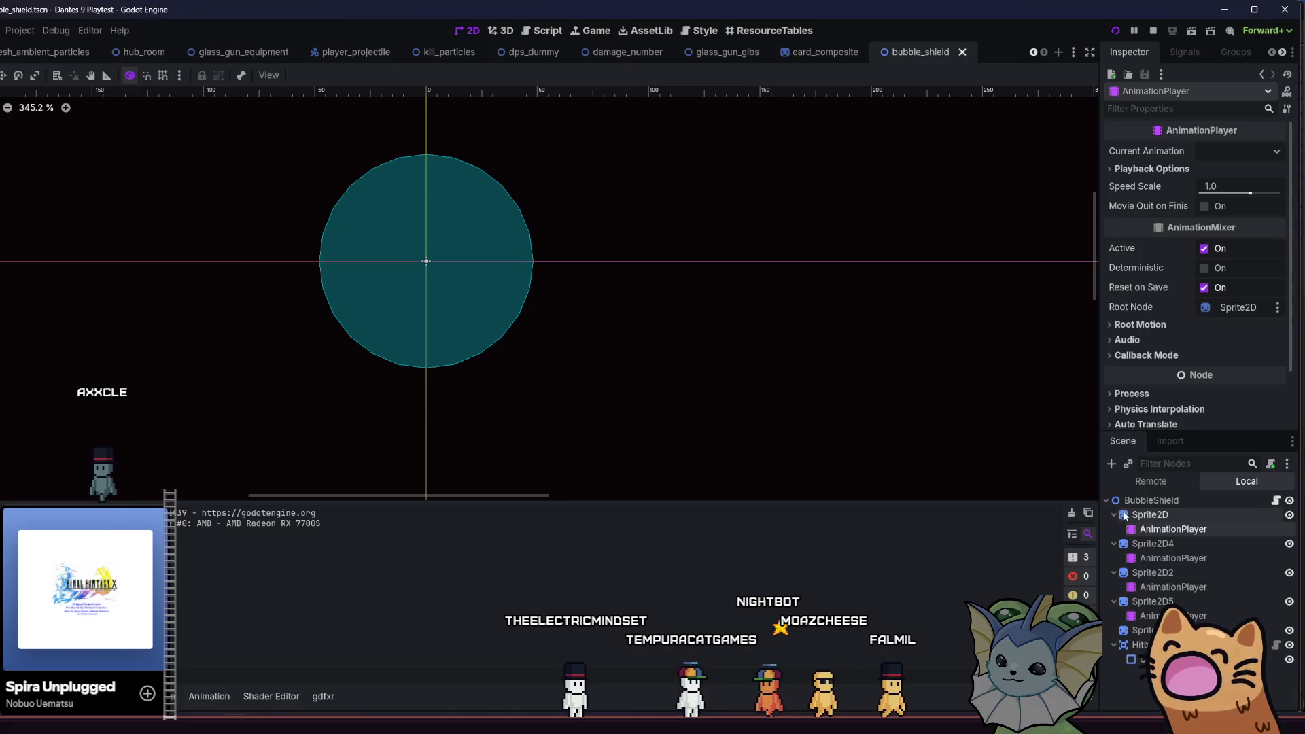
# - Inspect the ordering of Sprite2D, Sprite2D4, Sprite2D2 and Sprite2D5, then run and stop a quick playtest
pyautogui.click(1132, 515)
pyautogui.scroll(3, 1152, 362)
pyautogui.scroll(-8, 1140, 365)
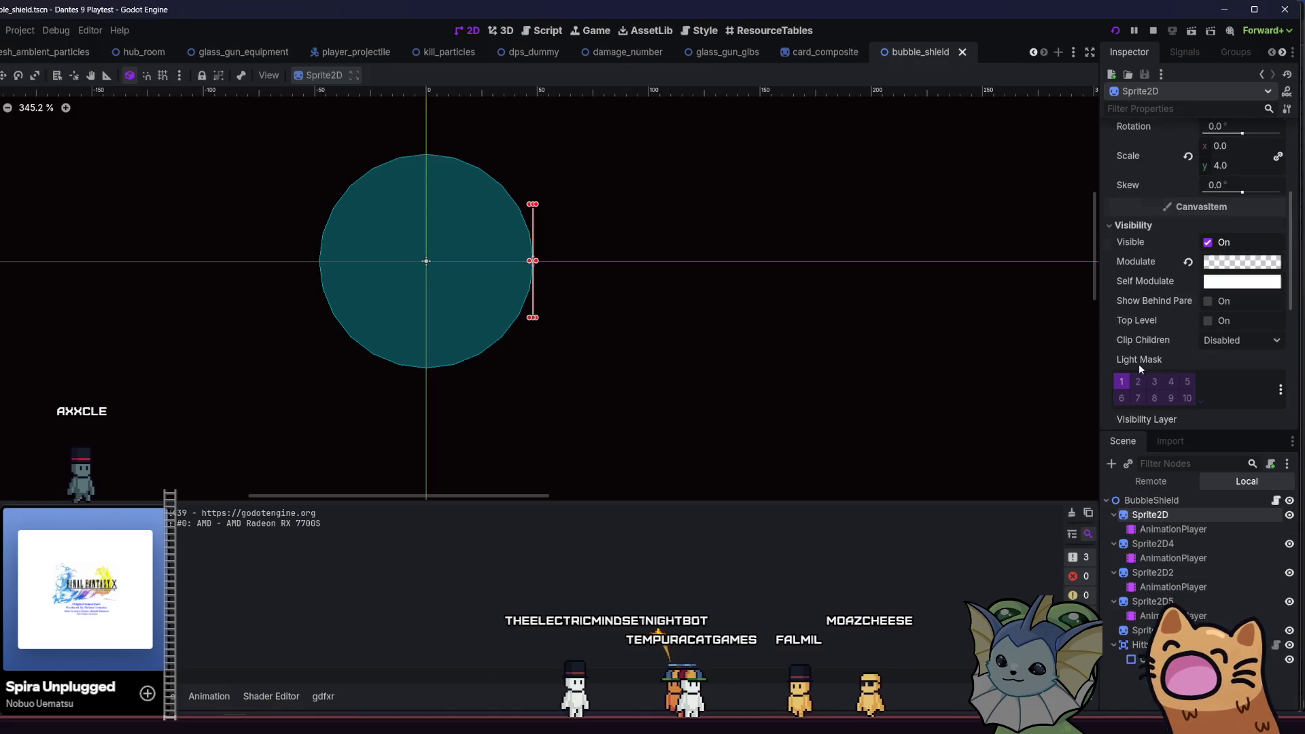
pyautogui.click(1155, 544)
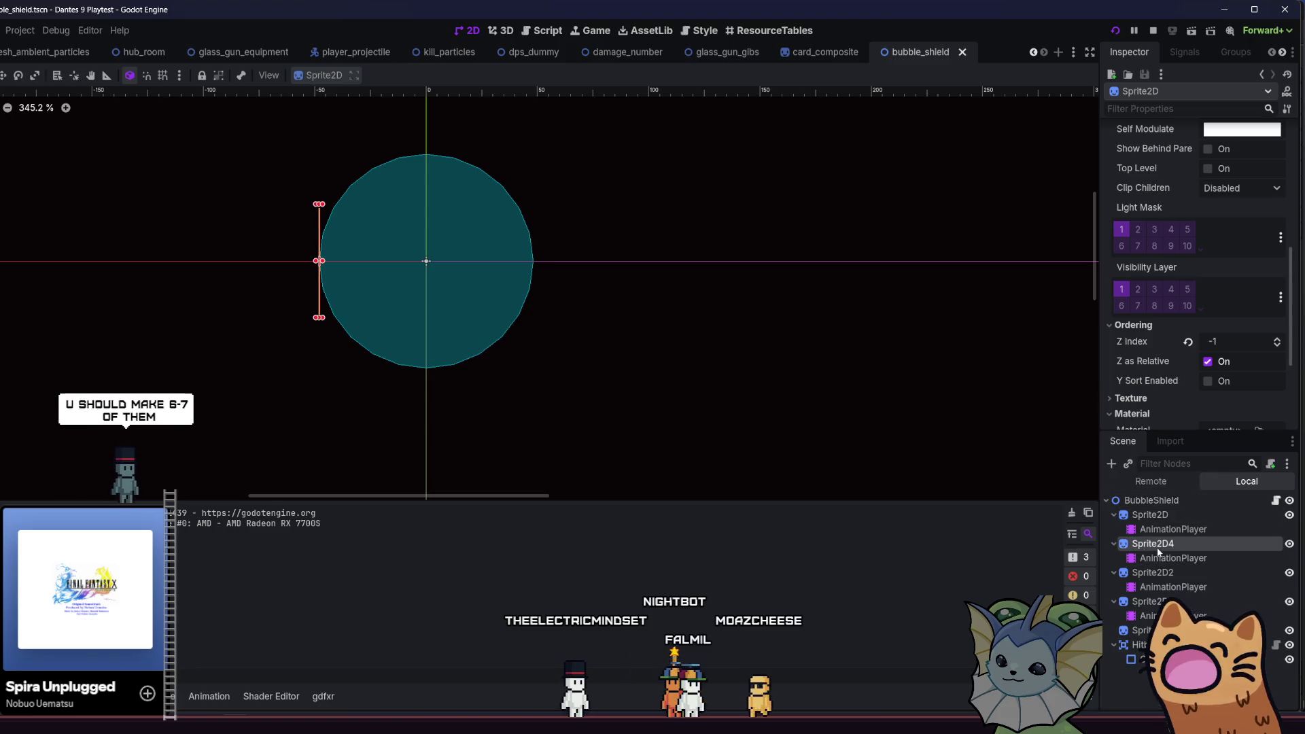
pyautogui.scroll(-2, 1159, 319)
pyautogui.click(1164, 575)
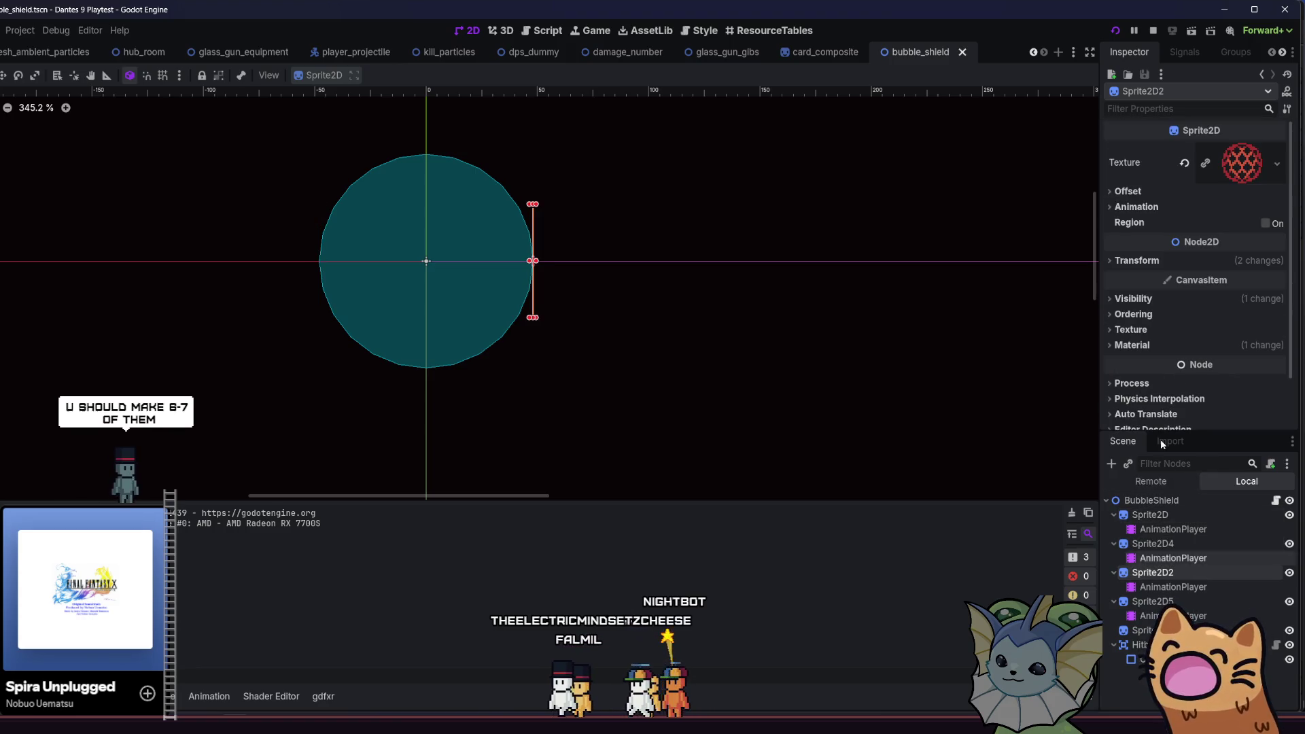
pyautogui.click(1149, 603)
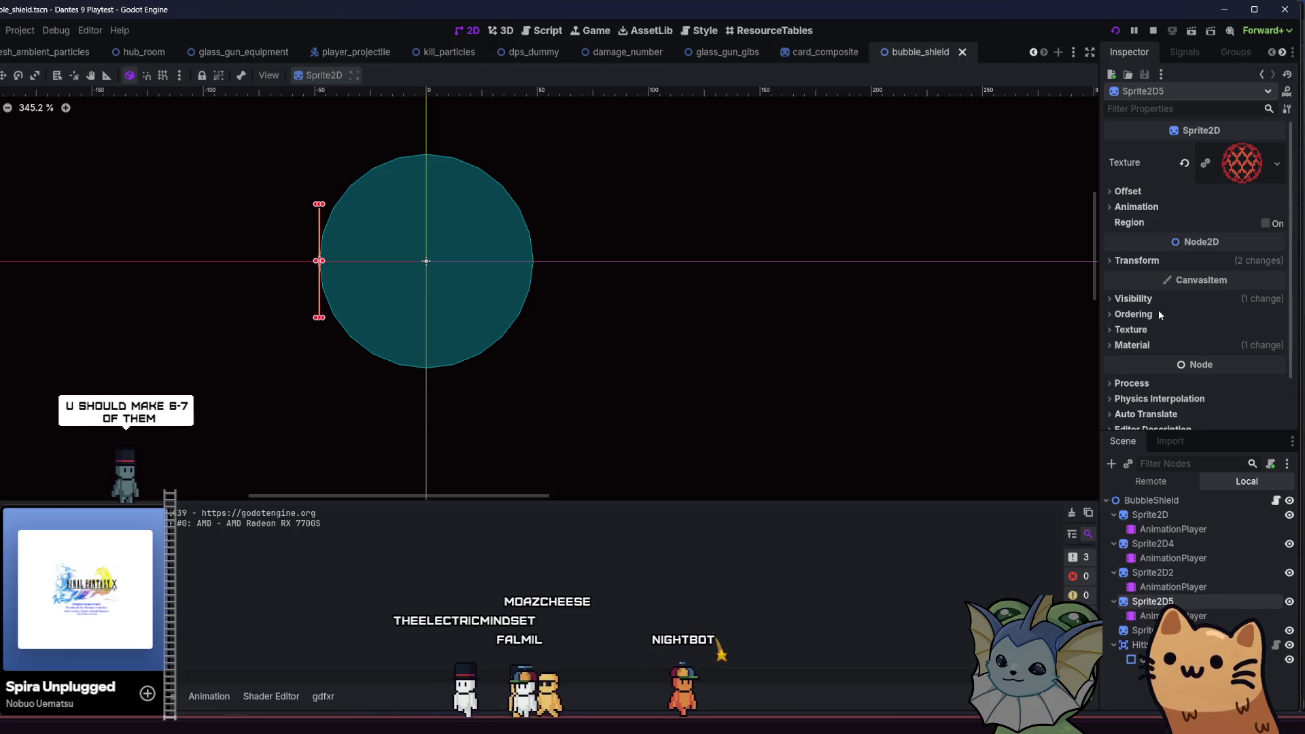
pyautogui.click(1153, 312)
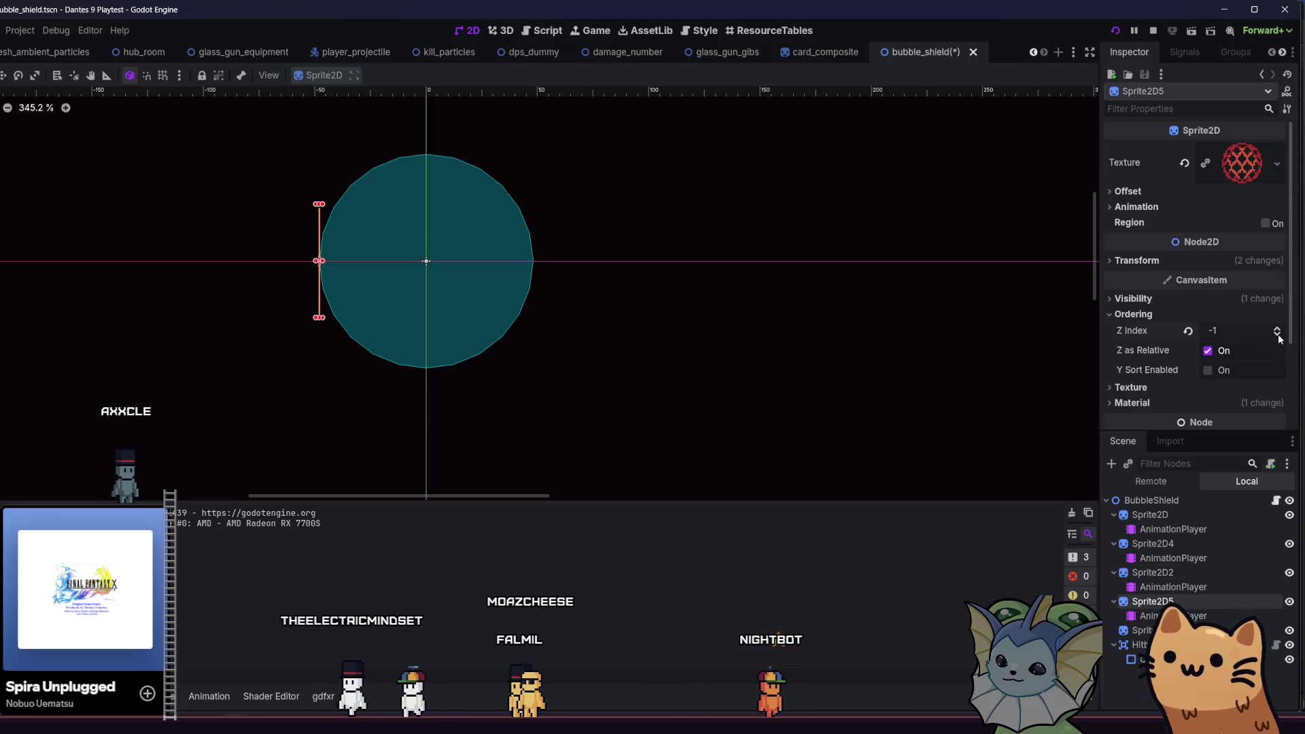
pyautogui.press('F5')
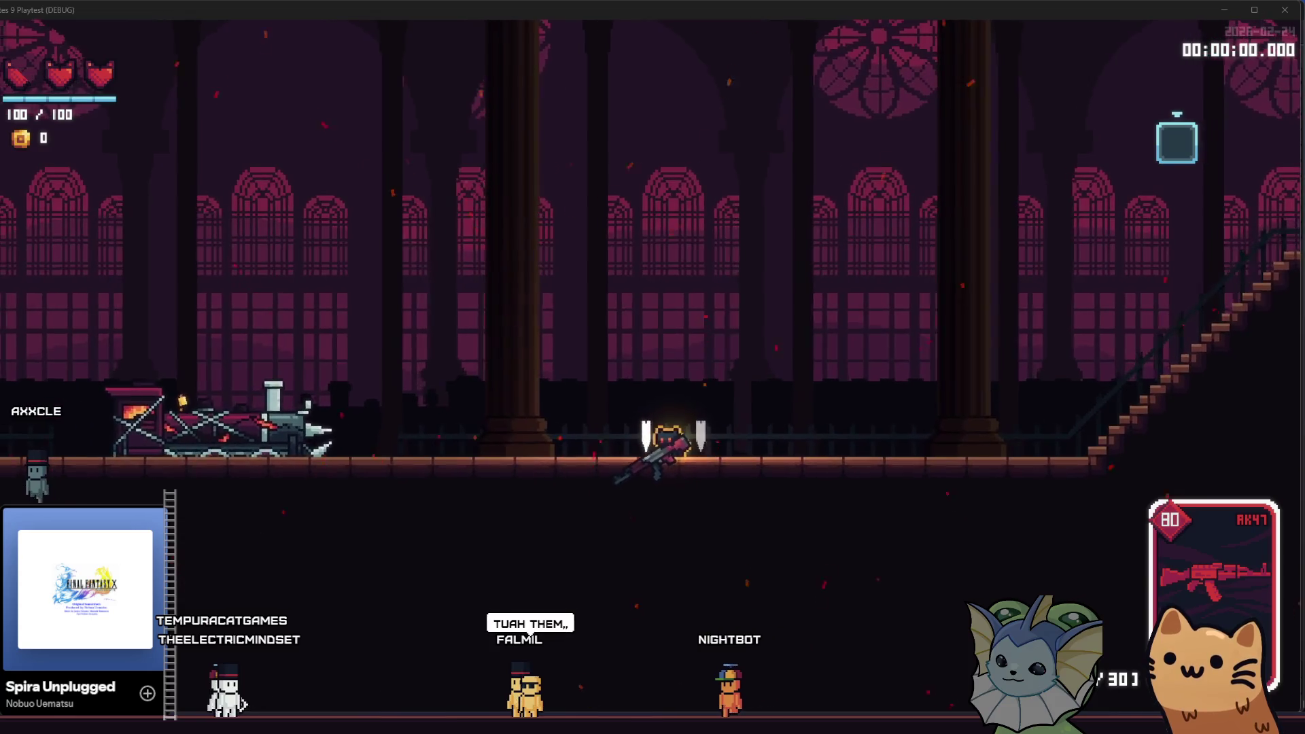
pyautogui.press('F8')
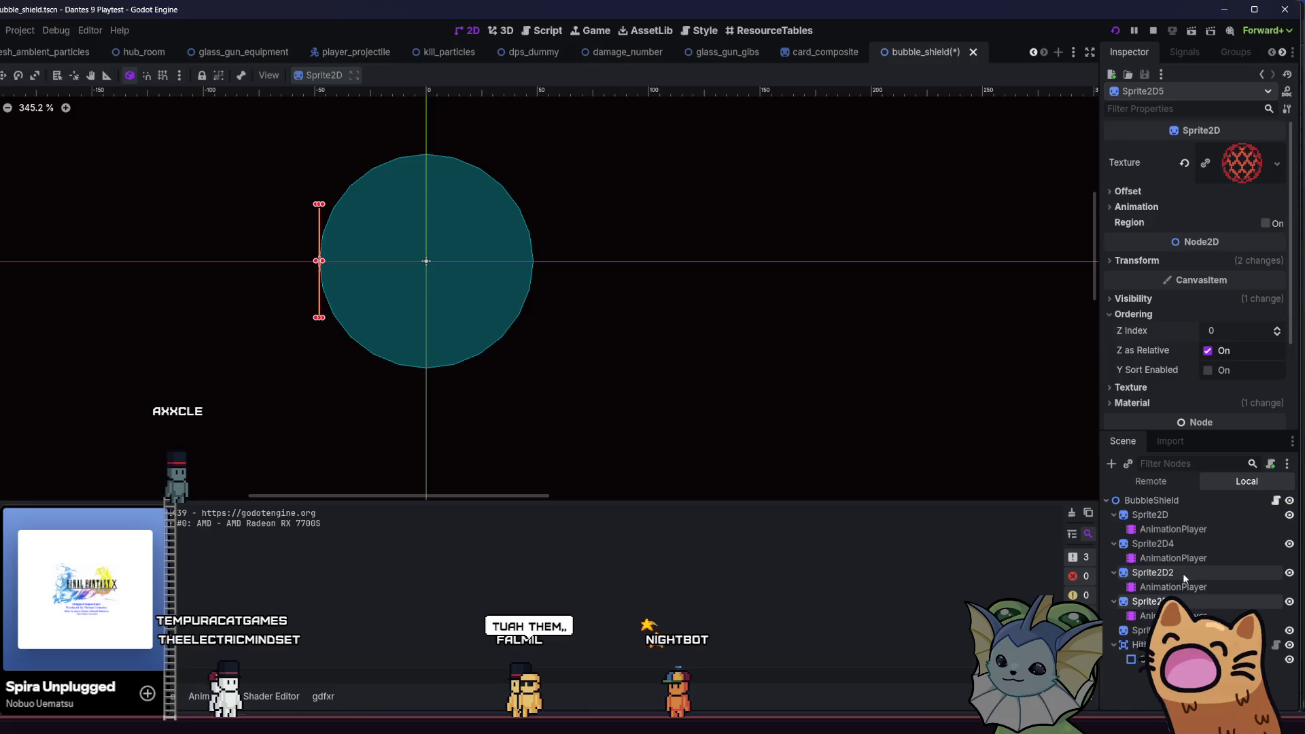
# - Set Sprite2D2's Z Index to -1, save the bubble_shield scene, and relaunch the game
pyautogui.click(1156, 573)
pyautogui.click(1181, 315)
pyautogui.click(1278, 334)
pyautogui.hotkey('ctrl', 's')
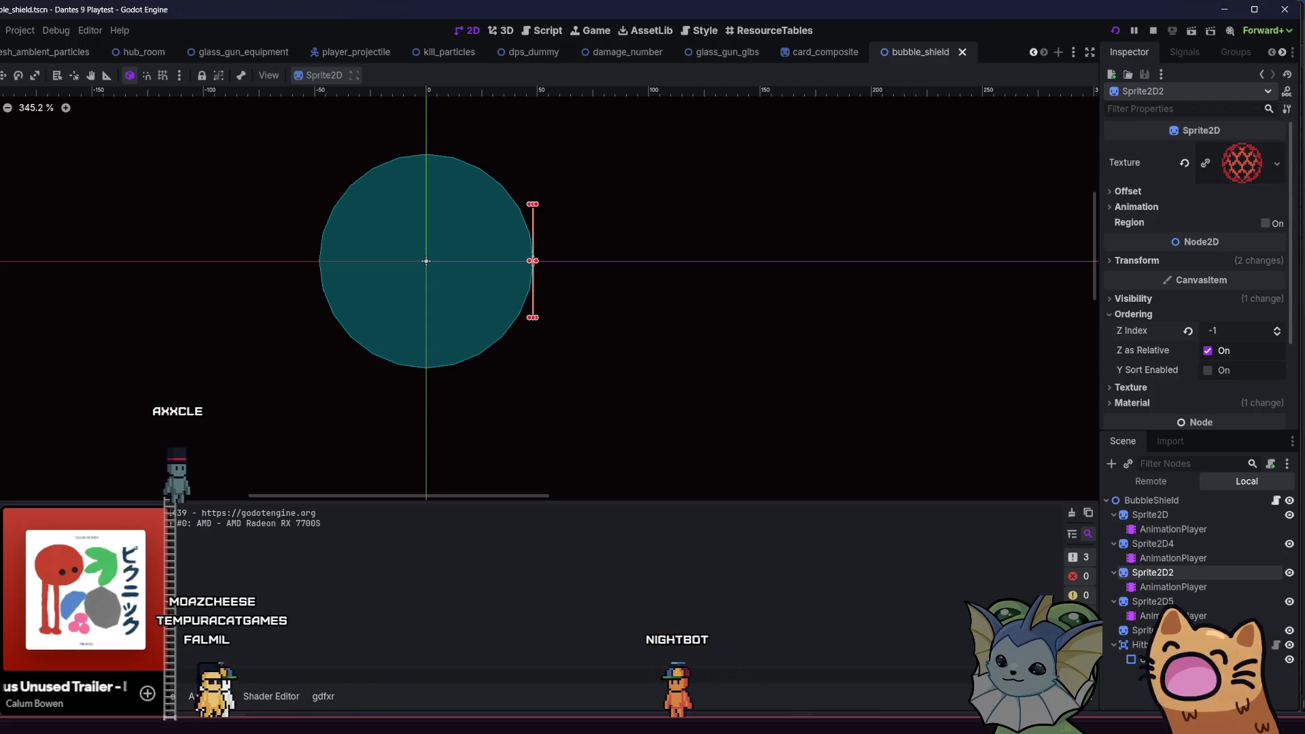
pyautogui.press('F5')
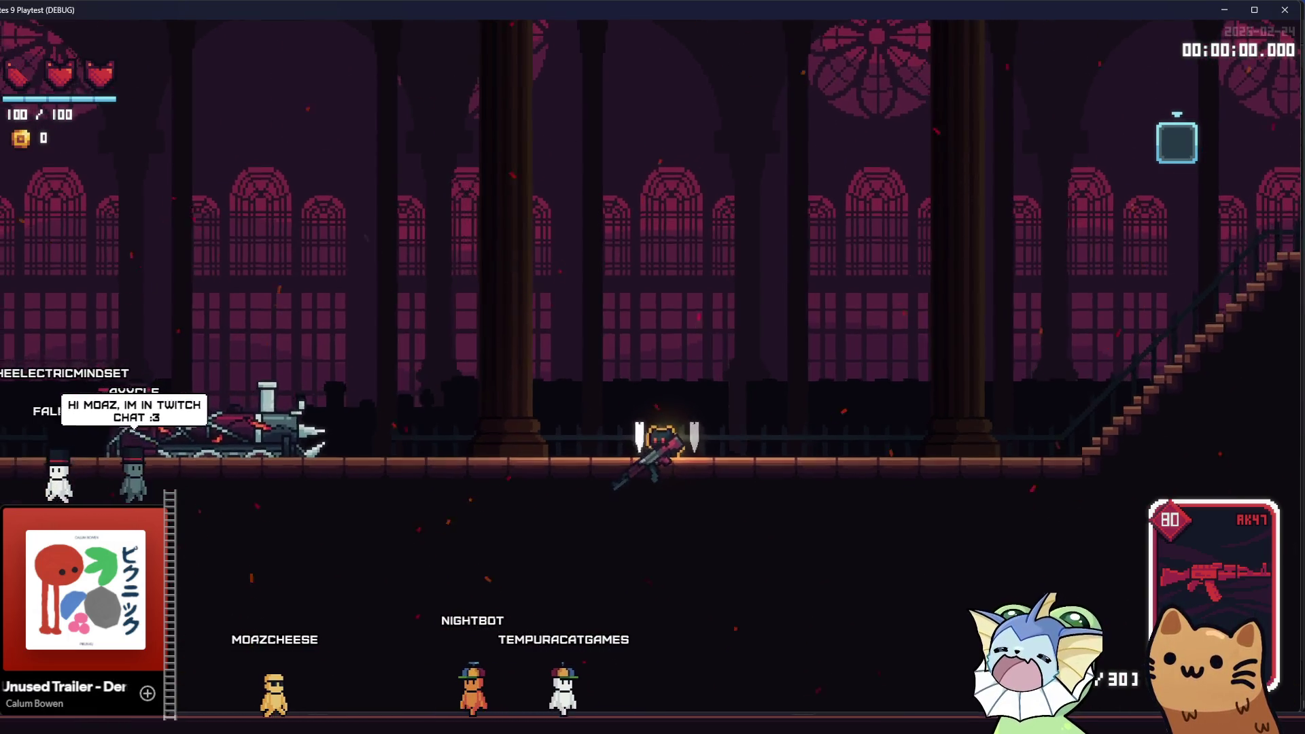
# - Stop the game, revert Sprite2D2's Z Index to 0, select Sprite2D4, and relaunch the playtest
pyautogui.press('F8')
pyautogui.click(1189, 331)
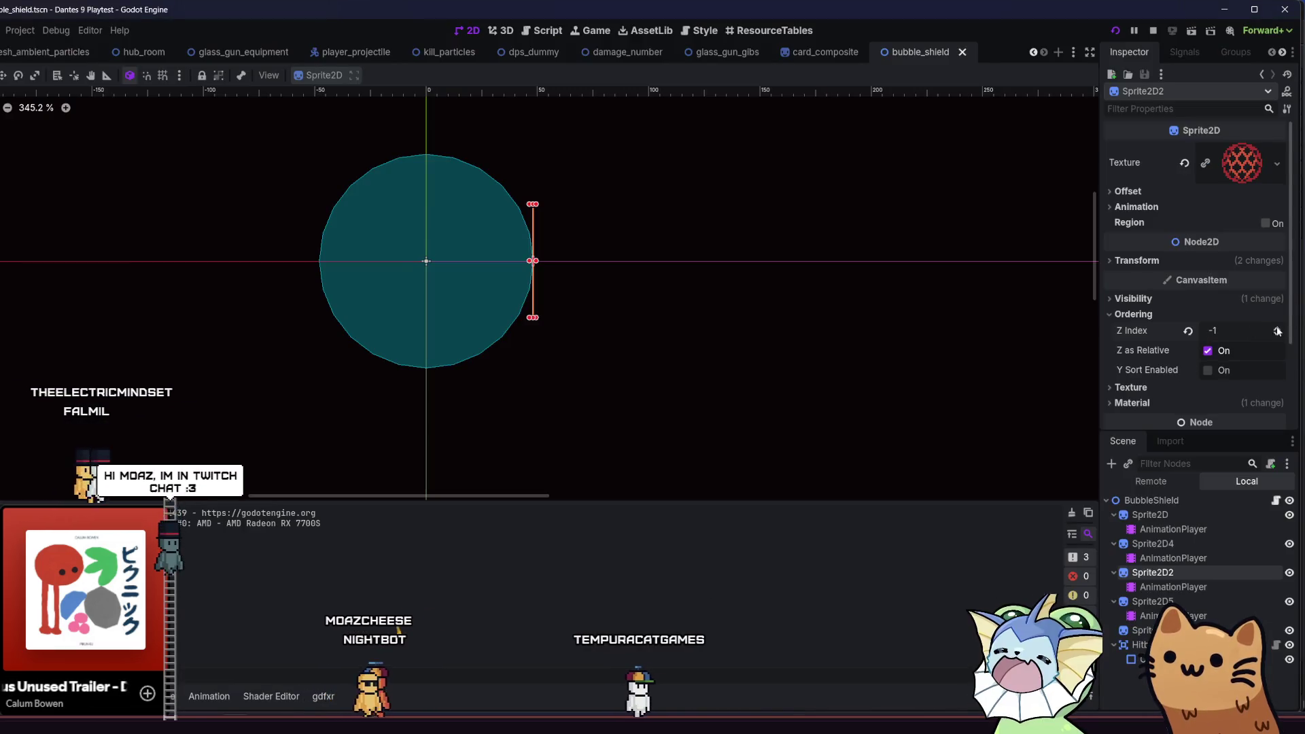
pyautogui.click(1149, 544)
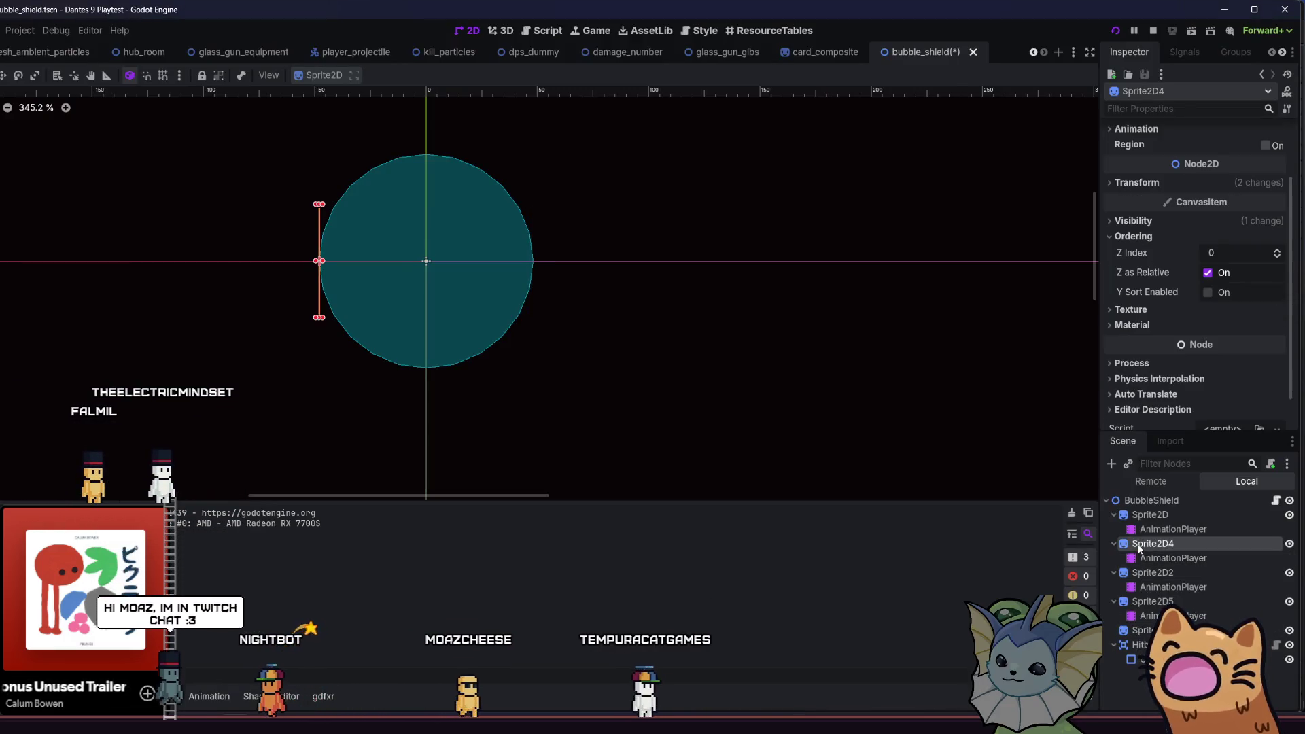
pyautogui.press('F5')
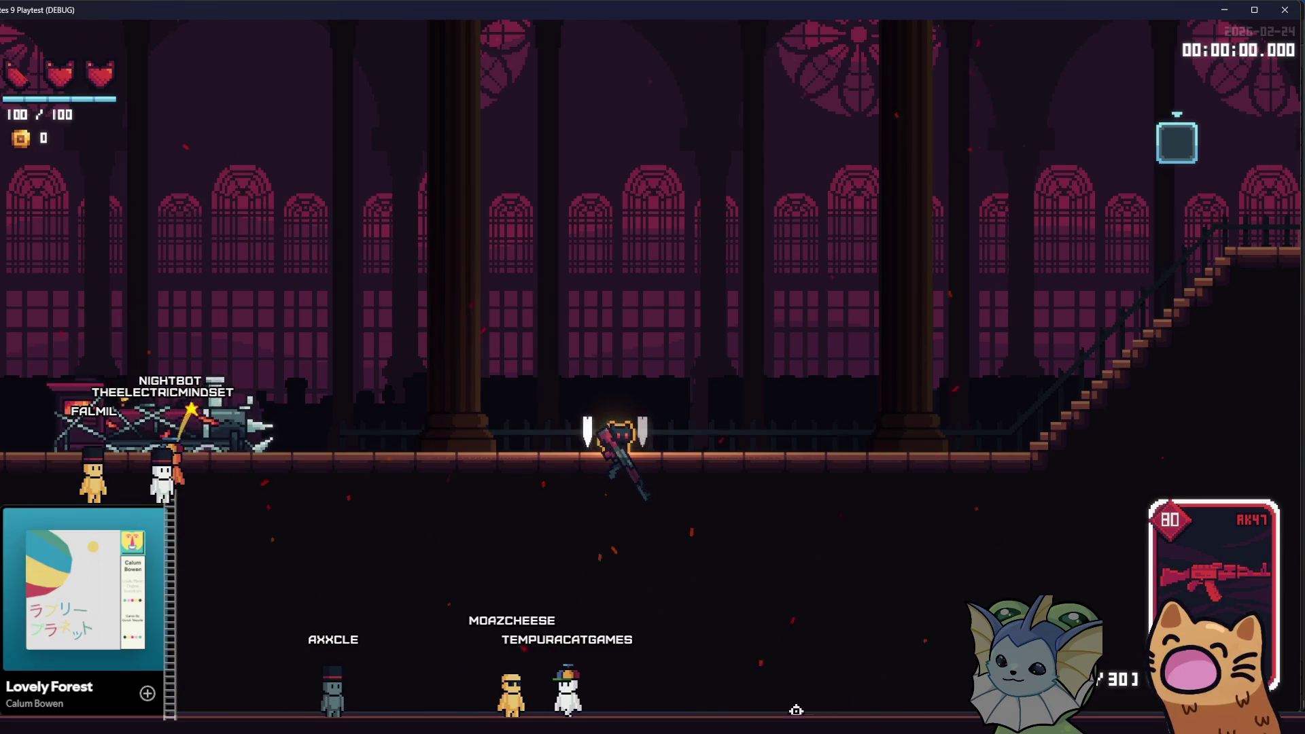
# - Run the player left and right across the cathedral floor, jumping twice toward the stairs
pyautogui.press('d')
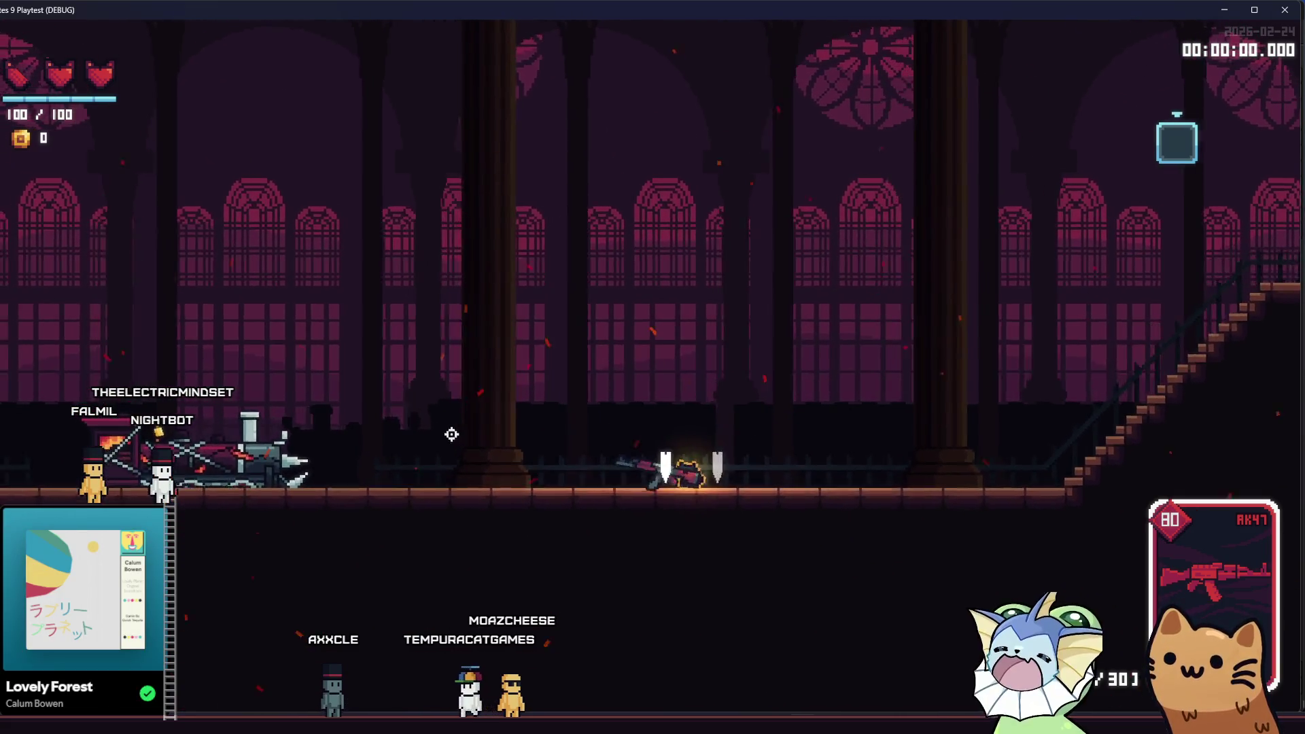
pyautogui.press('a')
pyautogui.press('space')
pyautogui.press('d')
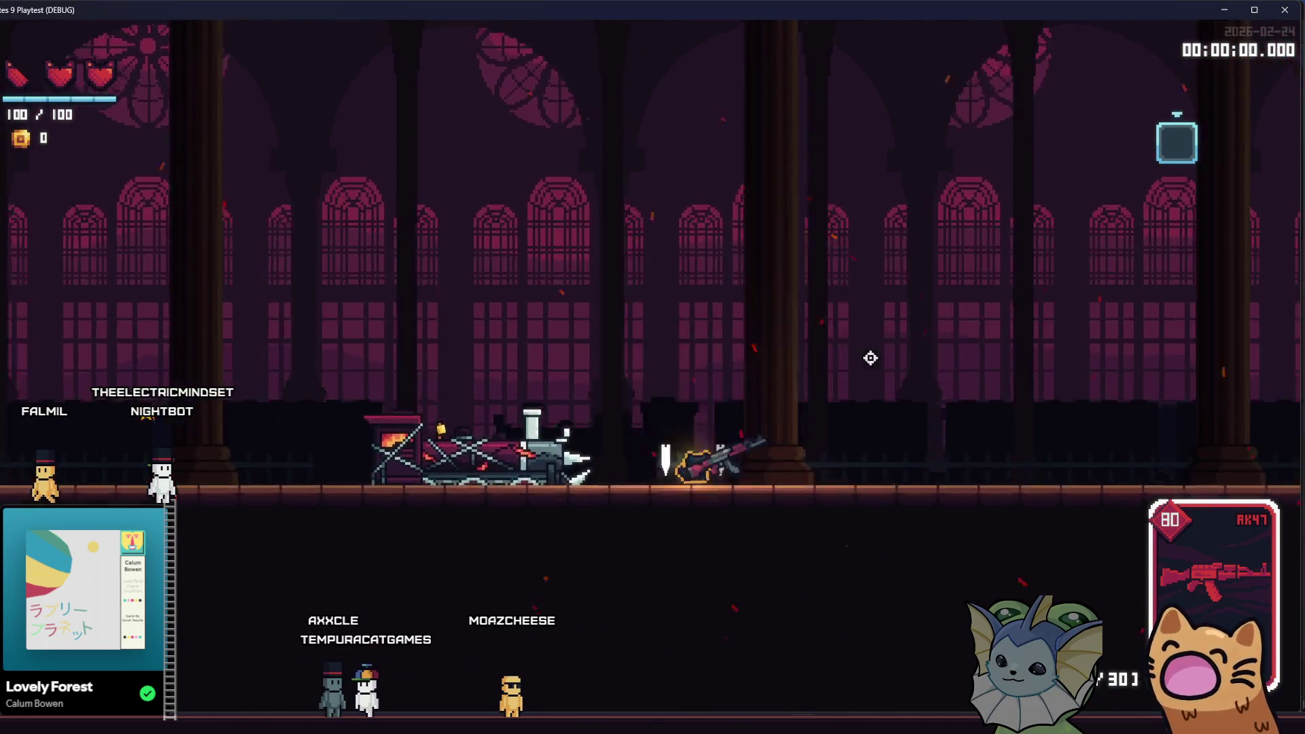
pyautogui.press('a')
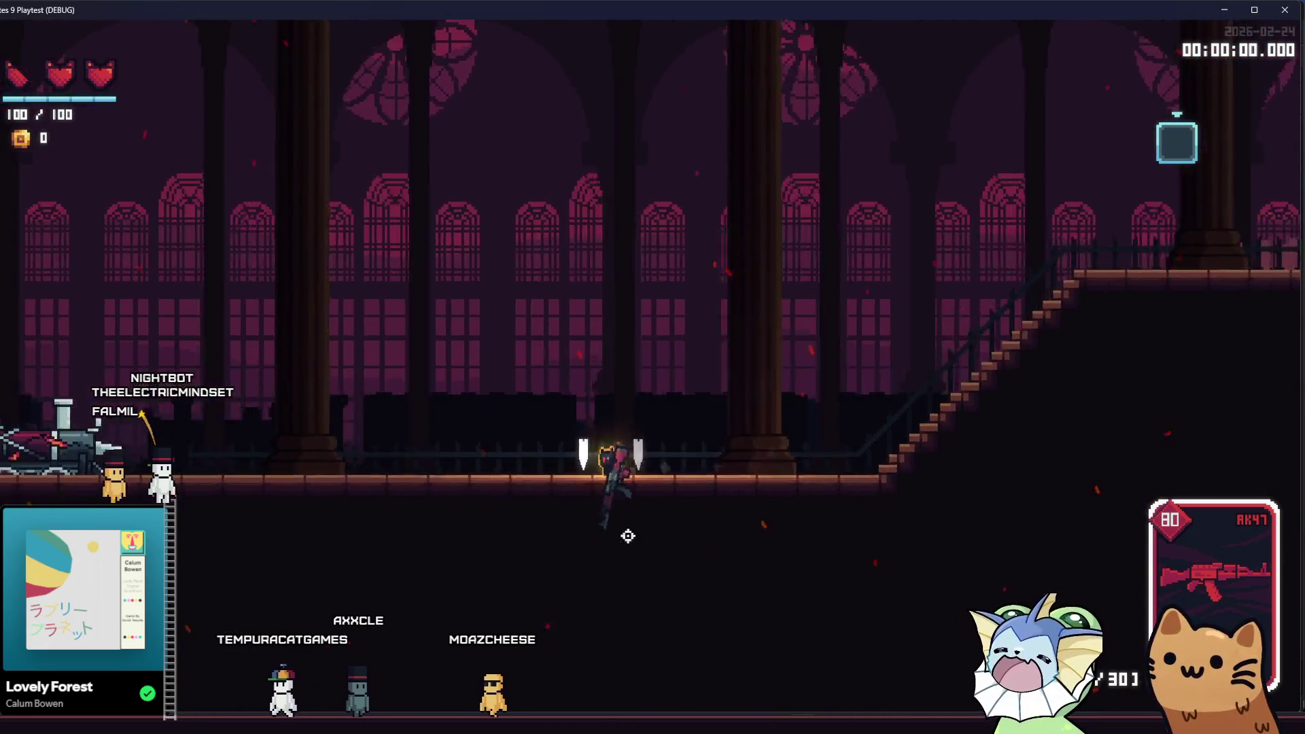
pyautogui.press('space')
pyautogui.press('d')
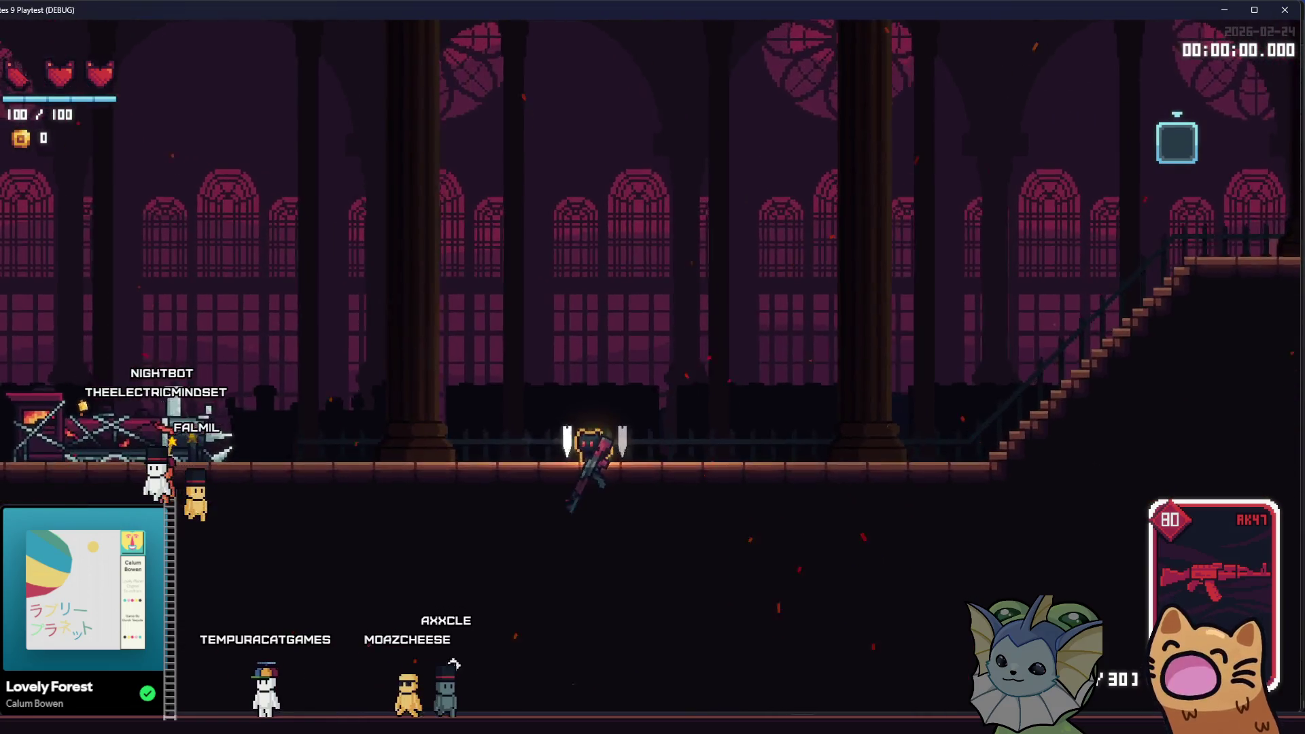
pyautogui.hotkey('alt', 'Tab')
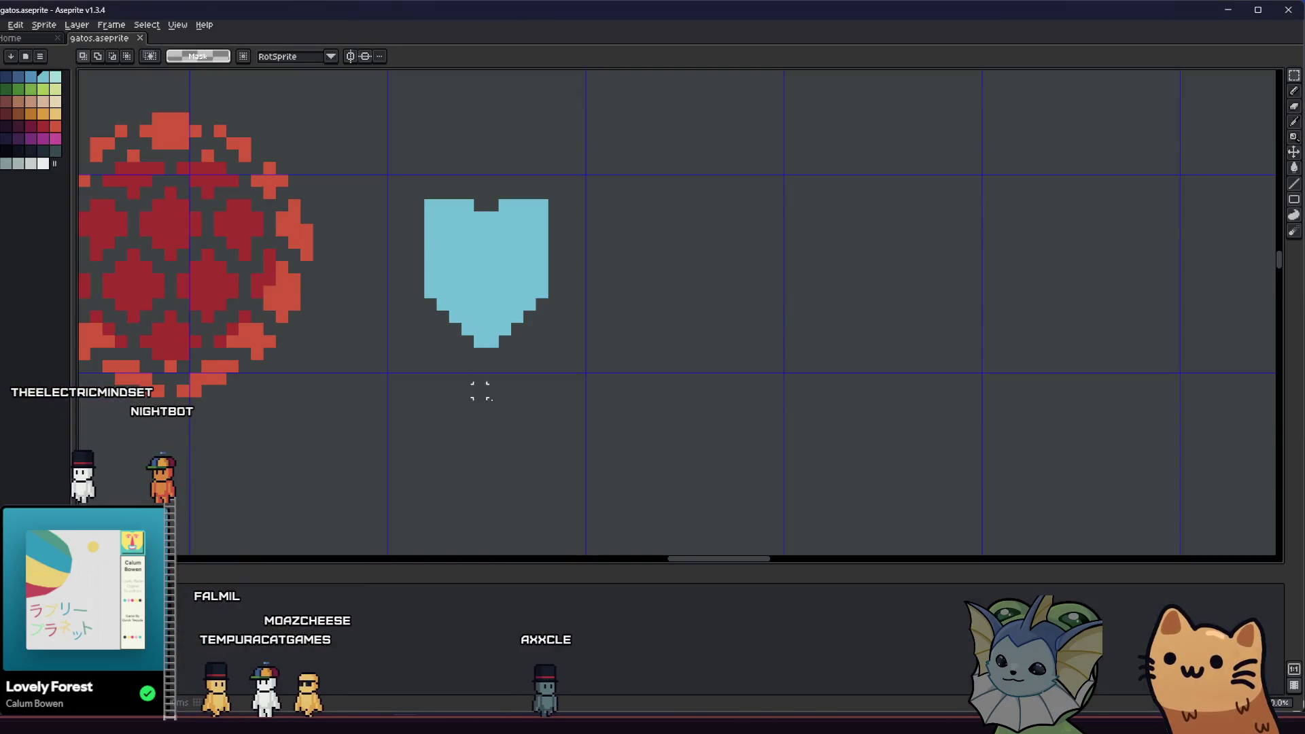
# - Refine the shield sprite: darker blue fill, erase its leftmost column, and flatten the notched top row
pyautogui.click(463, 272)
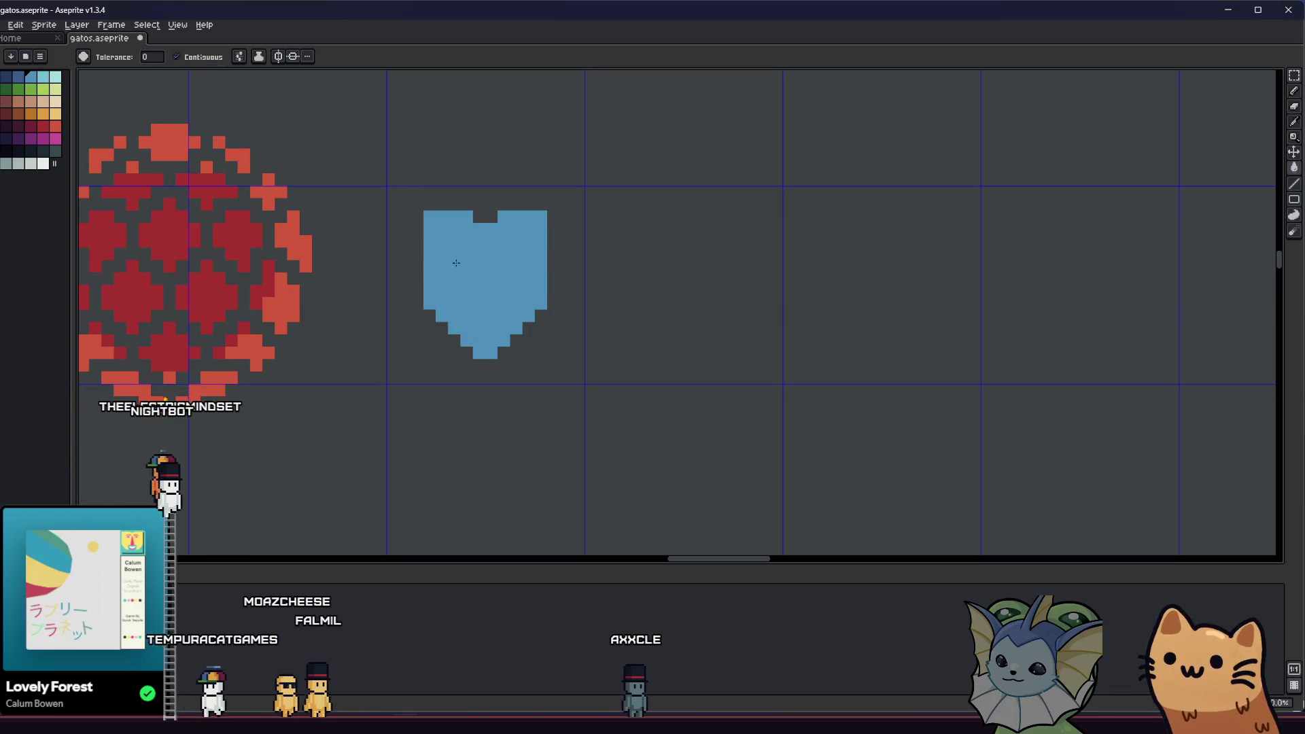
pyautogui.press('b')
pyautogui.moveTo(434, 216); pyautogui.dragTo(434, 326)
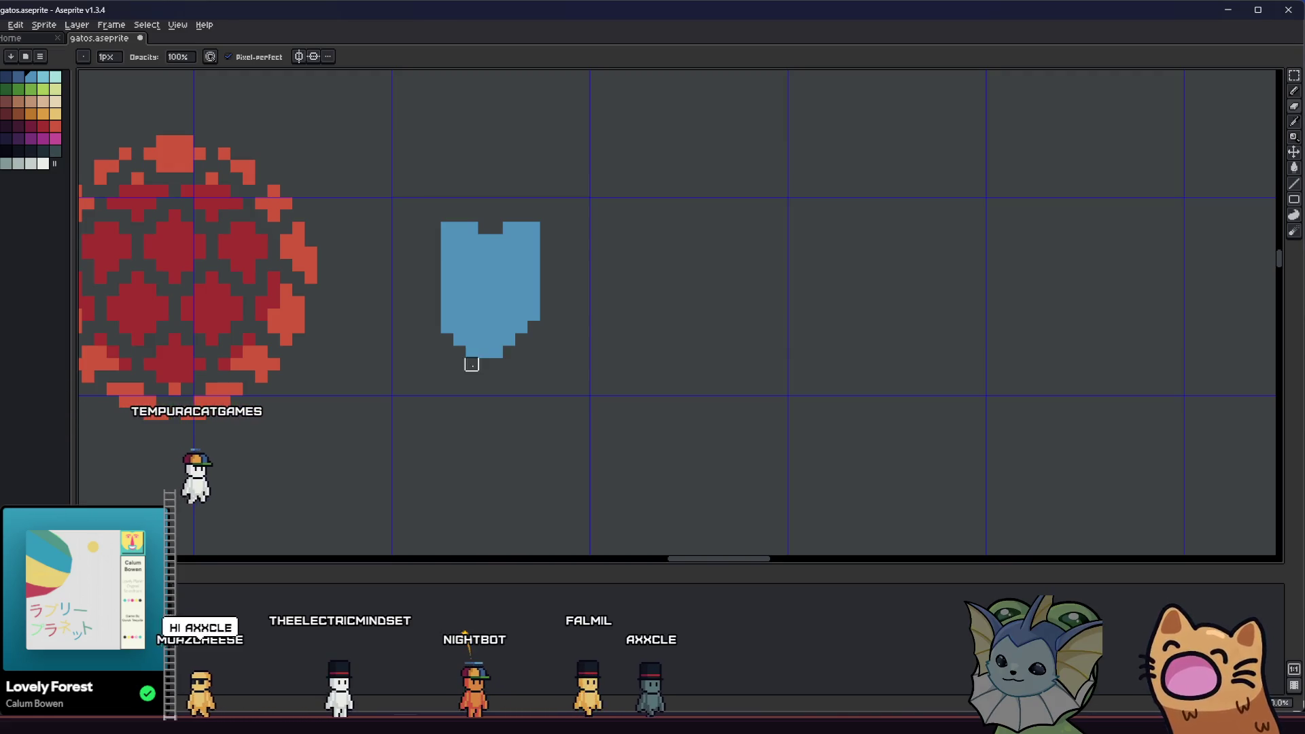
pyautogui.click(459, 227)
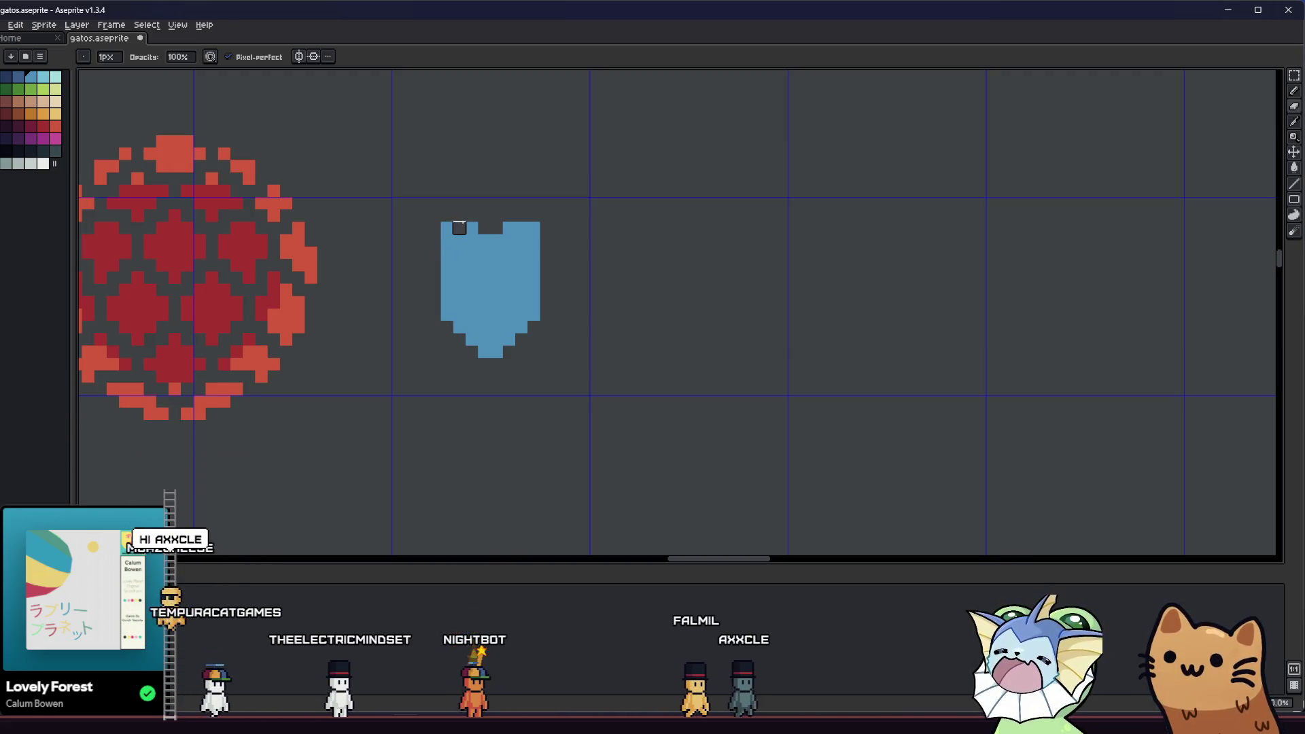
pyautogui.moveTo(431, 227)
pyautogui.mouseDown()
pyautogui.moveTo(495, 228)
pyautogui.moveTo(496, 241)
pyautogui.mouseUp()
pyautogui.moveTo(413, 353); pyautogui.dragTo(466, 356)
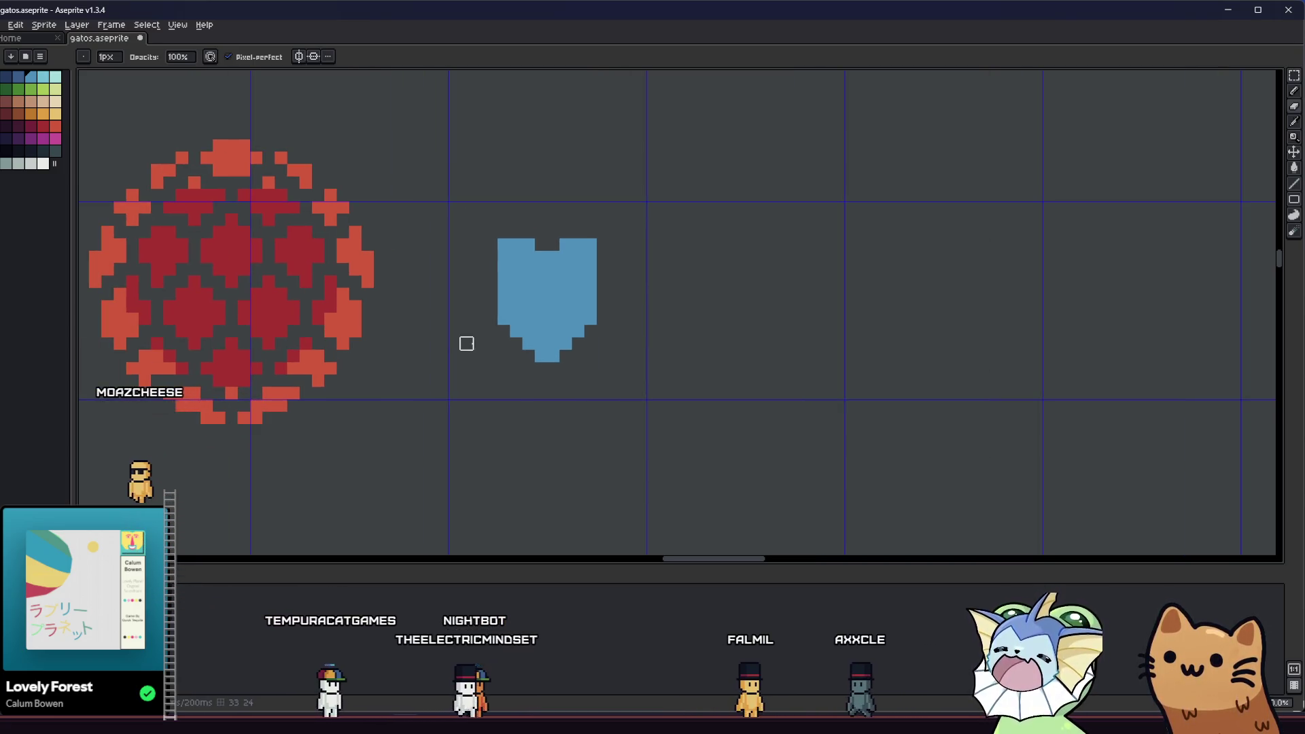
pyautogui.press('m')
pyautogui.scroll(-3, 466, 343)
pyautogui.press('b')
pyautogui.scroll(1, 485, 299)
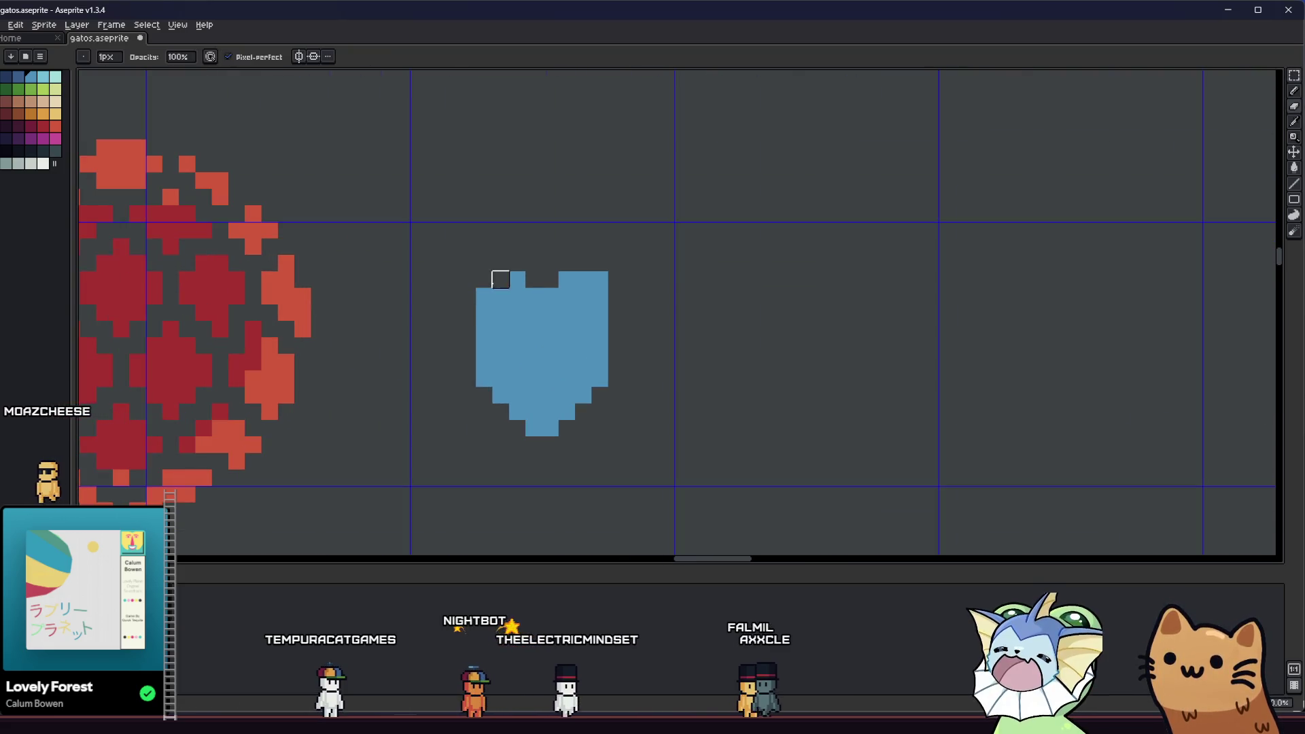
pyautogui.scroll(-4, 550, 295)
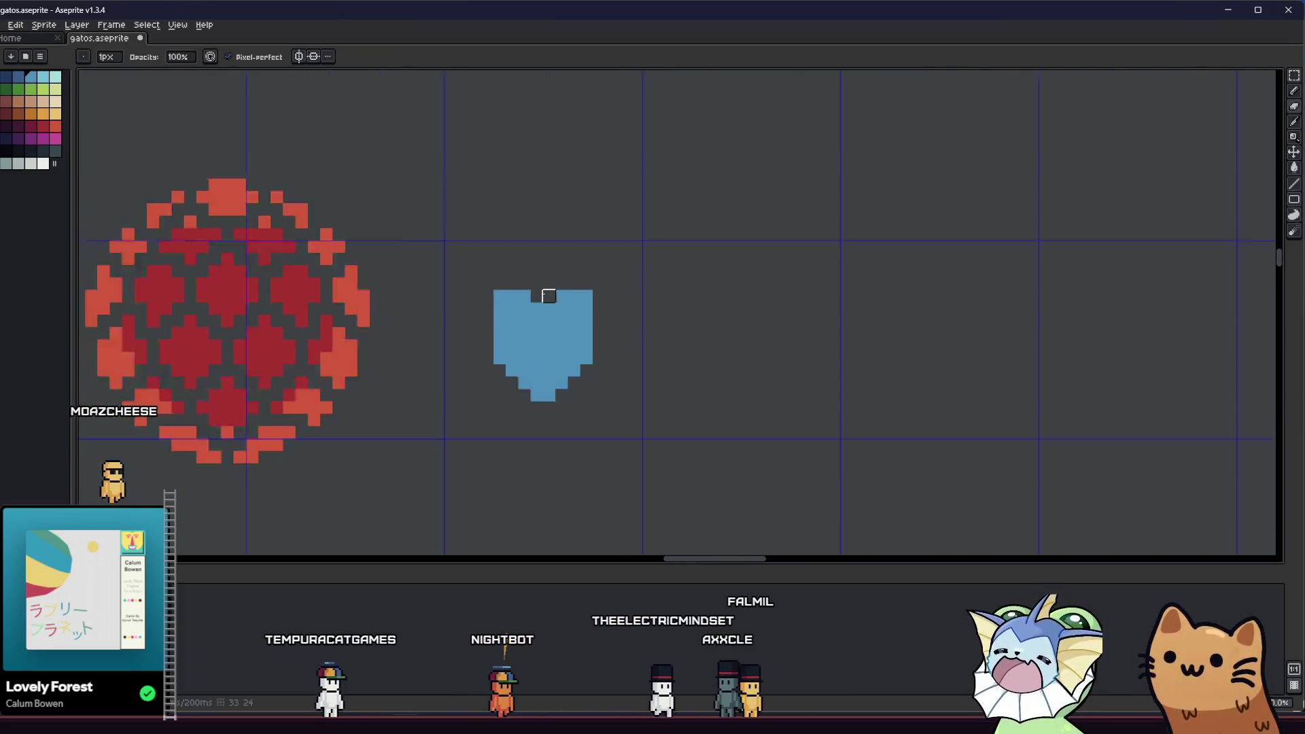
pyautogui.press('m')
pyautogui.scroll(3, 507, 348)
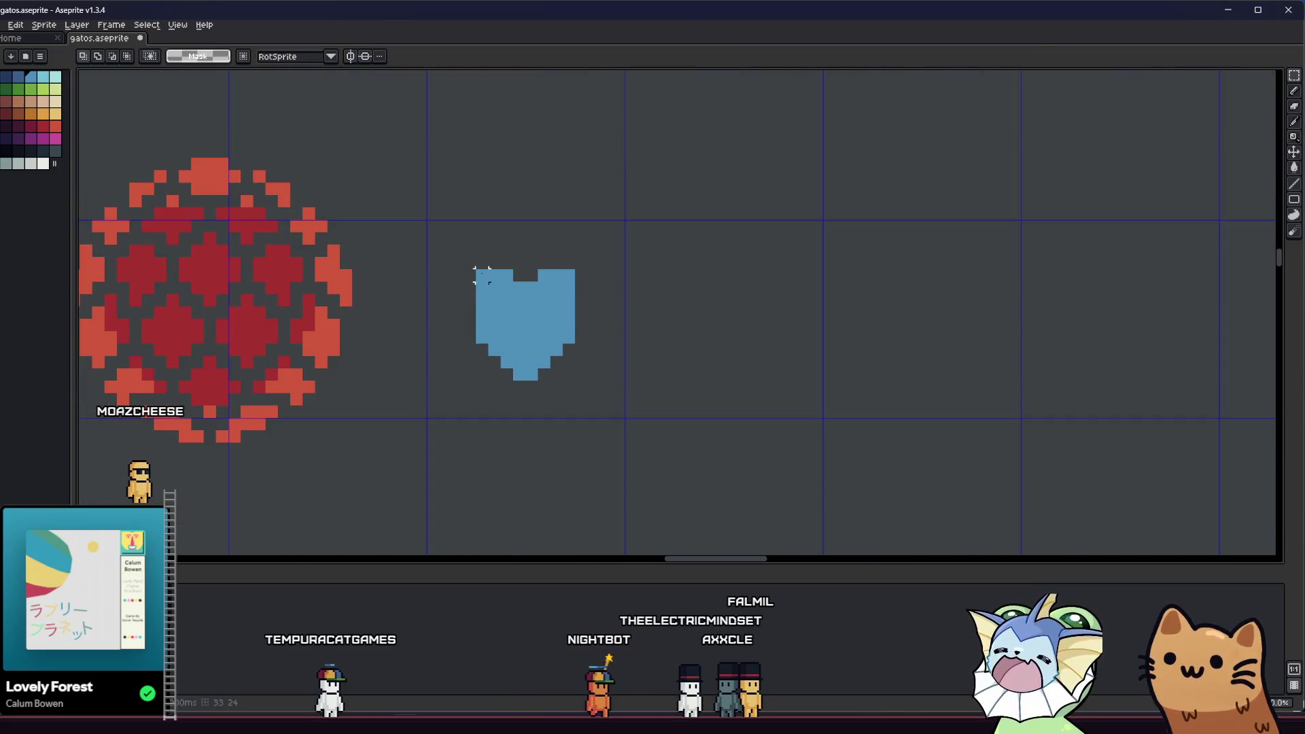
# - Export the shield sprite over equipment_shield.png, confirming the overwrite
pyautogui.click(6, 26)
pyautogui.moveTo(74, 127)
pyautogui.click(129, 129)
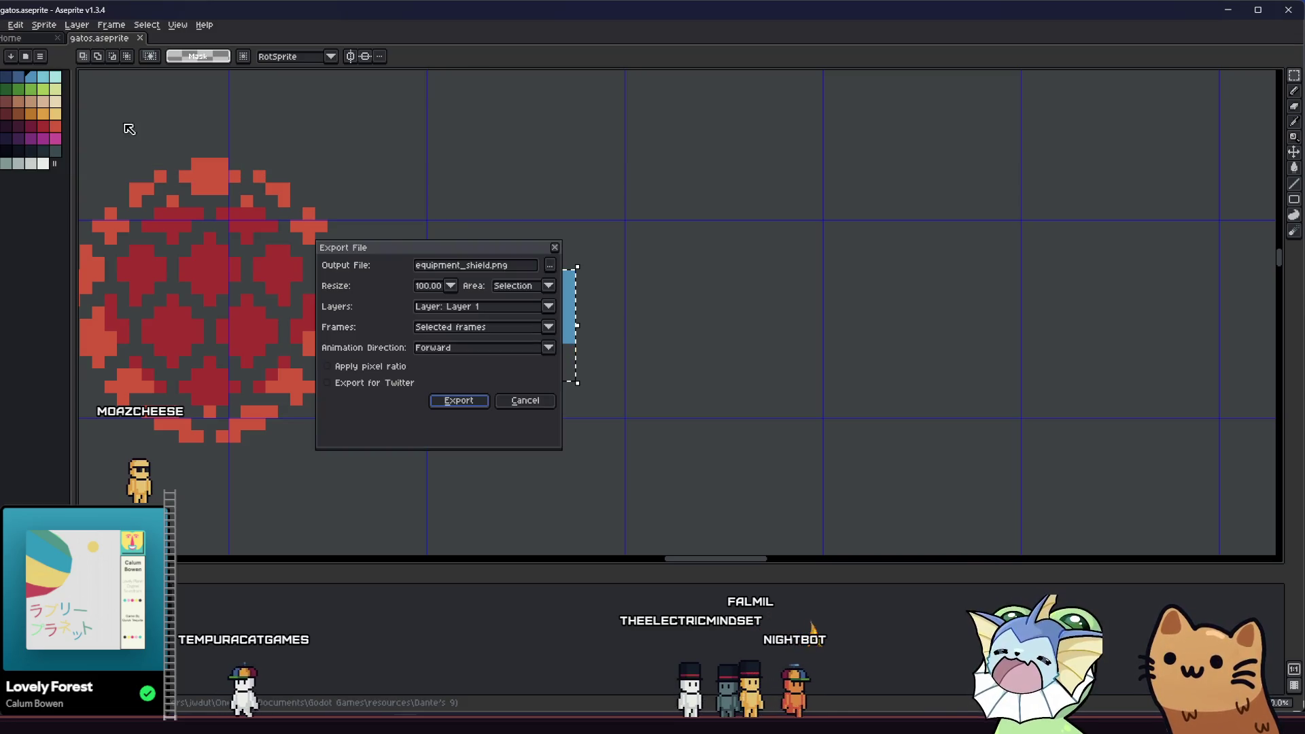
pyautogui.click(453, 401)
pyautogui.click(597, 401)
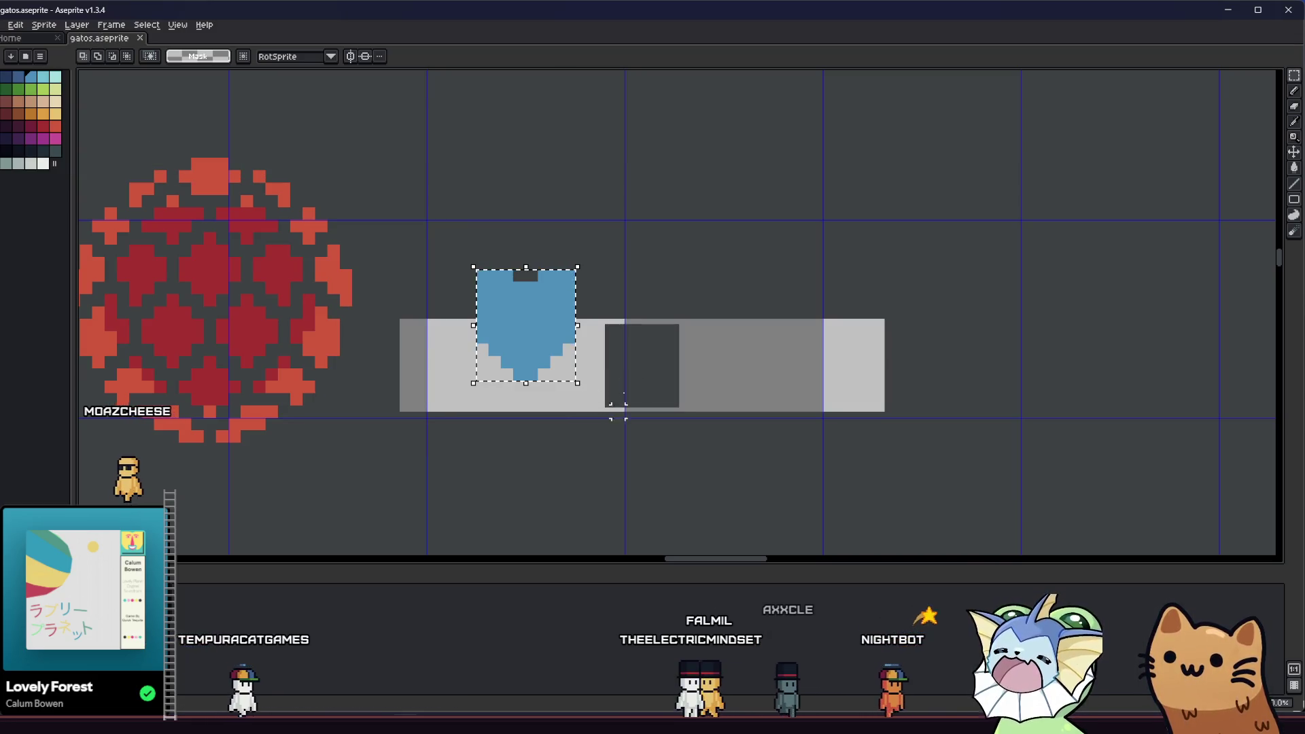
pyautogui.hotkey('alt', 'Tab')
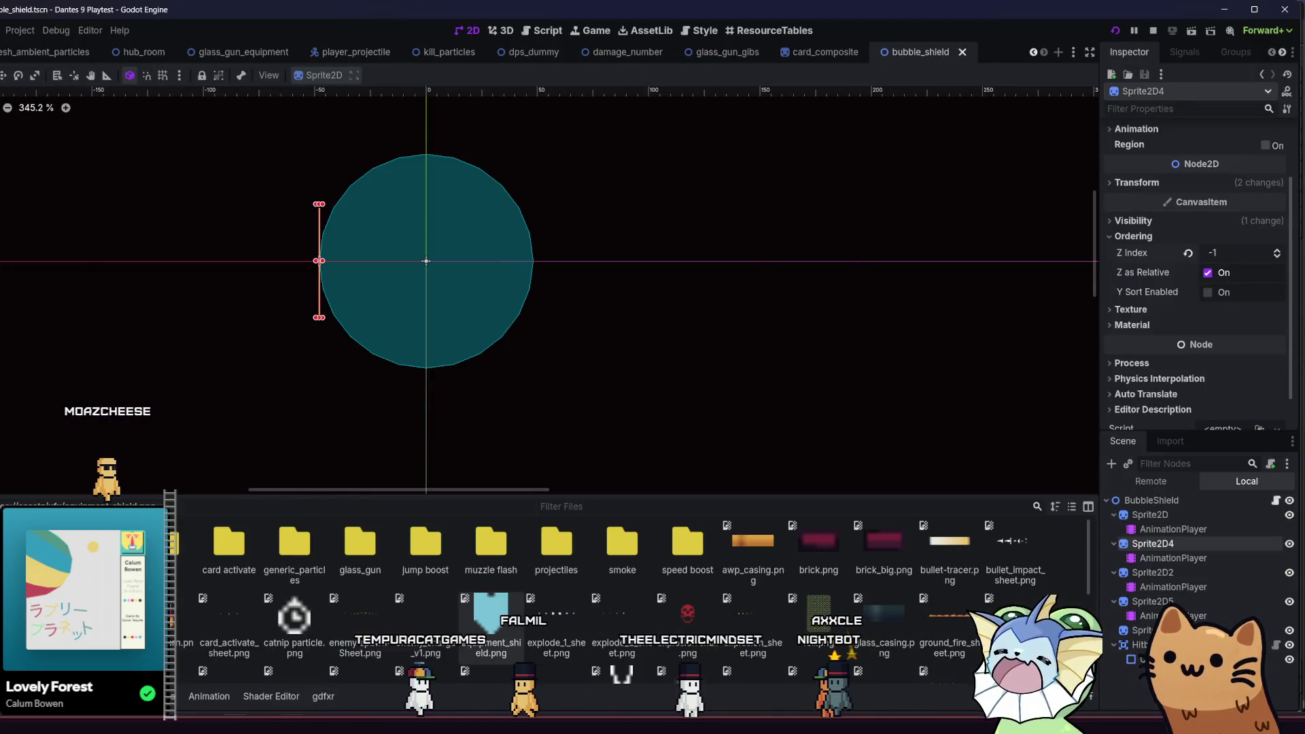
pyautogui.hotkey('alt', 'Tab')
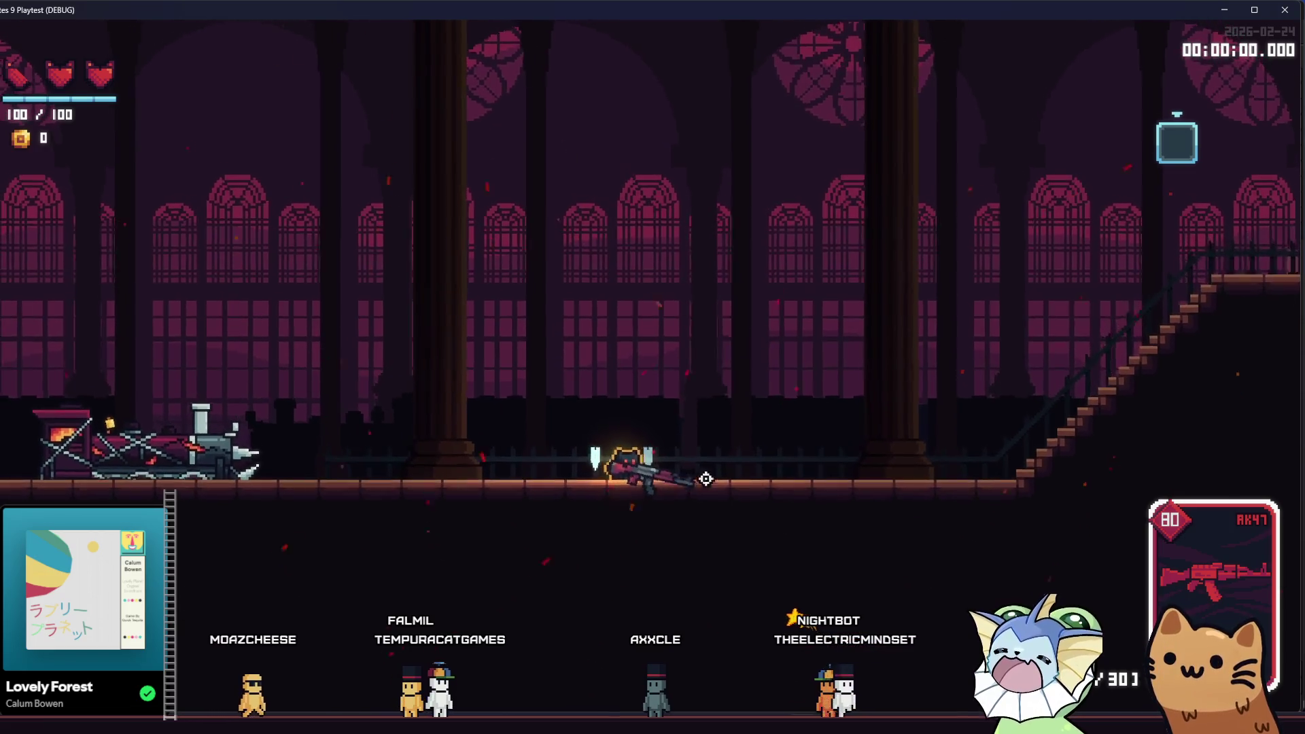
pyautogui.press('d')
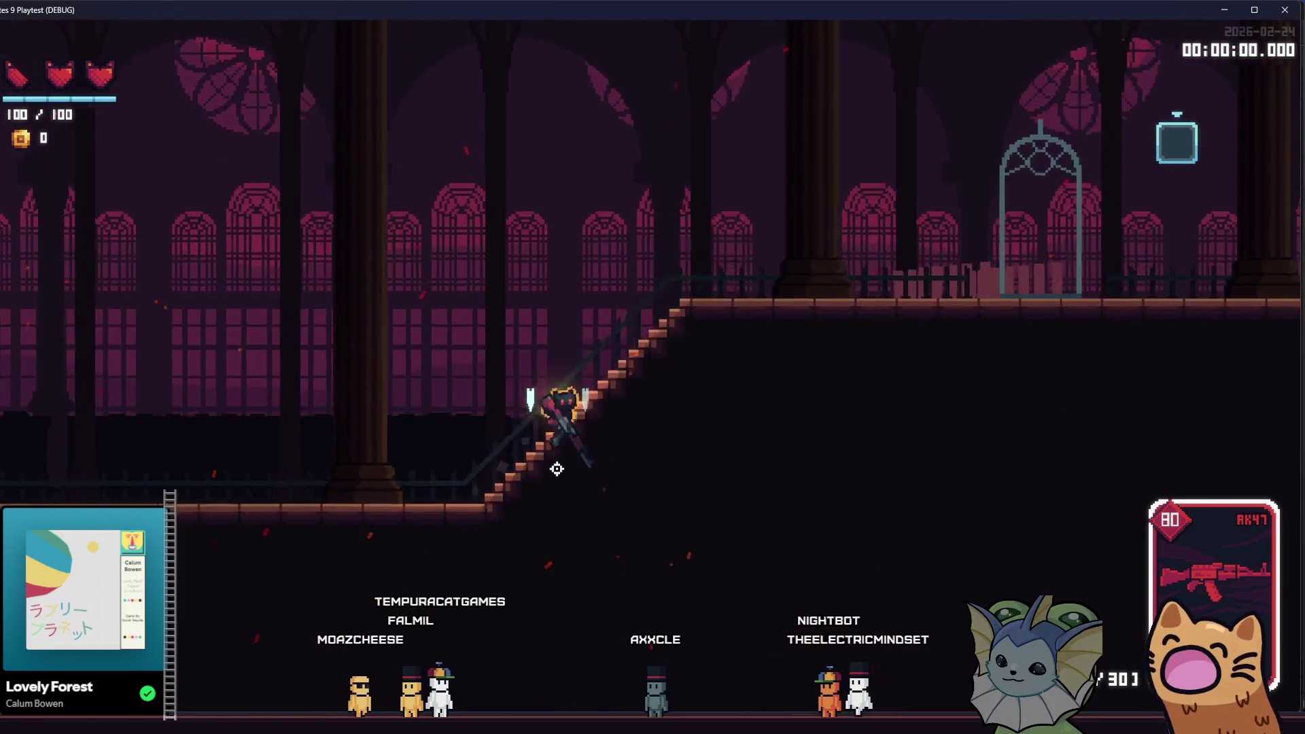
pyautogui.press('a')
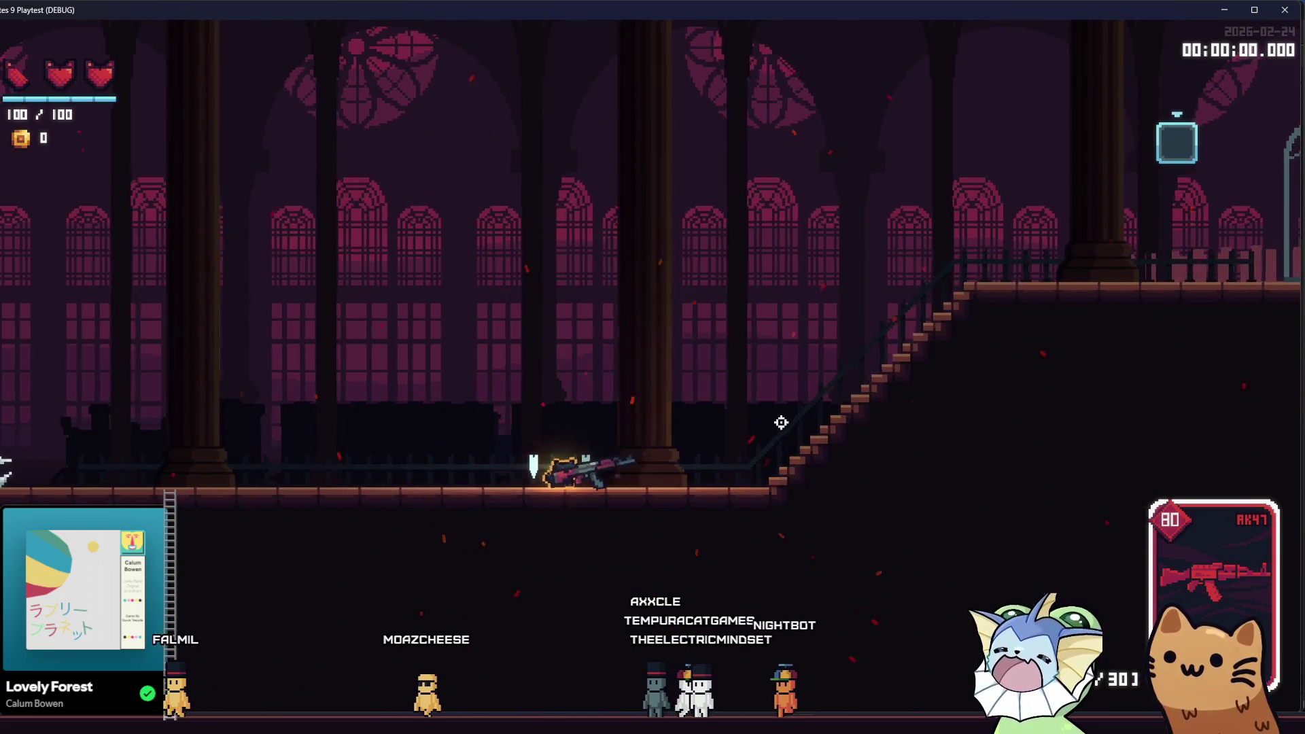
pyautogui.press('a')
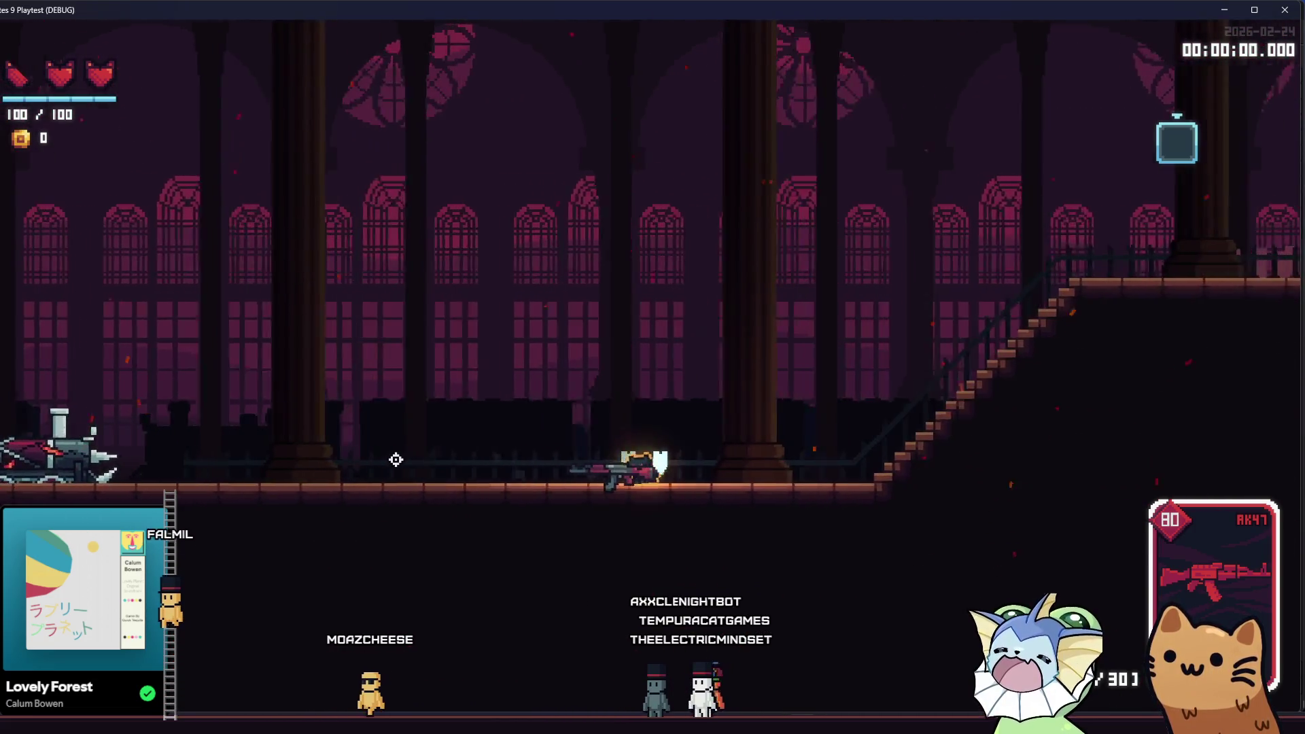
pyautogui.press('d')
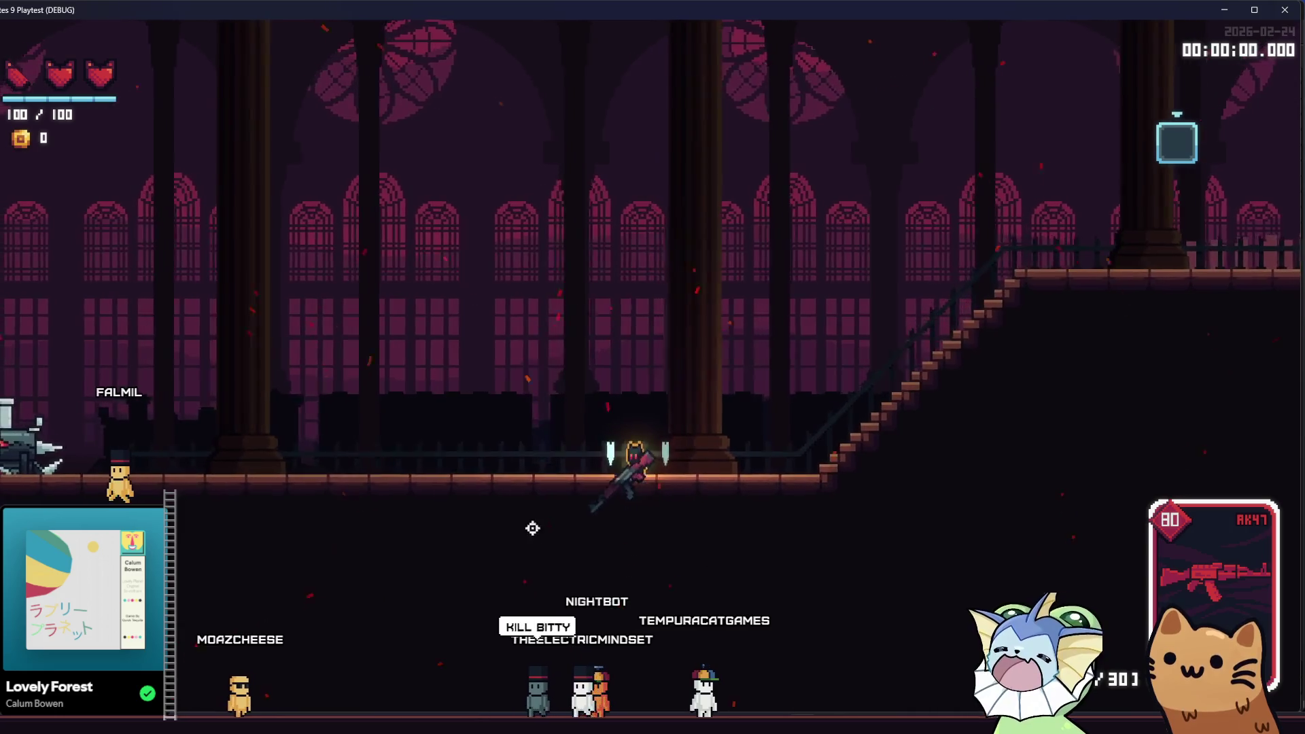
pyautogui.press('a')
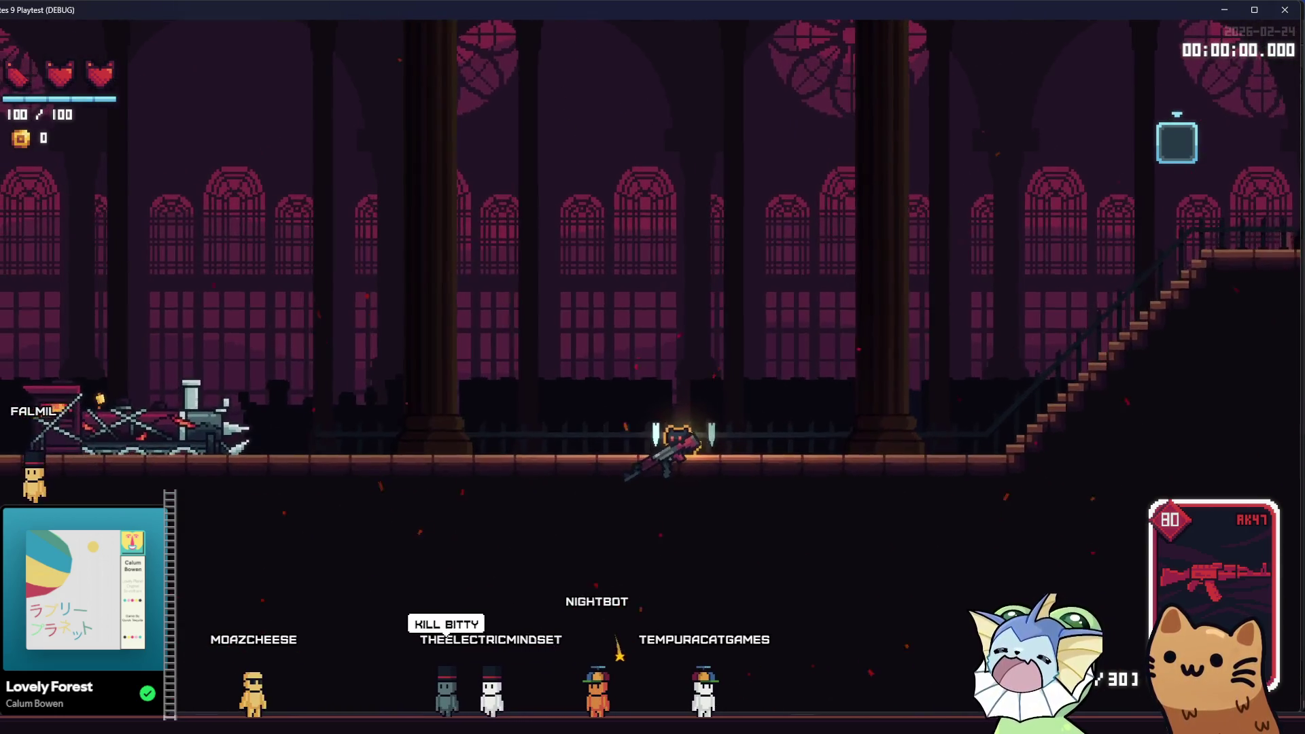
pyautogui.hotkey('alt', 'Tab')
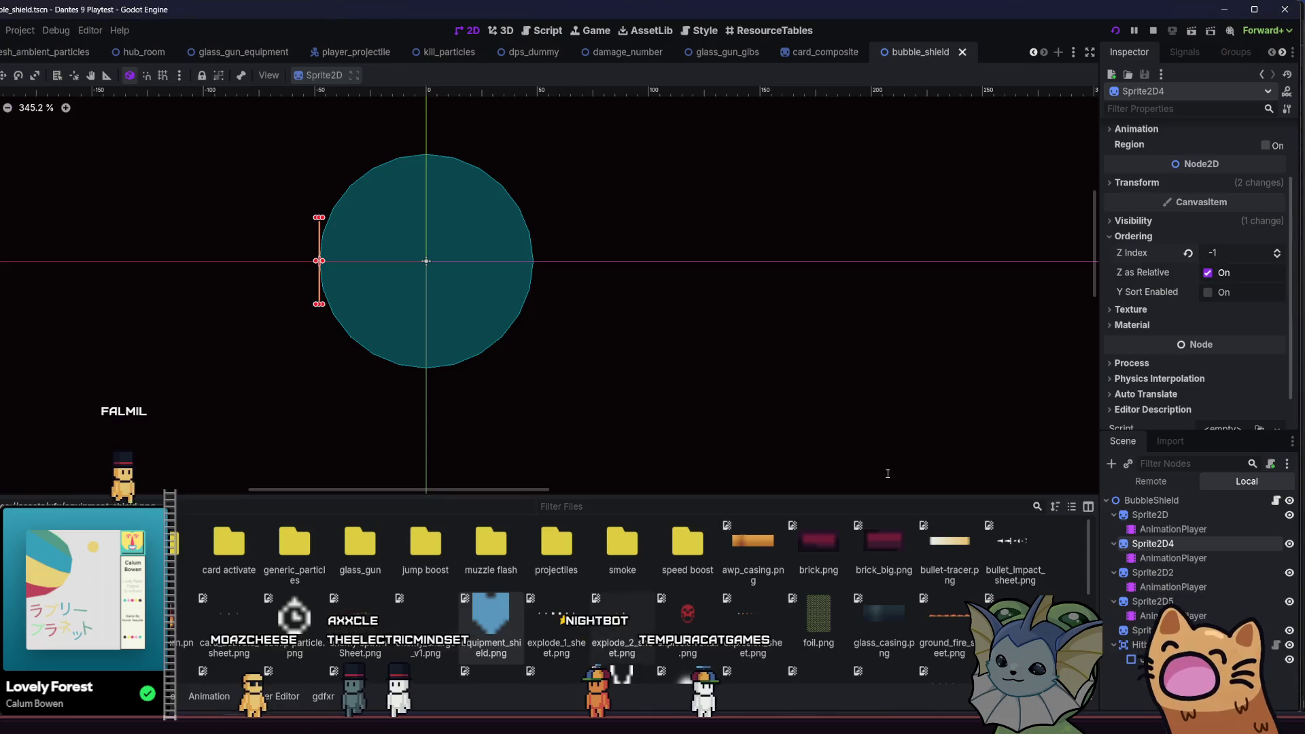
# - Select the four shield sprites and give them a new CanvasItemMaterial
pyautogui.click(1155, 515)
pyautogui.keyDown('ctrl'); pyautogui.click(1156, 544); pyautogui.keyUp('ctrl')
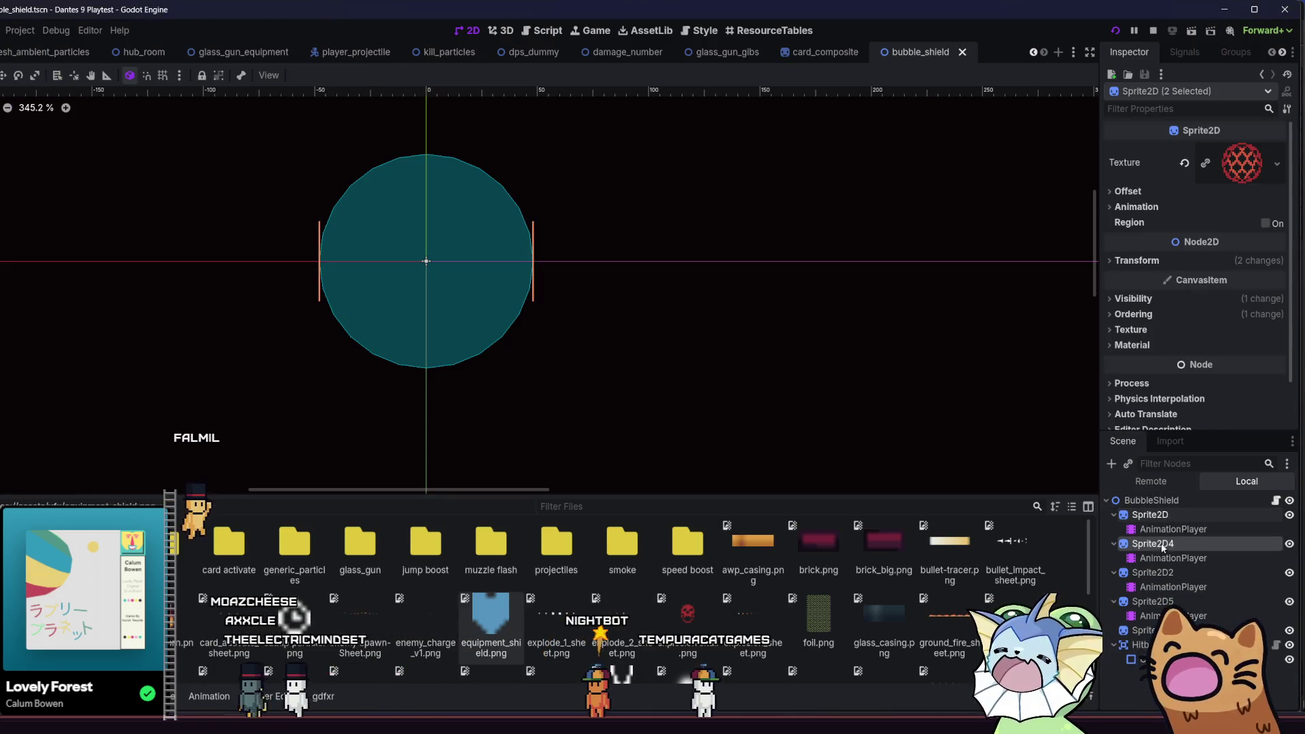
pyautogui.scroll(-2, 1156, 367)
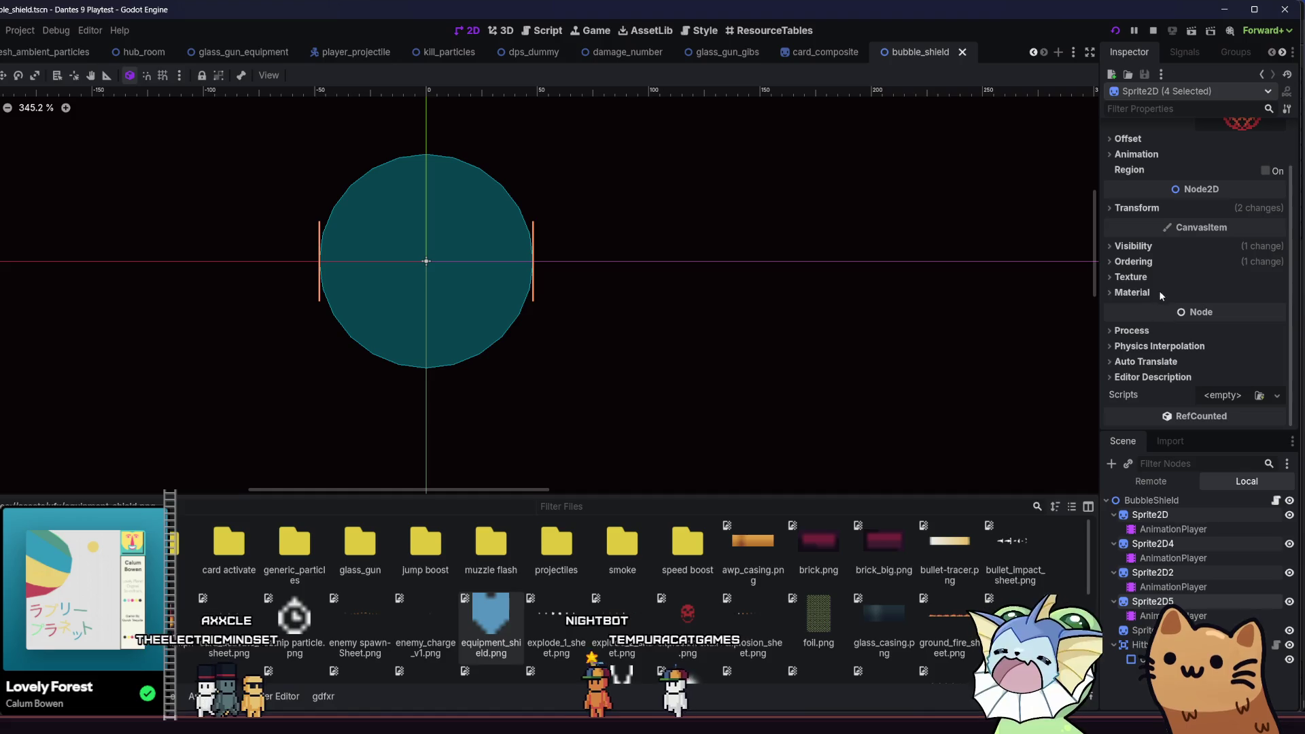
pyautogui.click(1203, 292)
pyautogui.click(1224, 310)
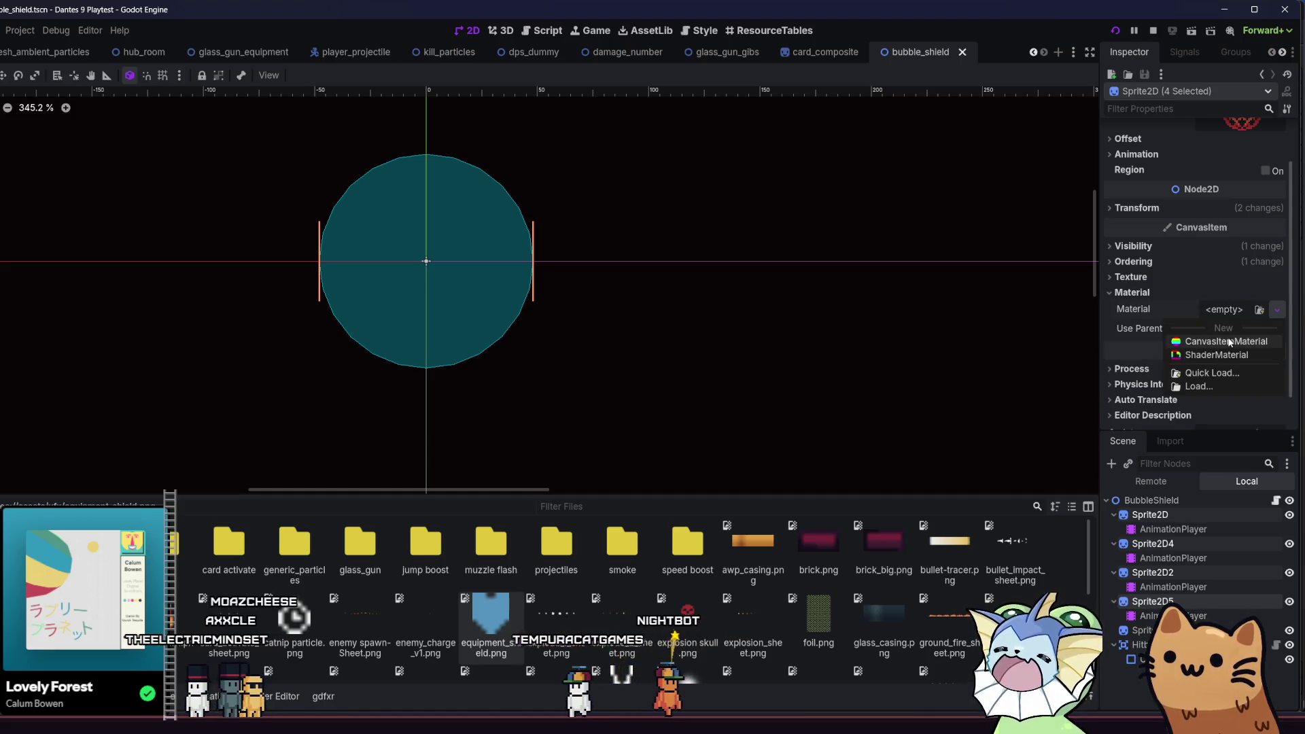
pyautogui.click(1224, 337)
# - Set the material's Blend Mode to Add and Light Mode to Unshaded, then run the game
pyautogui.click(1224, 310)
pyautogui.click(1214, 315)
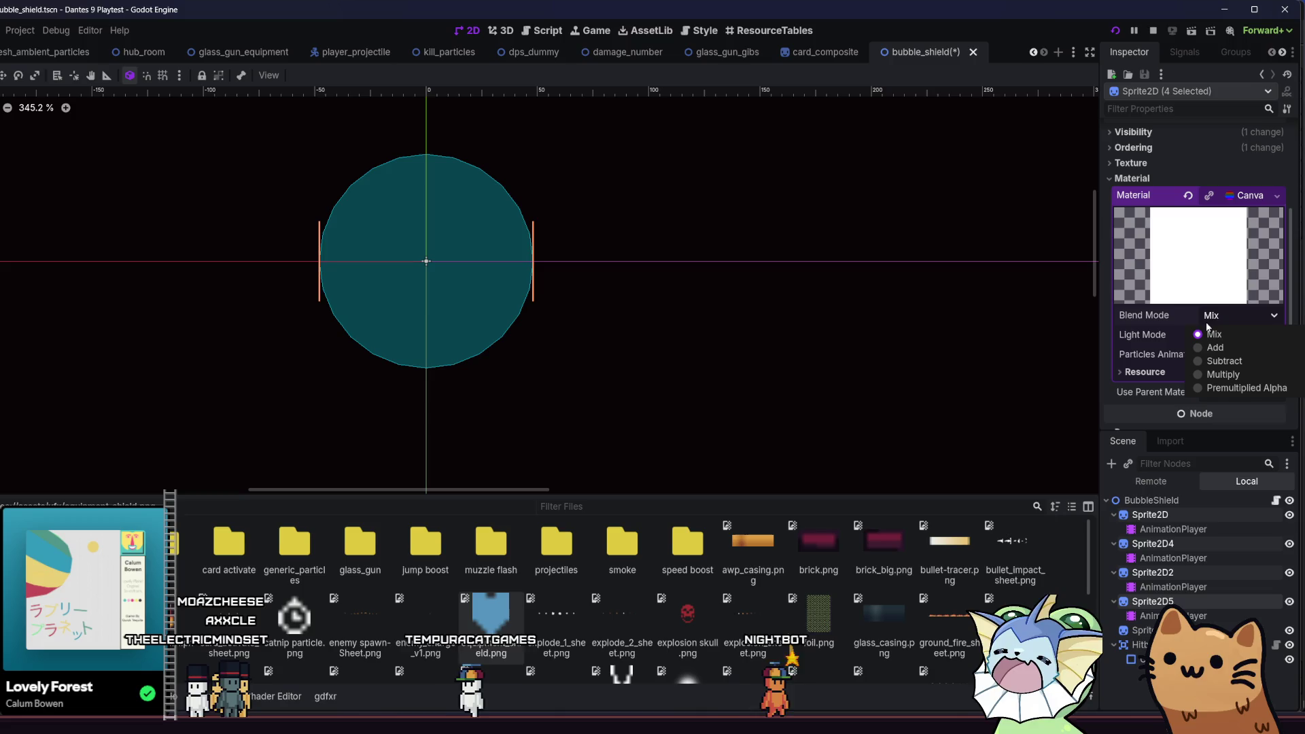
pyautogui.click(1215, 350)
pyautogui.click(1239, 335)
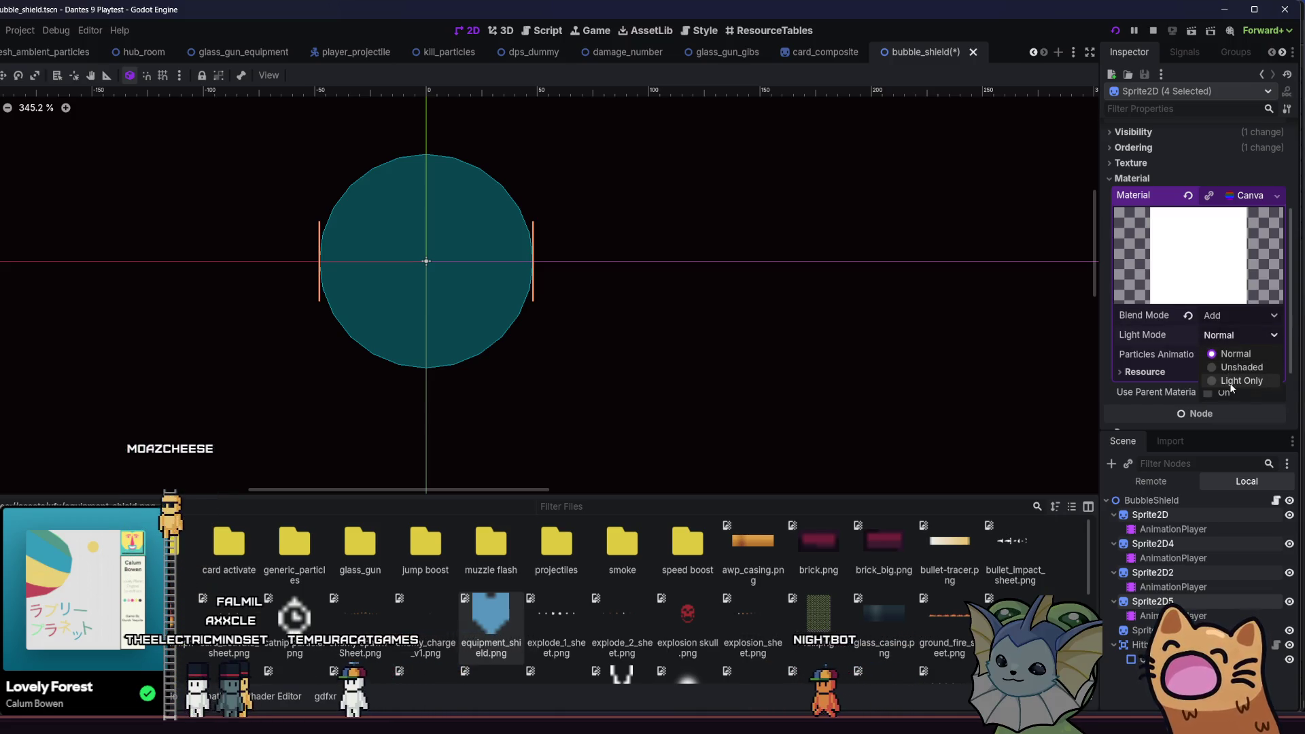
pyautogui.click(1241, 367)
pyautogui.press('F5')
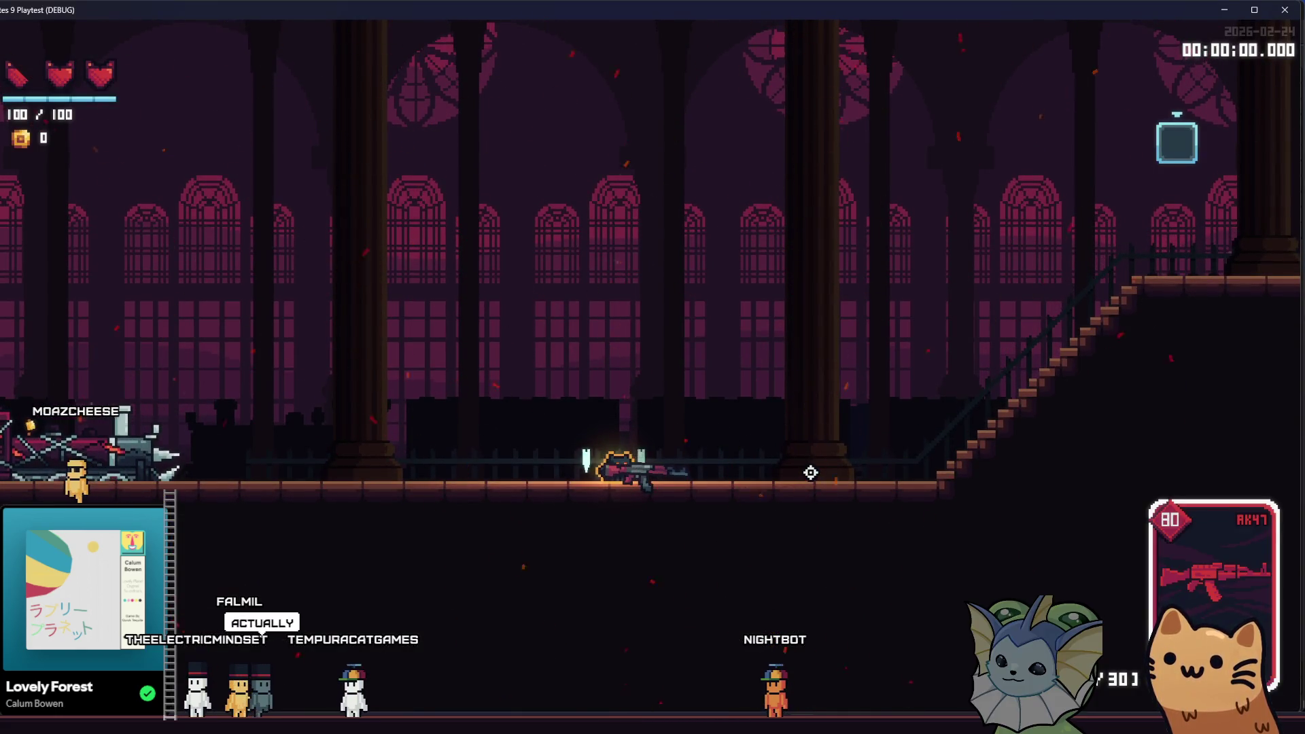
# - Walk the character up and back down the stairs, then reopen the editor's Blend Mode choices
pyautogui.press('d')
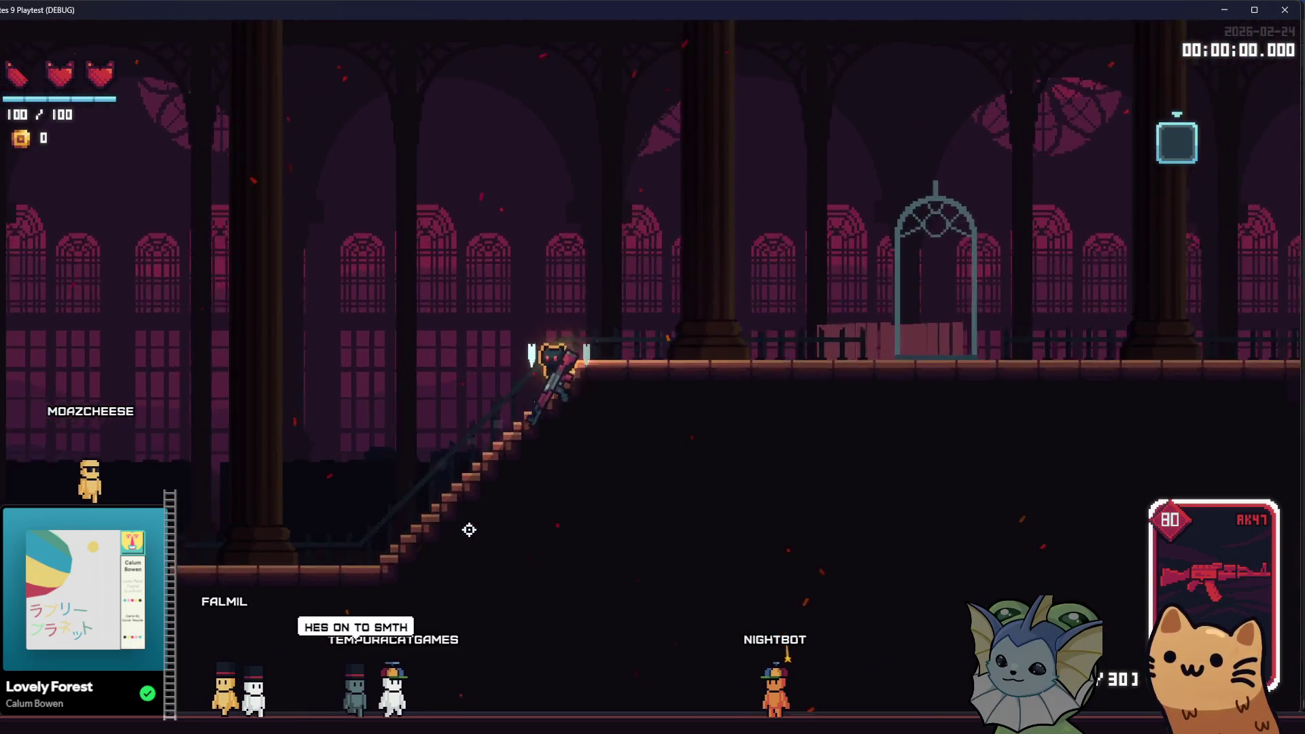
pyautogui.press('a')
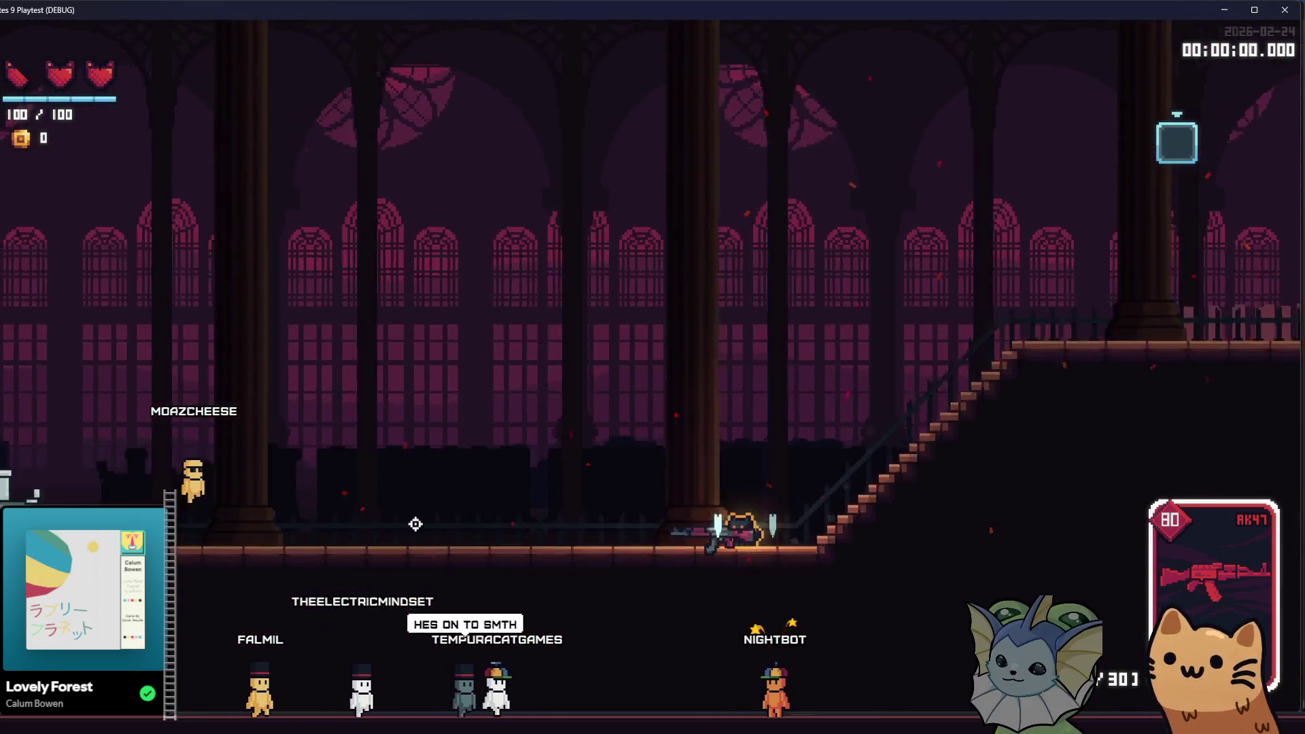
pyautogui.press('a')
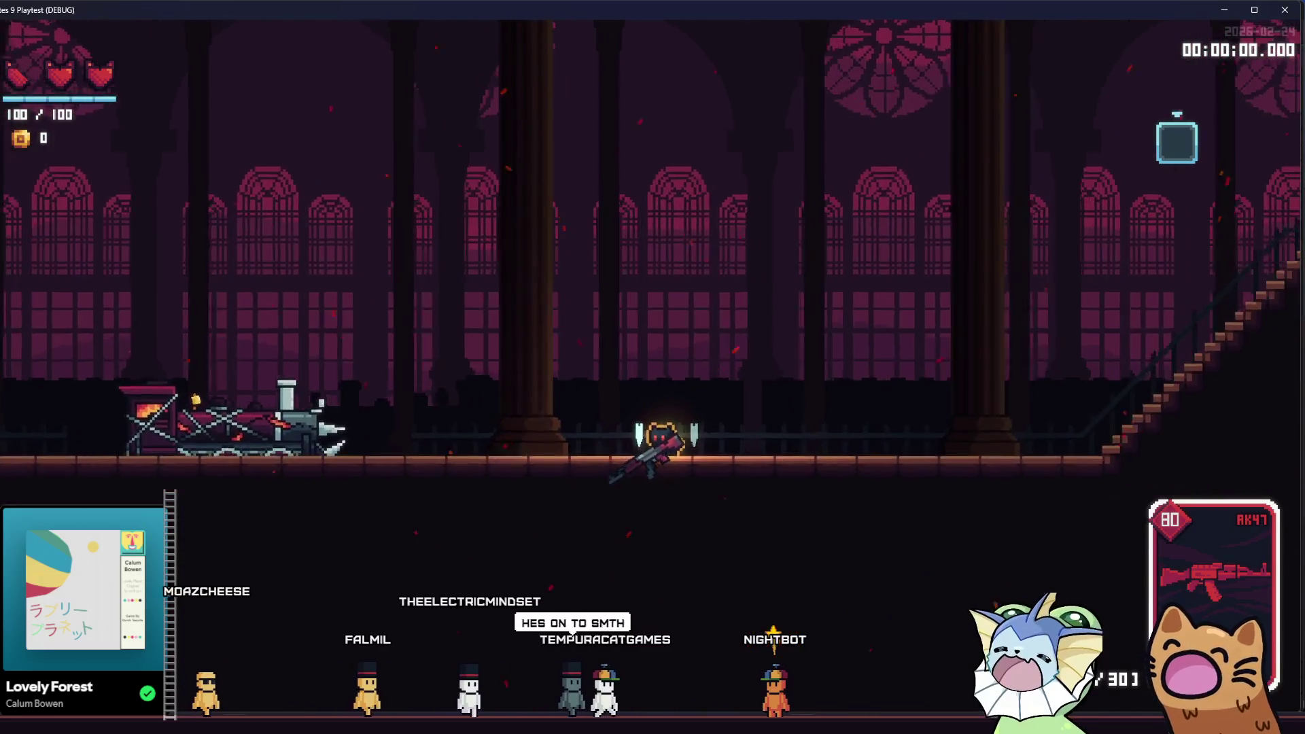
pyautogui.hotkey('alt', 'Tab')
pyautogui.click(1227, 316)
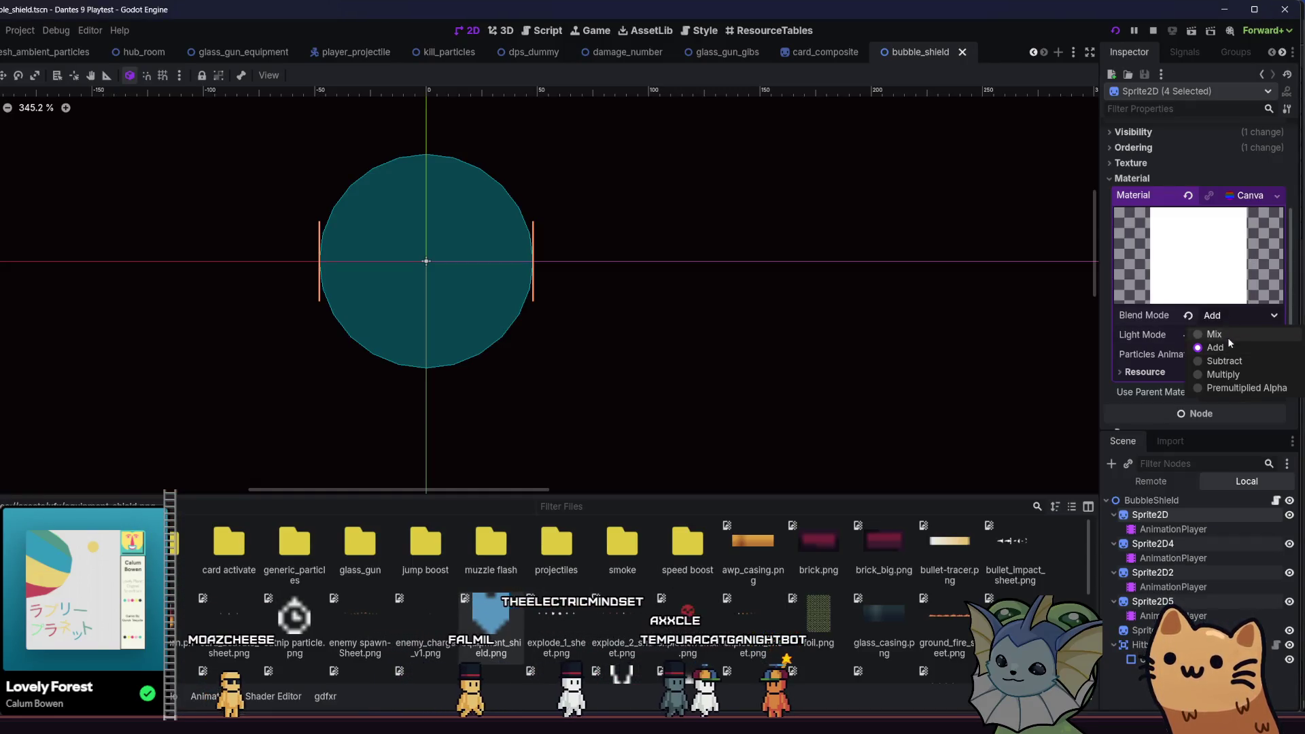
# - Test the shield with Mix blending in a quick run, then set Blend Mode back to Add
pyautogui.click(1227, 337)
pyautogui.press('F5')
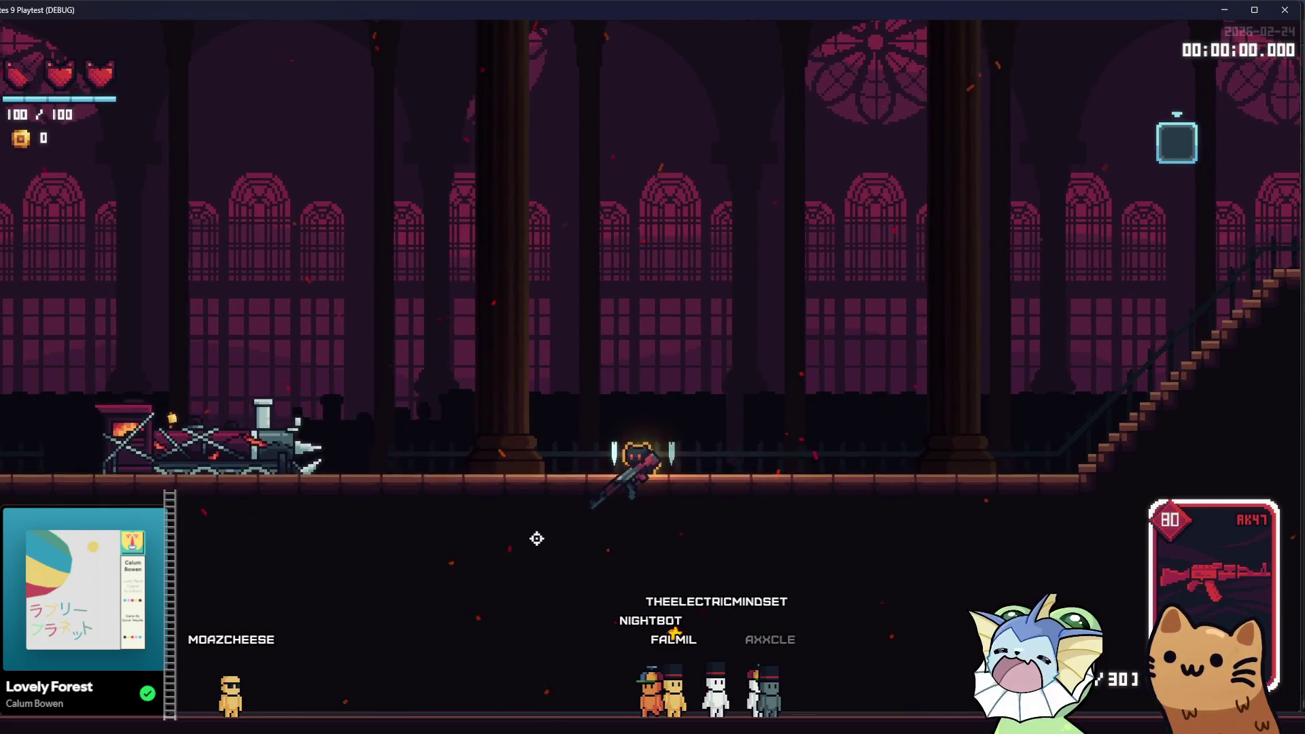
pyautogui.press('F8')
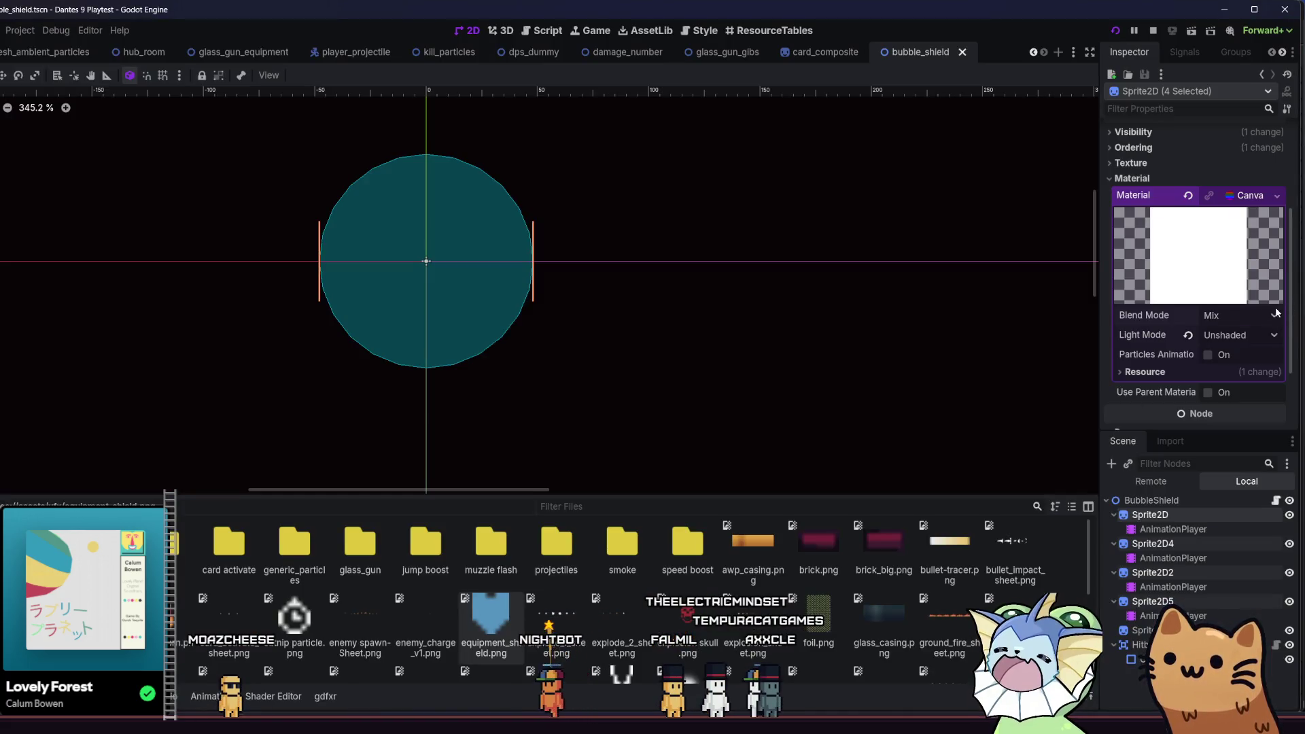
pyautogui.click(1206, 347)
pyautogui.click(1116, 31)
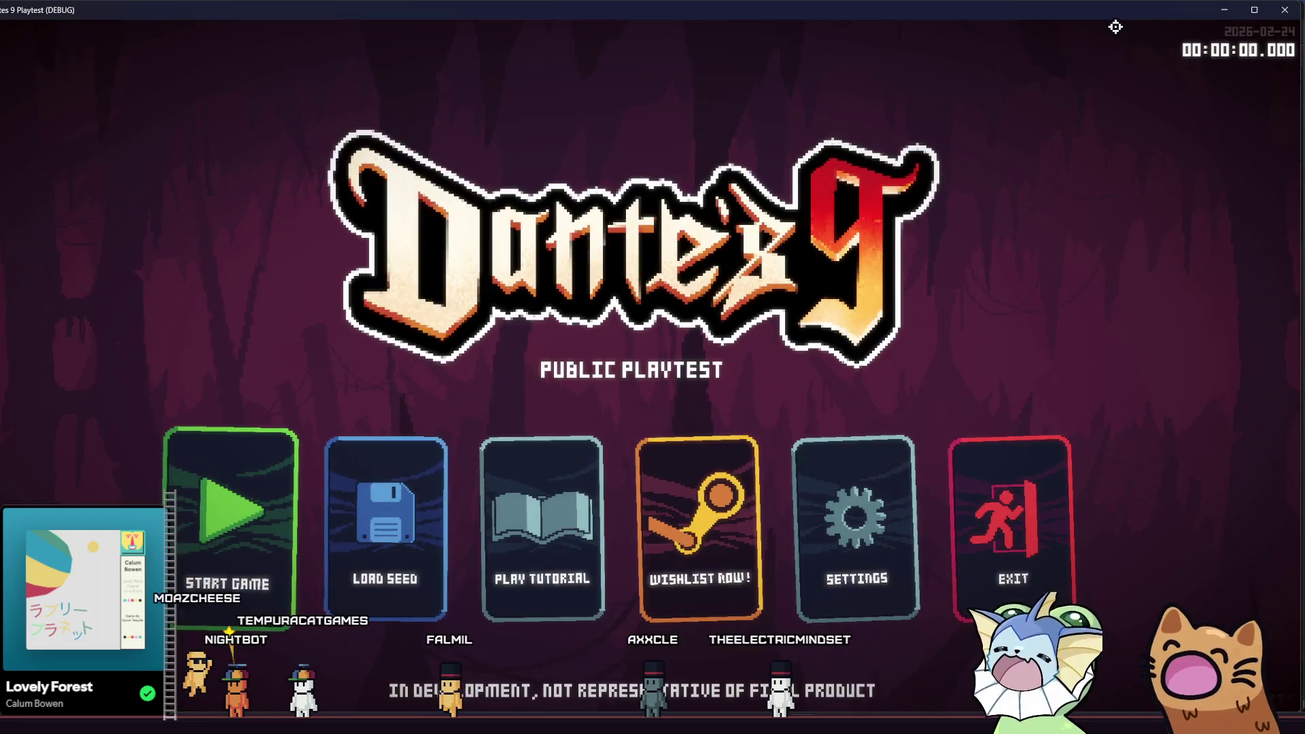
# - Start a new game from the main menu and bring up the debug menu with F1
pyautogui.click(196, 537)
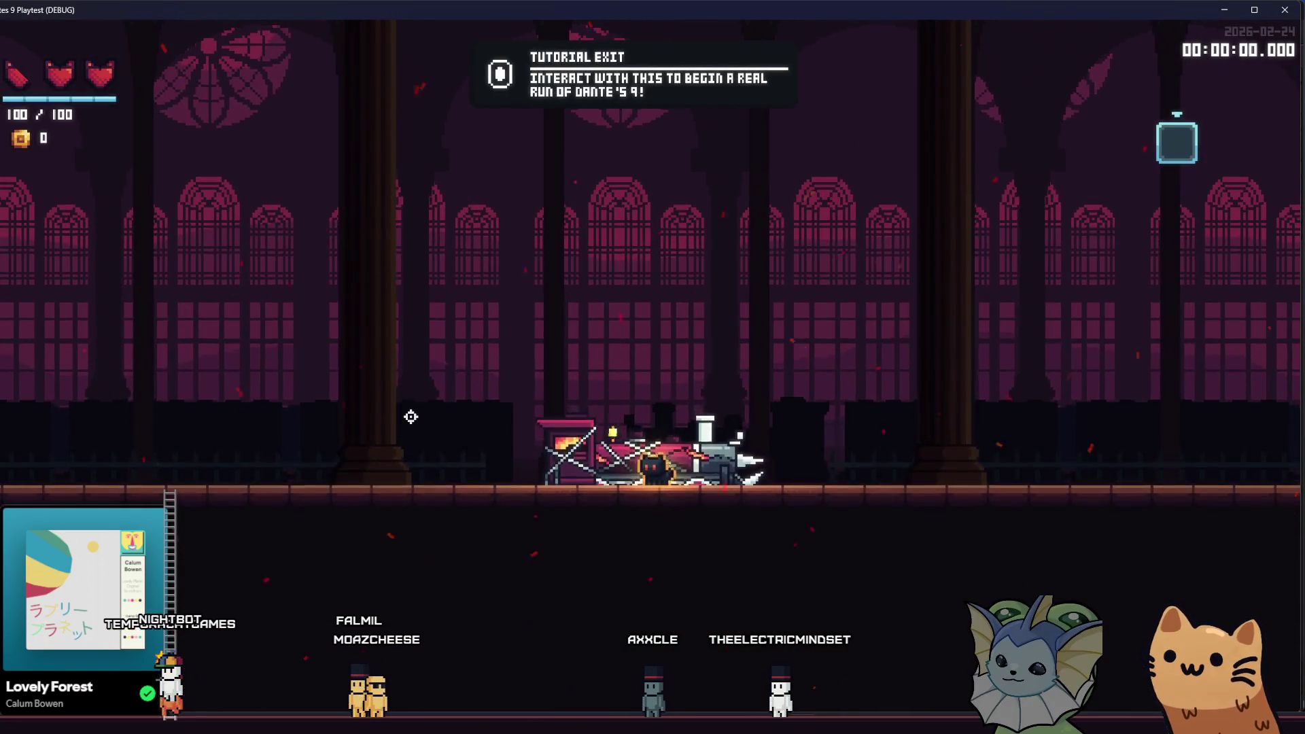
pyautogui.press('F1')
# - Through the debug Cards options, add a Sawed Off card to the hand with a Shield sticker
pyautogui.click(134, 175)
pyautogui.click(314, 127)
pyautogui.scroll(-10, 637, 328)
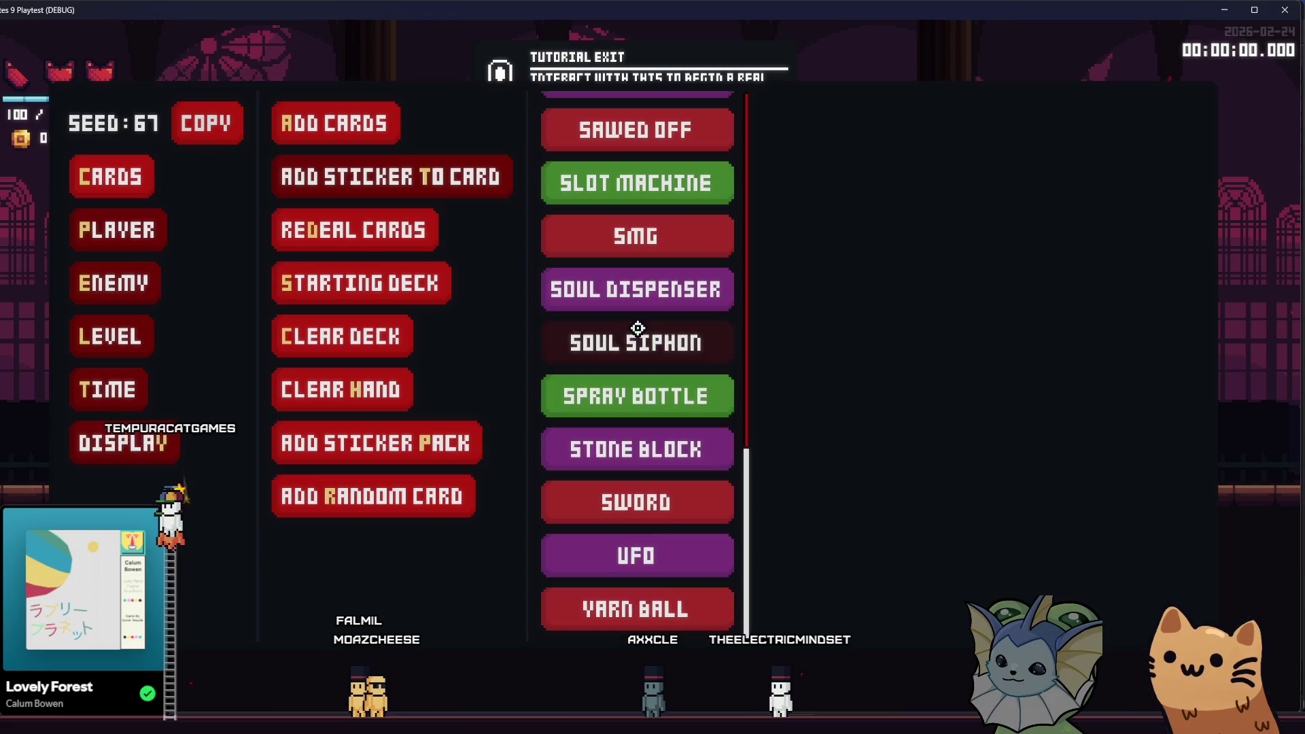
pyautogui.scroll(4, 636, 295)
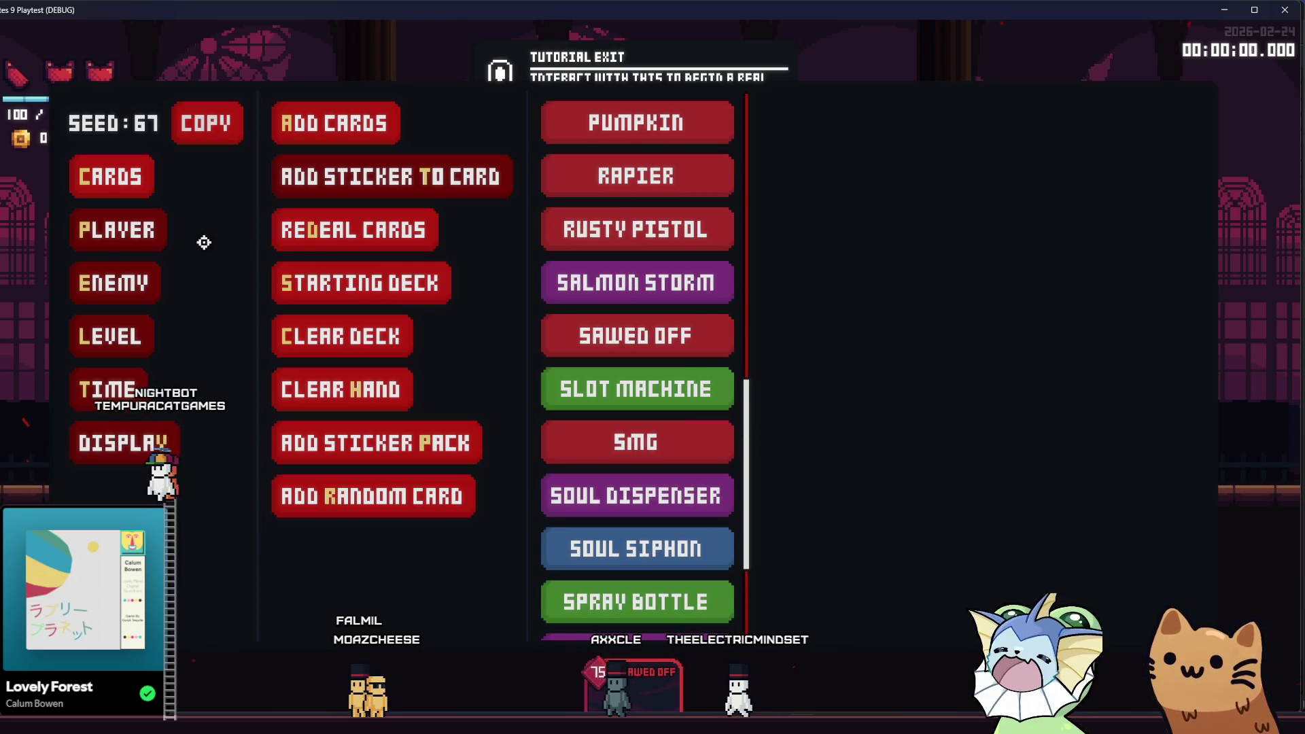
pyautogui.press('F1')
pyautogui.press('F1')
pyautogui.click(112, 176)
pyautogui.click(323, 114)
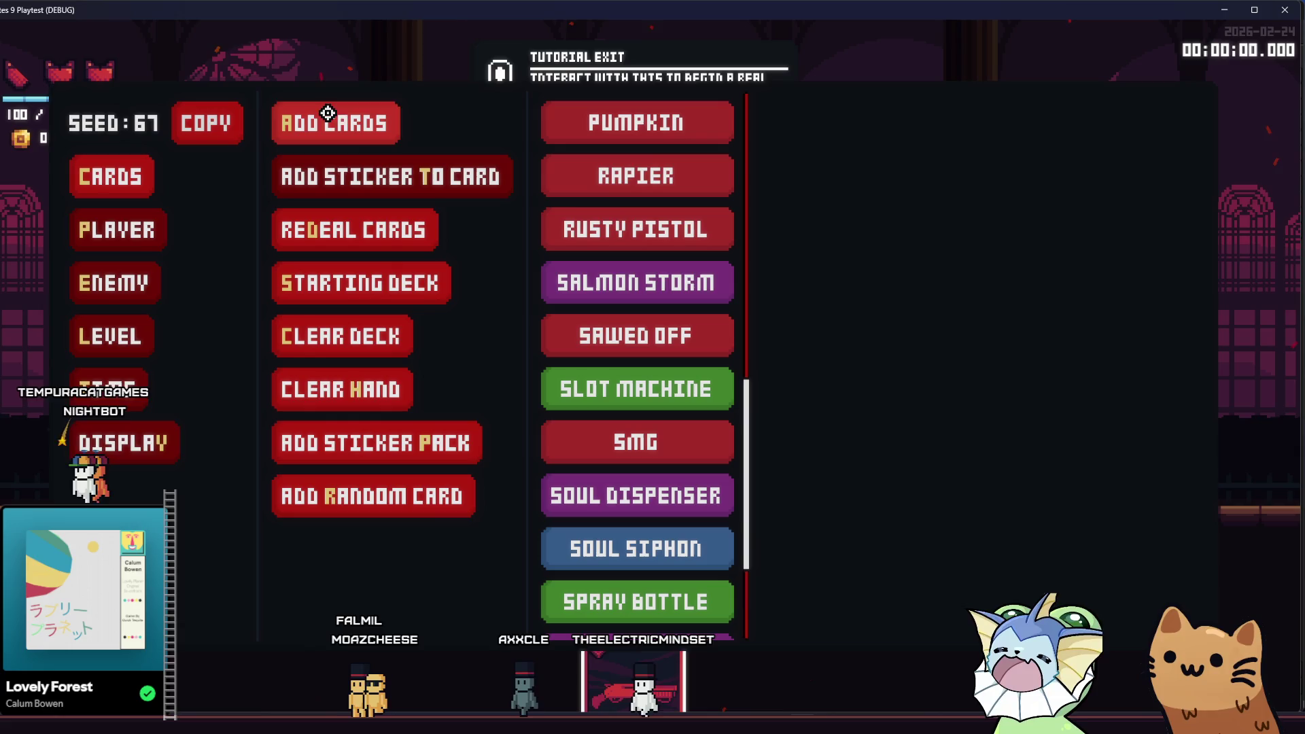
pyautogui.click(422, 176)
pyautogui.scroll(-4, 646, 349)
pyautogui.click(667, 562)
# - Walk across the hall, fire the Sawed Off once, then activate the bubble shield around the player
pyautogui.press('d')
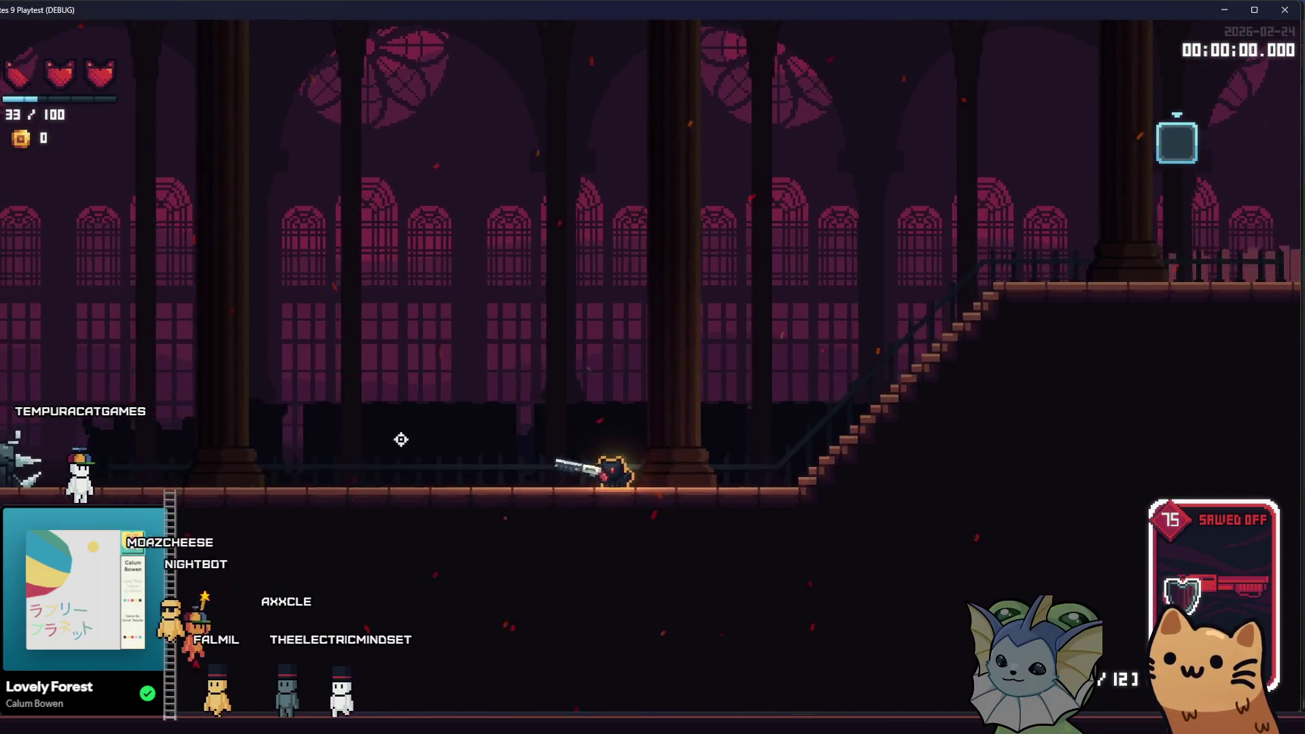
pyautogui.press('a')
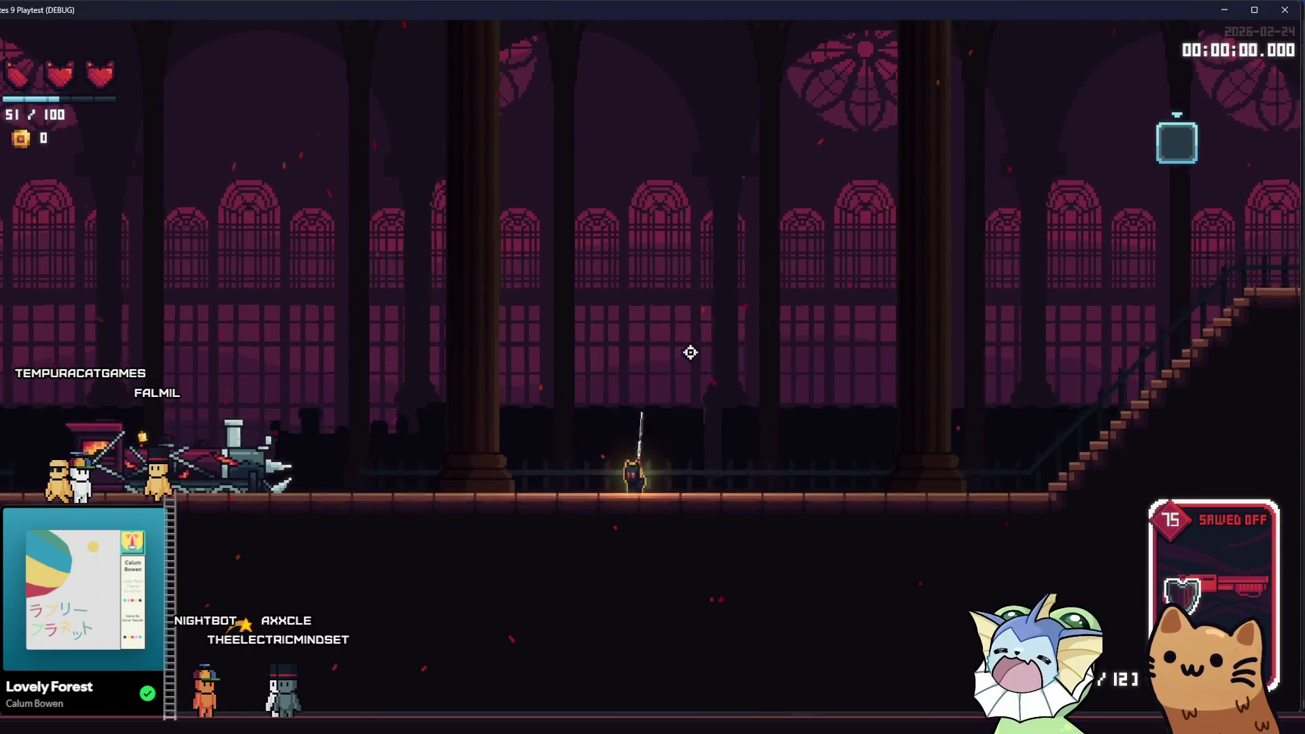
pyautogui.click(658, 555)
pyautogui.press('d')
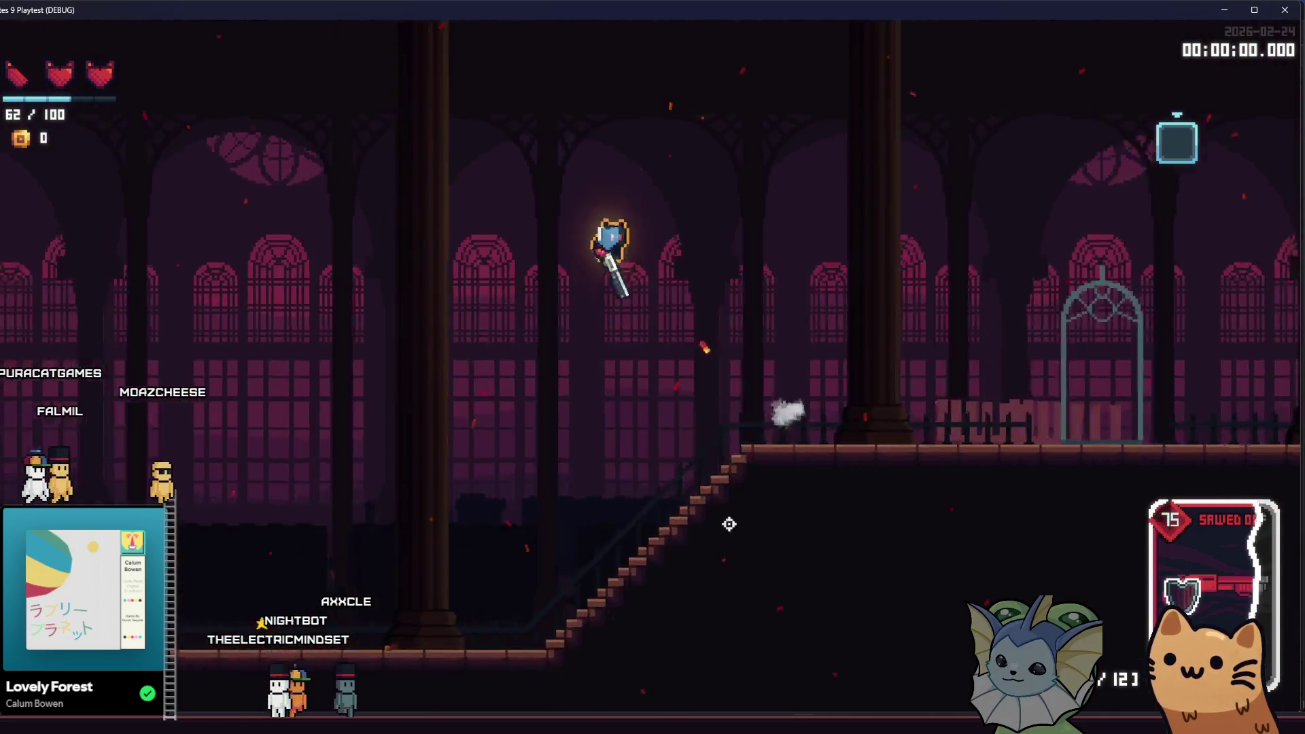
pyautogui.press('a')
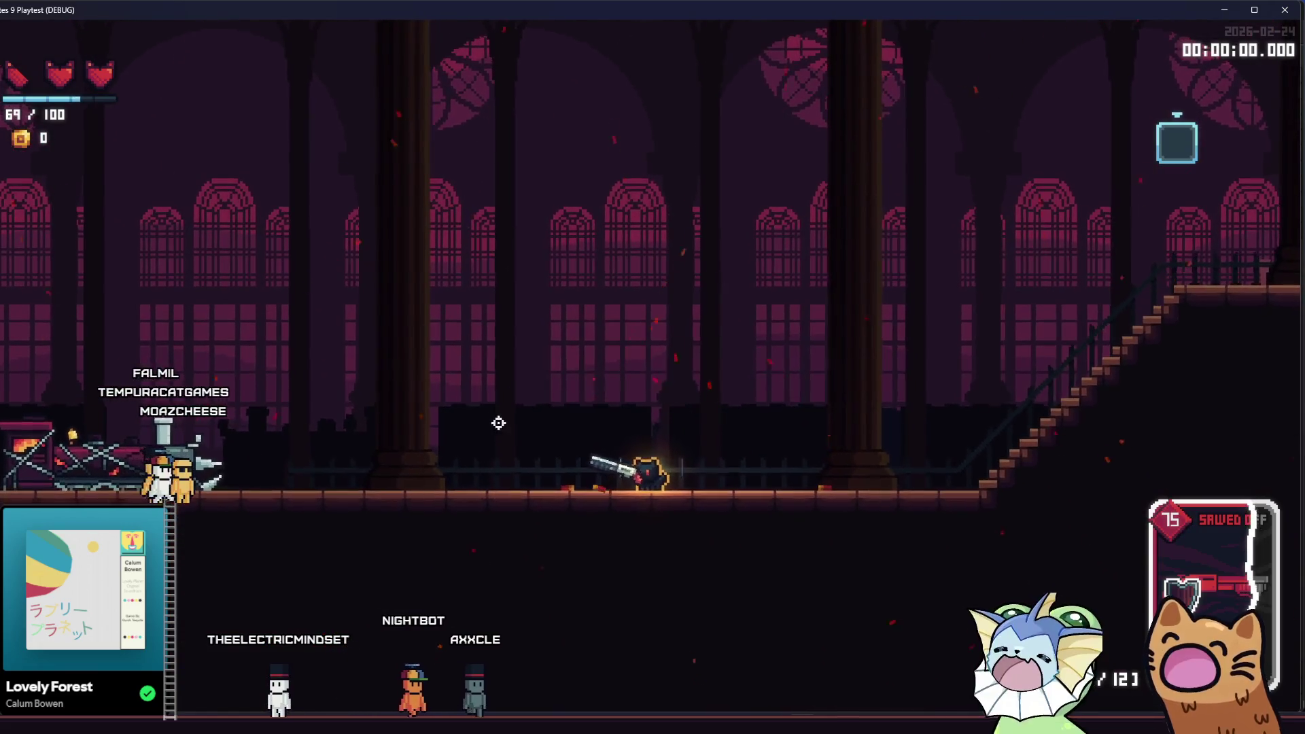
pyautogui.rightClick(517, 434)
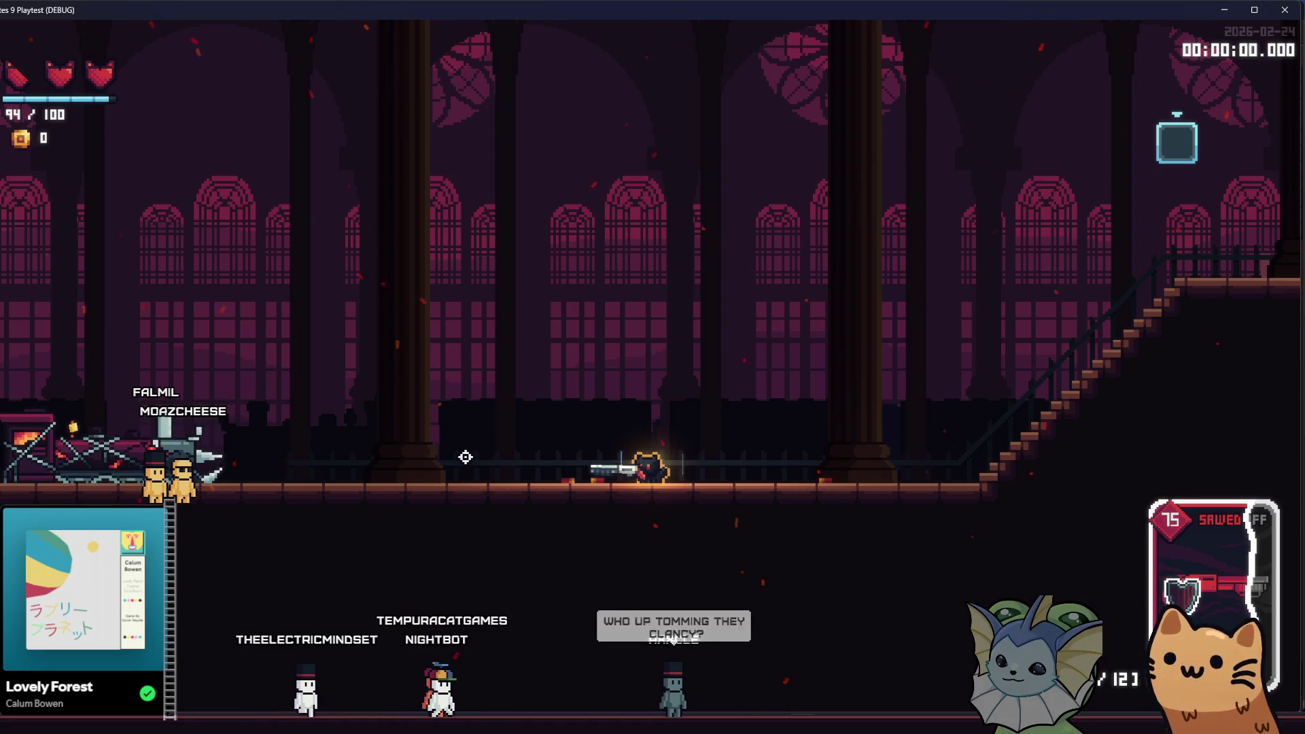
# - Jump and fire the shotgun downward four times to climb high, then open the debug menu
pyautogui.press('space')
pyautogui.click(673, 542)
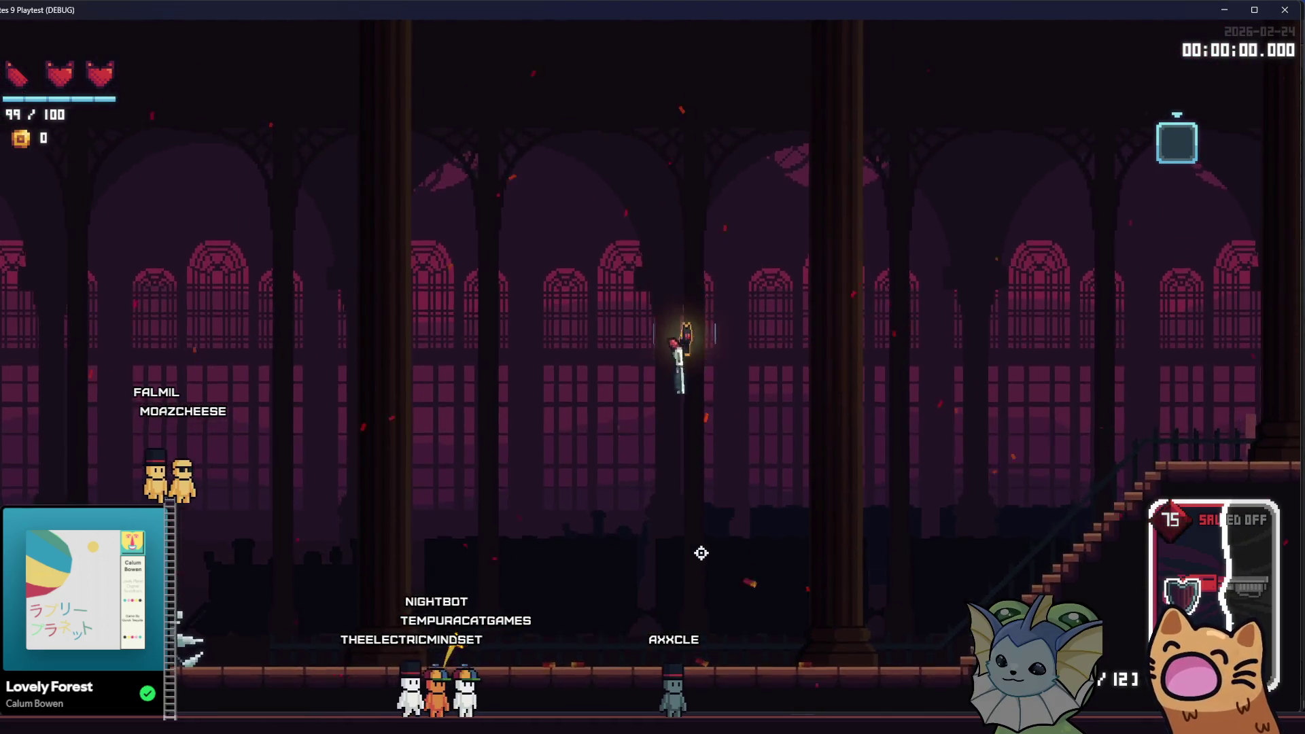
pyautogui.click(686, 560)
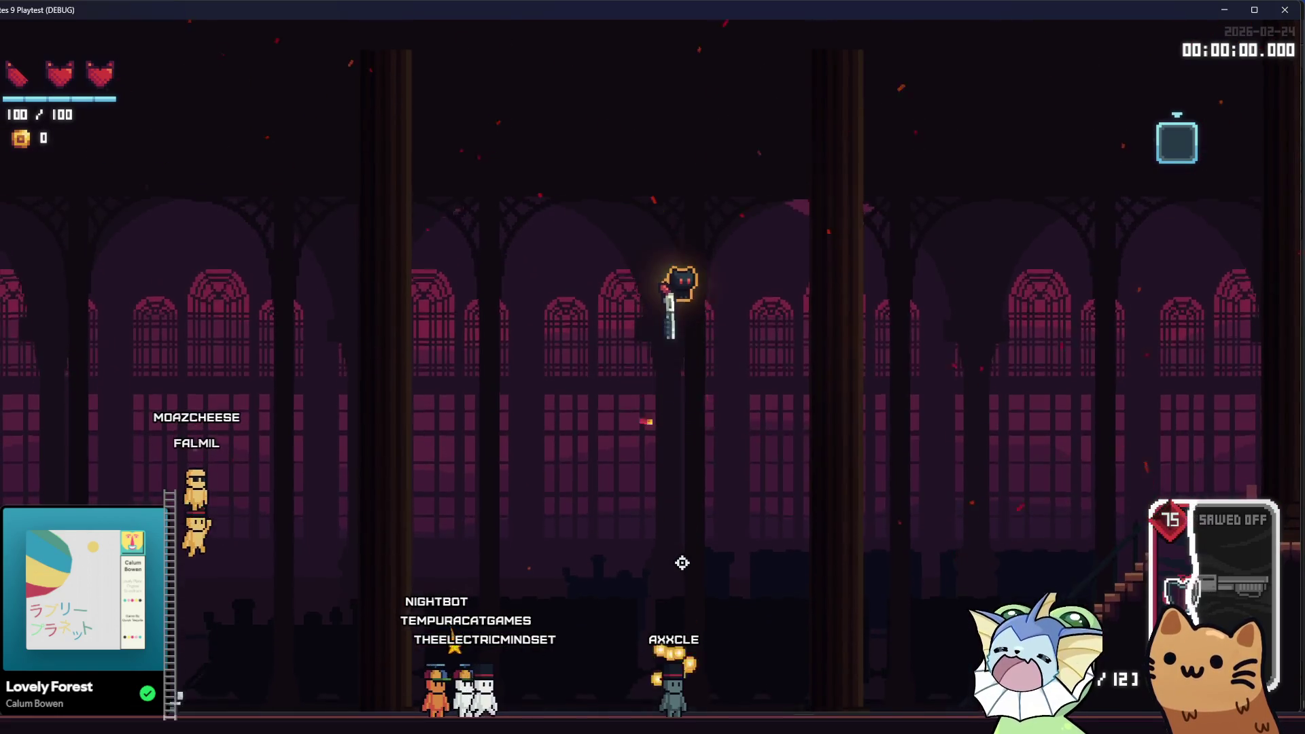
pyautogui.click(672, 558)
pyautogui.click(665, 554)
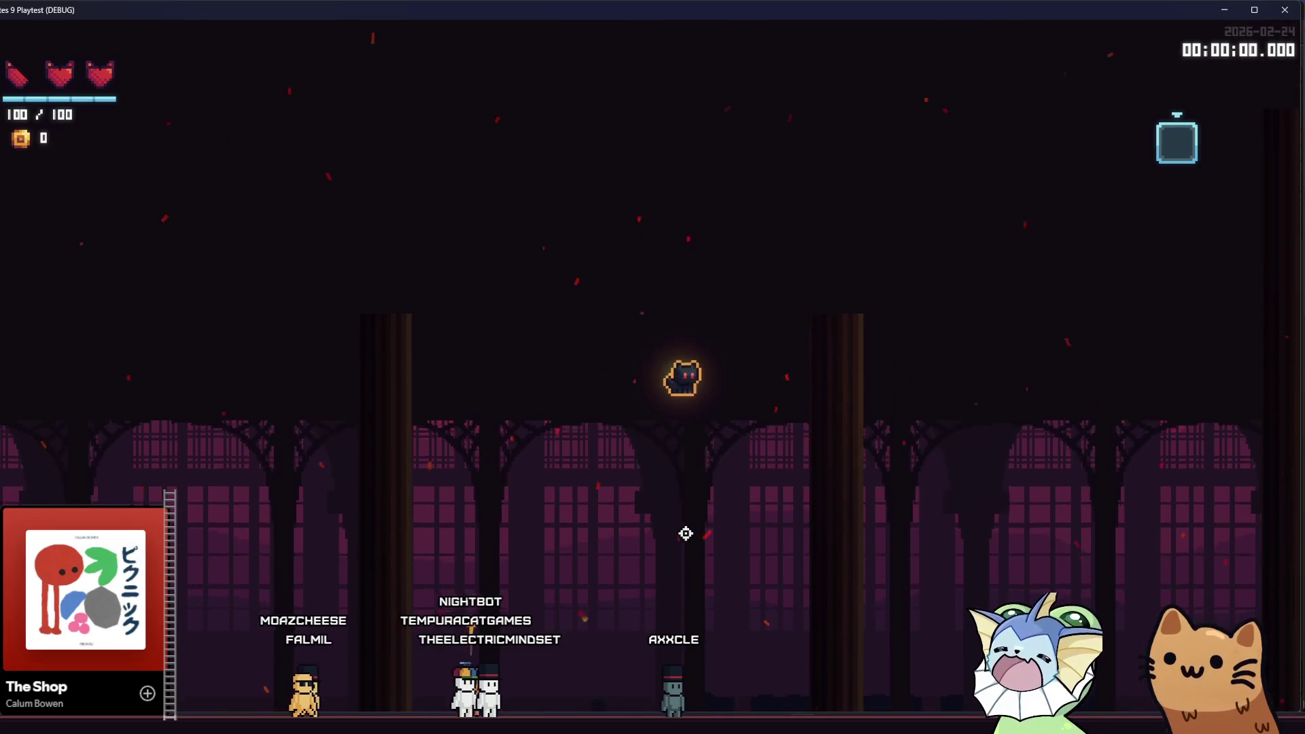
pyautogui.press('F1')
# - Add a SAWED OFF card to the hand from the debug CARDS menu
pyautogui.click(117, 167)
pyautogui.click(333, 123)
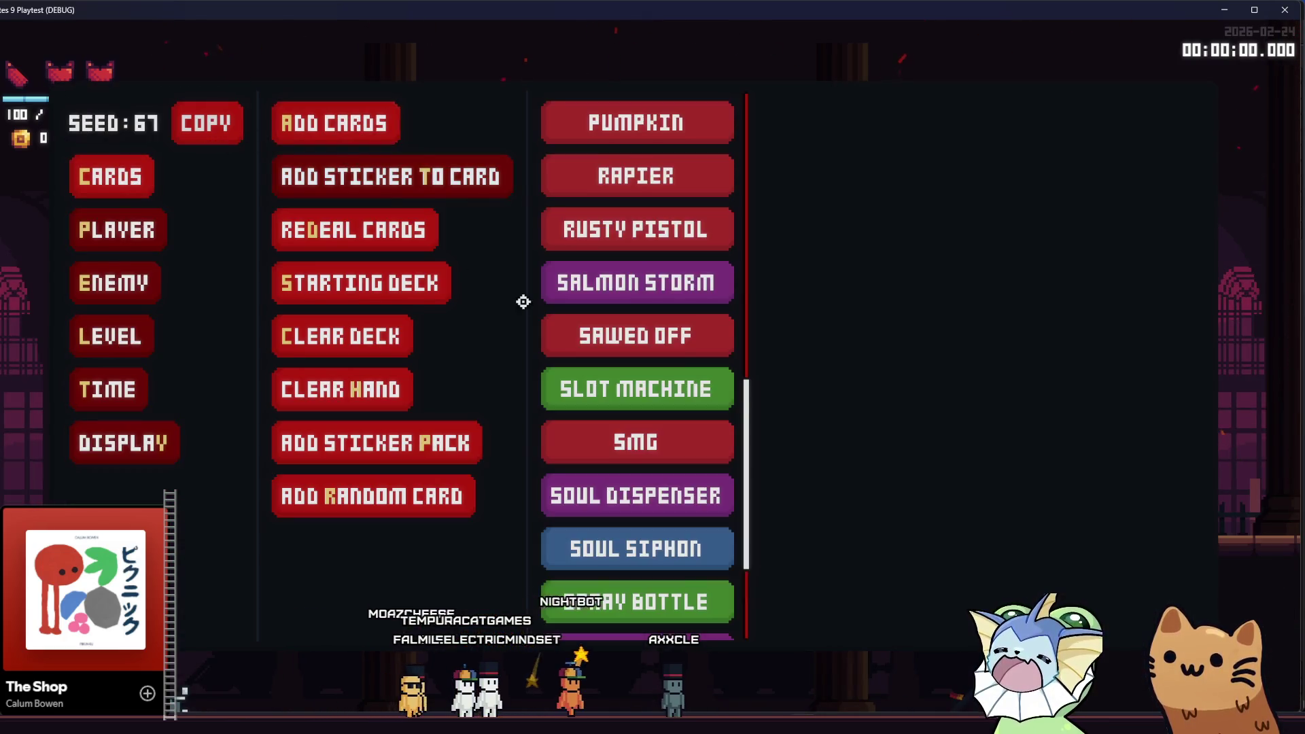
pyautogui.scroll(-5, 577, 320)
pyautogui.click(637, 129)
# - Add several more ZOOMIES! relics and a CAT FOOD relic, then close the debug menu
pyautogui.click(92, 226)
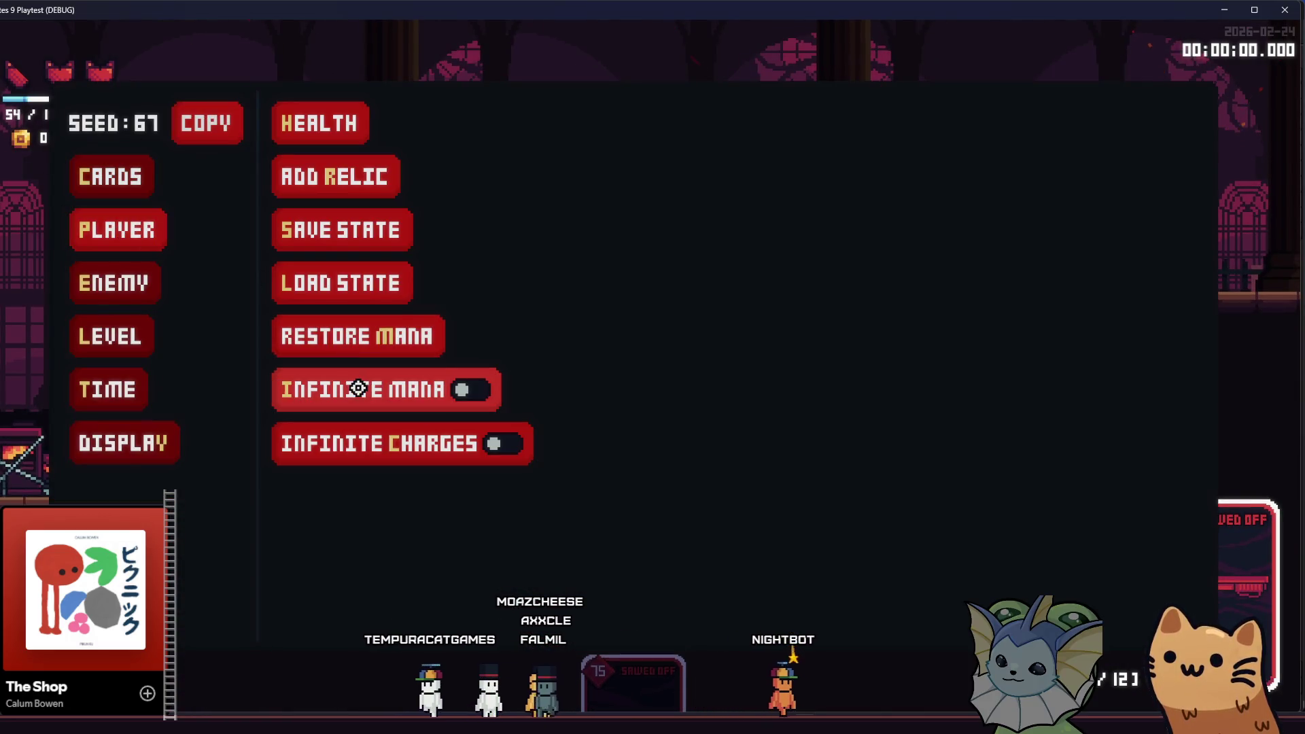
pyautogui.click(136, 286)
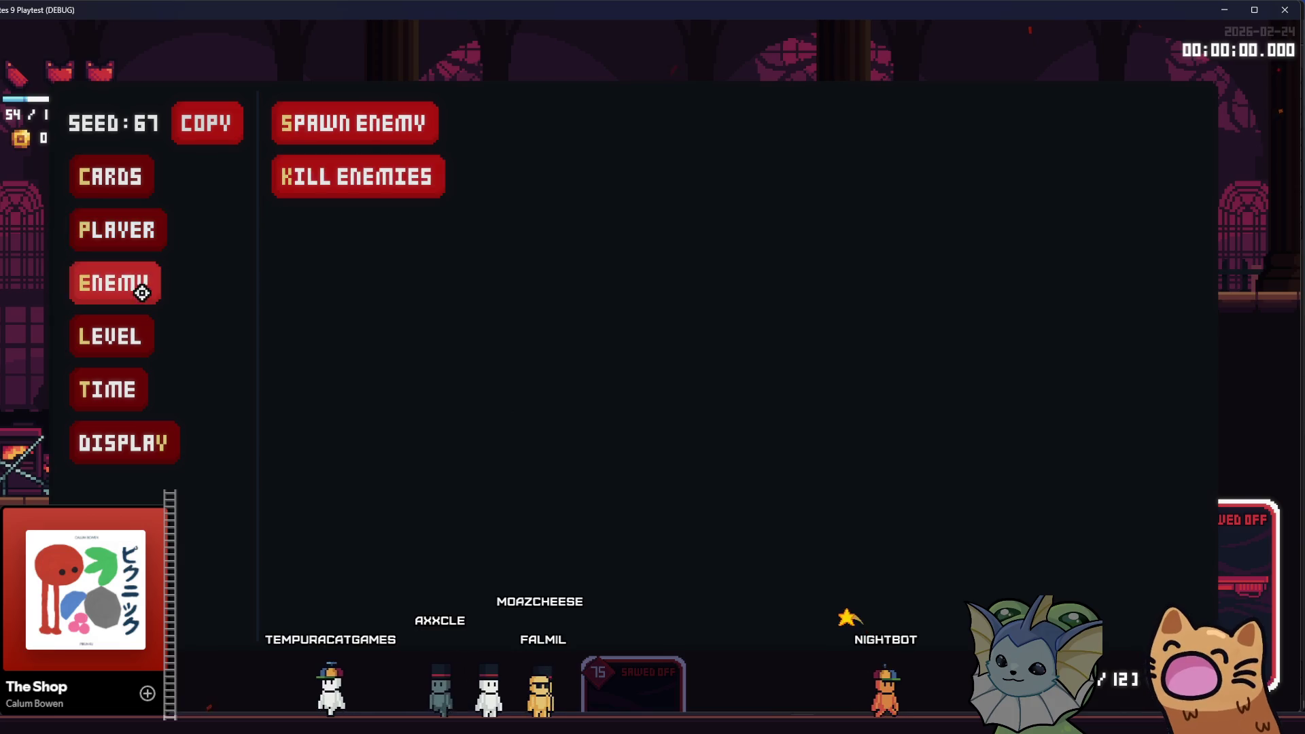
pyautogui.click(117, 230)
pyautogui.click(303, 191)
pyautogui.click(686, 229)
pyautogui.click(679, 175)
pyautogui.click(680, 175)
pyautogui.click(679, 175)
pyautogui.scroll(-3, 680, 177)
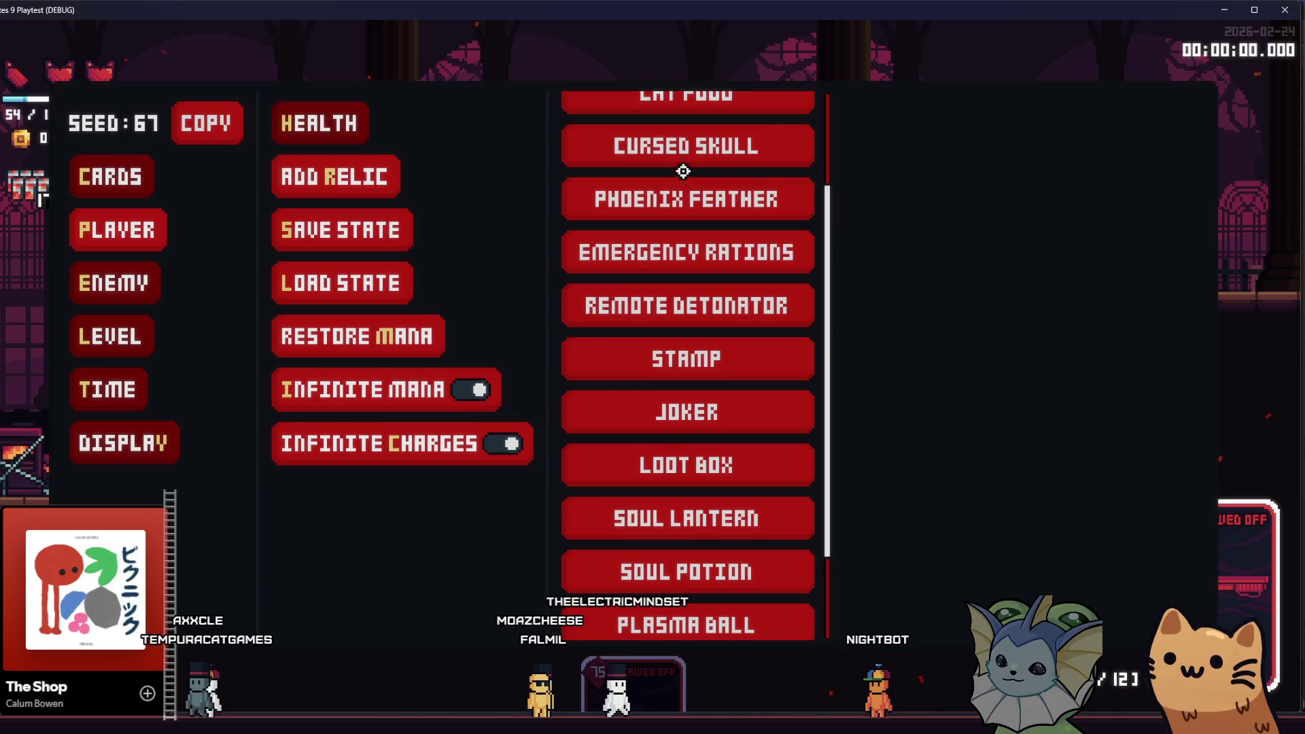
pyautogui.scroll(3, 681, 178)
pyautogui.click(683, 170)
pyautogui.click(683, 170)
pyautogui.click(683, 170)
pyautogui.click(683, 170)
pyautogui.click(683, 170)
pyautogui.scroll(-2, 683, 170)
pyautogui.press('Escape')
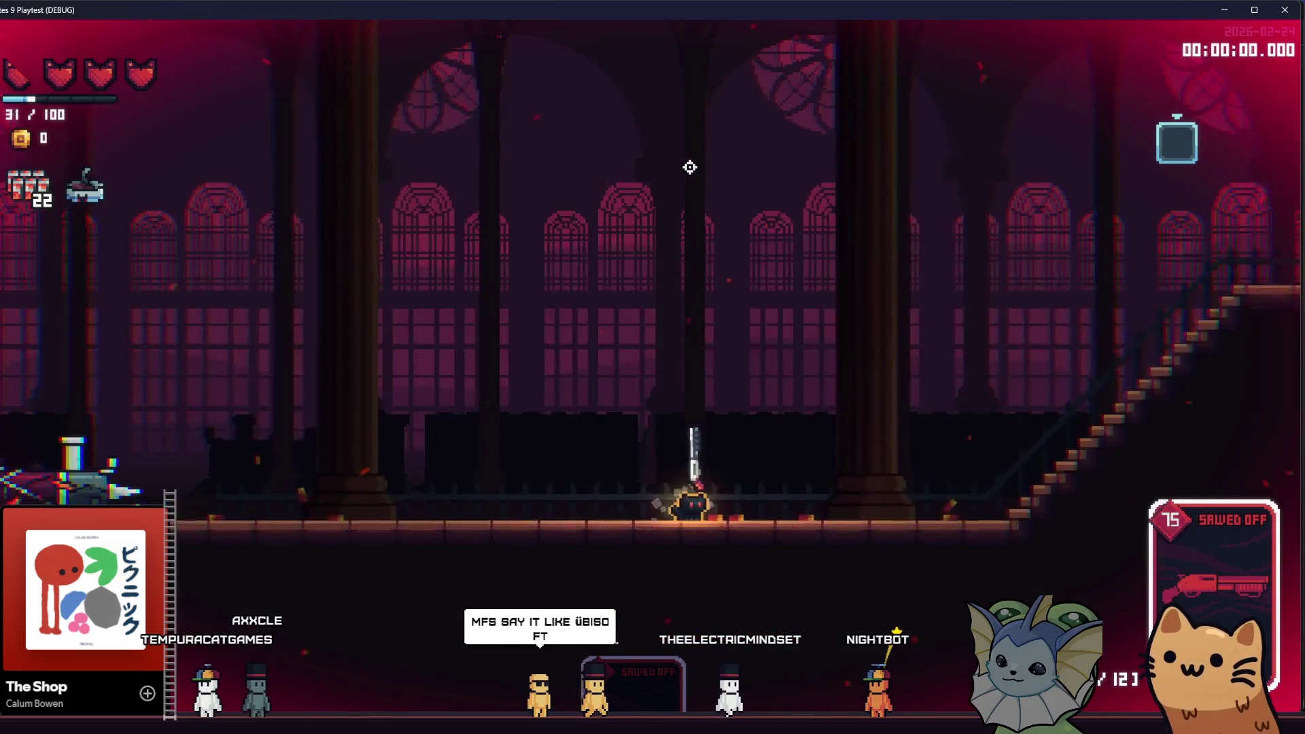
# - Fire the Sawed Off repeatedly to launch upward and bounce around the cathedral mid-air
pyautogui.click(680, 499)
pyautogui.click(557, 504)
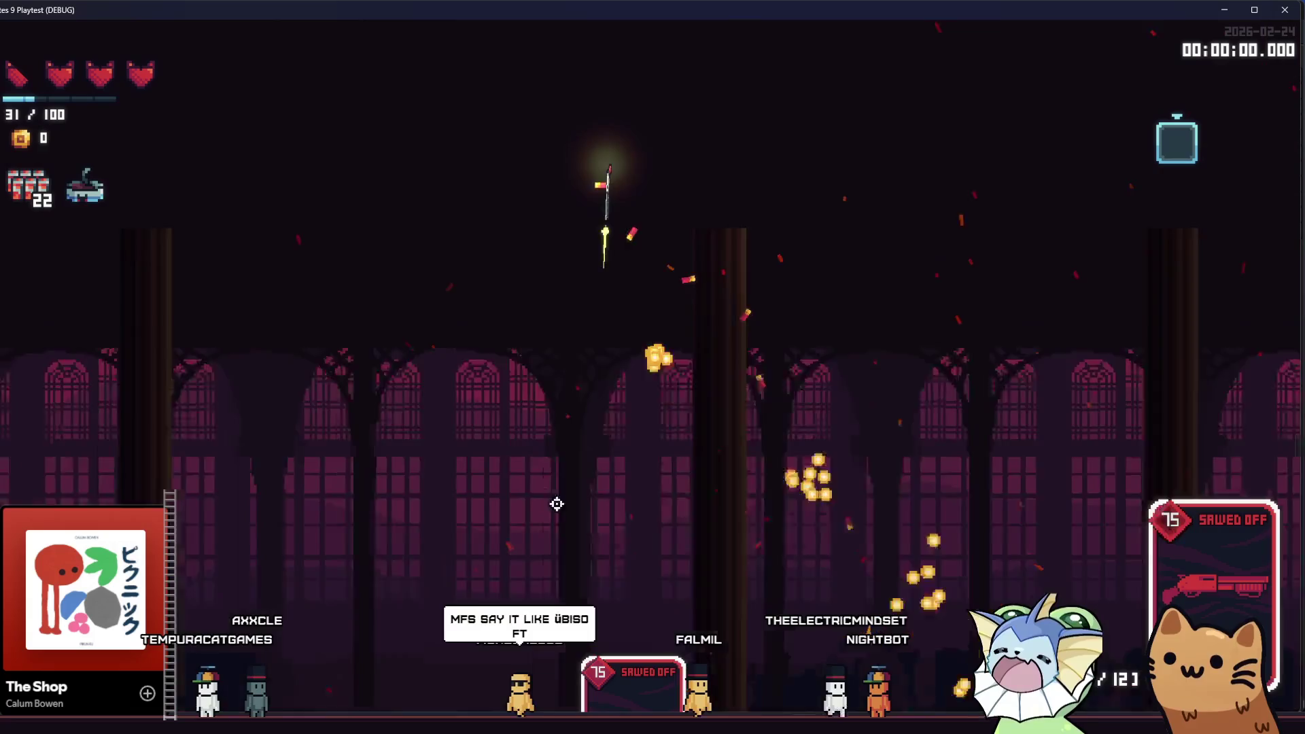
pyautogui.click(431, 434)
pyautogui.click(467, 268)
pyautogui.click(673, 378)
pyautogui.click(629, 519)
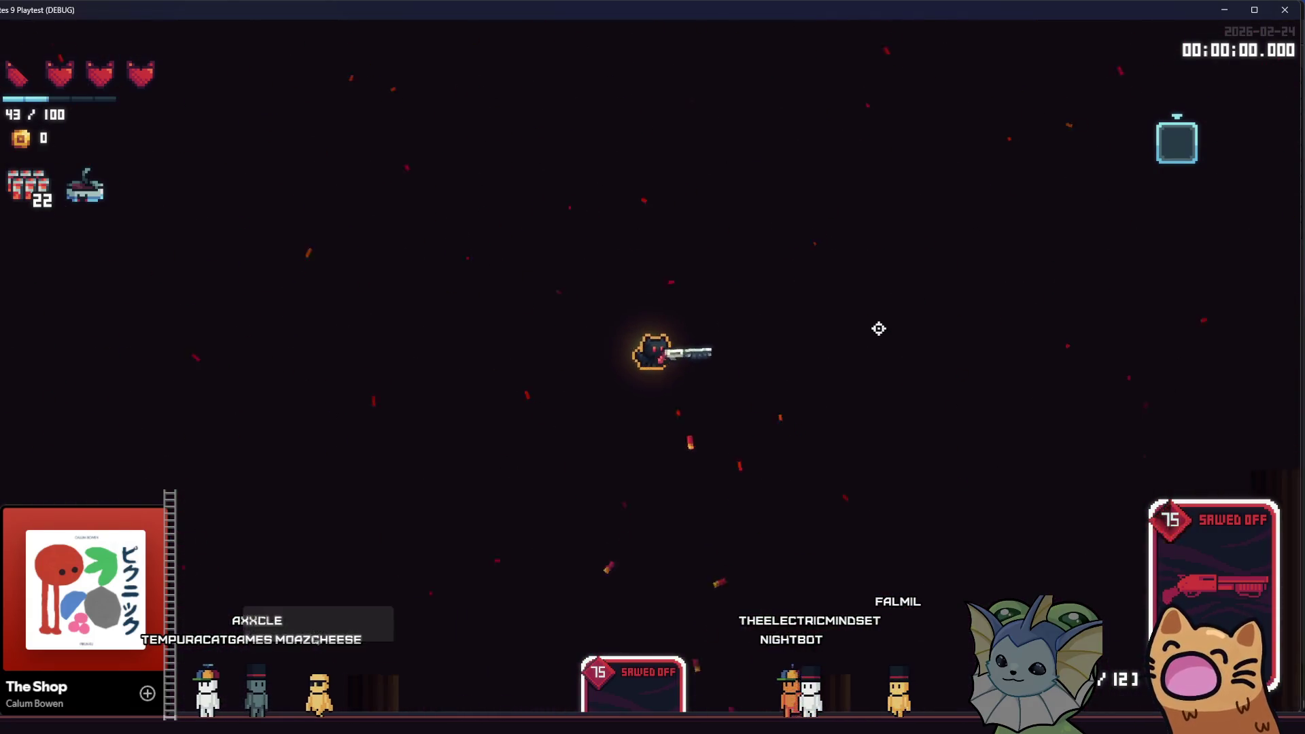
pyautogui.click(740, 272)
pyautogui.click(470, 532)
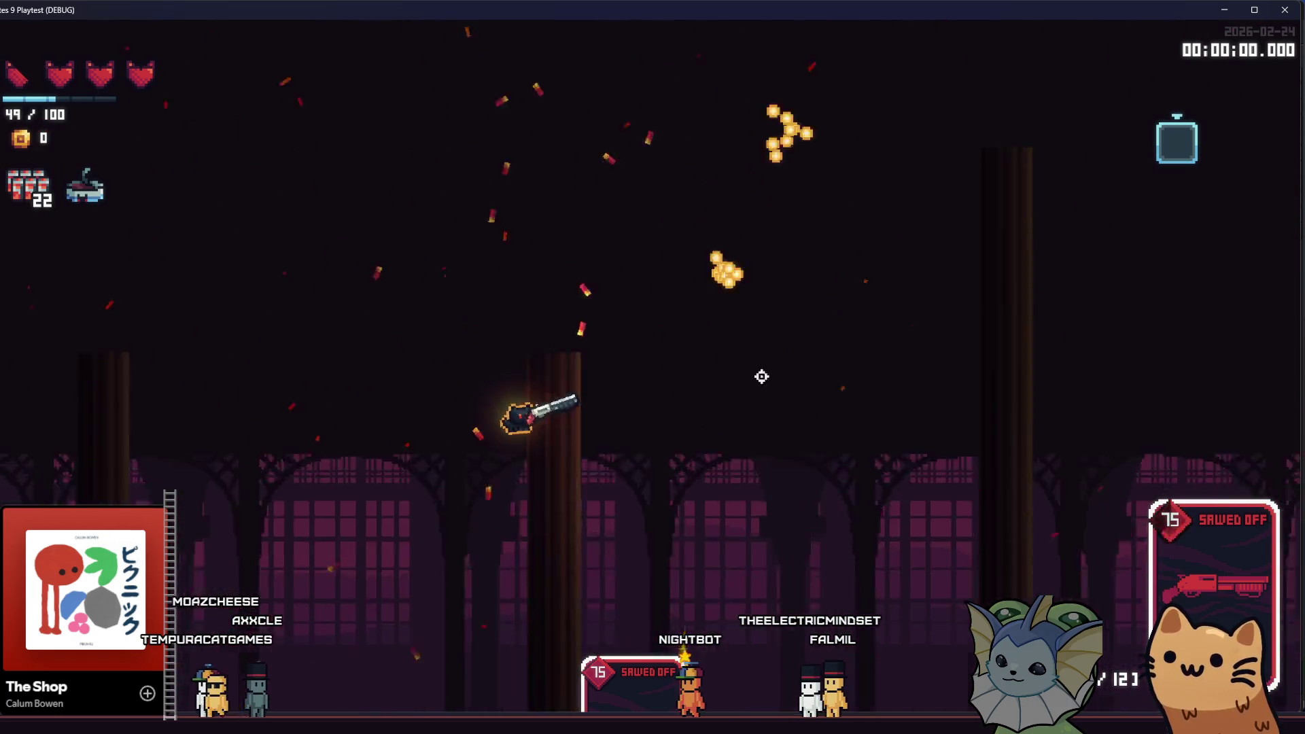
pyautogui.click(672, 306)
pyautogui.click(582, 233)
pyautogui.click(620, 451)
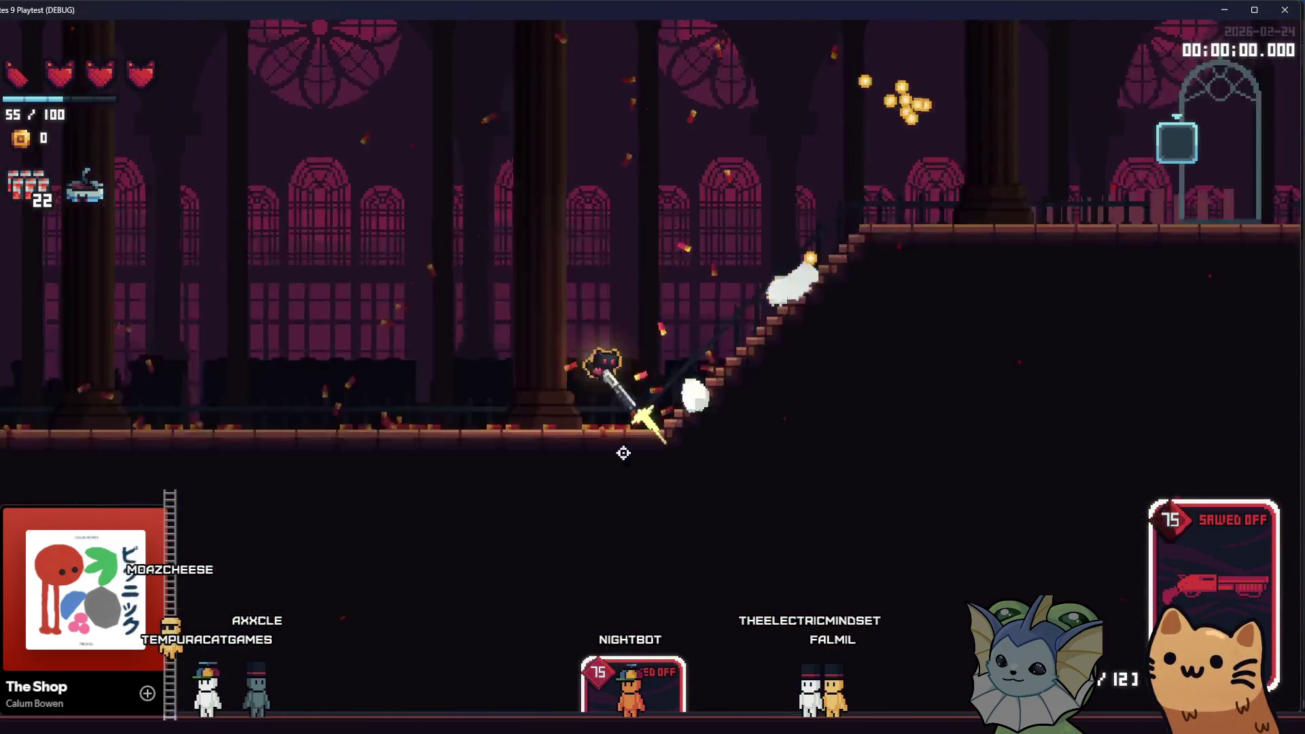
pyautogui.click(573, 489)
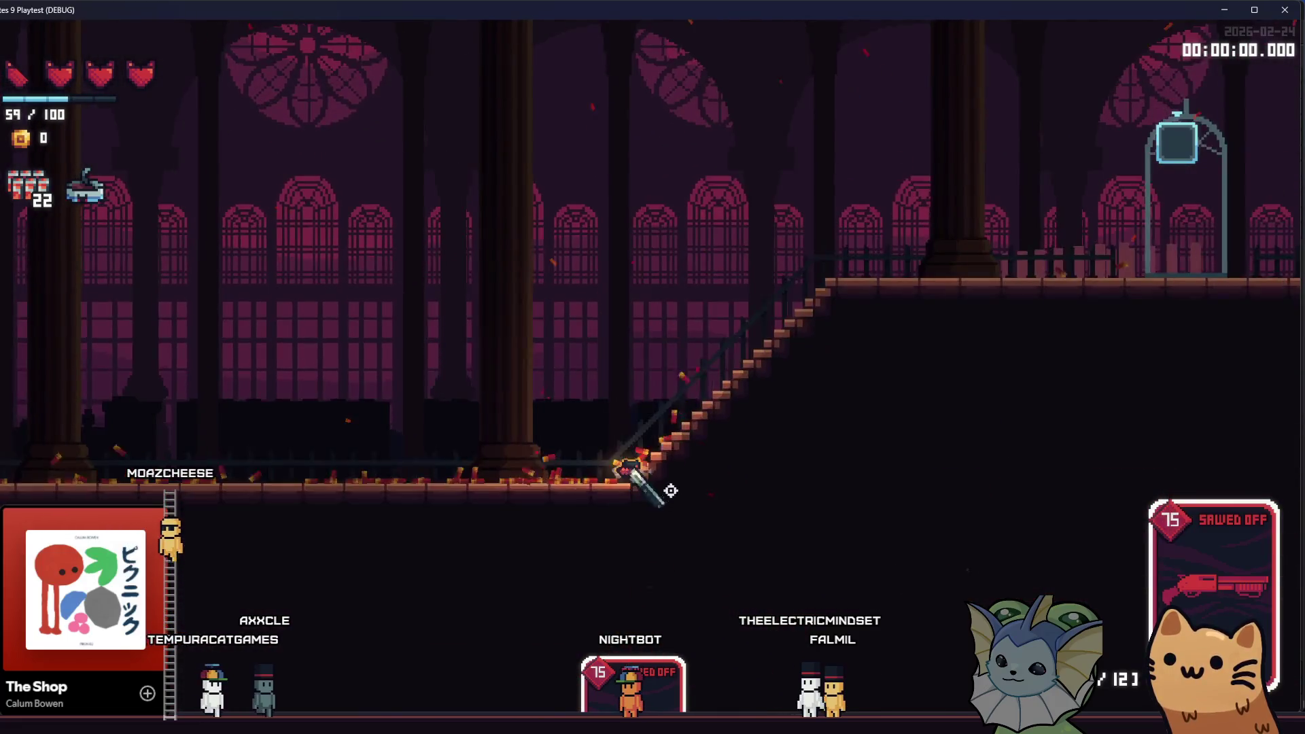
# - Keep shotgun-jumping off the floor and fly right toward the stairs
pyautogui.click(696, 489)
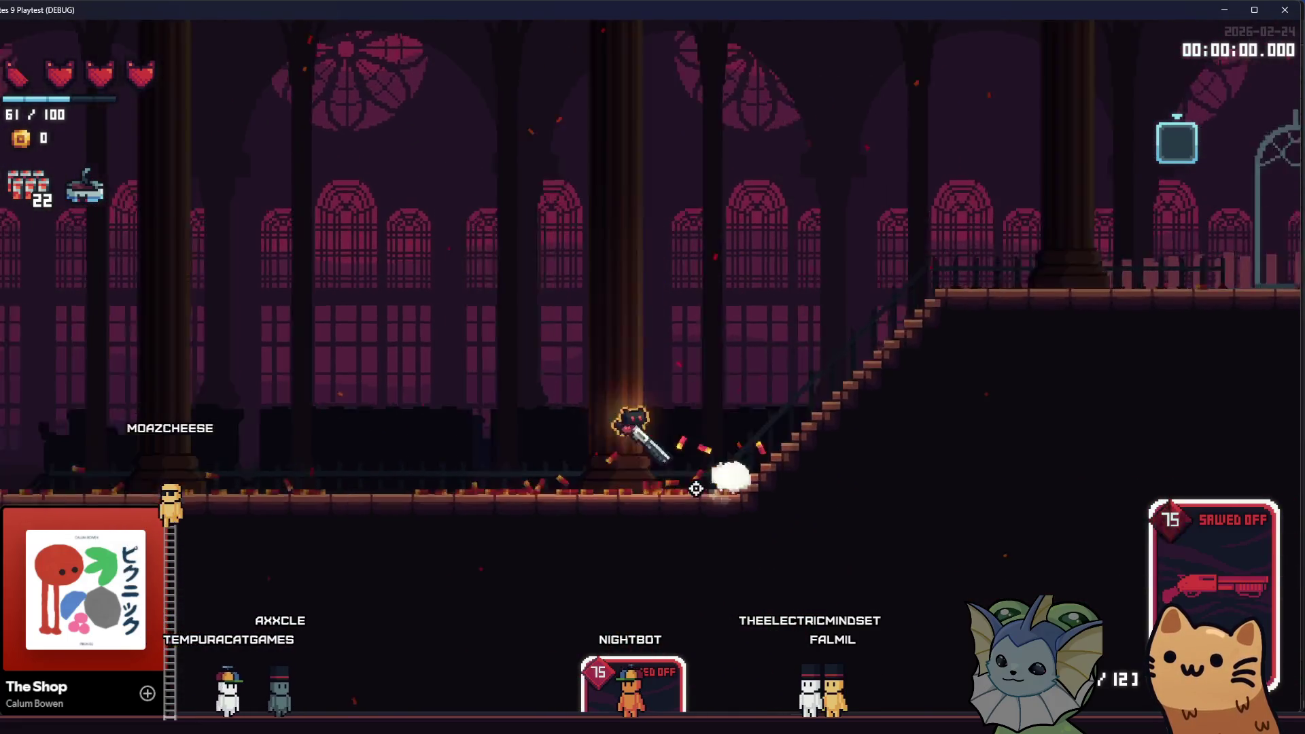
pyautogui.click(686, 537)
pyautogui.click(752, 513)
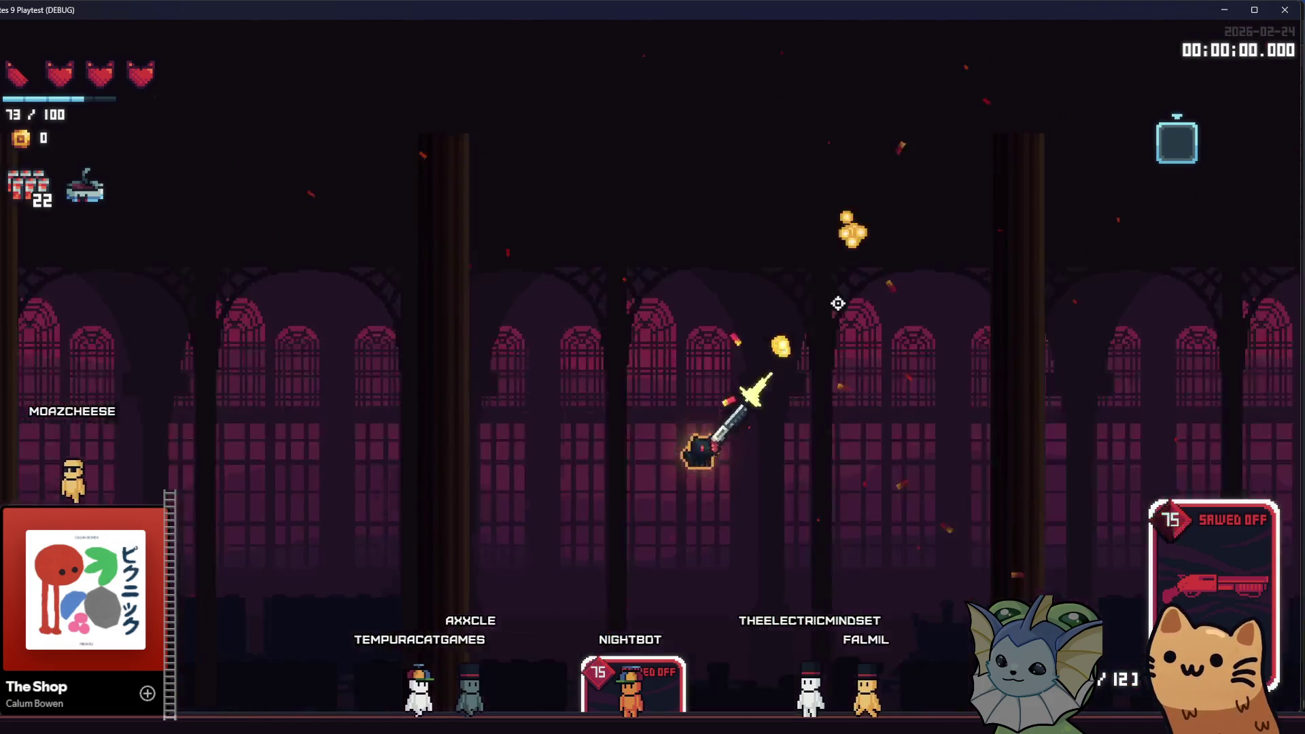
pyautogui.click(585, 457)
pyautogui.click(494, 508)
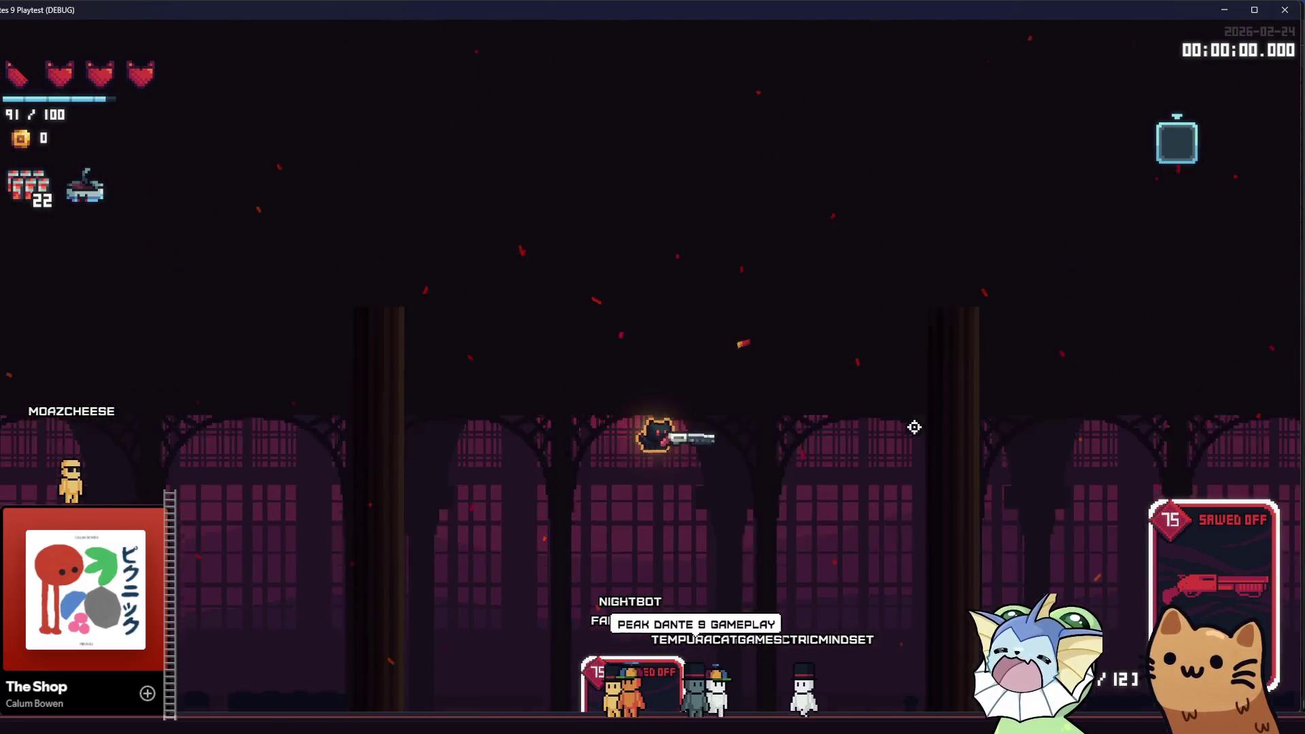
pyautogui.click(883, 466)
pyautogui.click(883, 402)
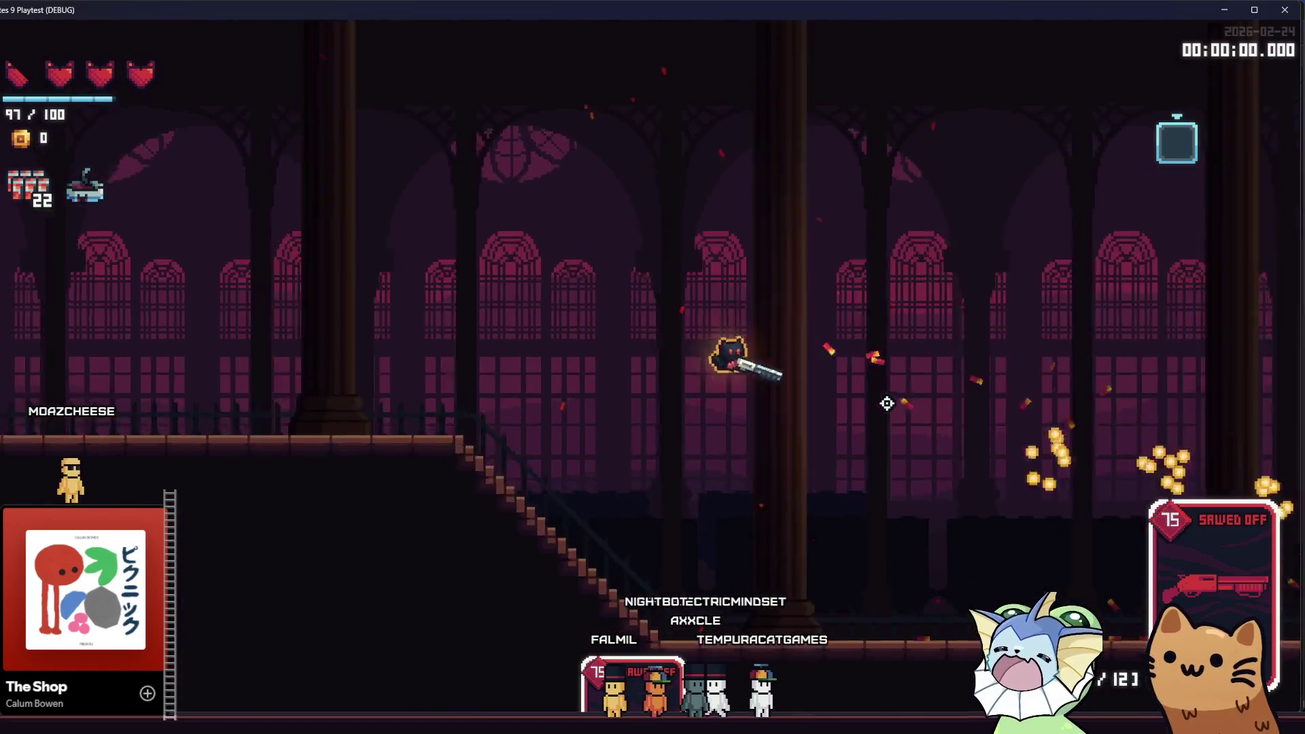
pyautogui.click(598, 469)
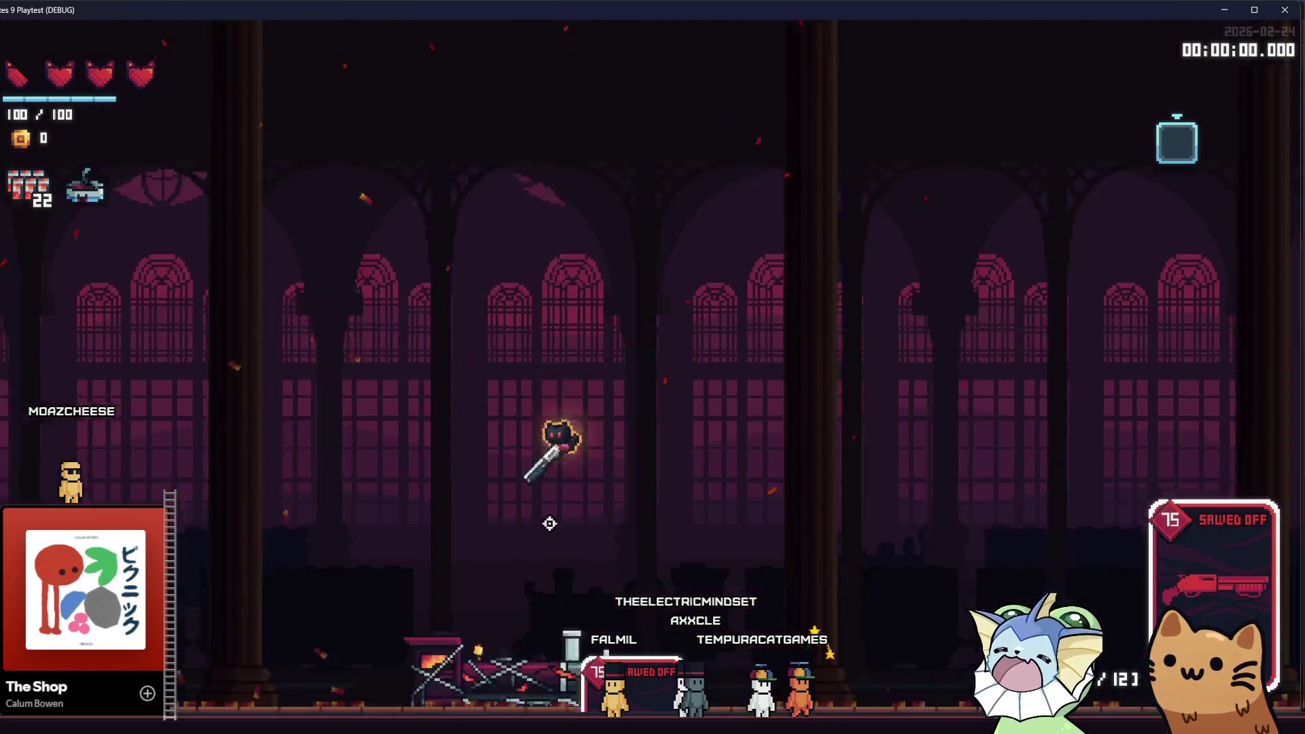
pyautogui.click(639, 540)
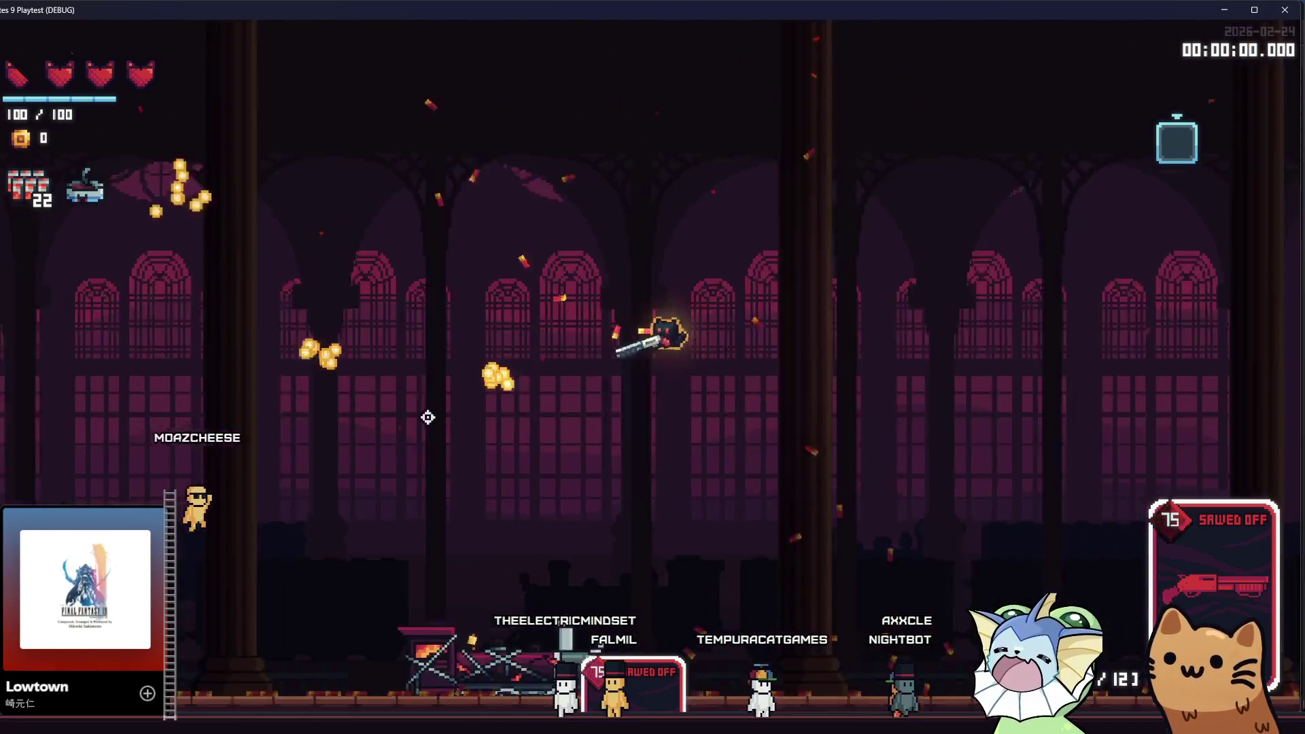
pyautogui.click(384, 421)
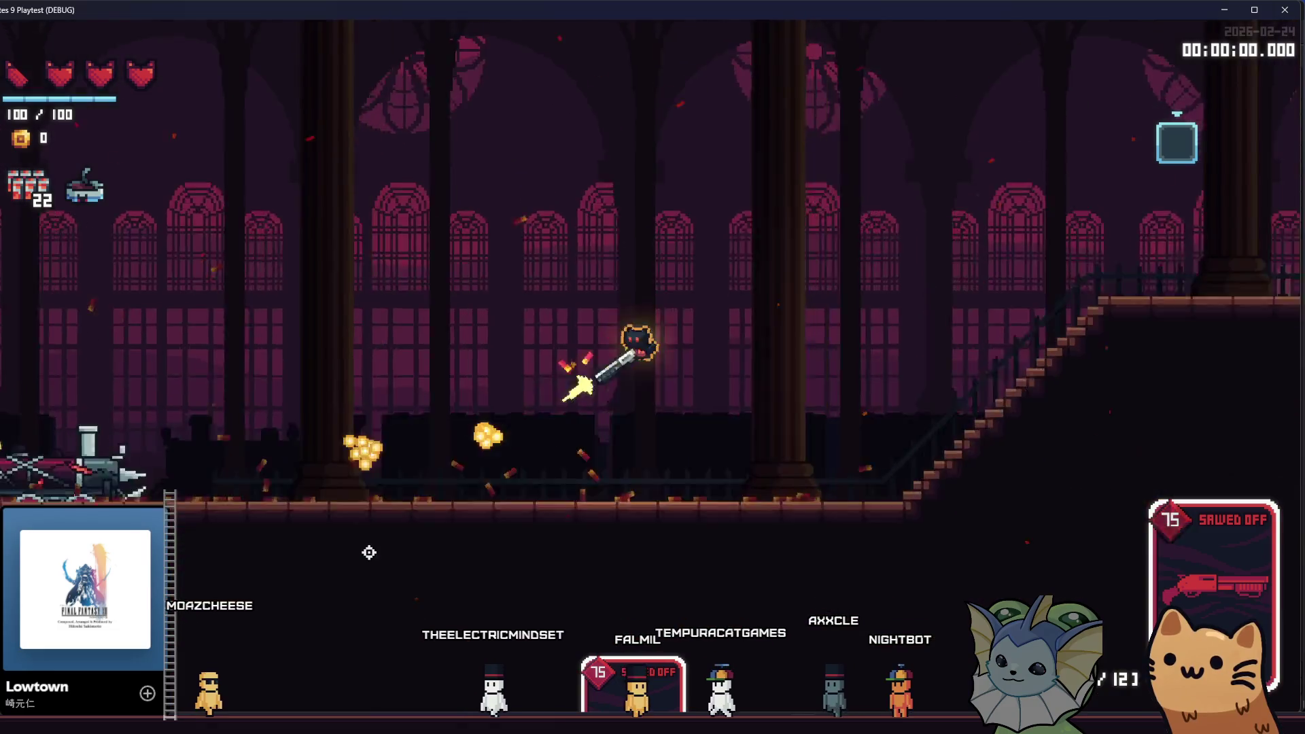
pyautogui.click(563, 562)
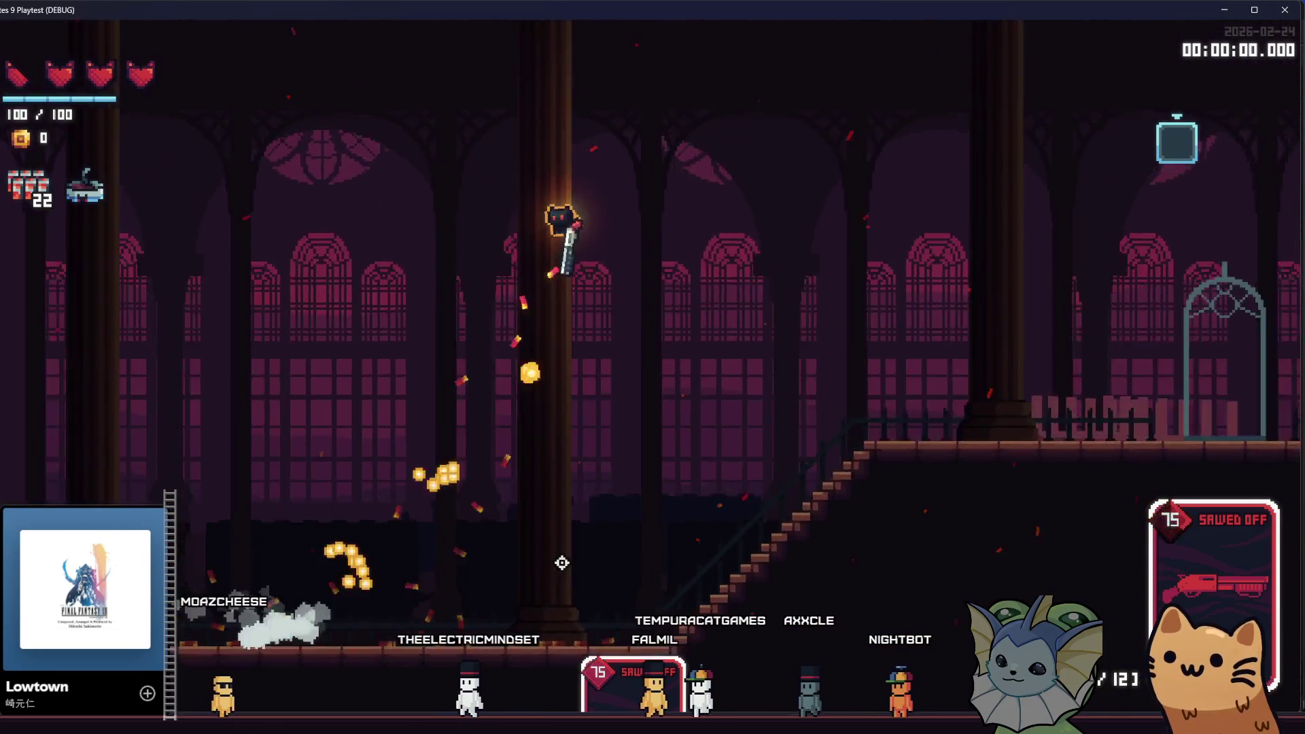
pyautogui.click(897, 557)
pyautogui.click(1038, 433)
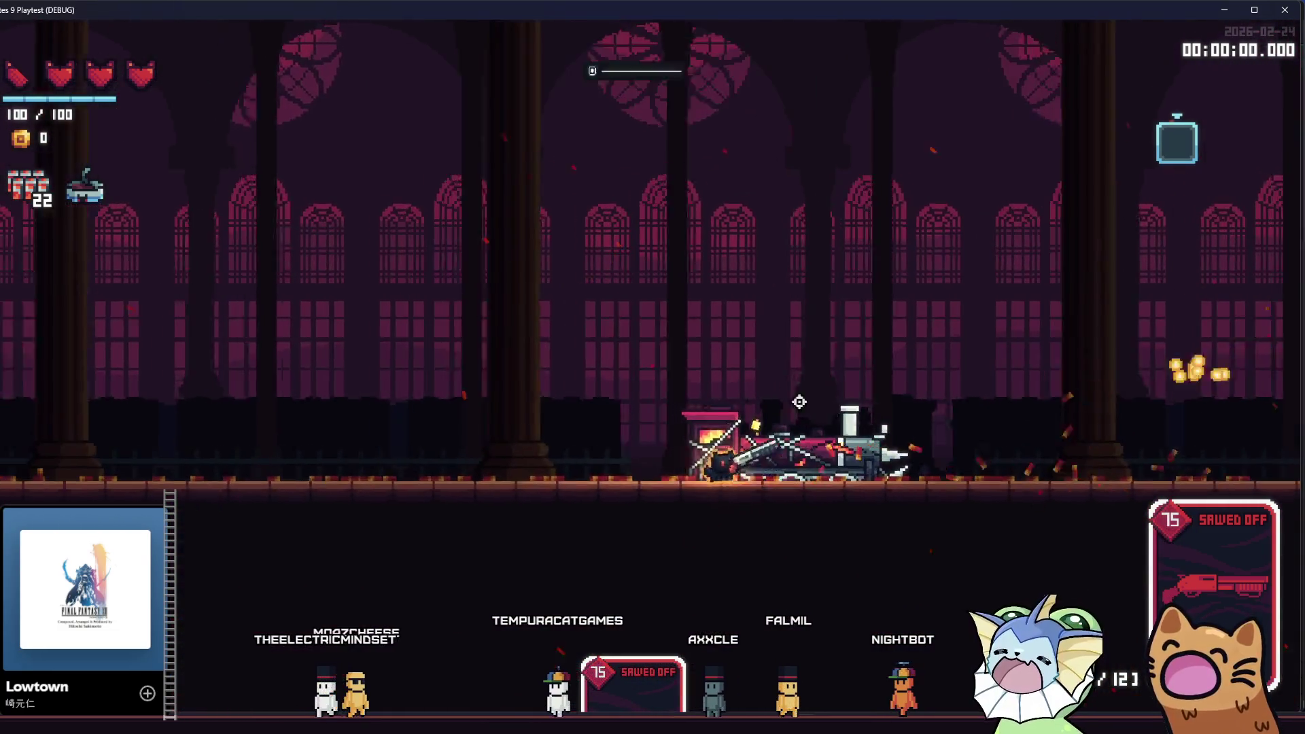
# - Blast past the train and climb until energy reaches 100/100, then leave the game
pyautogui.click(760, 252)
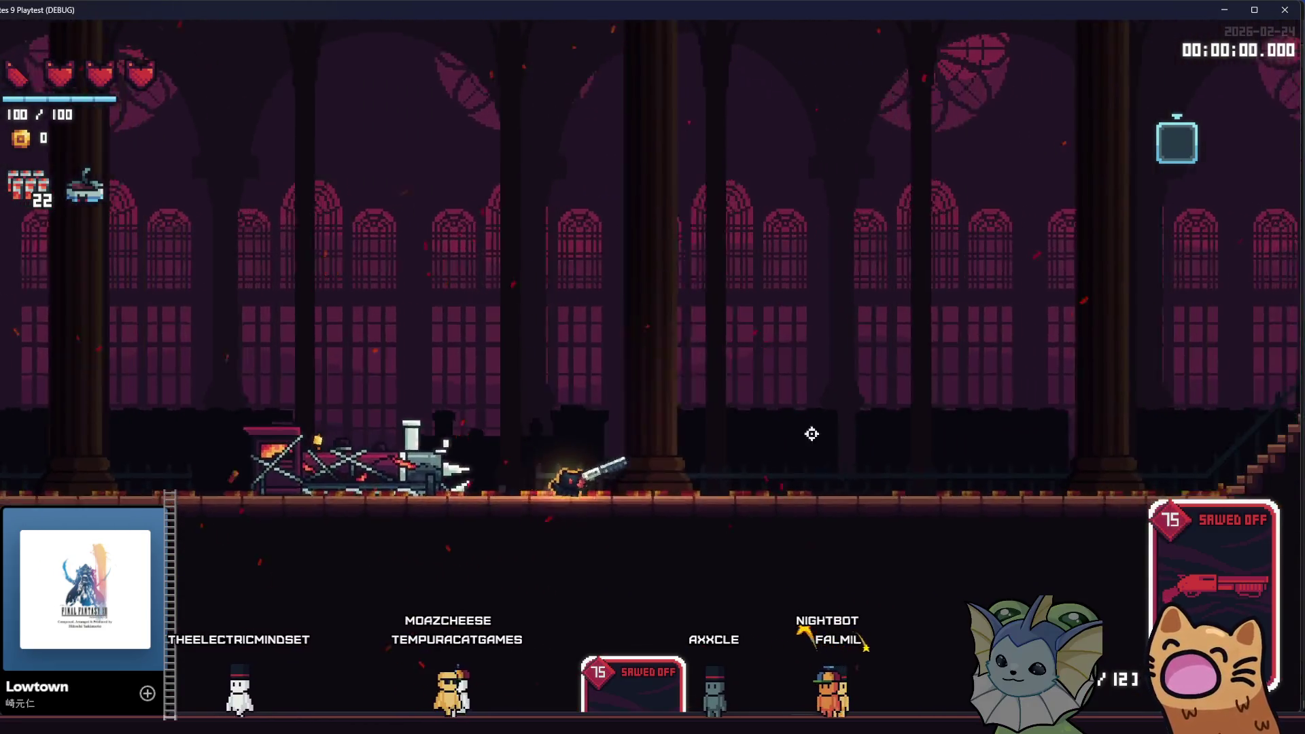
pyautogui.click(804, 472)
pyautogui.click(635, 506)
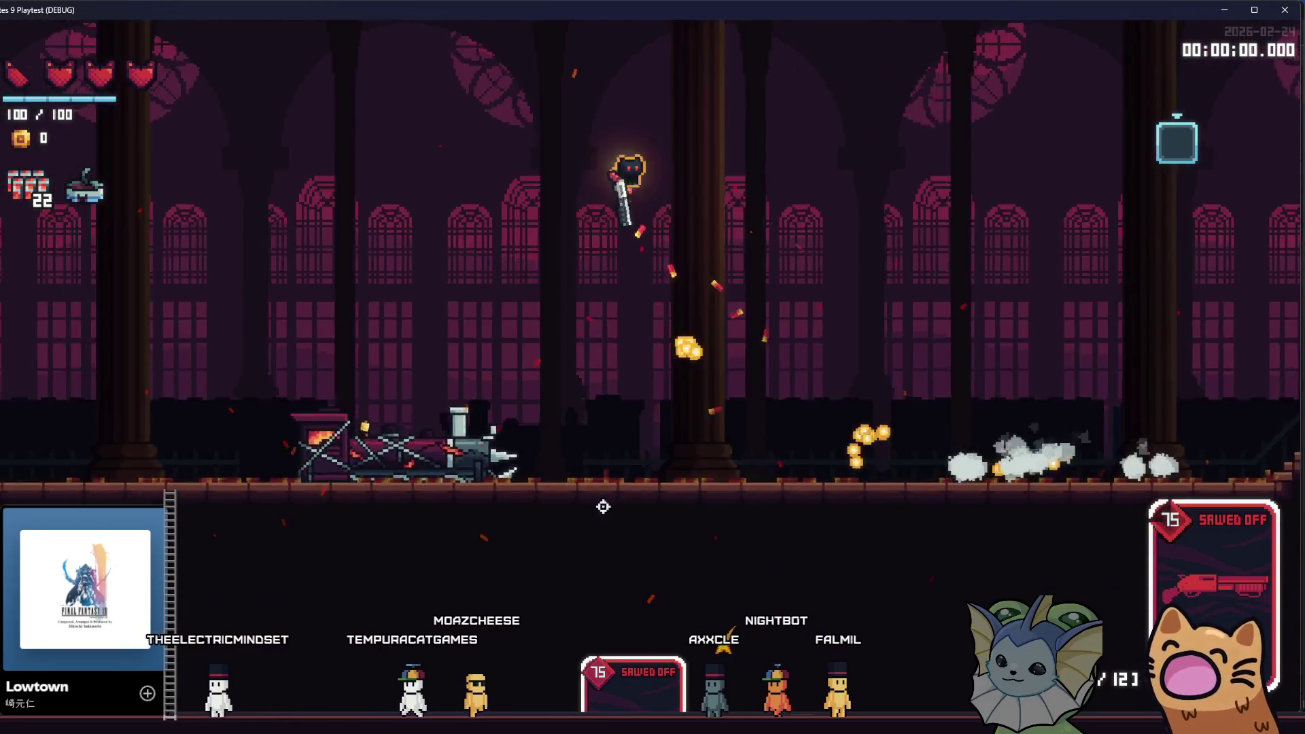
pyautogui.click(272, 494)
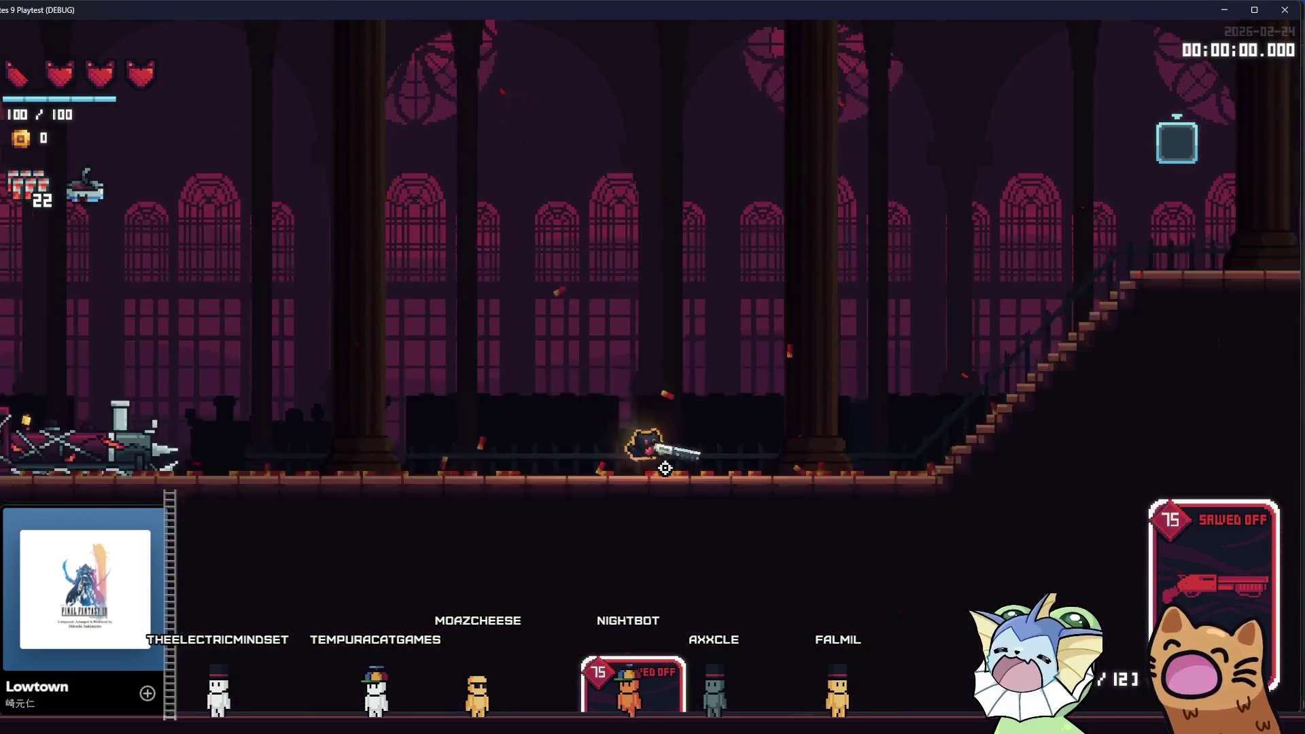
pyautogui.click(629, 495)
pyautogui.click(567, 506)
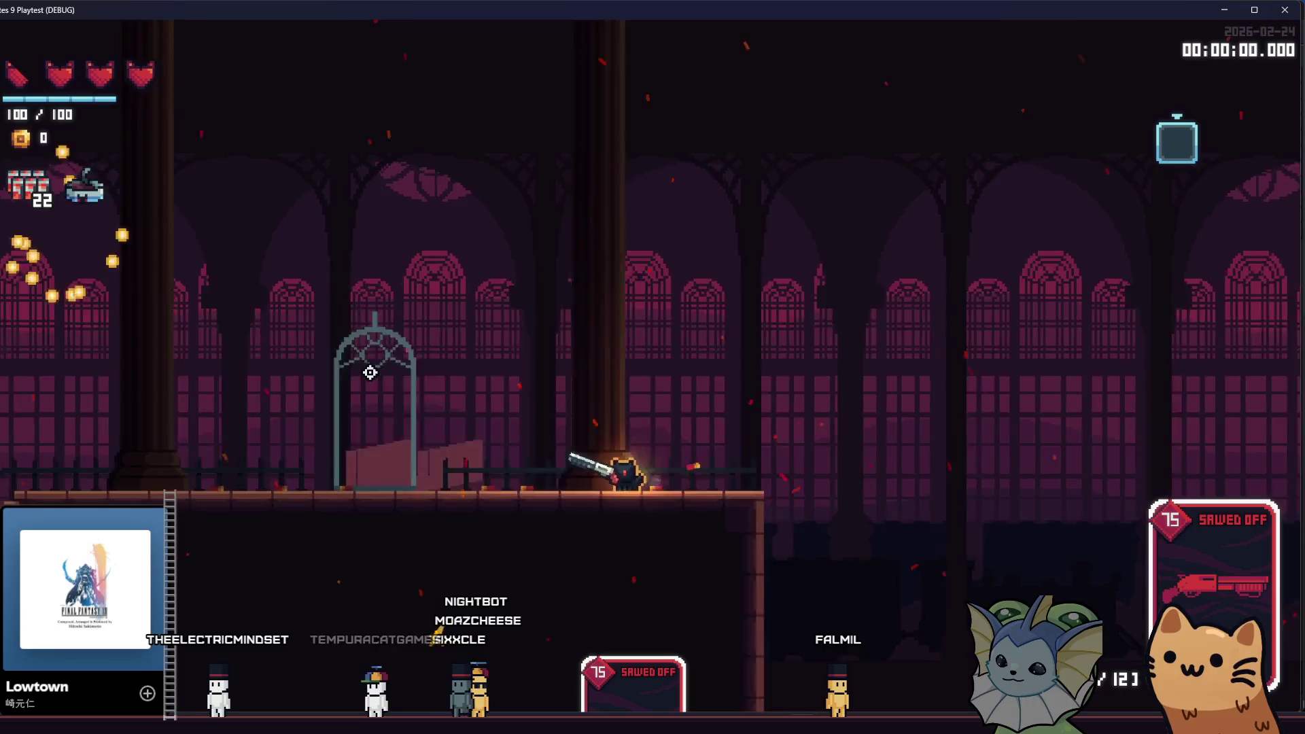
pyautogui.click(299, 455)
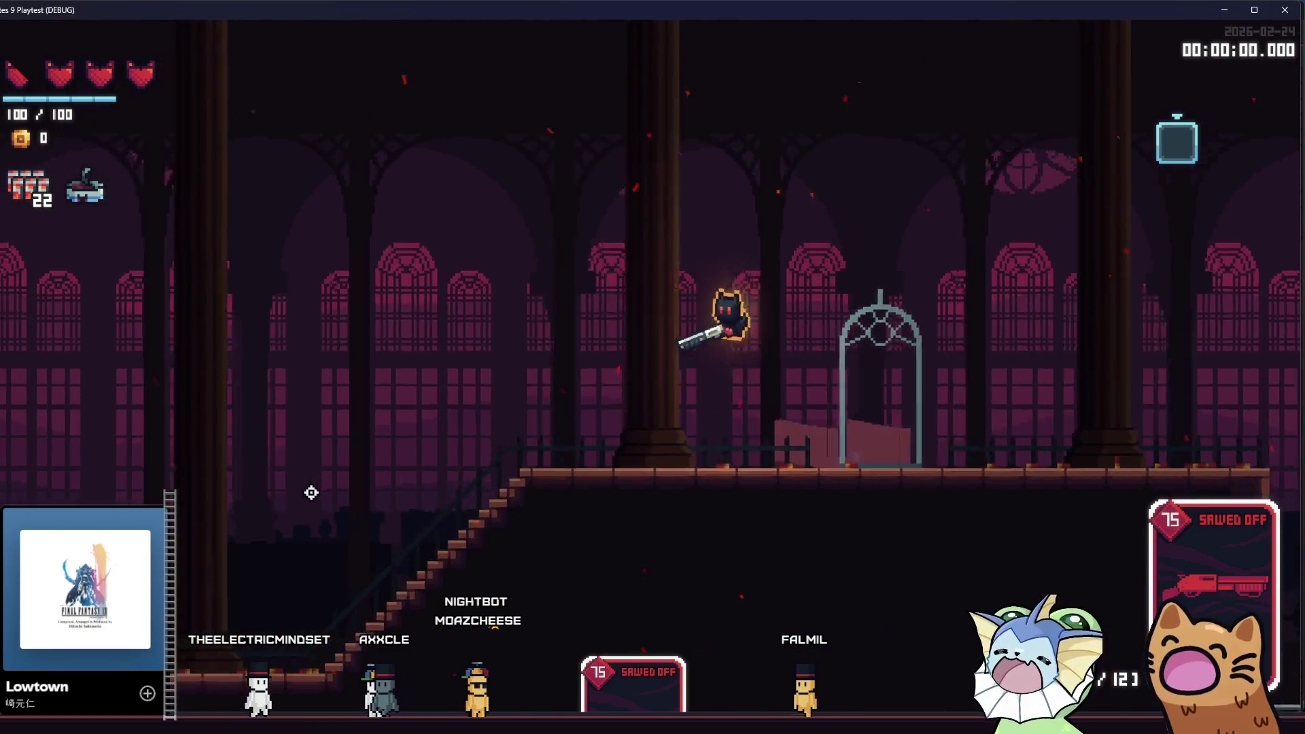
pyautogui.click(378, 524)
pyautogui.click(620, 588)
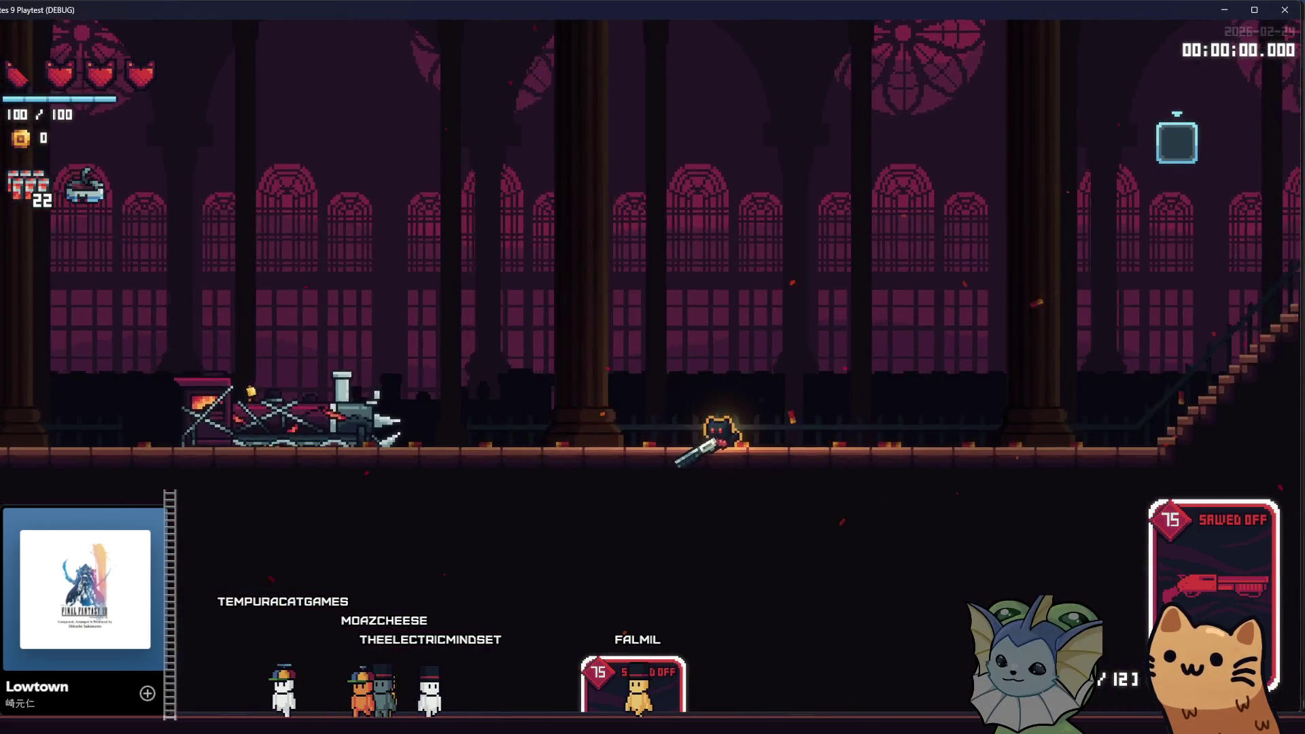
pyautogui.press('F8')
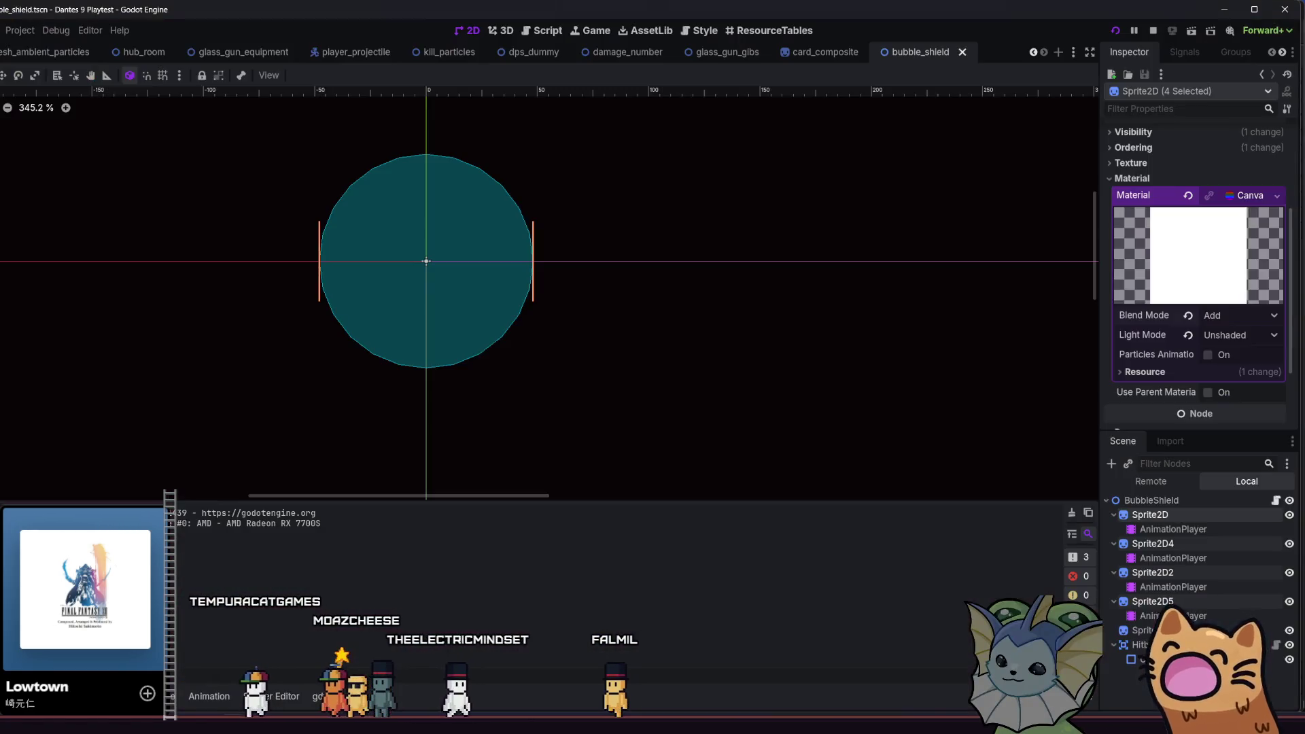
# - Browse the Remote scene tree down to the SawedOffProjectile nodes, then fire again in-game
pyautogui.click(1150, 480)
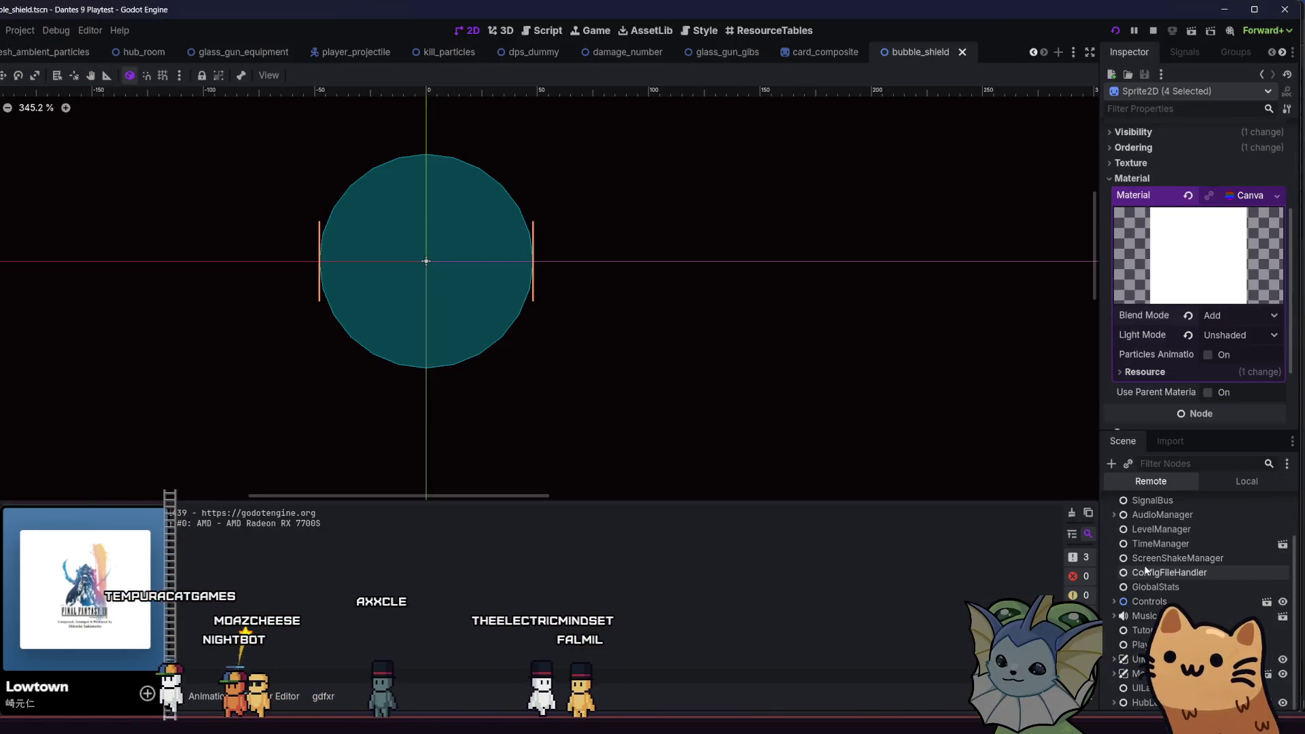
pyautogui.scroll(-2, 1140, 688)
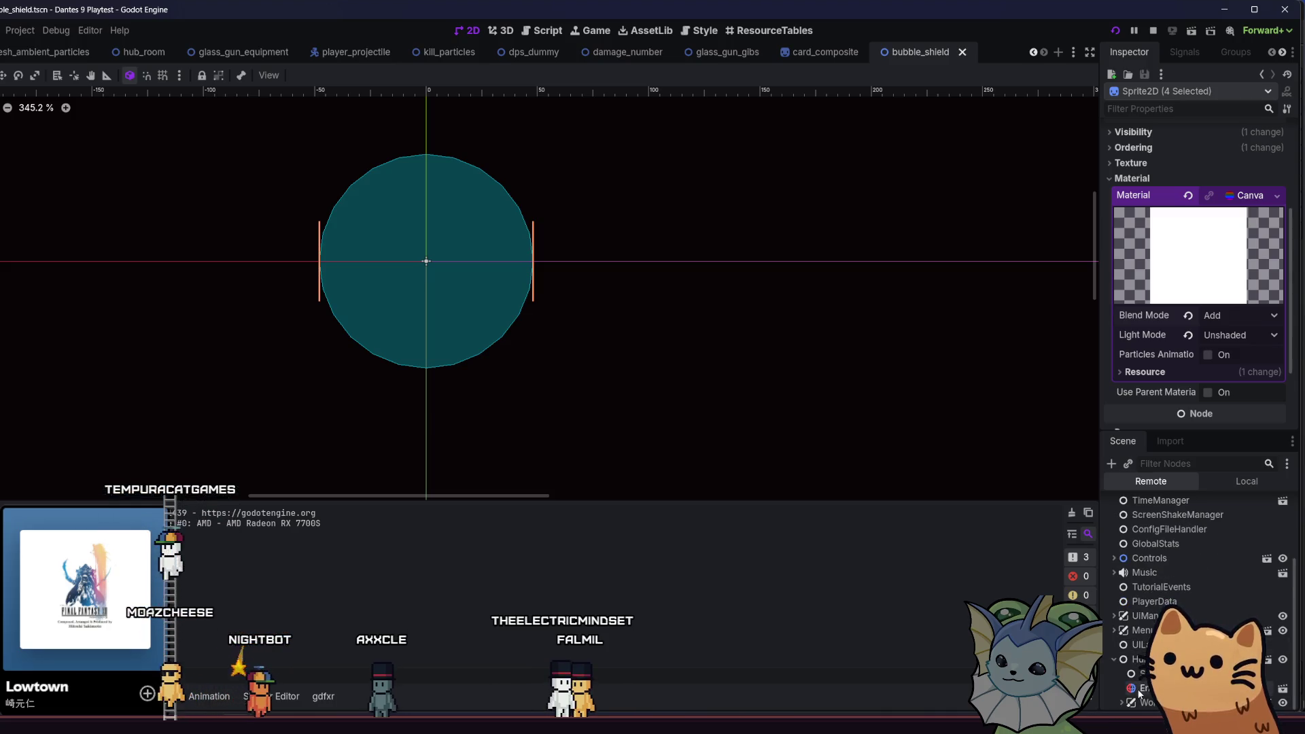
pyautogui.click(1129, 702)
pyautogui.scroll(-1, 1129, 696)
pyautogui.scroll(-10, 1147, 705)
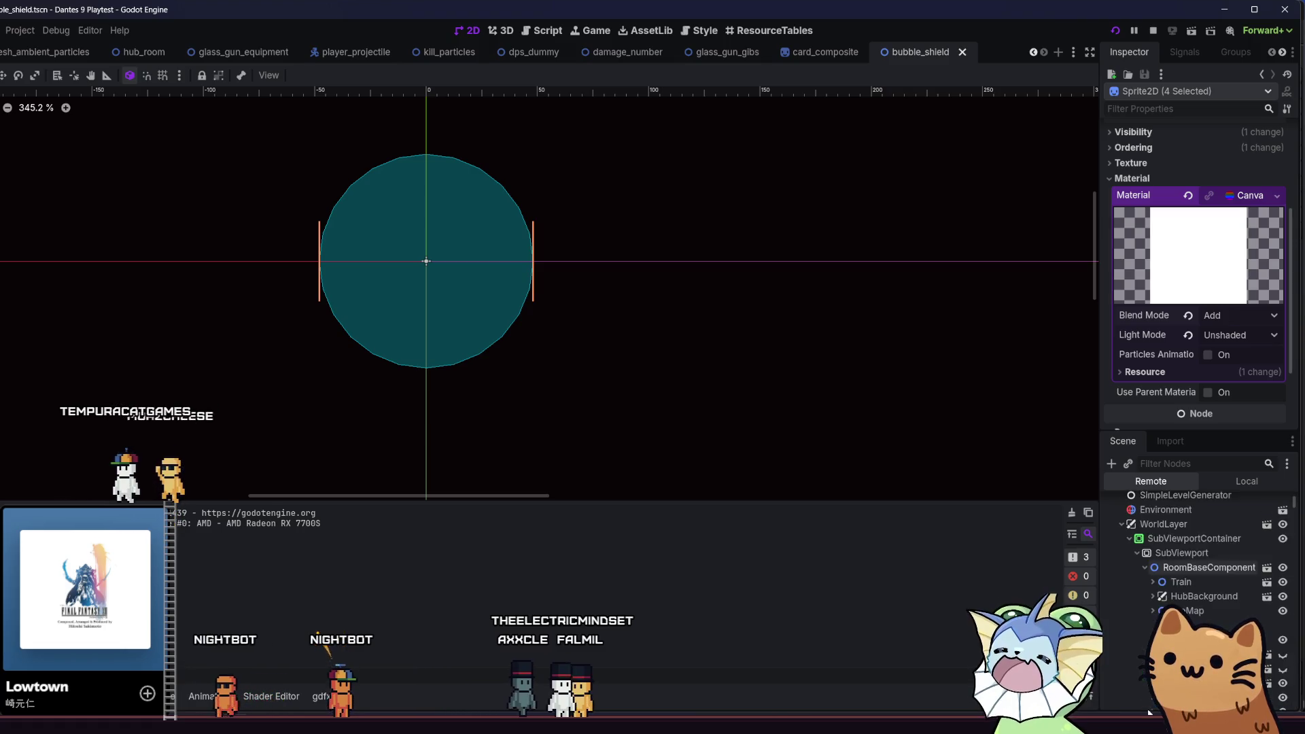
pyautogui.moveTo(1299, 506); pyautogui.dragTo(1296, 711)
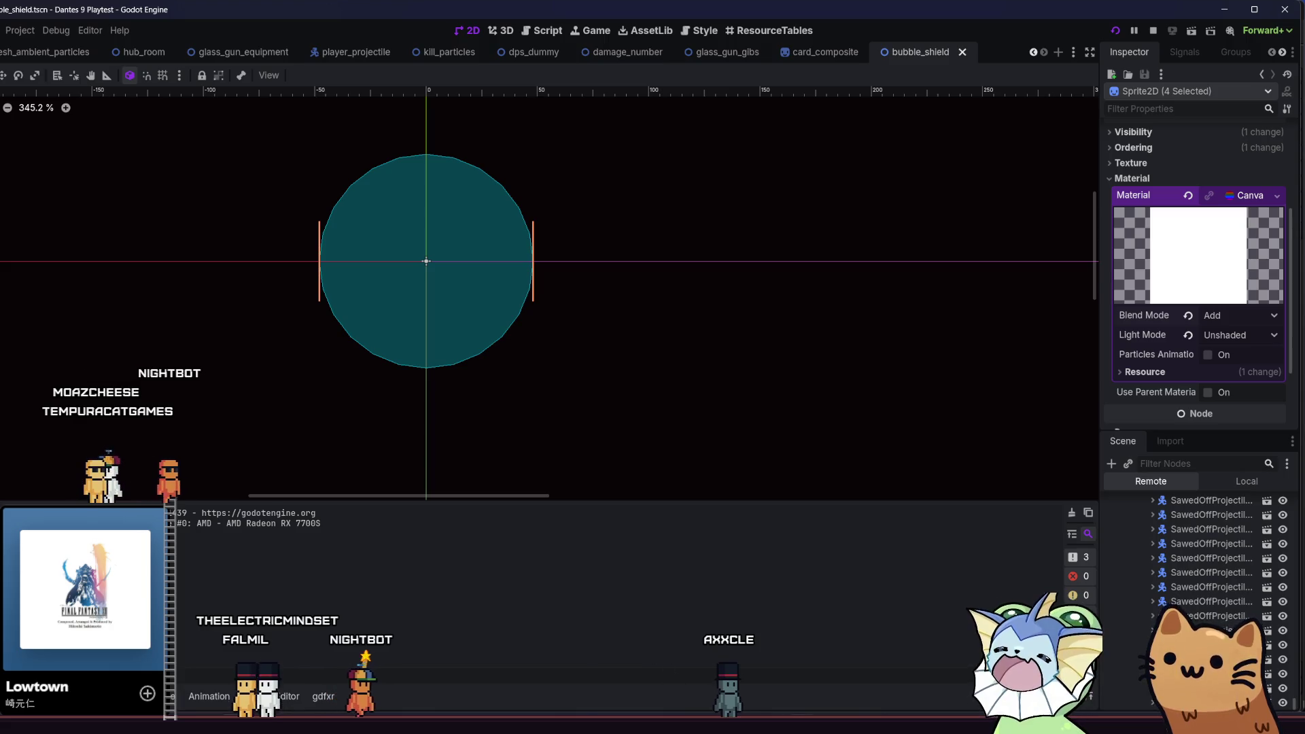
pyautogui.hotkey('alt', 'Tab')
pyautogui.click(751, 553)
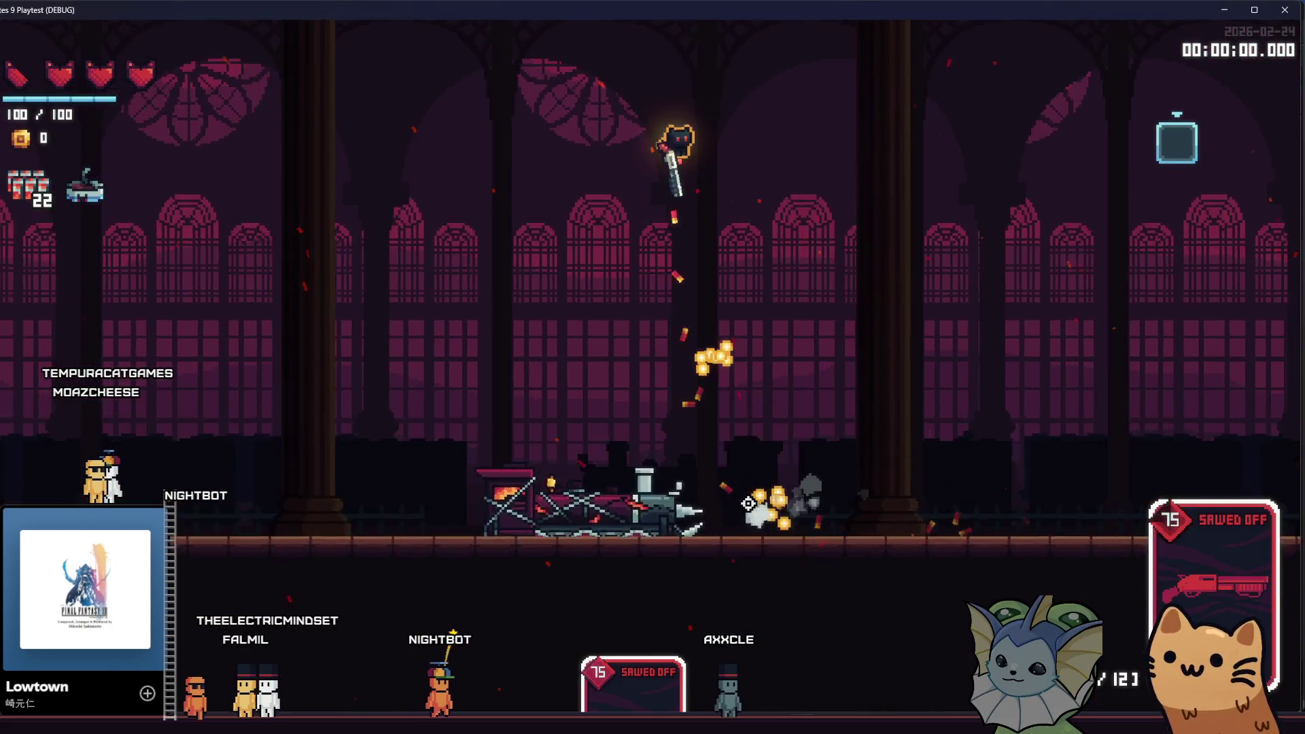
# - Fire the shotgun twice more, then redeal the hand from the debug CARDS menu
pyautogui.click(753, 501)
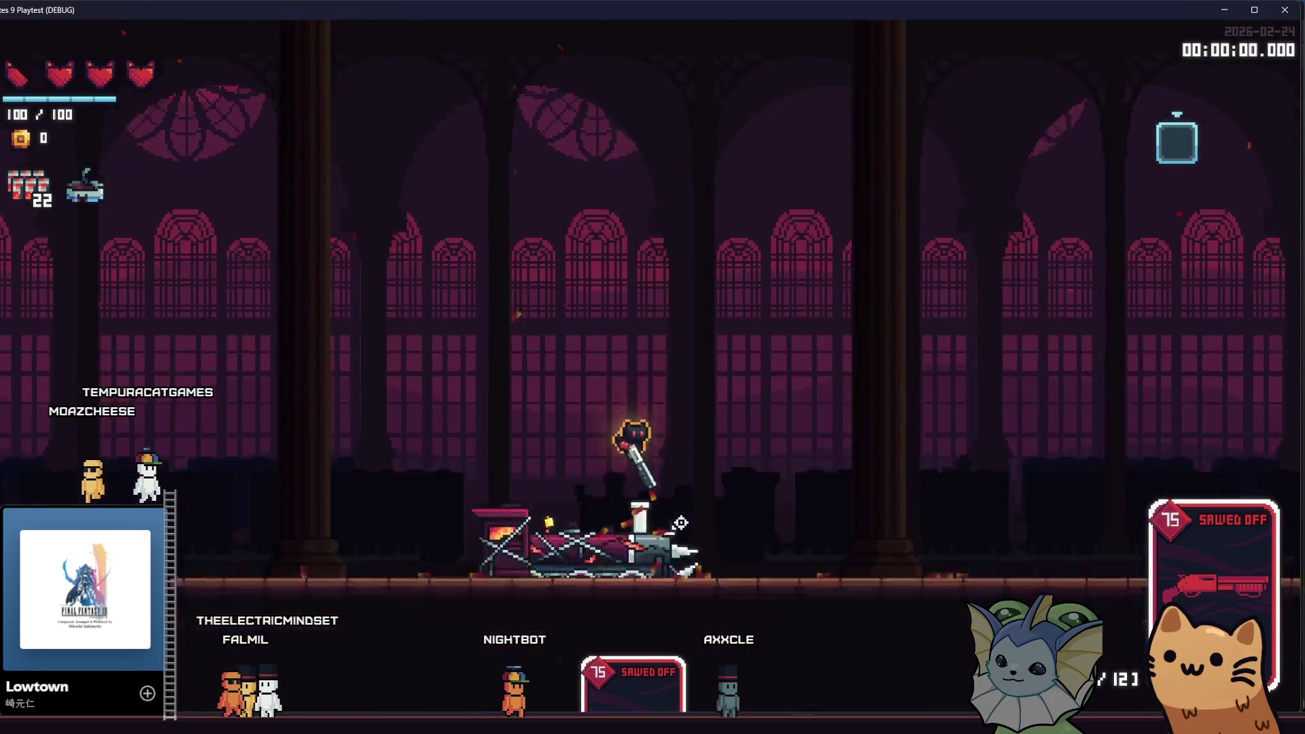
pyautogui.click(681, 523)
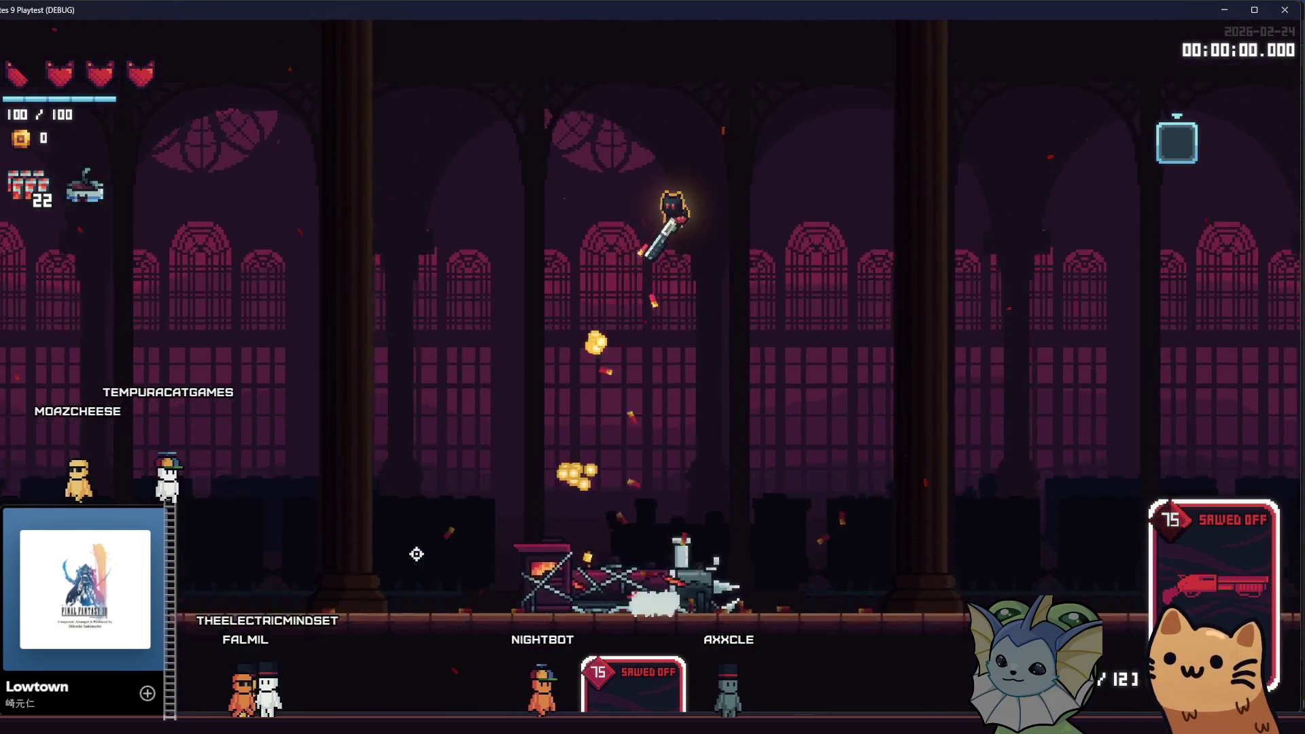
pyautogui.press('F1')
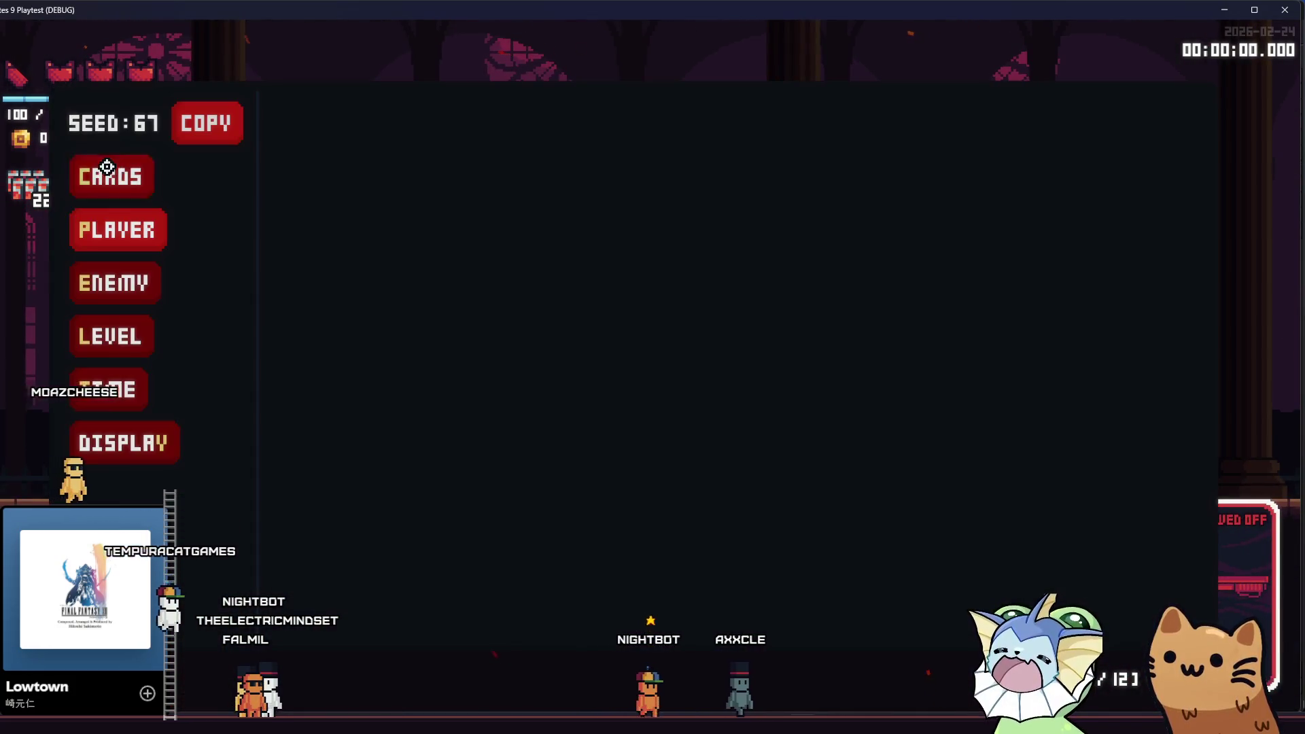
pyautogui.click(102, 172)
pyautogui.click(325, 212)
# - Redeal the hand twice more until it holds Sawed Off, Soul Dispenser and Knife
pyautogui.press('F1')
pyautogui.click(112, 176)
pyautogui.click(330, 231)
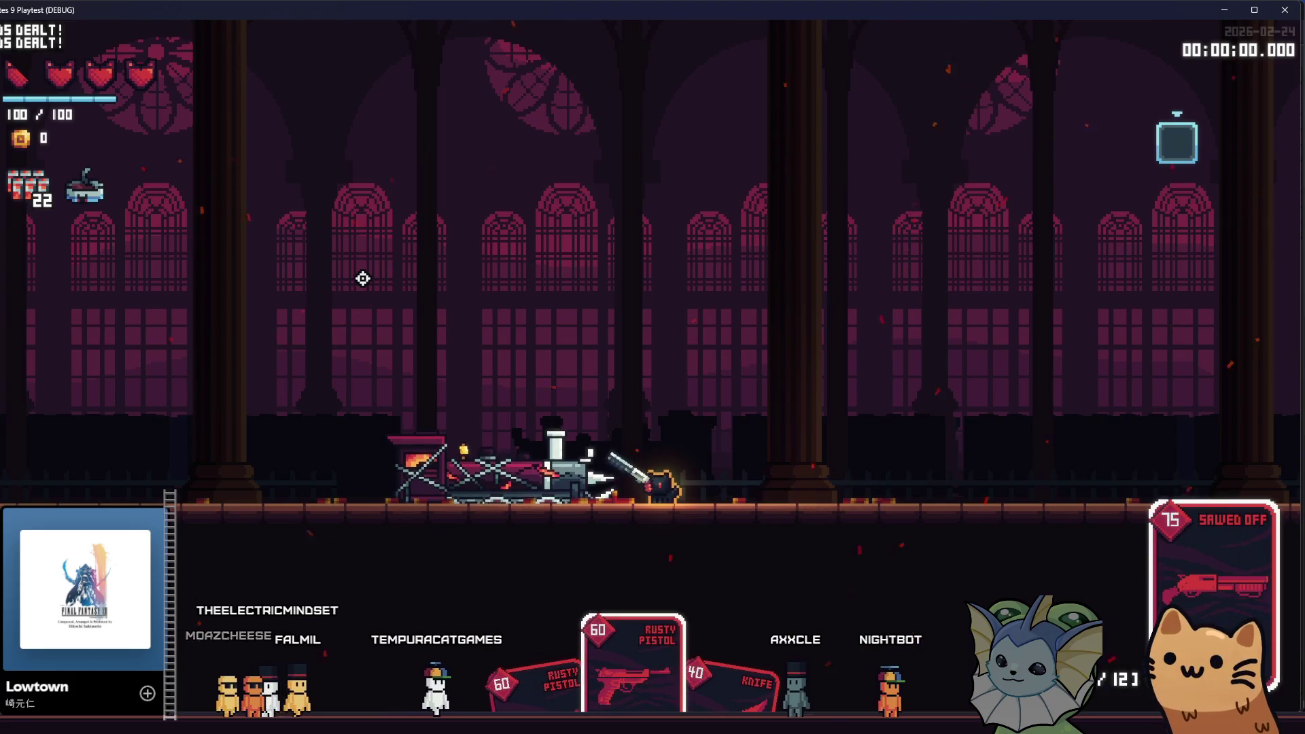
pyautogui.press('F1')
pyautogui.click(111, 177)
pyautogui.click(309, 123)
pyautogui.click(309, 123)
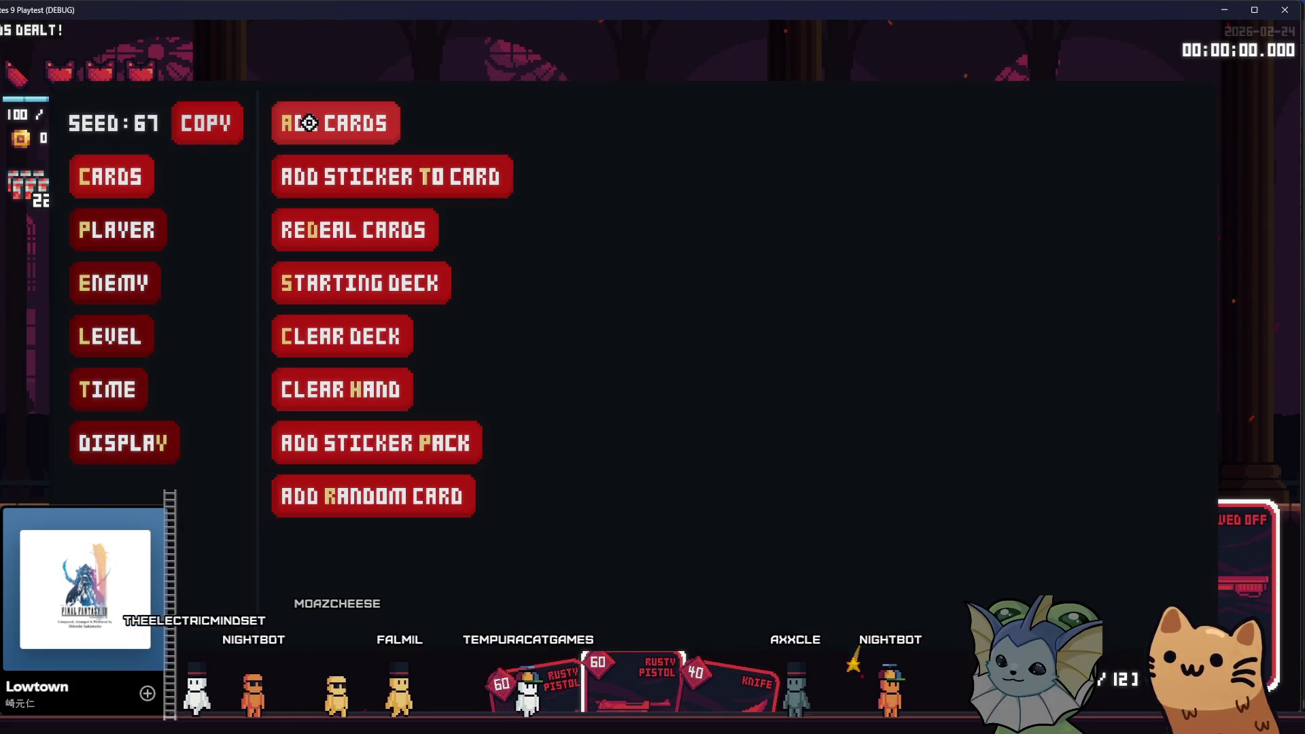
pyautogui.click(309, 123)
pyautogui.click(310, 123)
pyautogui.click(354, 230)
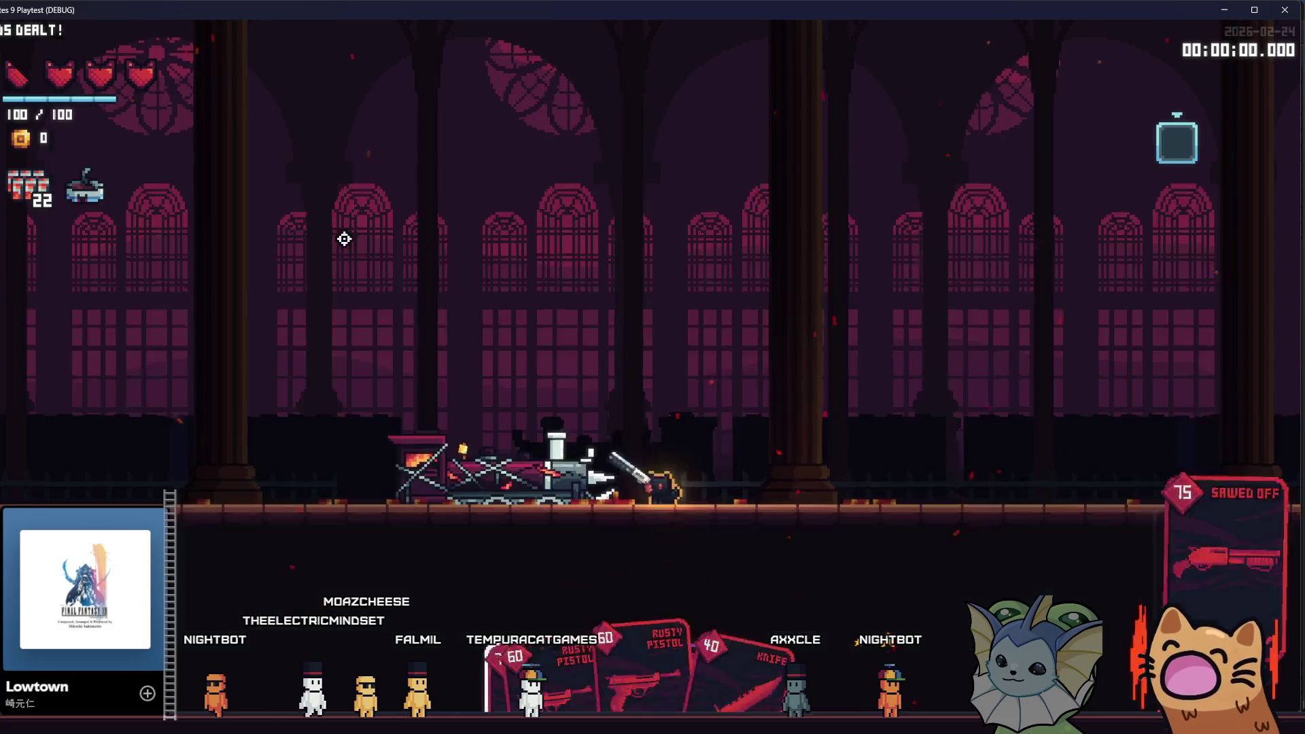
# - Walk and jump the cat along the hall and up the staircase, then stop the game with F8
pyautogui.press('d')
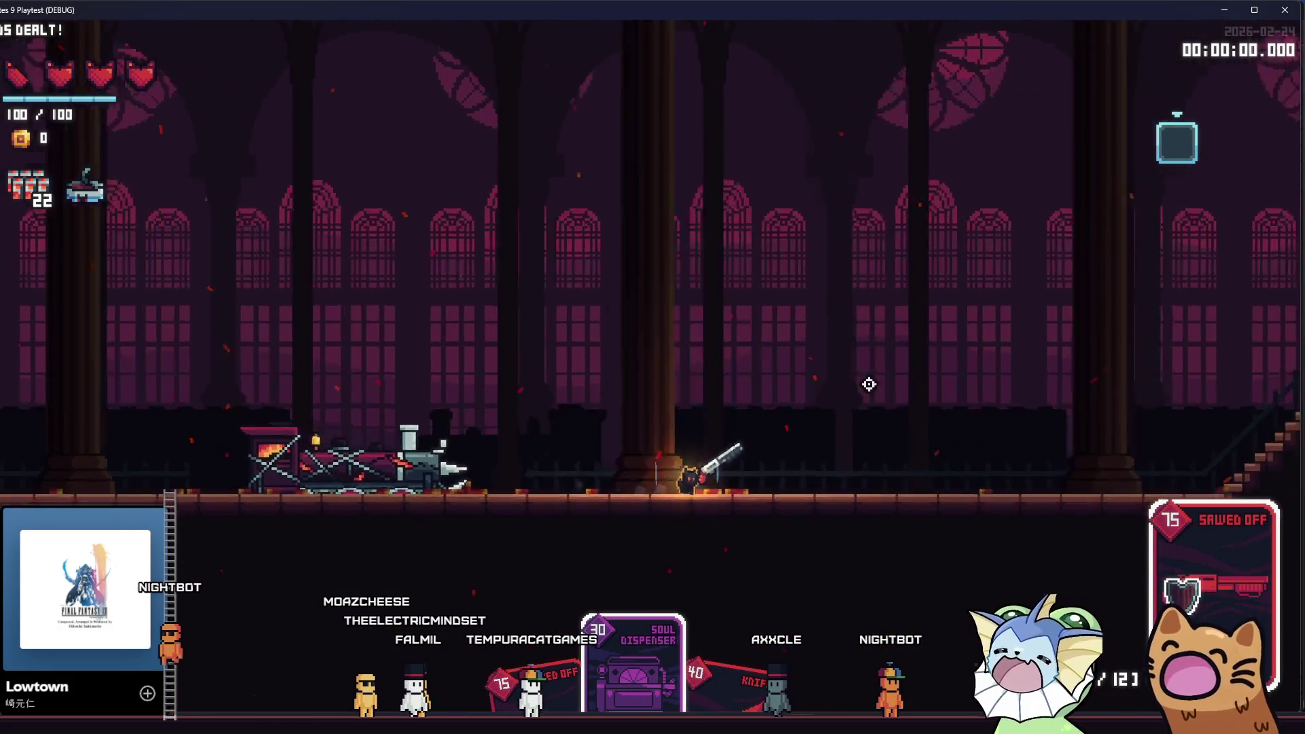
pyautogui.press('space')
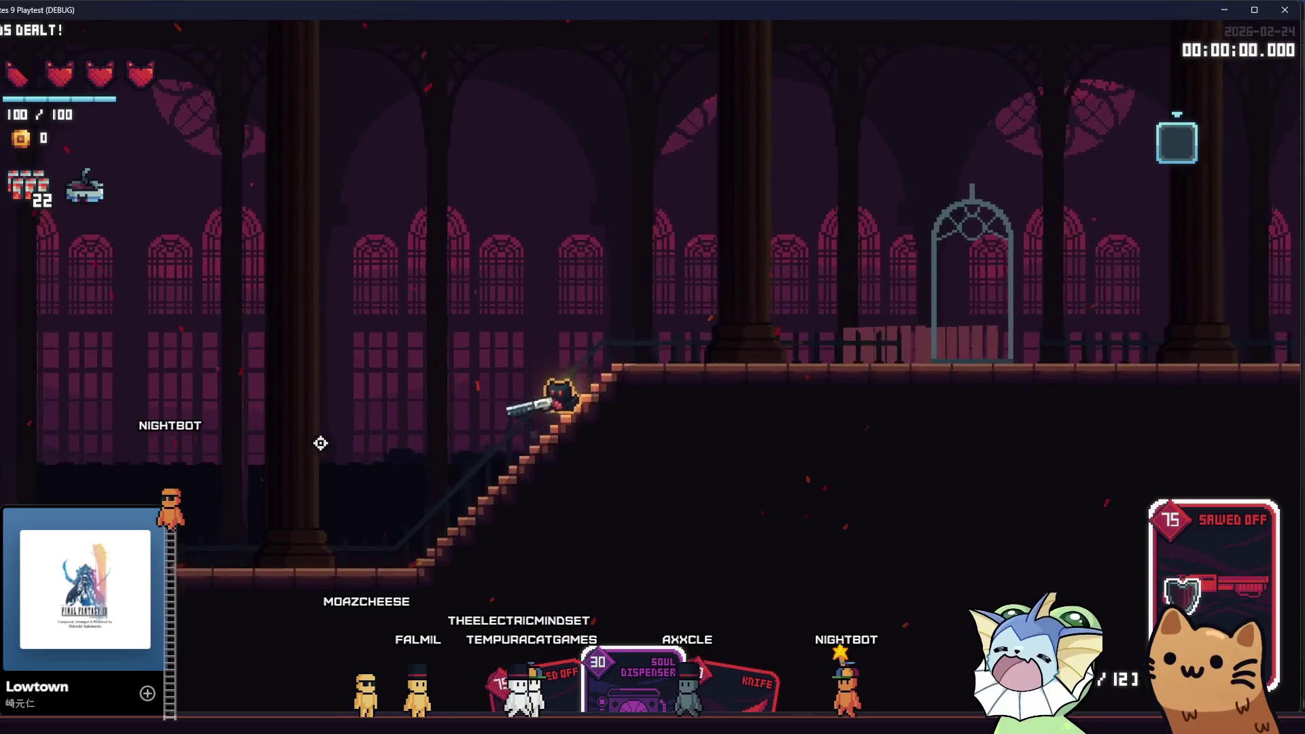
pyautogui.press('a')
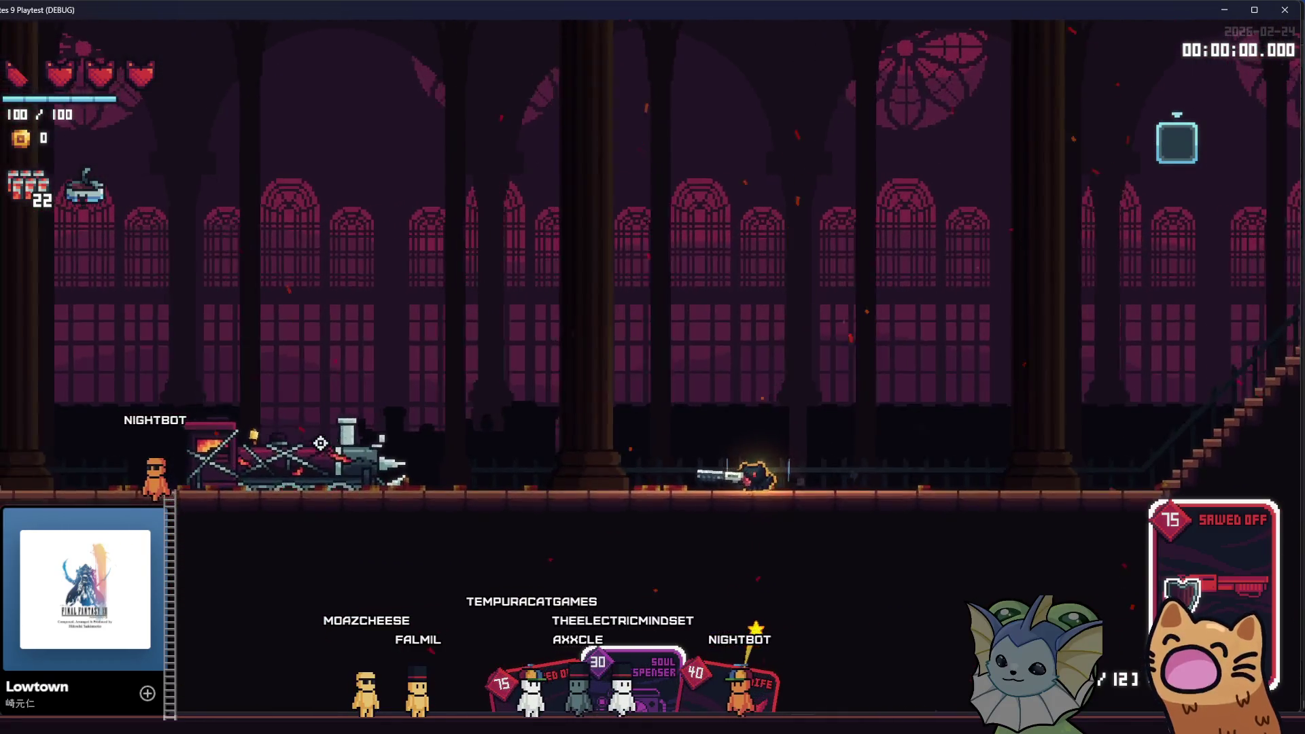
pyautogui.press('a')
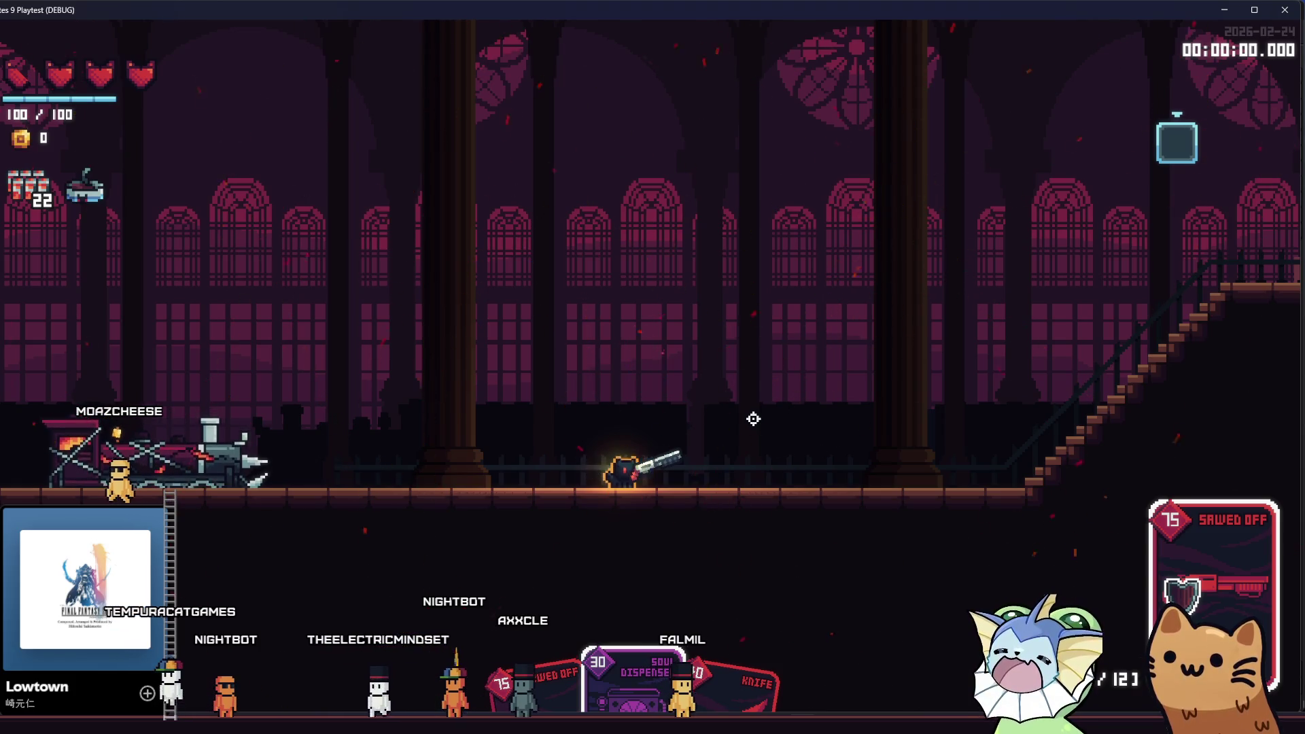
pyautogui.press('space')
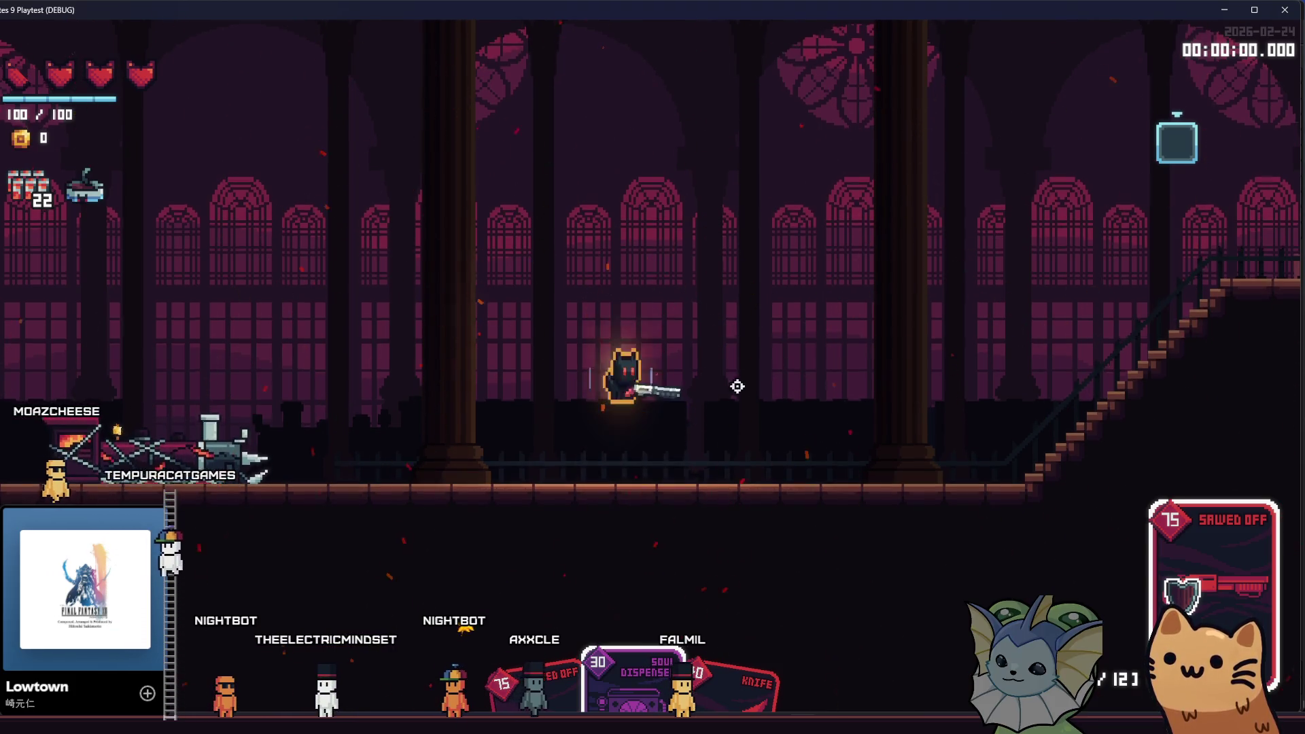
pyautogui.press('d')
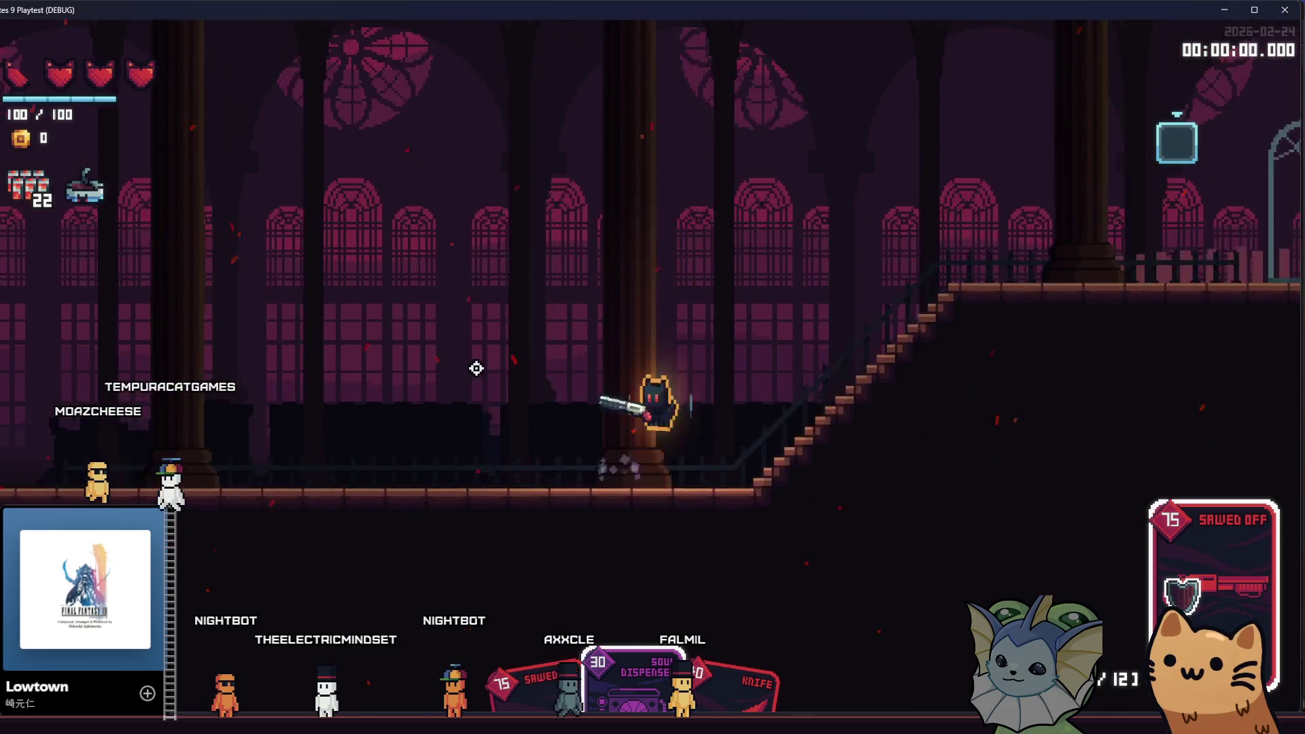
pyautogui.press('d')
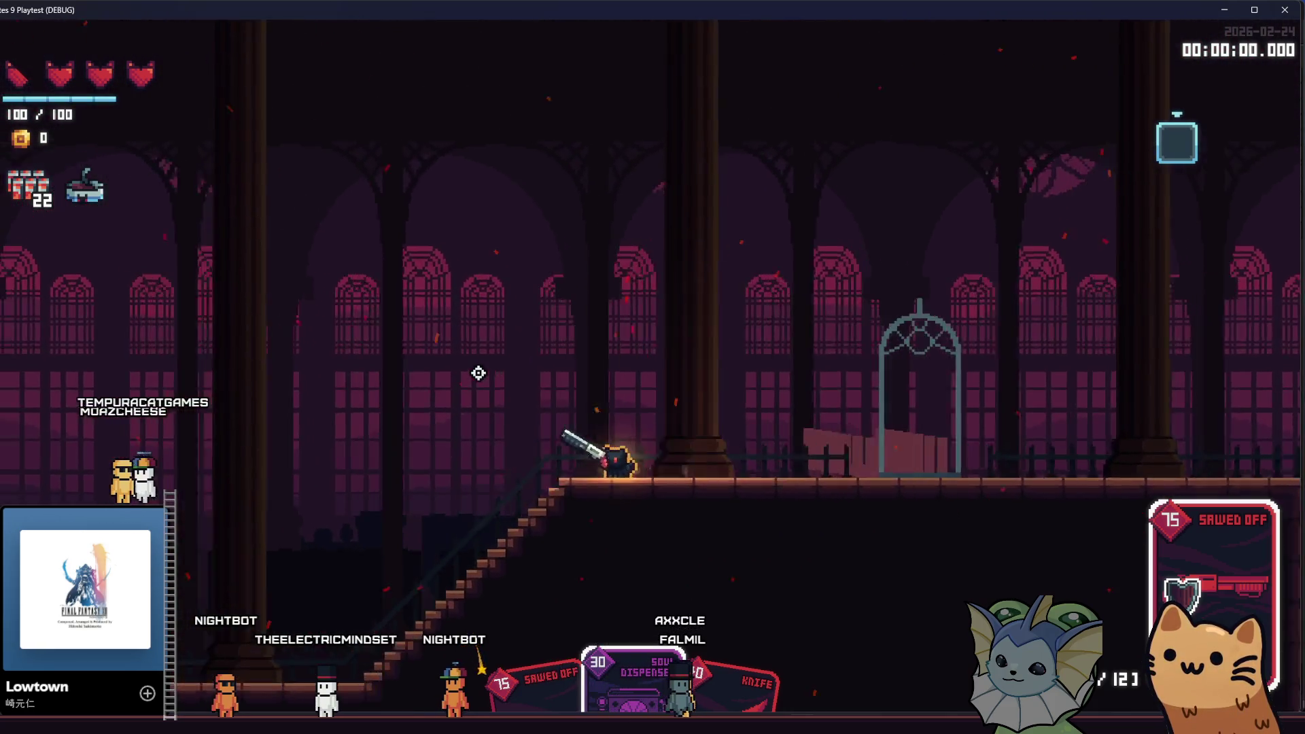
pyautogui.press('a')
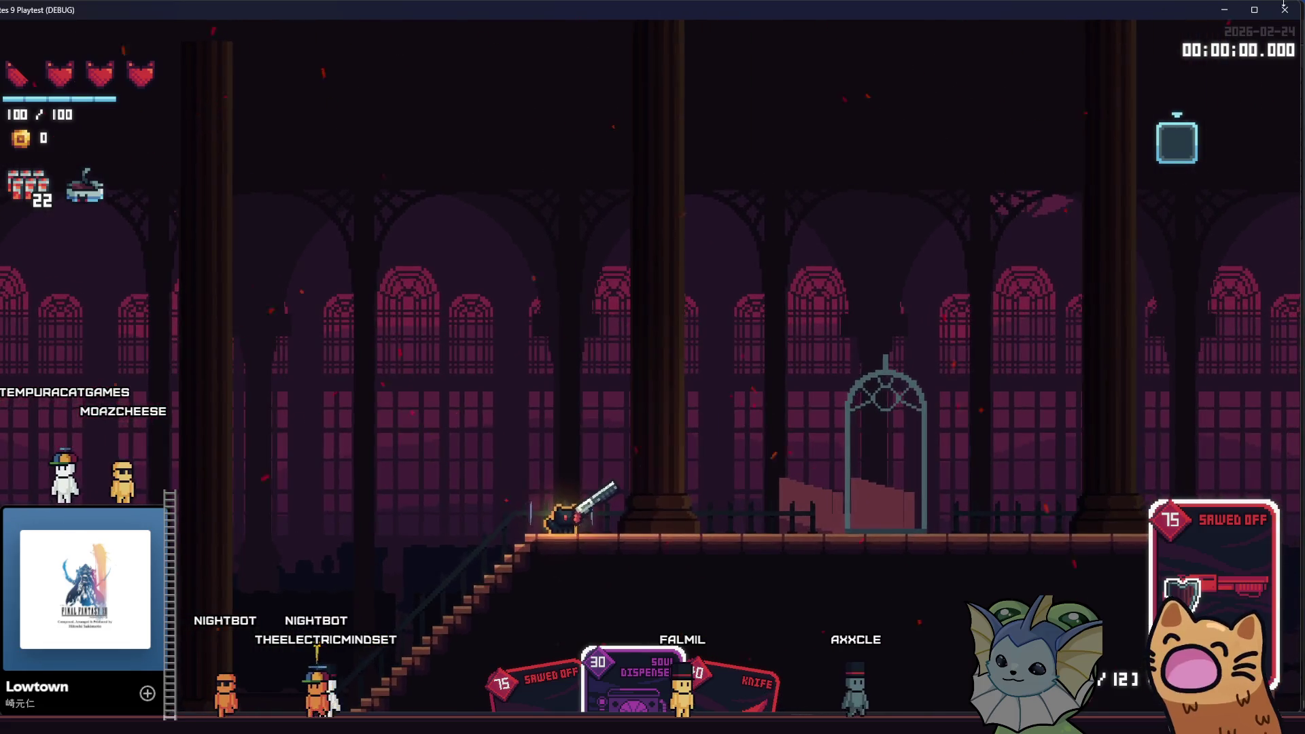
pyautogui.press('F8')
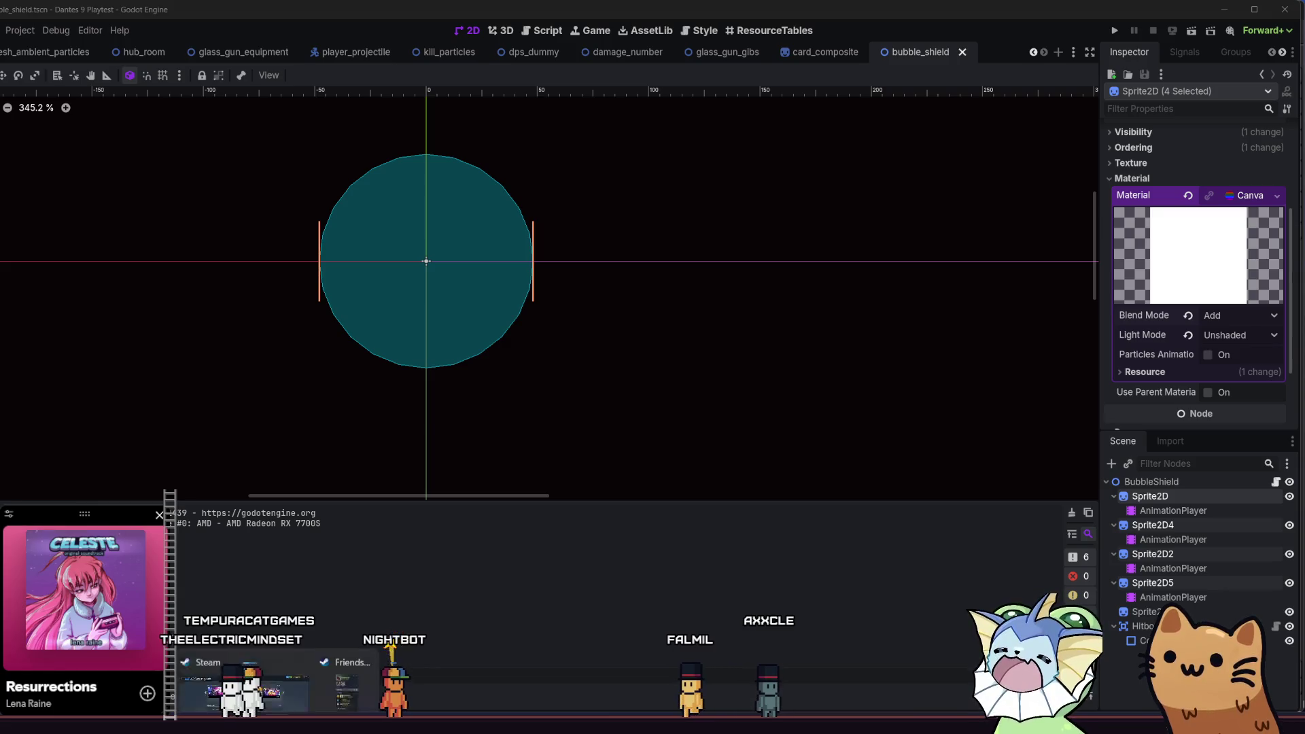
# - Bring the Steam window showing the Mini Tank Mayhem store page to the front
pyautogui.click(232, 655)
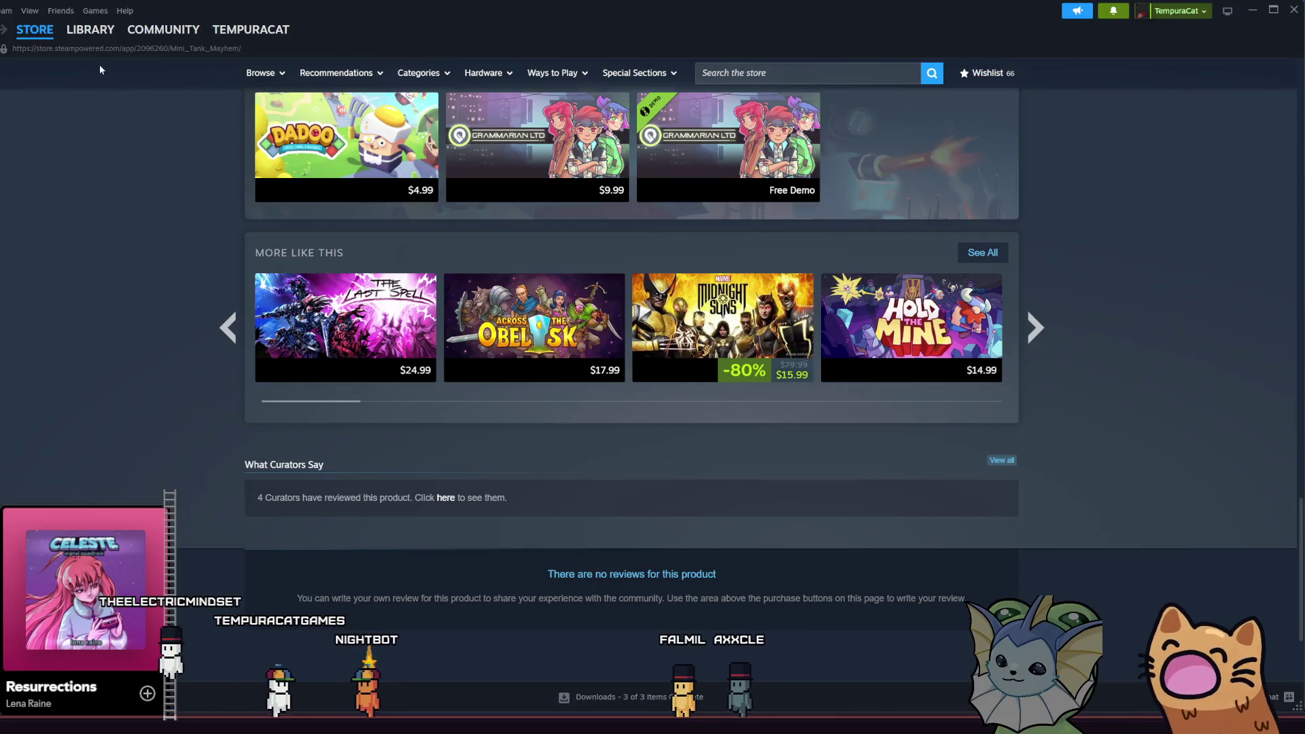
# - Go to Steam's Library and select Slay the Spire 2 in the game list
pyautogui.moveTo(91, 30)
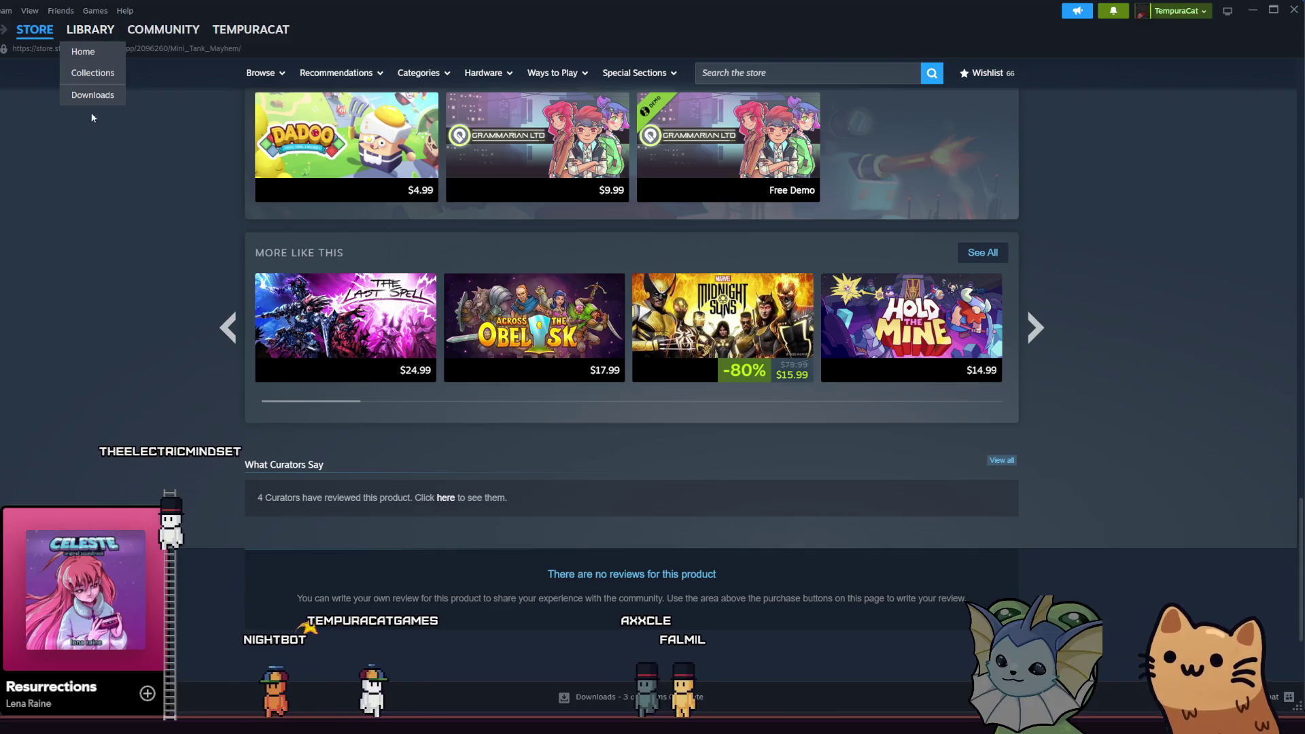
pyautogui.click(99, 37)
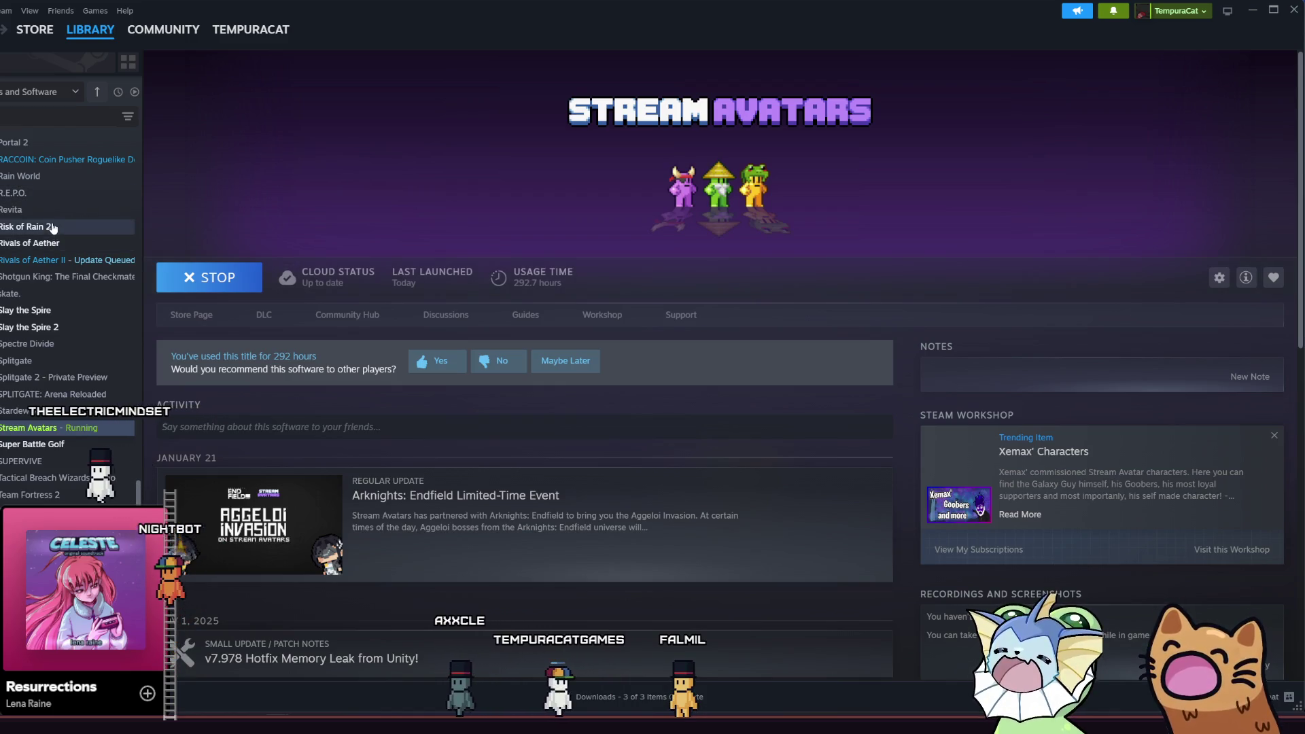
pyautogui.scroll(1, 52, 228)
pyautogui.scroll(-1, 62, 418)
pyautogui.click(58, 323)
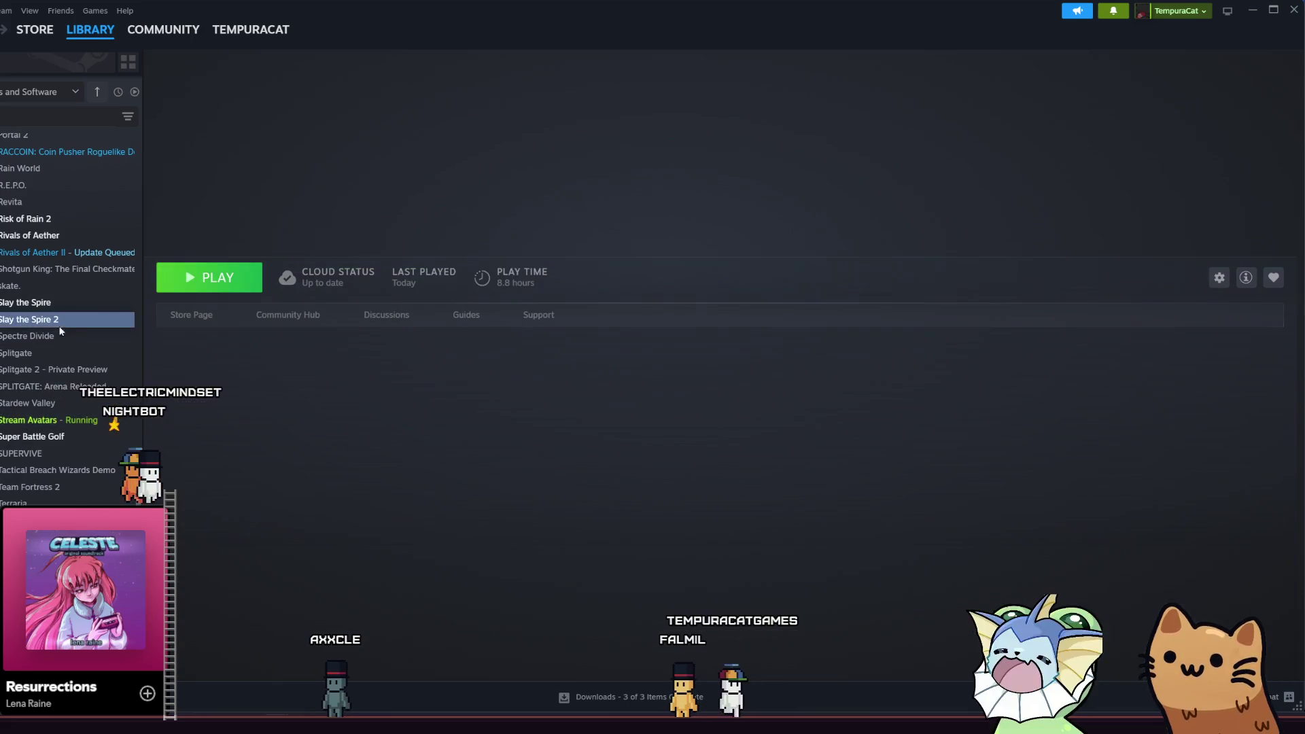